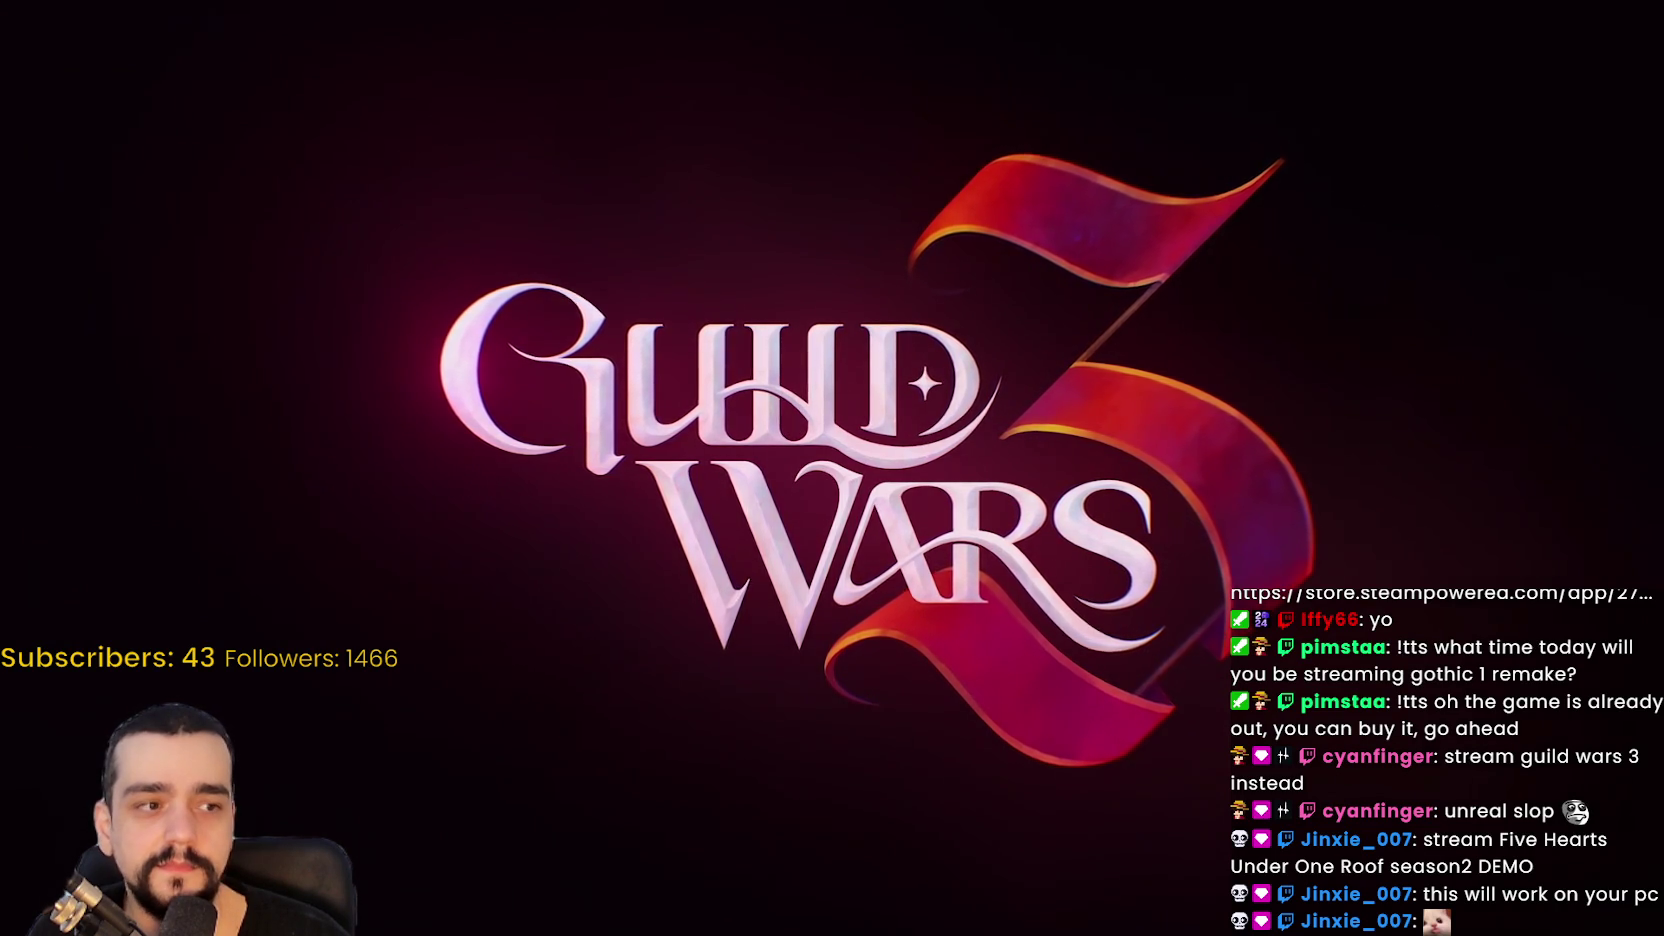
# Step: Scrub the Guild Wars 3 trailer through the forest, warrior, embroidery, logo and dinosaur scenes
pyautogui.click(828, 598)
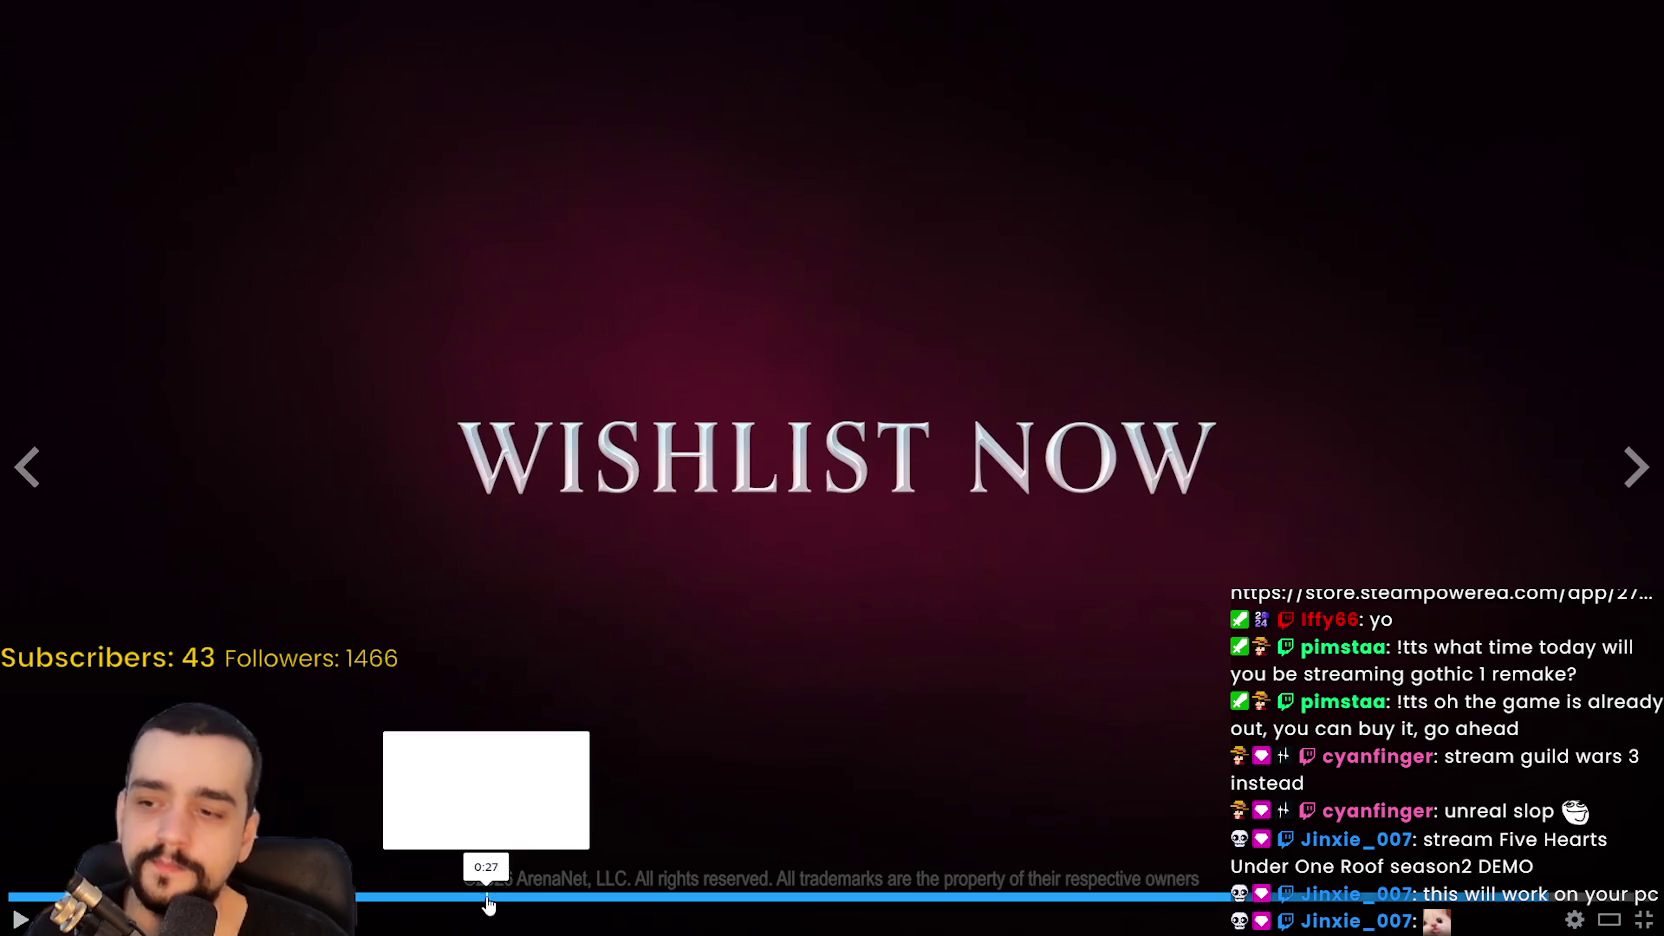
pyautogui.click(489, 897)
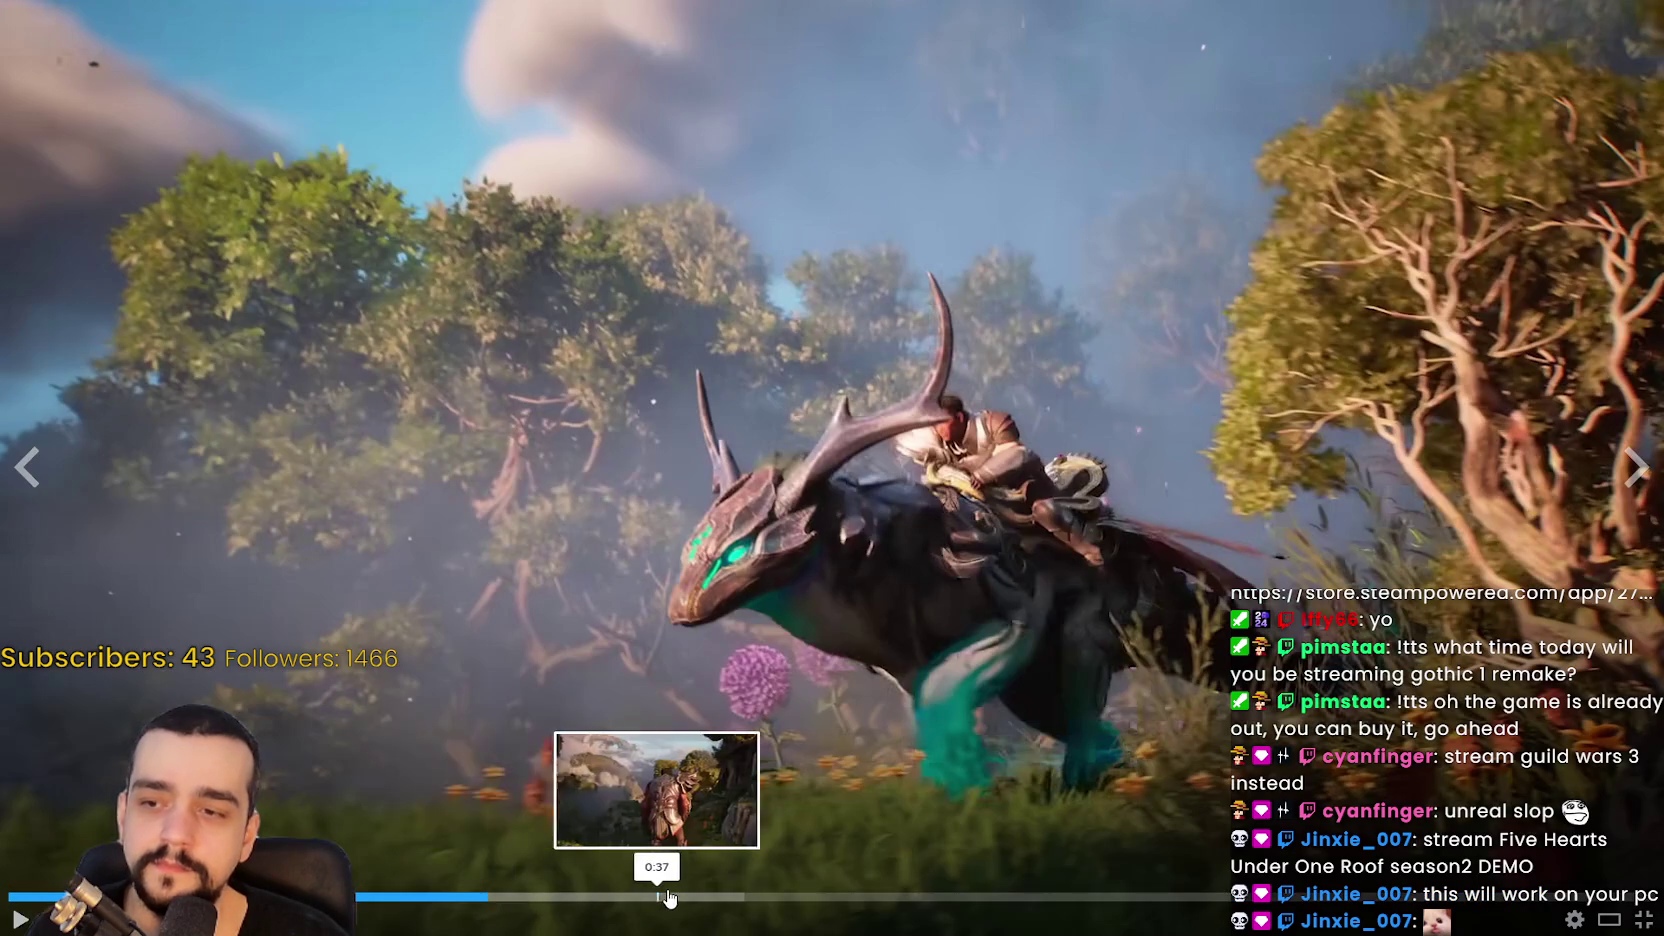
pyautogui.click(667, 897)
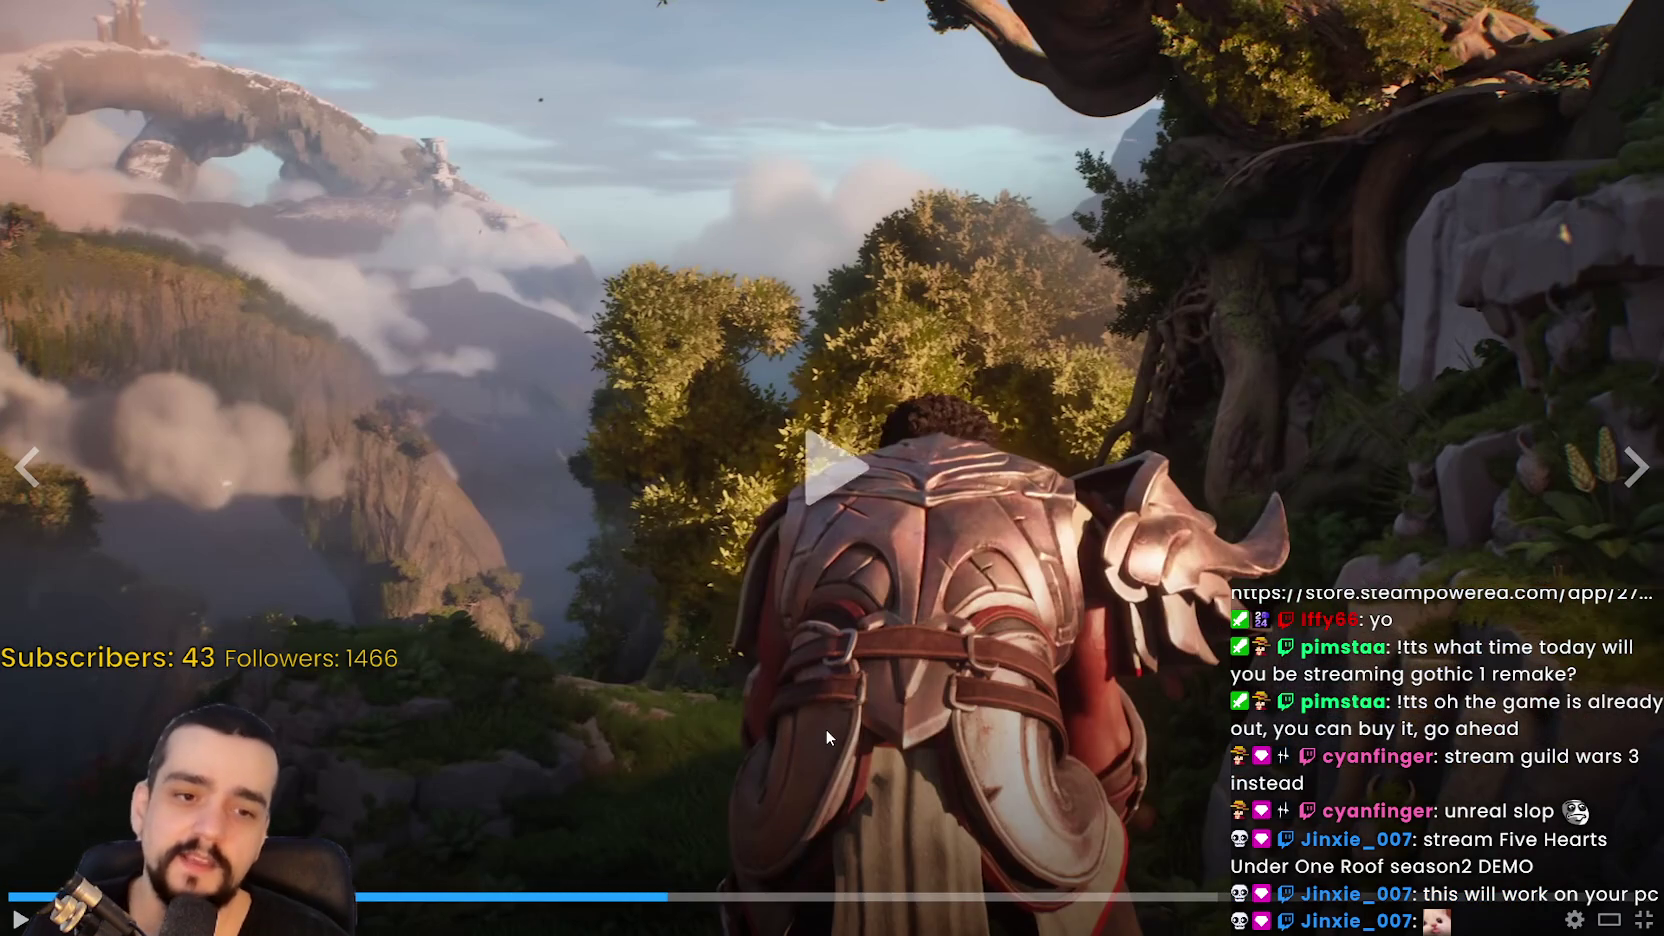
pyautogui.click(826, 738)
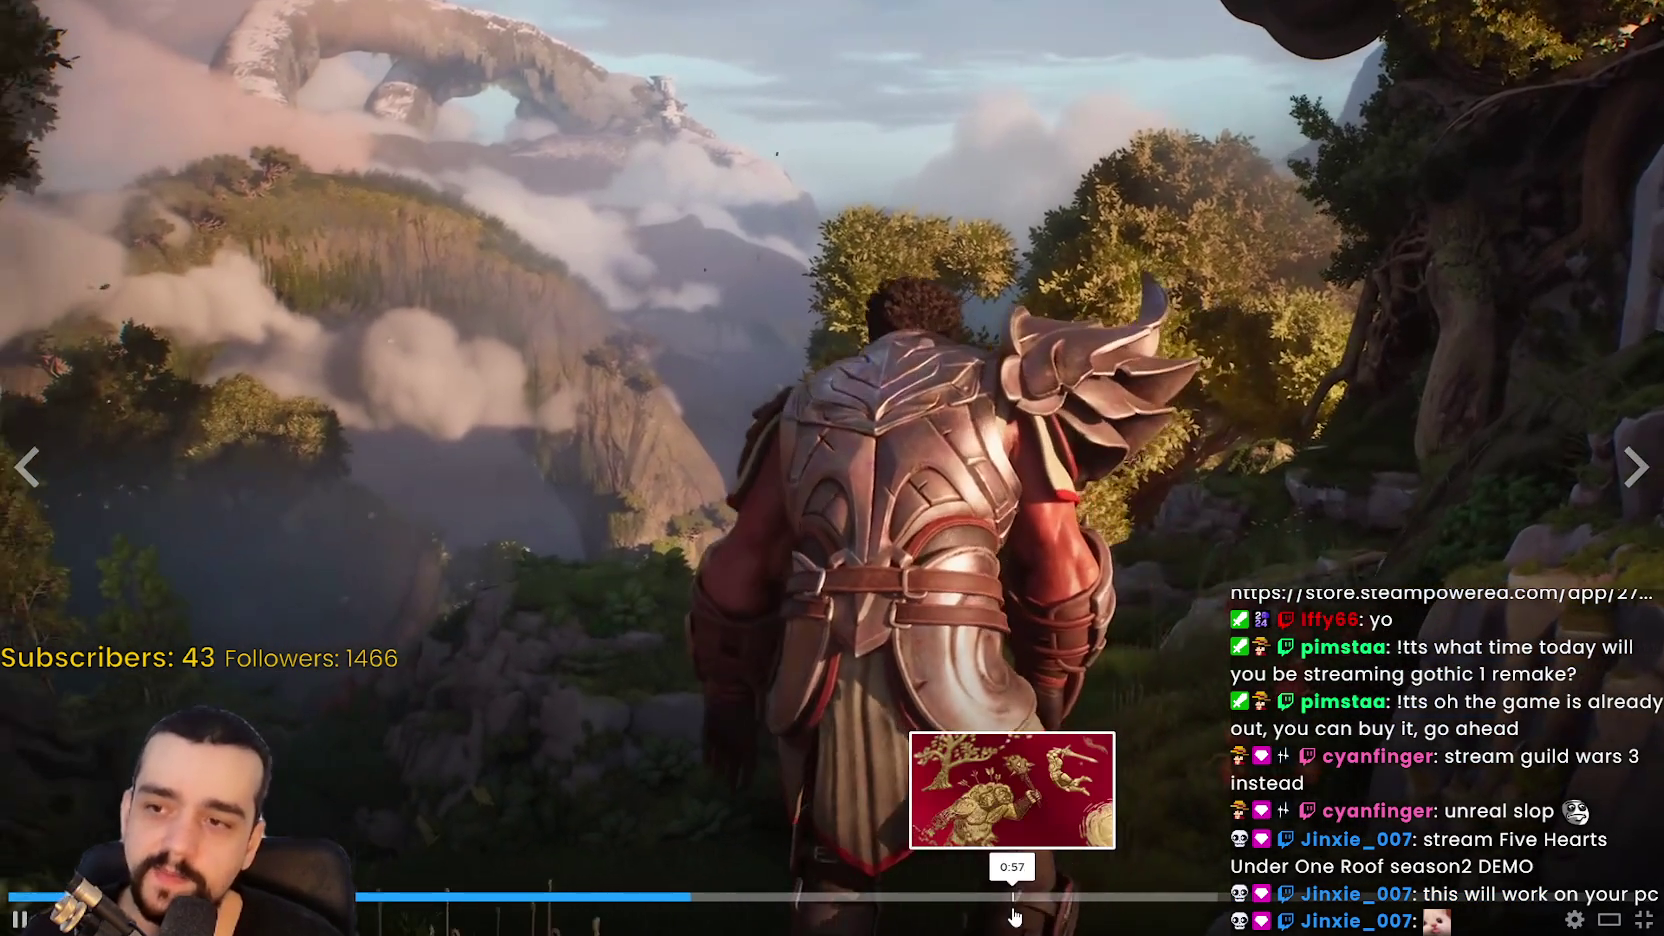
pyautogui.click(1015, 897)
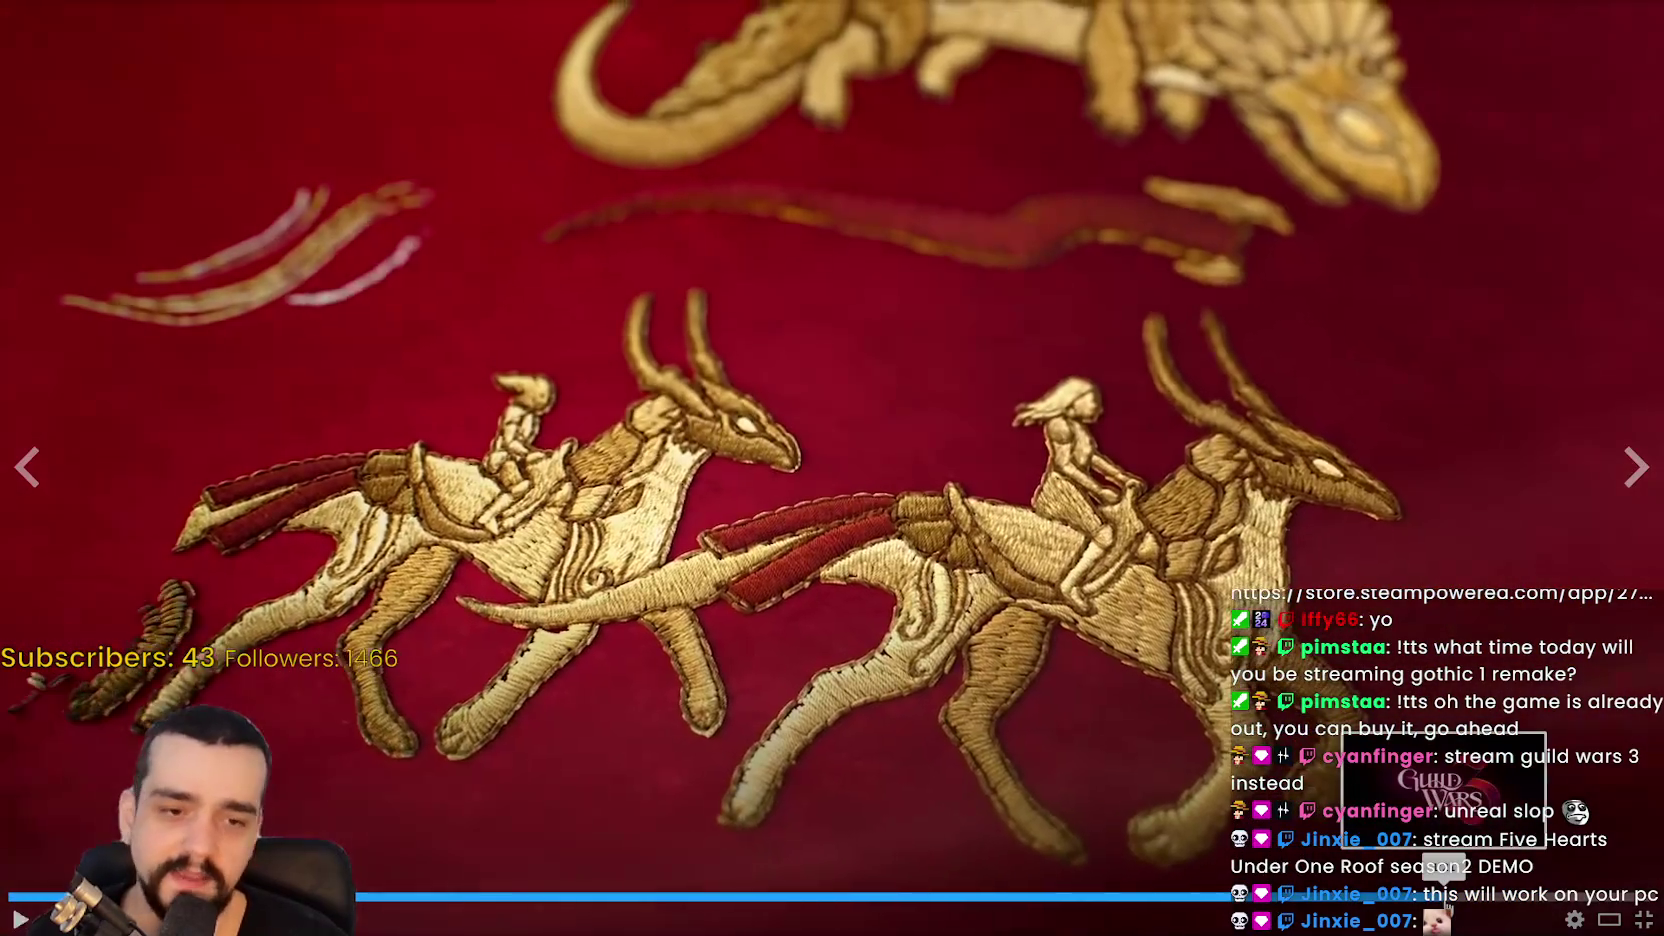
pyautogui.click(1444, 898)
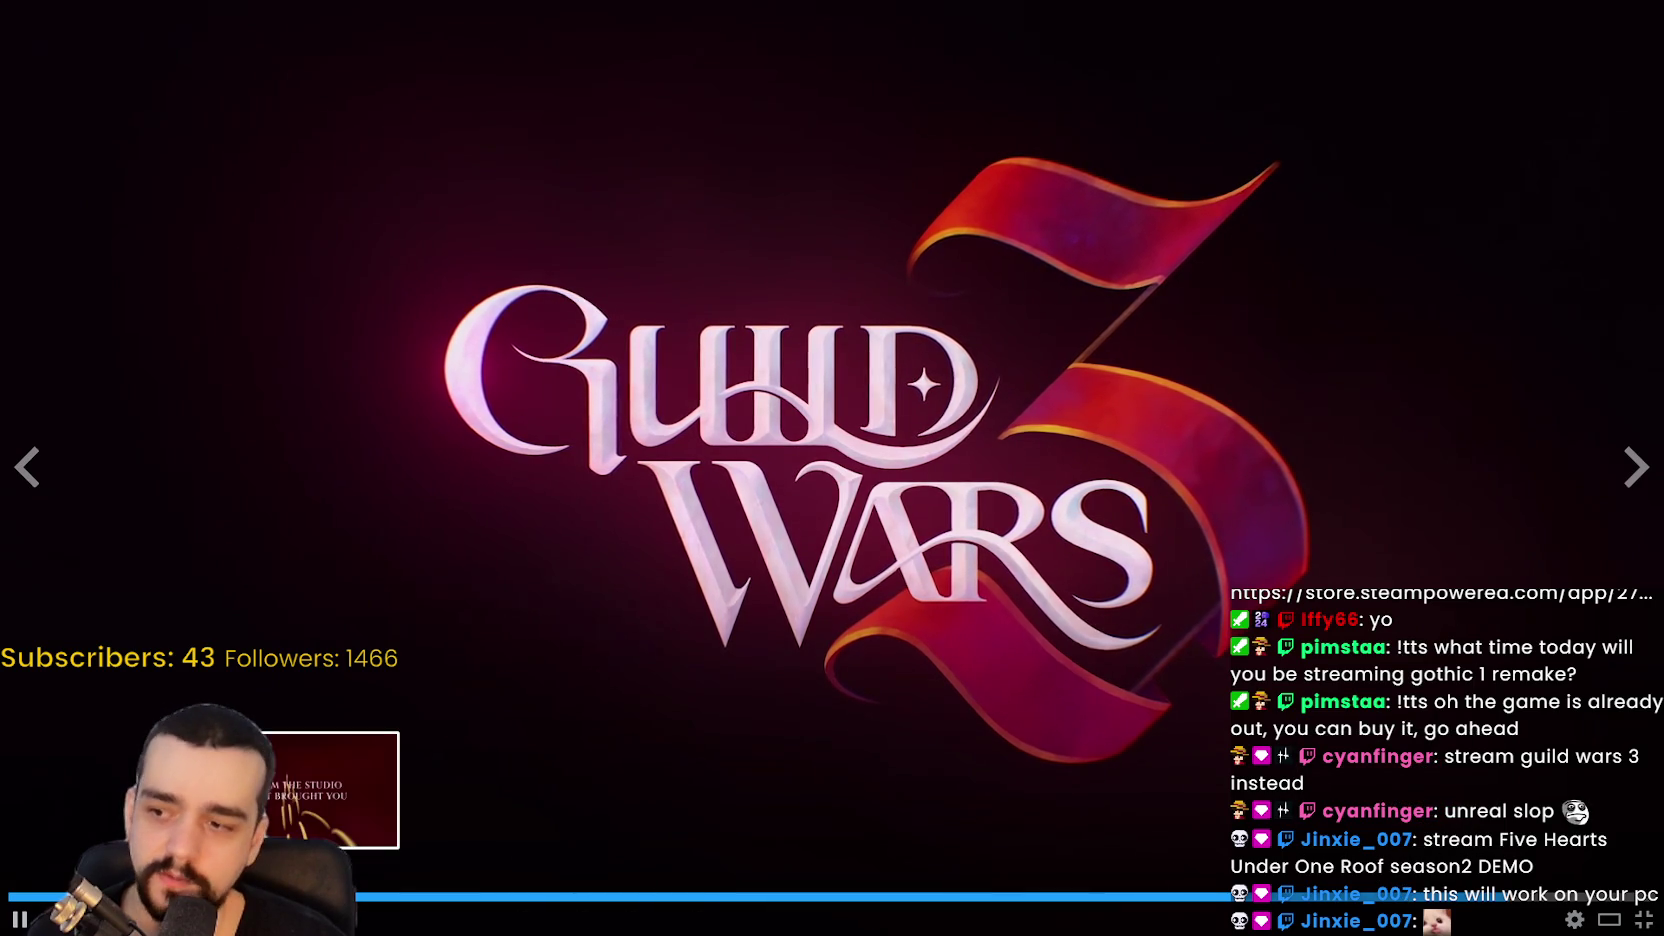
pyautogui.click(345, 898)
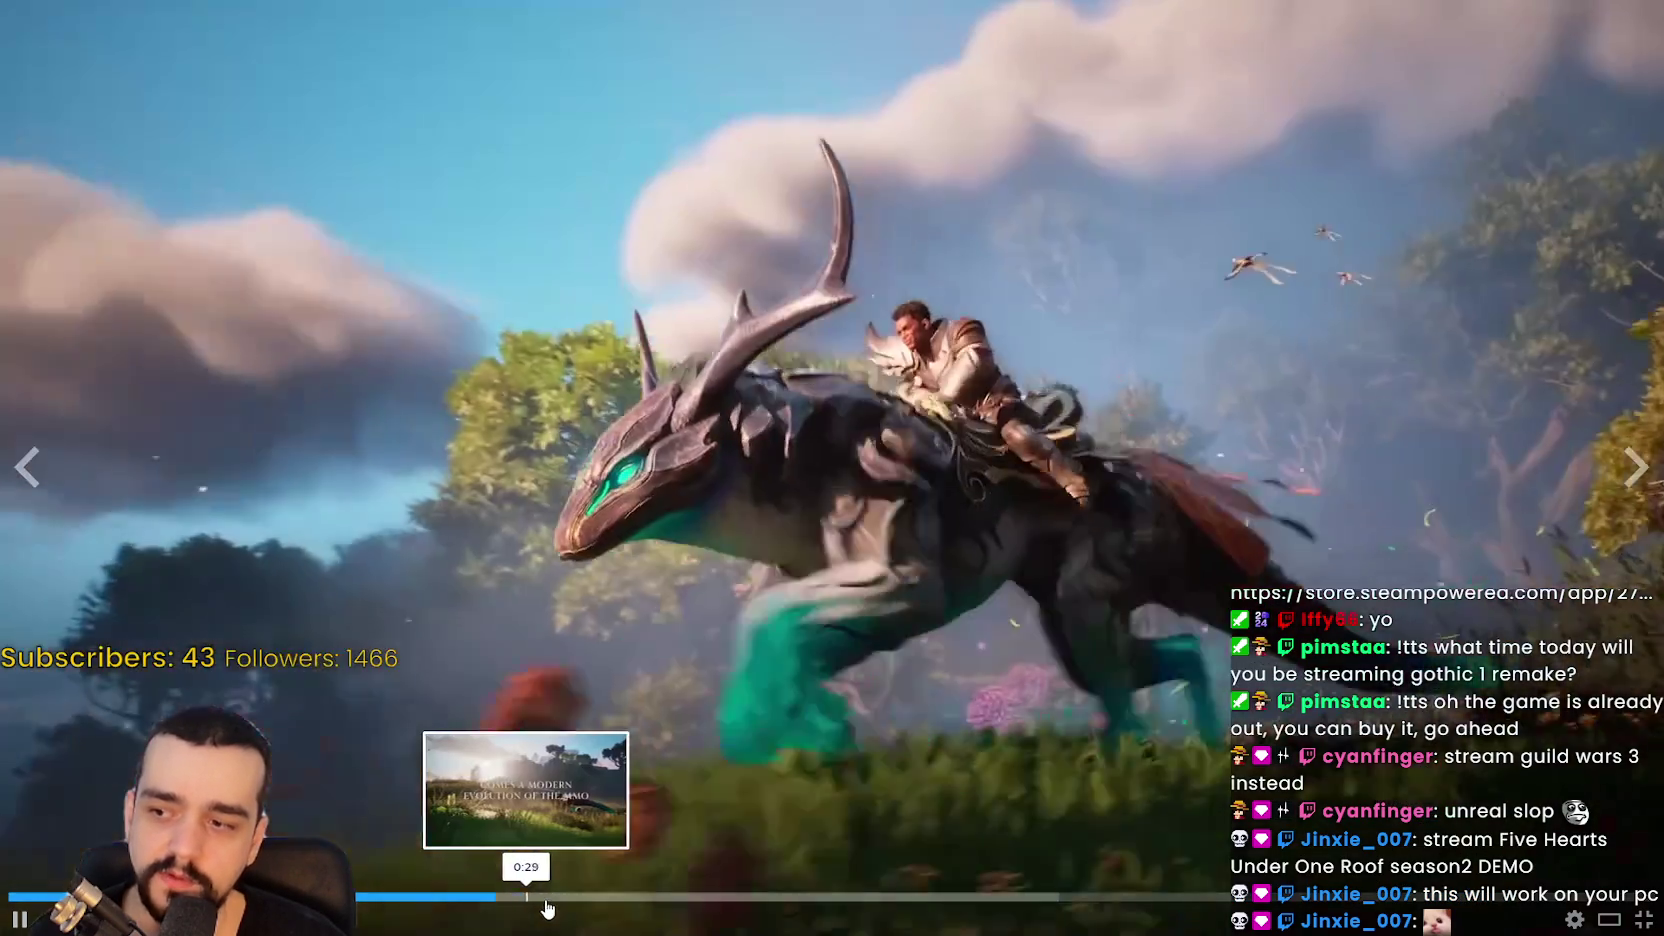
pyautogui.click(557, 898)
# Step: Pause on the dinosaur scene, skim to the dragon and logo, rewind, then exit fullscreen
pyautogui.click(606, 680)
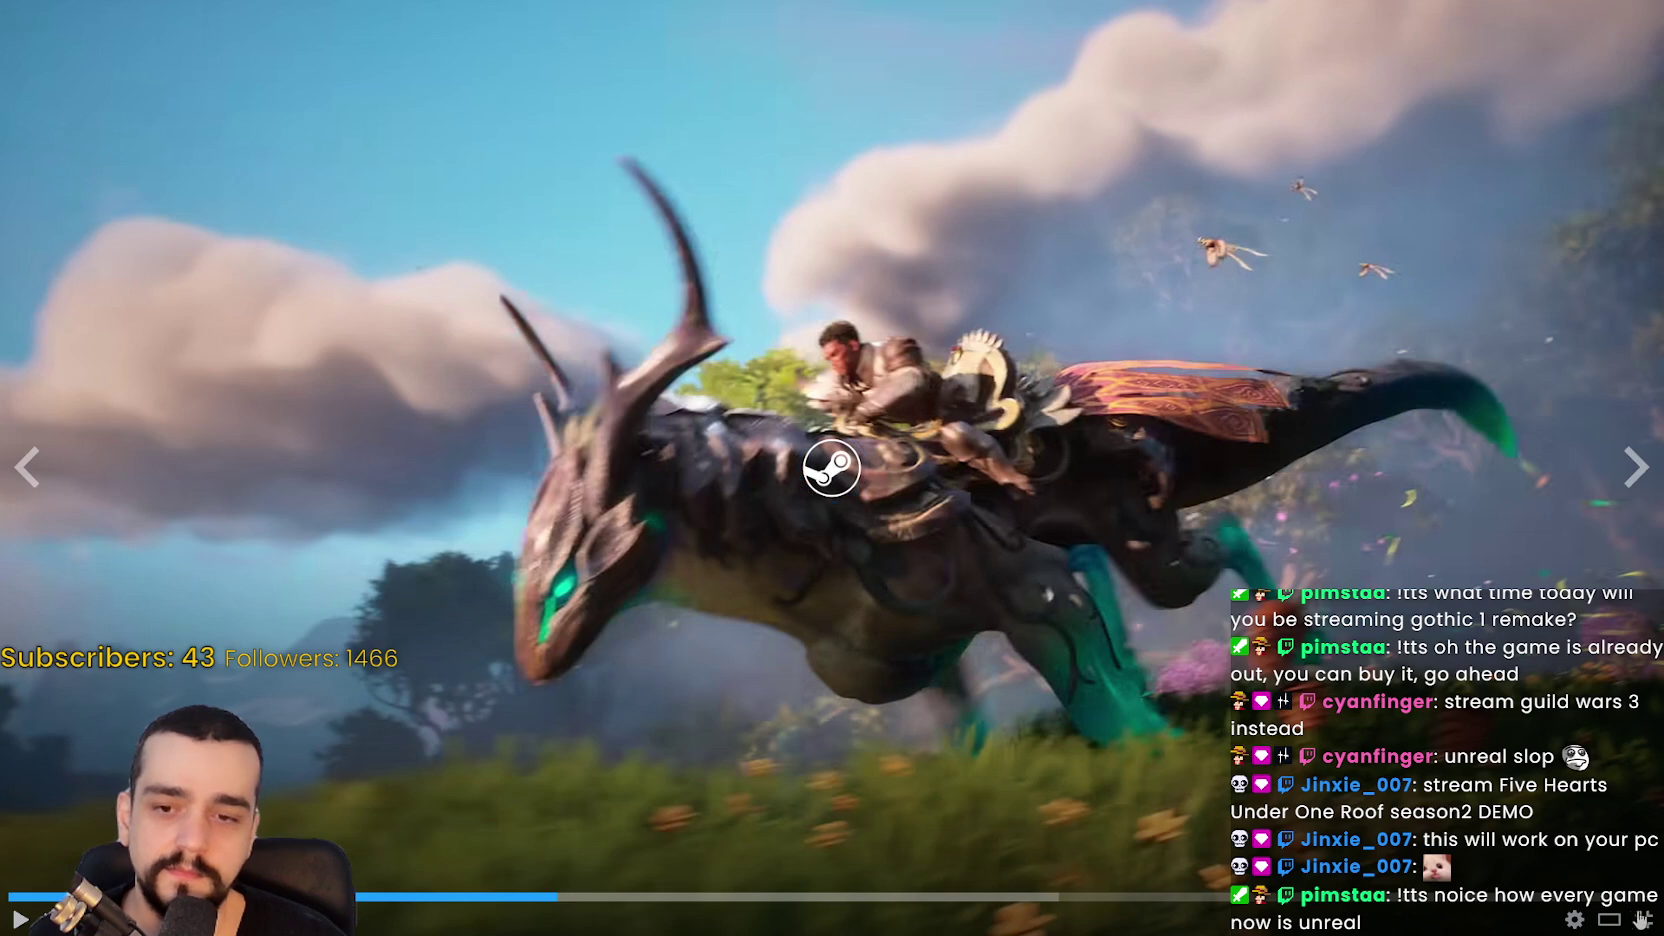
pyautogui.click(772, 896)
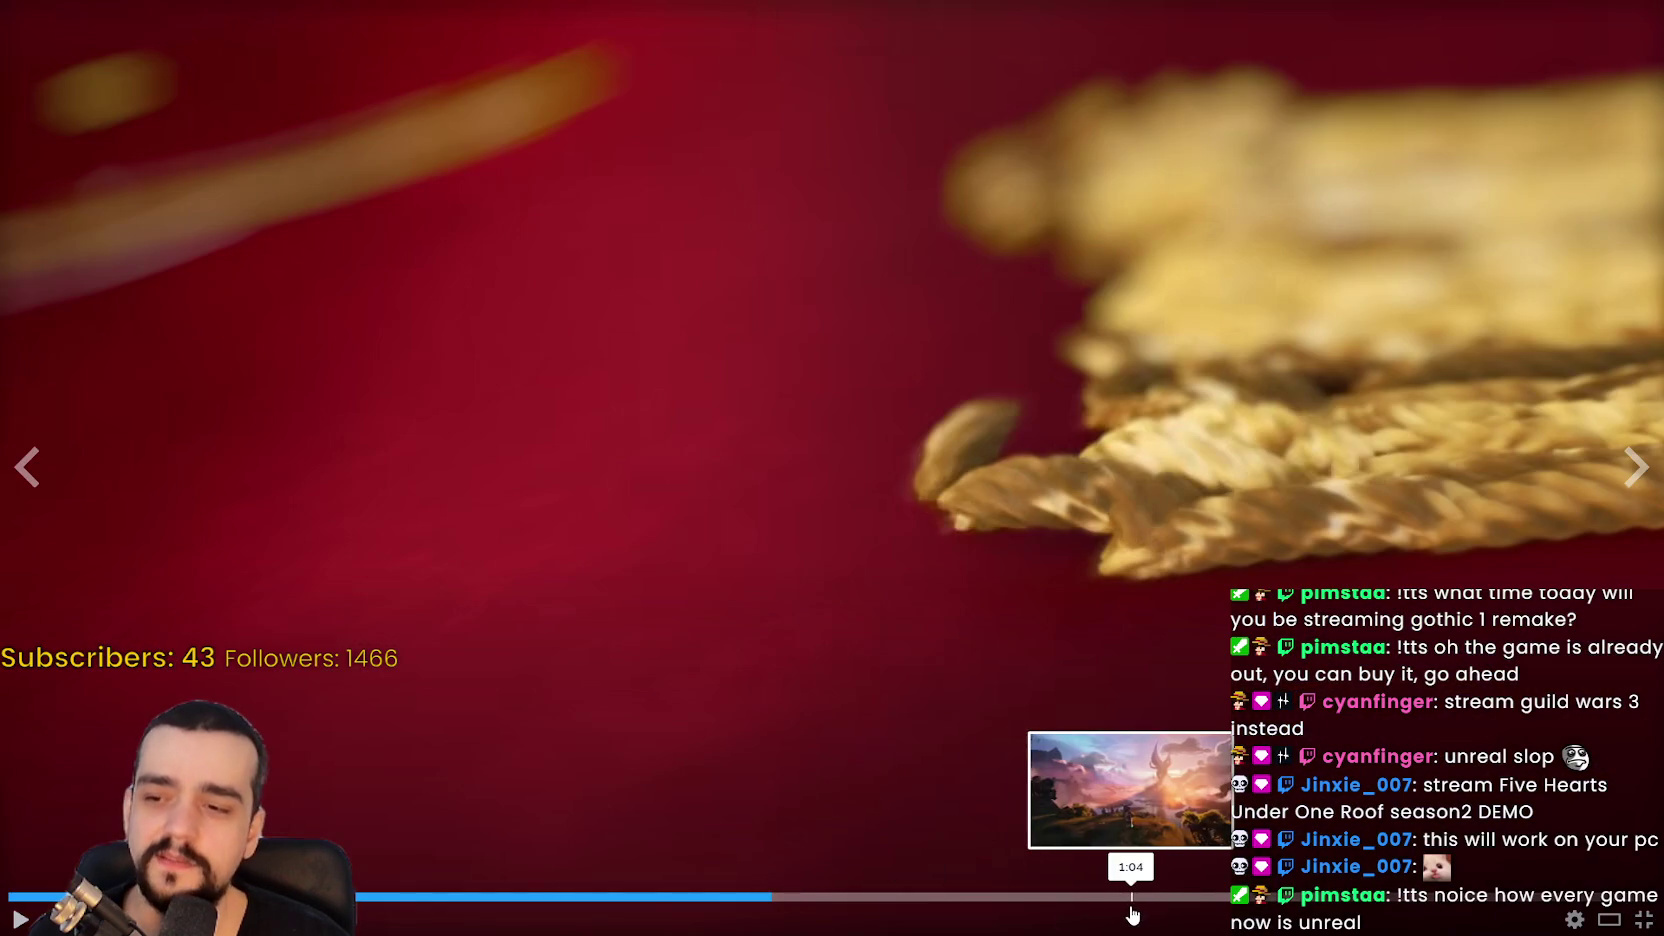
pyautogui.click(1128, 896)
pyautogui.click(1450, 898)
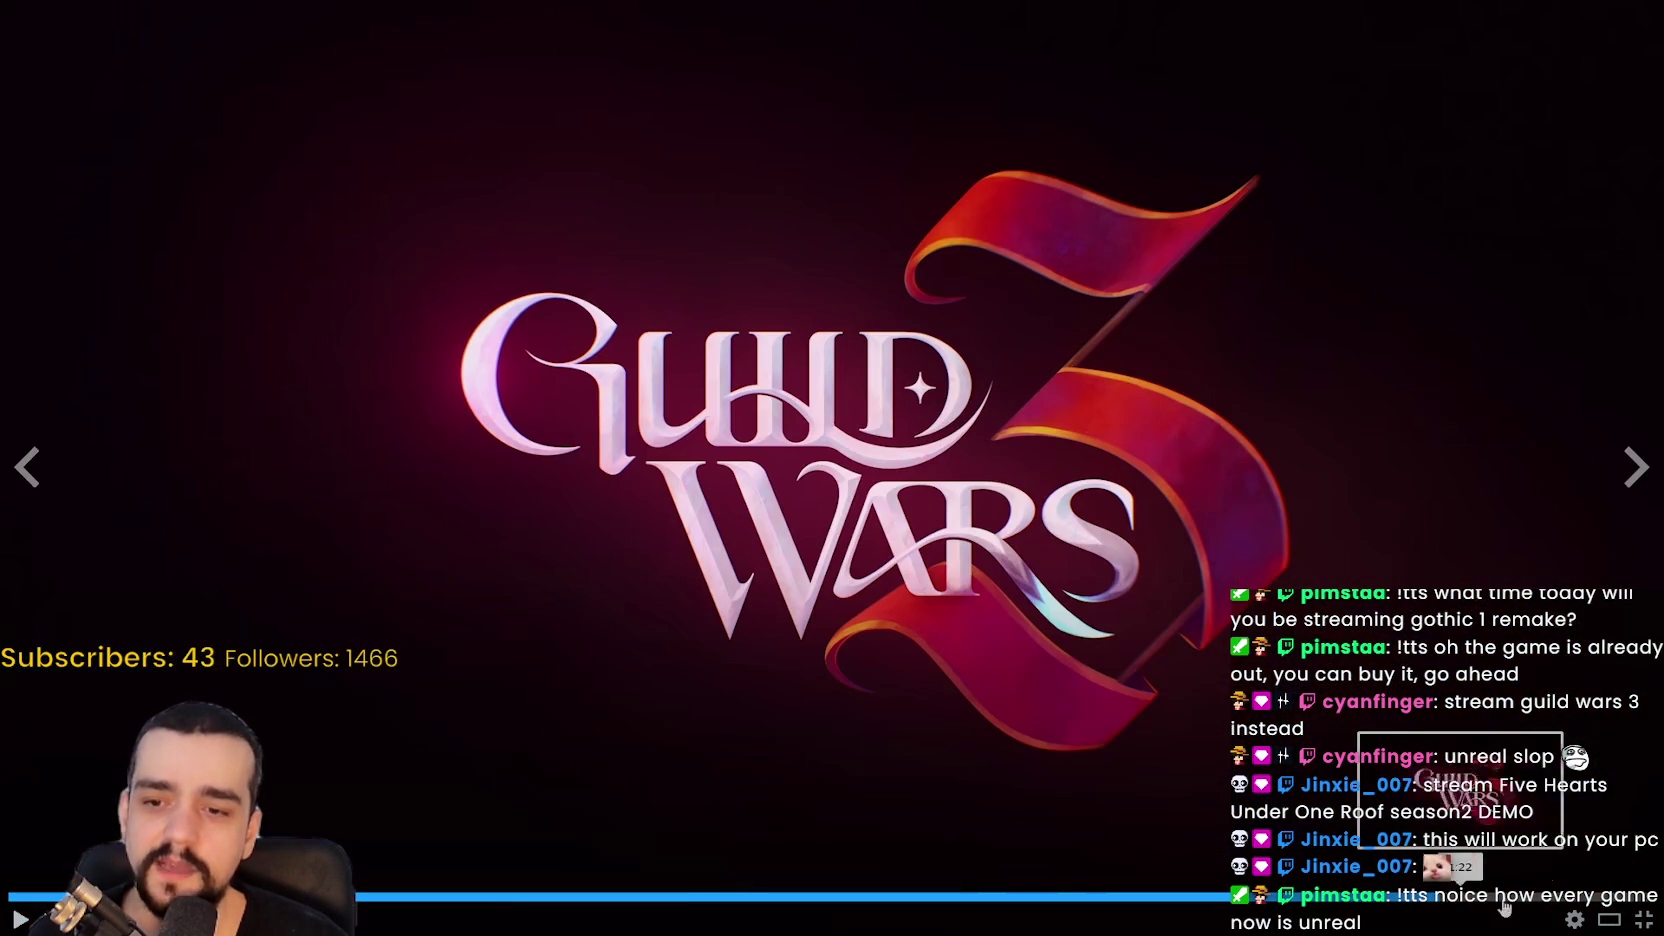
pyautogui.click(539, 898)
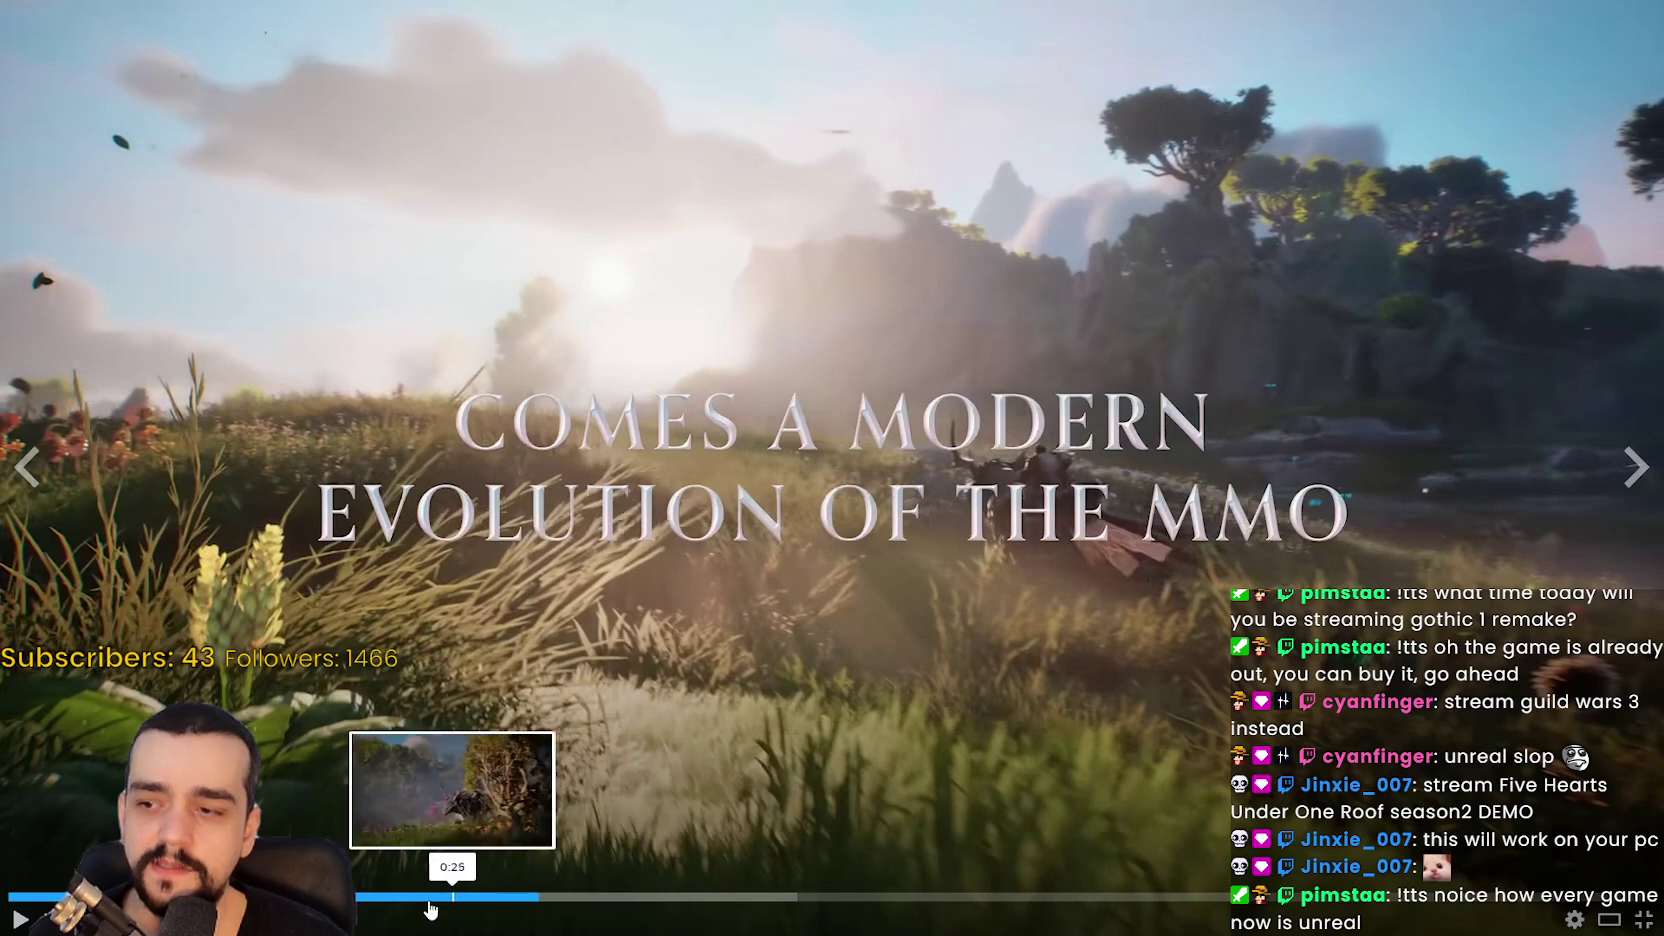
pyautogui.click(350, 897)
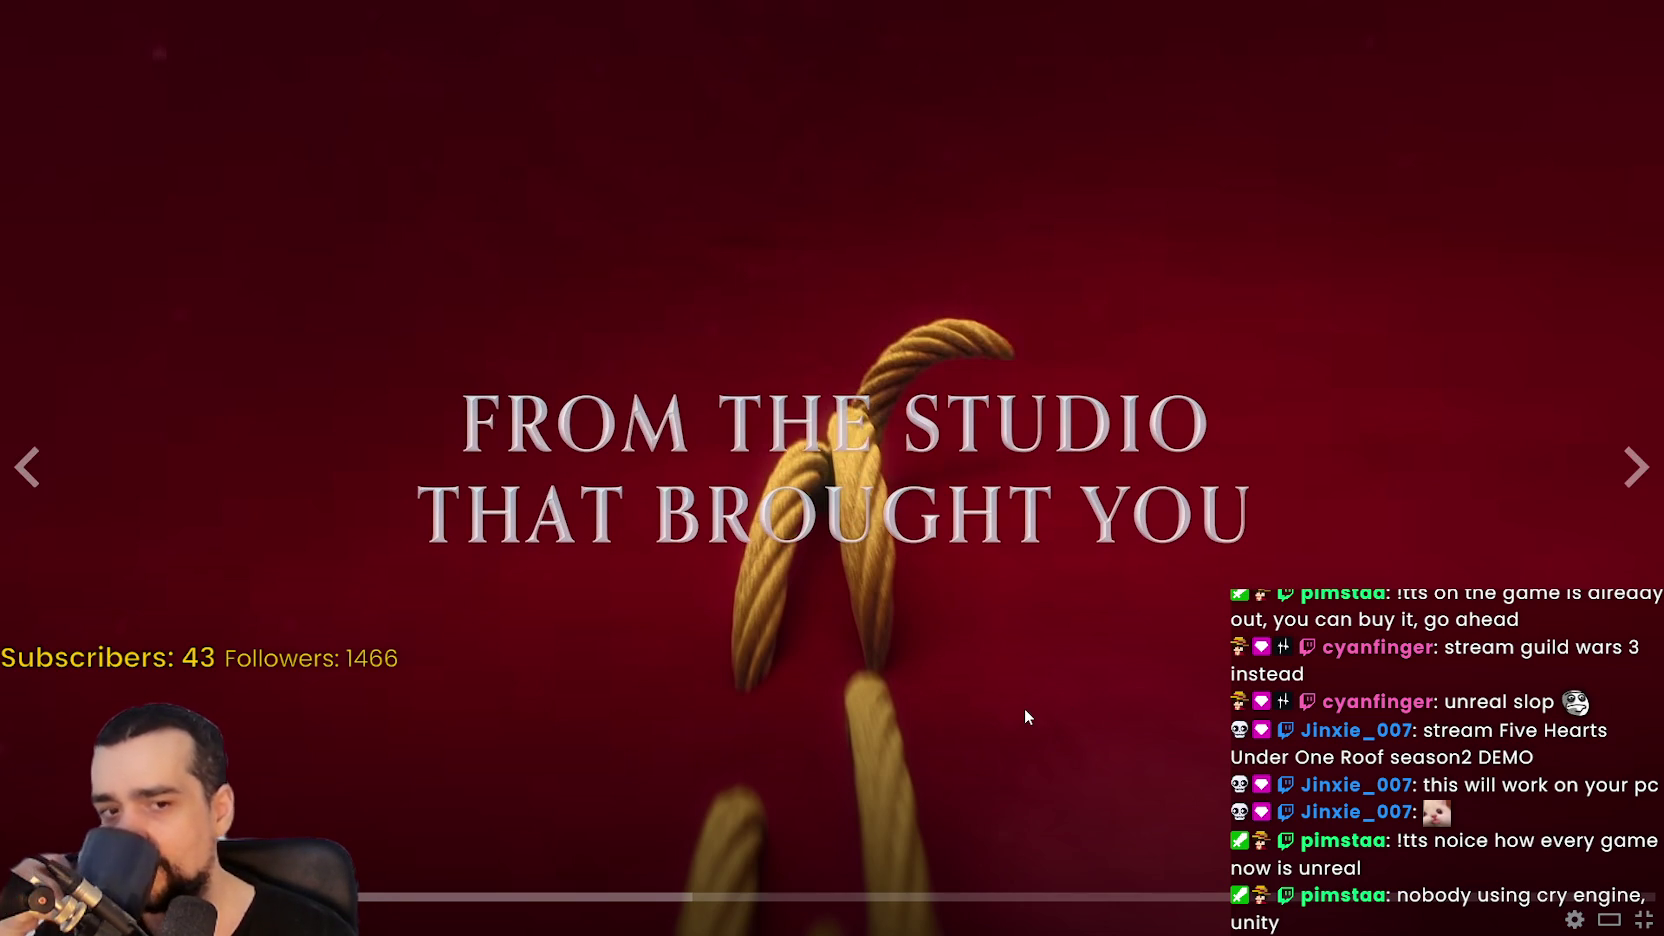
pyautogui.click(1642, 922)
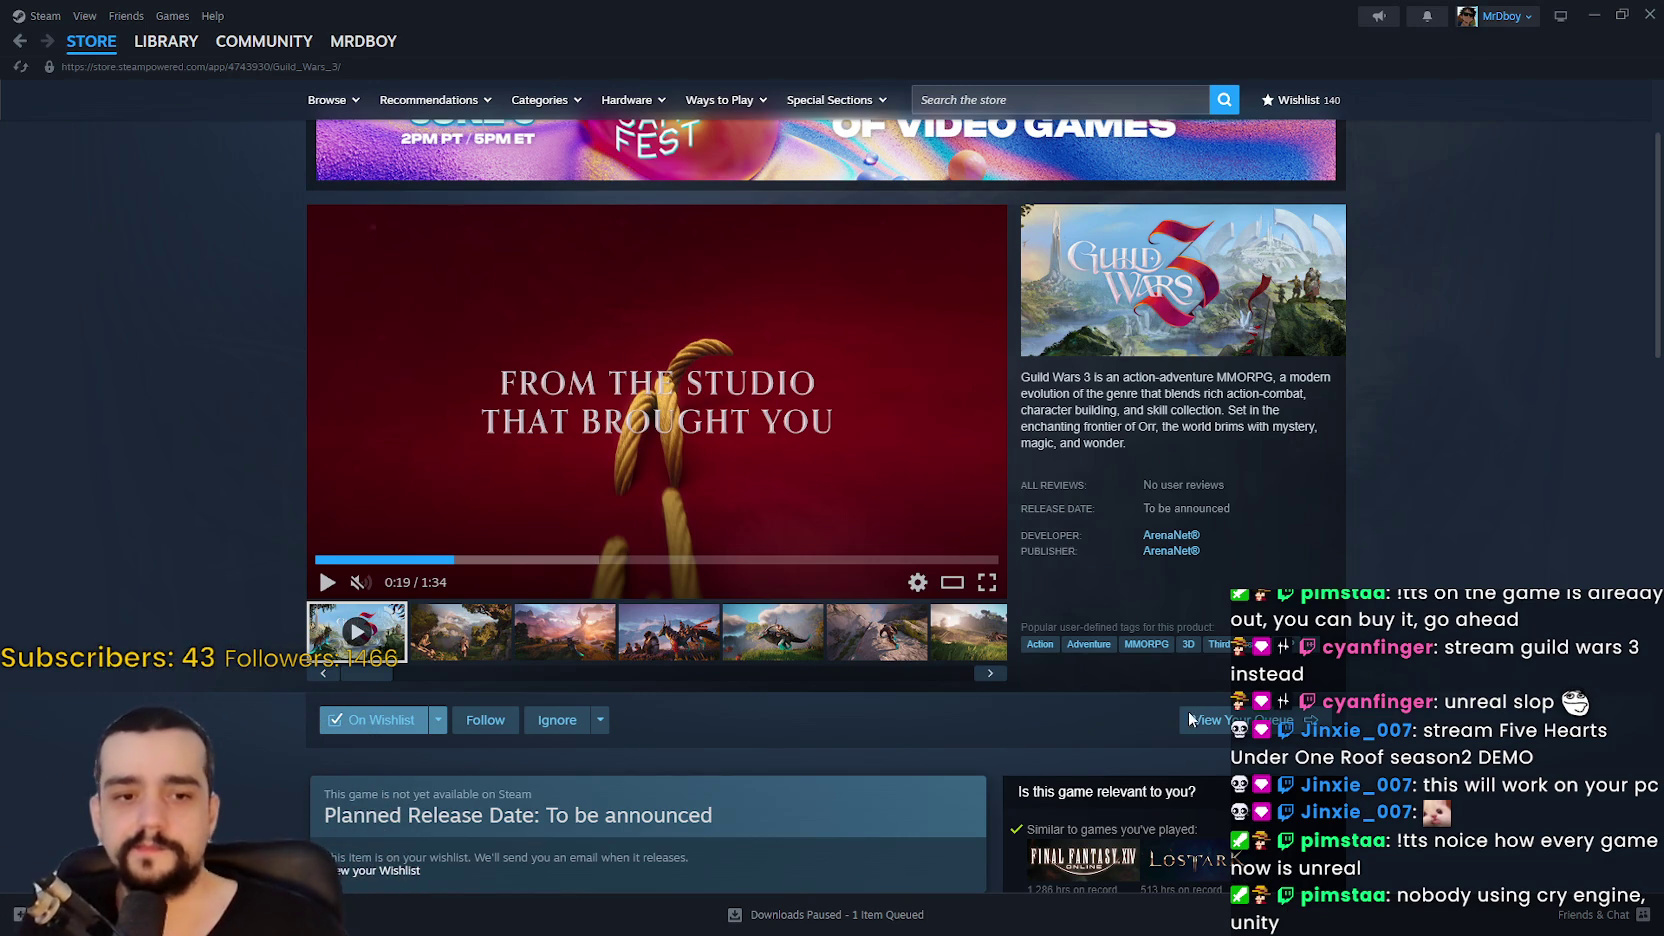
pyautogui.scroll(2, 1178, 618)
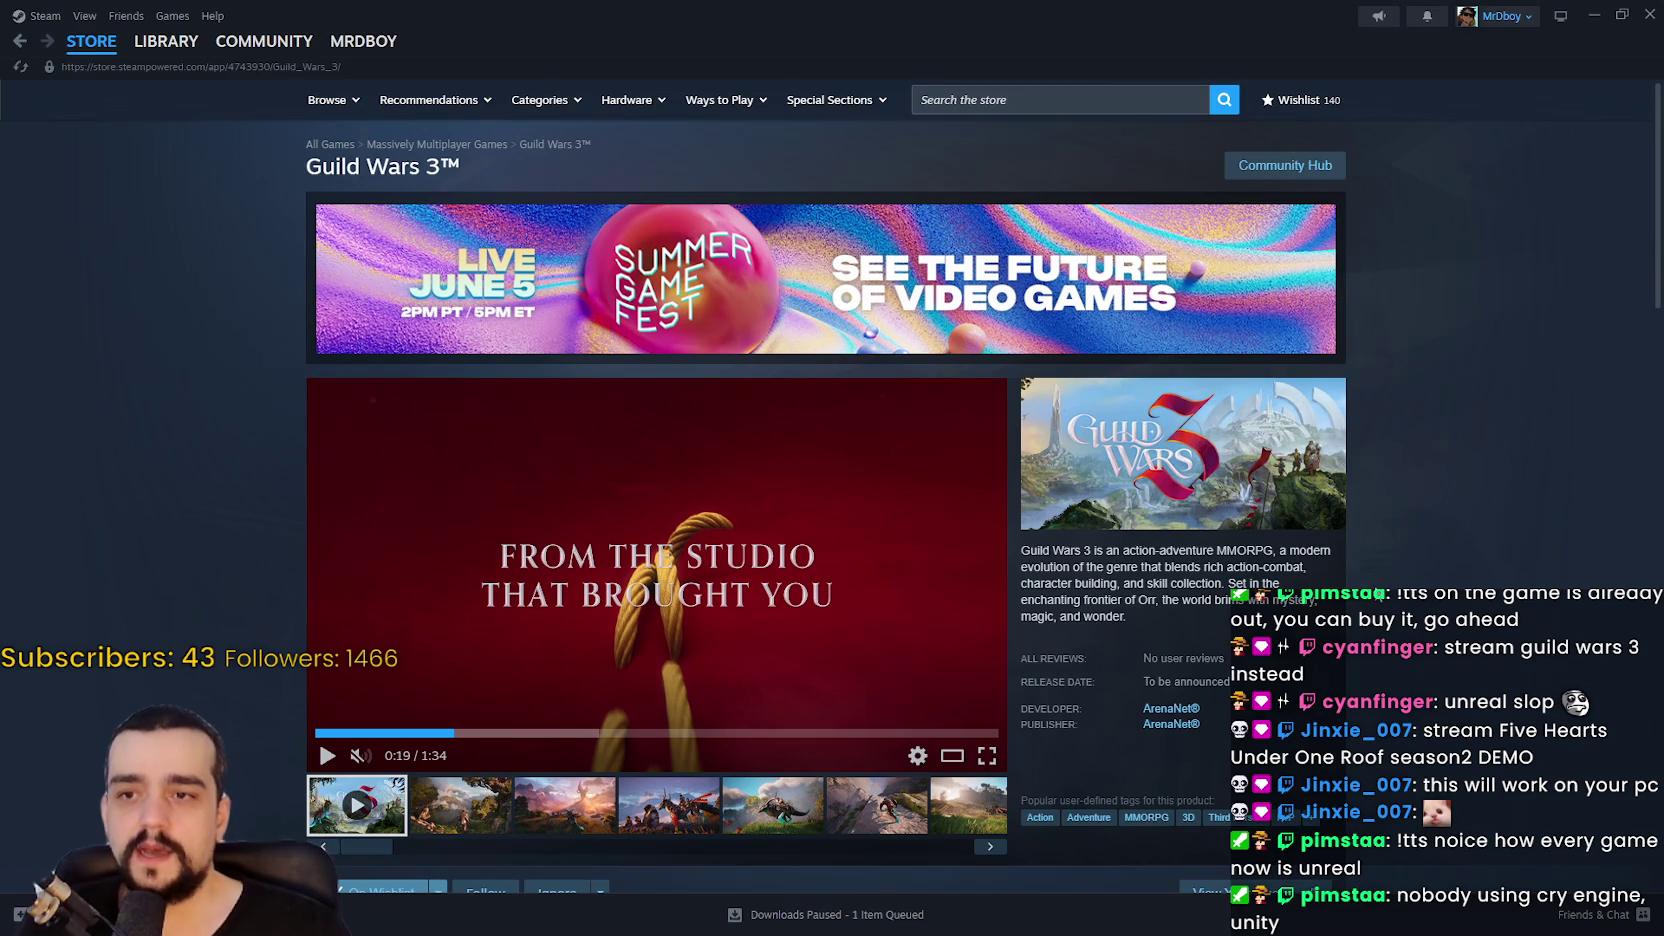
pyautogui.scroll(-2, 1421, 526)
pyautogui.scroll(1, 1403, 490)
pyautogui.scroll(1, 1403, 490)
pyautogui.scroll(-2, 1401, 510)
pyautogui.scroll(2, 1399, 528)
pyautogui.scroll(-2, 1381, 741)
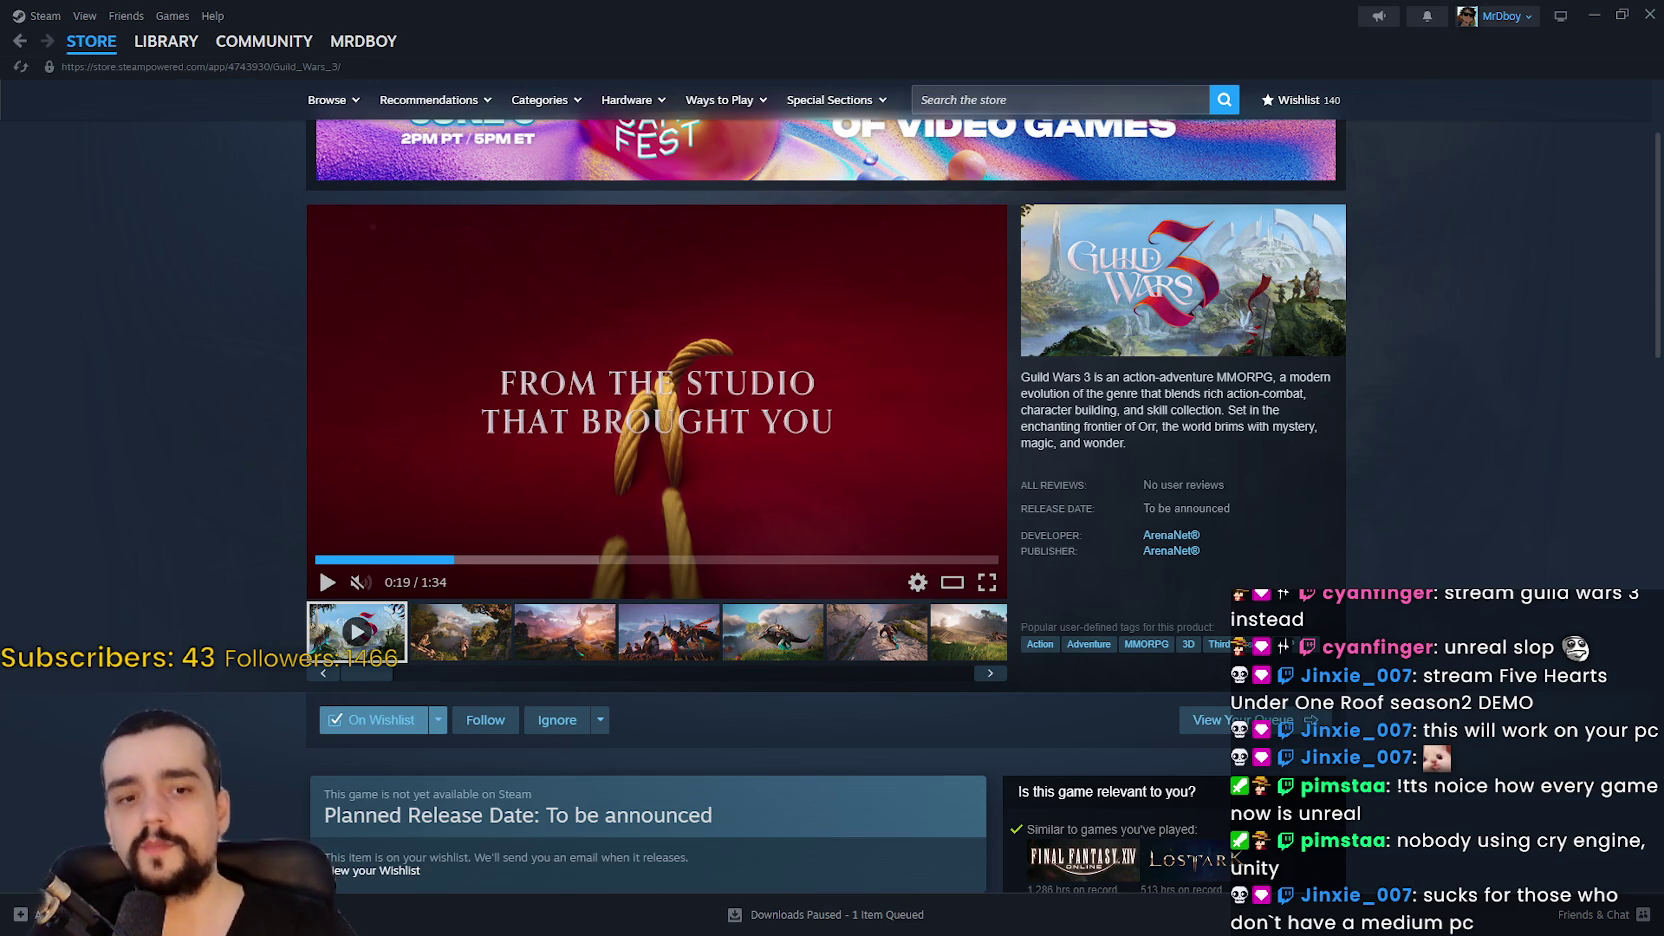
pyautogui.scroll(1, 1050, 152)
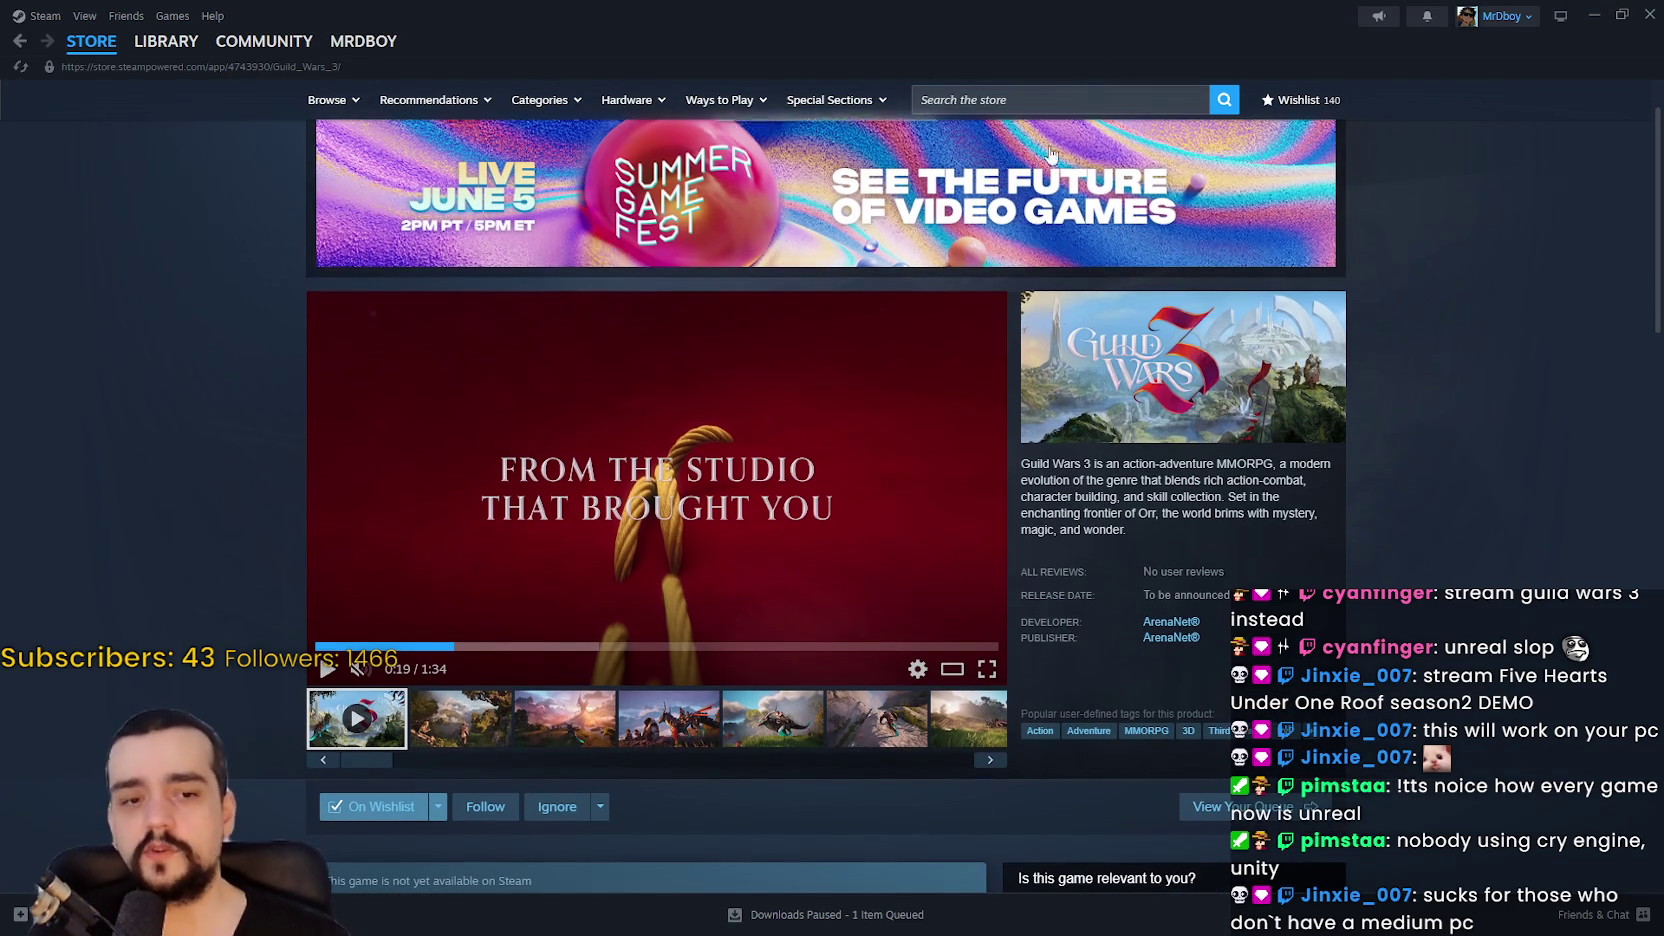
pyautogui.click(1040, 90)
# Step: Search 'Crimson', open Crimson Desert's store page and view its first screenshots
pyautogui.write('Crim')
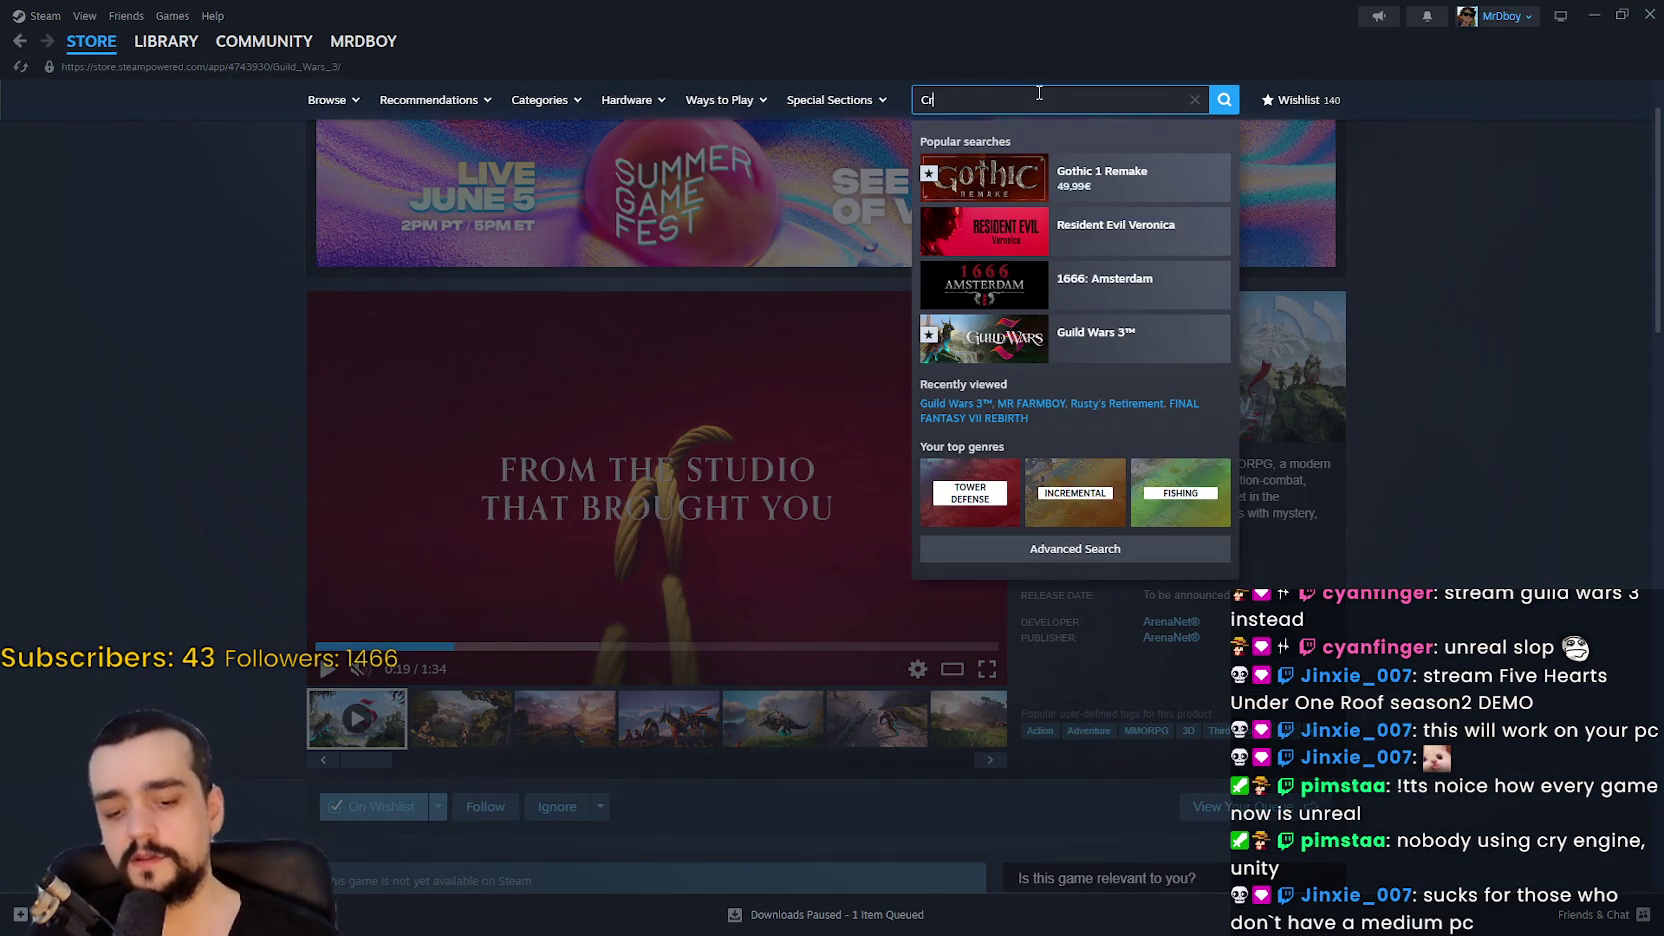
pyautogui.write('son')
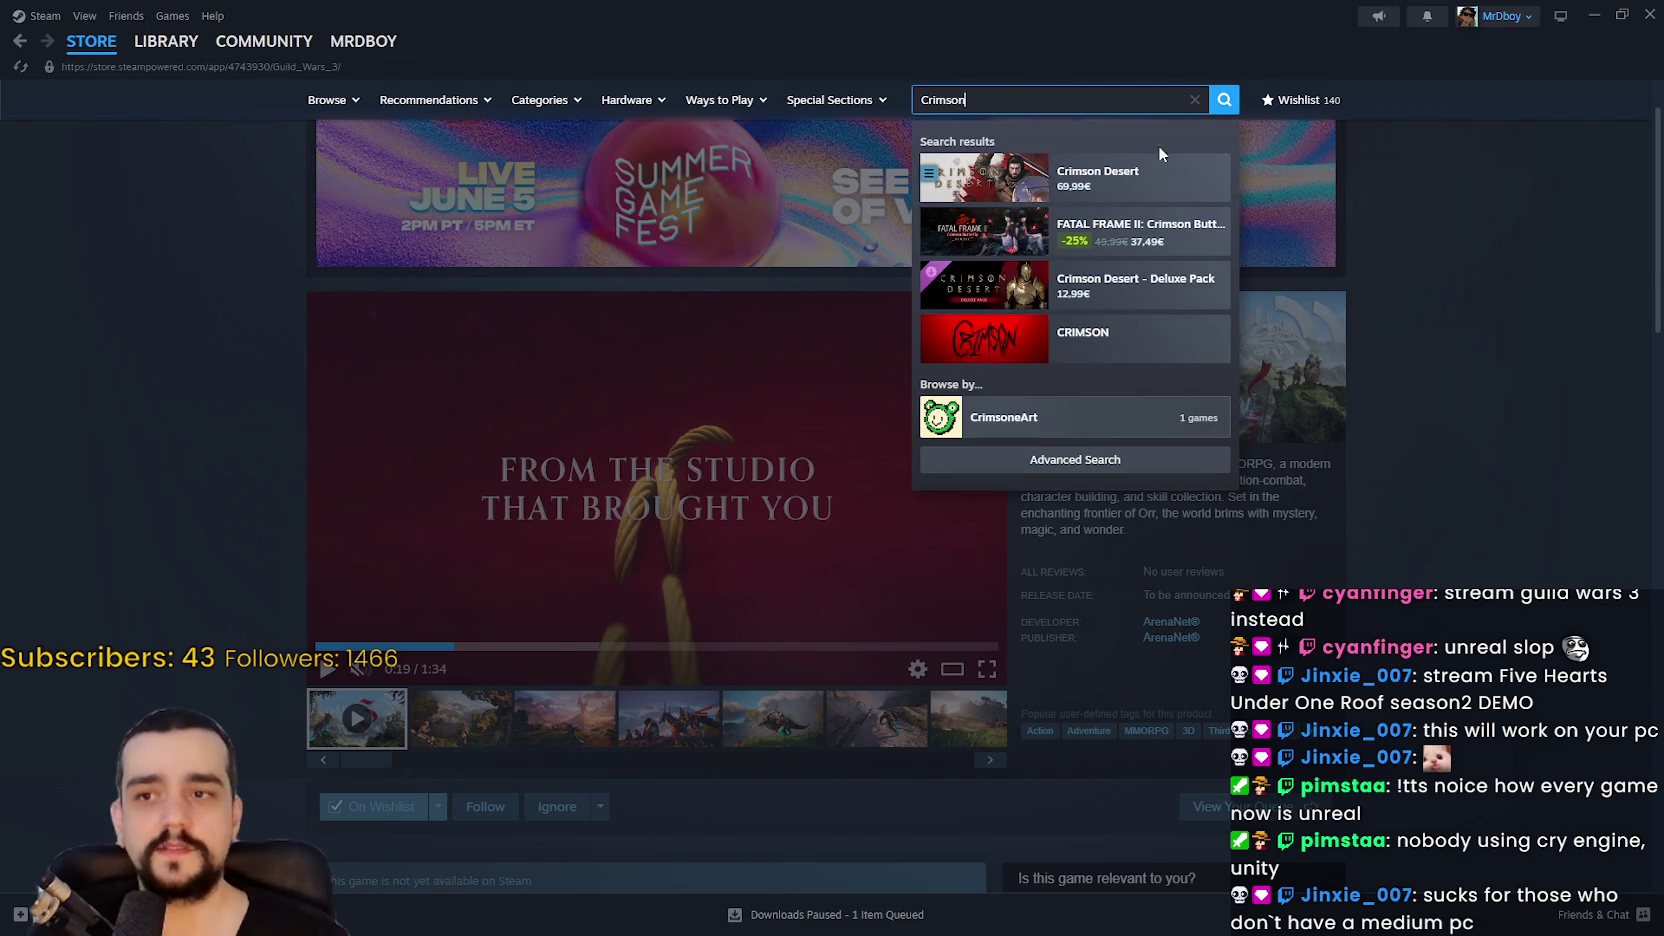
pyautogui.click(1140, 178)
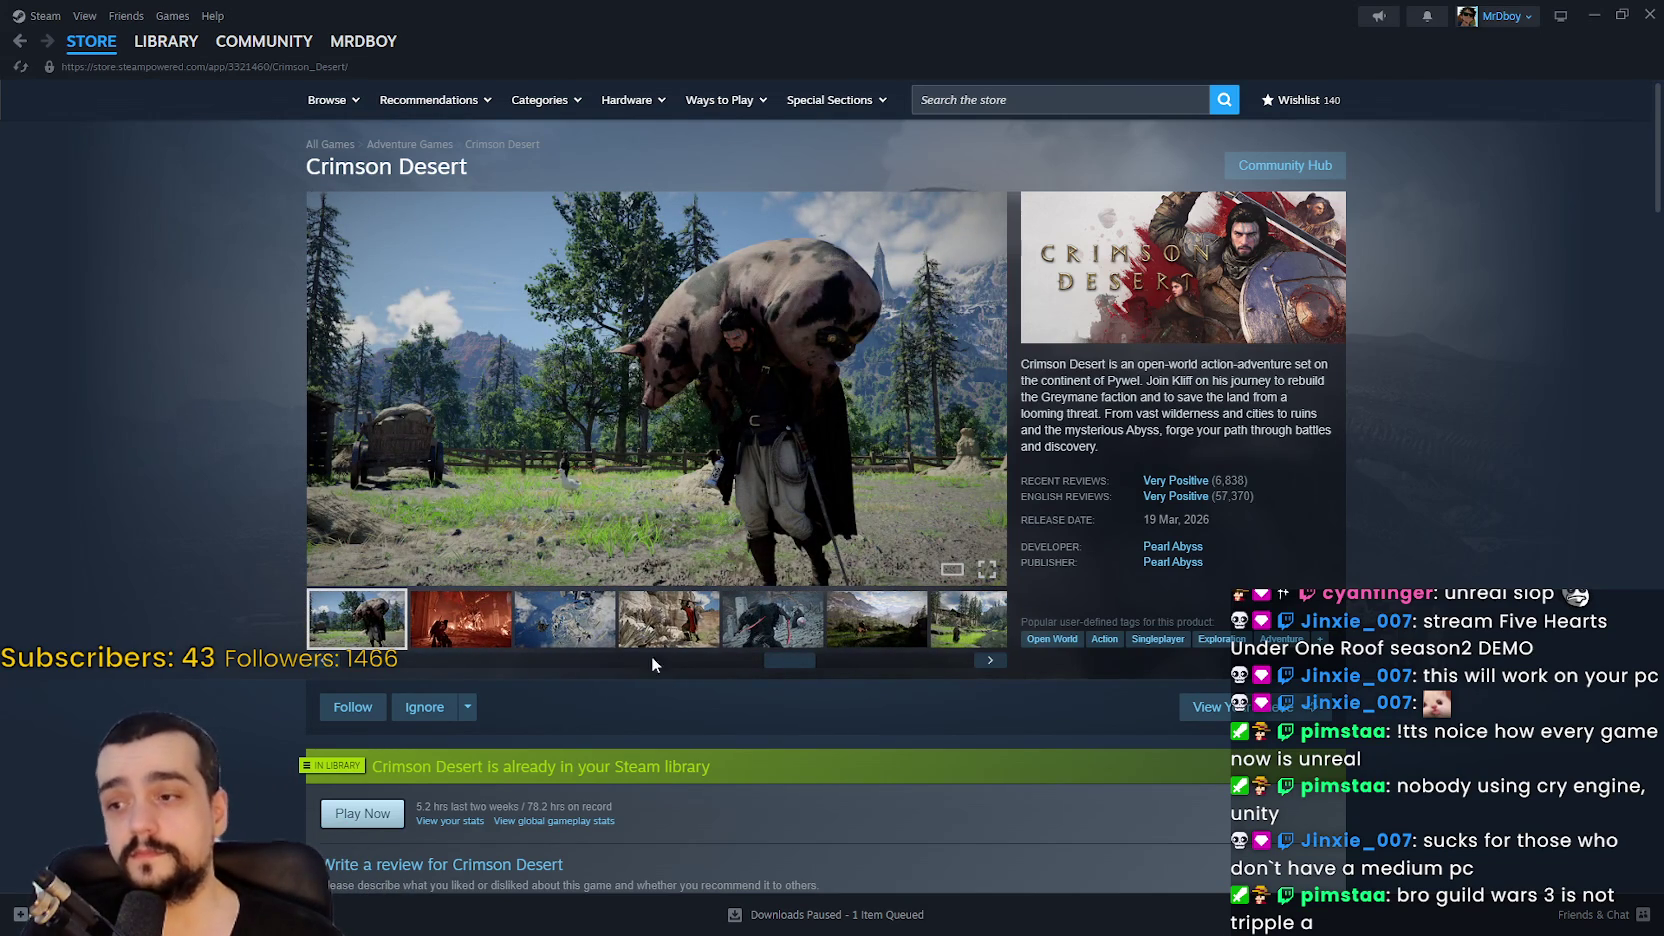
pyautogui.click(829, 628)
pyautogui.click(876, 620)
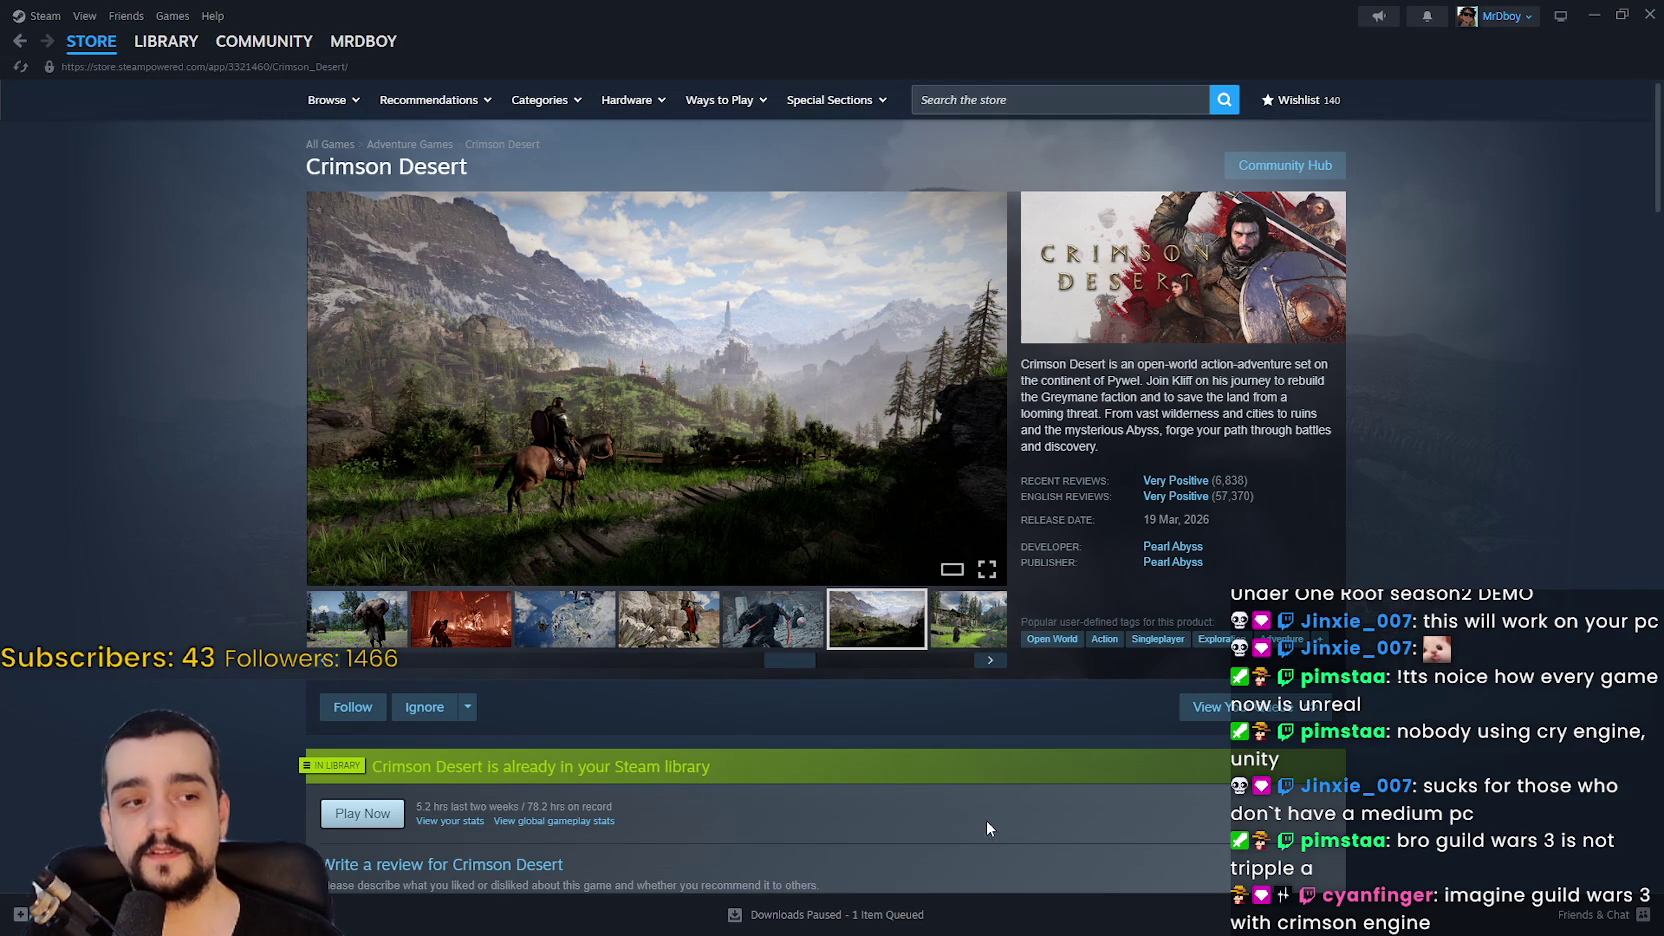
# Step: Browse the red autumn forest and foggy forest screenshots, then return to the store front page
pyautogui.click(953, 622)
pyautogui.click(958, 640)
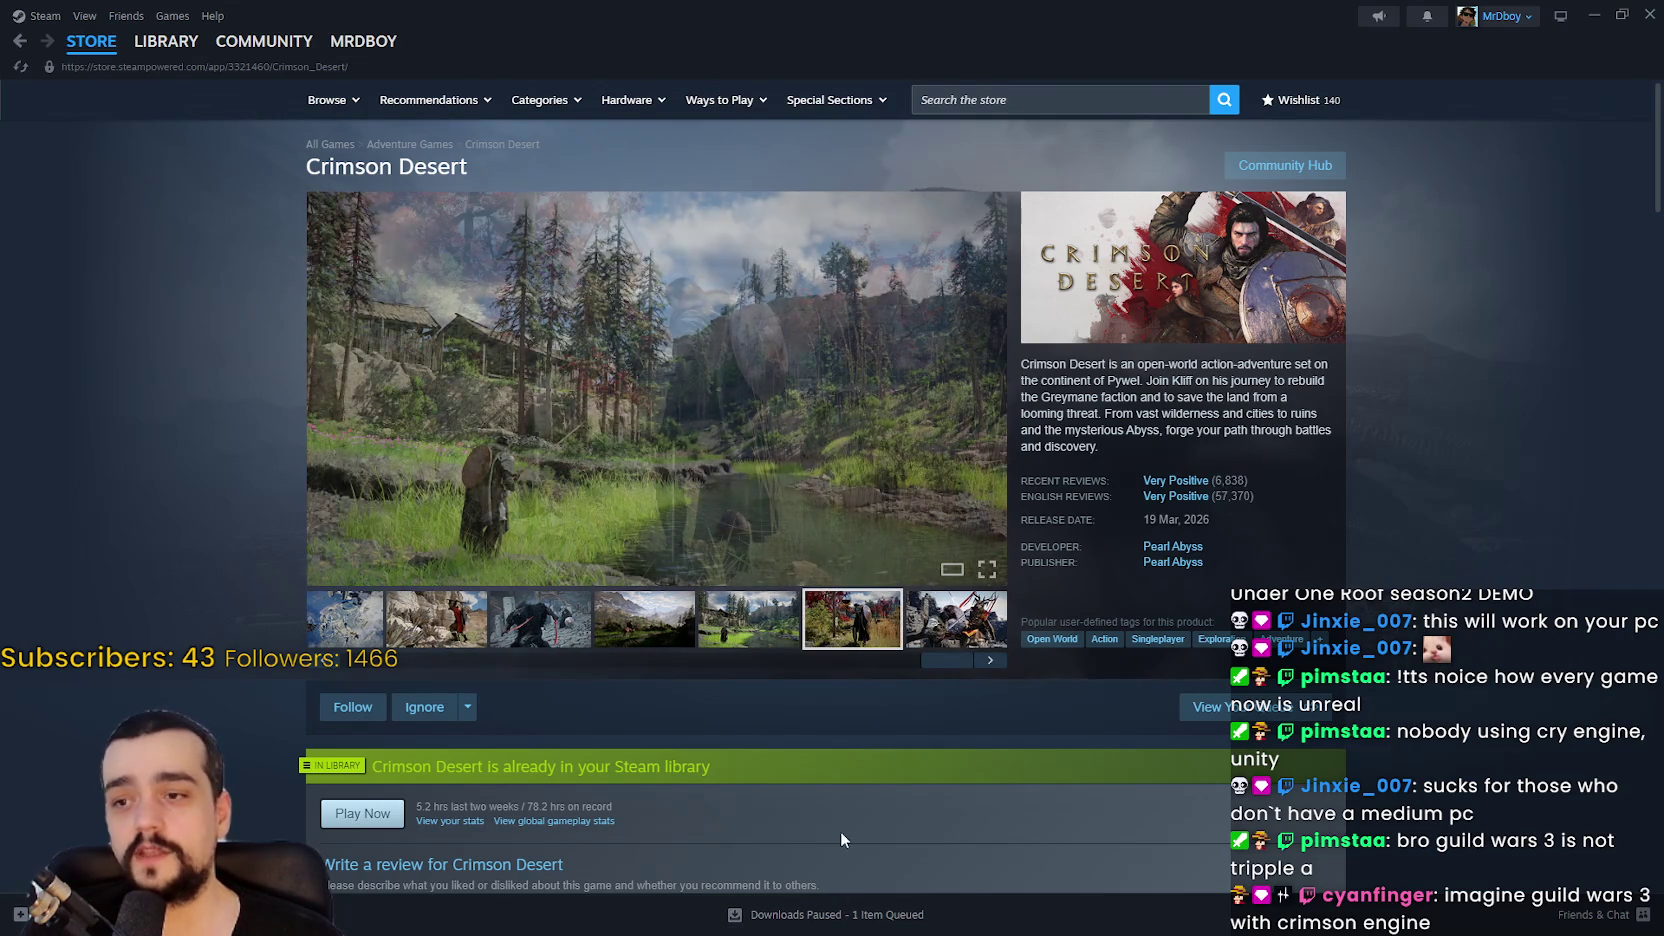
pyautogui.moveTo(960, 658); pyautogui.dragTo(600, 665)
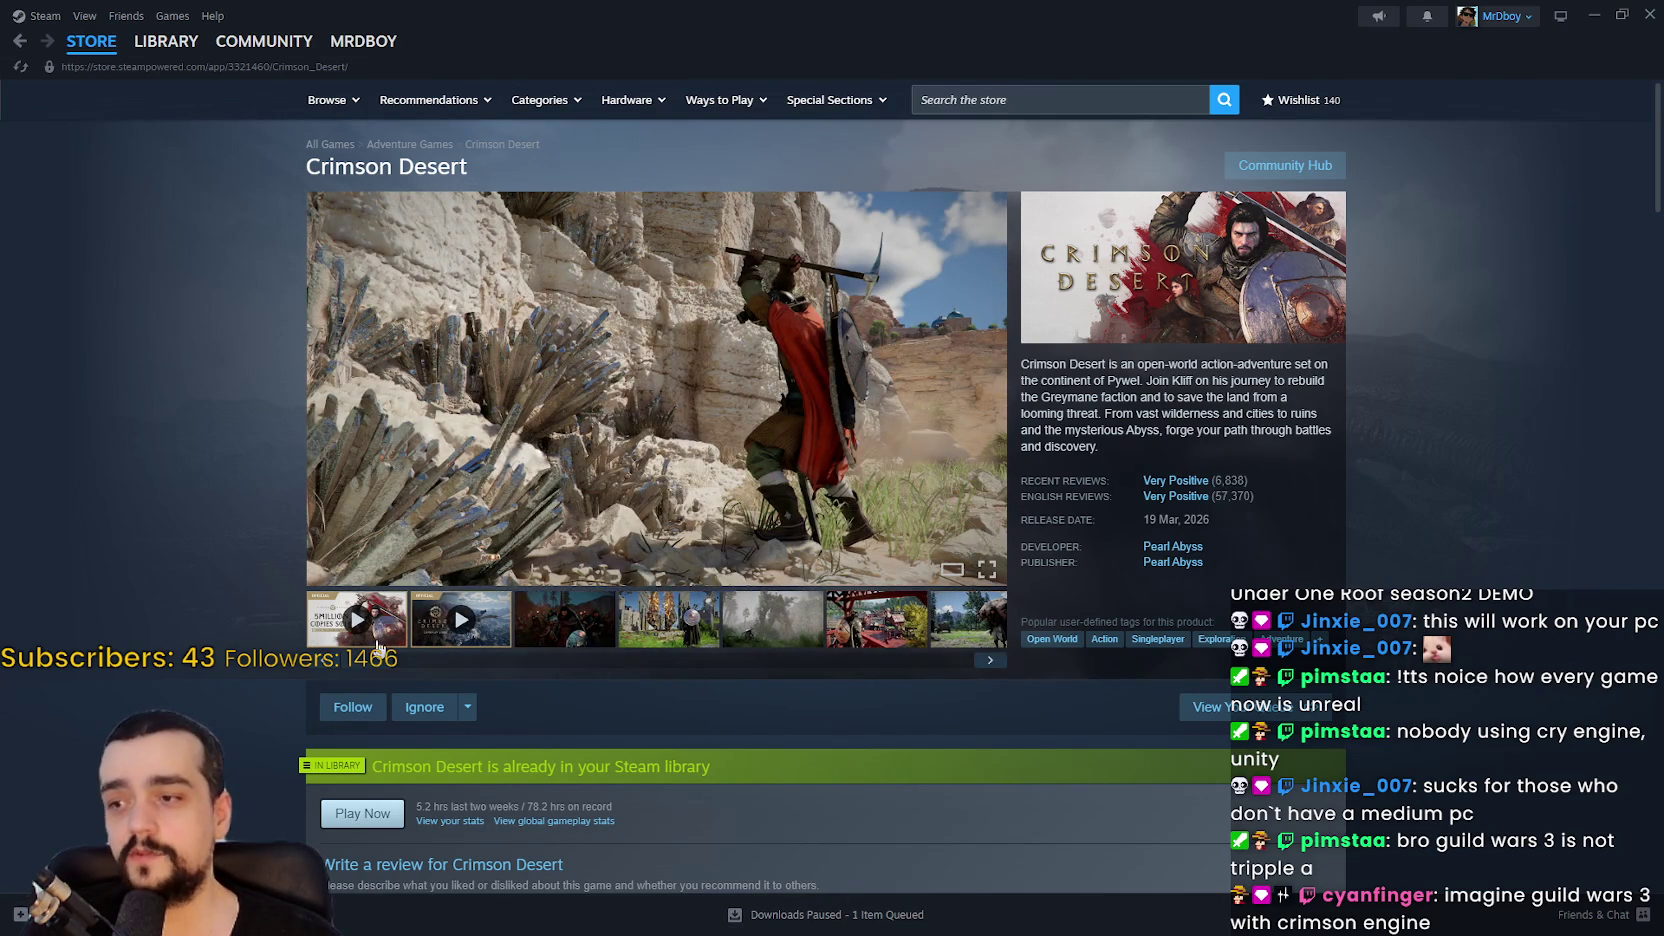
pyautogui.click(605, 640)
pyautogui.click(813, 633)
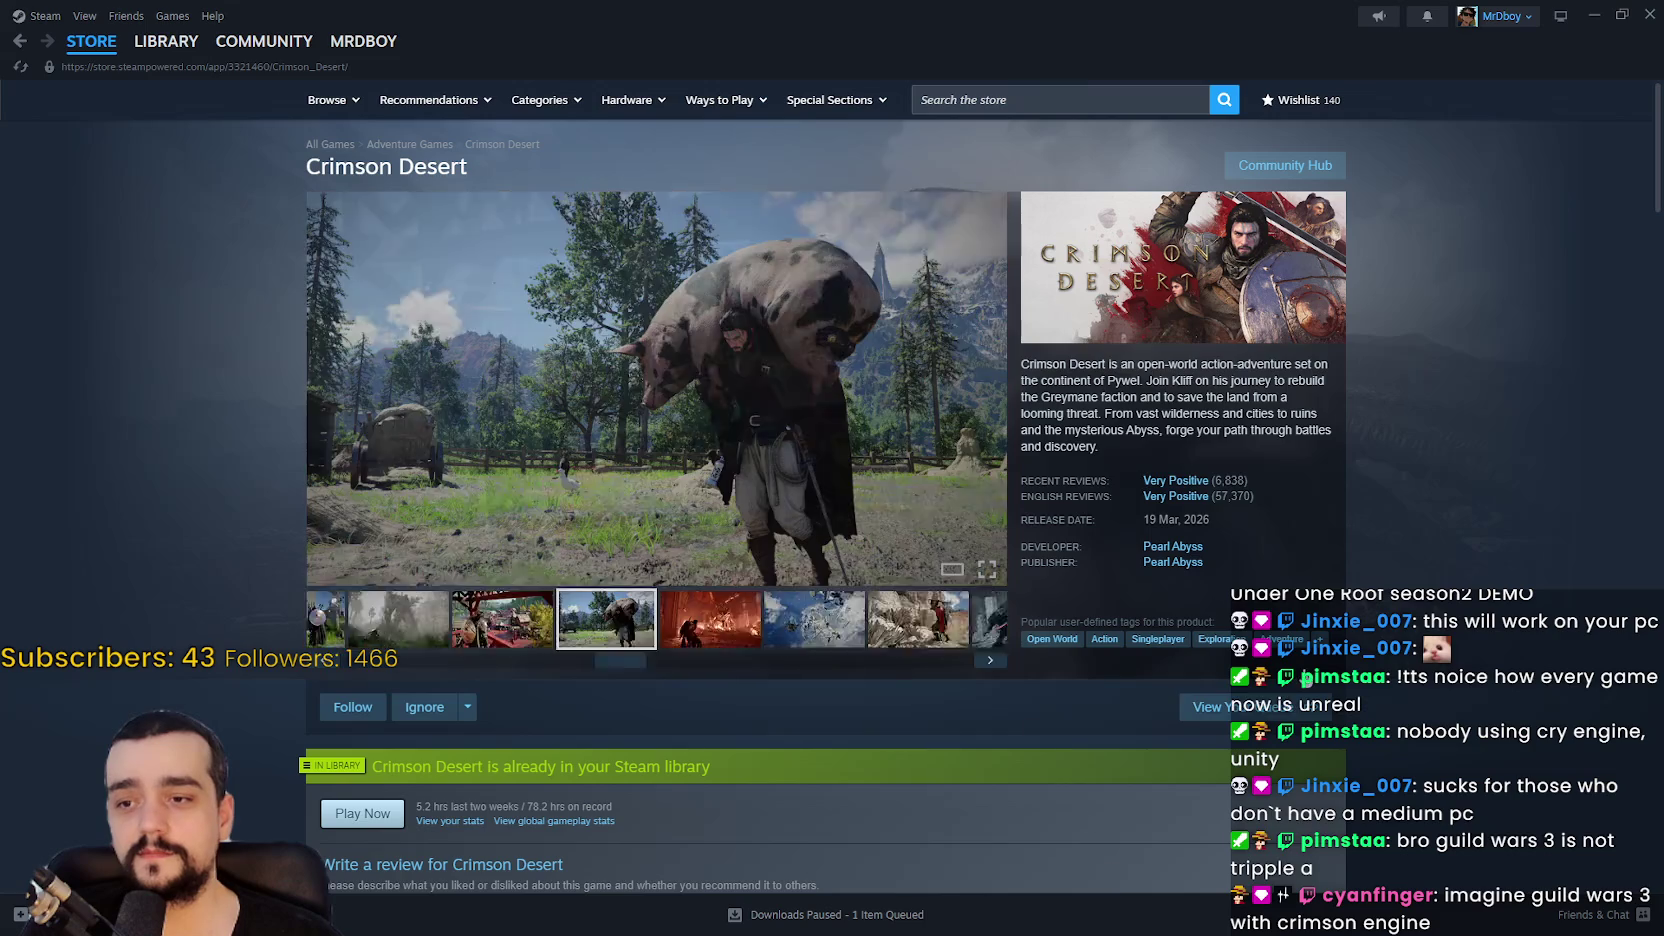
pyautogui.scroll(-3, 1432, 790)
pyautogui.scroll(-3, 1432, 790)
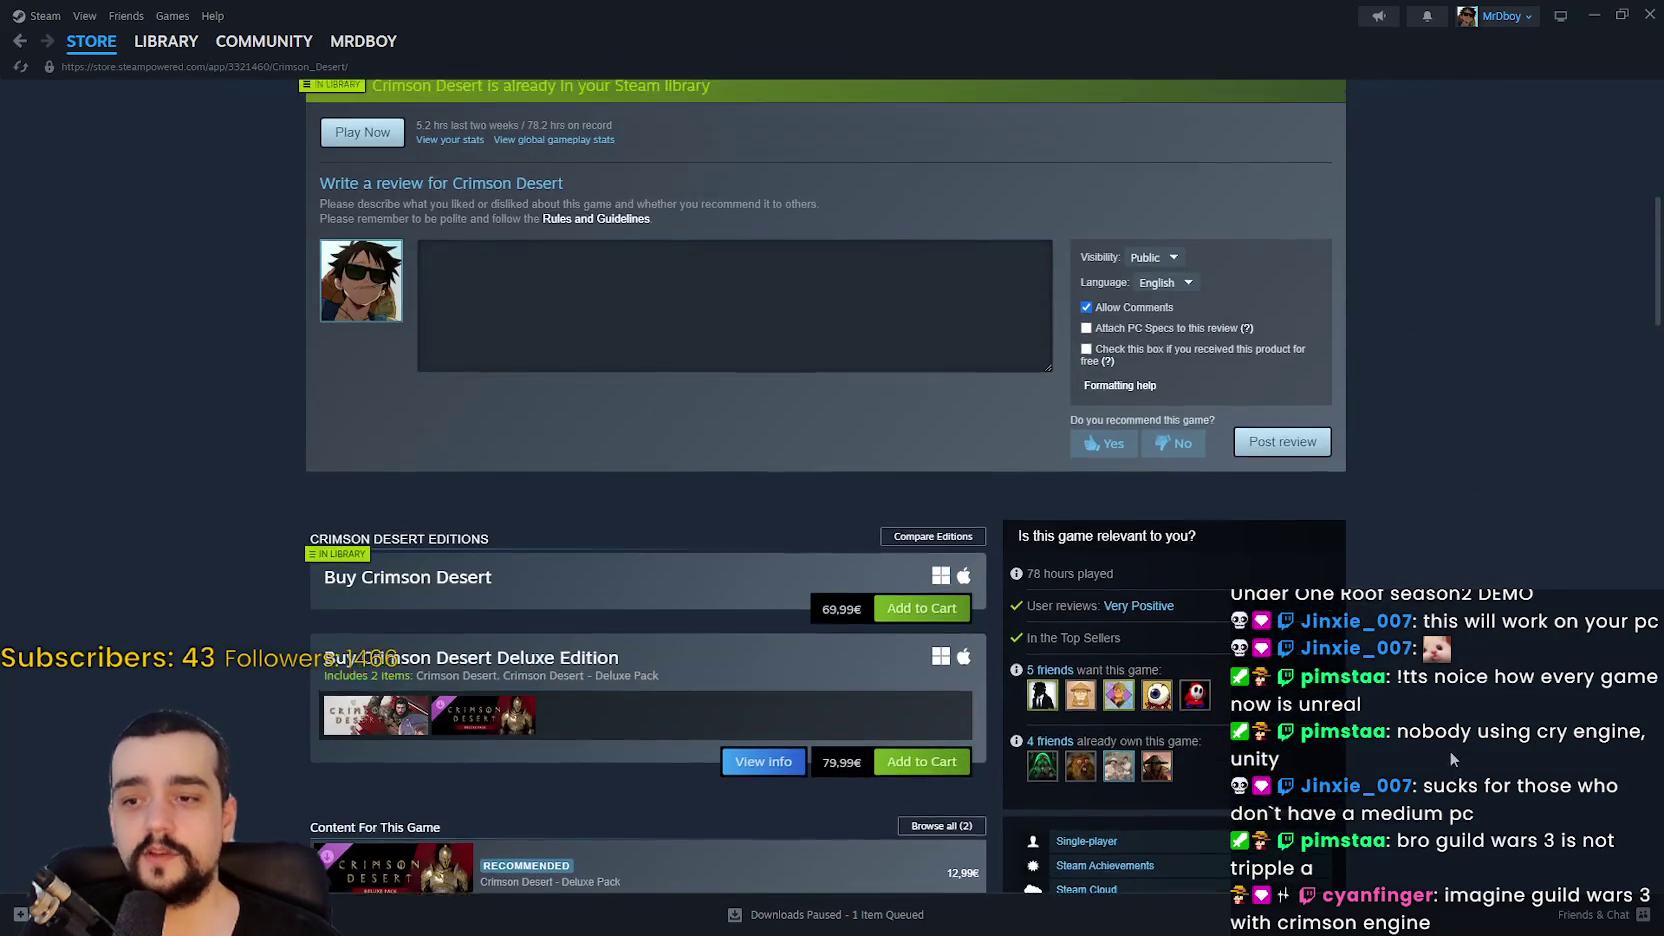
pyautogui.scroll(7, 1450, 751)
pyautogui.click(91, 41)
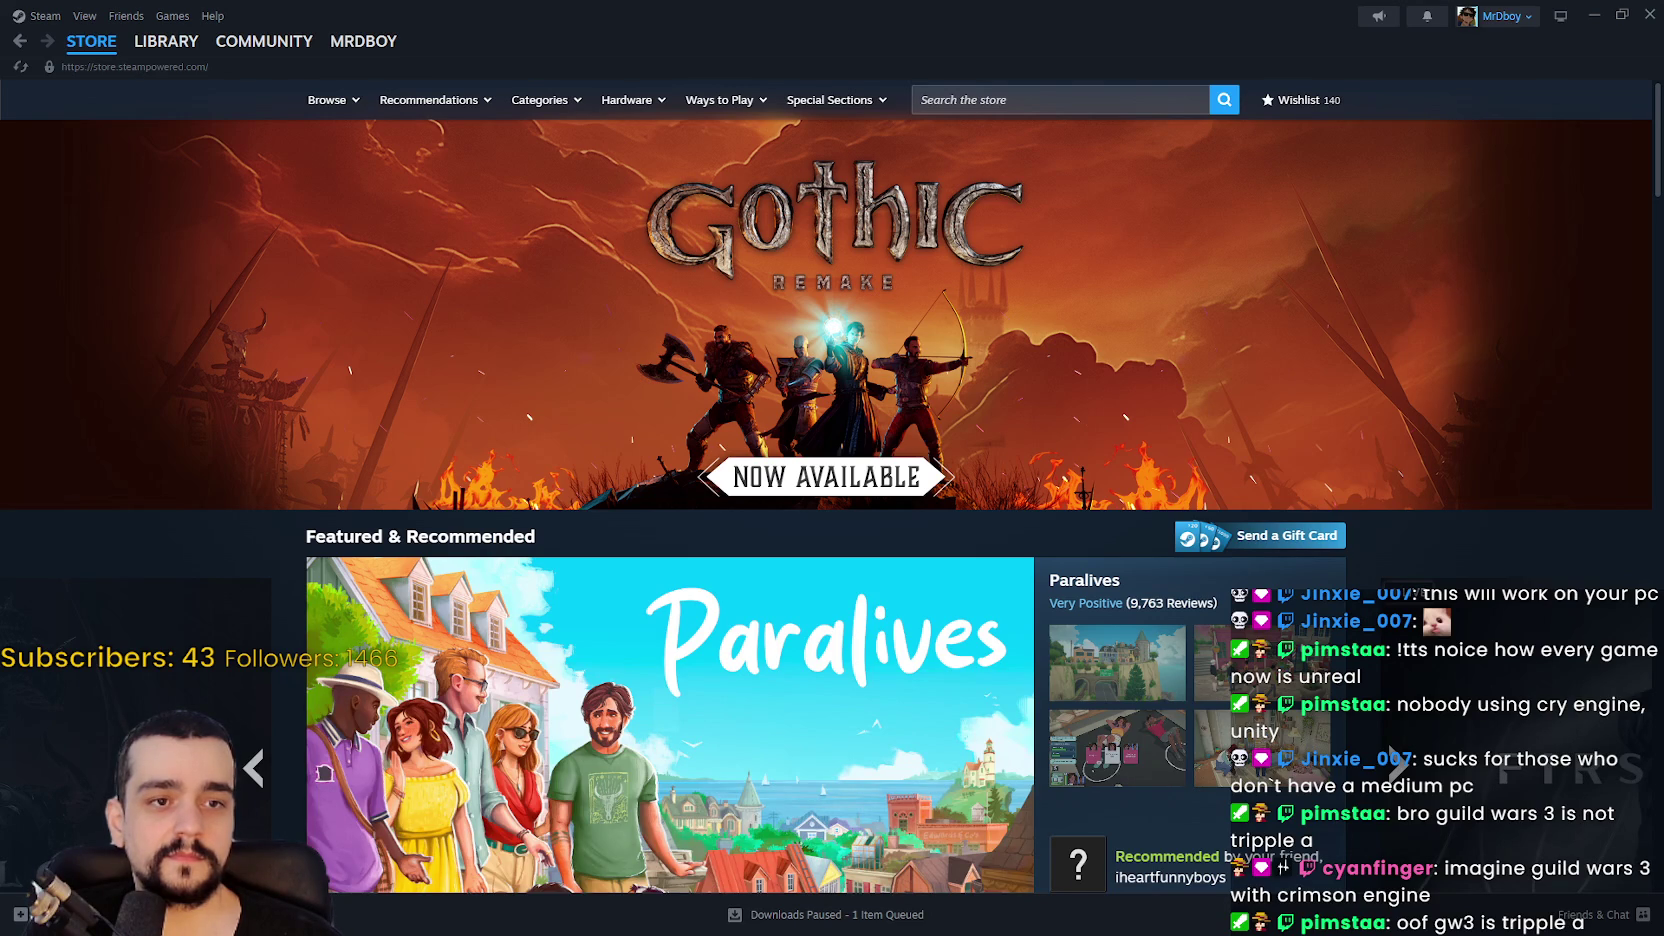
# Step: Open the Gothic 1 Remake store page from the front-page banner
pyautogui.scroll(-2, 880, 328)
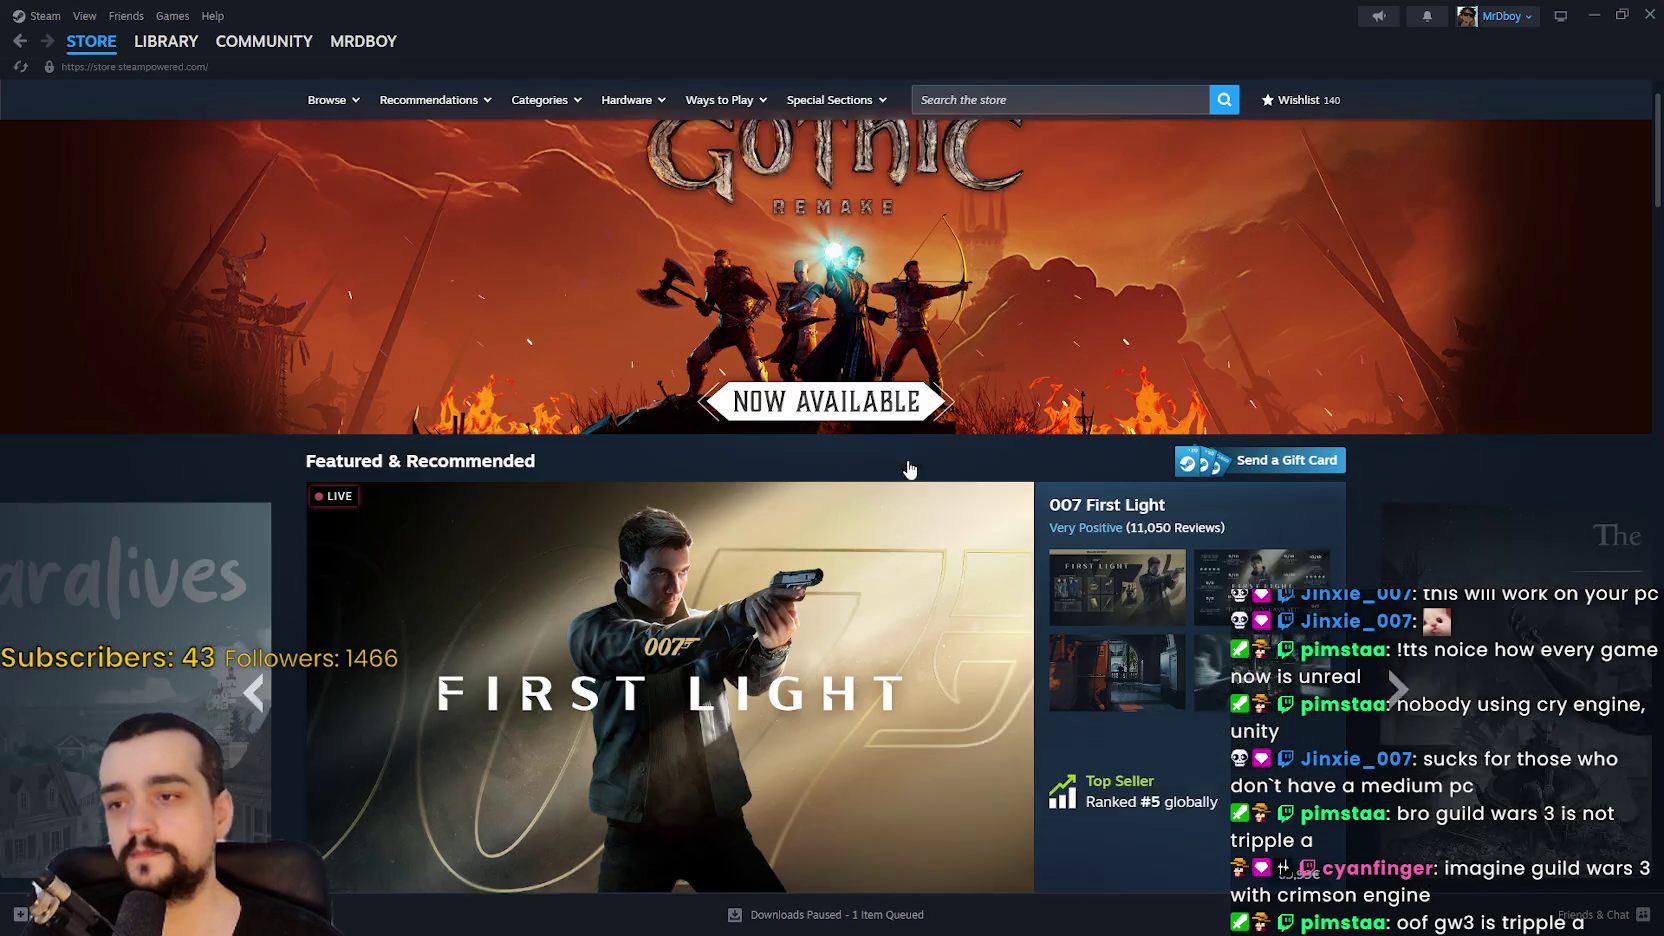
pyautogui.scroll(2, 1426, 416)
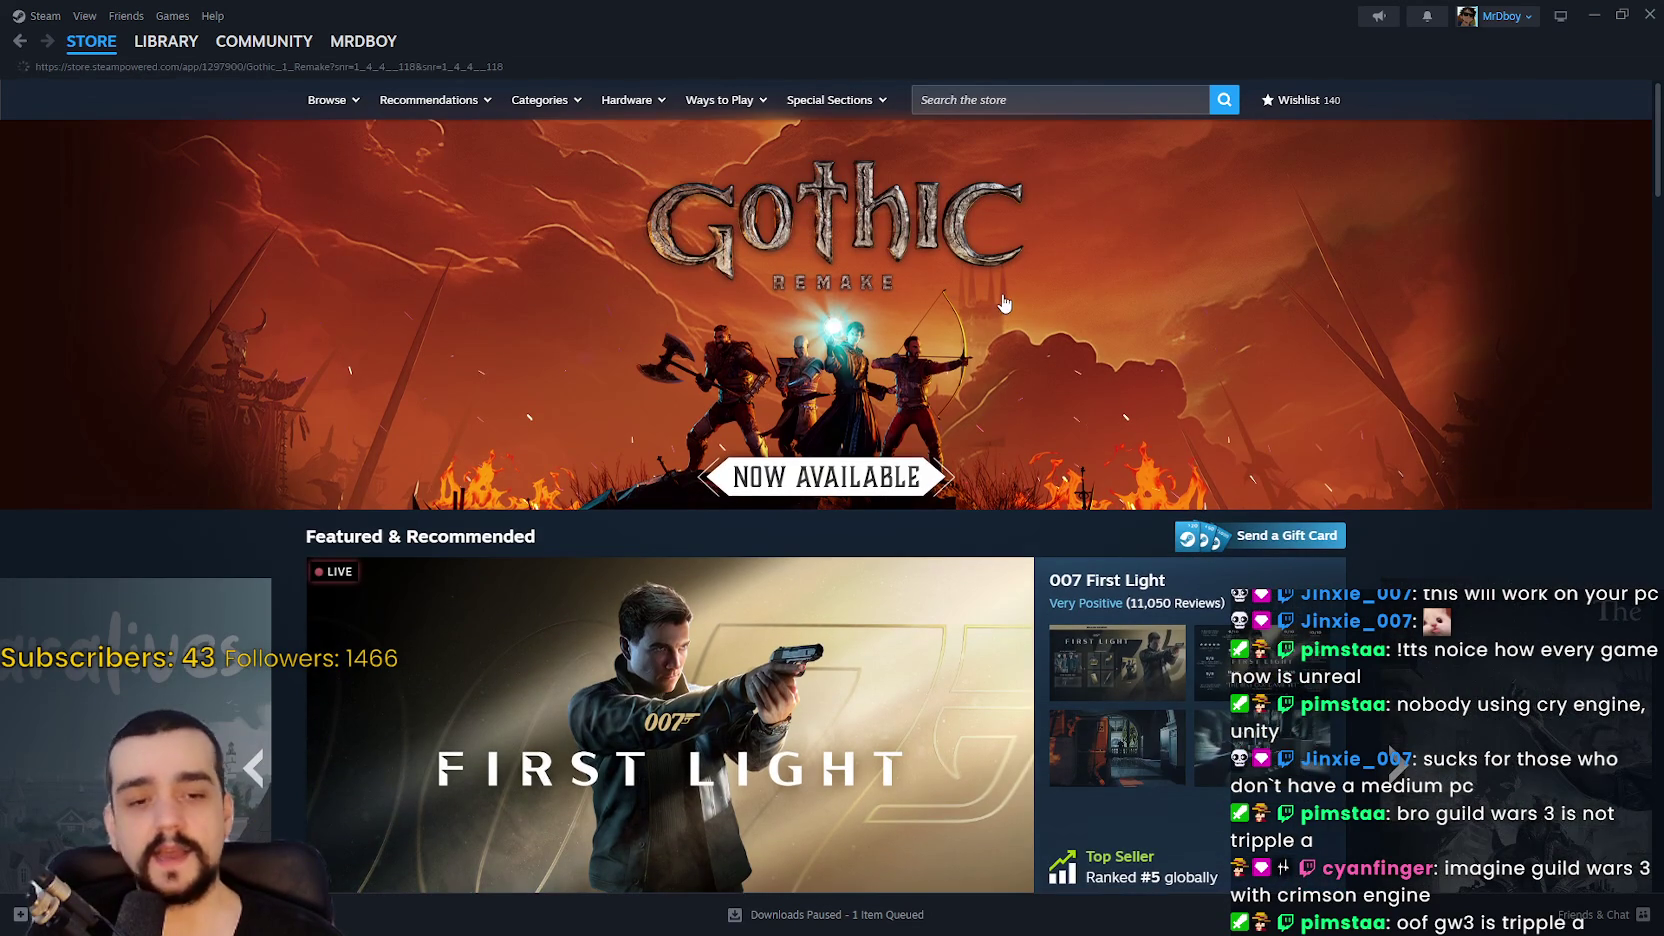
pyautogui.click(1004, 305)
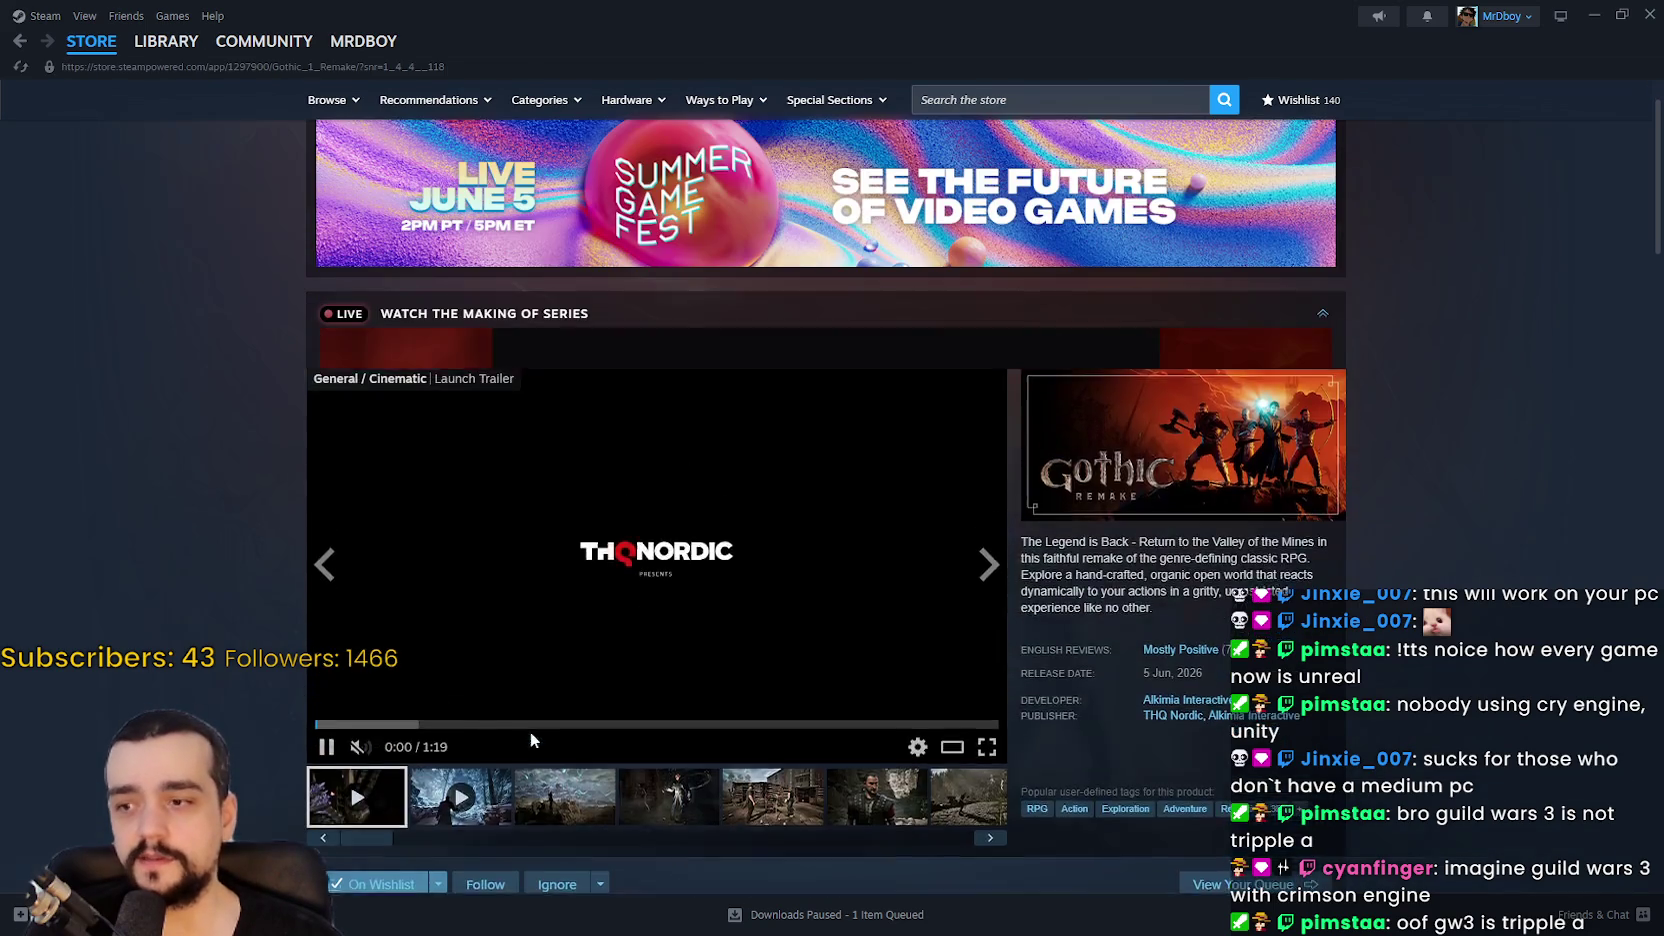
# Step: Collapse the Making Of broadcast, flip through two Gothic Remake screenshots, then return to the store front
pyautogui.scroll(-3, 600, 745)
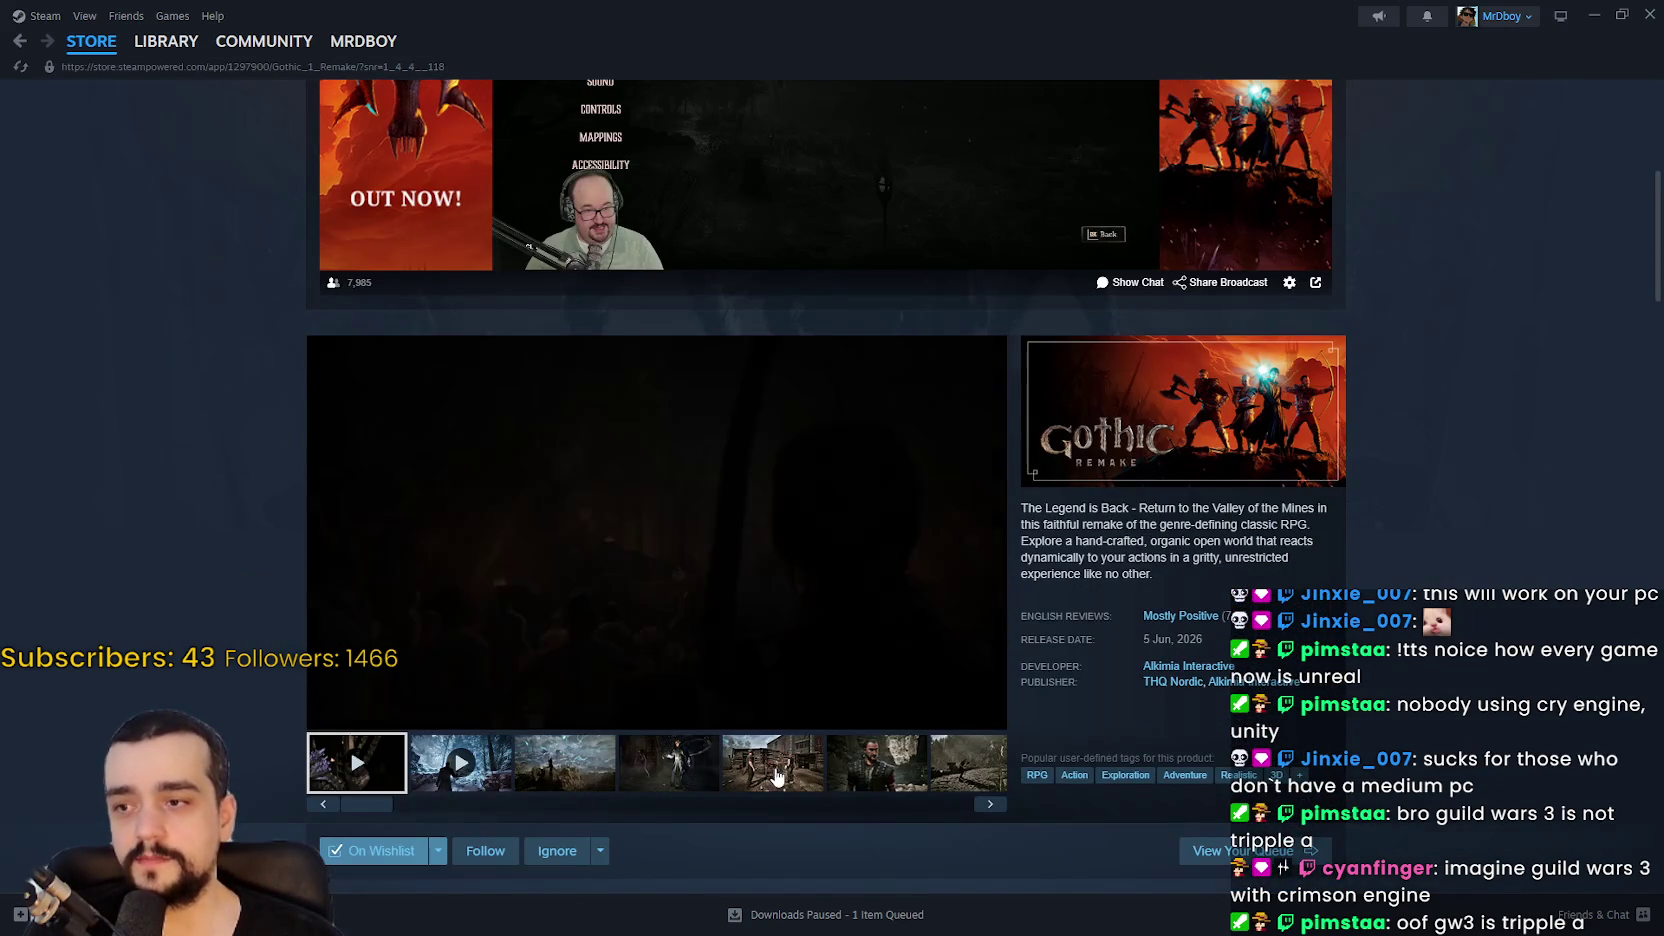
pyautogui.scroll(5, 1394, 438)
pyautogui.click(1322, 408)
pyautogui.scroll(-3, 1436, 559)
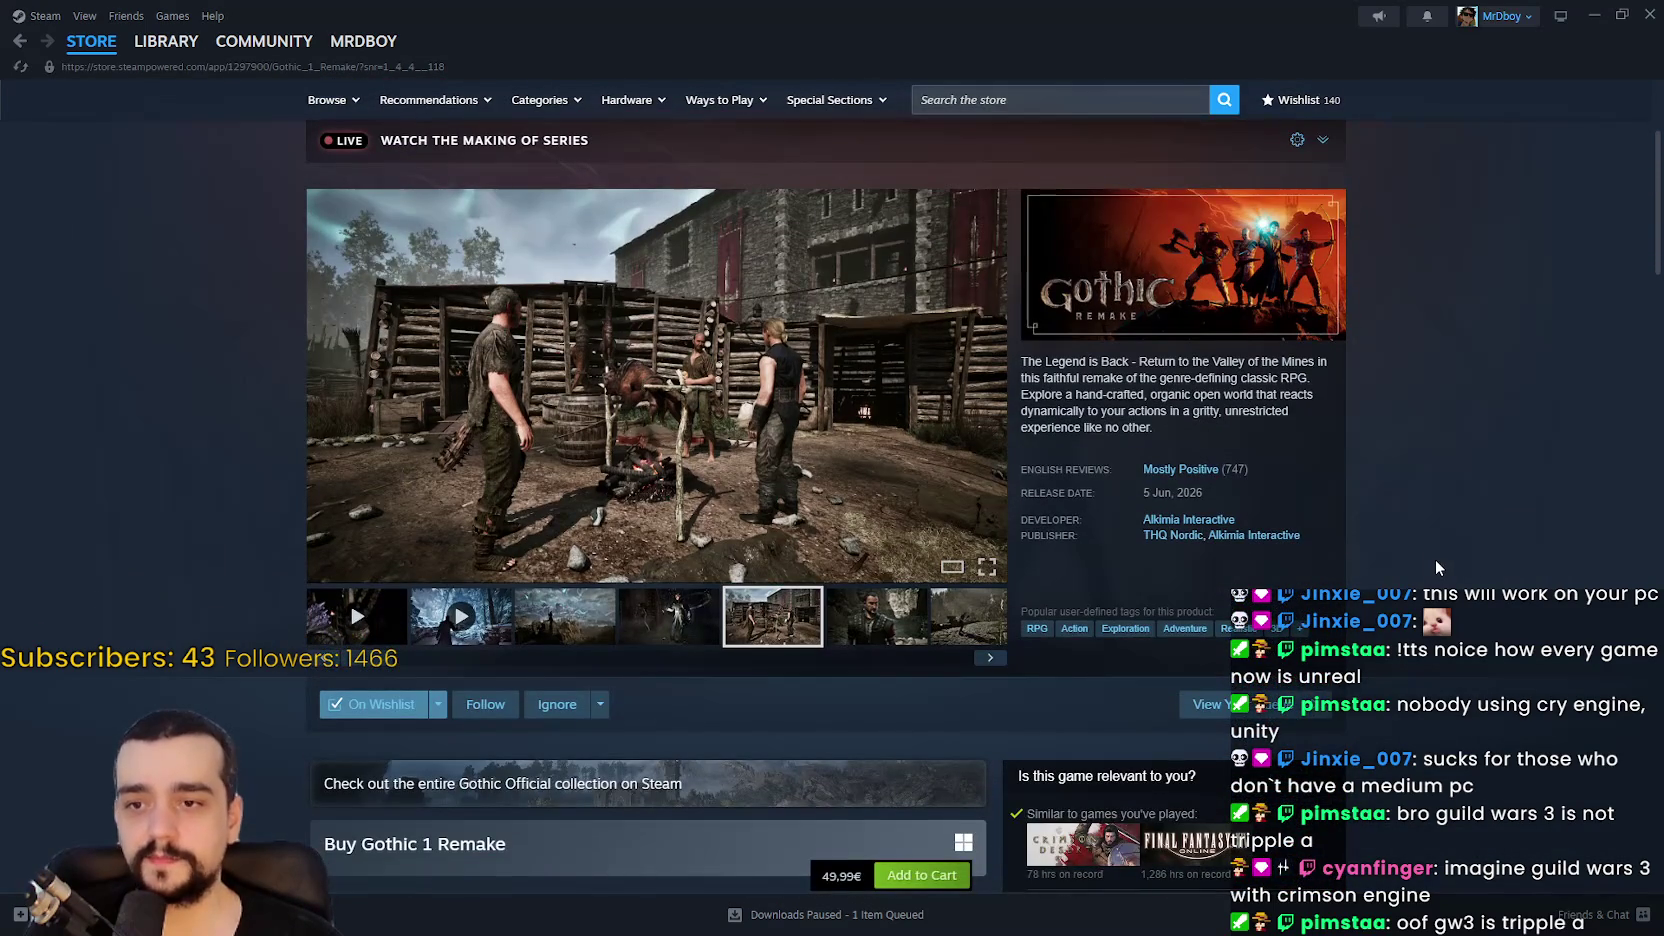
pyautogui.scroll(-1, 1436, 561)
pyautogui.click(910, 558)
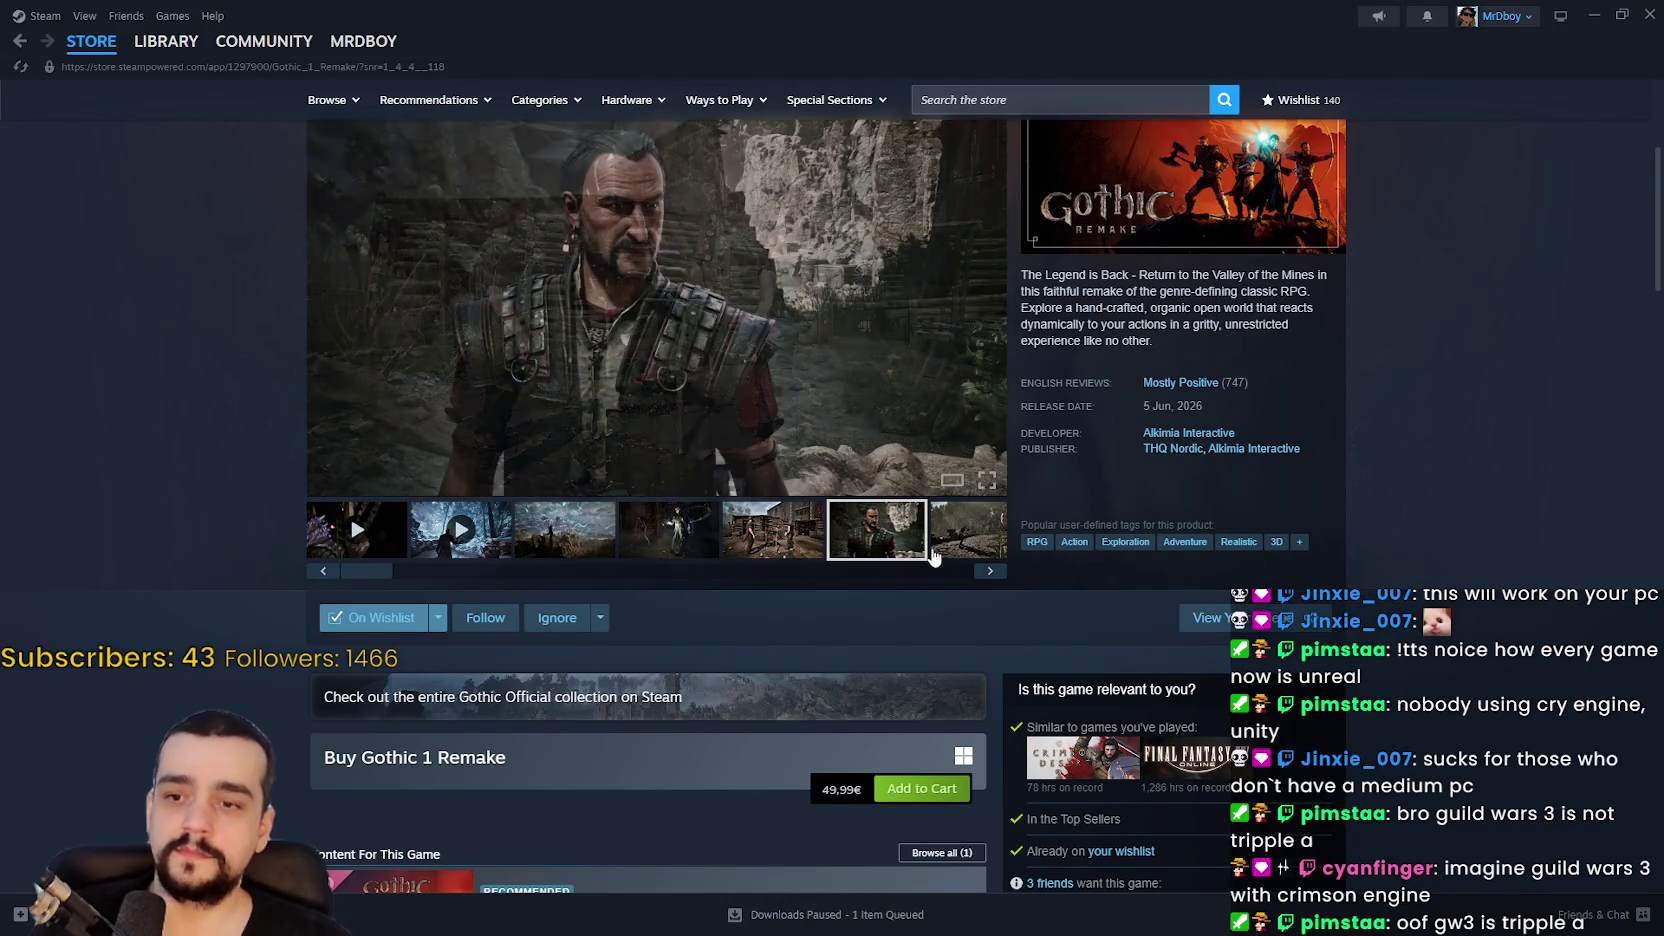
pyautogui.click(988, 297)
pyautogui.click(91, 41)
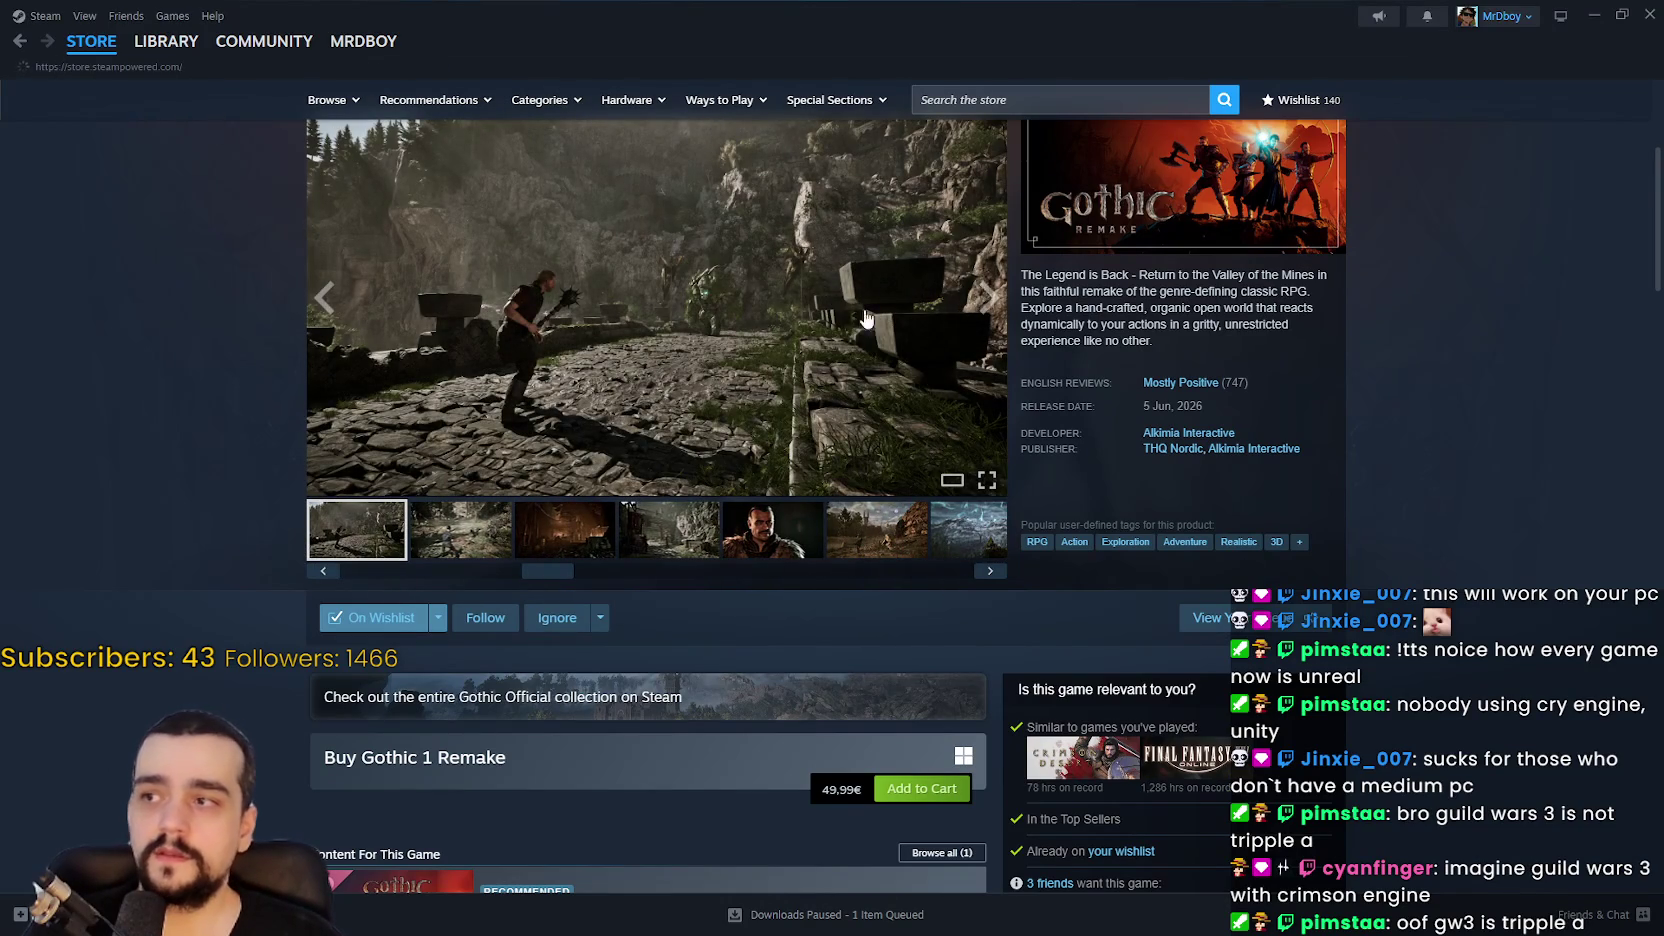
pyautogui.scroll(-3, 1308, 425)
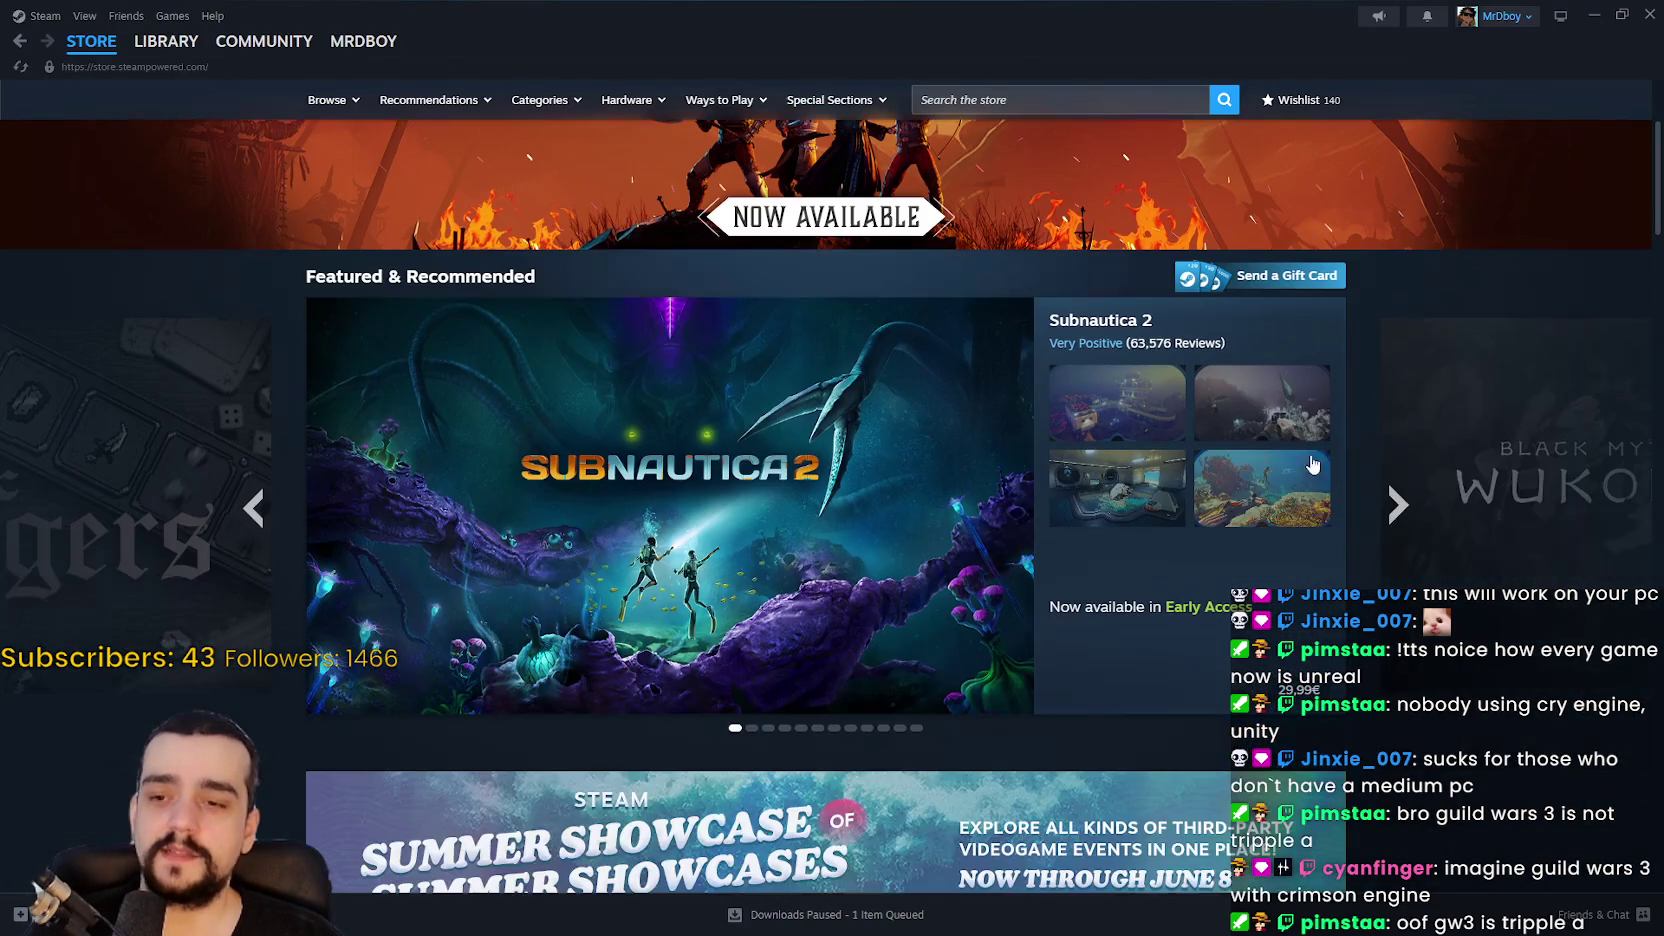
pyautogui.moveTo(633, 437)
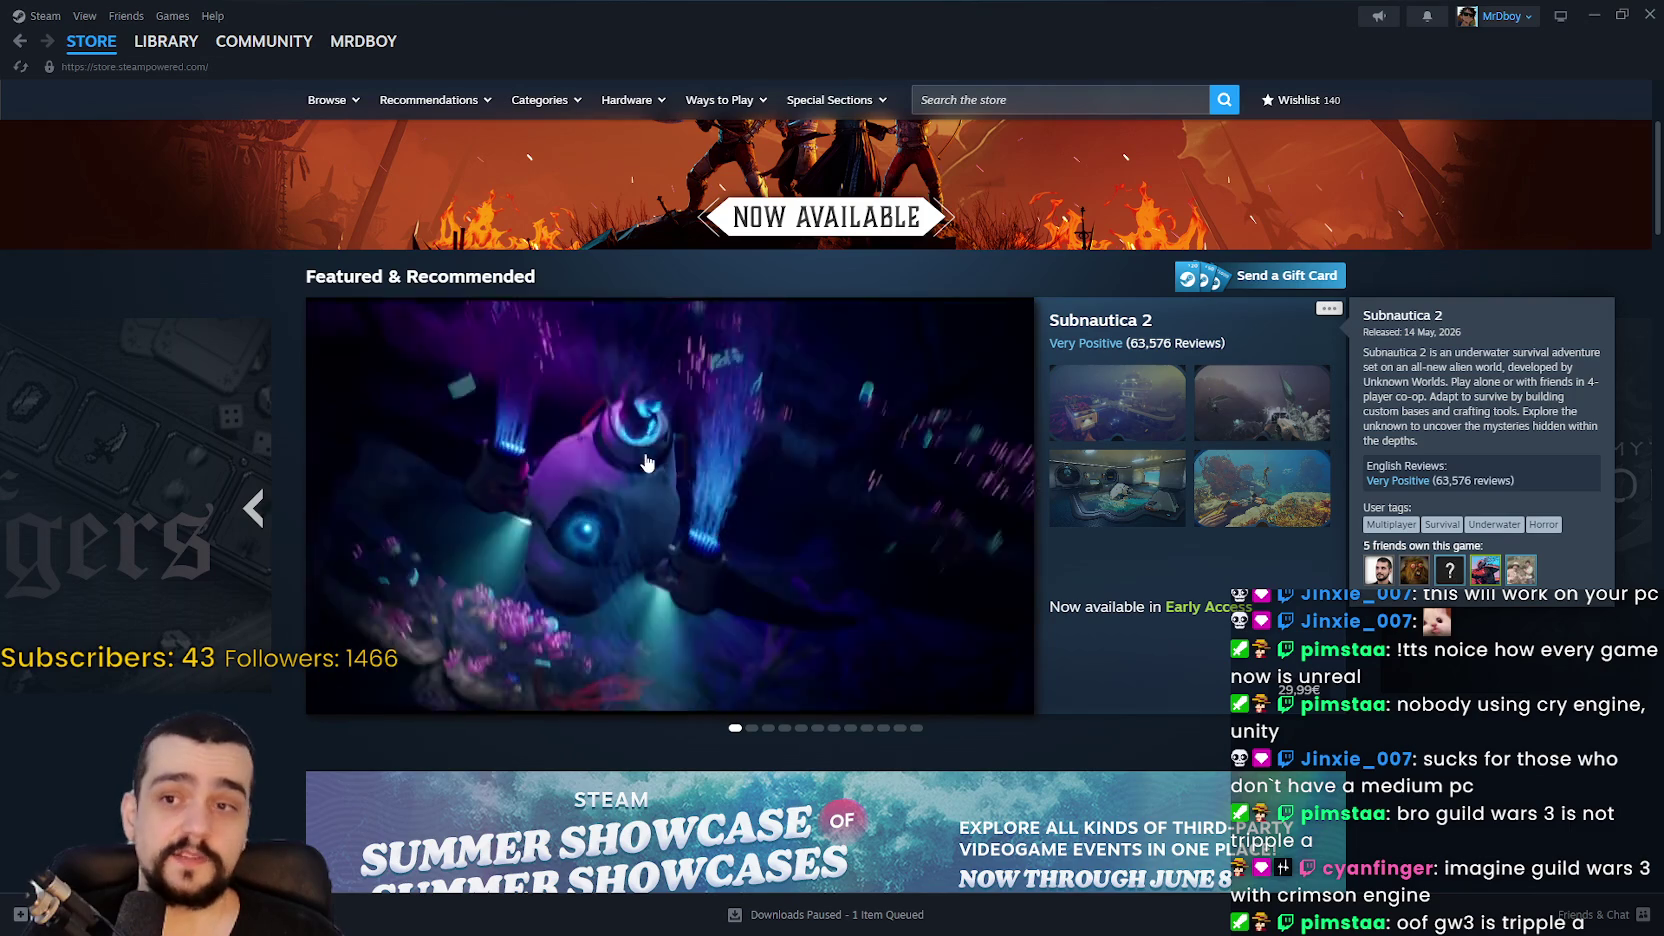
pyautogui.click(1121, 585)
pyautogui.click(668, 640)
pyautogui.click(838, 645)
pyautogui.click(963, 631)
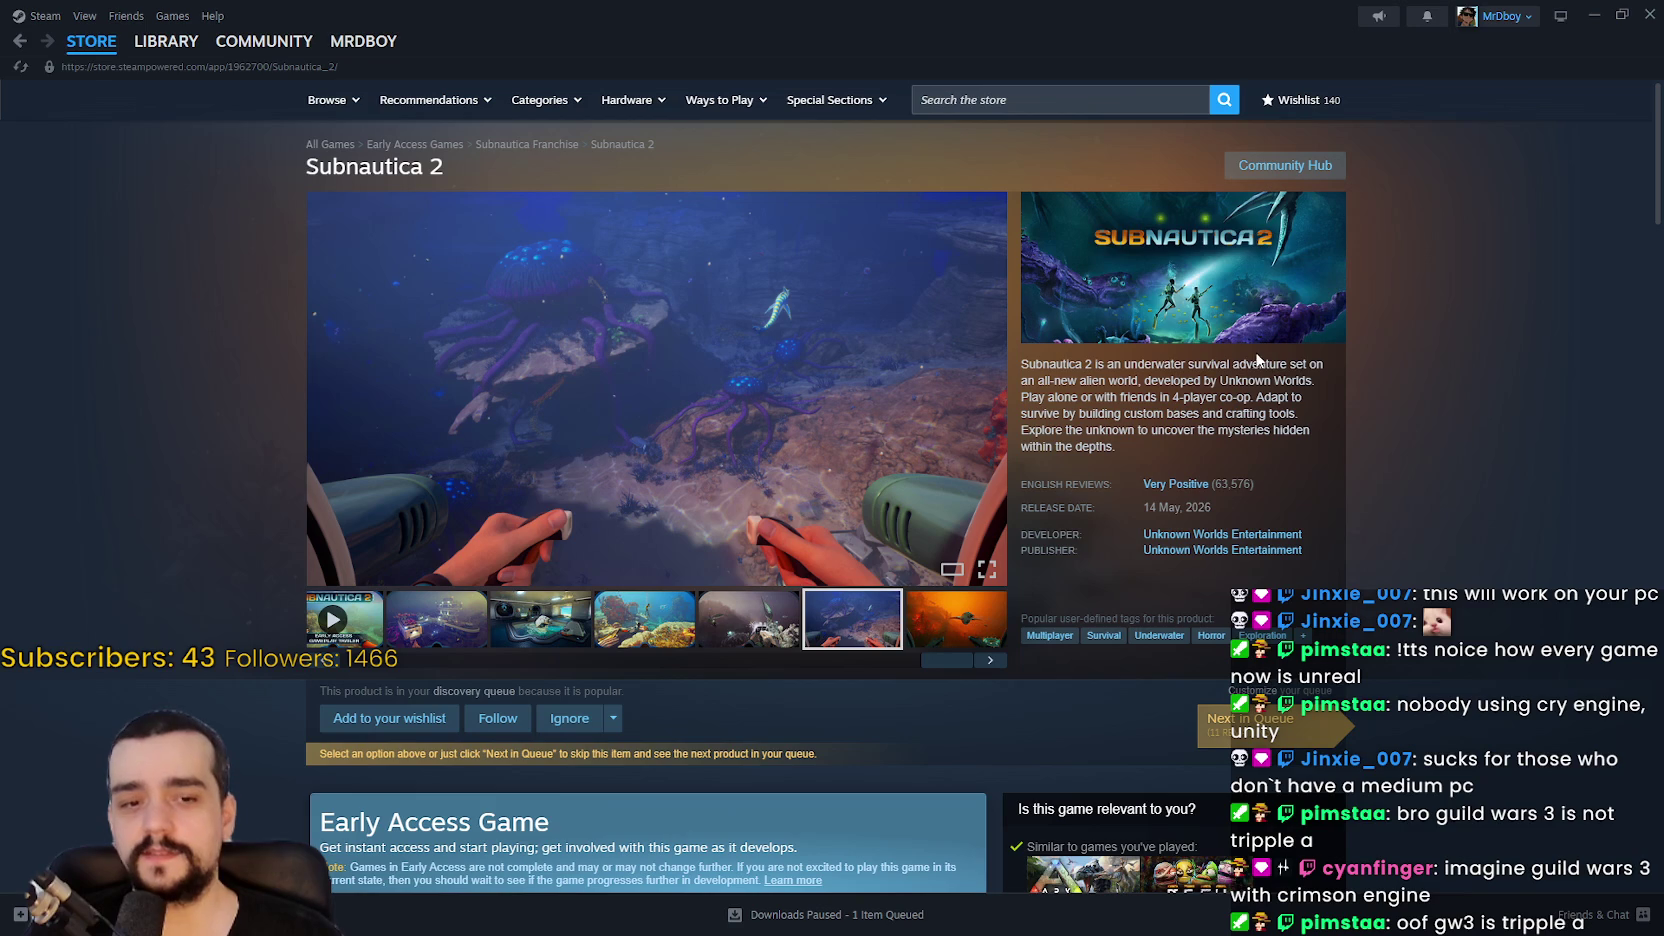
pyautogui.click(944, 630)
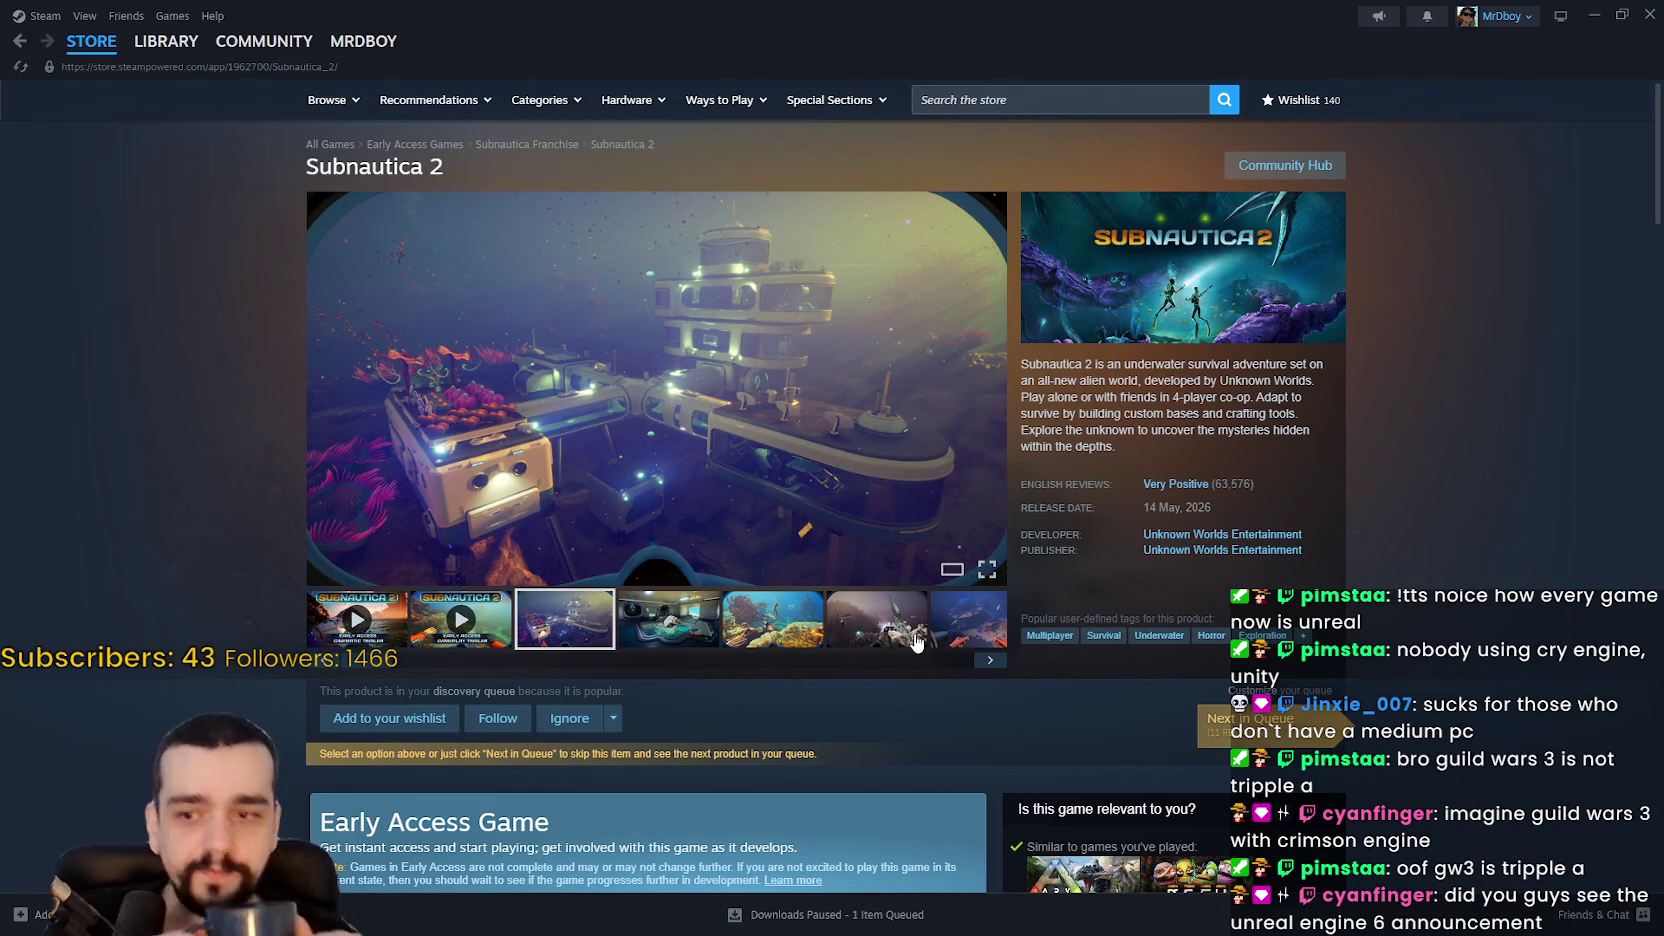
pyautogui.click(773, 620)
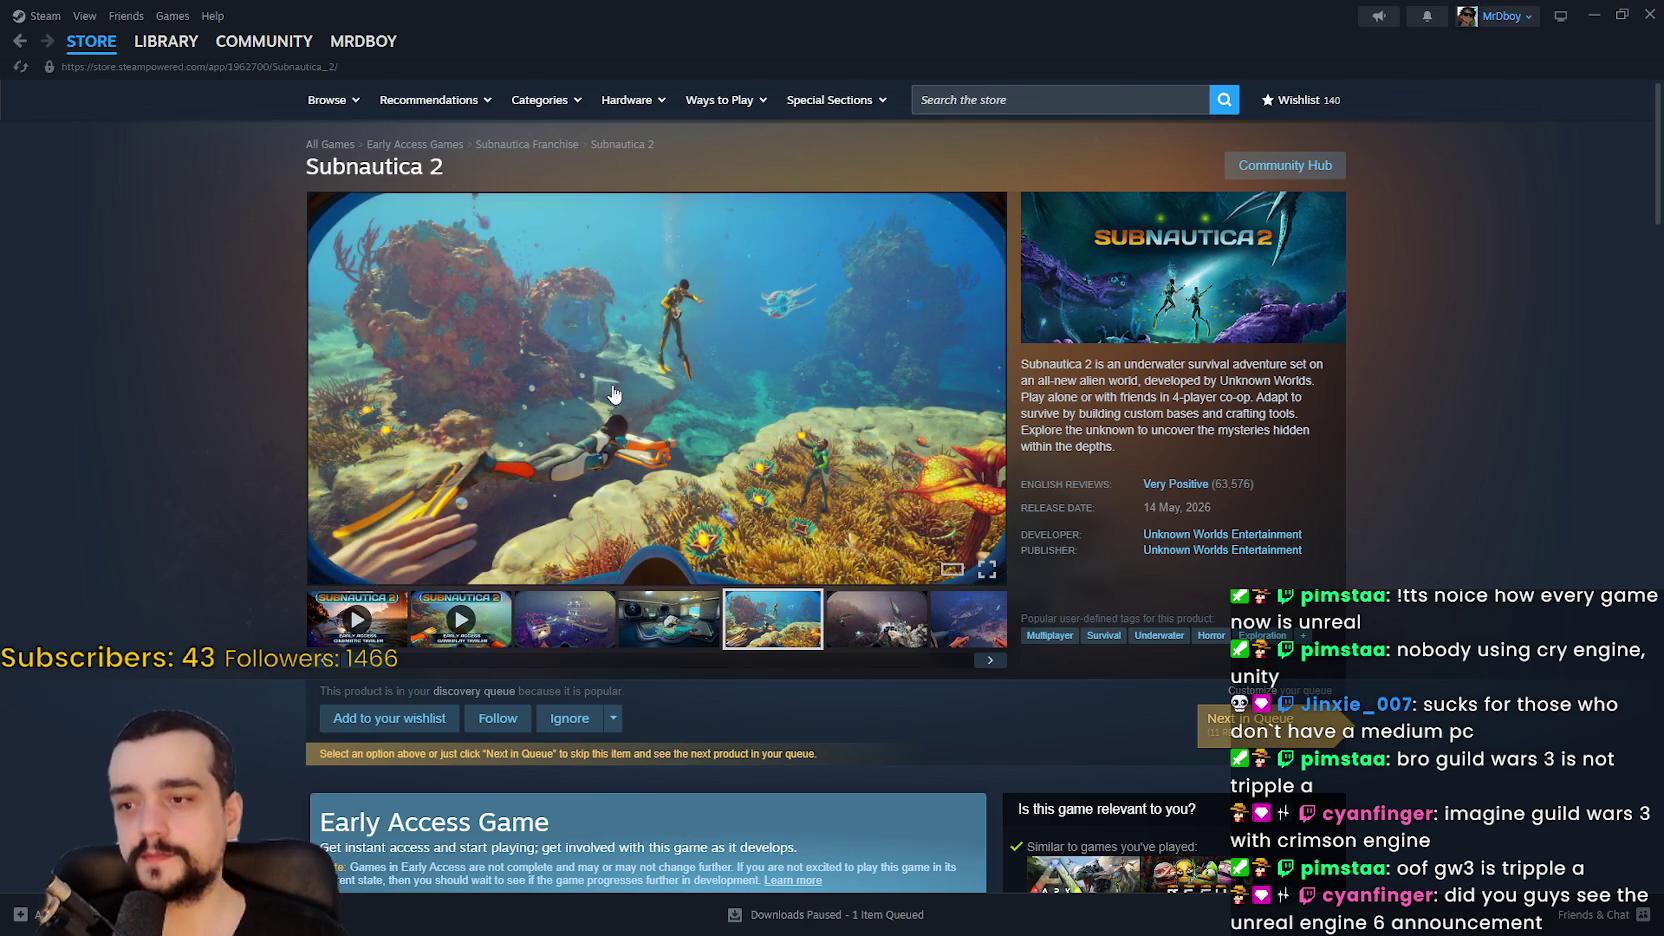
pyautogui.click(91, 41)
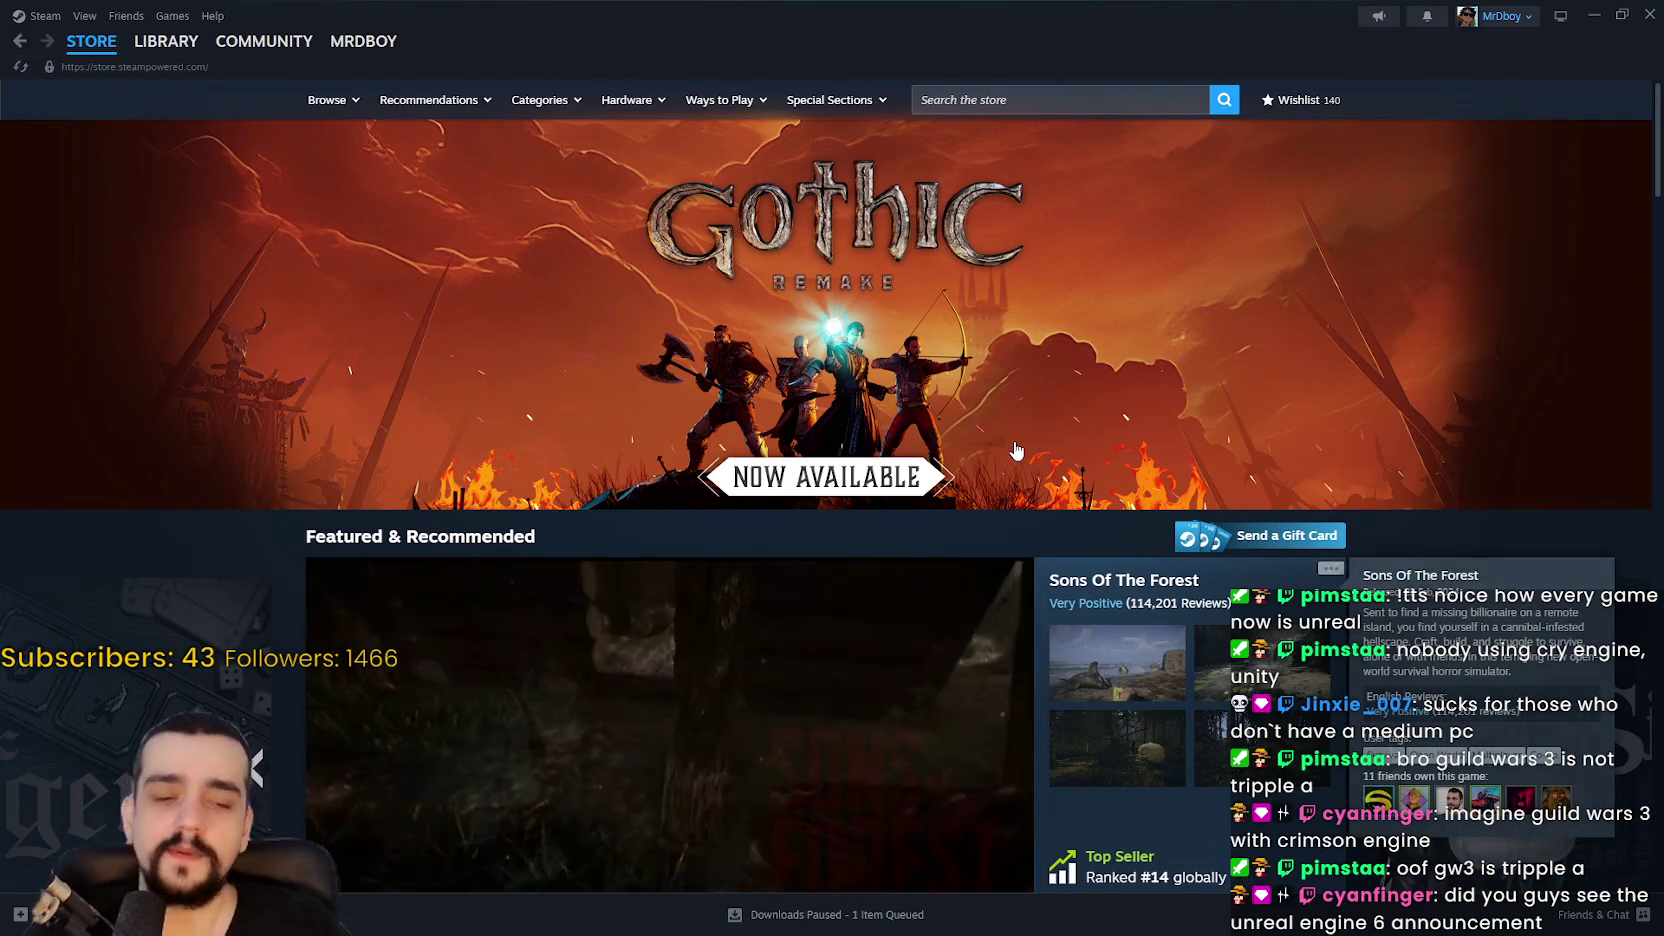
# Step: Cycle Featured & Recommended from SiNiSistar 2 through Rainbow Six Siege and past Hades II
pyautogui.scroll(-2, 1410, 600)
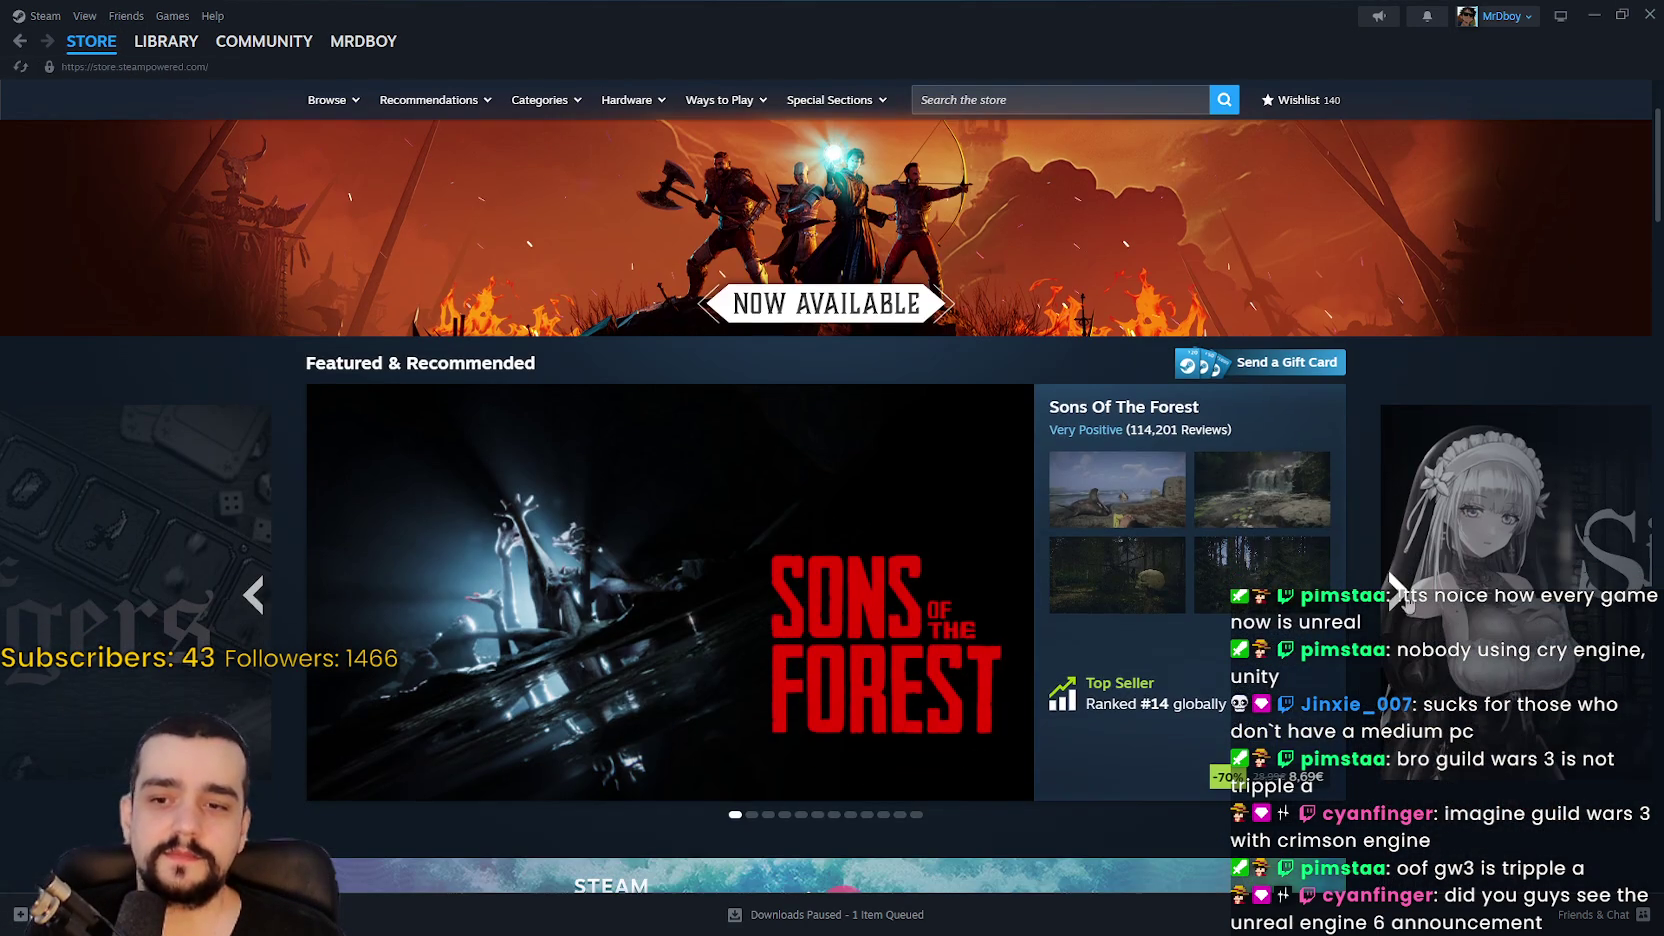
pyautogui.click(1394, 594)
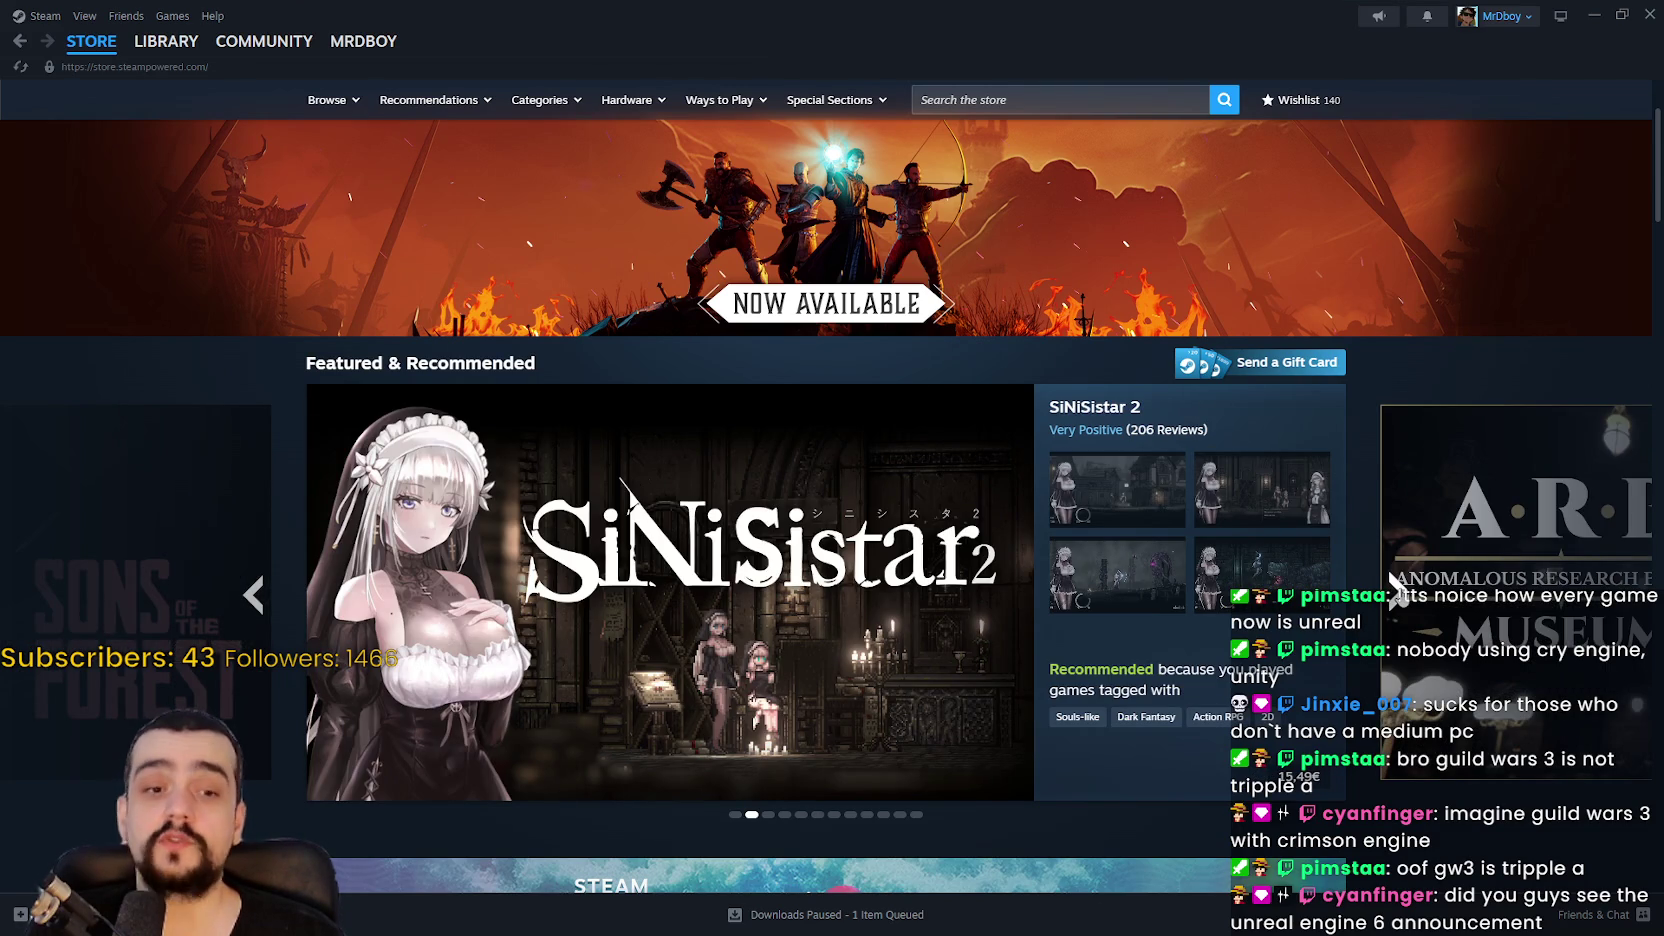
pyautogui.click(1394, 594)
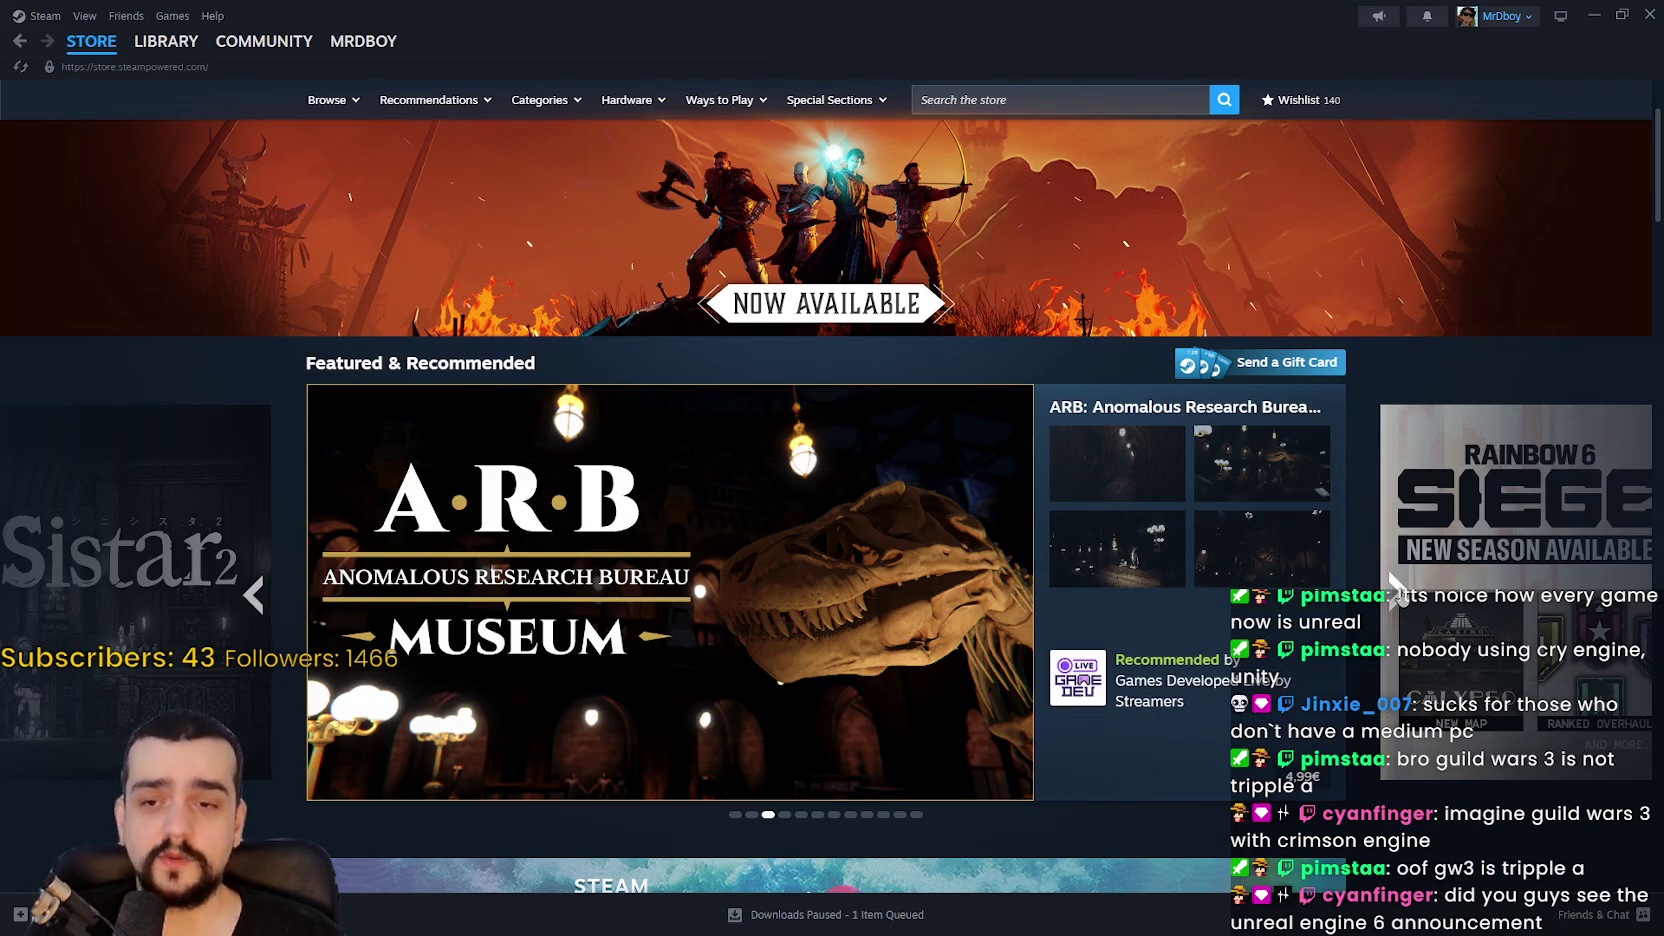
pyautogui.click(1394, 594)
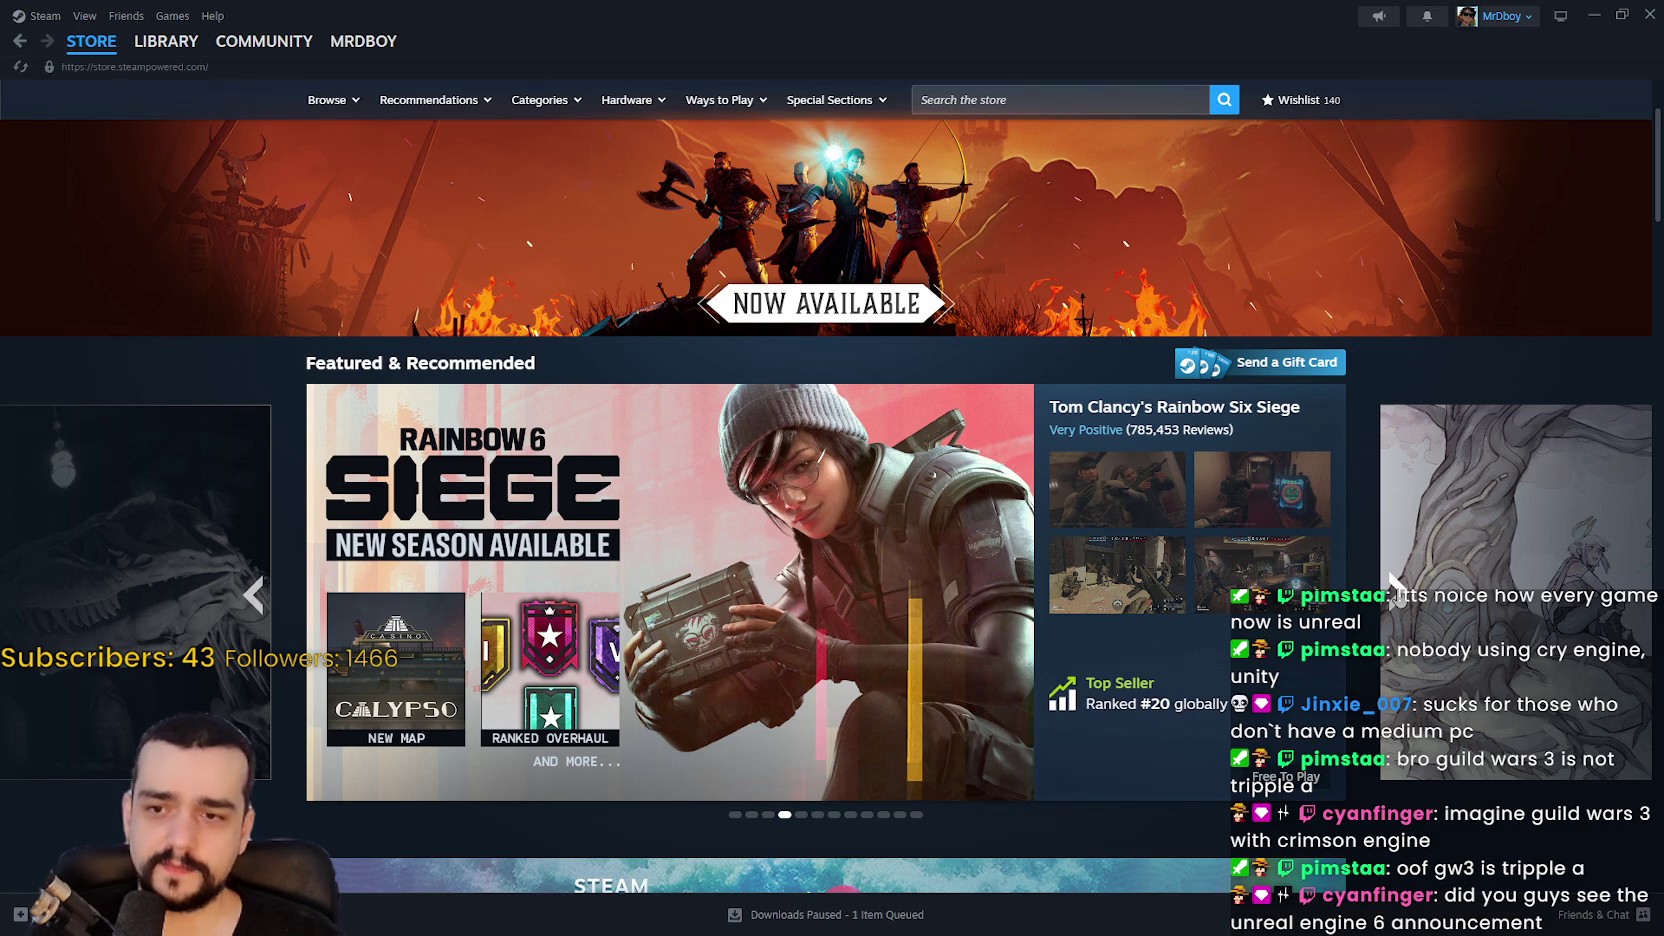
pyautogui.click(1394, 594)
pyautogui.click(1394, 594)
pyautogui.click(1394, 594)
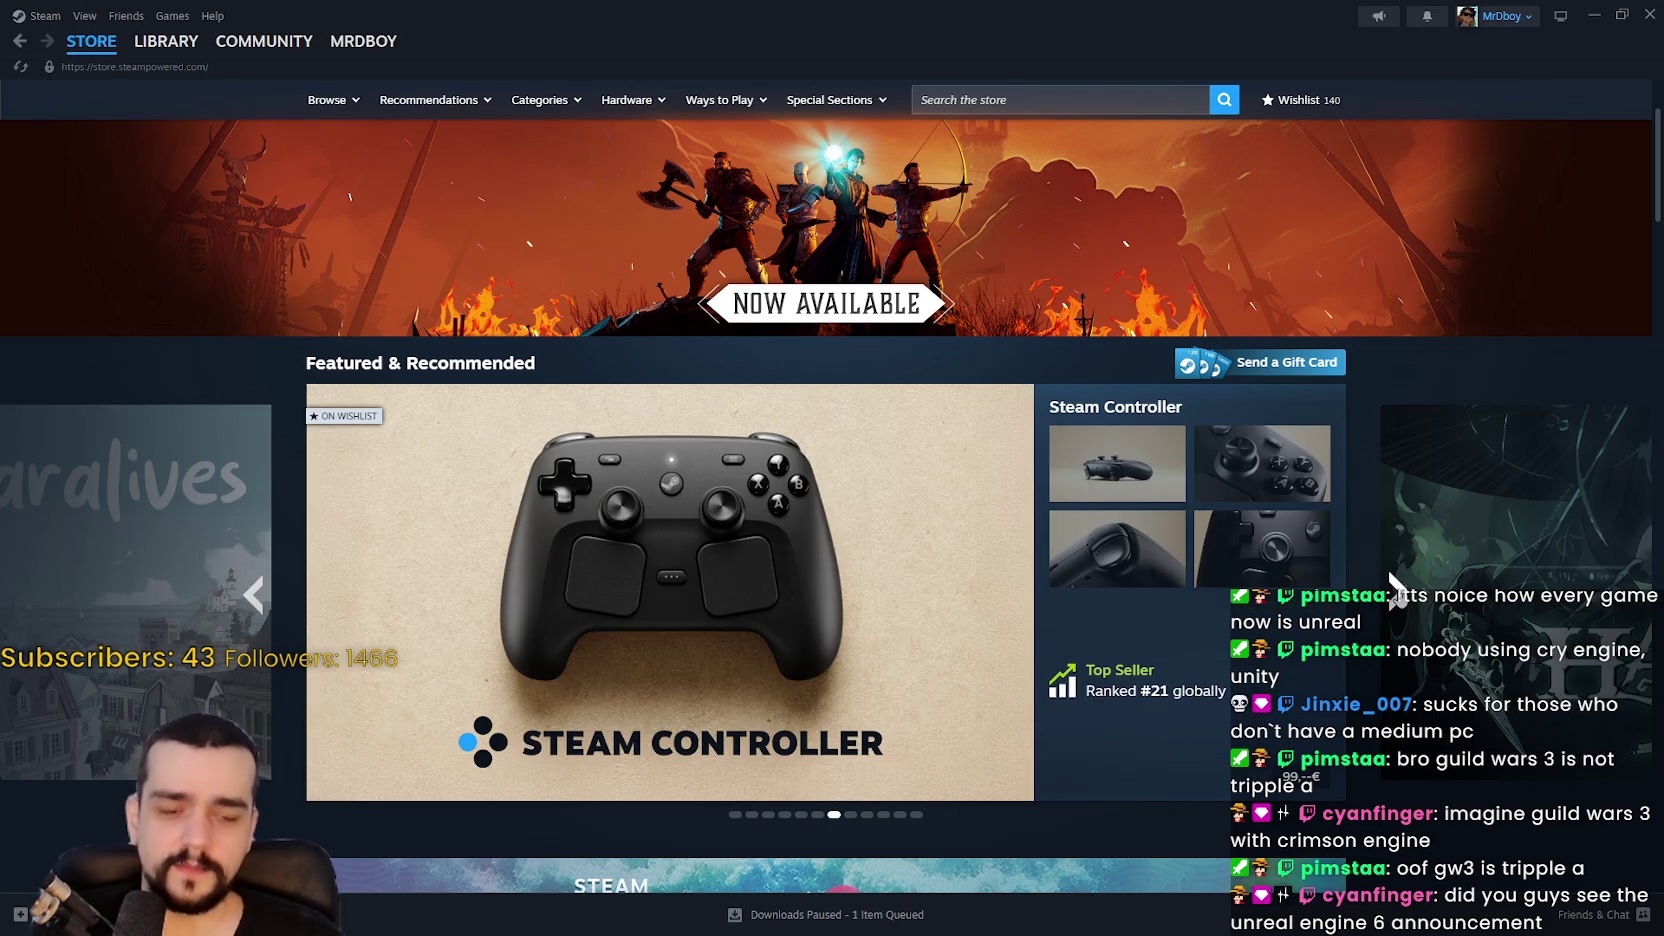
pyautogui.click(1396, 590)
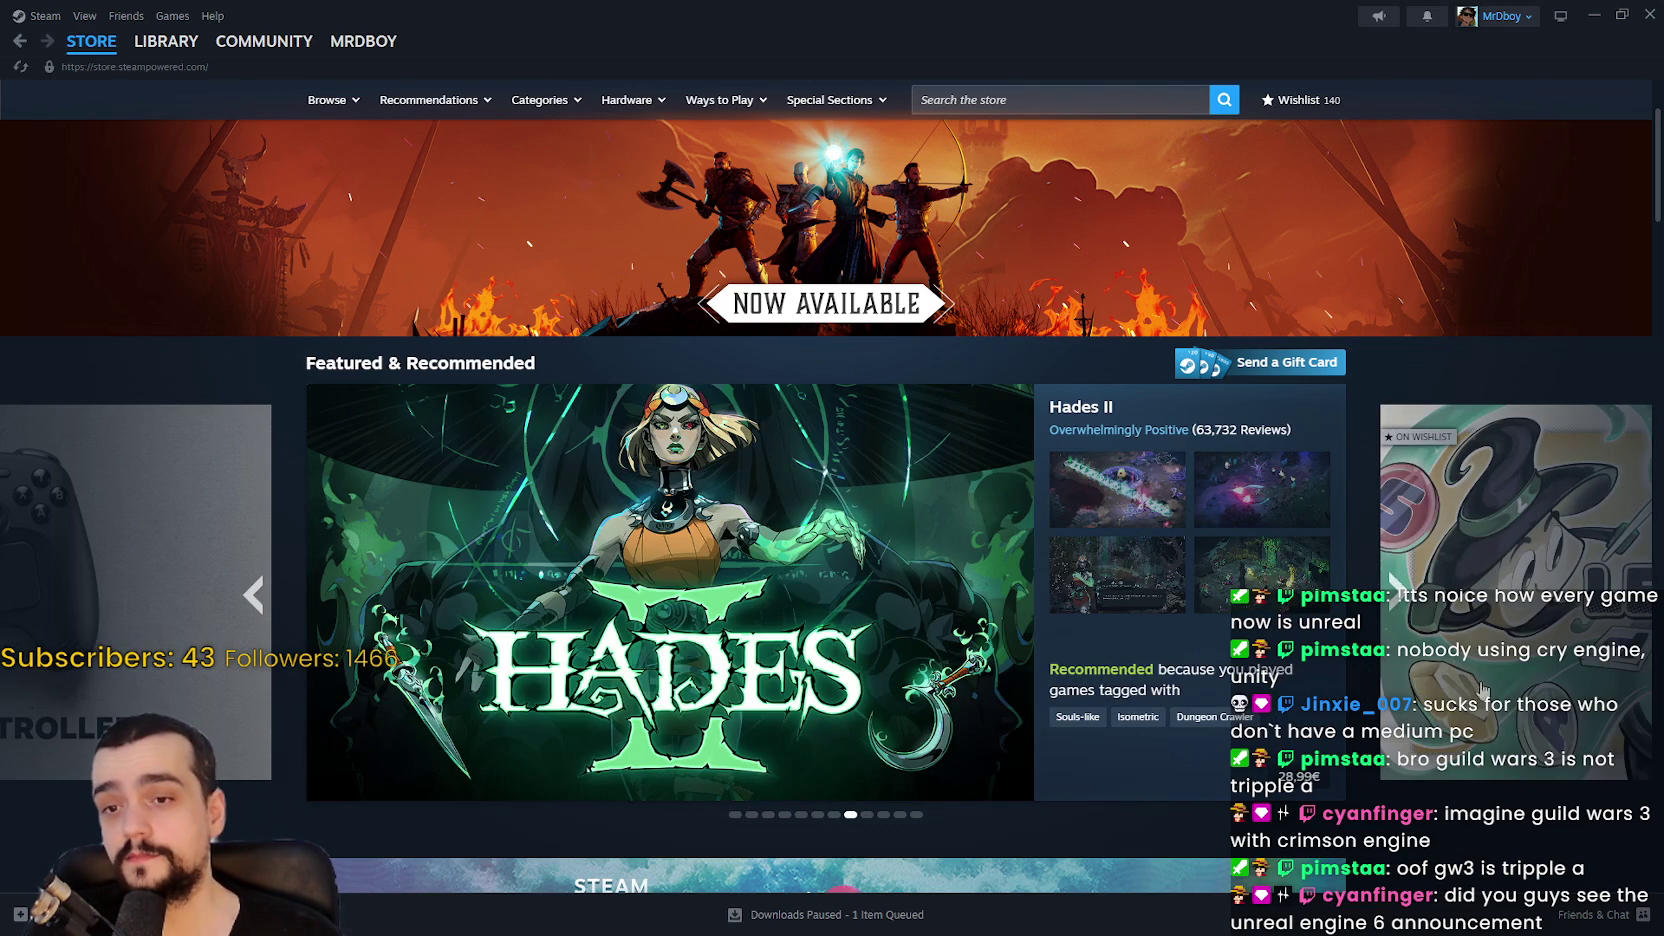
pyautogui.click(1396, 590)
pyautogui.scroll(-1, 1370, 737)
pyautogui.scroll(-8, 1370, 737)
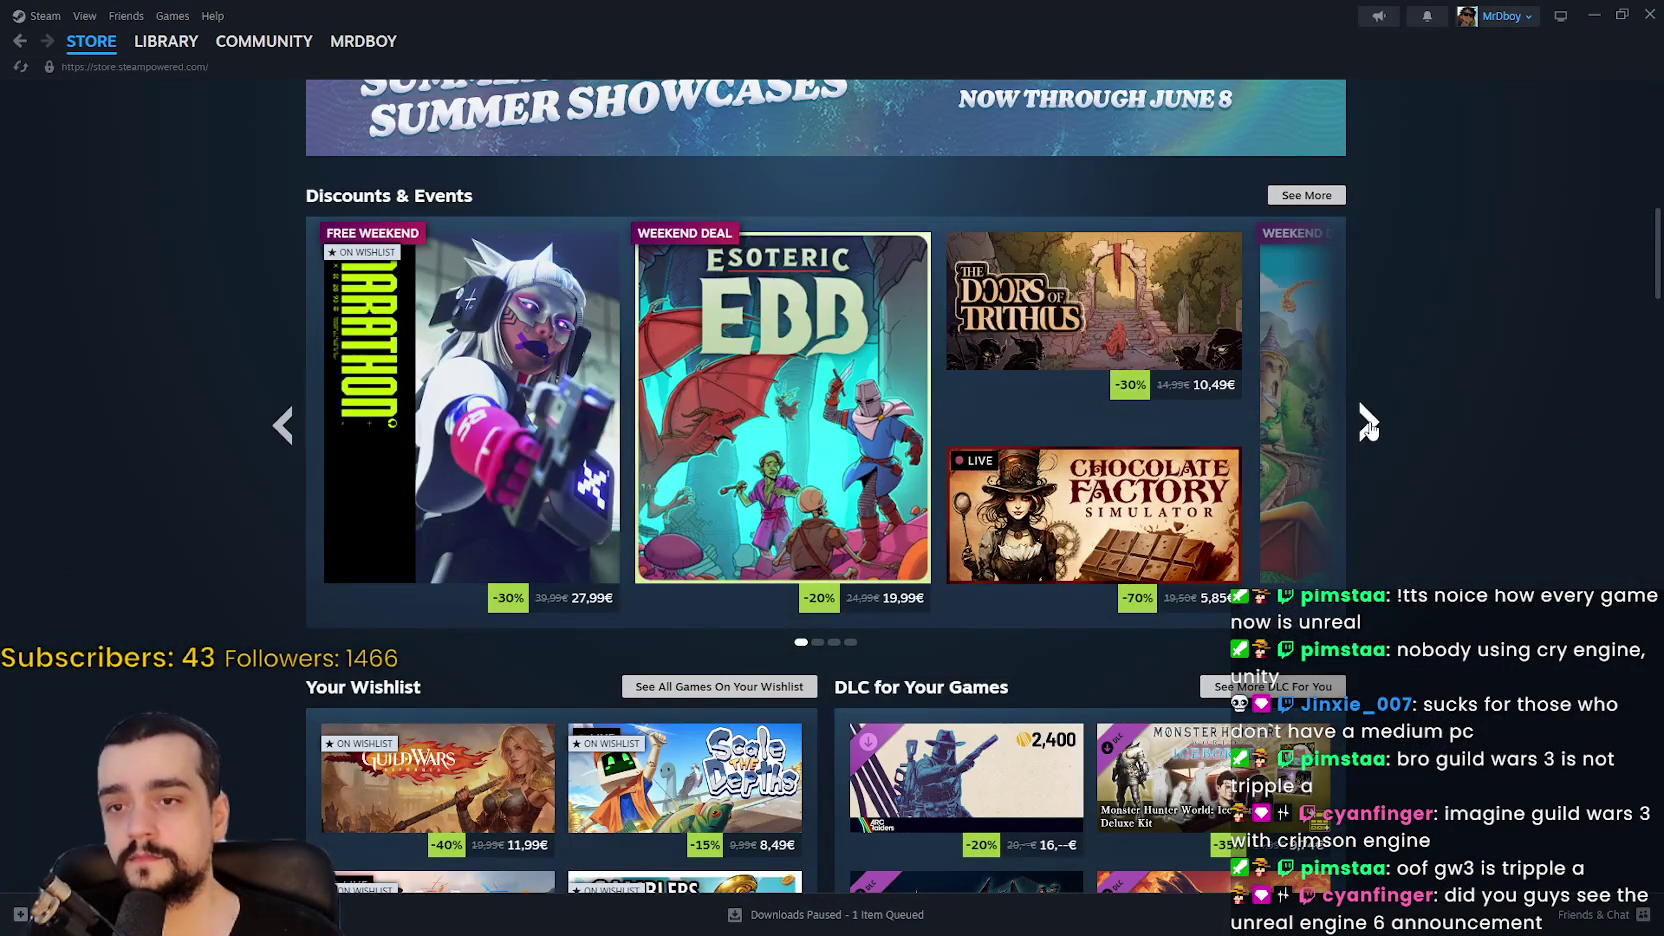
# Step: Page through the Discounts & Events offers and cycle back to the first page
pyautogui.click(1368, 423)
pyautogui.click(1364, 420)
pyautogui.click(1368, 420)
pyautogui.scroll(-3, 1414, 656)
pyautogui.scroll(-3, 1414, 656)
pyautogui.scroll(2, 1407, 462)
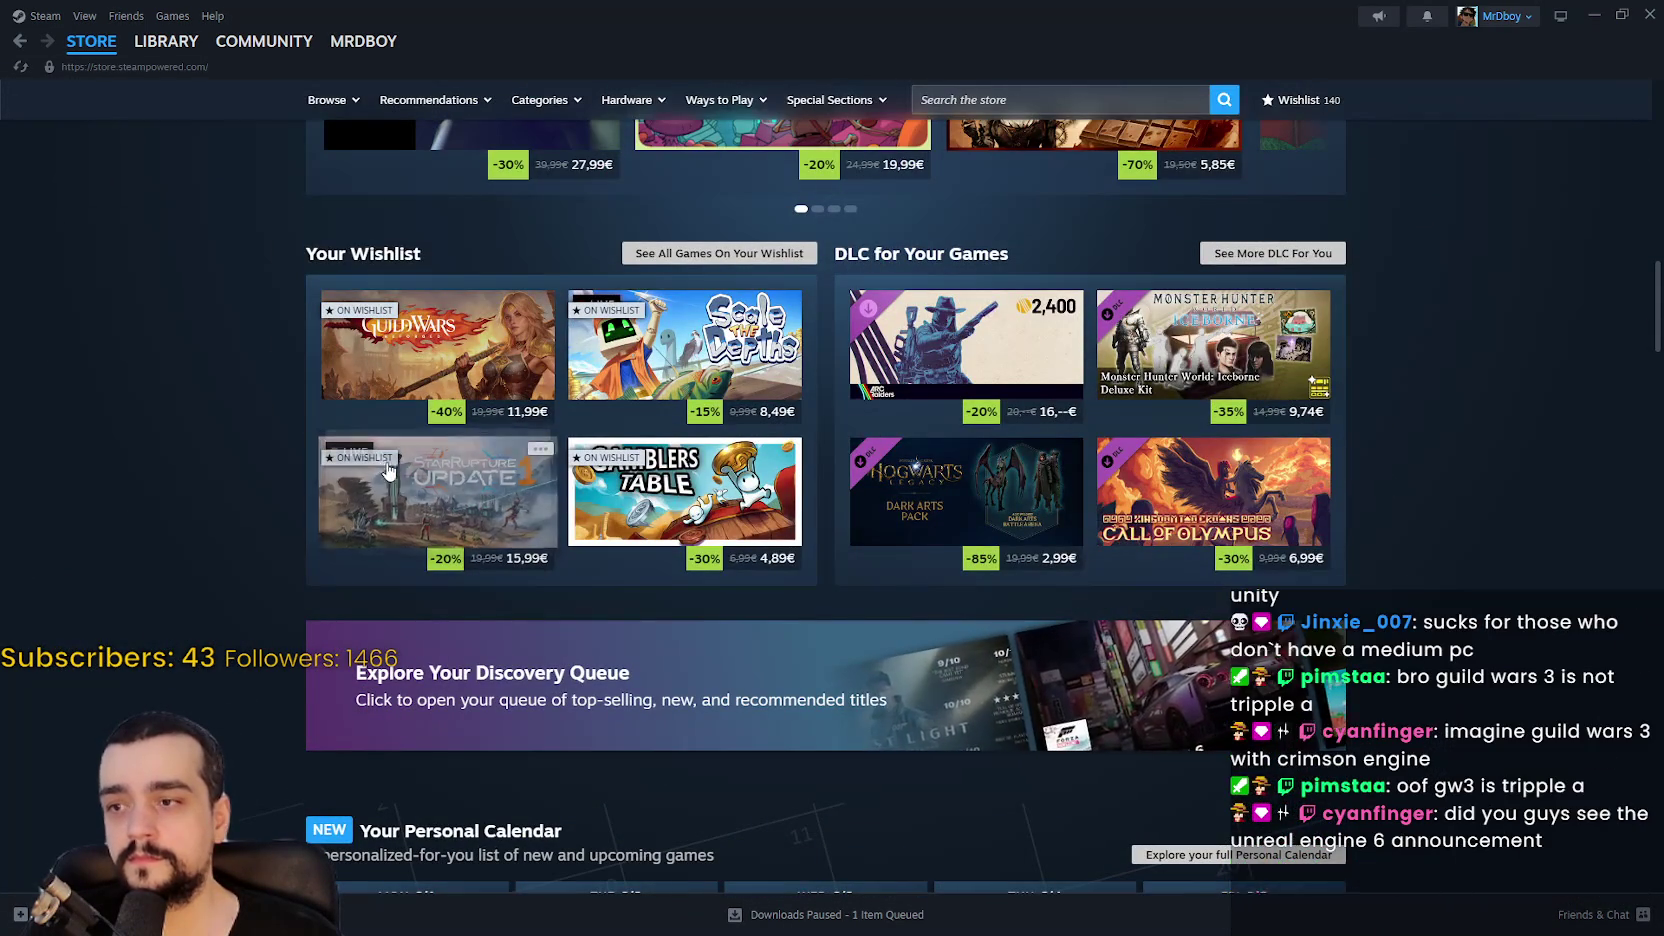
# Step: Show the 6/15–6/19 calendar week and flip the Recommended games forward and back
pyautogui.scroll(-3, 1346, 549)
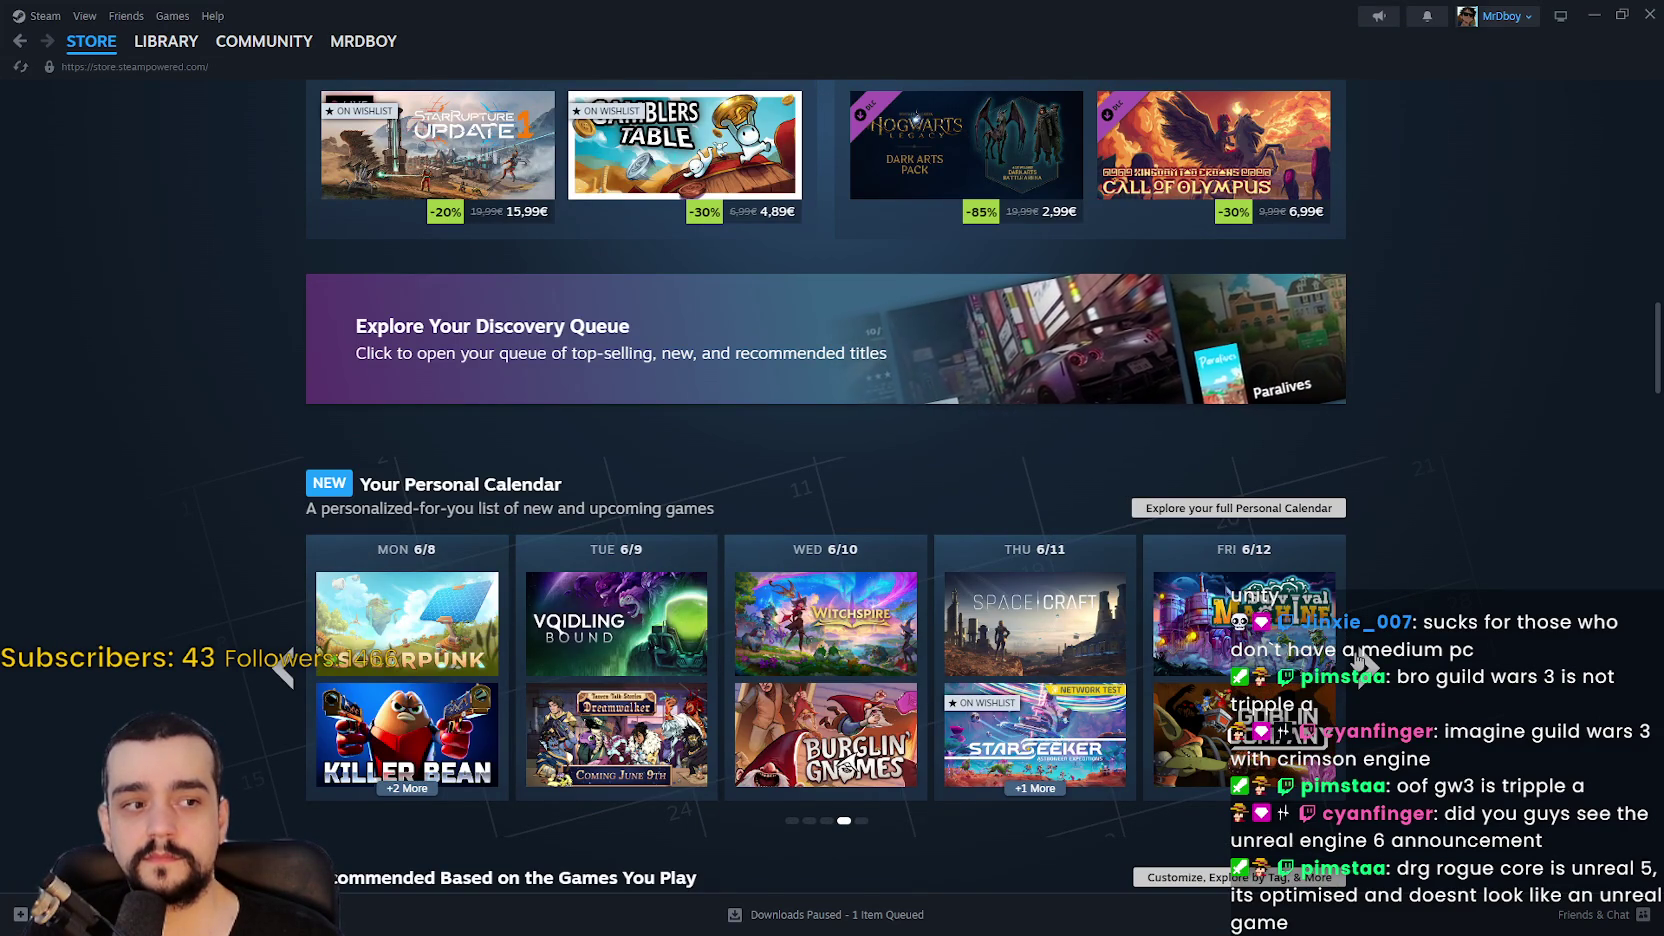
pyautogui.click(1362, 662)
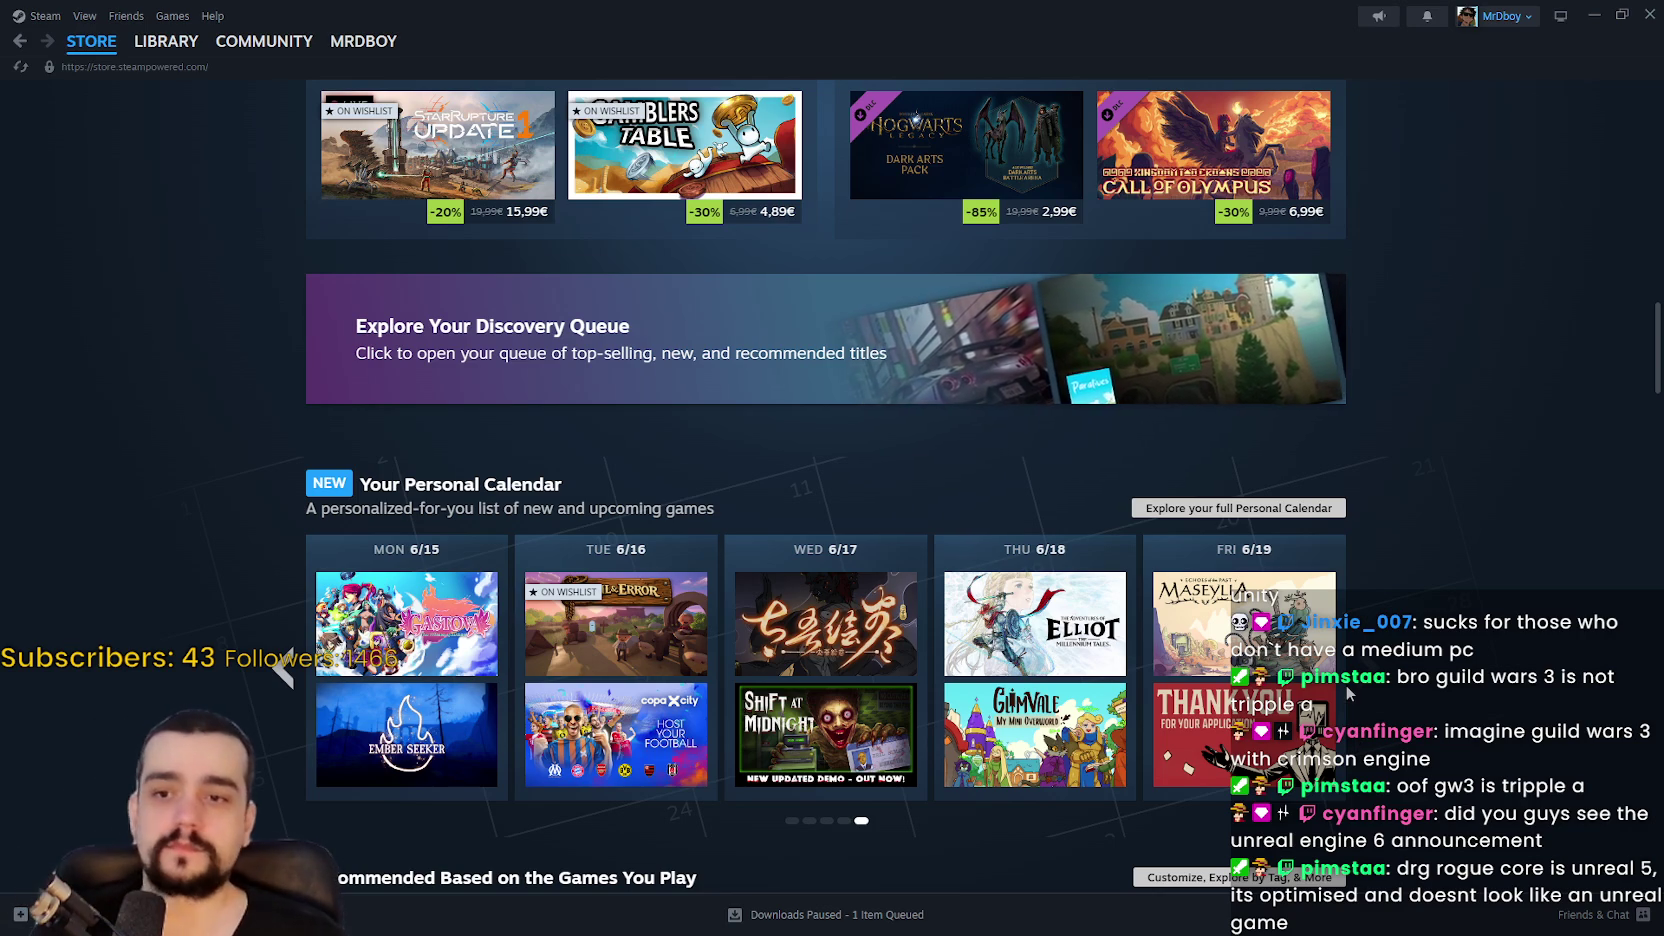
pyautogui.scroll(-4, 1346, 684)
pyautogui.click(1367, 535)
pyautogui.click(286, 540)
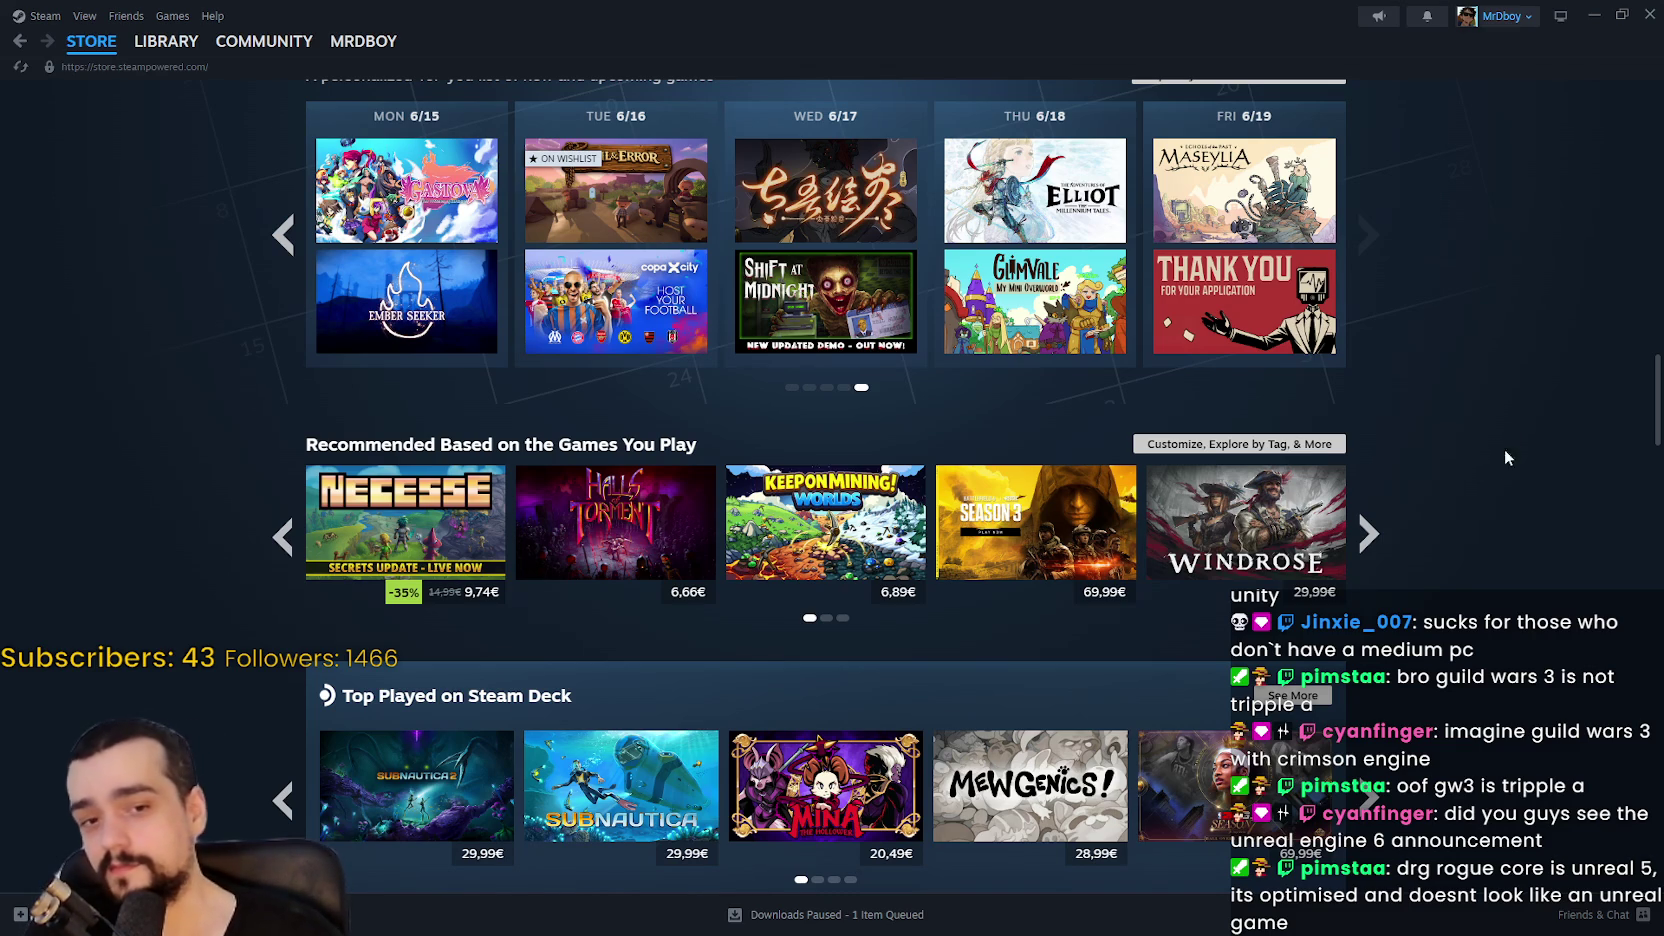
# Step: Scroll down through the Under 10€ and Popular New Releases lists
pyautogui.scroll(-3, 1462, 505)
pyautogui.scroll(-4, 1452, 500)
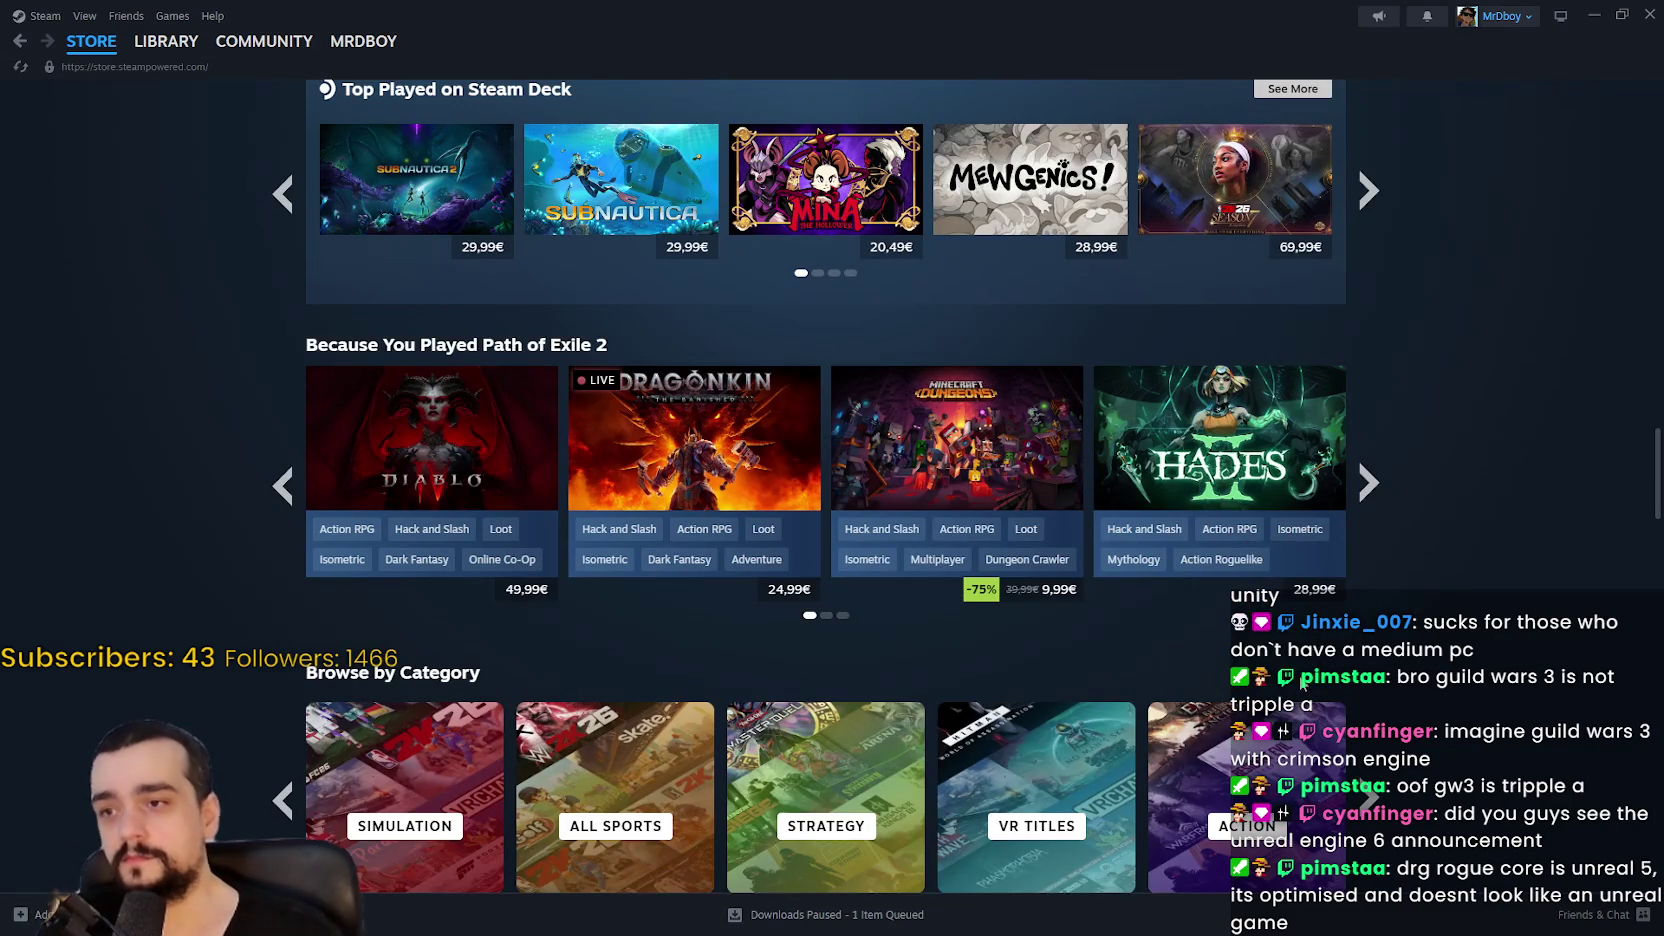
pyautogui.scroll(-9, 1410, 570)
pyautogui.scroll(-7, 1433, 567)
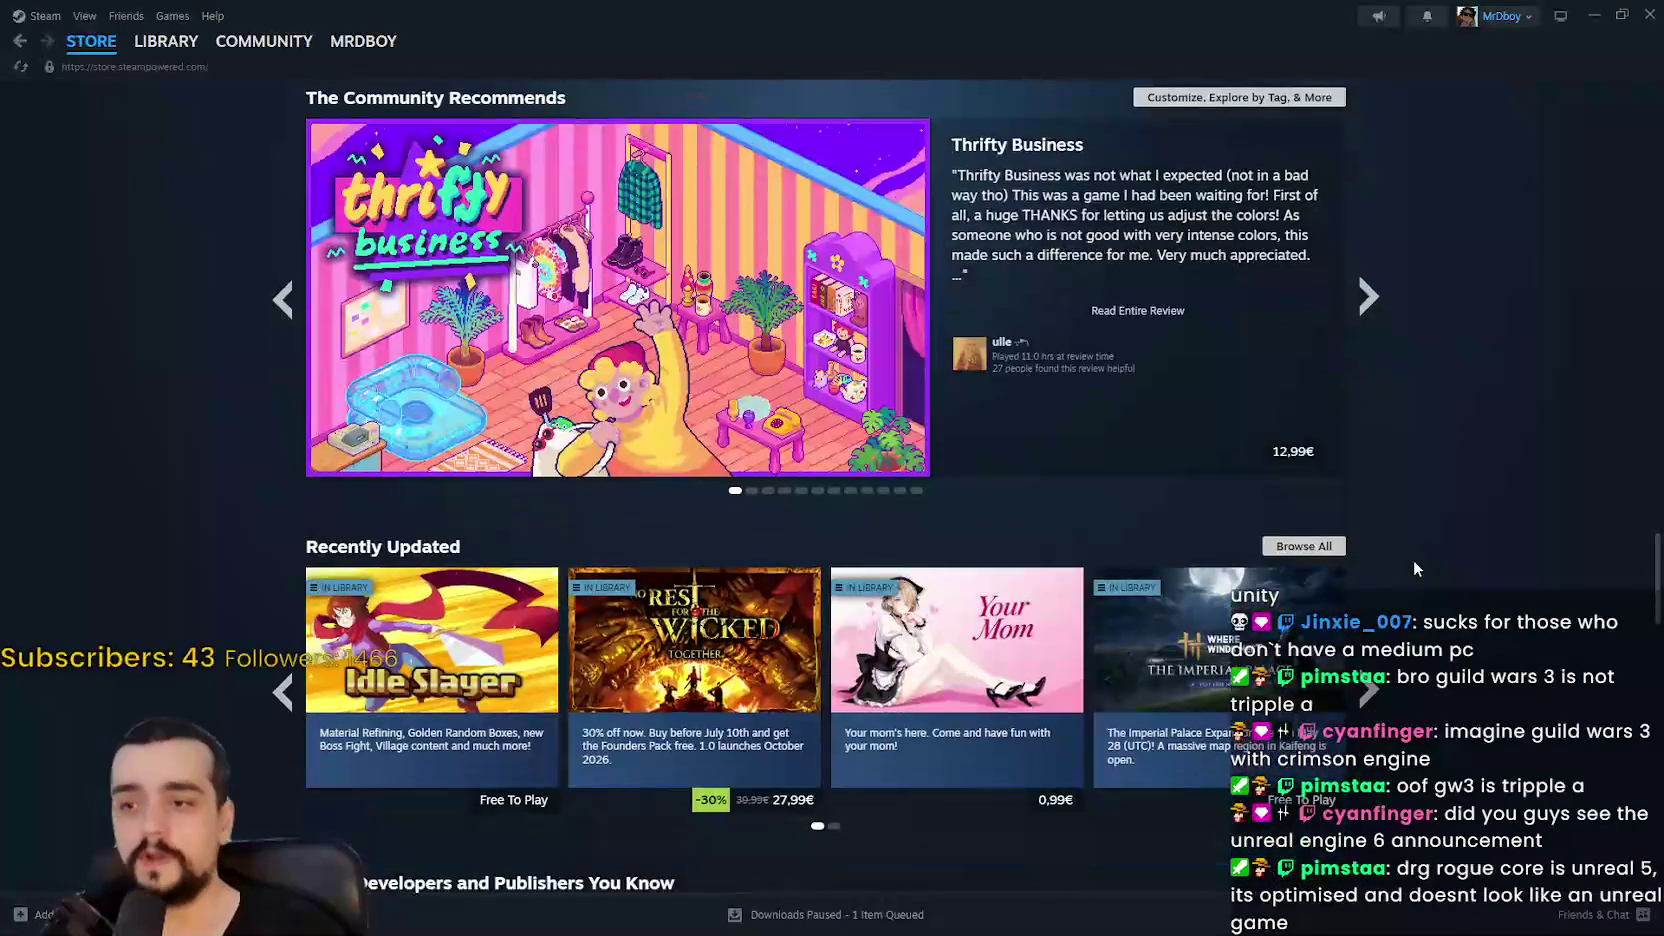
pyautogui.scroll(4, 1396, 581)
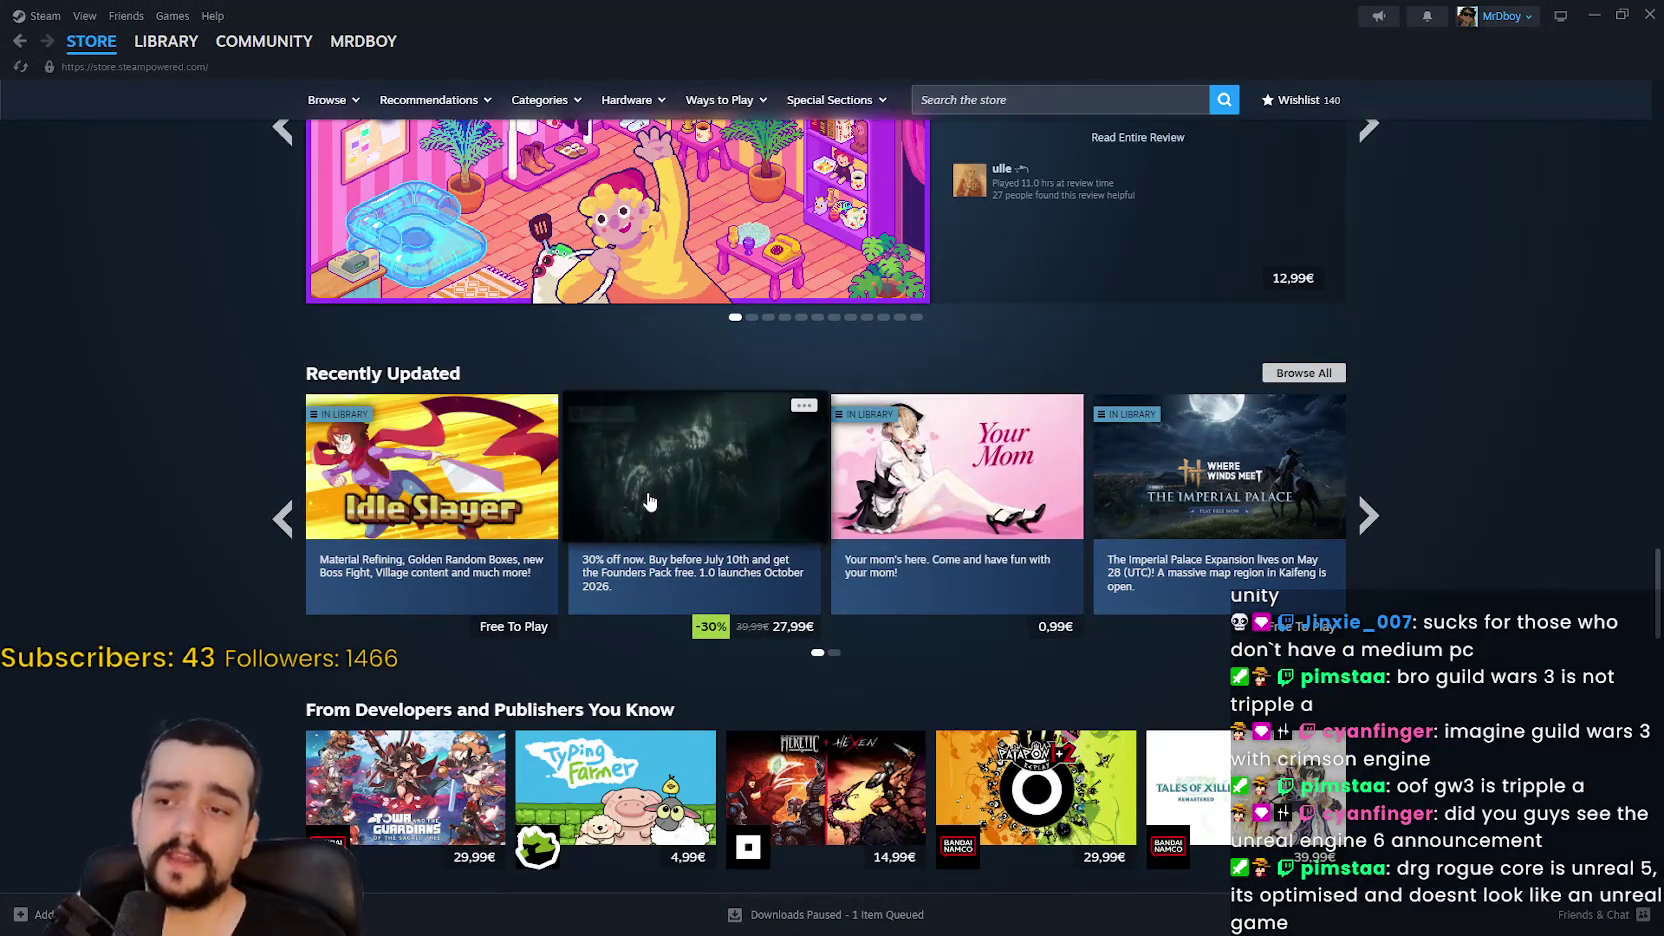
pyautogui.moveTo(648, 503)
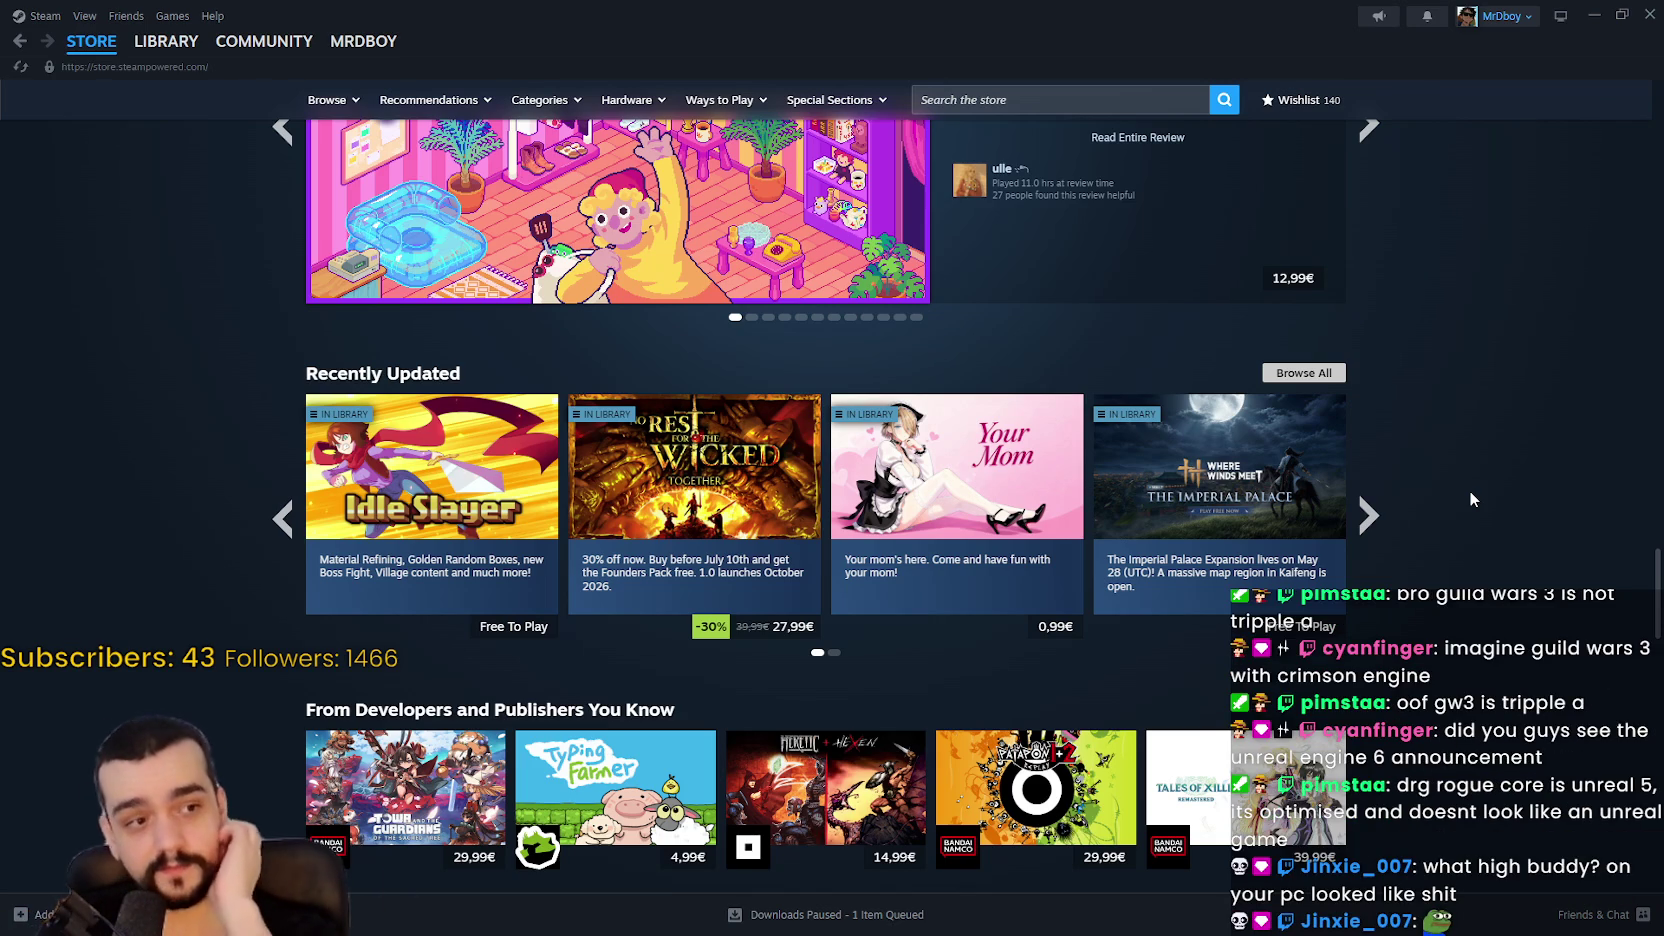
# Step: Scroll through the lists once more, then return to the top of the store page
pyautogui.scroll(-3, 893, 670)
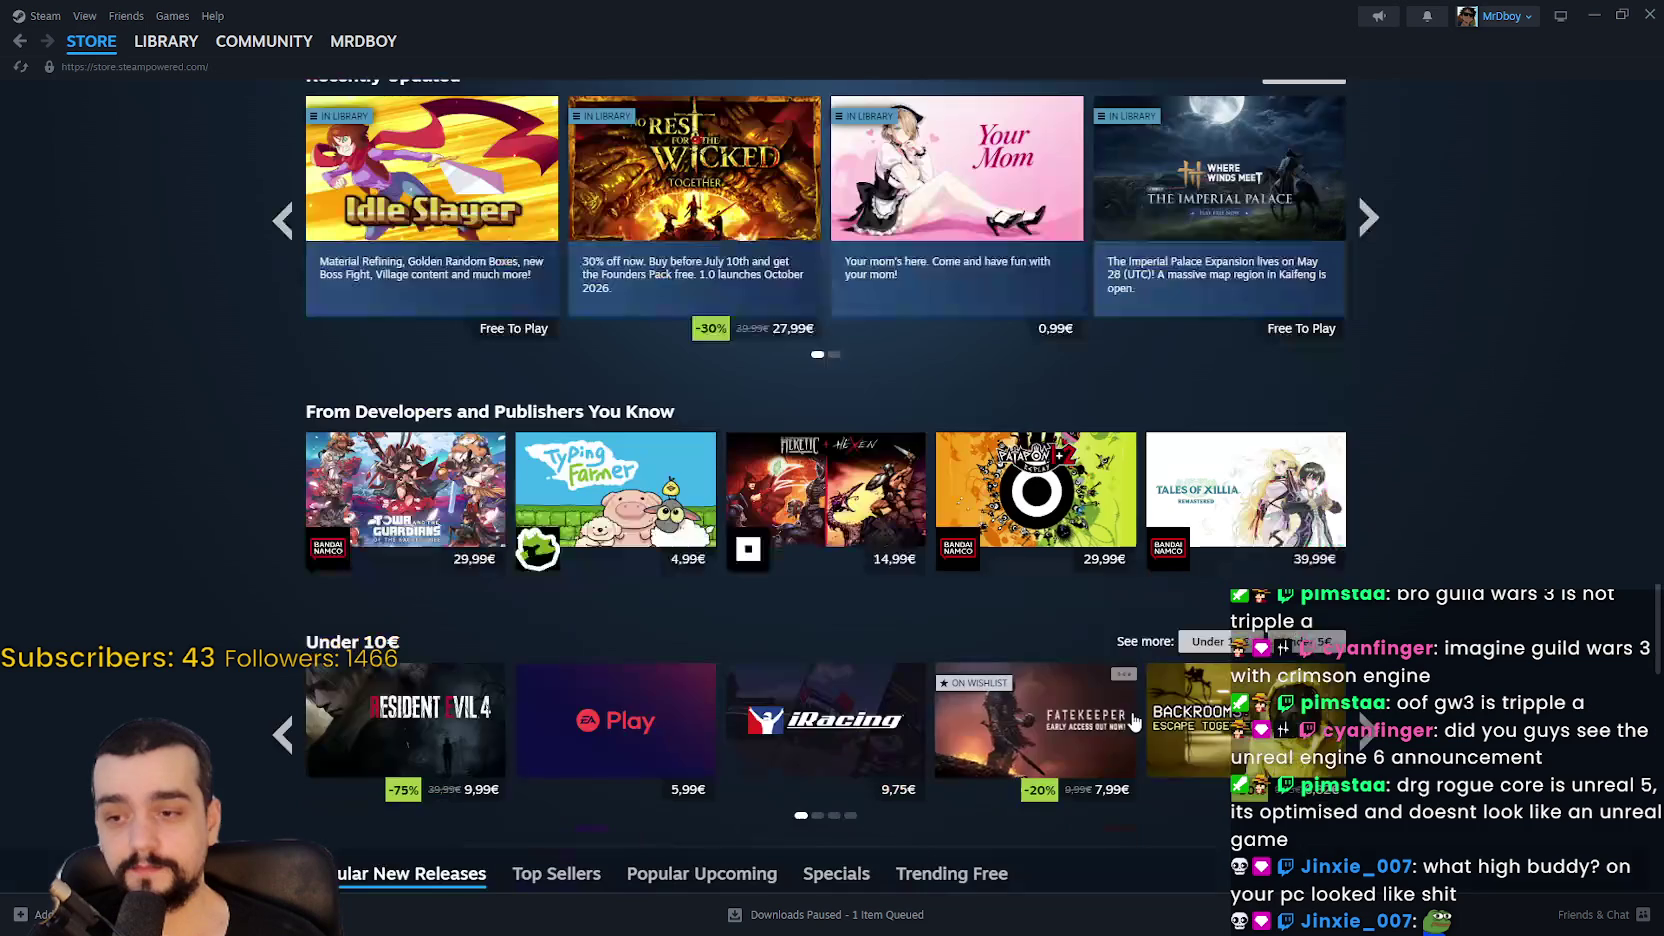
pyautogui.scroll(-5, 1430, 595)
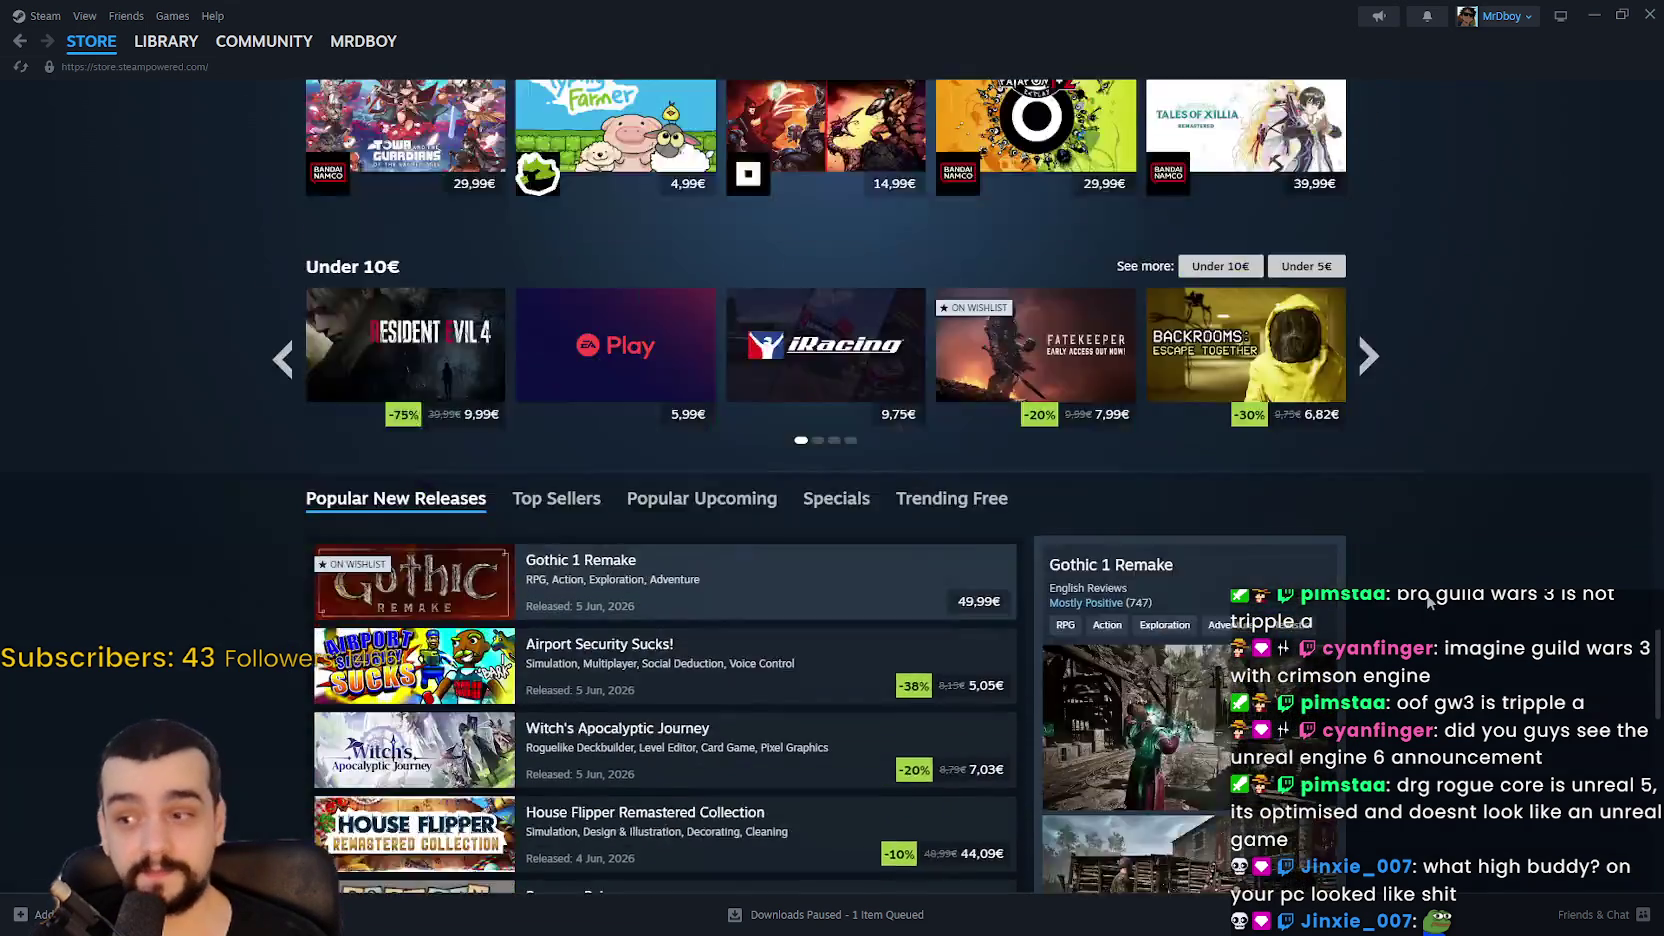
pyautogui.scroll(2, 1414, 541)
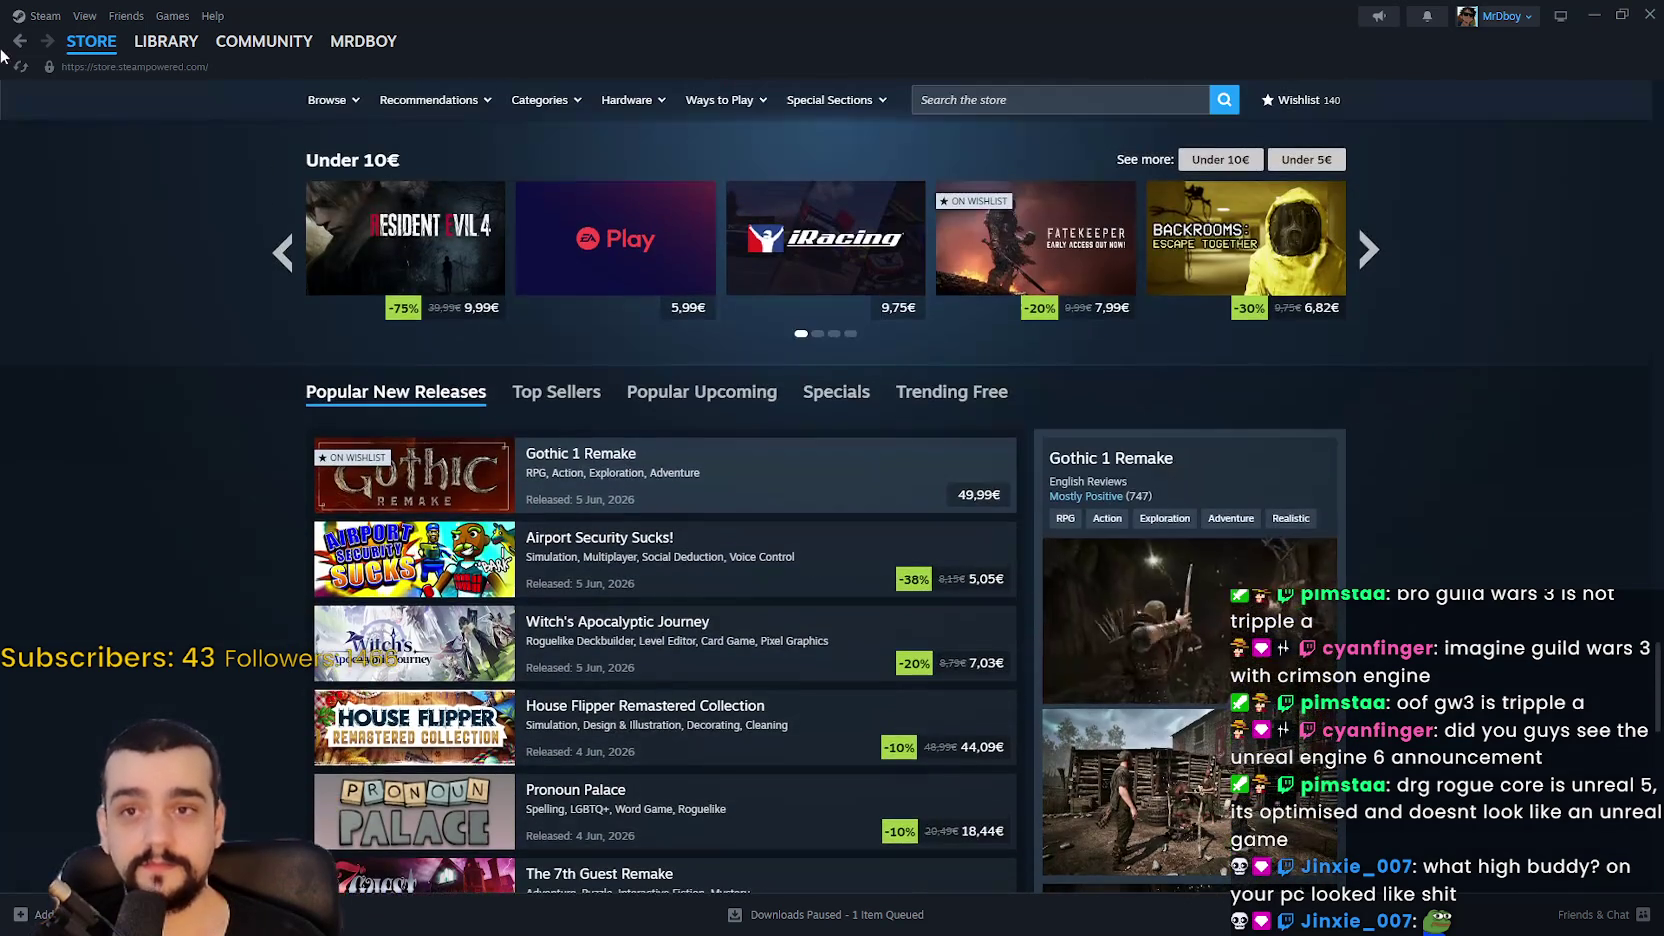
pyautogui.moveTo(155, 53)
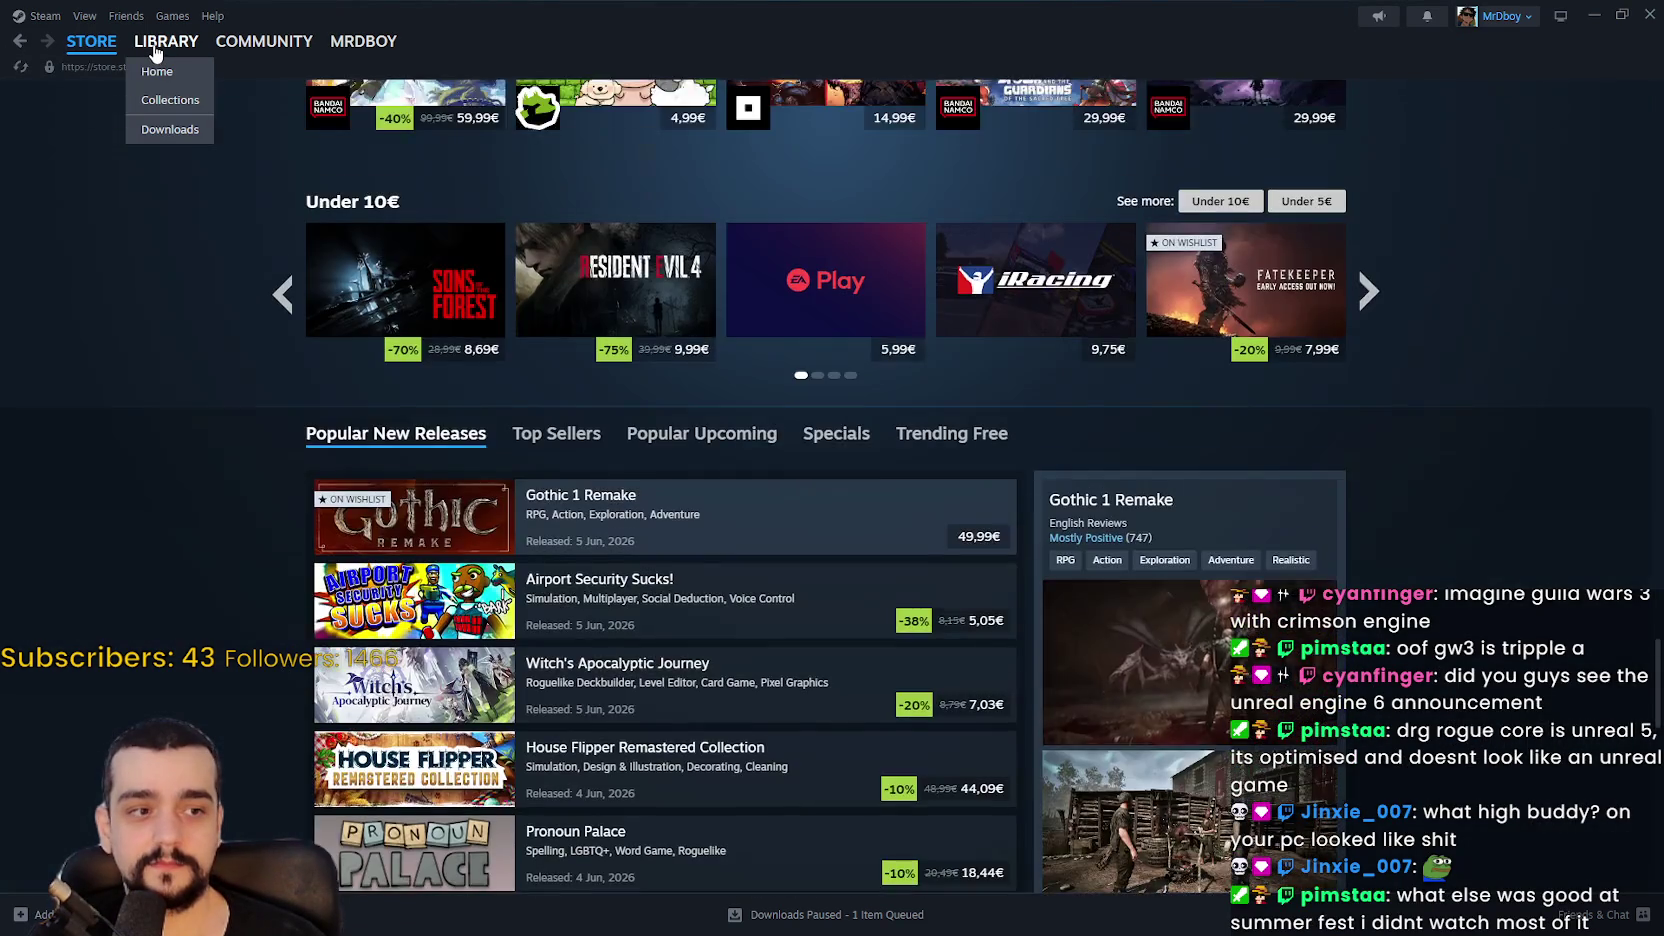
# Step: Open Steam's Downloads page, minimize Steam, and go to line 79 of the_player.gd in Godot
pyautogui.click(155, 45)
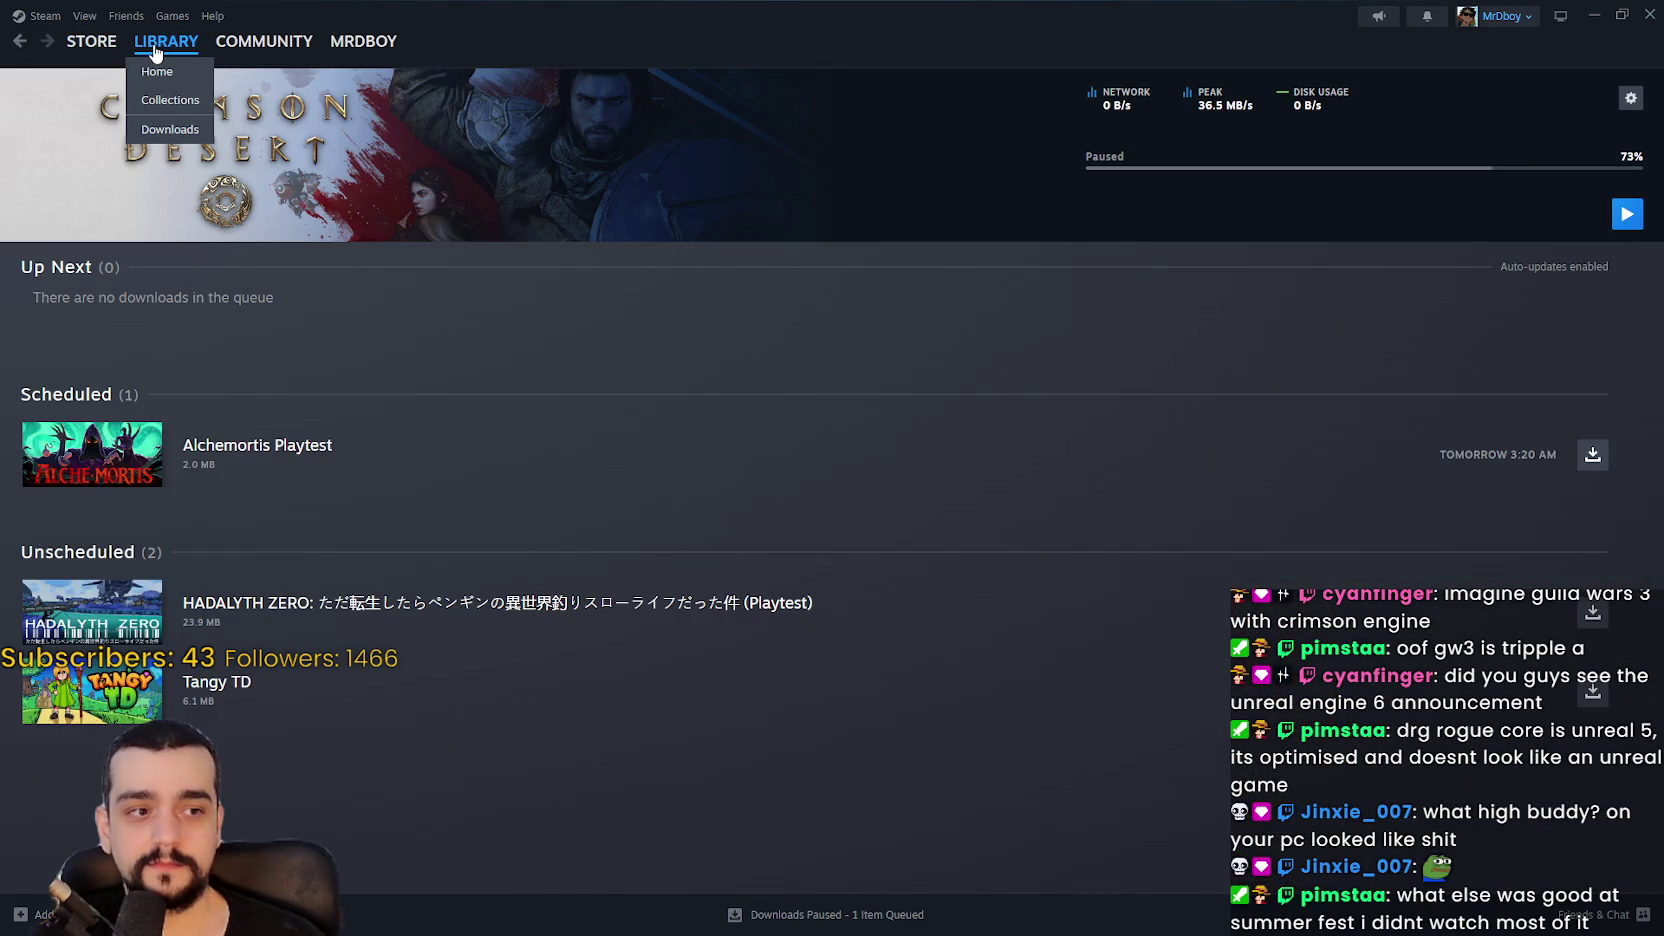
pyautogui.click(1594, 14)
pyautogui.click(1316, 468)
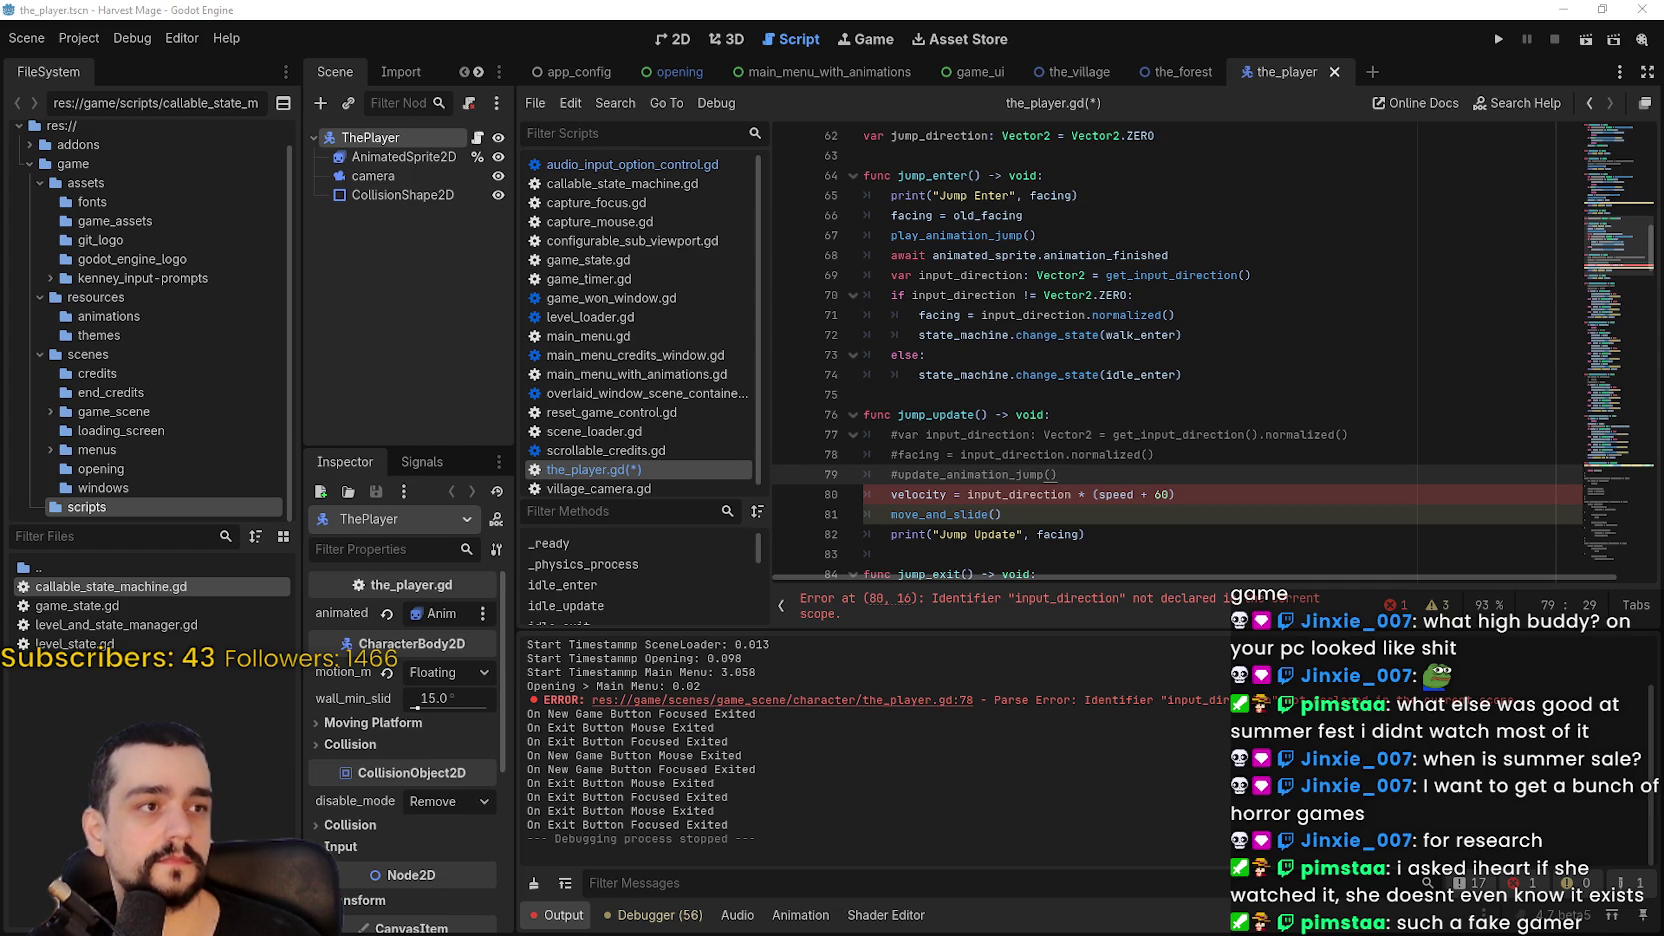
# Step: Bring IGN's Summer Game Fest June 2026 video forward, reposition its window, watch, then pause
pyautogui.hotkey('alt', 'Tab')
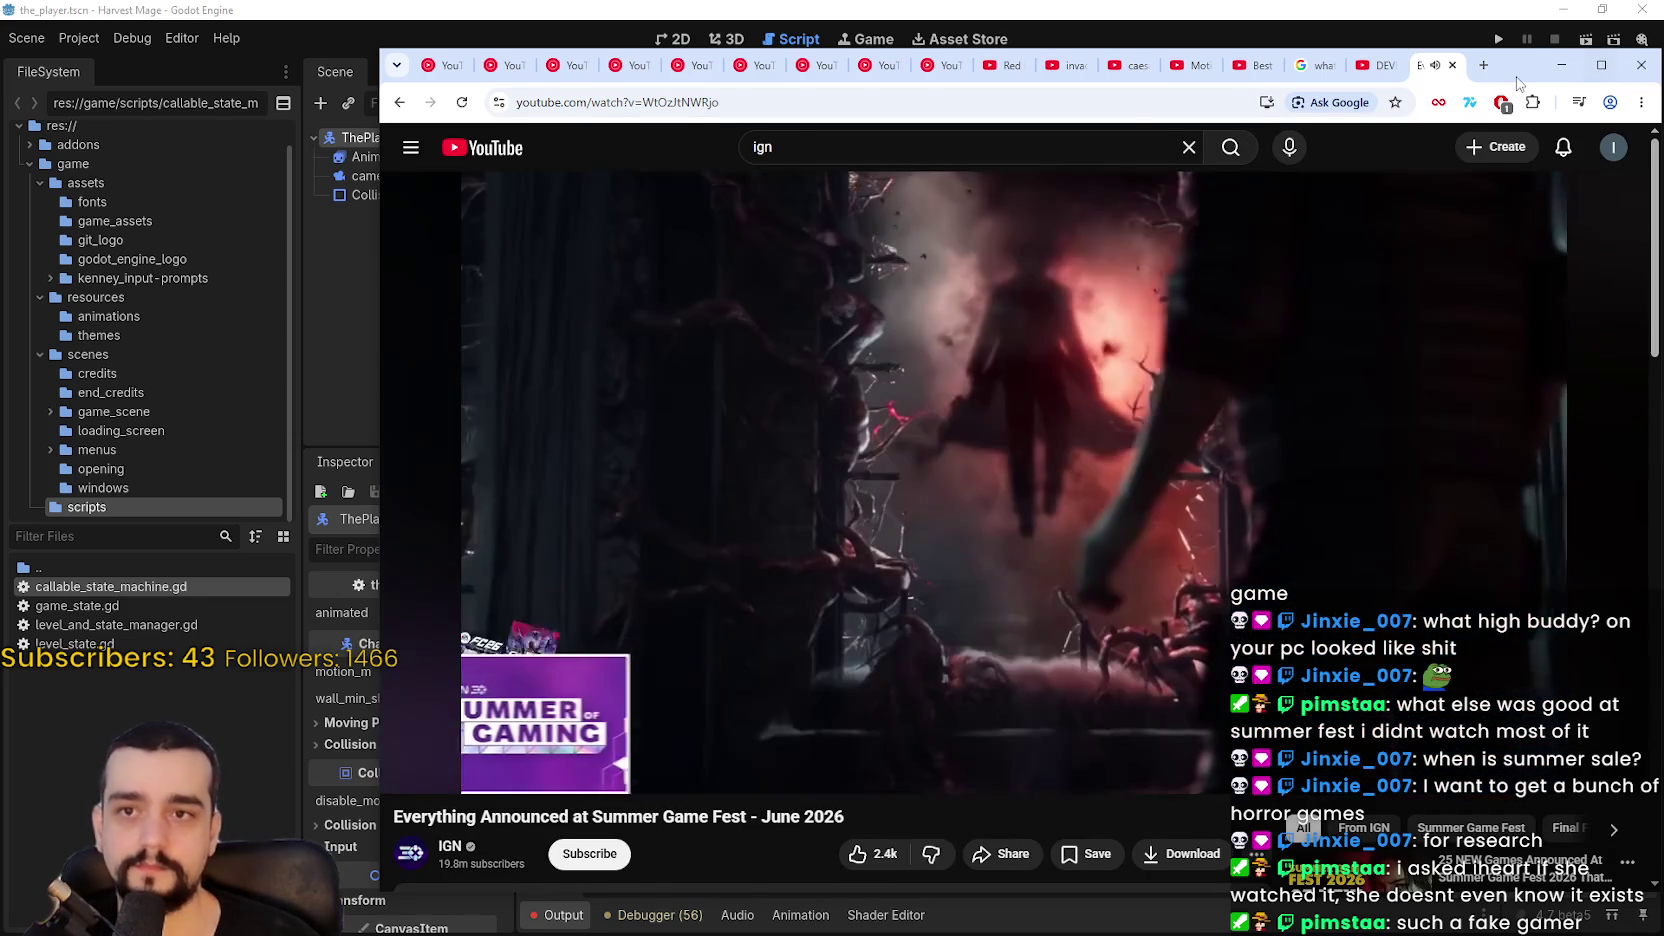
pyautogui.moveTo(1517, 83); pyautogui.dragTo(1414, 50)
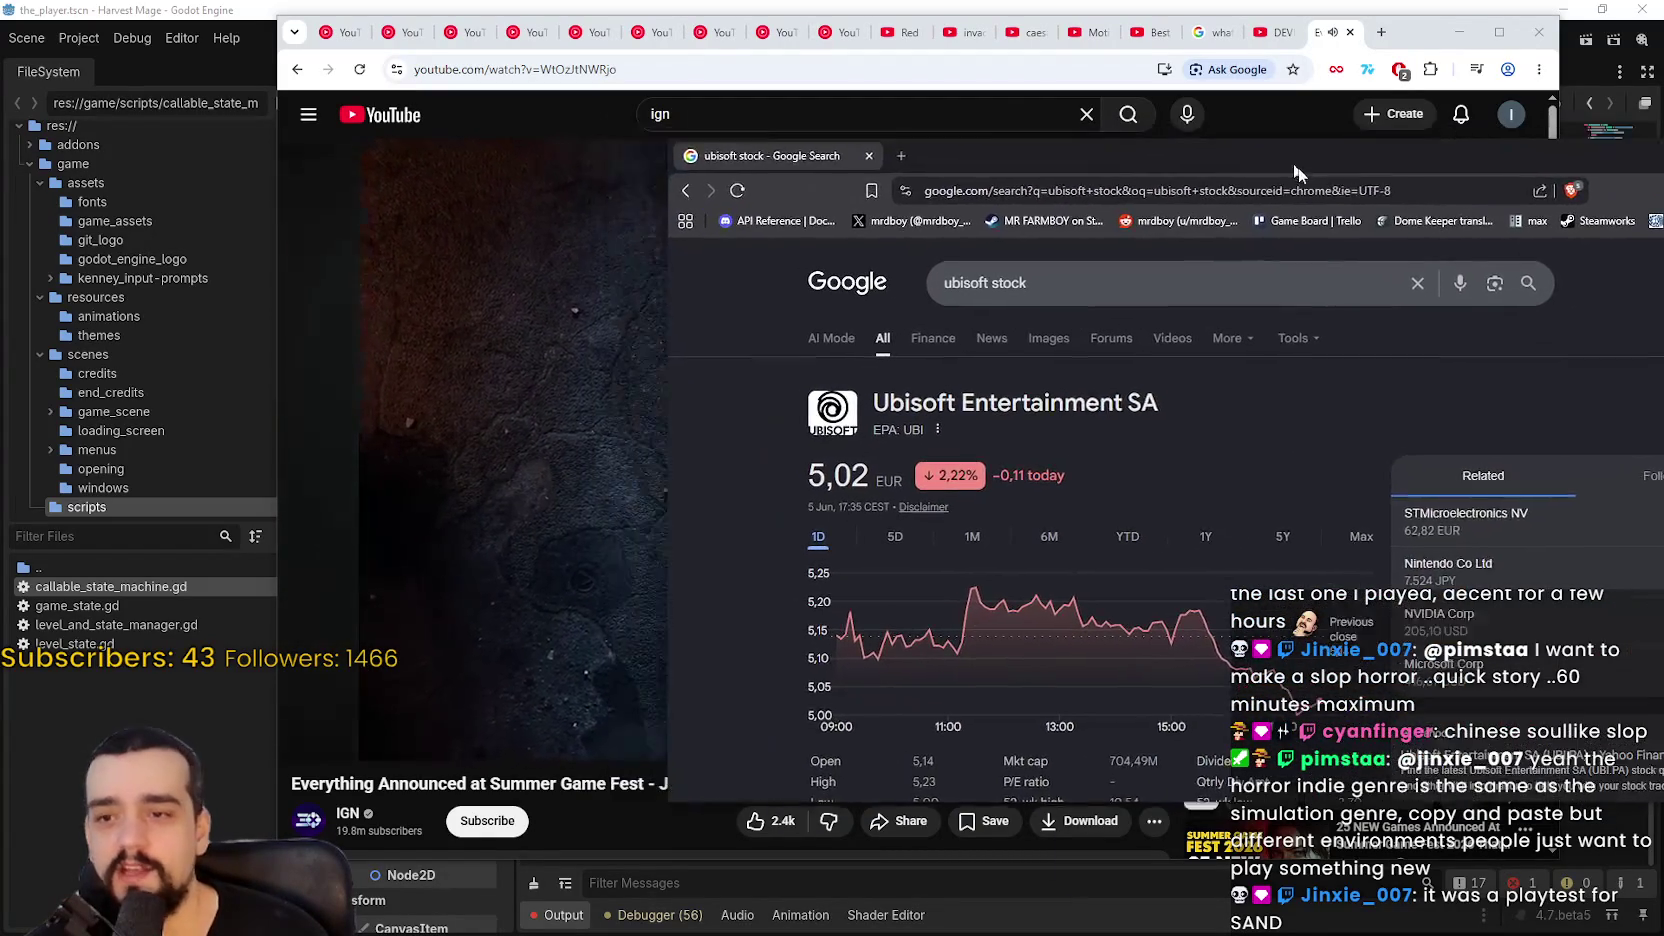
pyautogui.click(1401, 98)
# Step: Show the 'ubisoft stock' results with the 5D and Max charts, then minimize that window
pyautogui.moveTo(1420, 31); pyautogui.dragTo(924, 4)
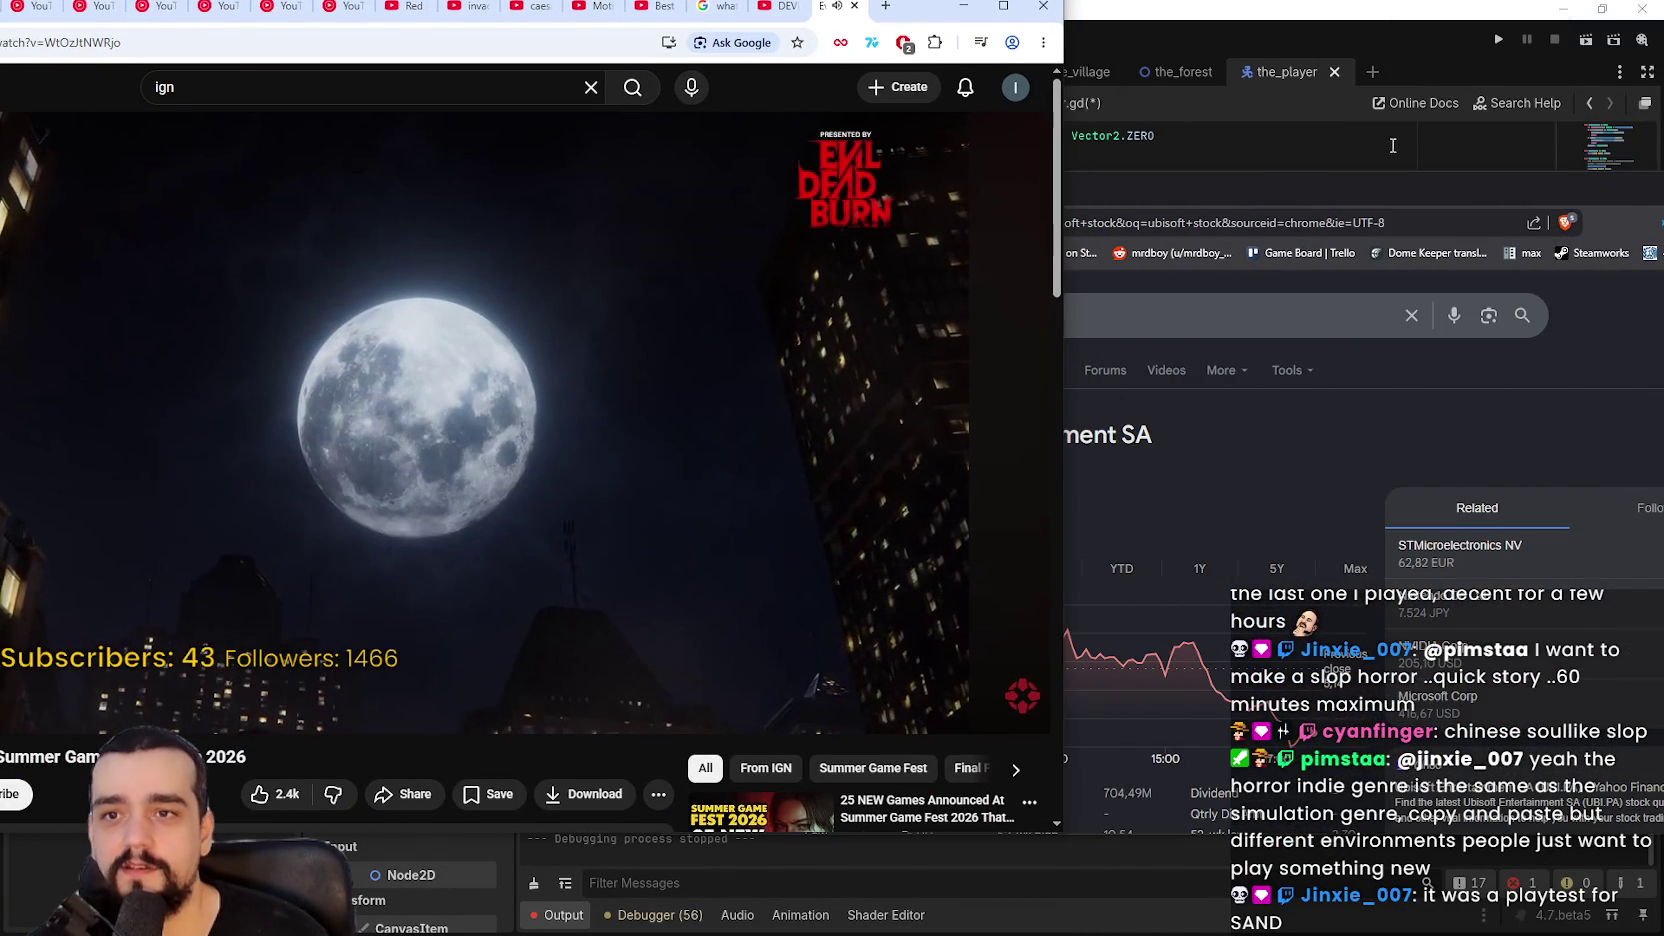
pyautogui.click(1346, 198)
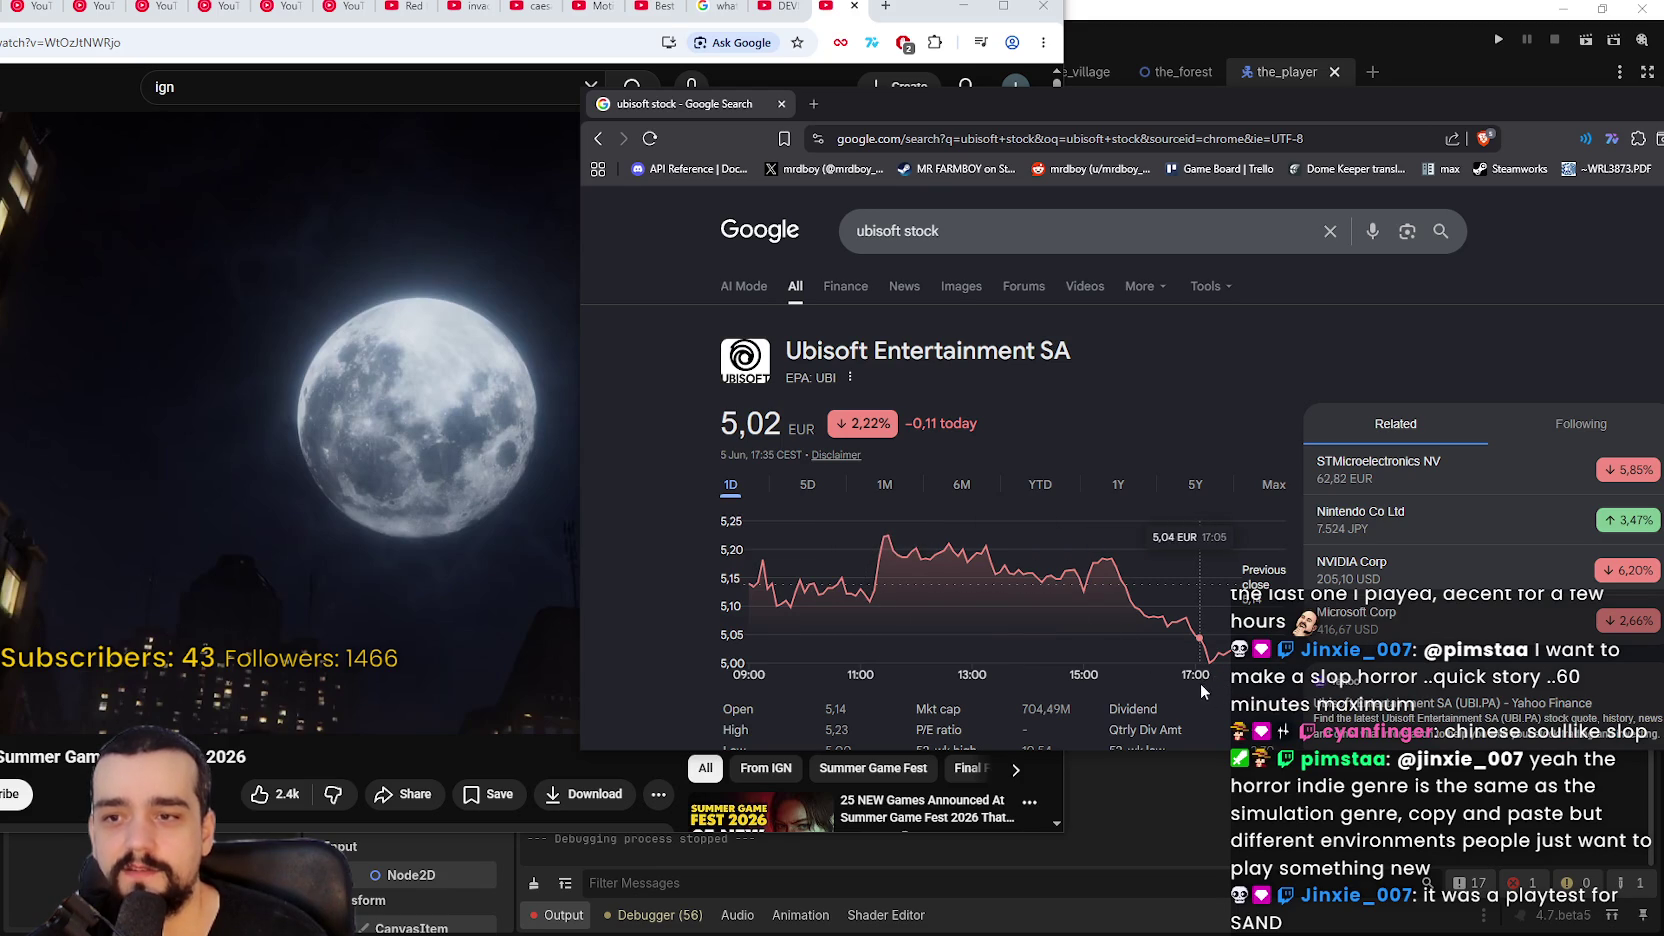
pyautogui.click(812, 485)
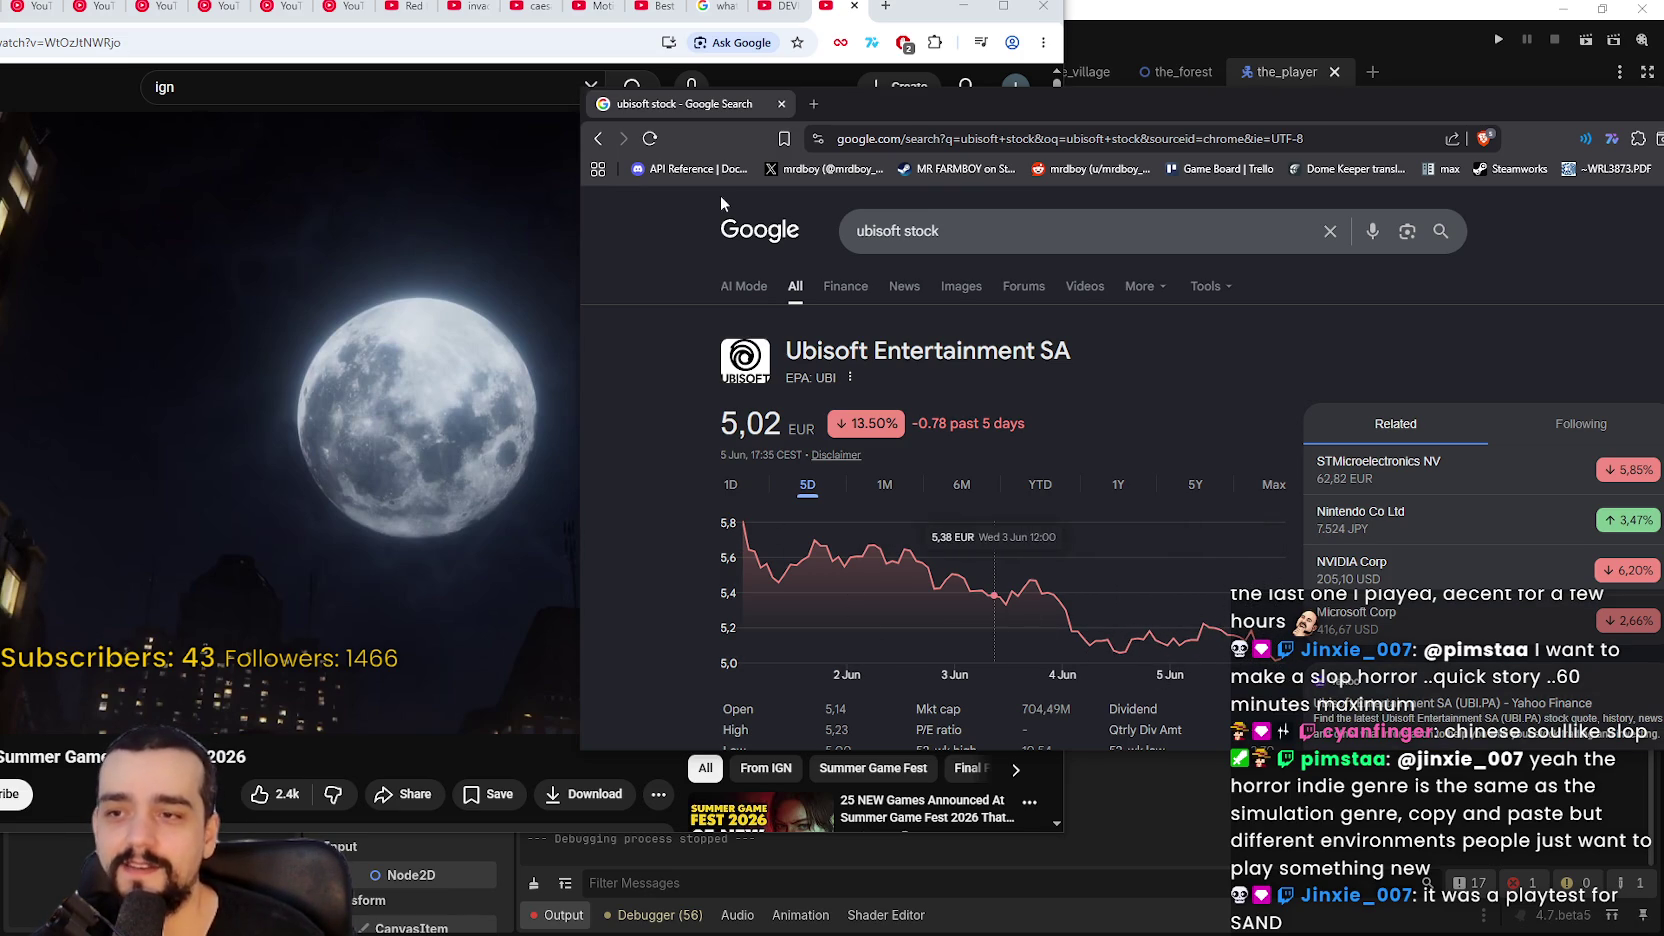
pyautogui.moveTo(904, 98)
pyautogui.mouseDown()
pyautogui.moveTo(1027, 99)
pyautogui.moveTo(800, 75)
pyautogui.mouseUp()
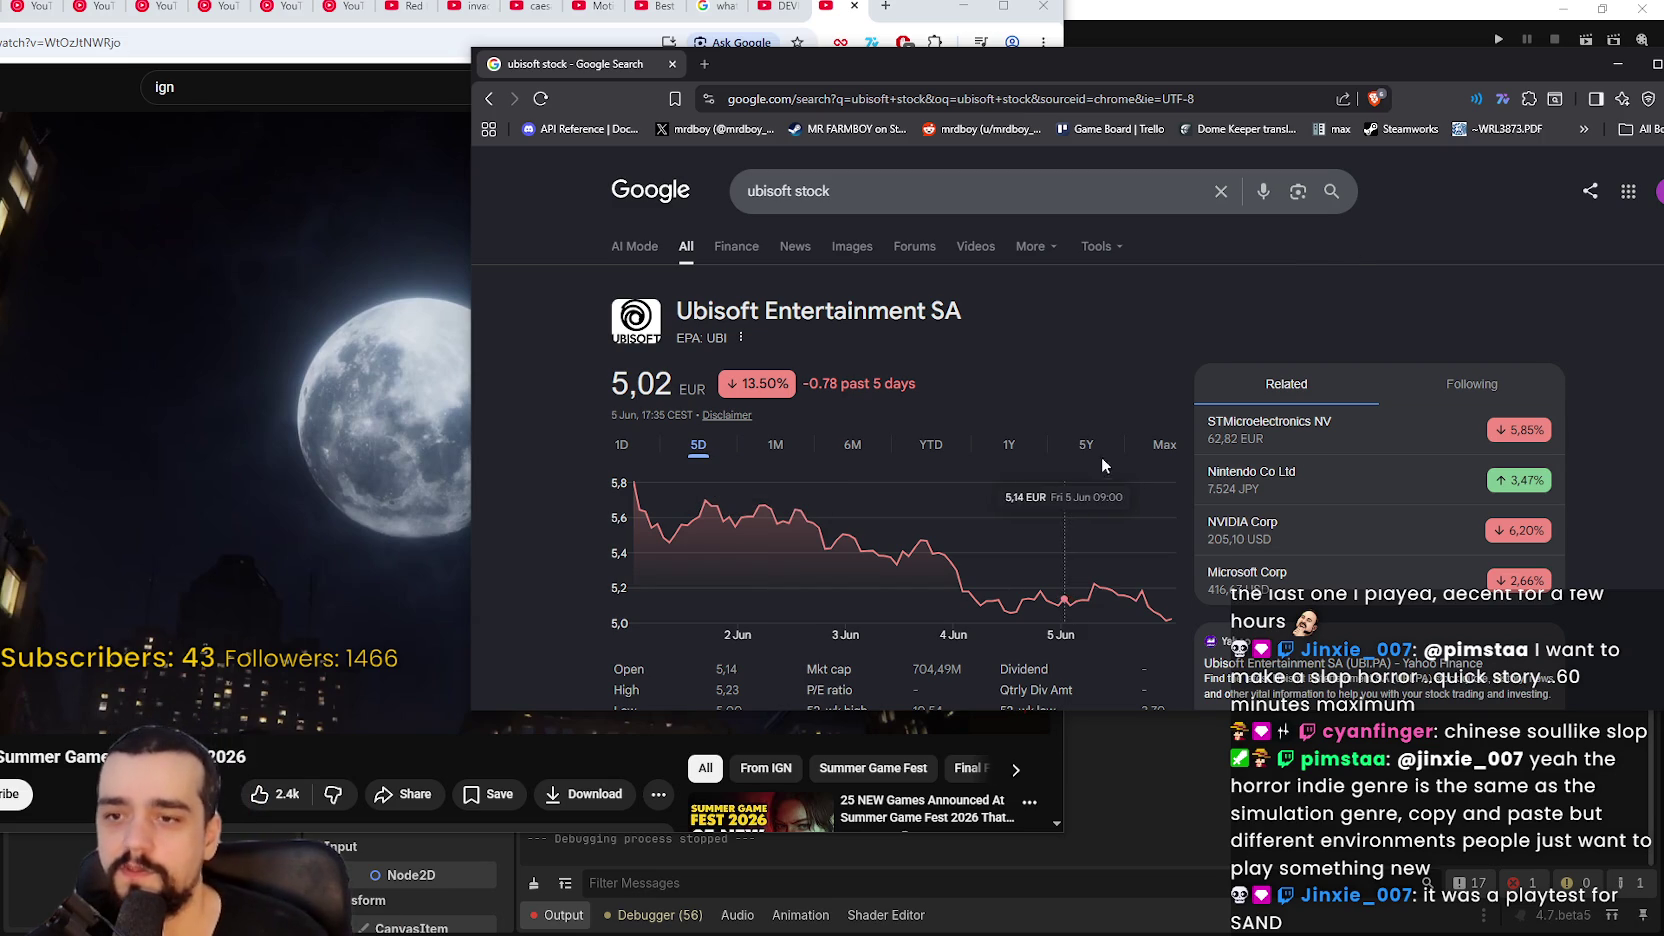
pyautogui.click(1163, 450)
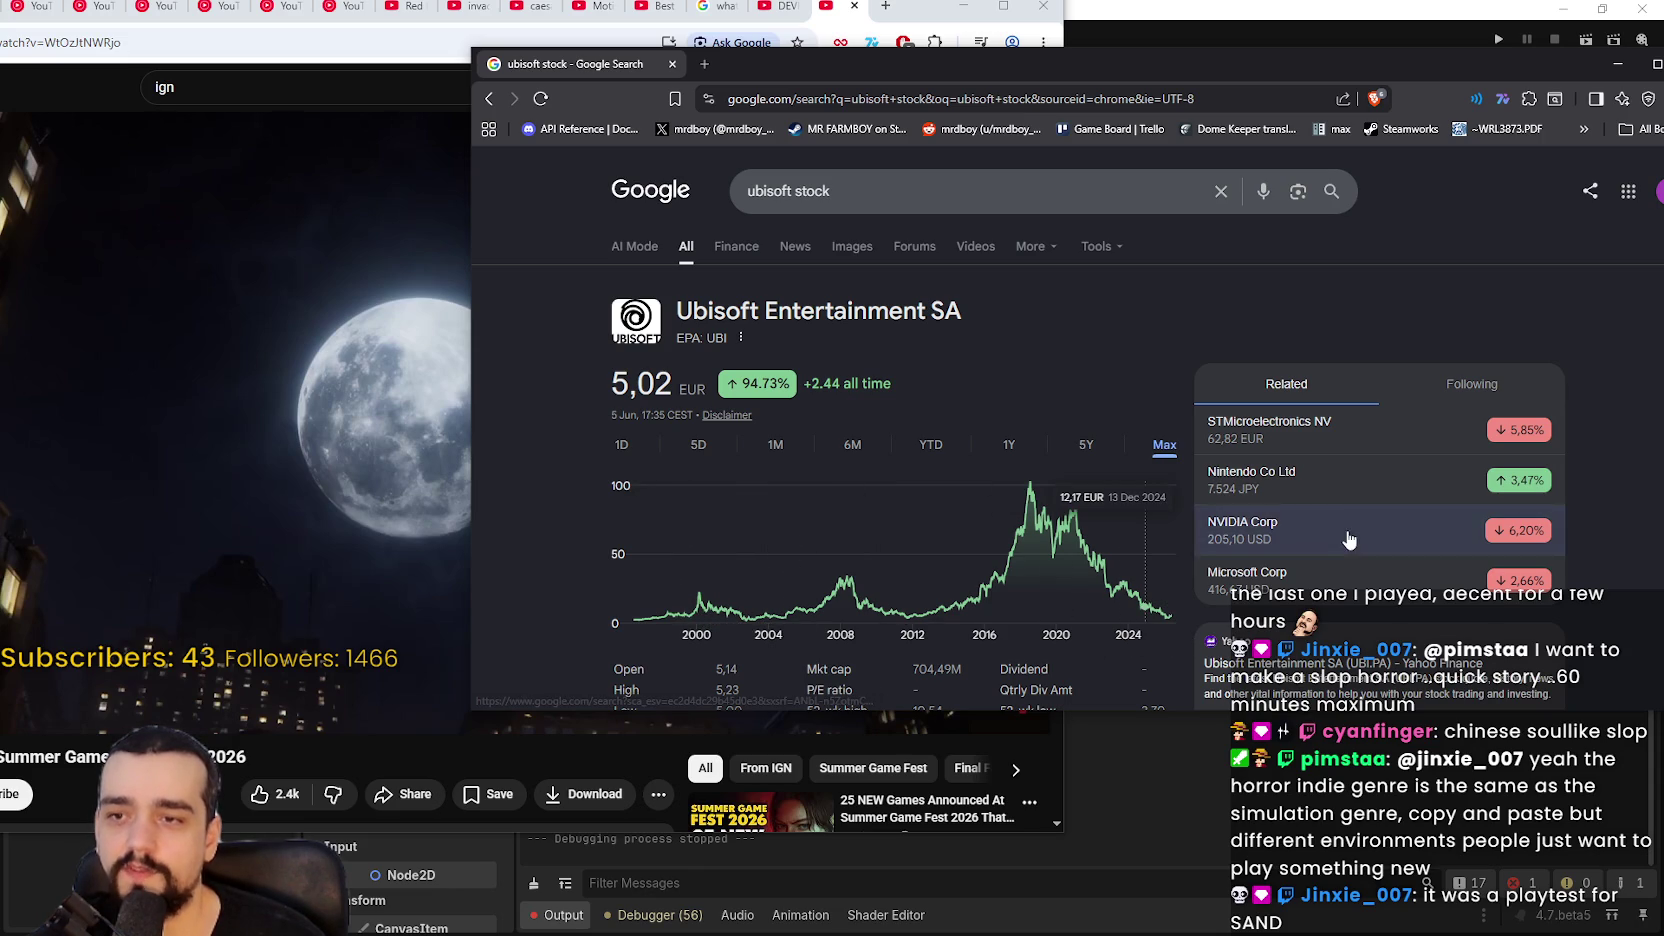
pyautogui.click(1618, 63)
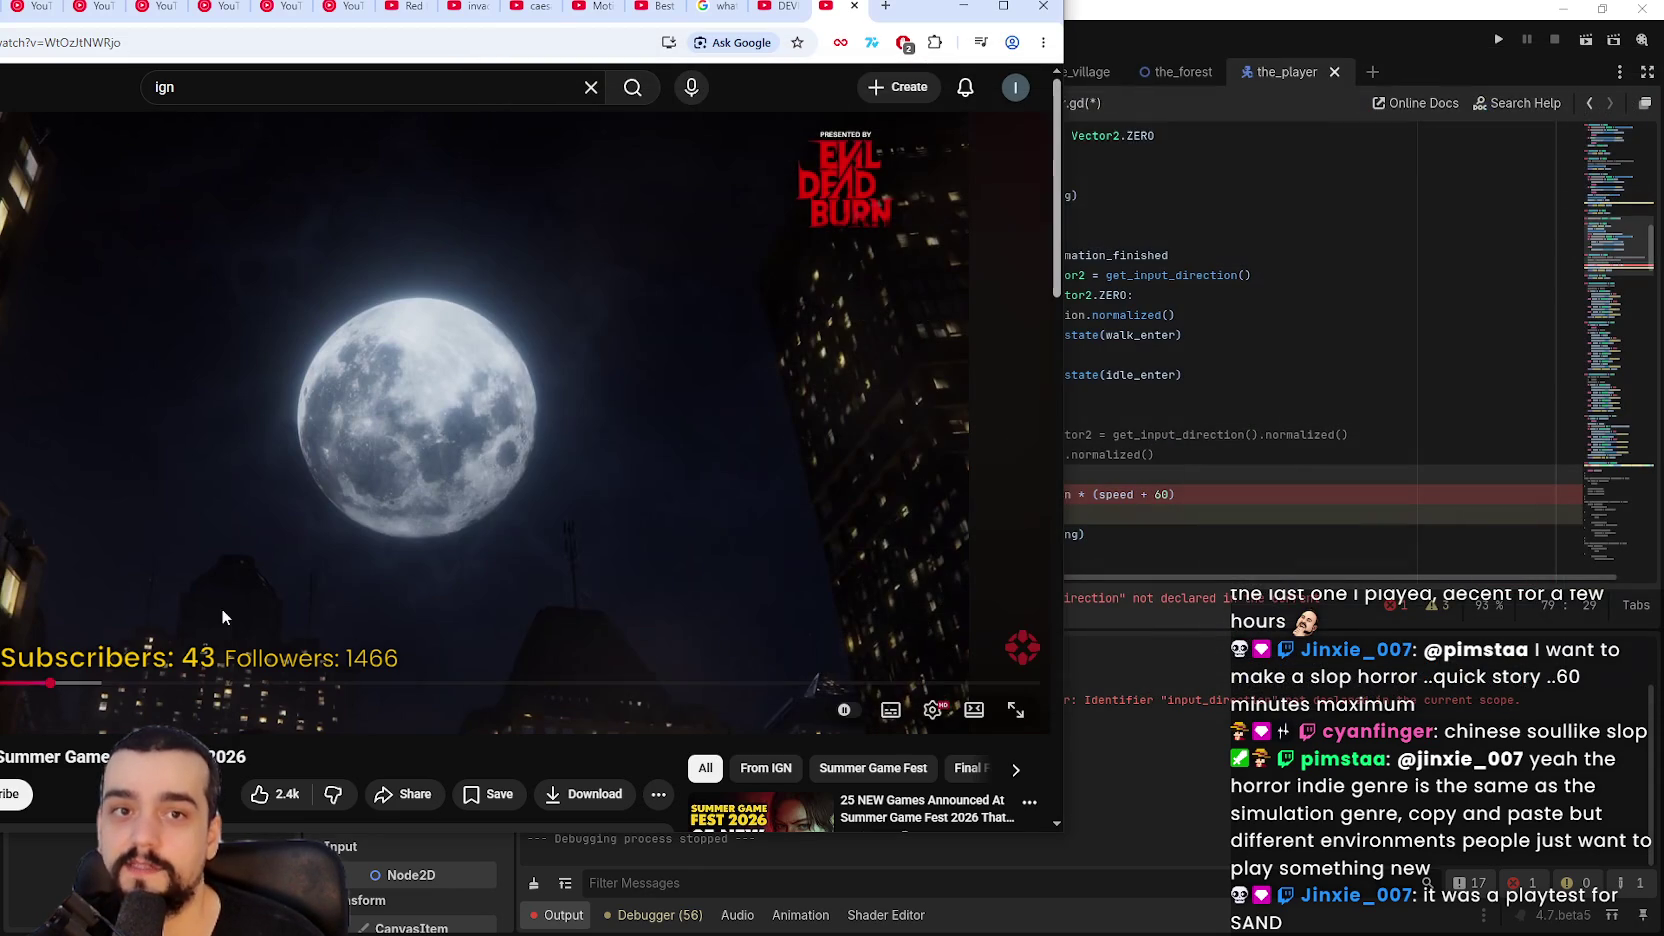
pyautogui.moveTo(942, 11)
pyautogui.mouseDown()
pyautogui.moveTo(1409, 17)
pyautogui.moveTo(1353, 18)
pyautogui.mouseUp()
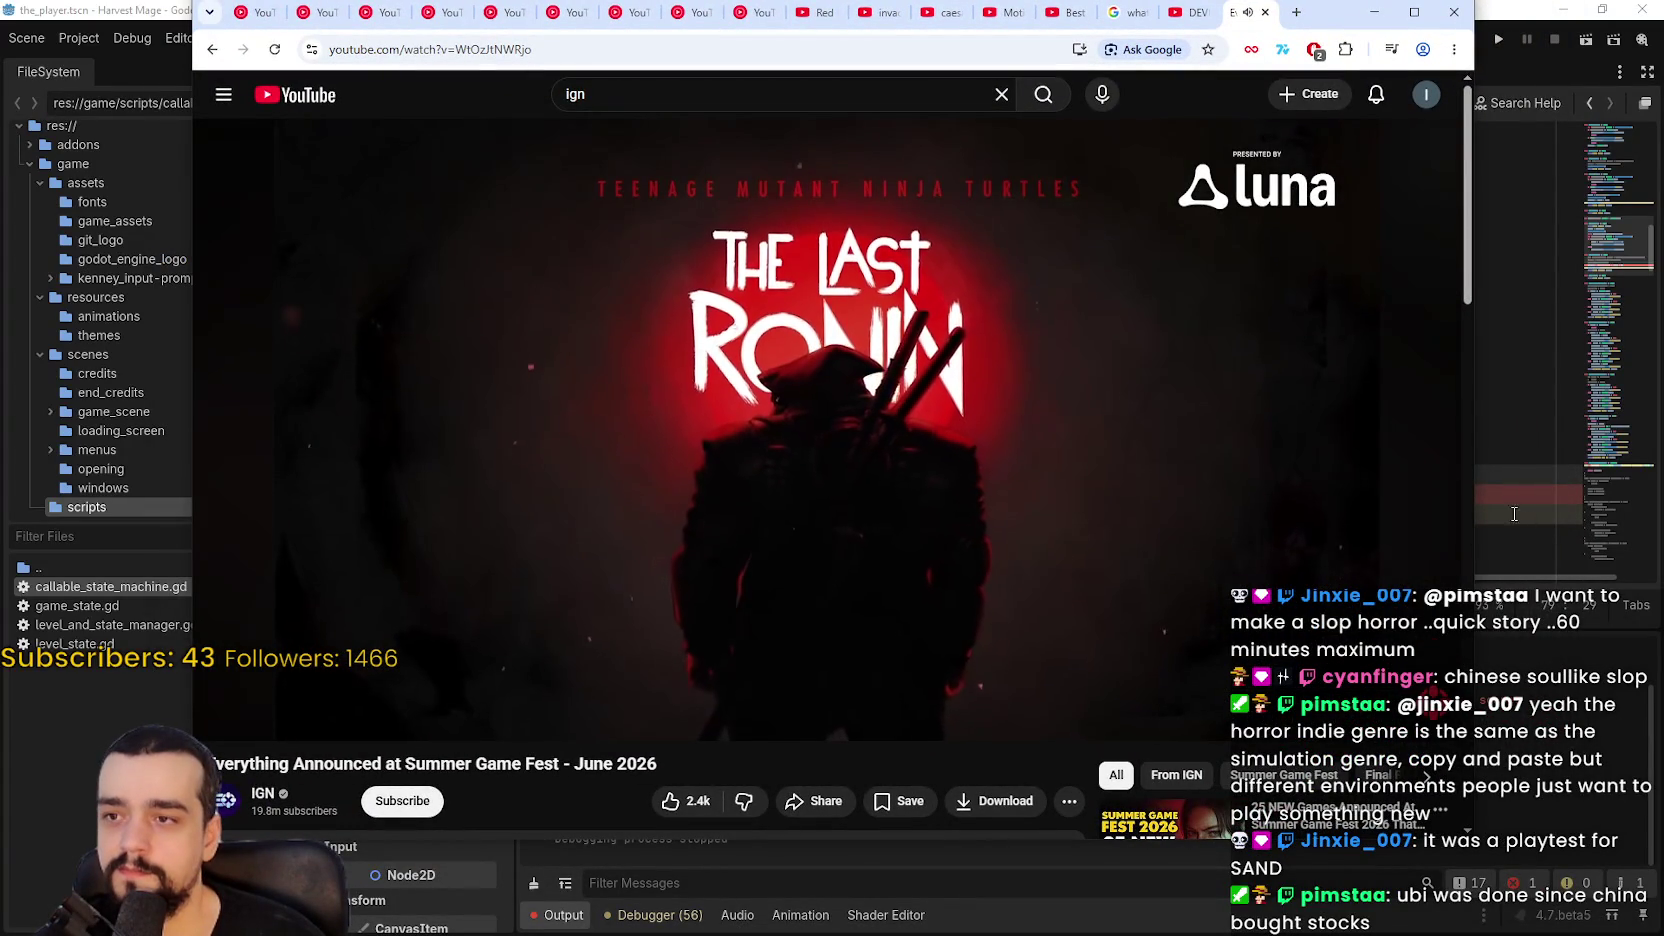
pyautogui.click(858, 592)
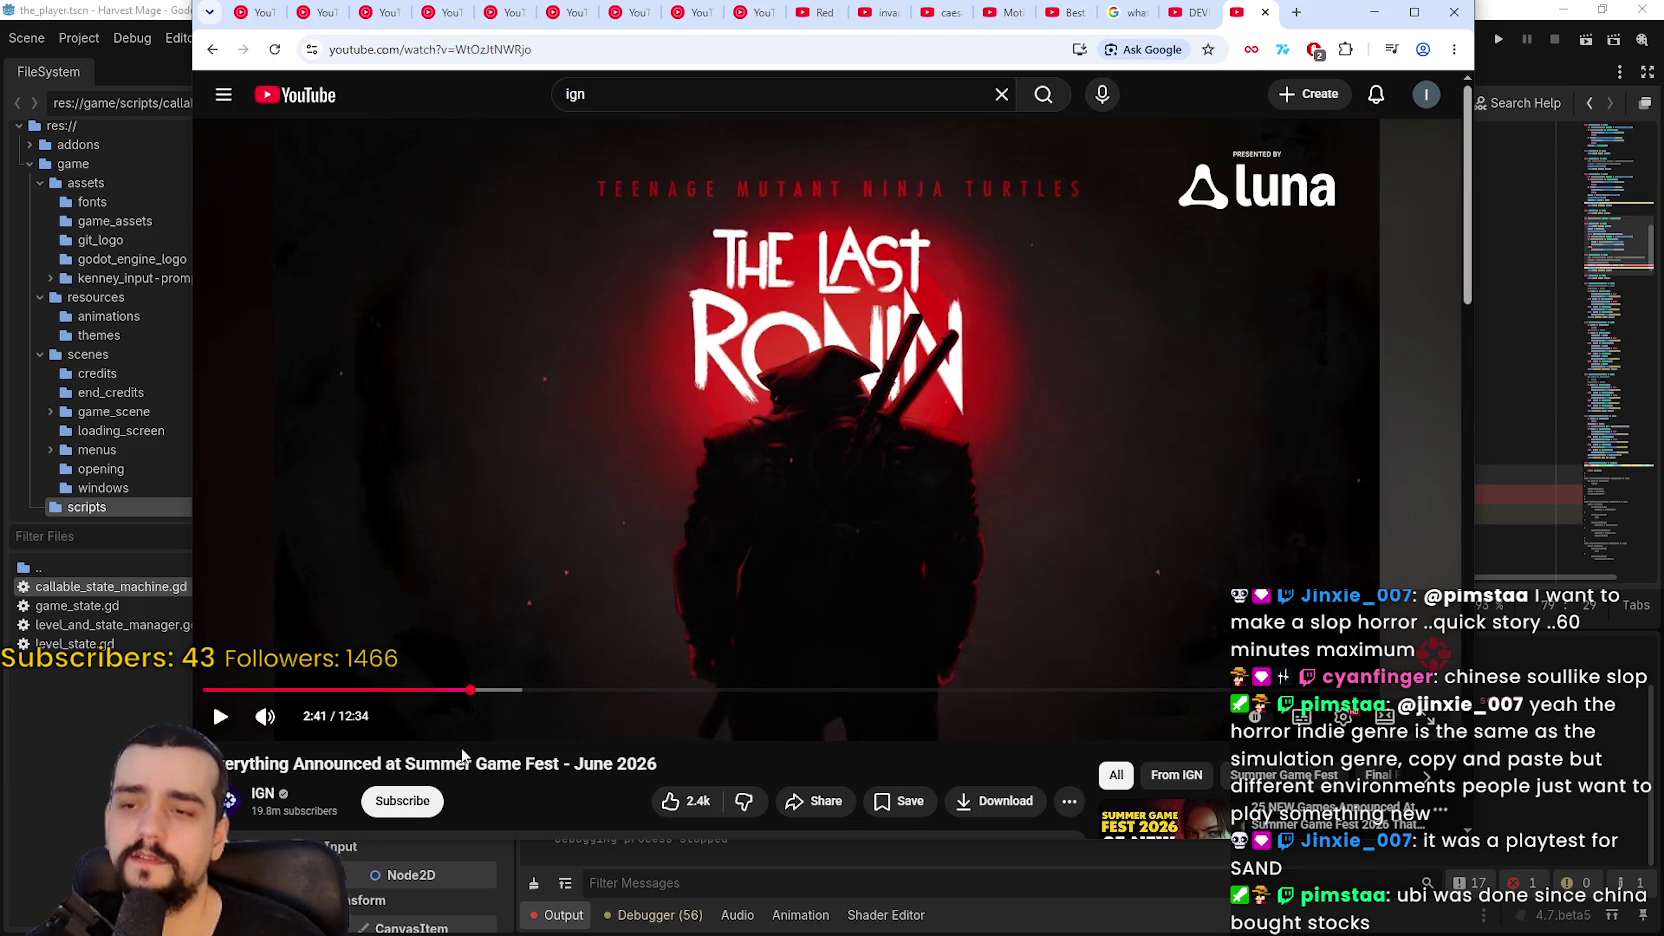
pyautogui.click(1004, 457)
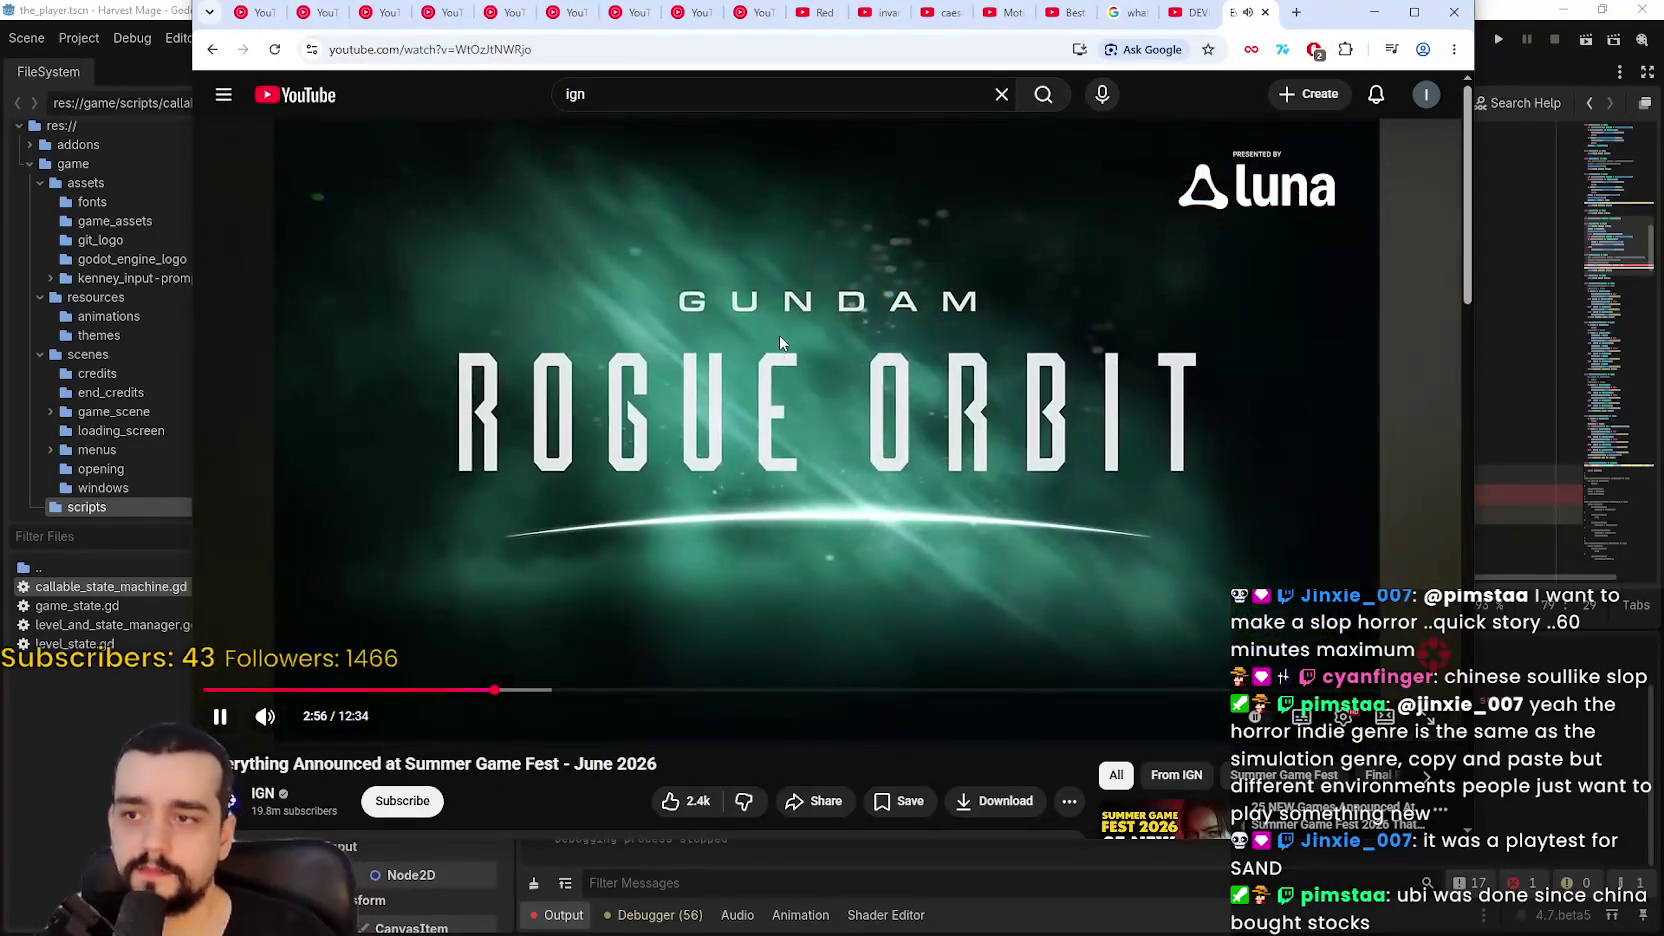
pyautogui.click(588, 422)
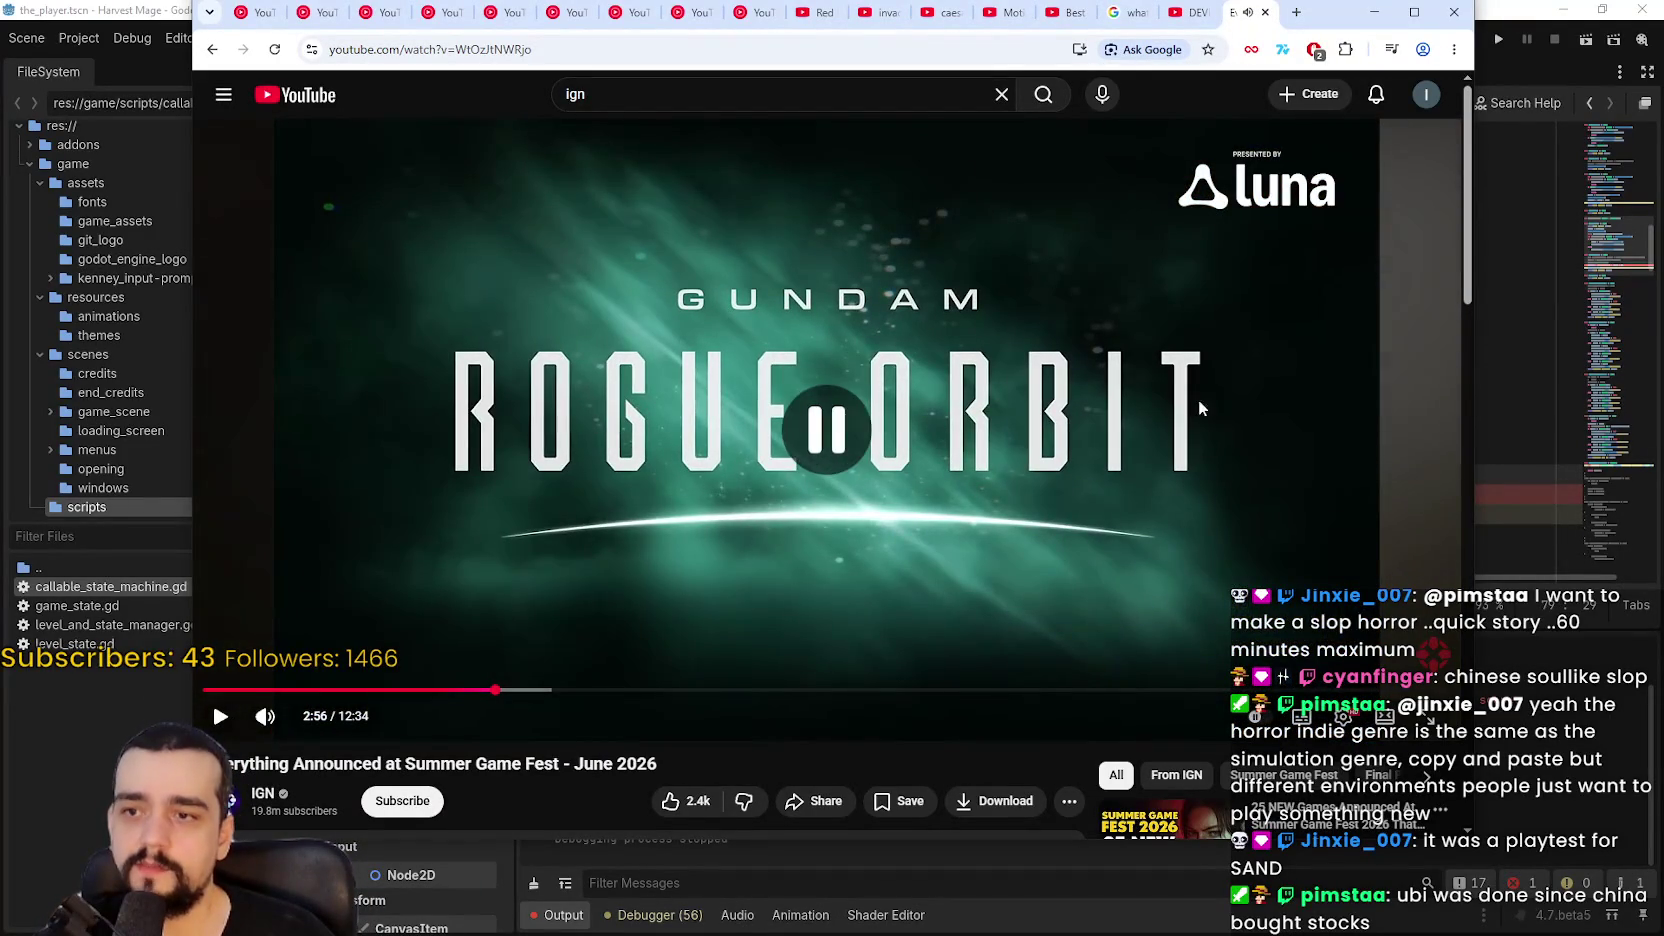
pyautogui.click(1256, 458)
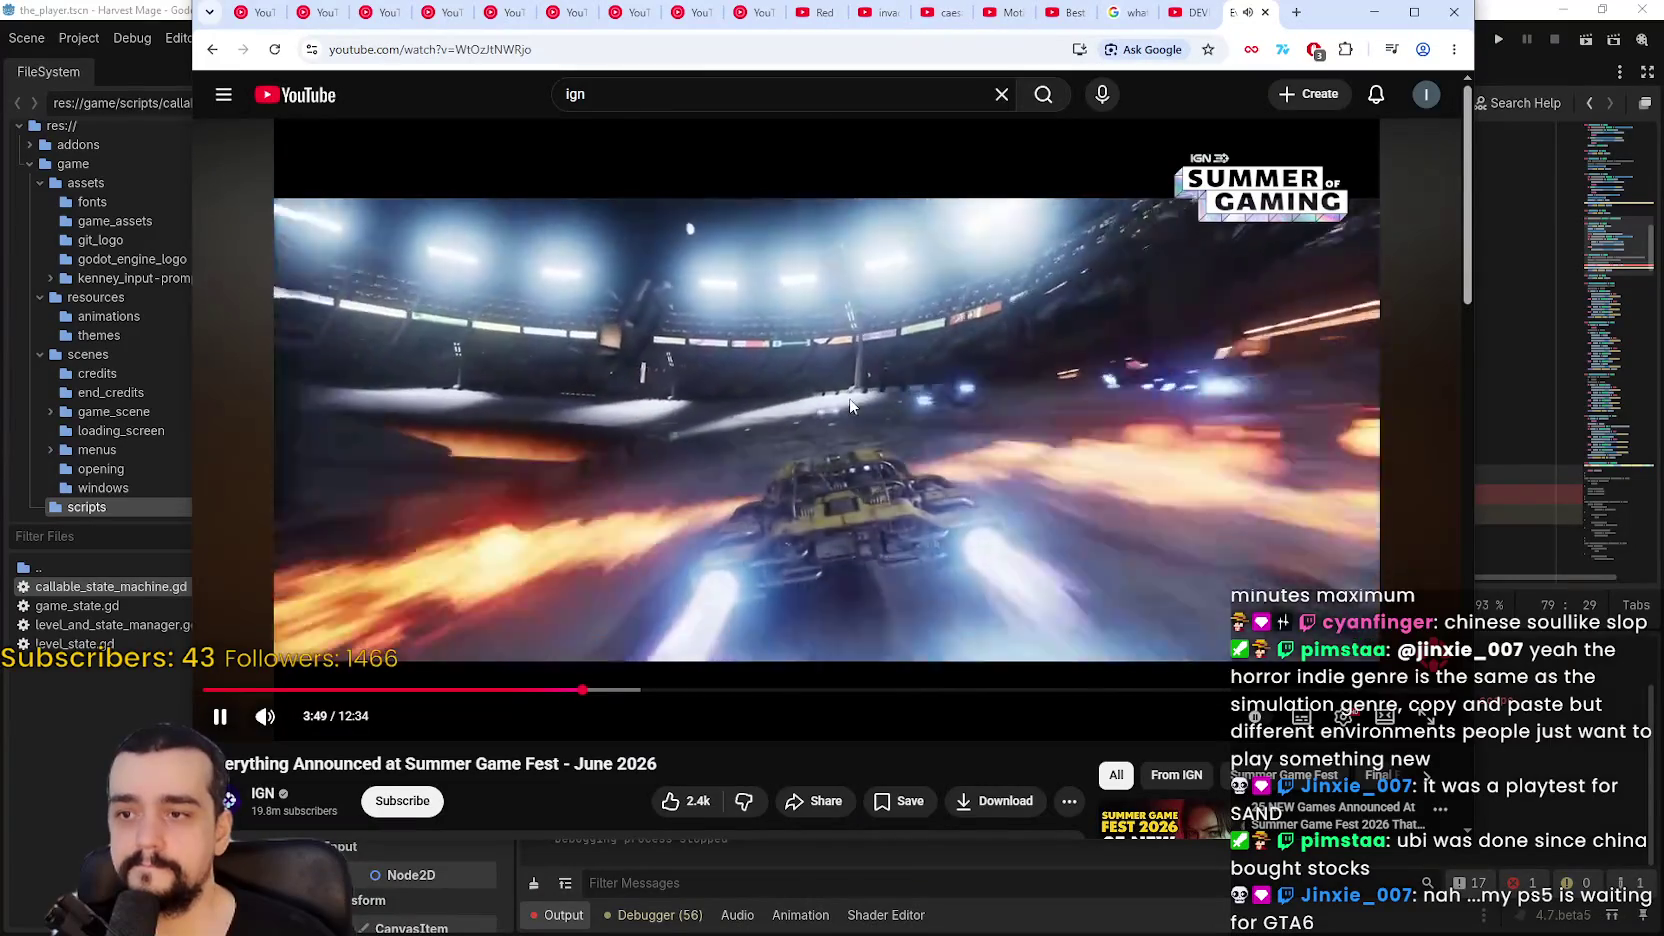
pyautogui.click(870, 351)
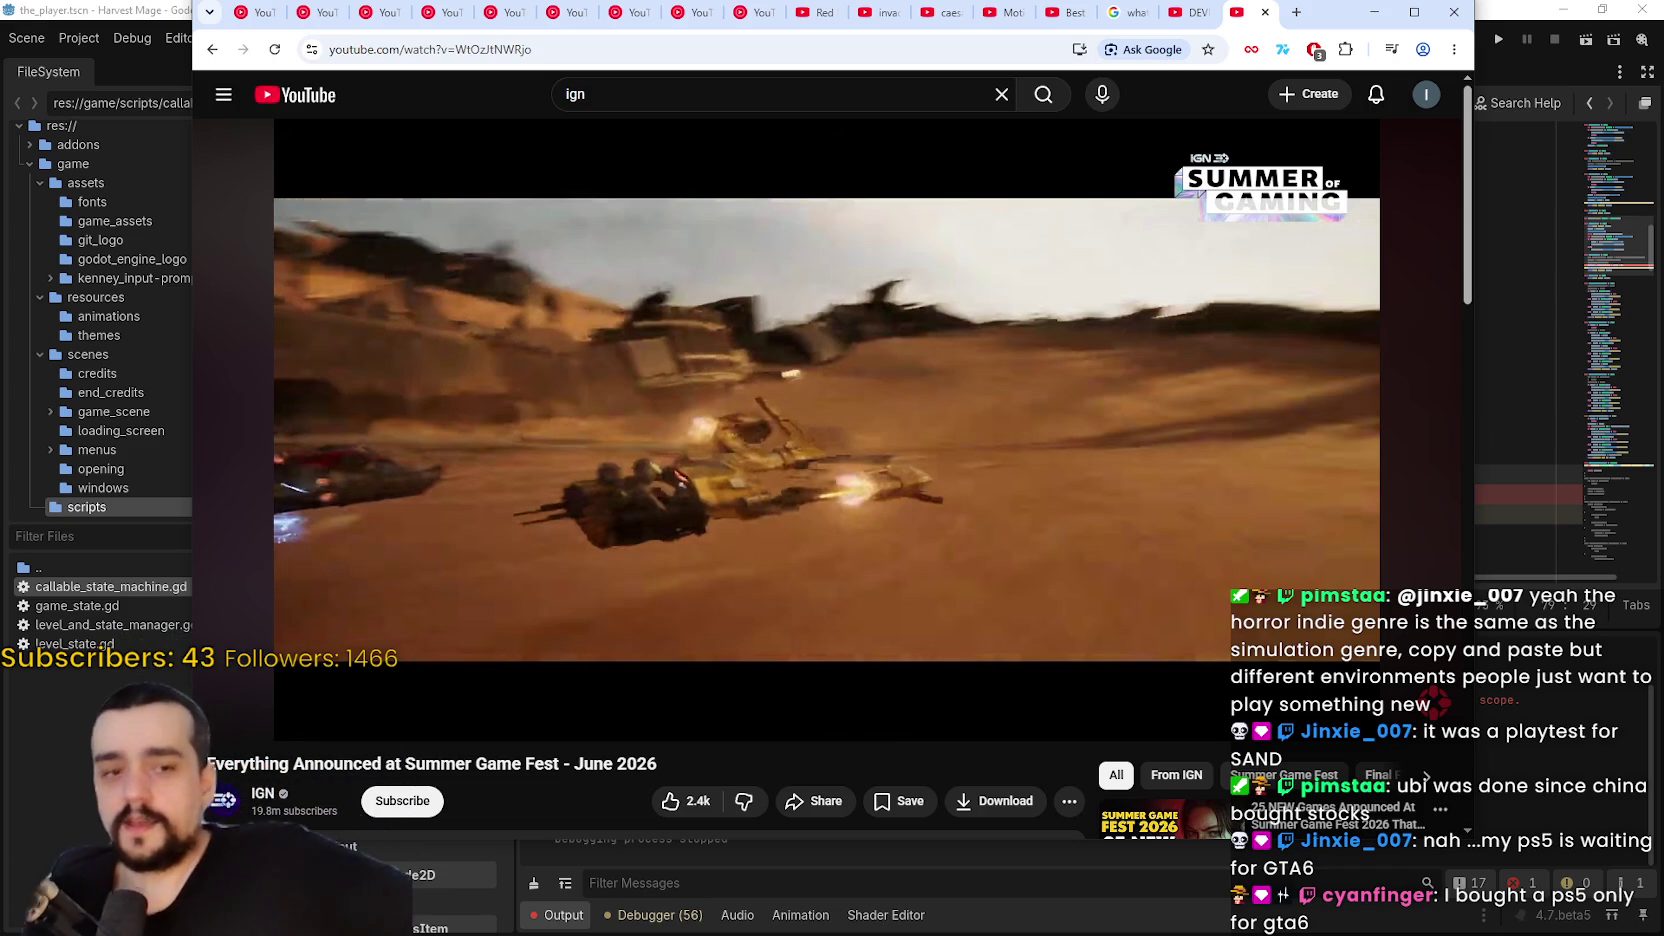
pyautogui.moveTo(768, 340)
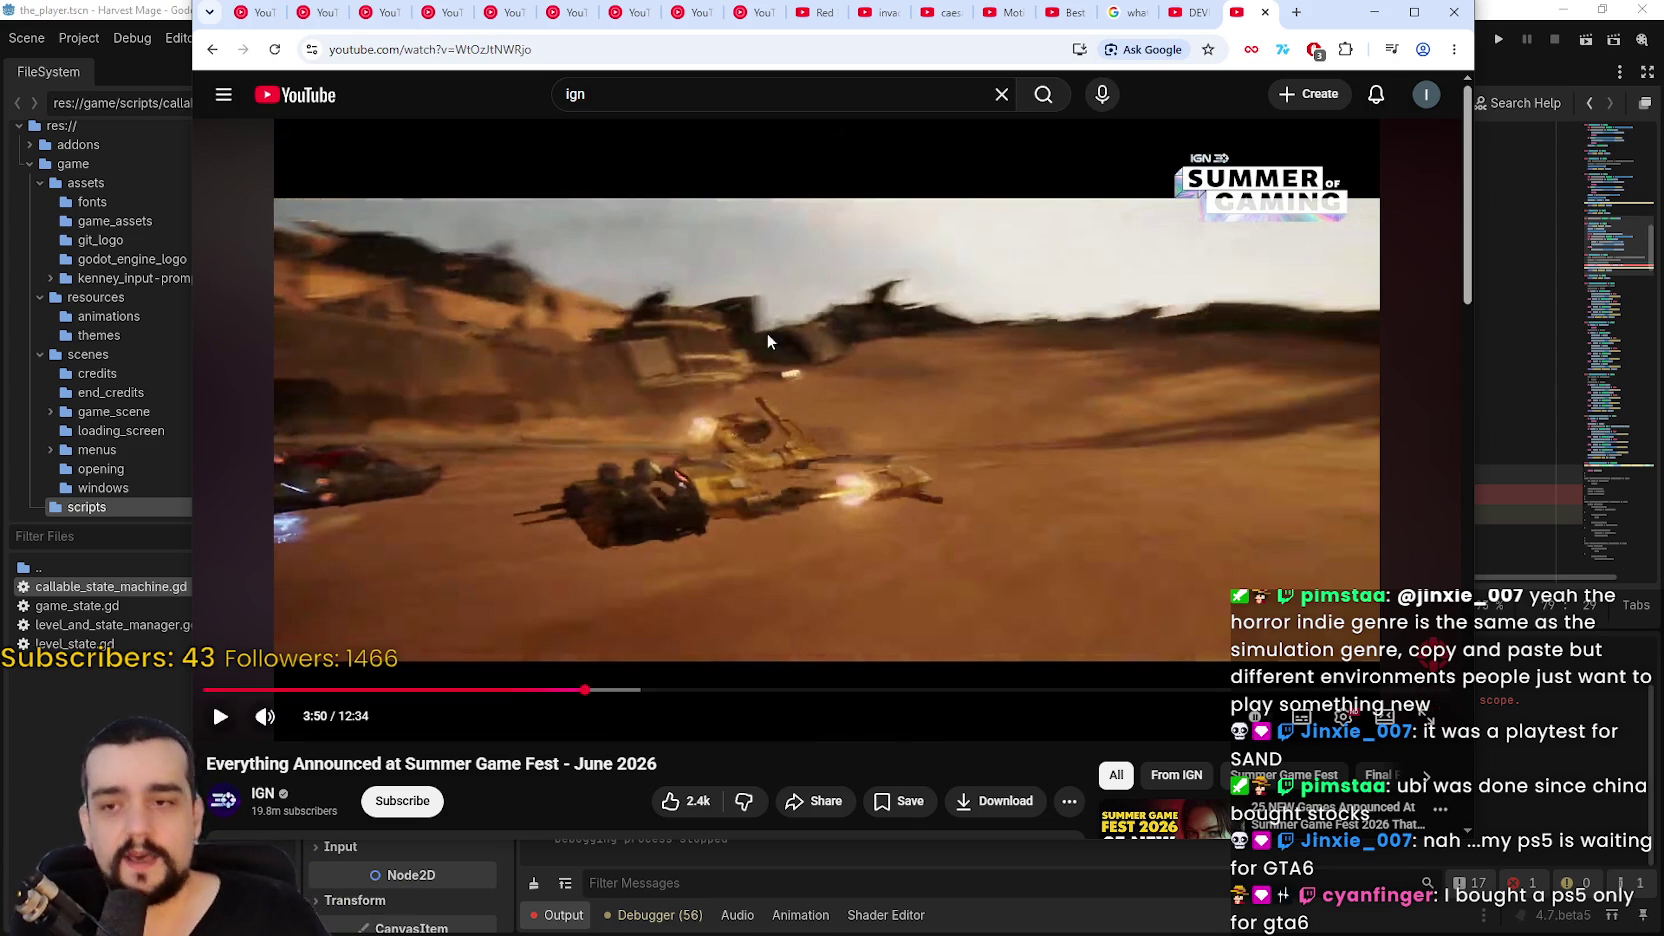
pyautogui.click(982, 517)
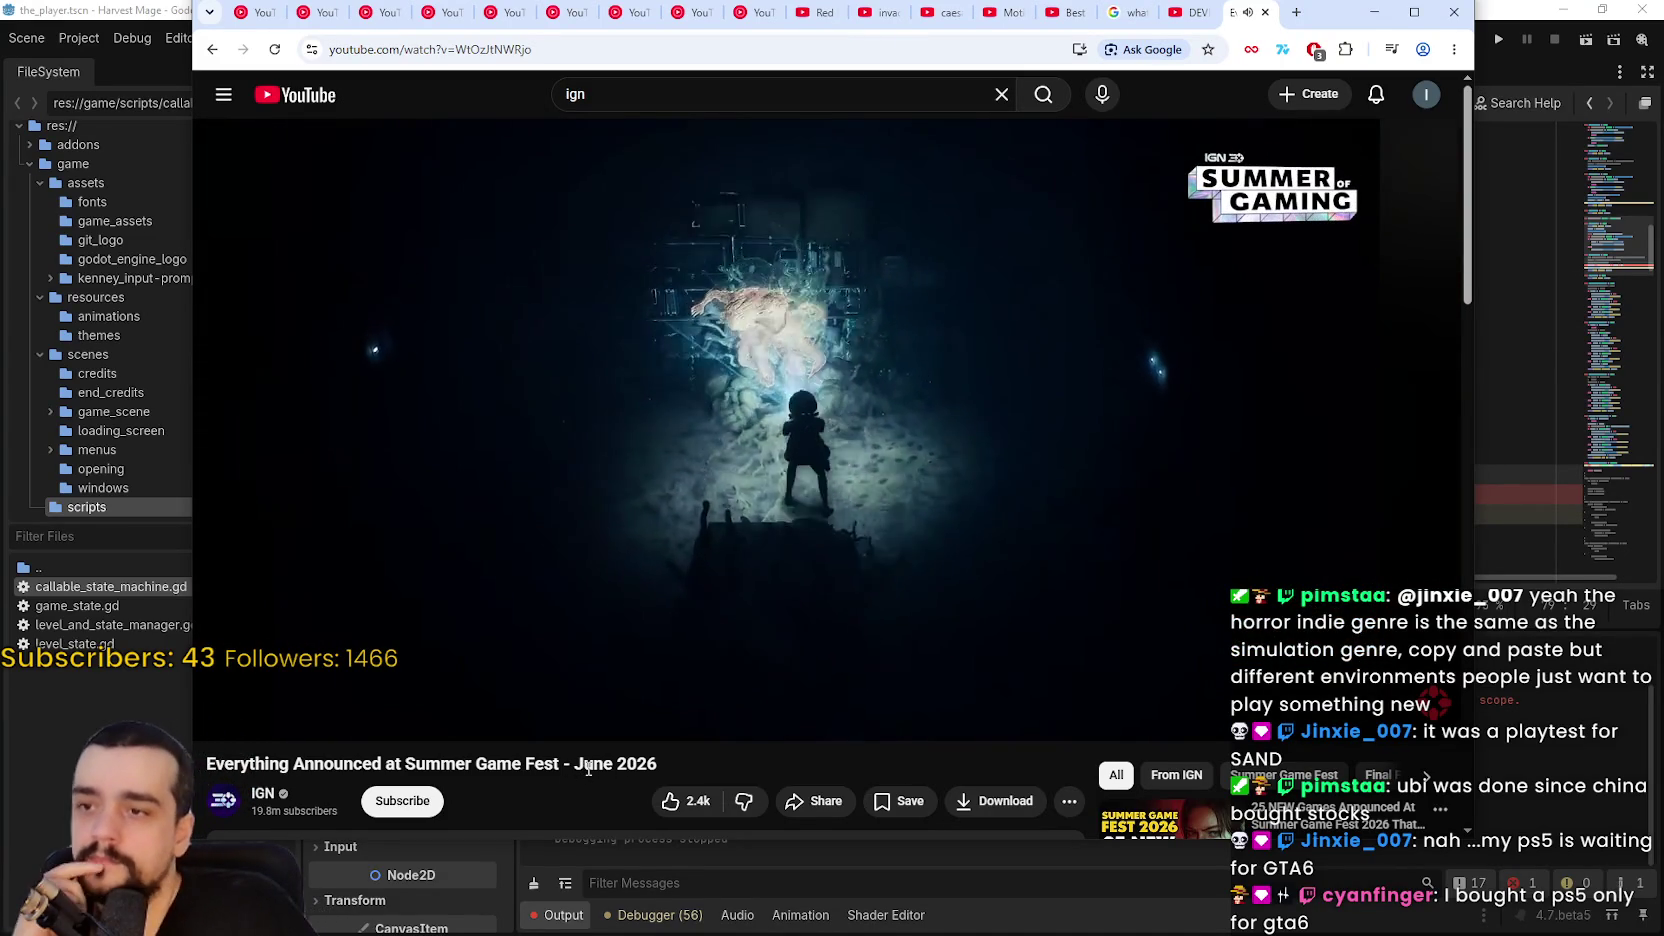
# Step: Let the IGN recap play on until the Lords of the Fallen II trailer appears
pyautogui.moveTo(597, 731)
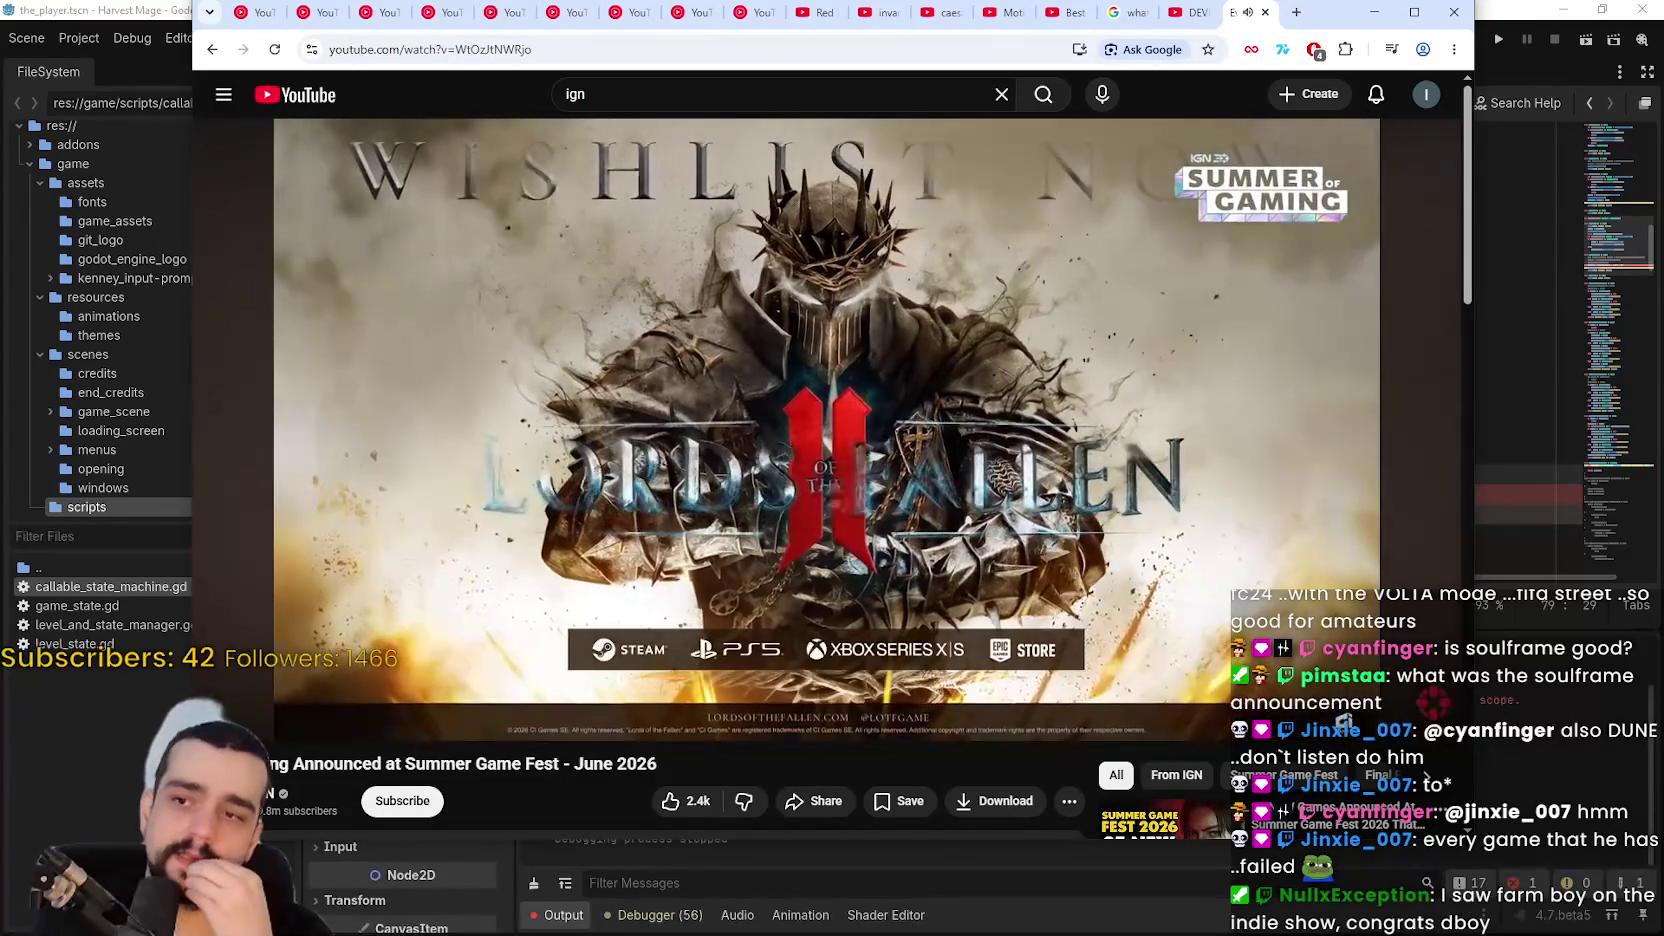
# Step: Pause briefly on Lords of the Fallen II, then stop on the Star Wars Zero Company title at 7:00
pyautogui.click(898, 510)
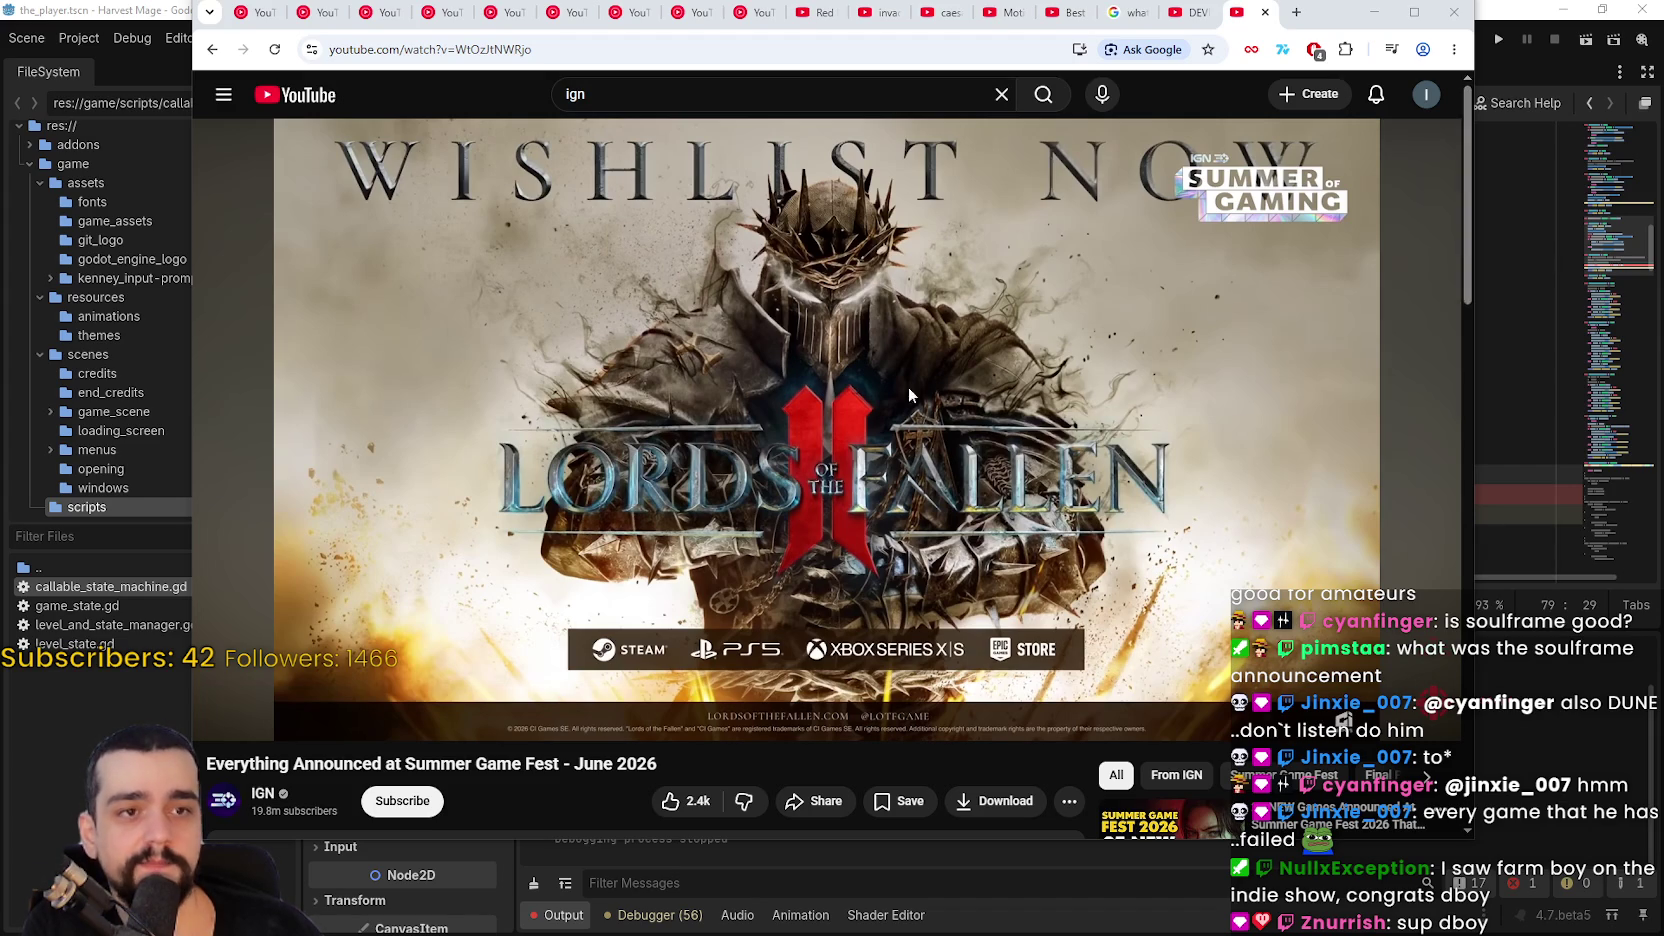
pyautogui.click(775, 272)
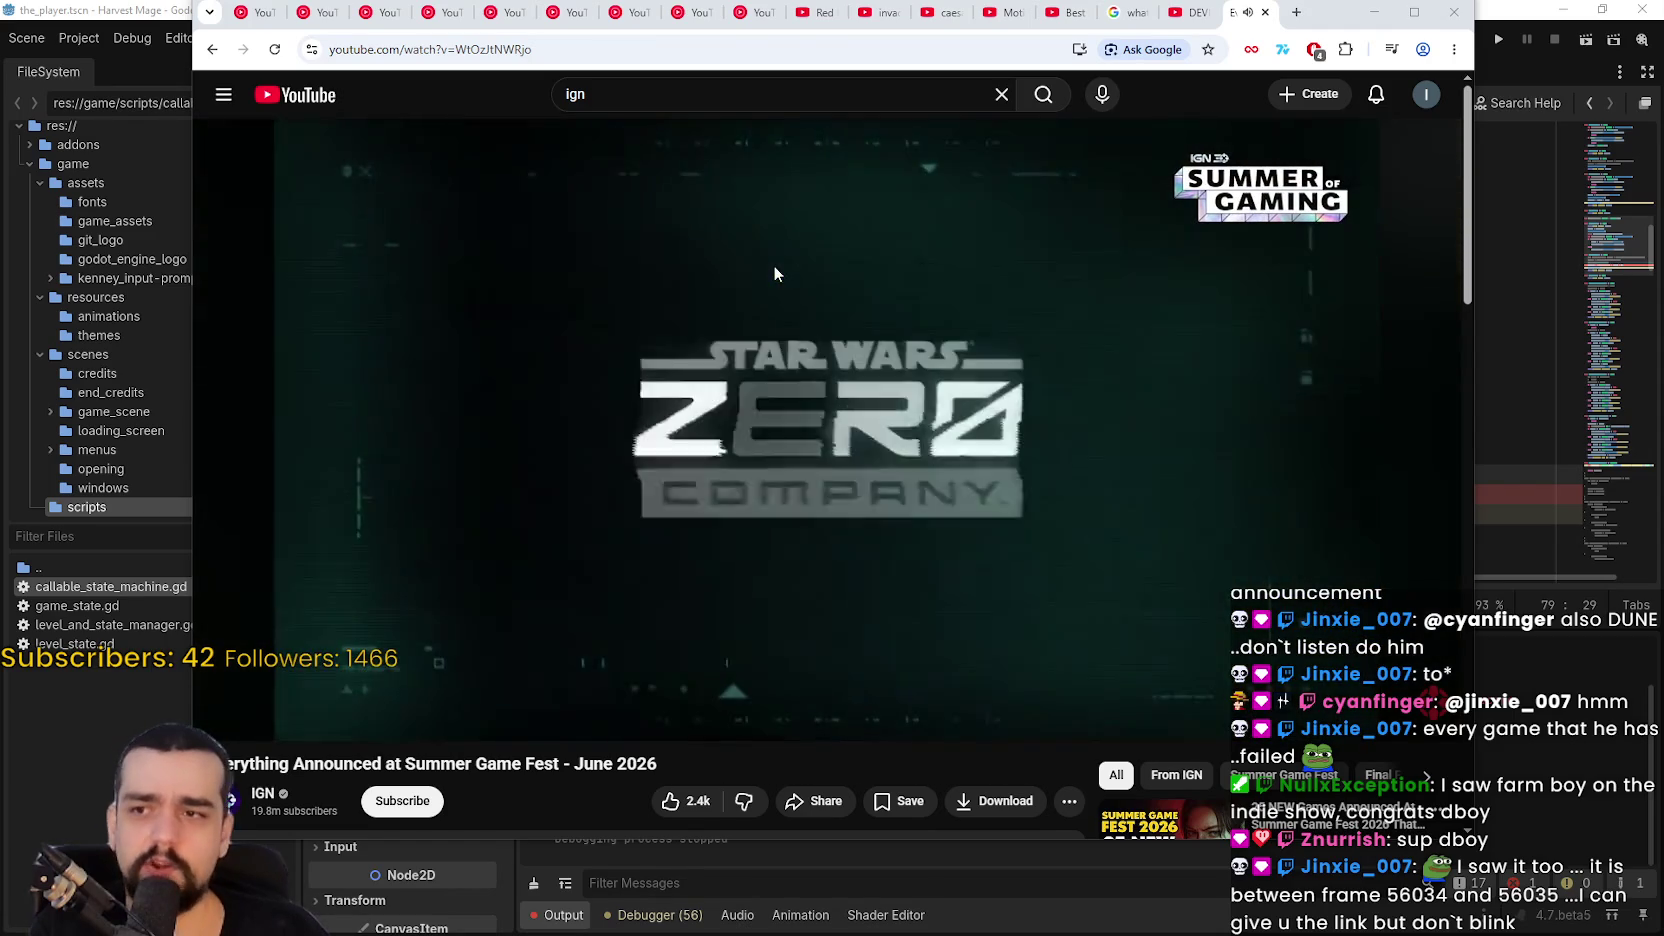
pyautogui.click(816, 312)
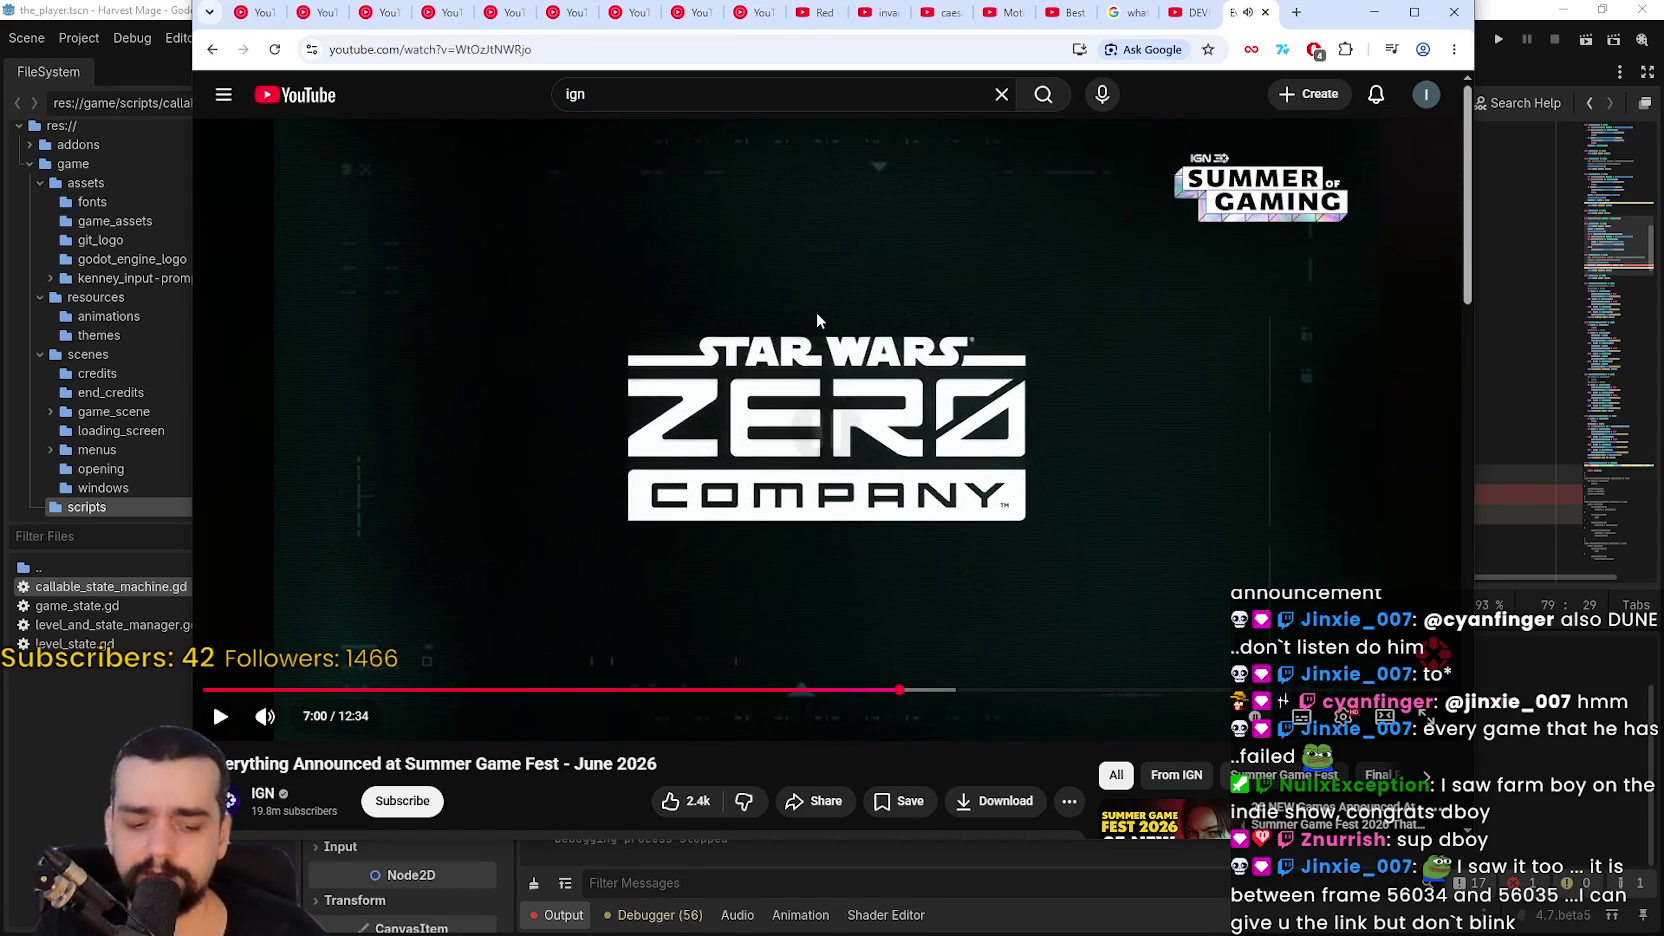
# Step: Rewind the recap to 6:45, watch past the Attack on Titan 3 reveal, then pause and switch to Steam
pyautogui.press('Left')
pyautogui.press('Left')
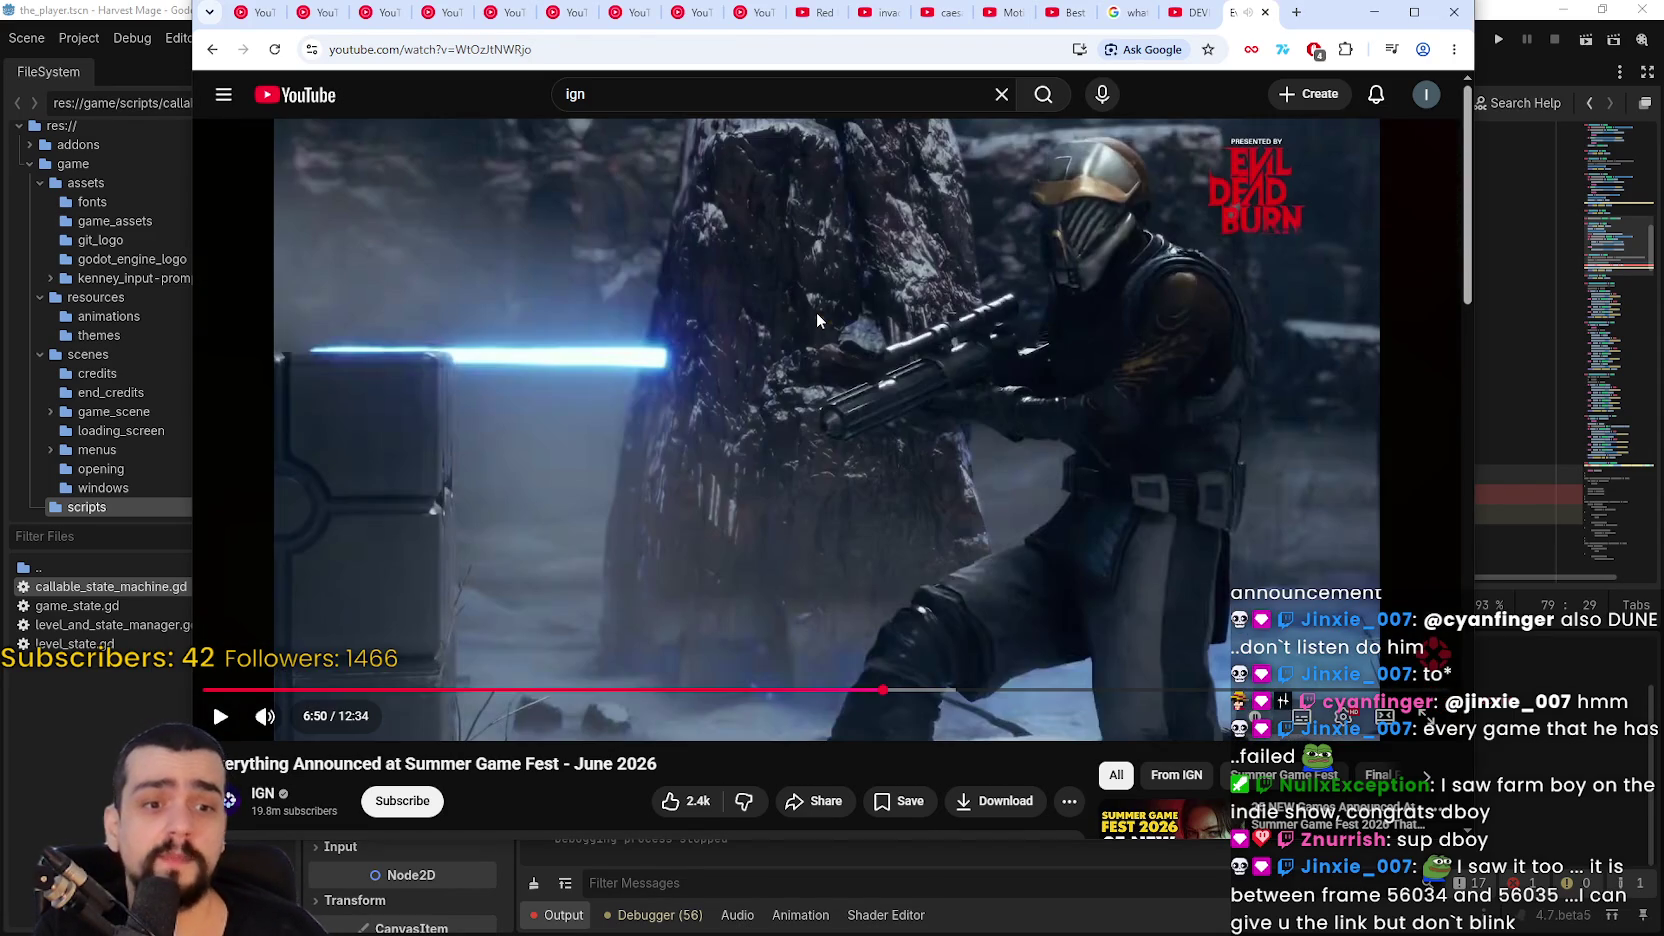
pyautogui.press('Left')
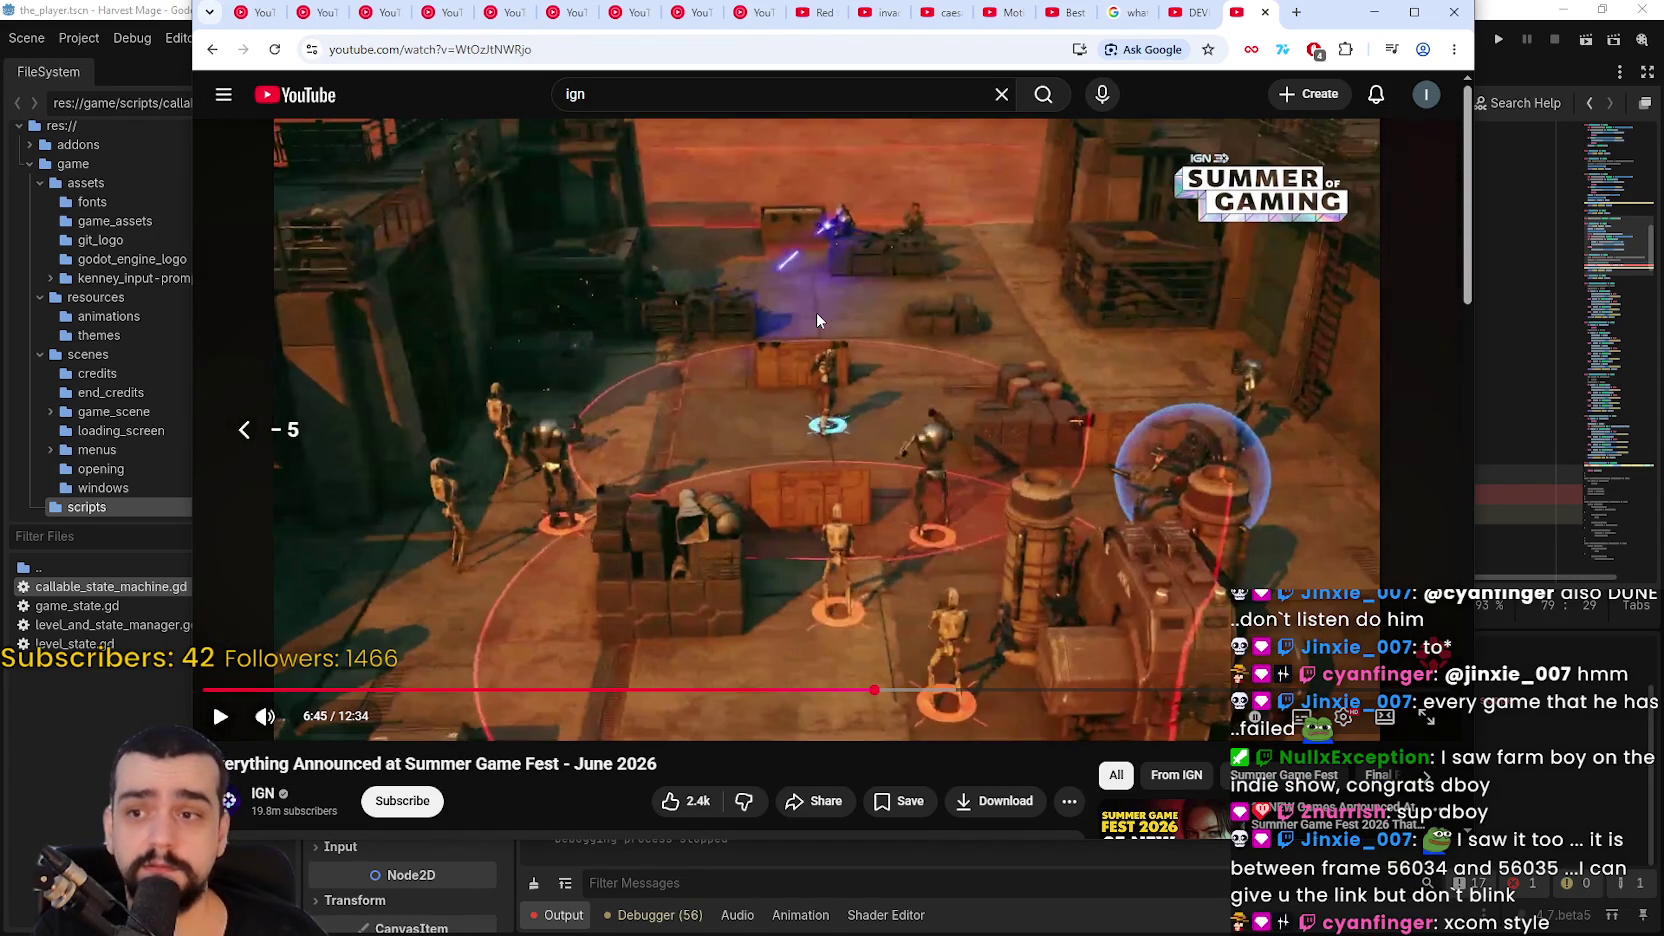
pyautogui.press('space')
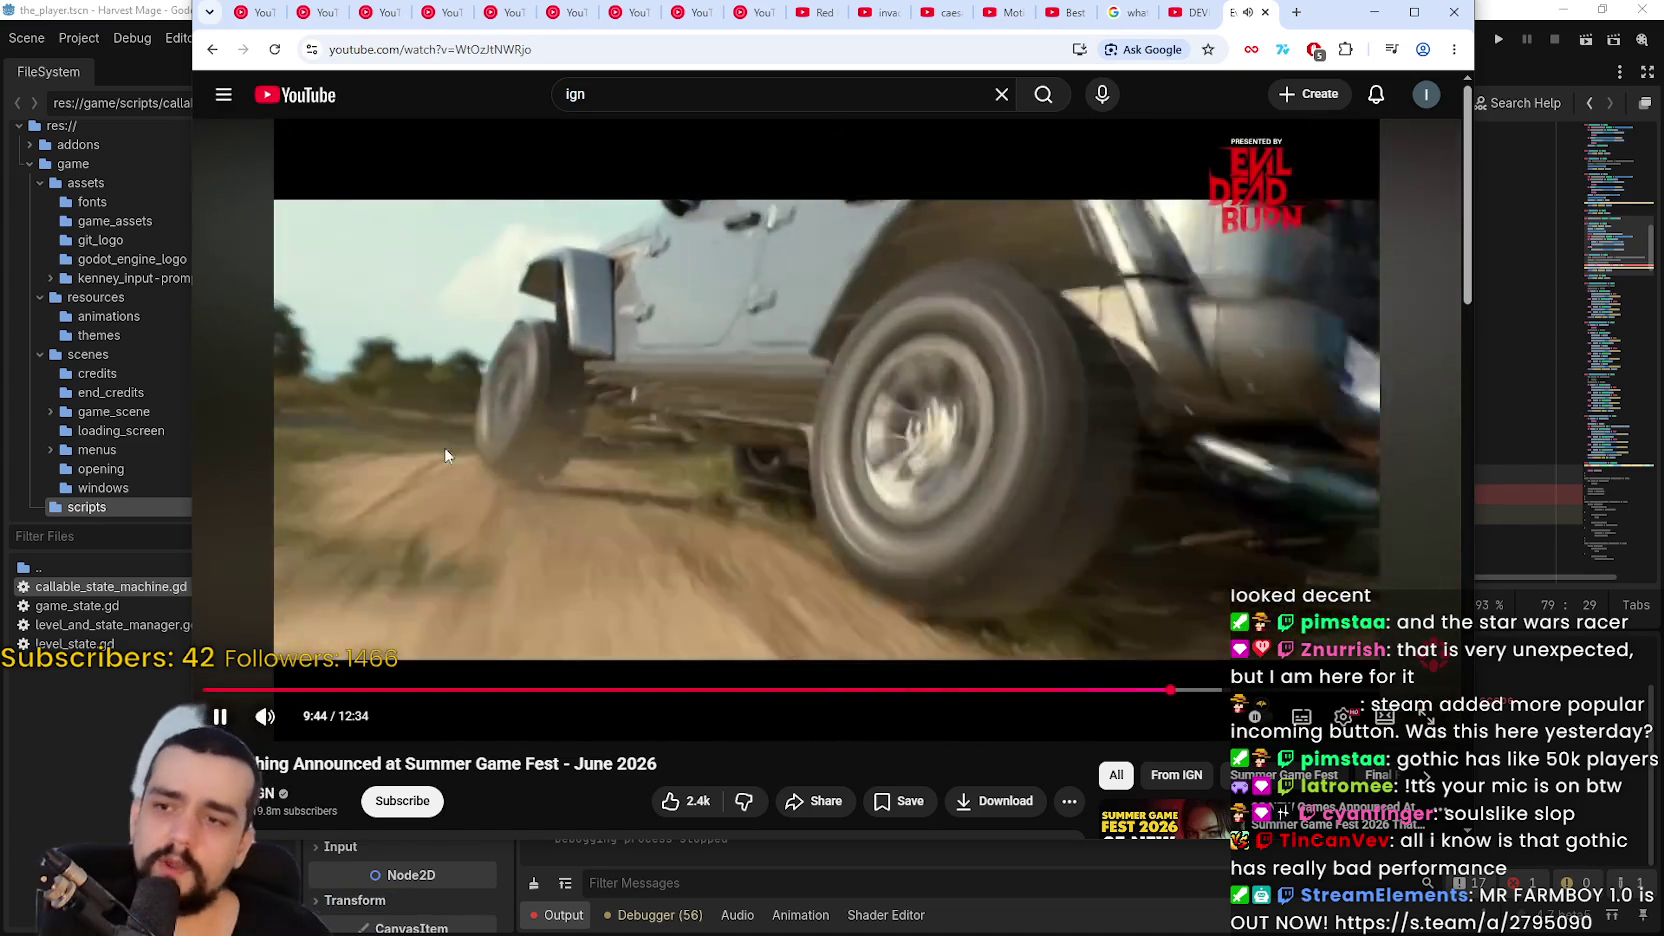
pyautogui.click(445, 447)
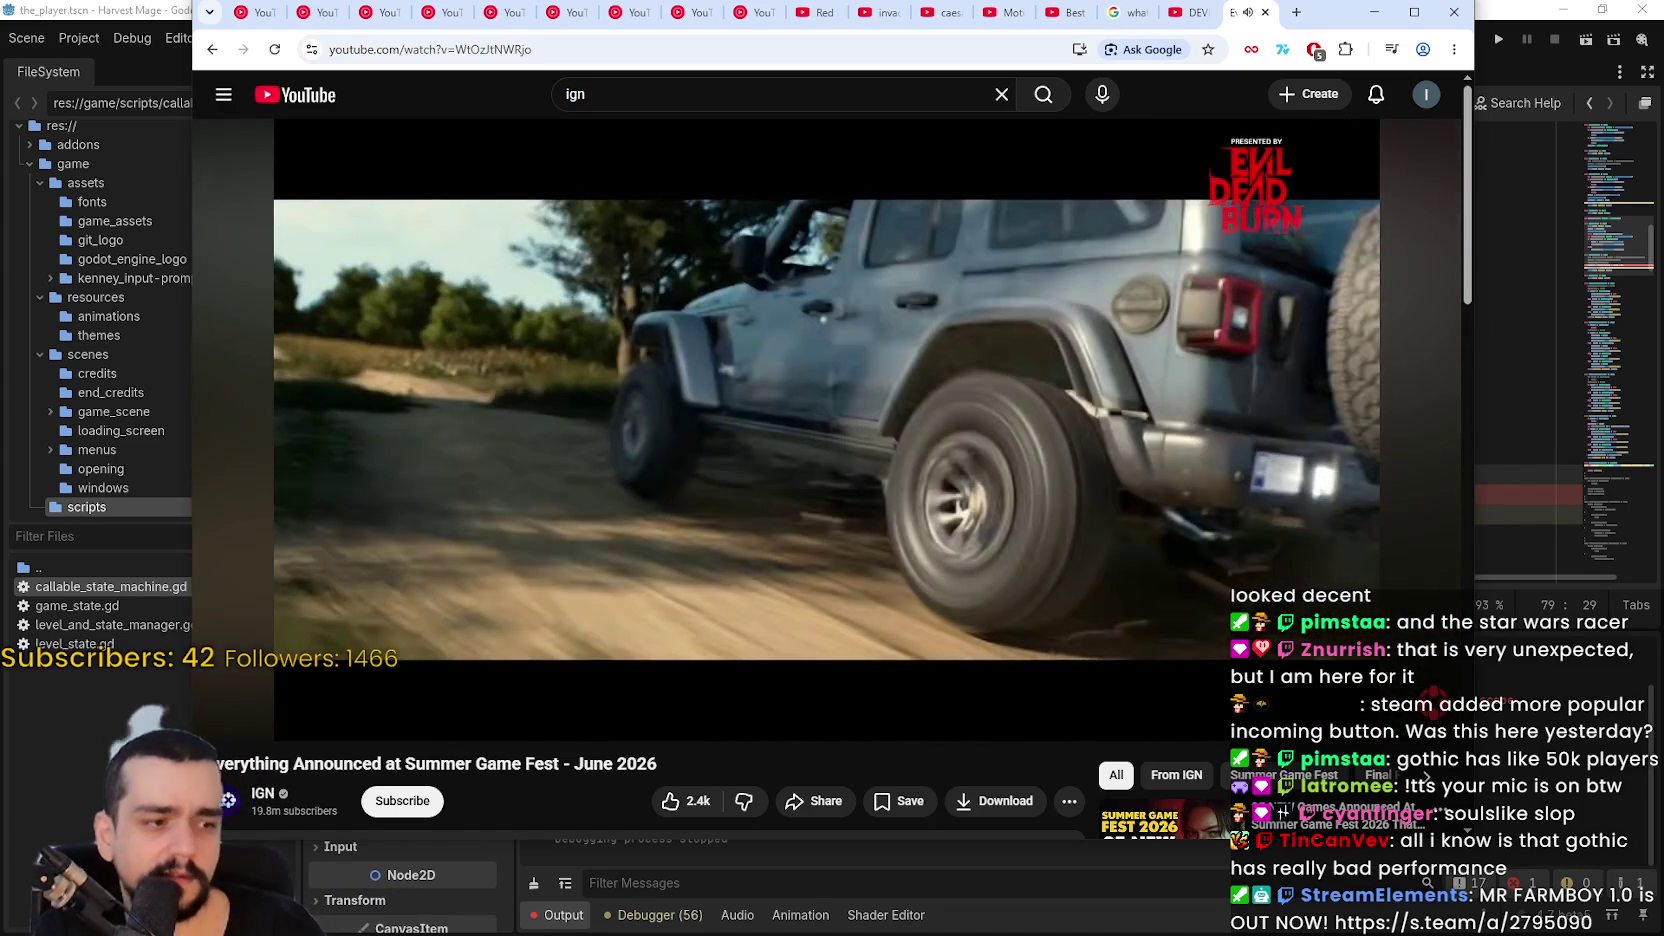
pyautogui.hotkey('alt', 'Tab')
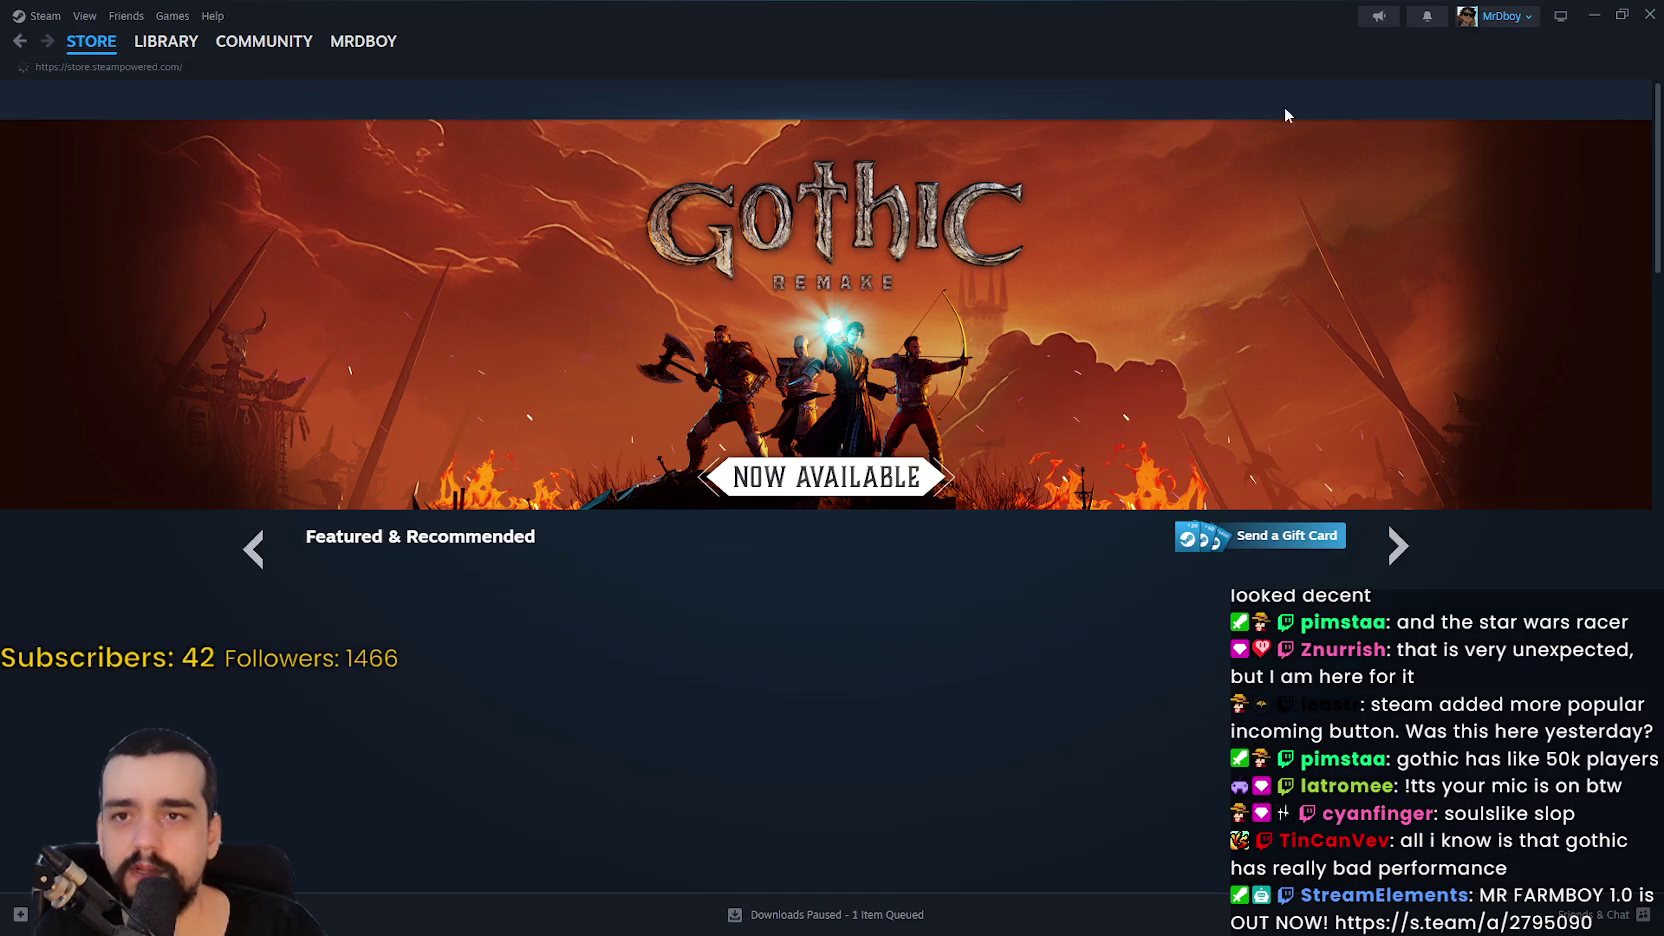
# Step: Search the store for 'attack on titan 3', open its page and scrub the trailer forward
pyautogui.click(1110, 97)
pyautogui.write('atta')
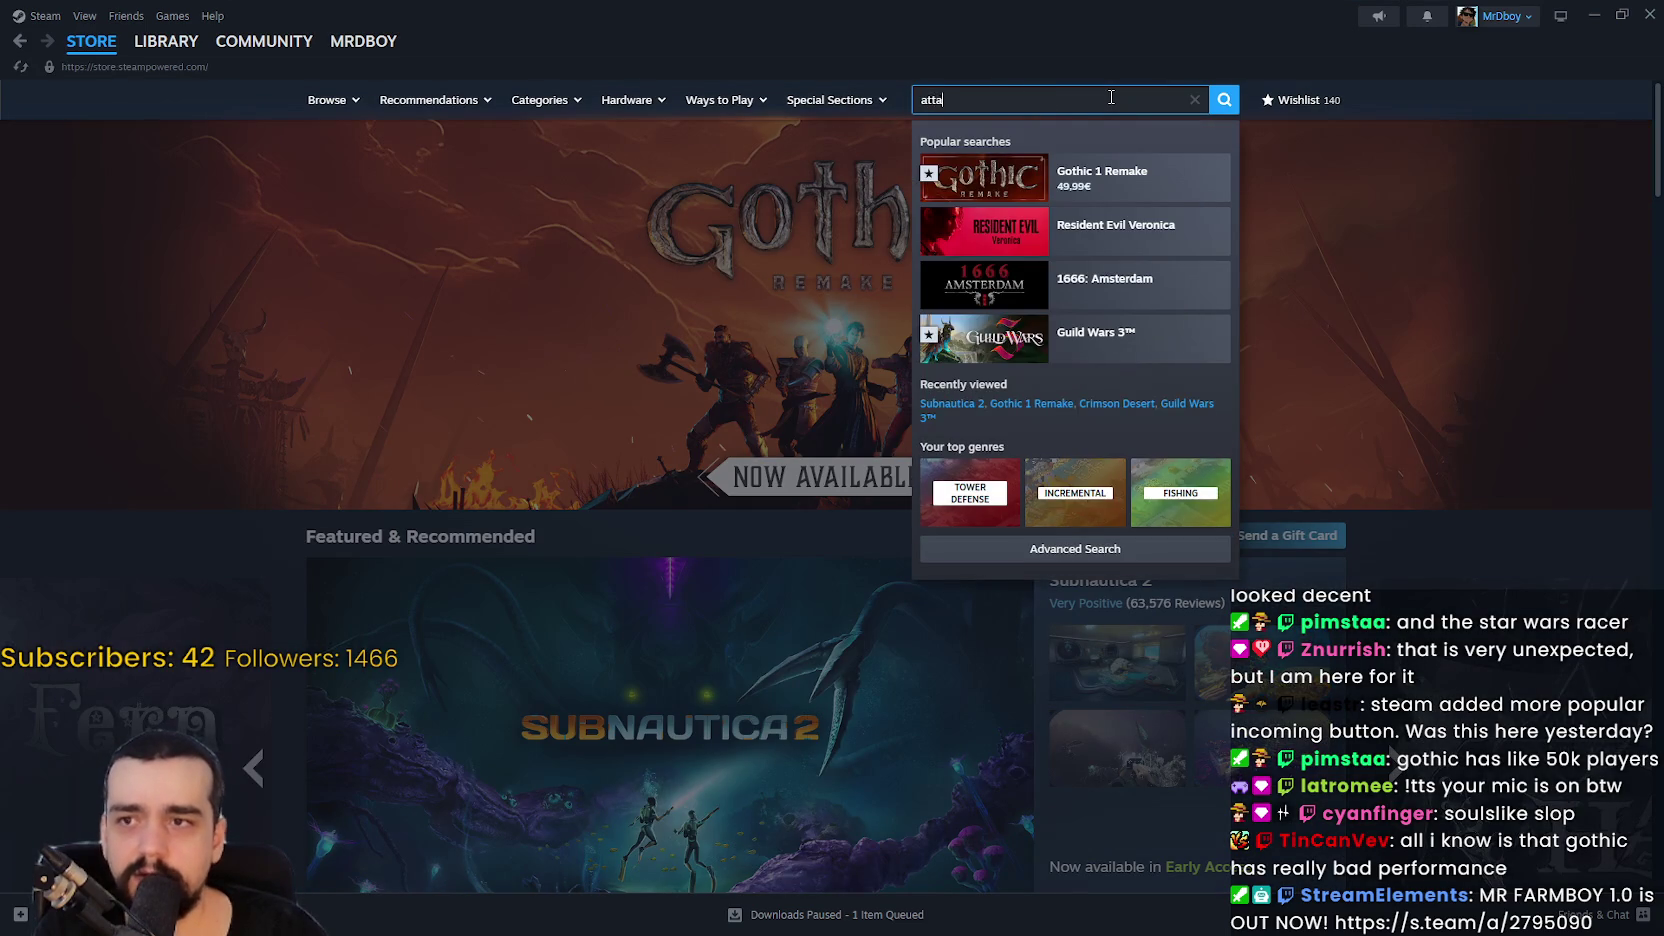
pyautogui.write('ck on titan 3')
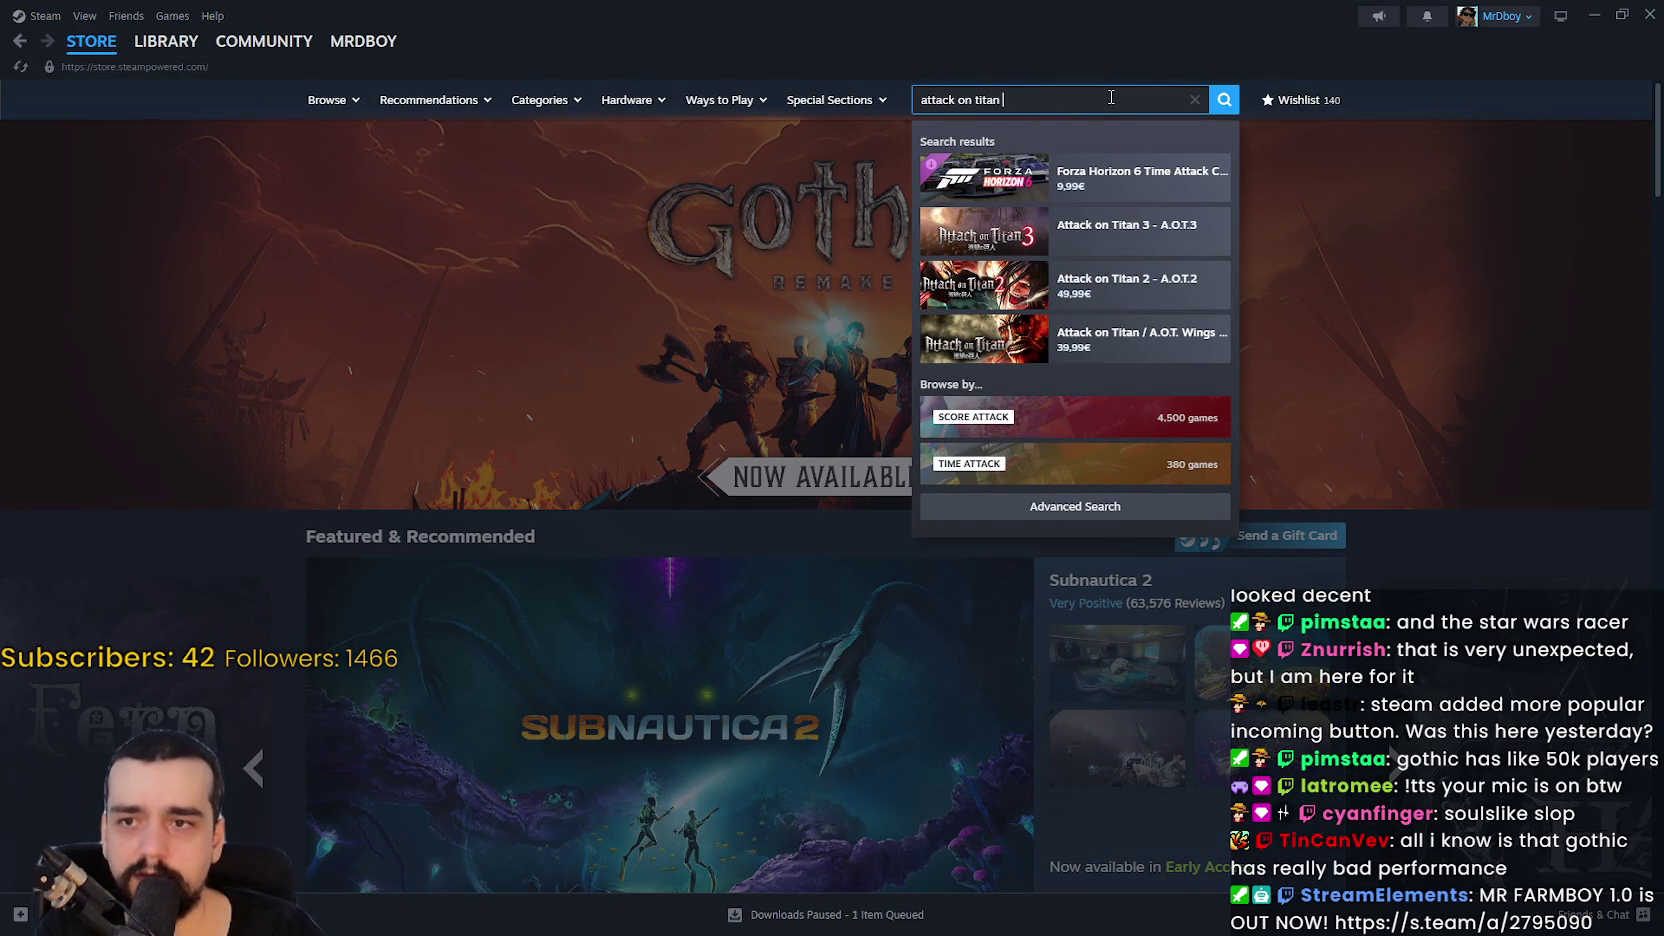
pyautogui.click(1135, 160)
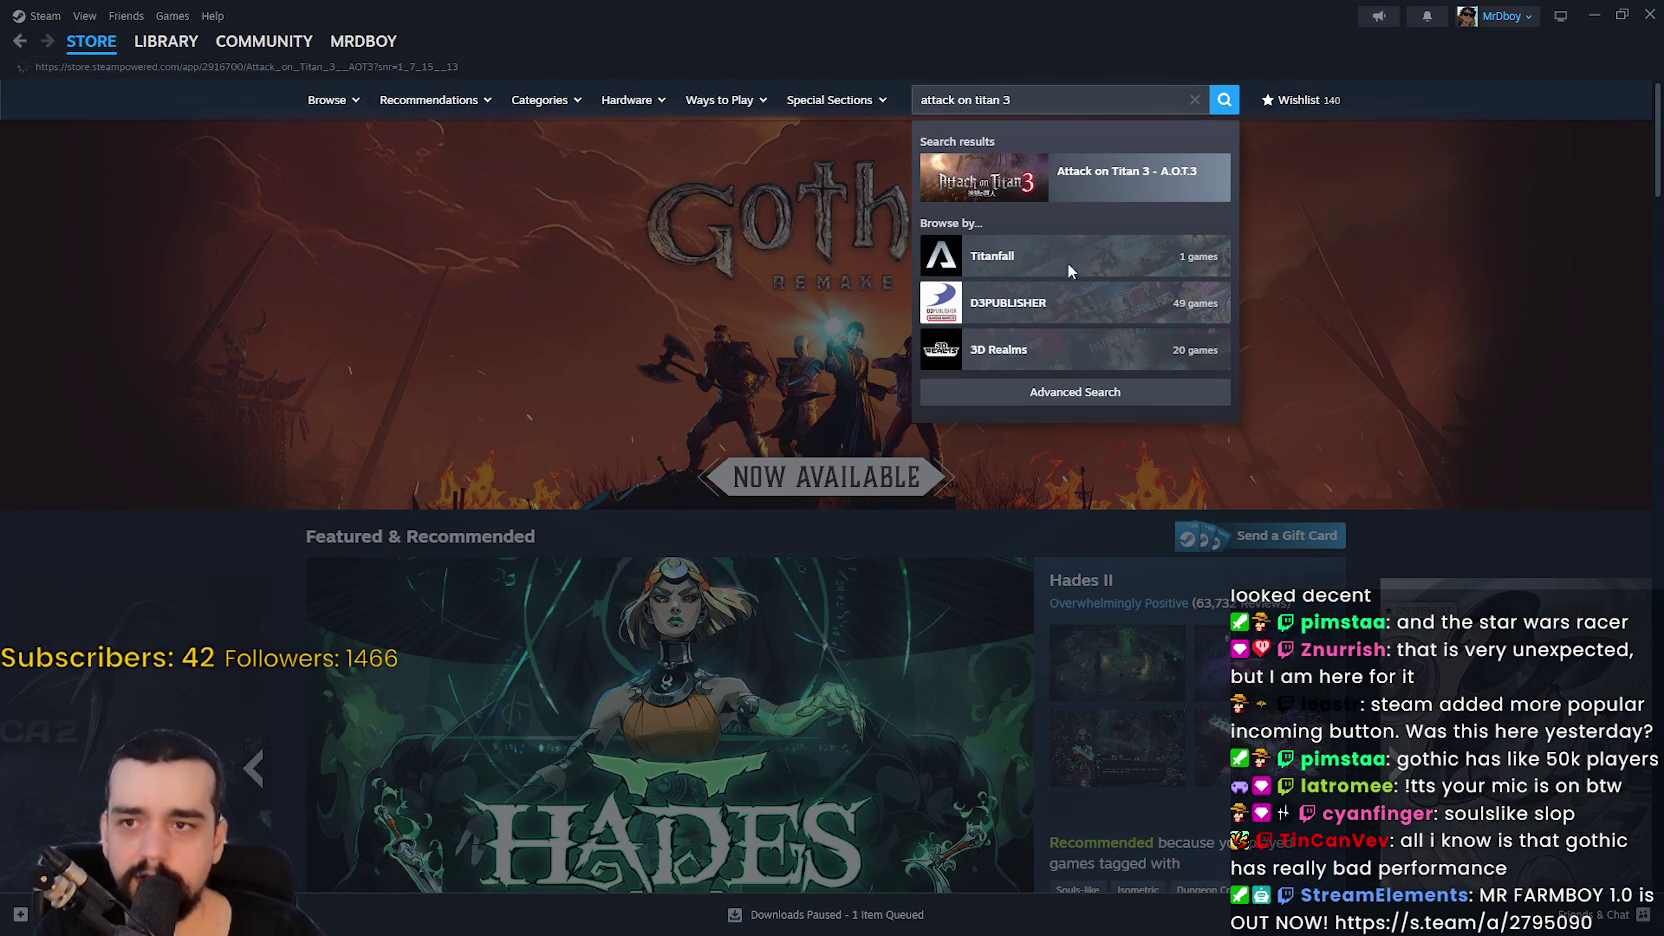
pyautogui.scroll(-2, 724, 453)
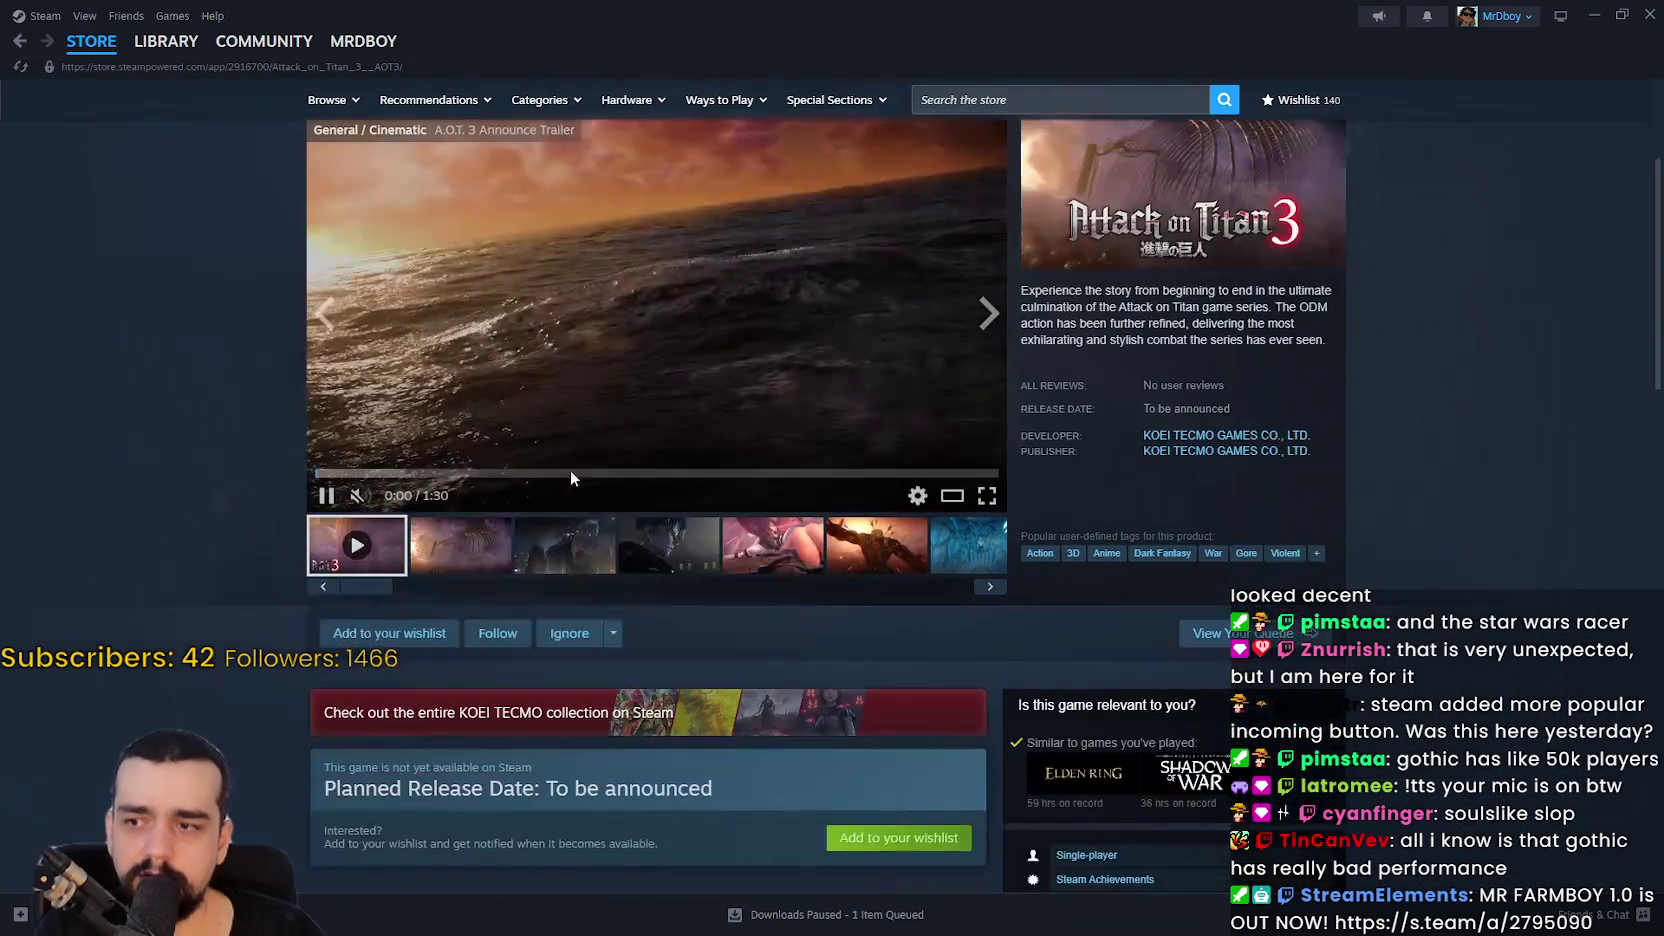
pyautogui.click(525, 474)
pyautogui.moveTo(527, 487); pyautogui.dragTo(898, 473)
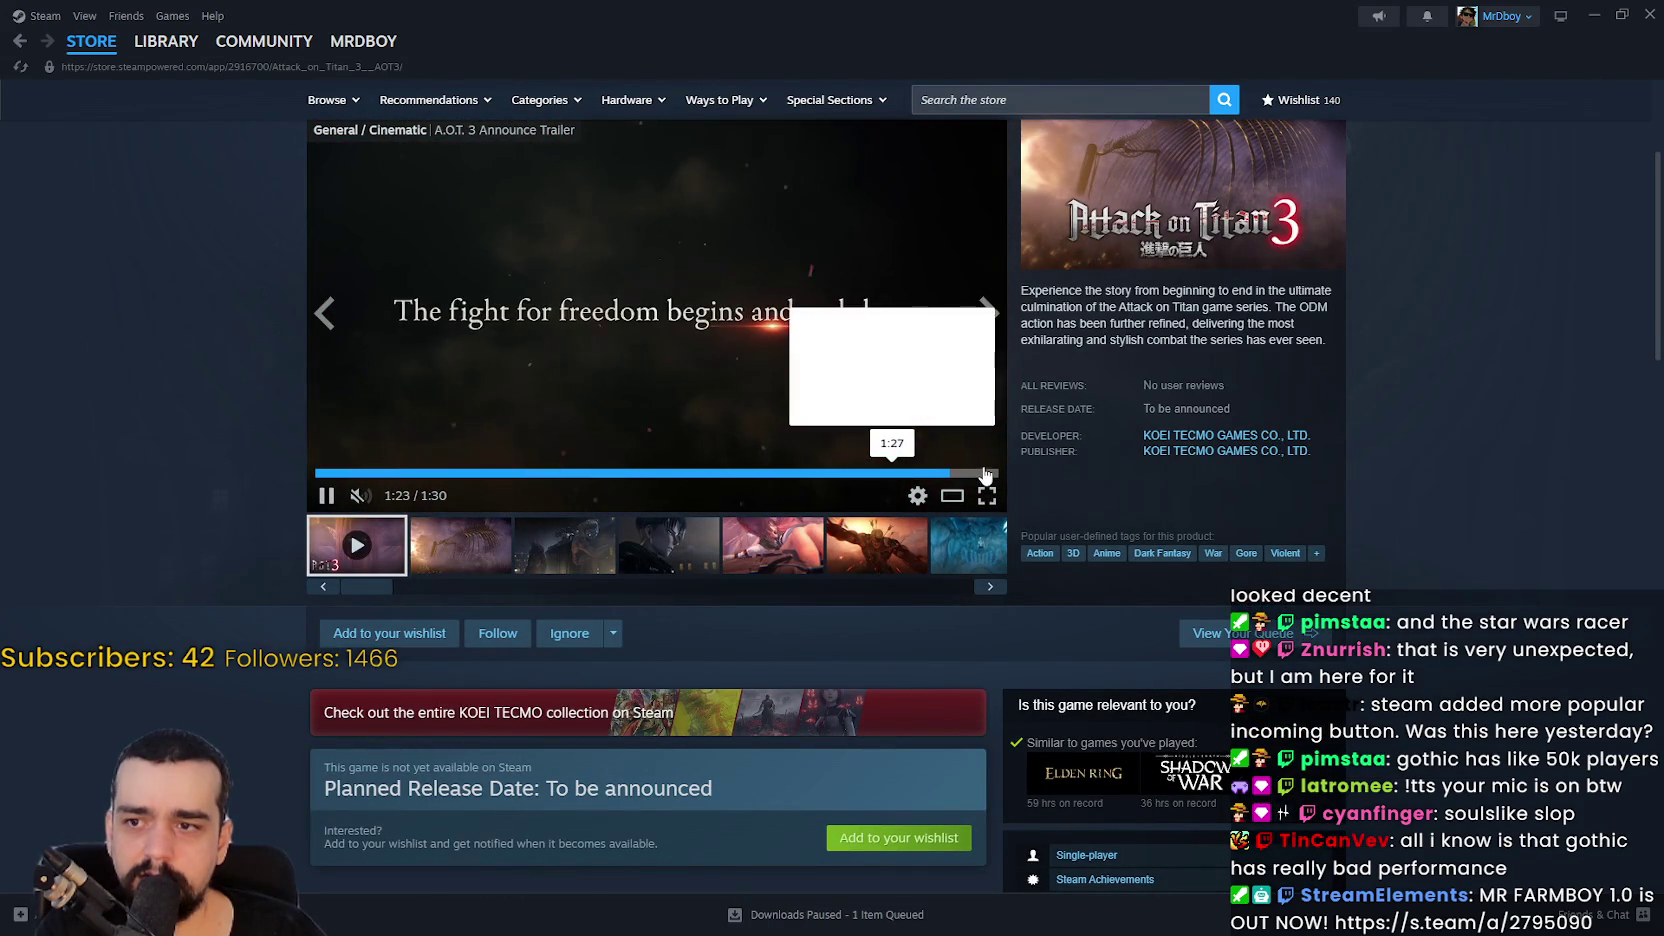
# Step: Step through the Attack on Titan 3 screenshots, from titan and Eren-Mikasa shots to the beach
pyautogui.click(475, 546)
pyautogui.click(557, 543)
pyautogui.click(668, 545)
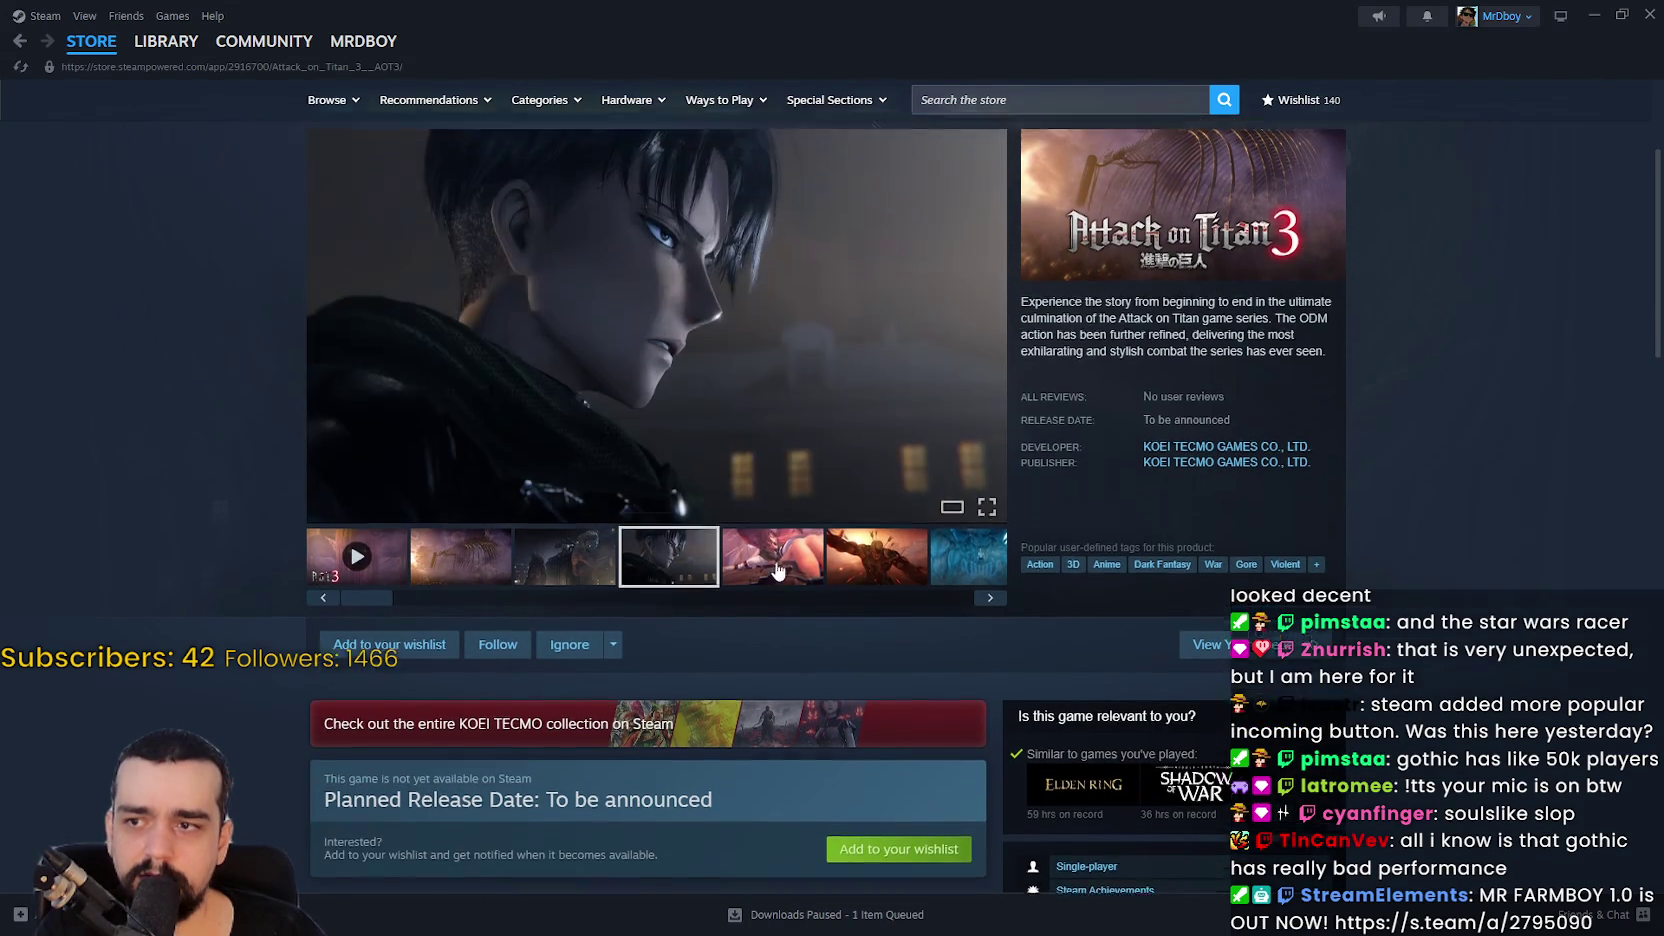
pyautogui.click(807, 757)
pyautogui.click(860, 735)
pyautogui.click(935, 738)
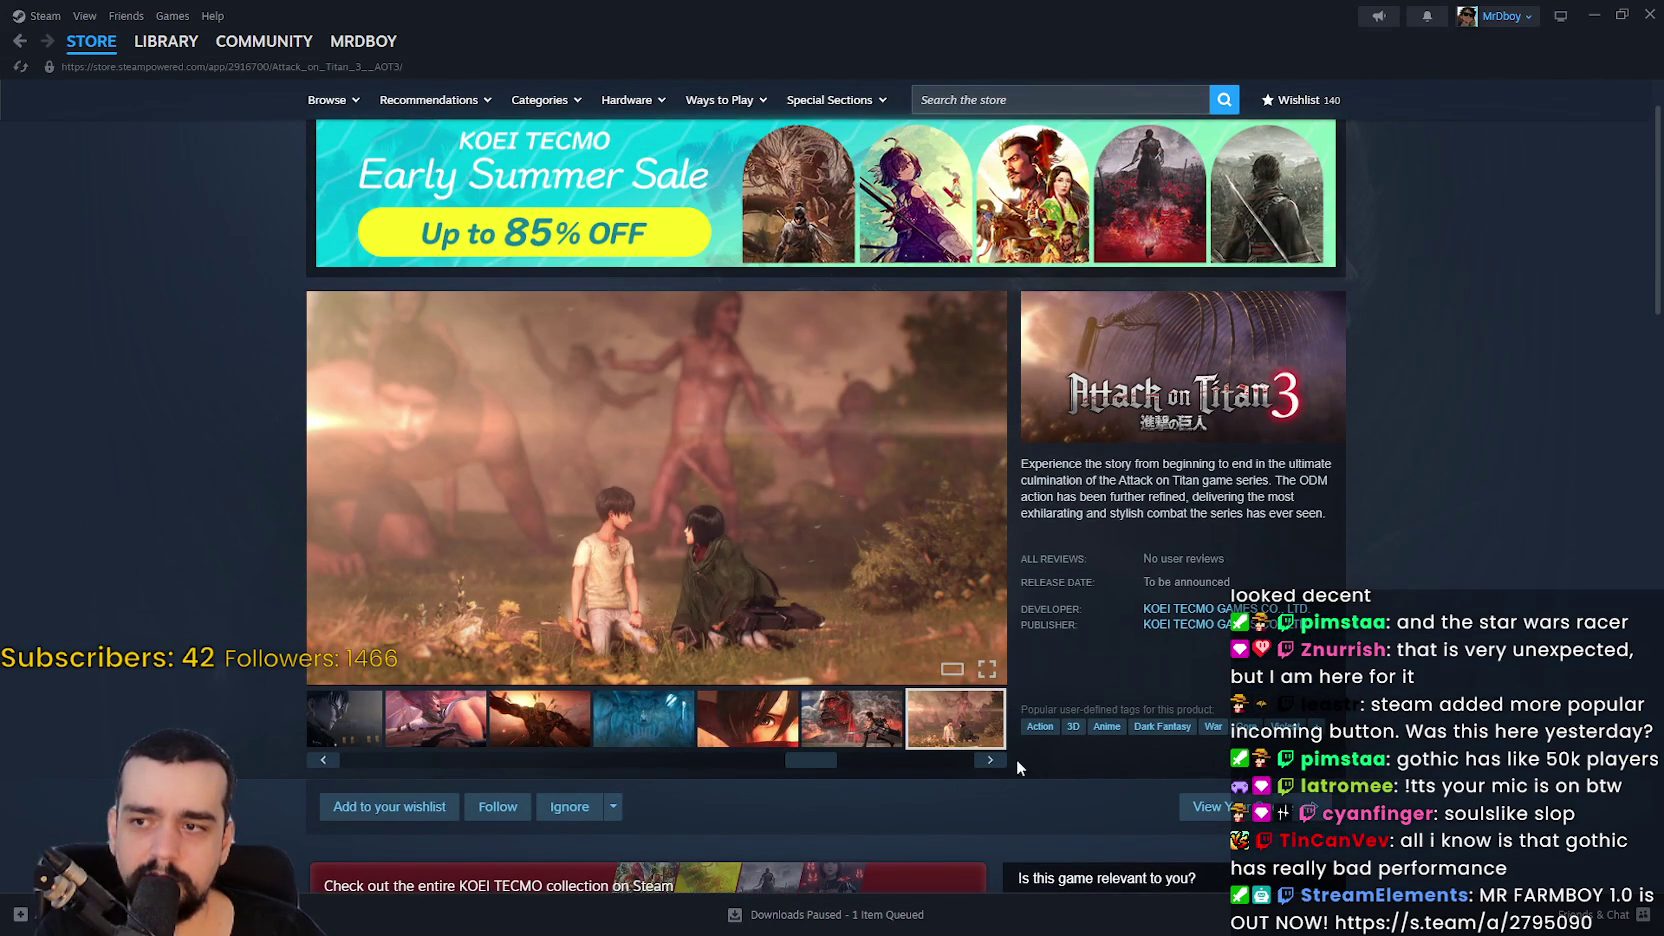
pyautogui.moveTo(824, 770)
pyautogui.mouseDown()
pyautogui.moveTo(795, 770)
pyautogui.moveTo(965, 763)
pyautogui.mouseUp()
pyautogui.click(960, 730)
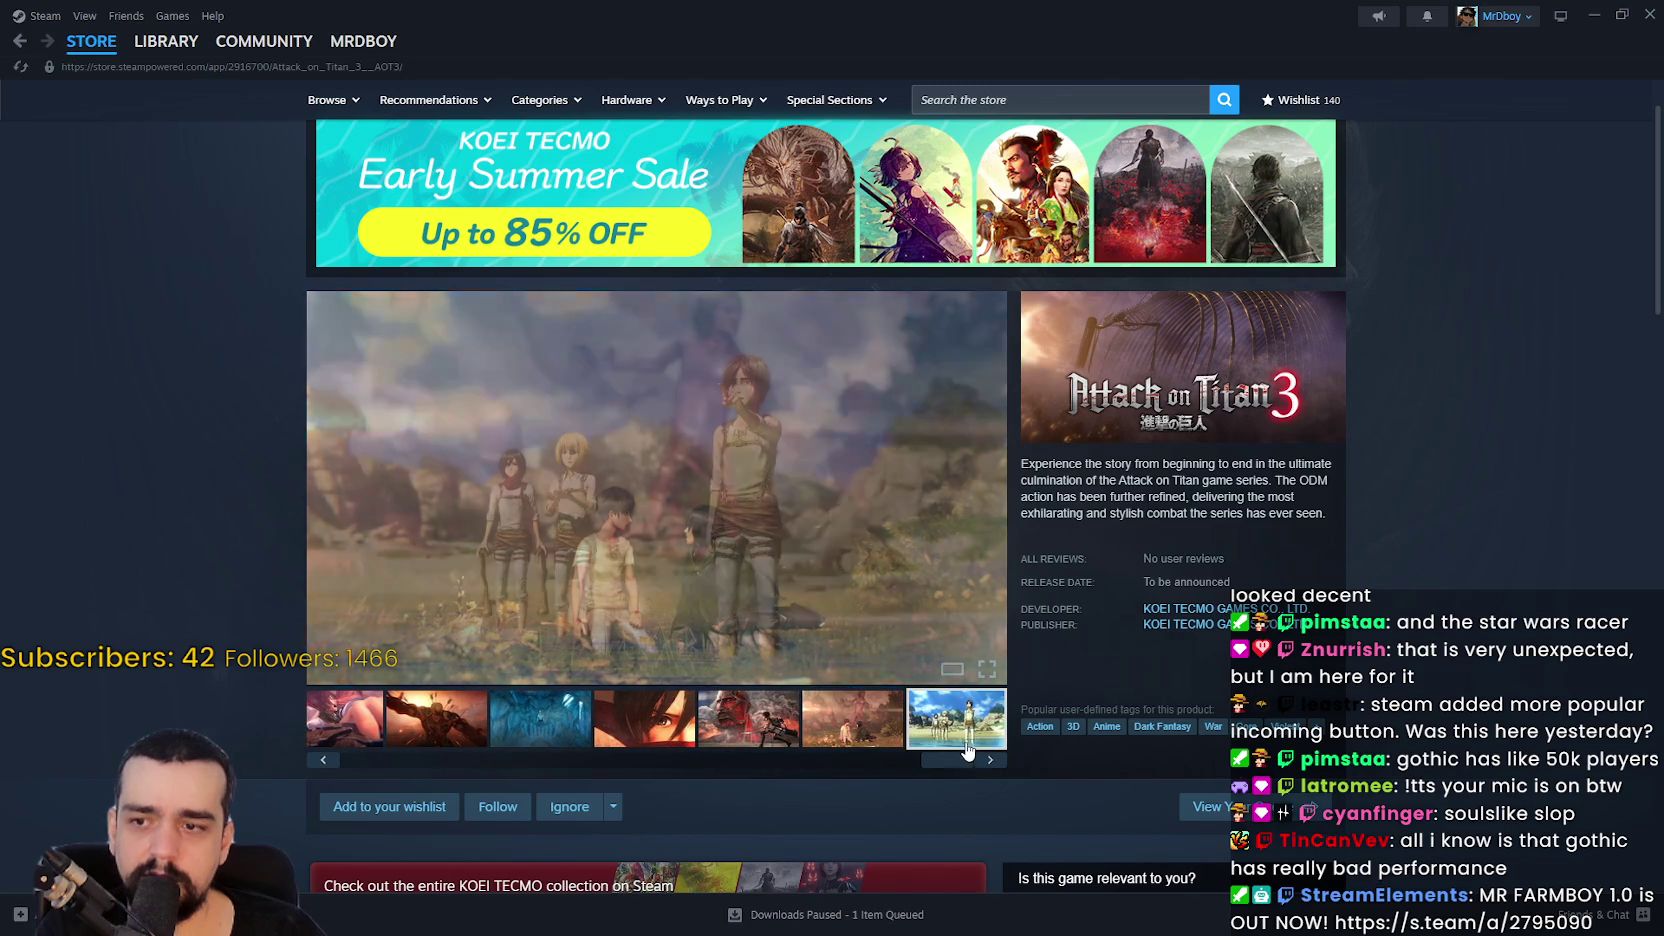
# Step: Skim the rest of the store page, then close Steam and resume the recap video
pyautogui.scroll(-3, 575, 716)
pyautogui.scroll(-10, 575, 716)
pyautogui.scroll(5, 505, 546)
pyautogui.moveTo(322, 440)
pyautogui.mouseDown()
pyautogui.moveTo(650, 515)
pyautogui.moveTo(774, 610)
pyautogui.mouseUp()
pyautogui.scroll(1, 1530, 173)
pyautogui.scroll(7, 1352, 256)
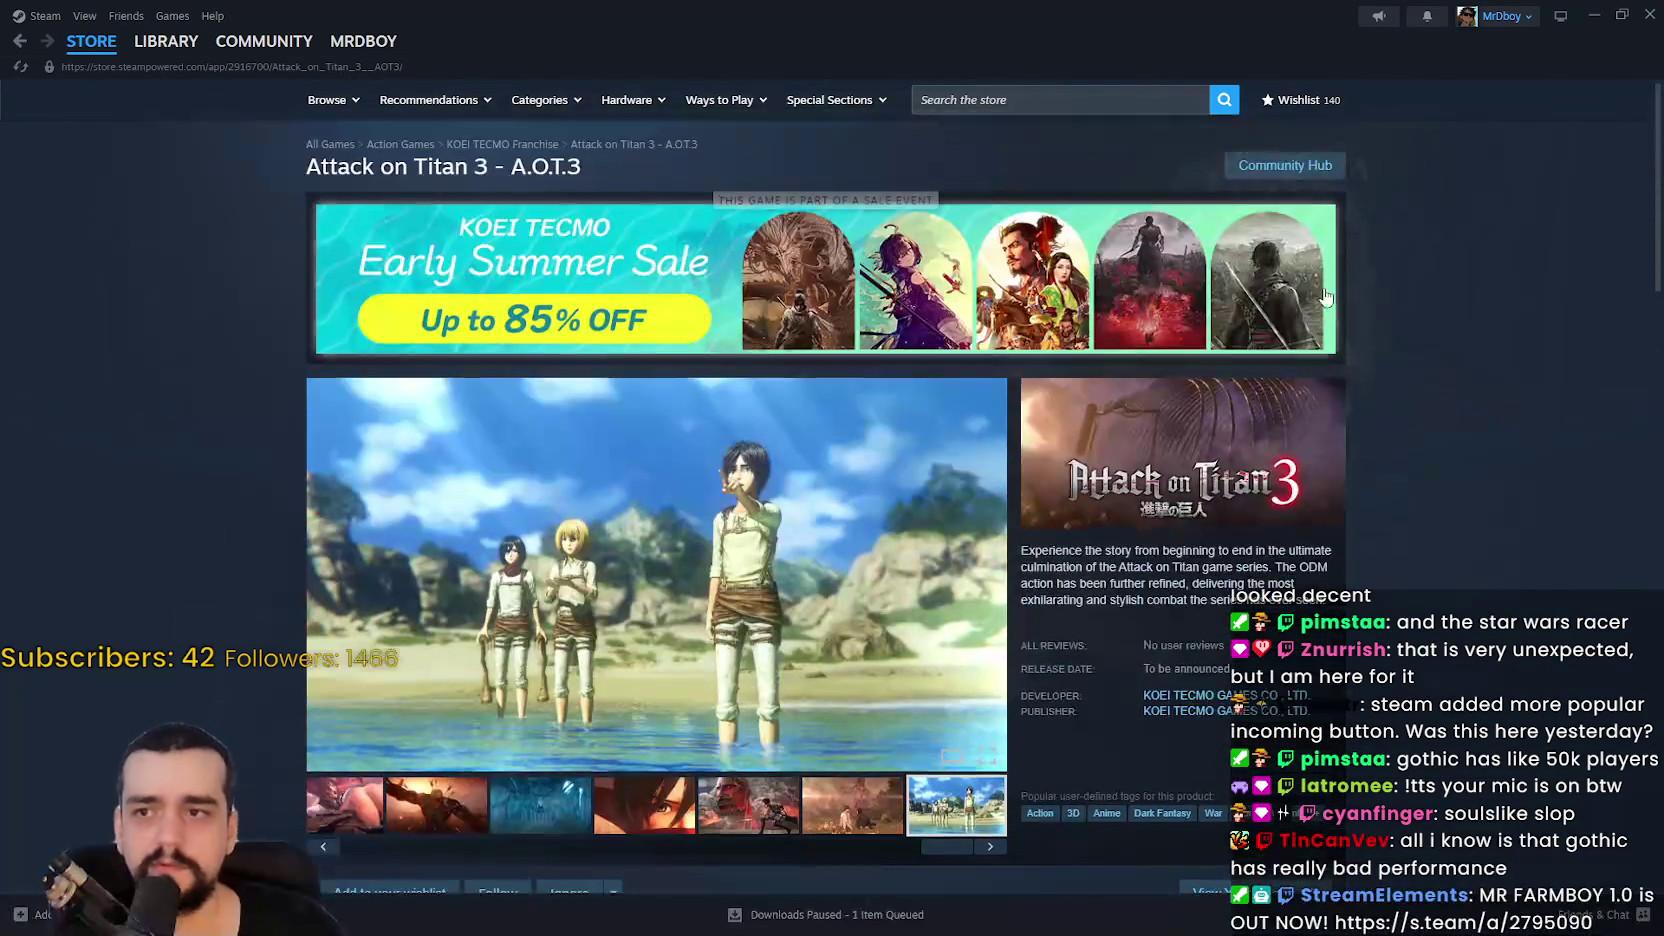
pyautogui.click(1650, 14)
pyautogui.click(887, 421)
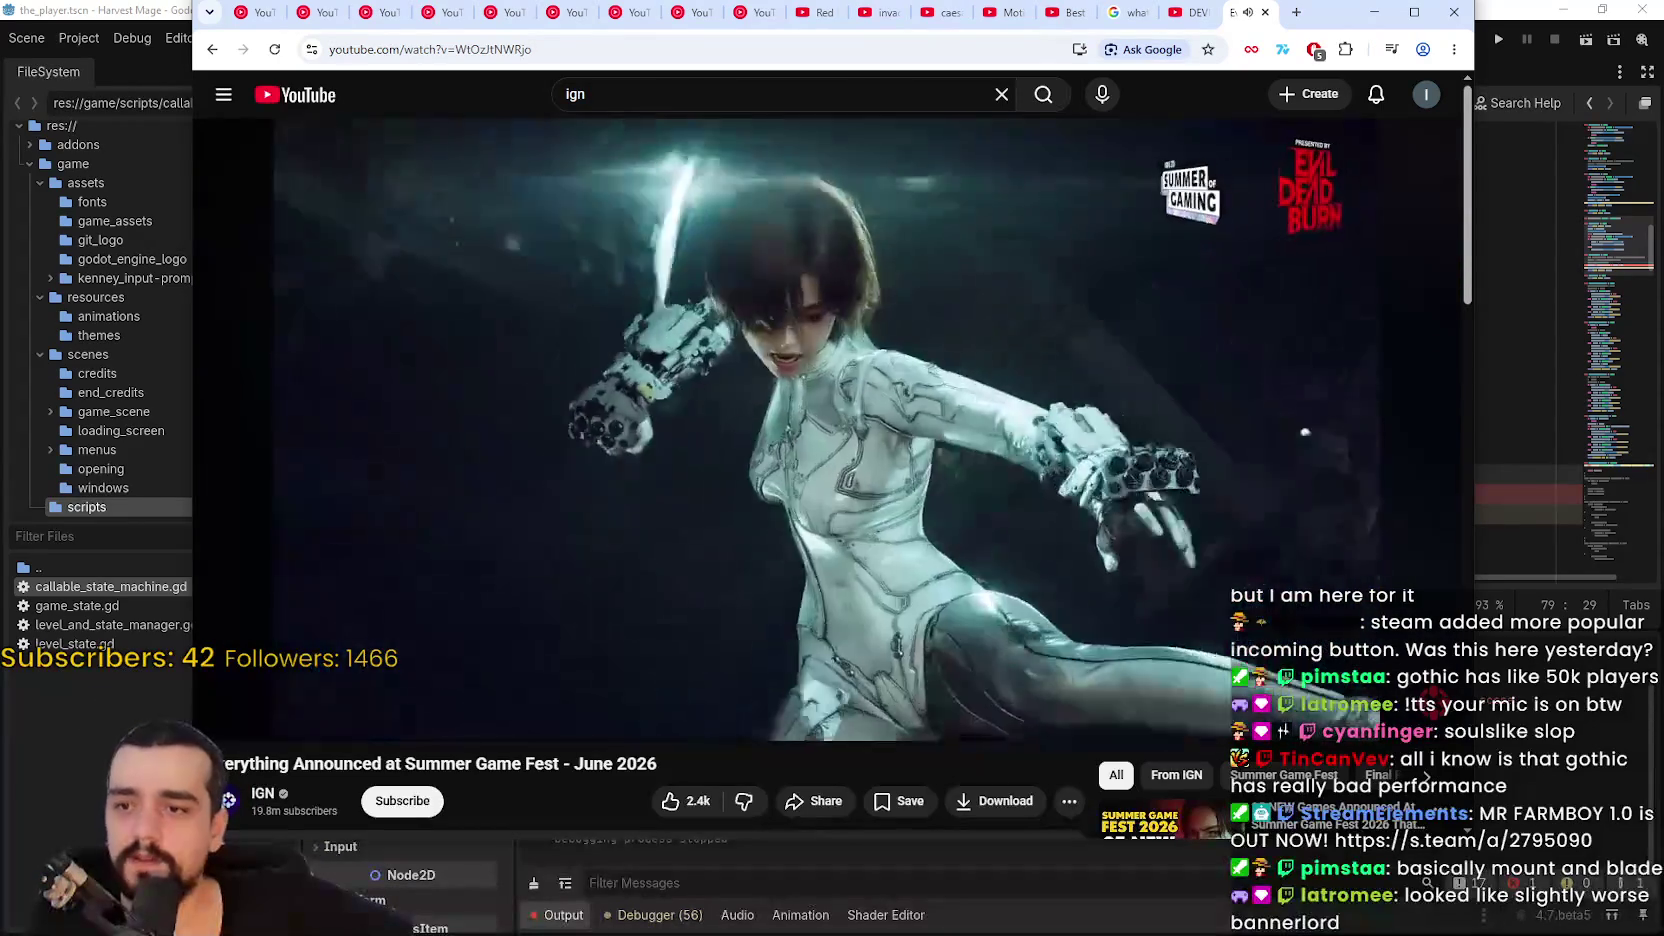
pyautogui.press('space')
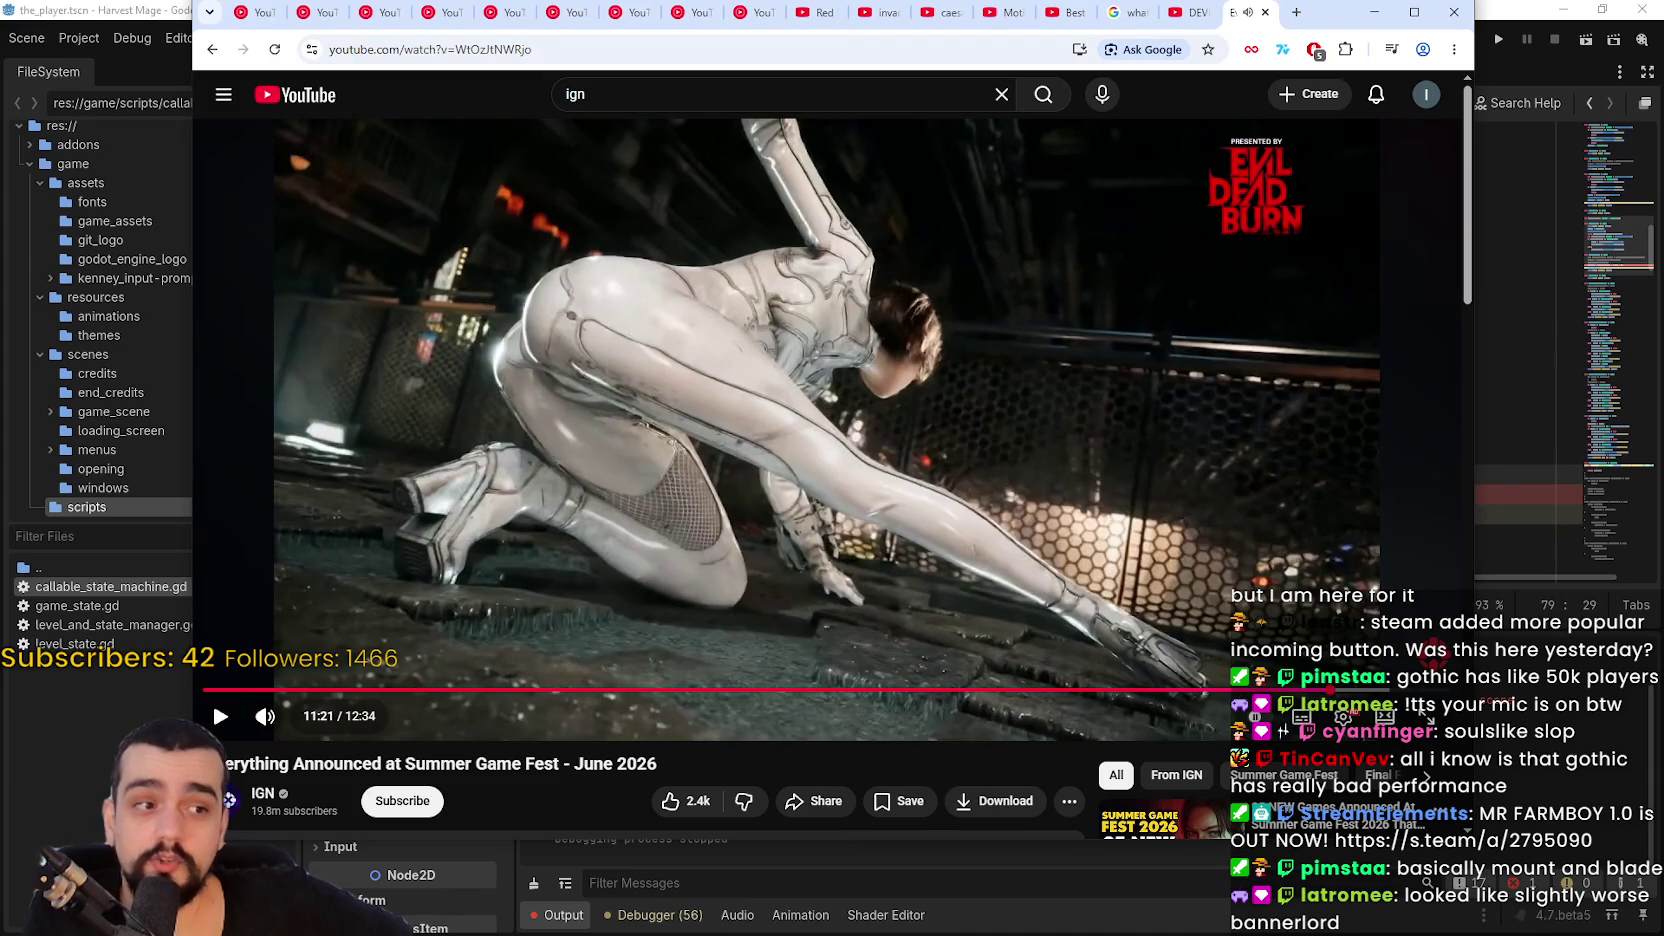
pyautogui.press('space')
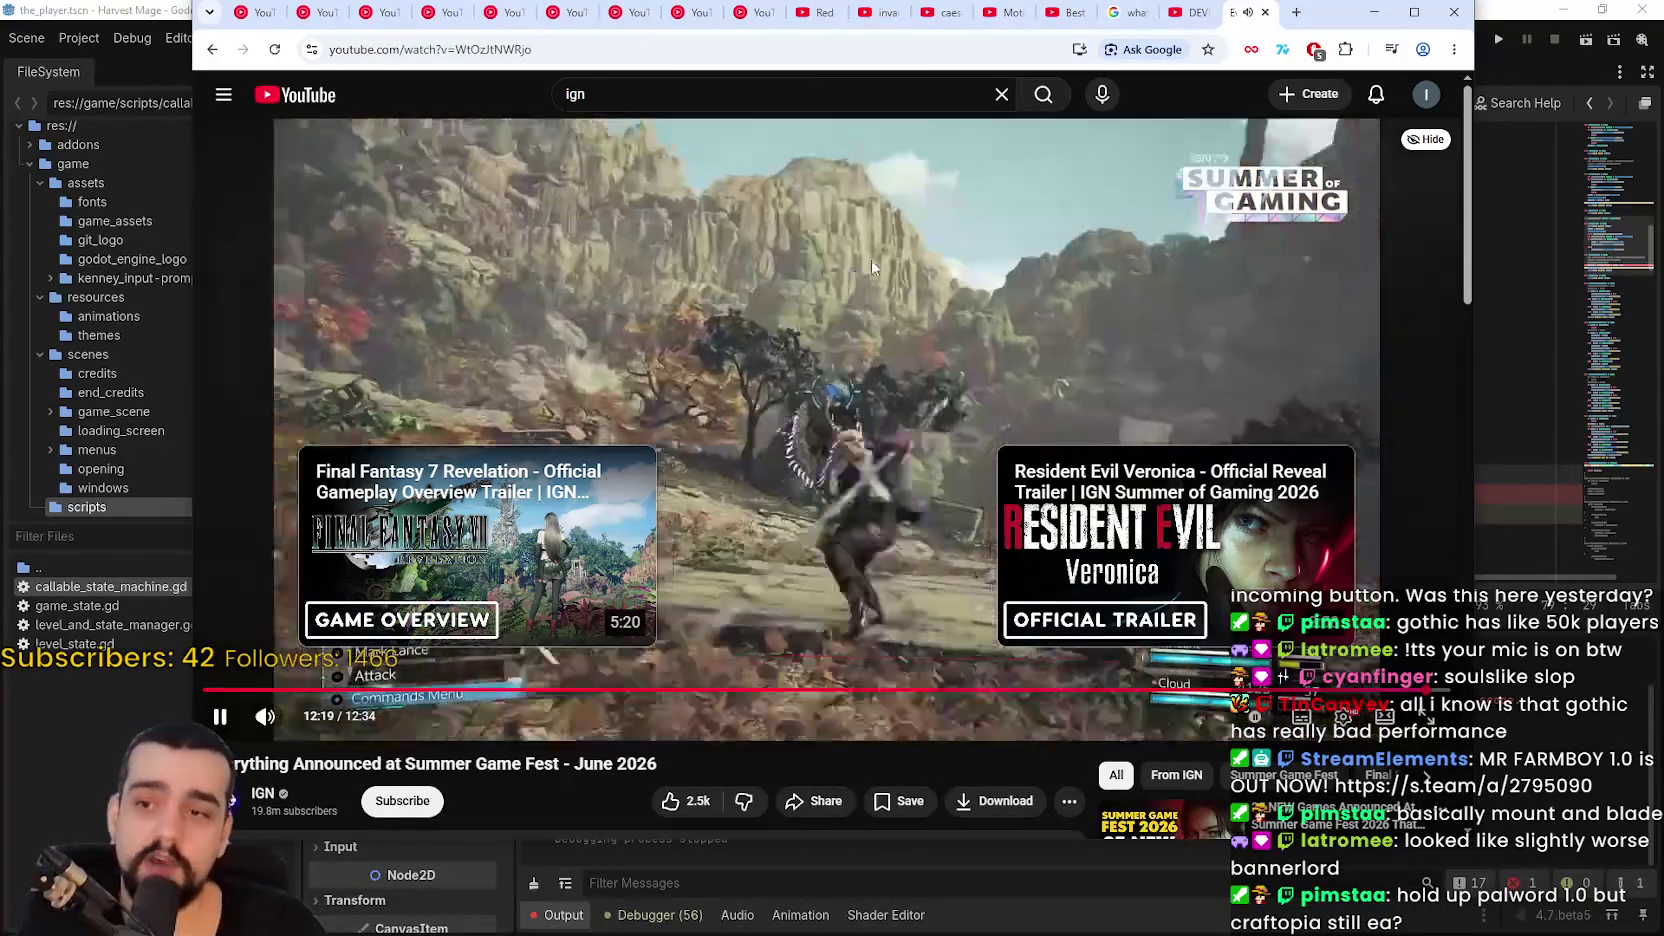
# Step: Stop the recap on the Final Fantasy VII Revelation reveal and switch back to Steam
pyautogui.click(872, 268)
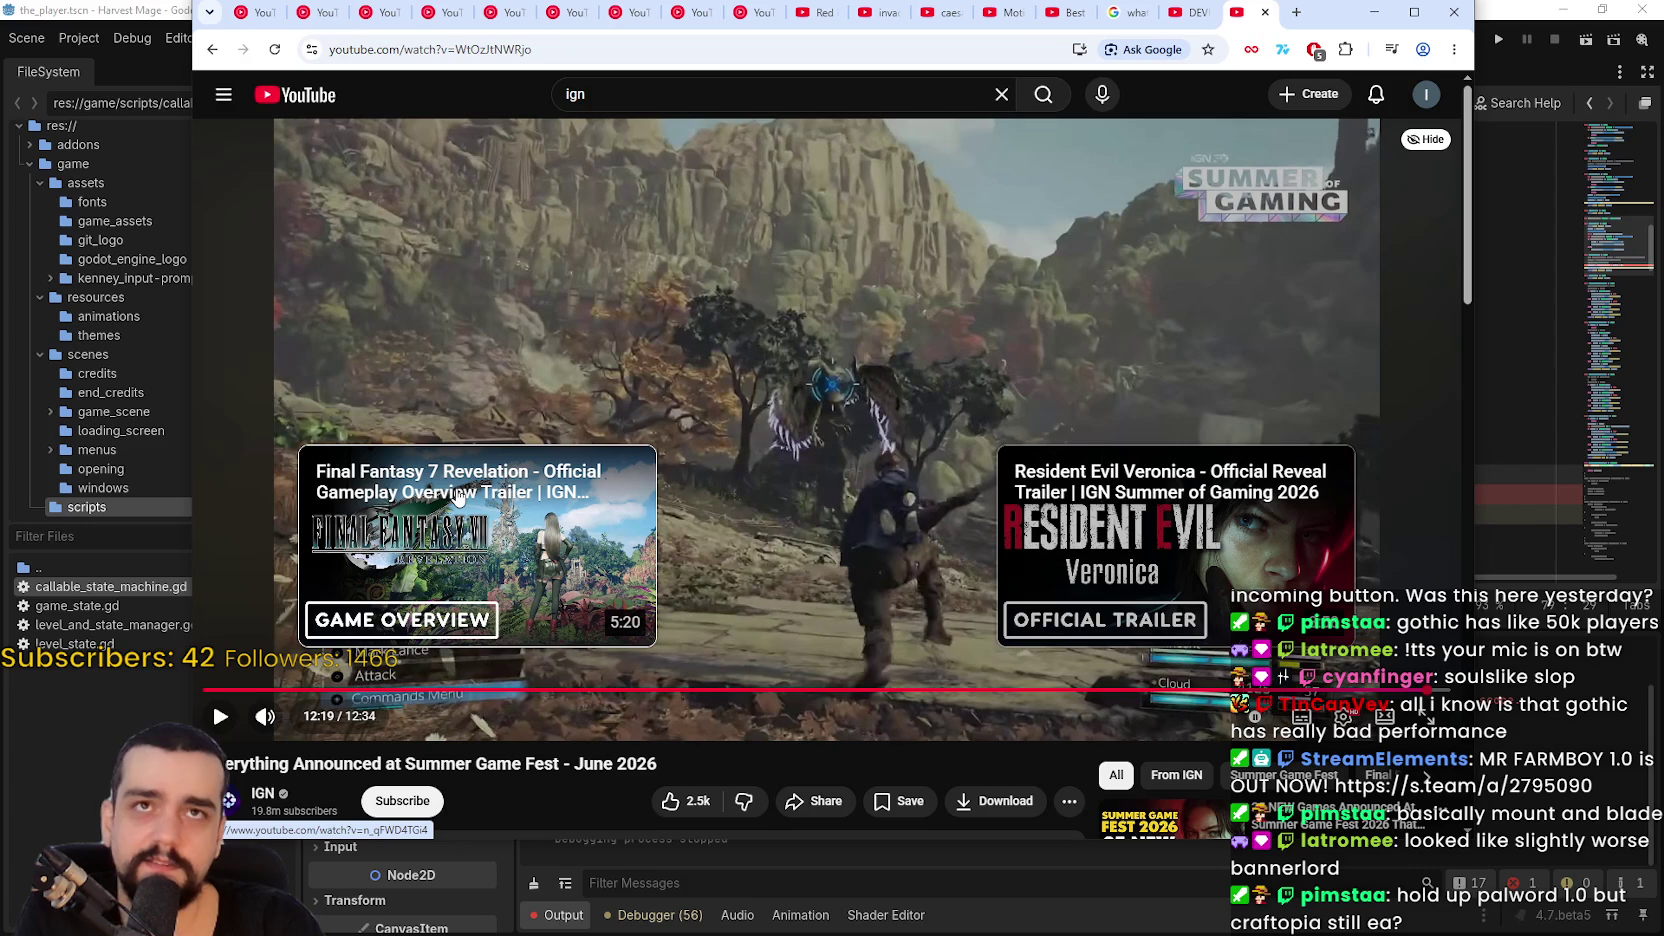
pyautogui.press('space')
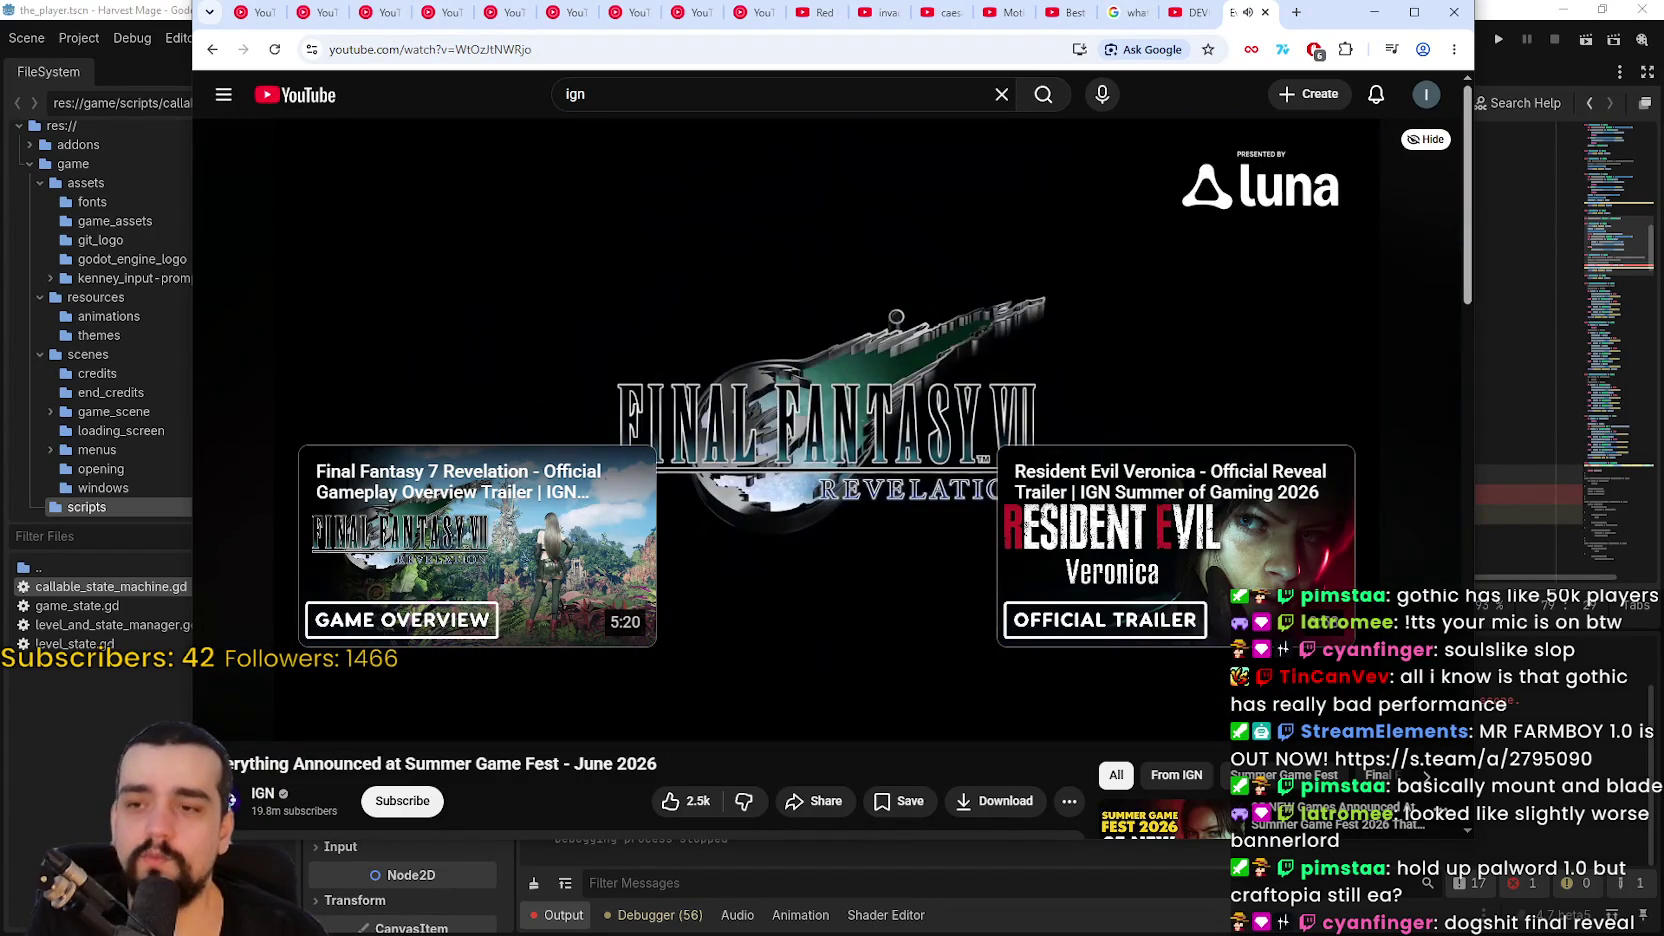
pyautogui.click(1113, 254)
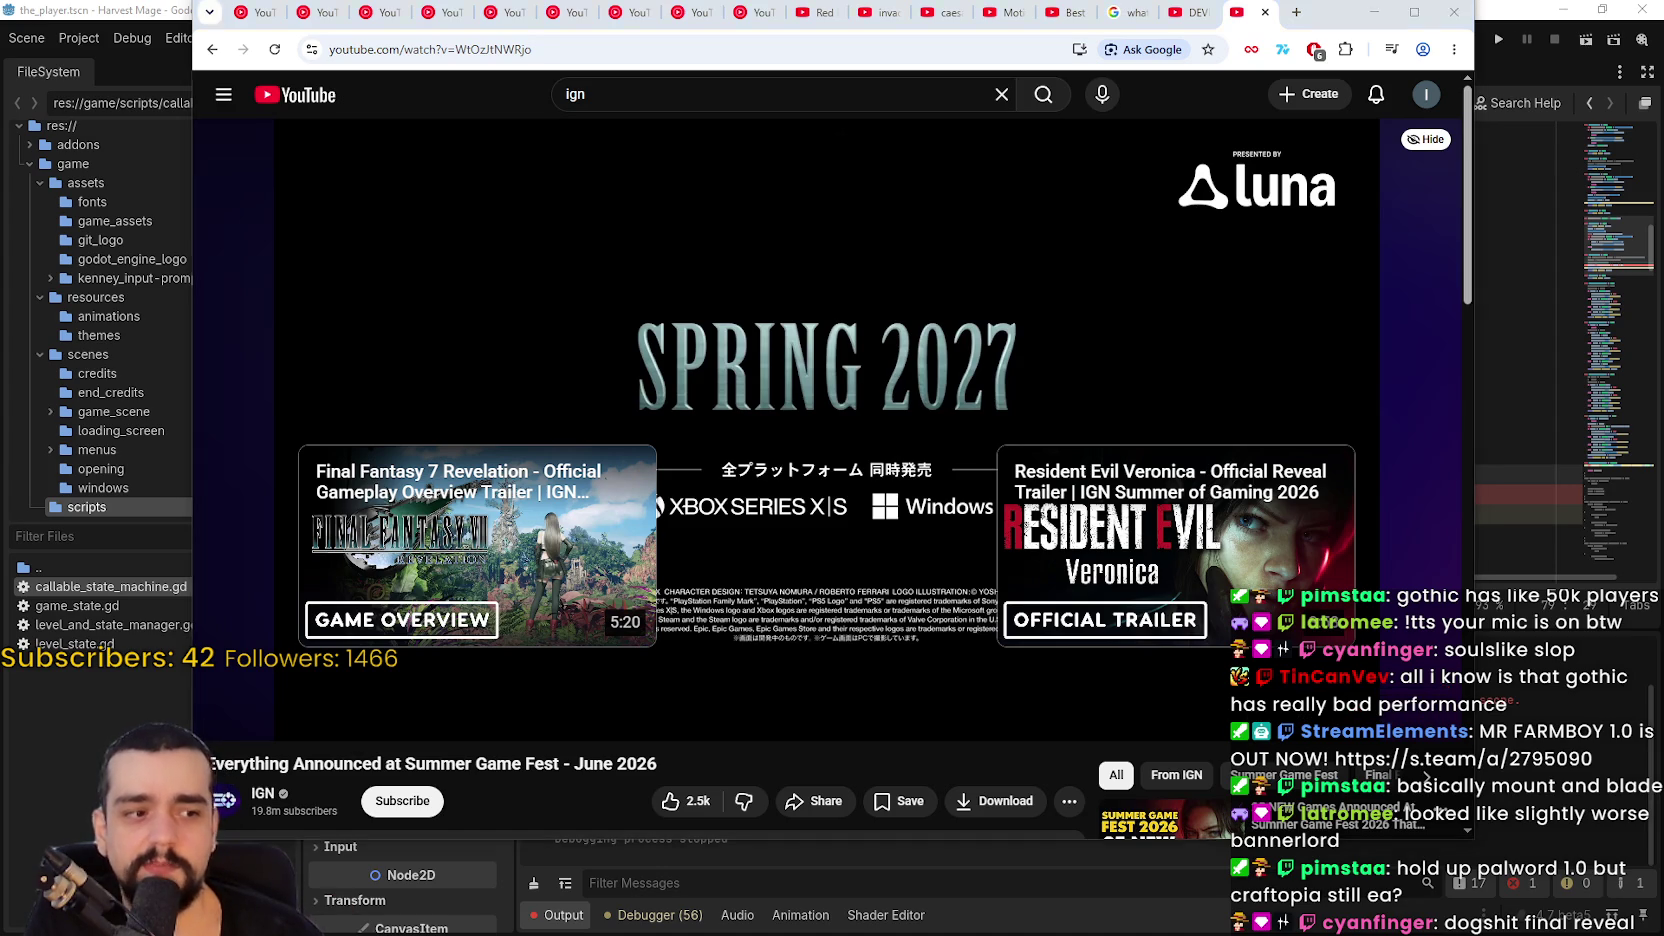
pyautogui.hotkey('alt', 'Tab')
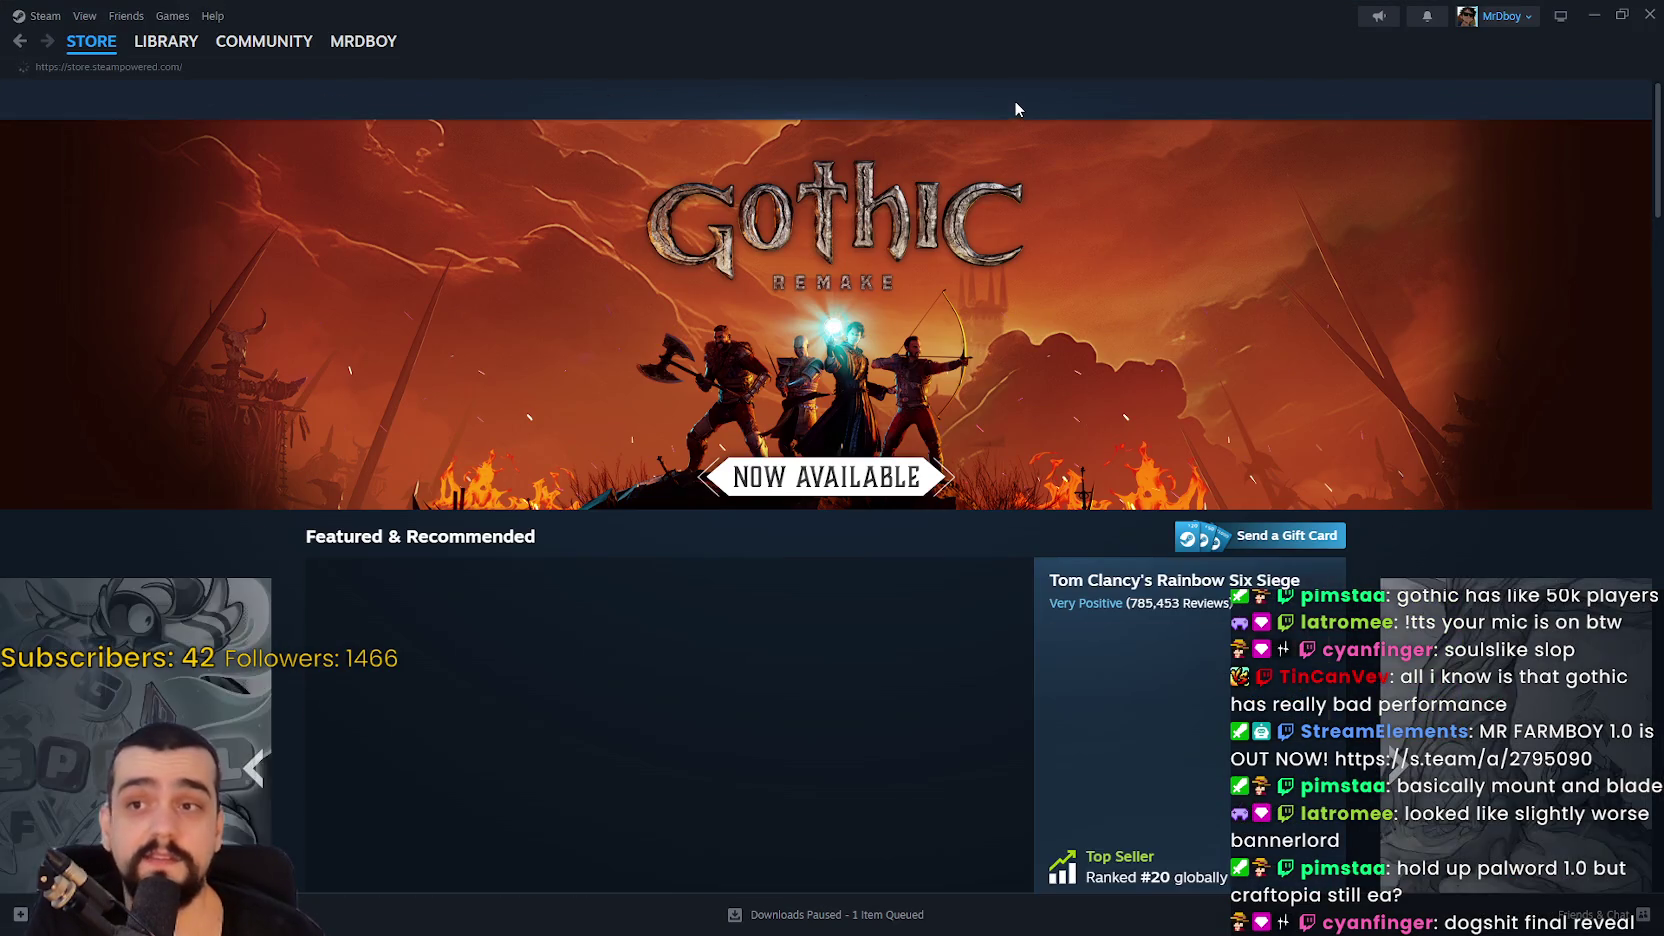
# Step: Search the Steam store for 'final fantasy vii', correcting the mistyped 'xi'
pyautogui.click(1024, 92)
pyautogui.write('fi')
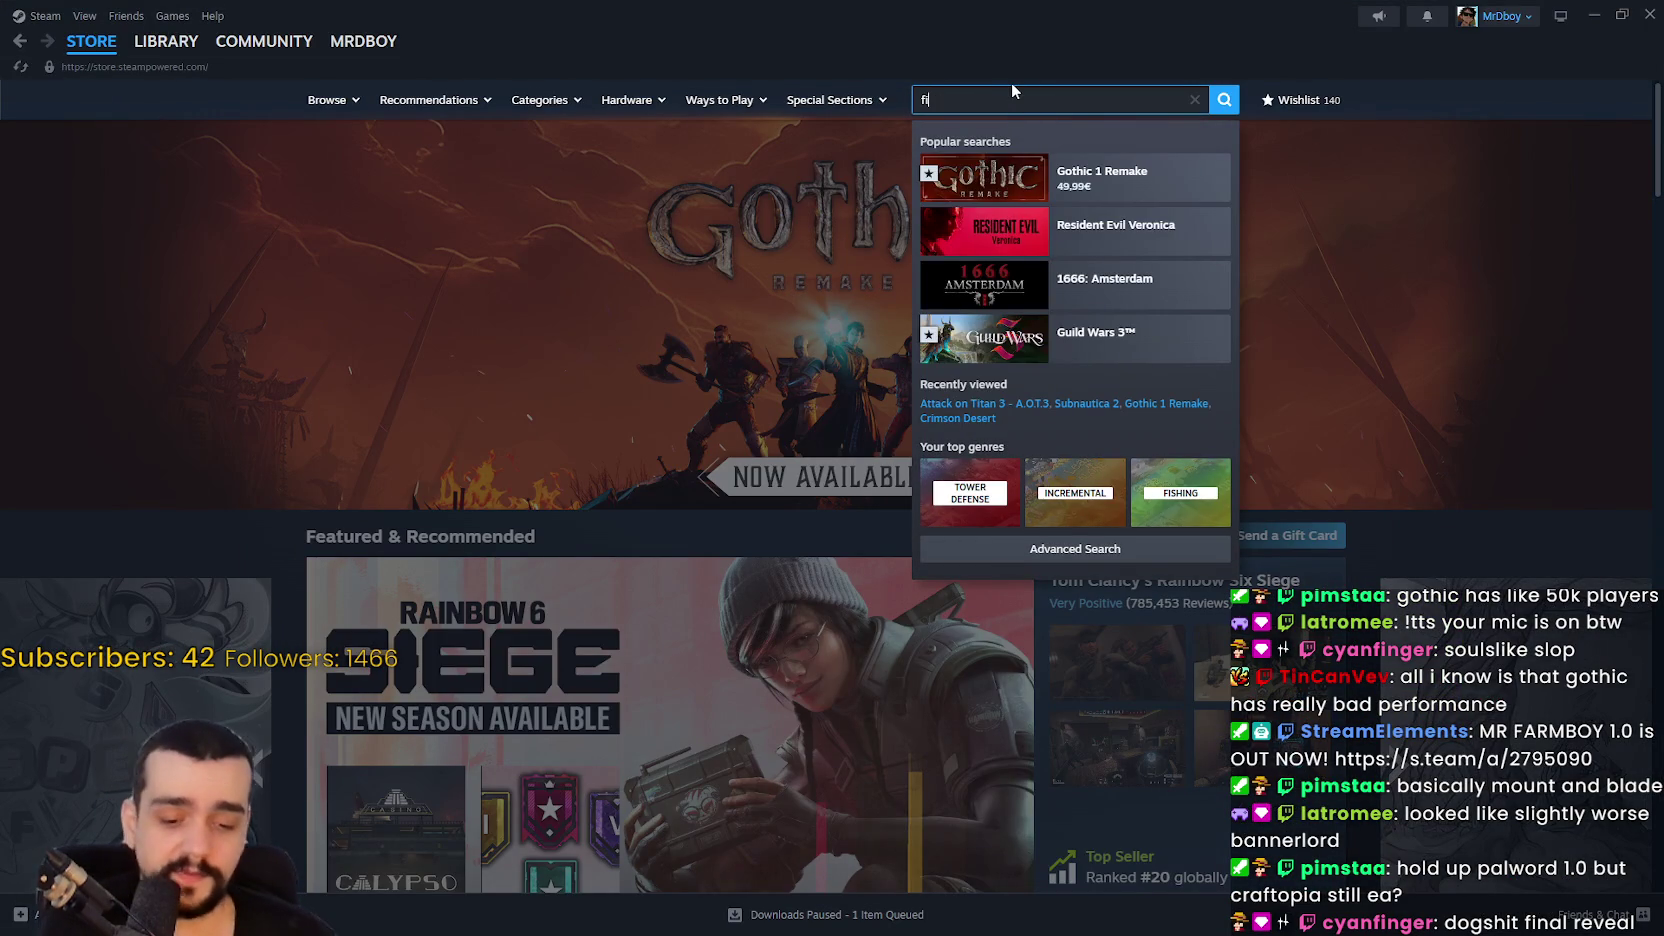
pyautogui.write('nal fant')
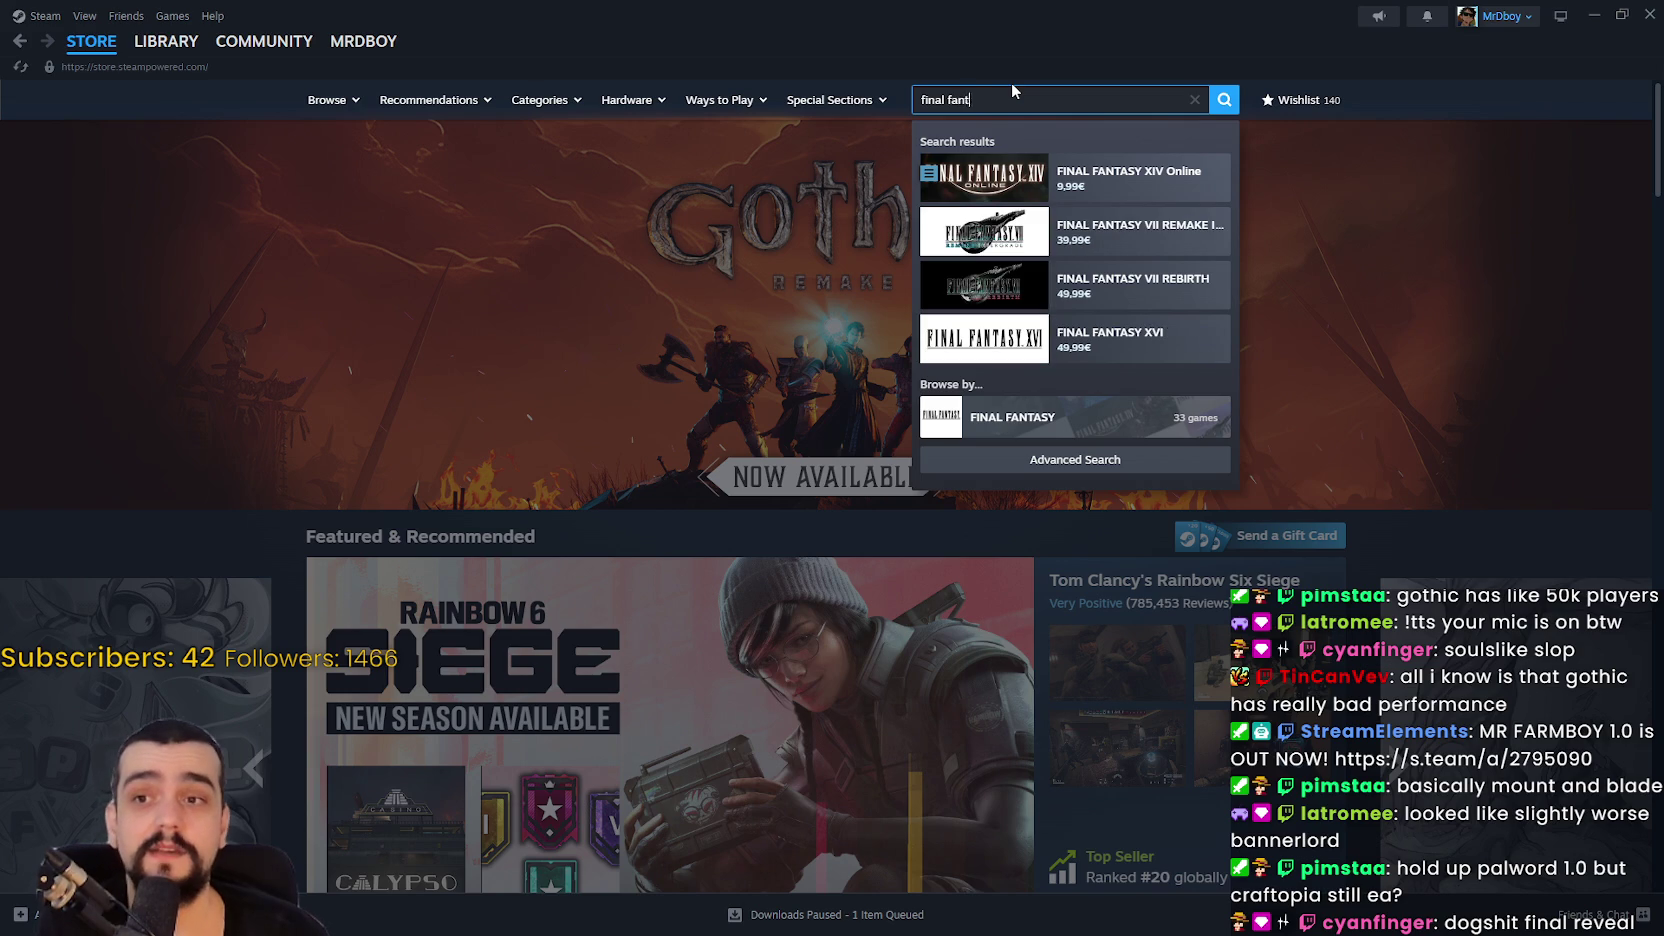
pyautogui.write('asy xi')
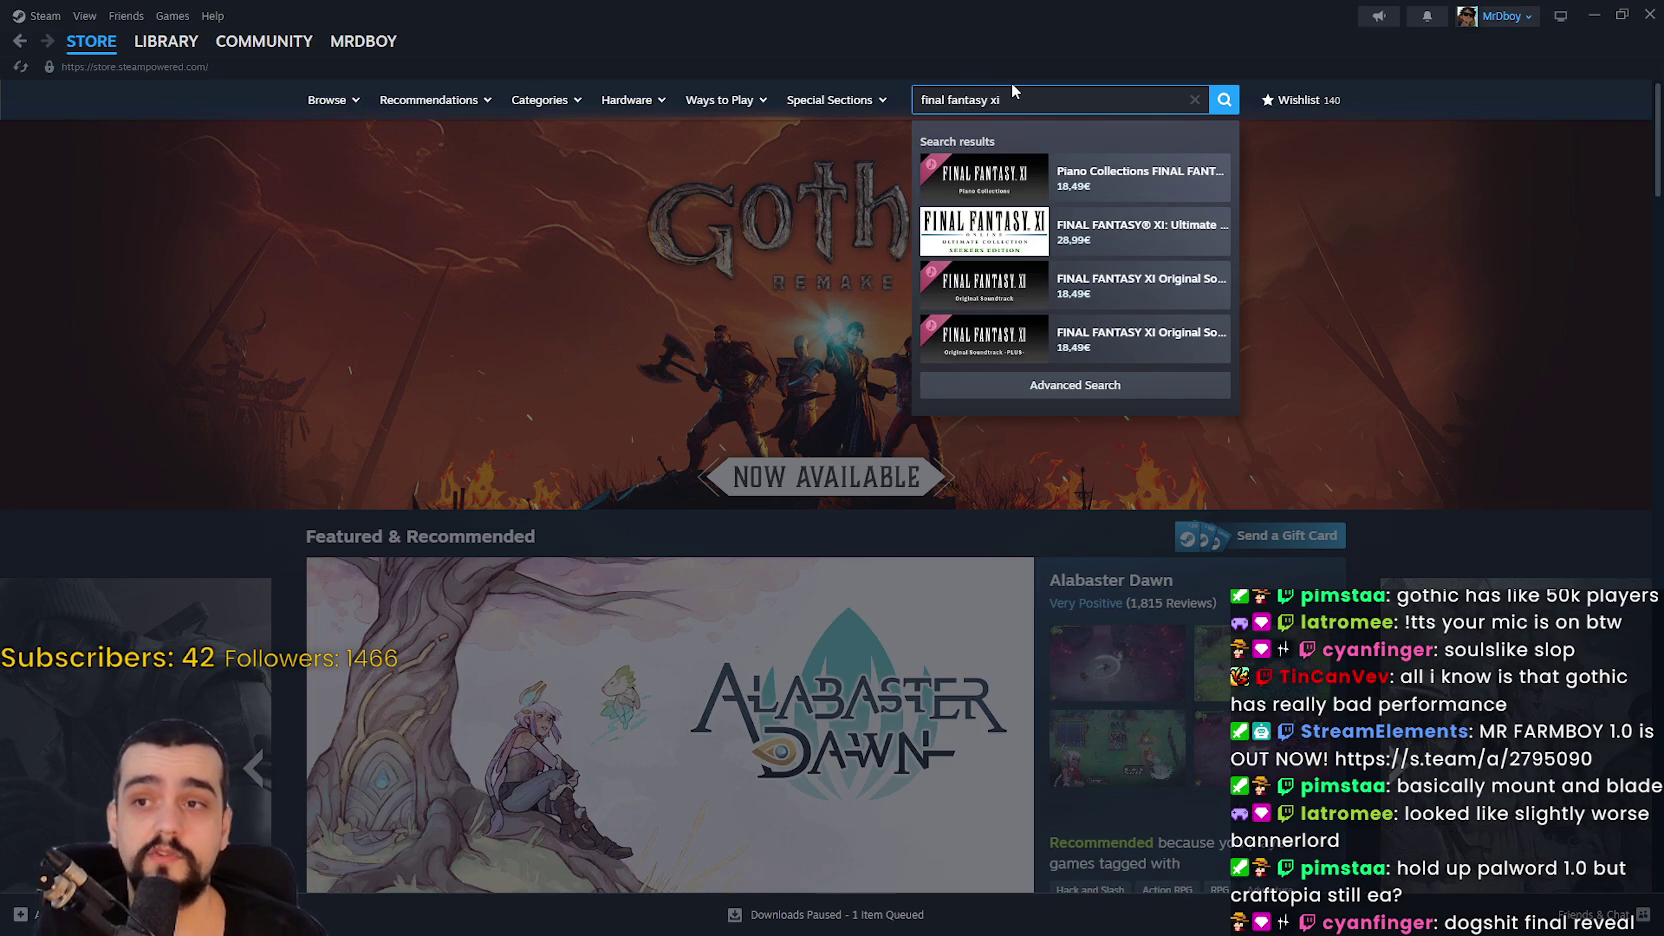
pyautogui.press('BackSpace')
pyautogui.press('BackSpace')
pyautogui.write('vii')
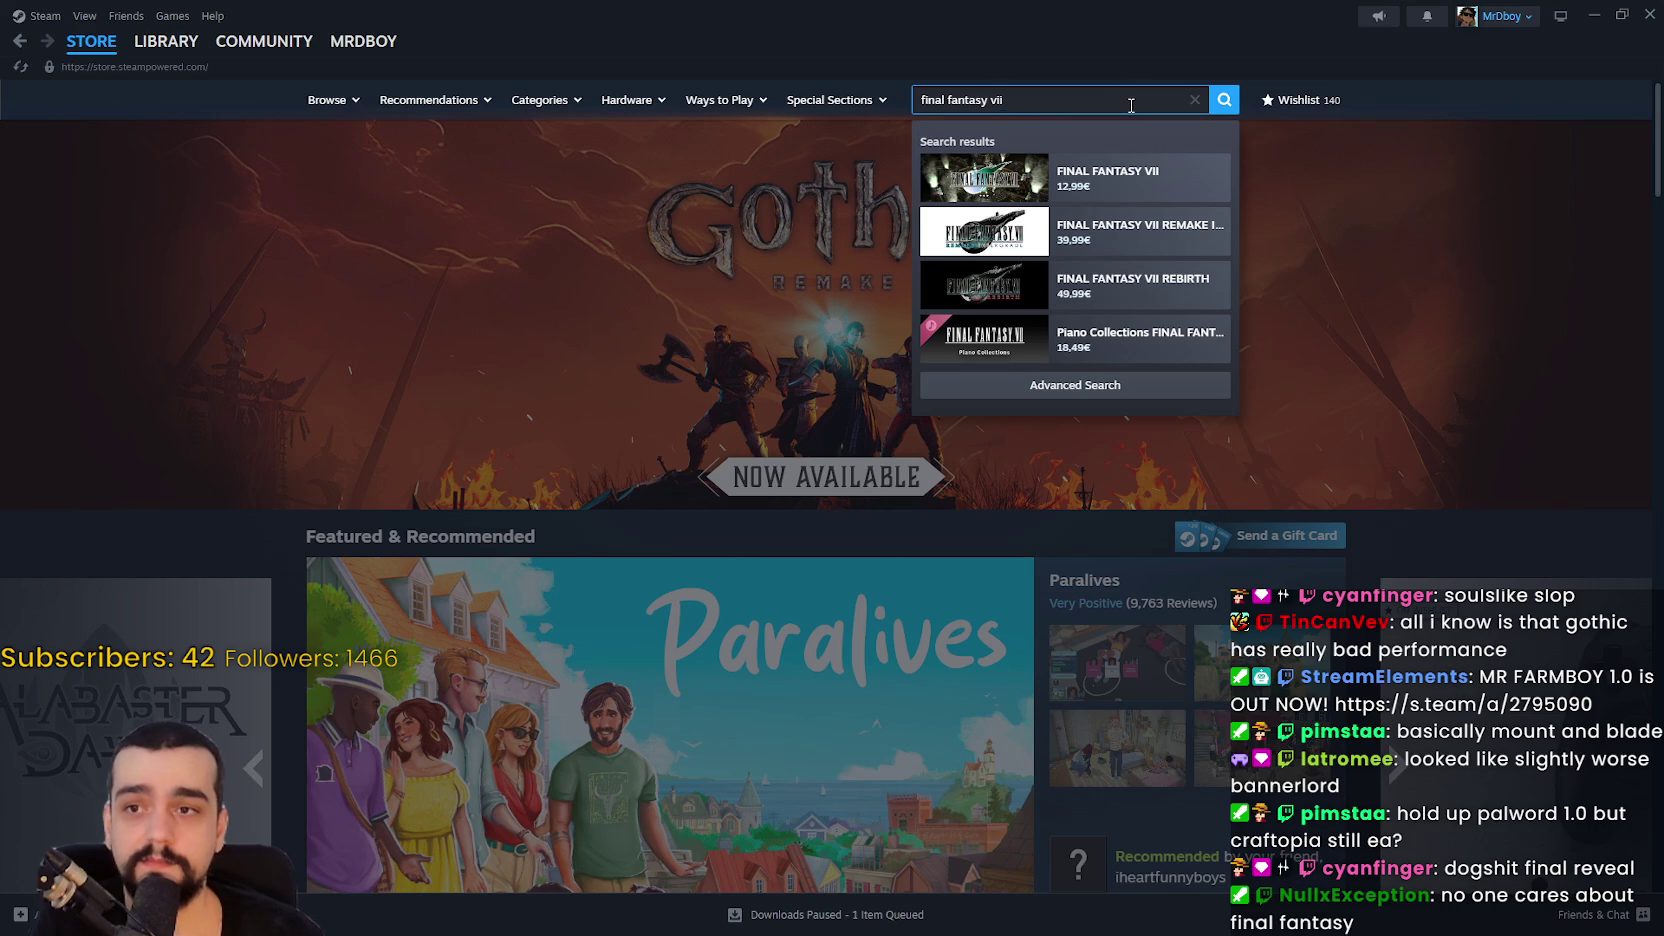
pyautogui.press('Return')
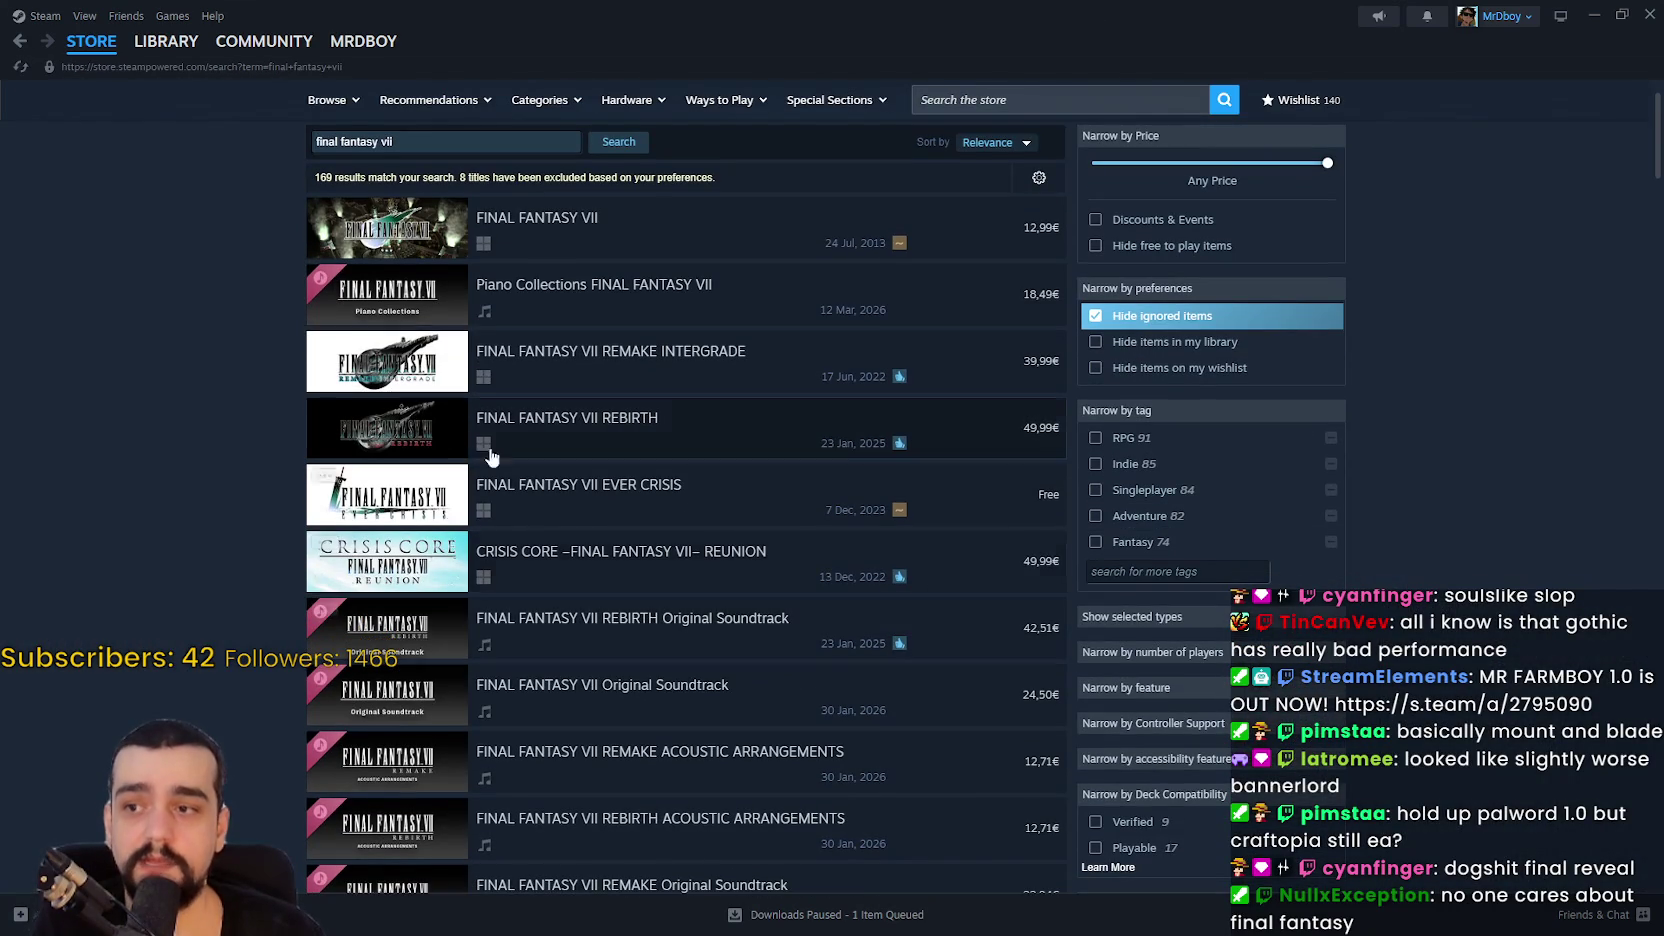
# Step: Preview the FINAL FANTASY VII REBIRTH and REMAKE INTERGRADE result cards
pyautogui.moveTo(417, 444)
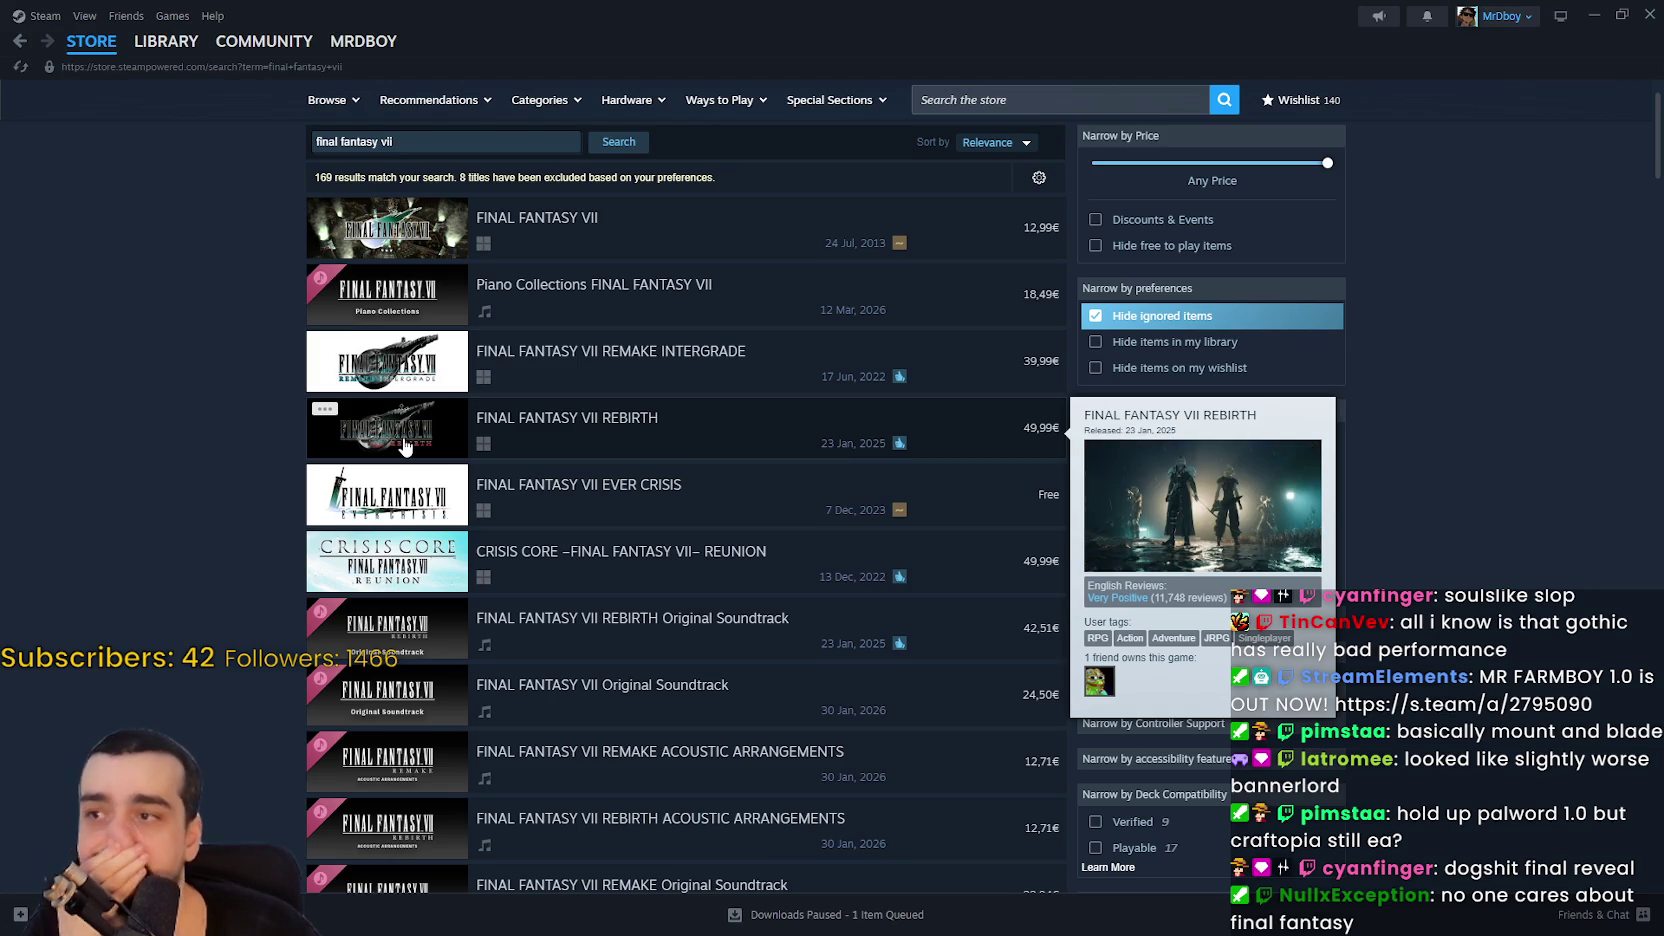
pyautogui.moveTo(391, 249)
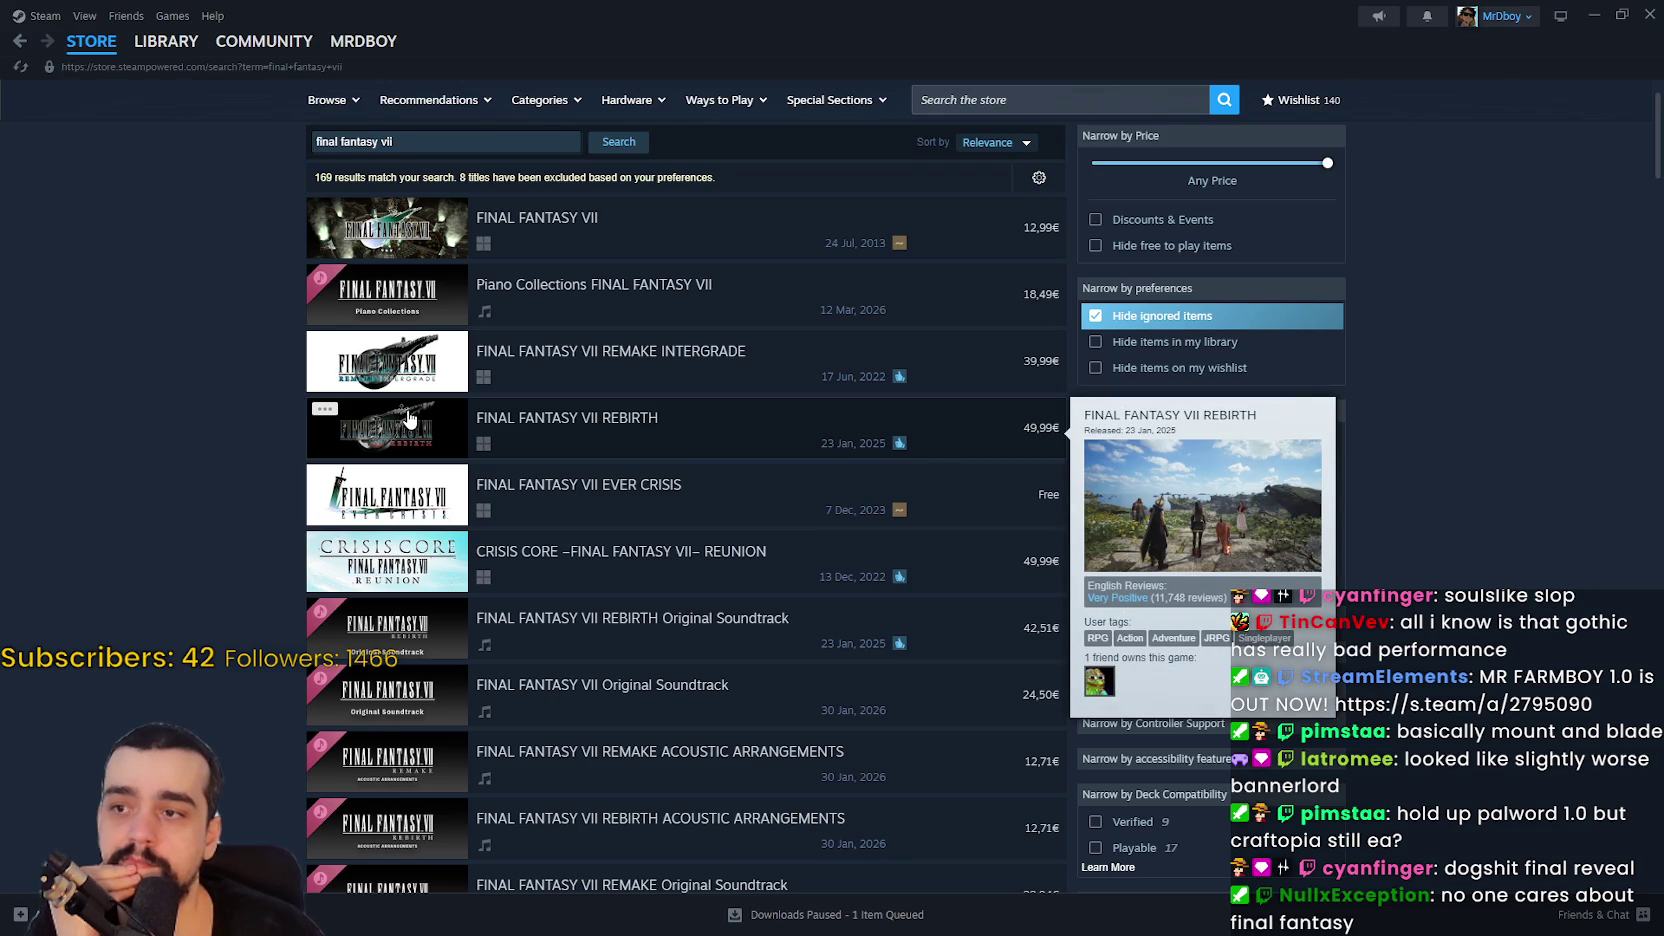
pyautogui.moveTo(410, 356)
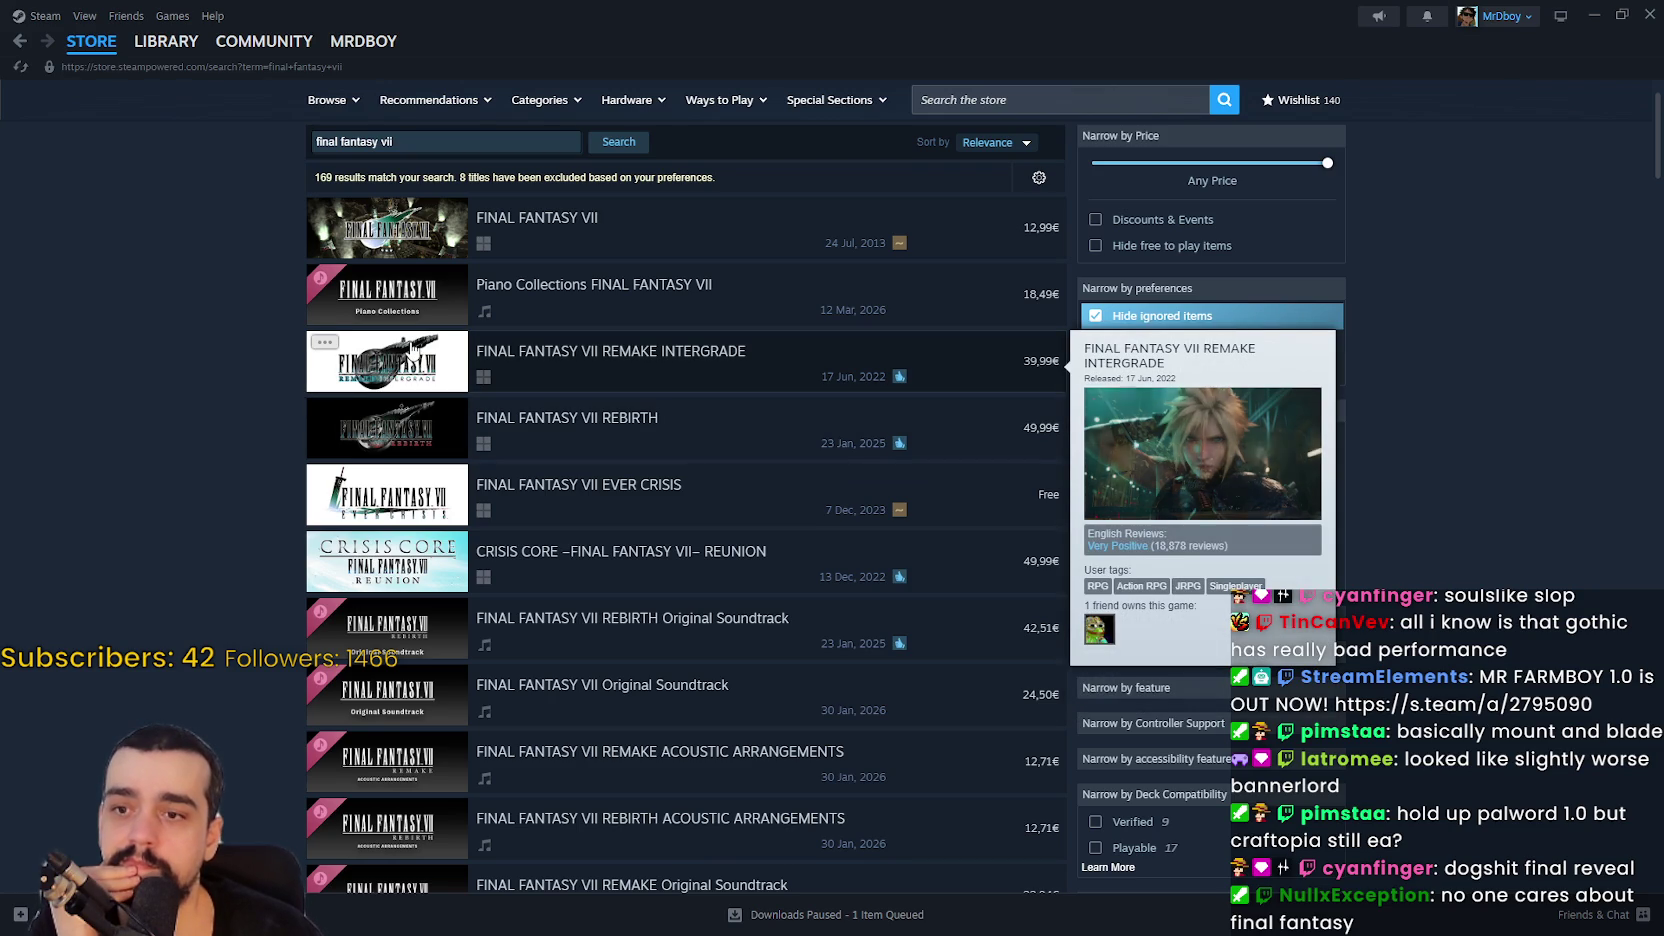
pyautogui.scroll(-5, 839, 546)
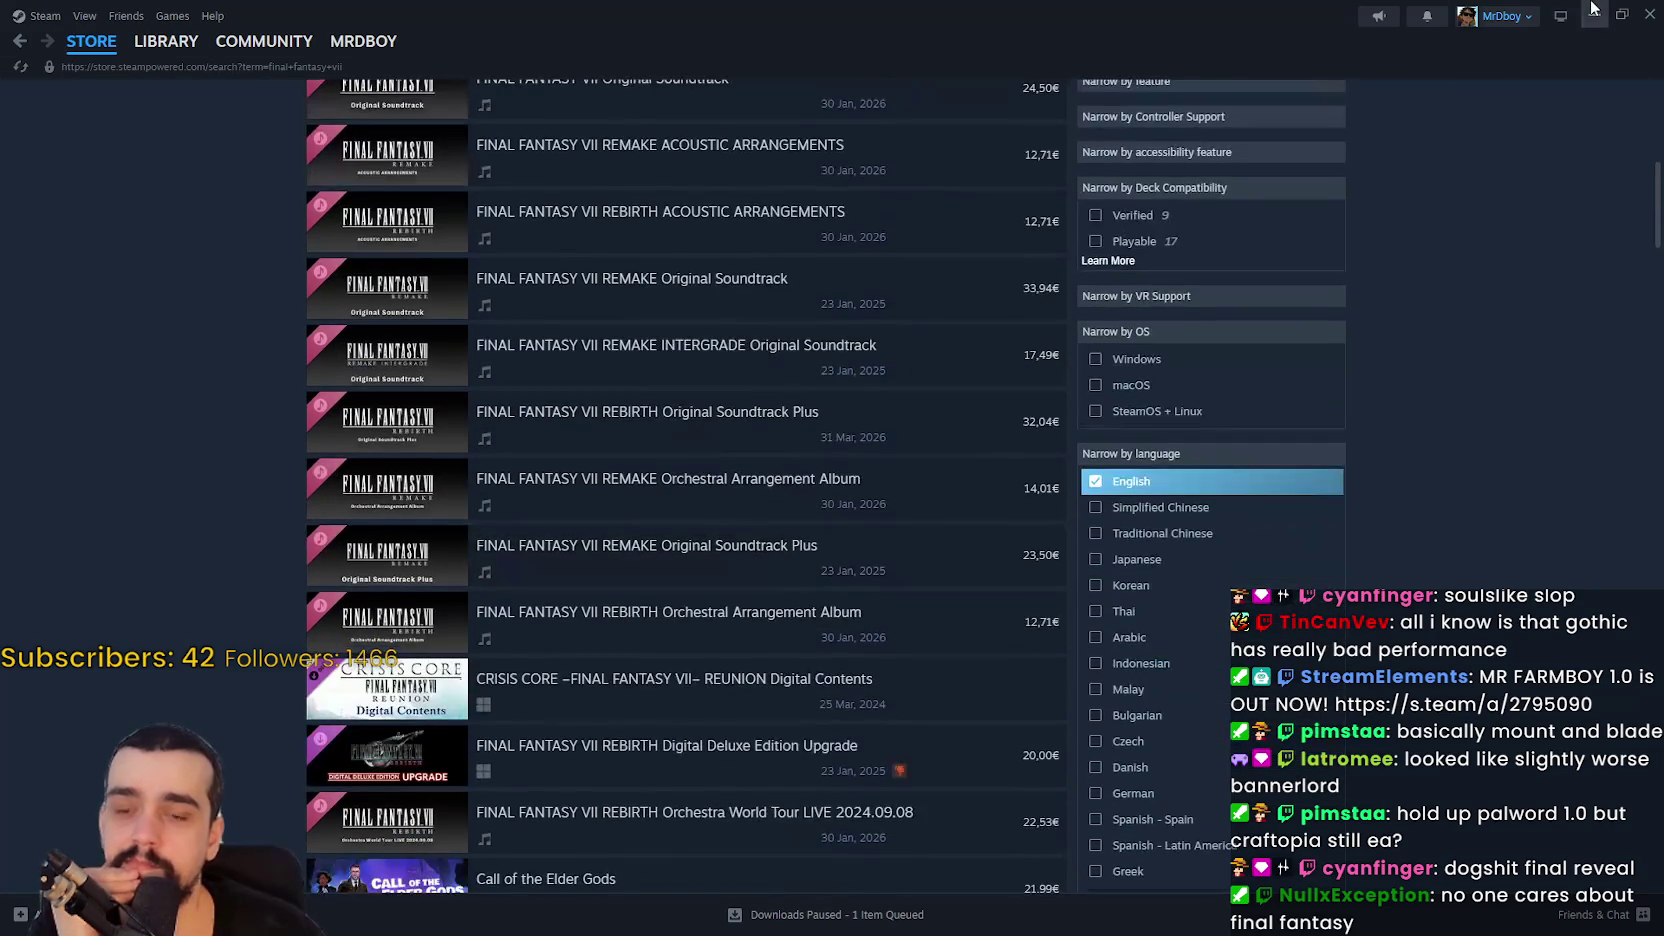
# Step: Close the Steam window, switch over to Godot, then bring Steam back to the front
pyautogui.click(1650, 14)
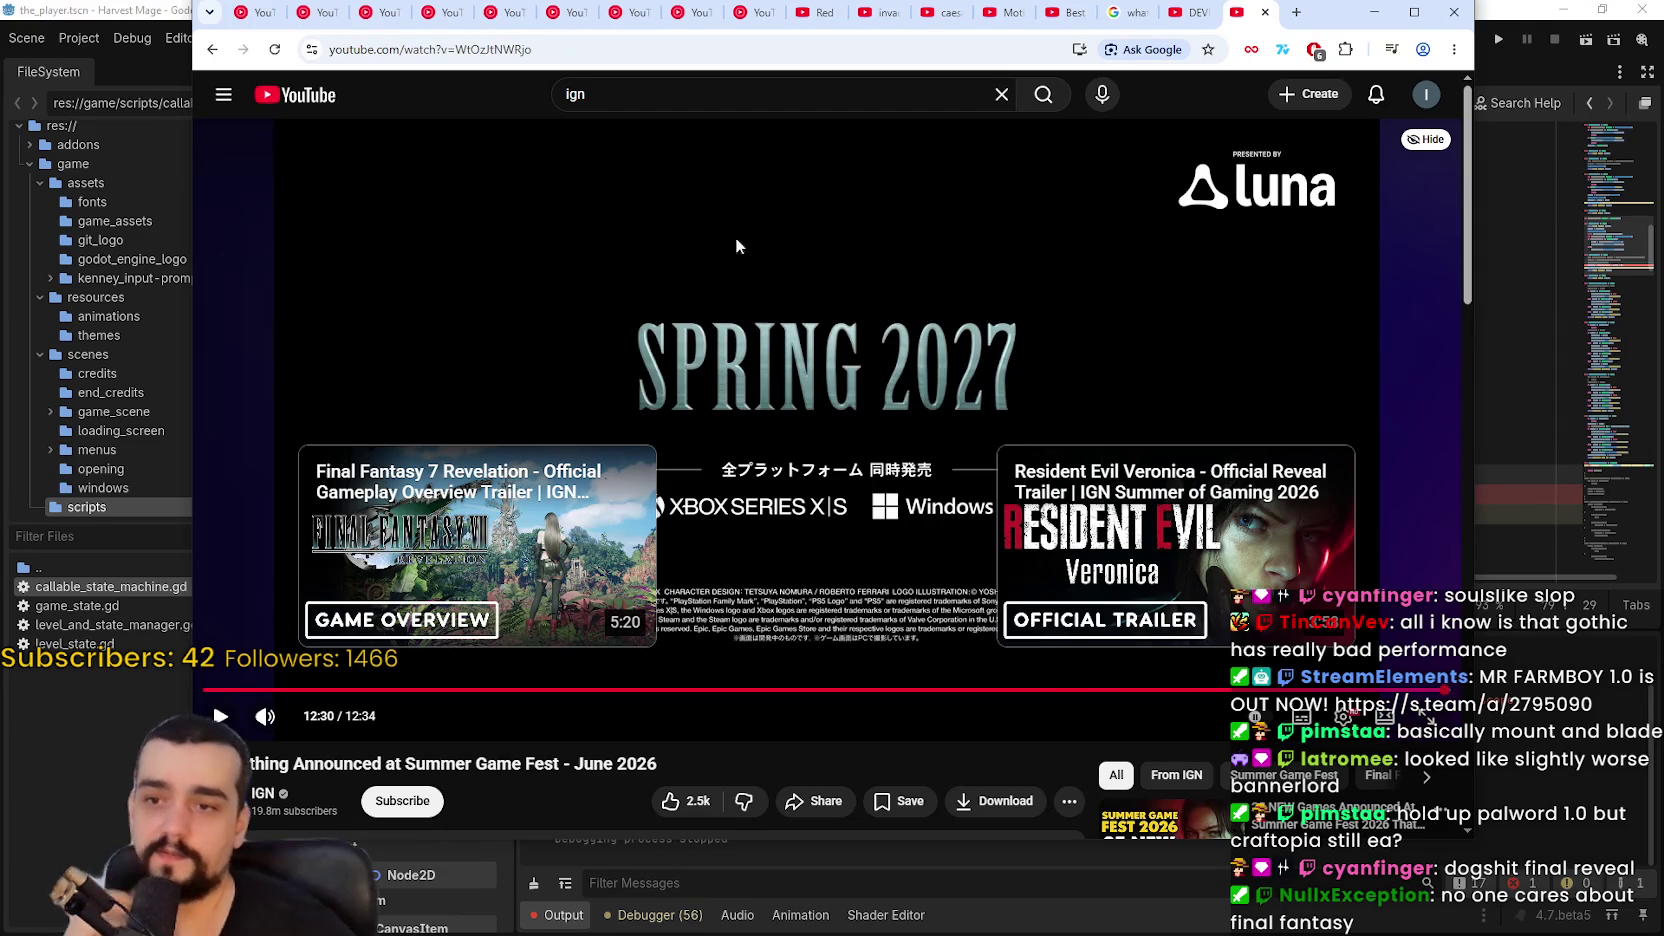
pyautogui.hotkey('alt', 'Tab')
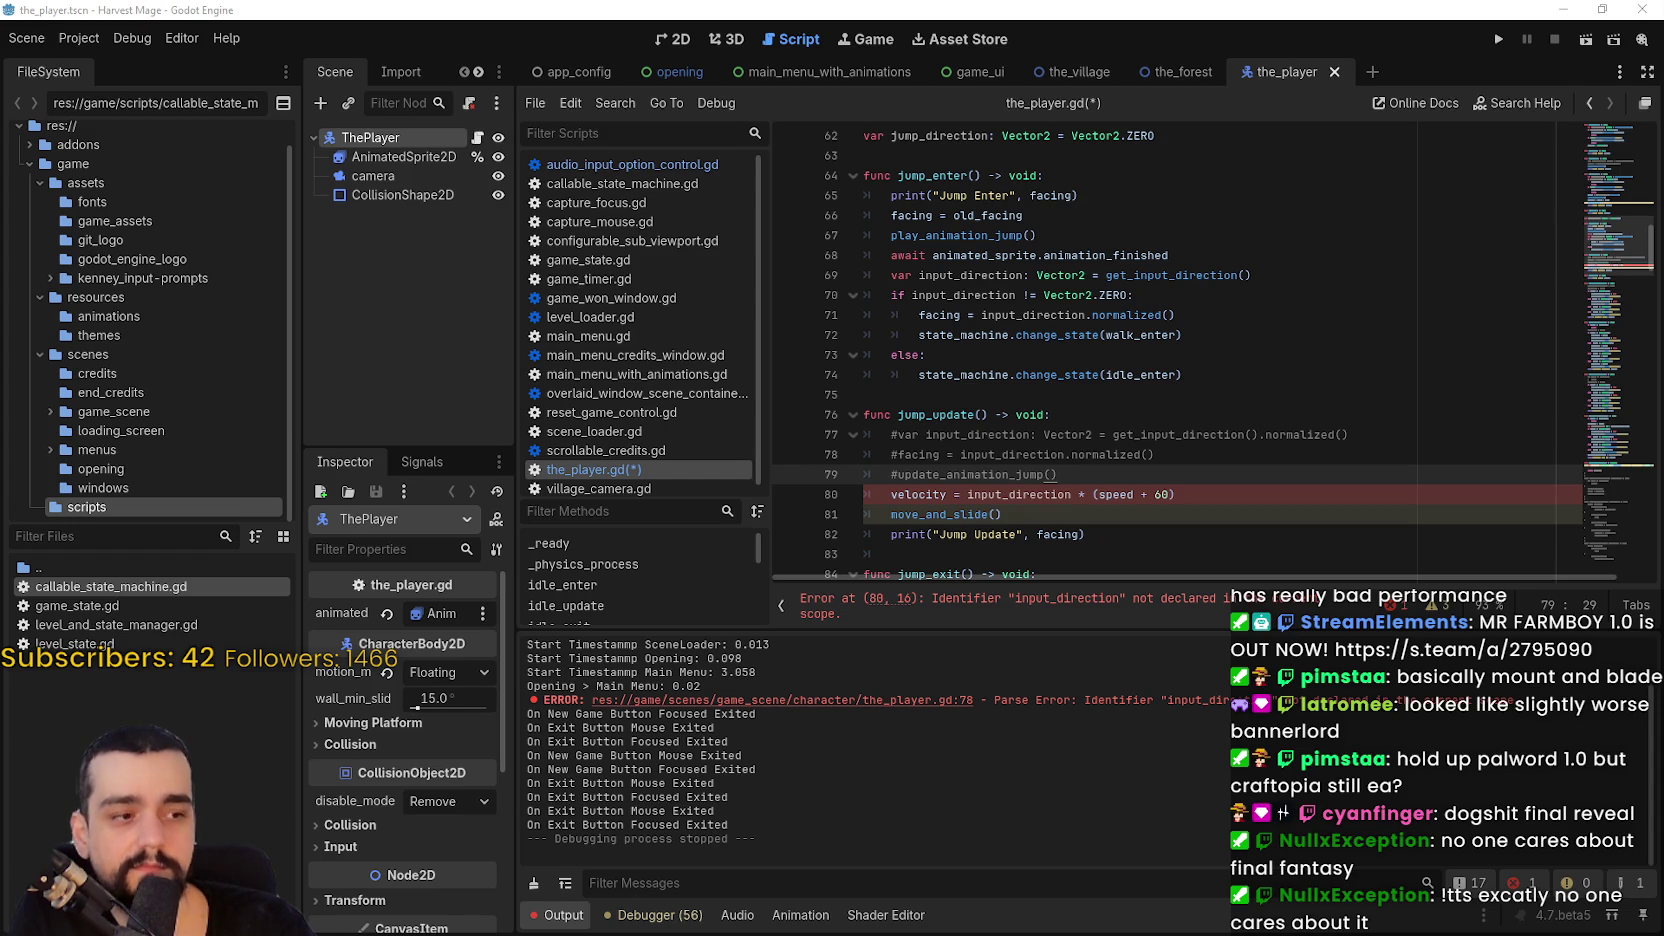
pyautogui.hotkey('alt', 'Tab')
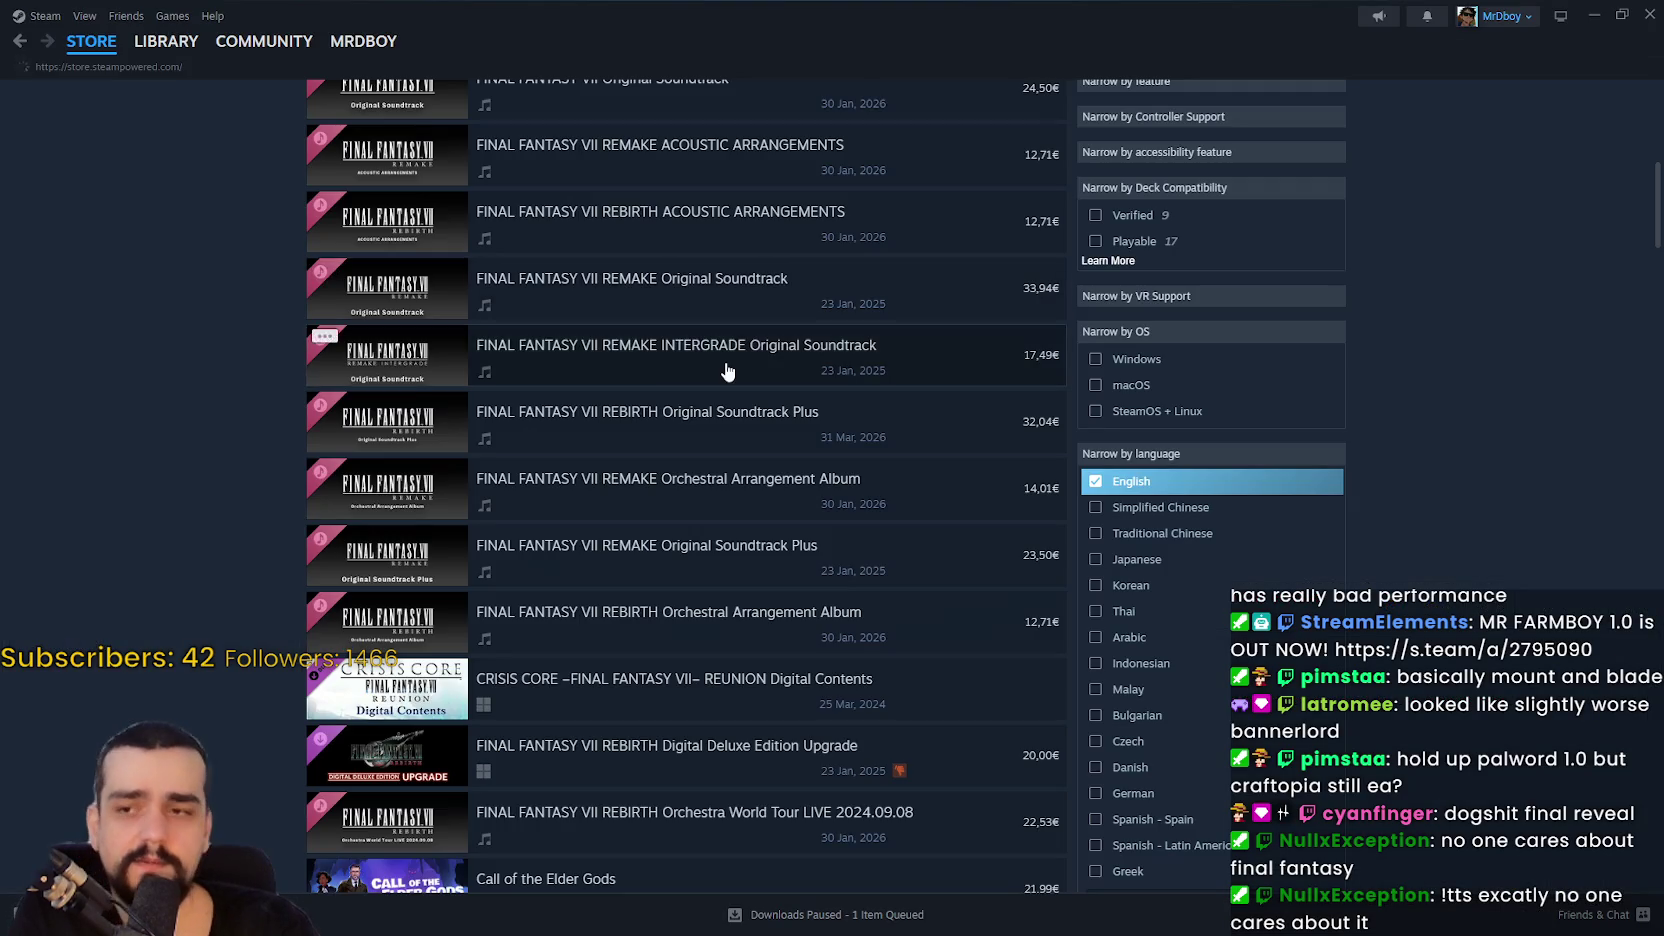
# Step: Page the Personal Calendar between the 6/1–6/5 and 6/8–6/12 release weeks
pyautogui.scroll(-3, 600, 410)
pyautogui.scroll(-2, 599, 410)
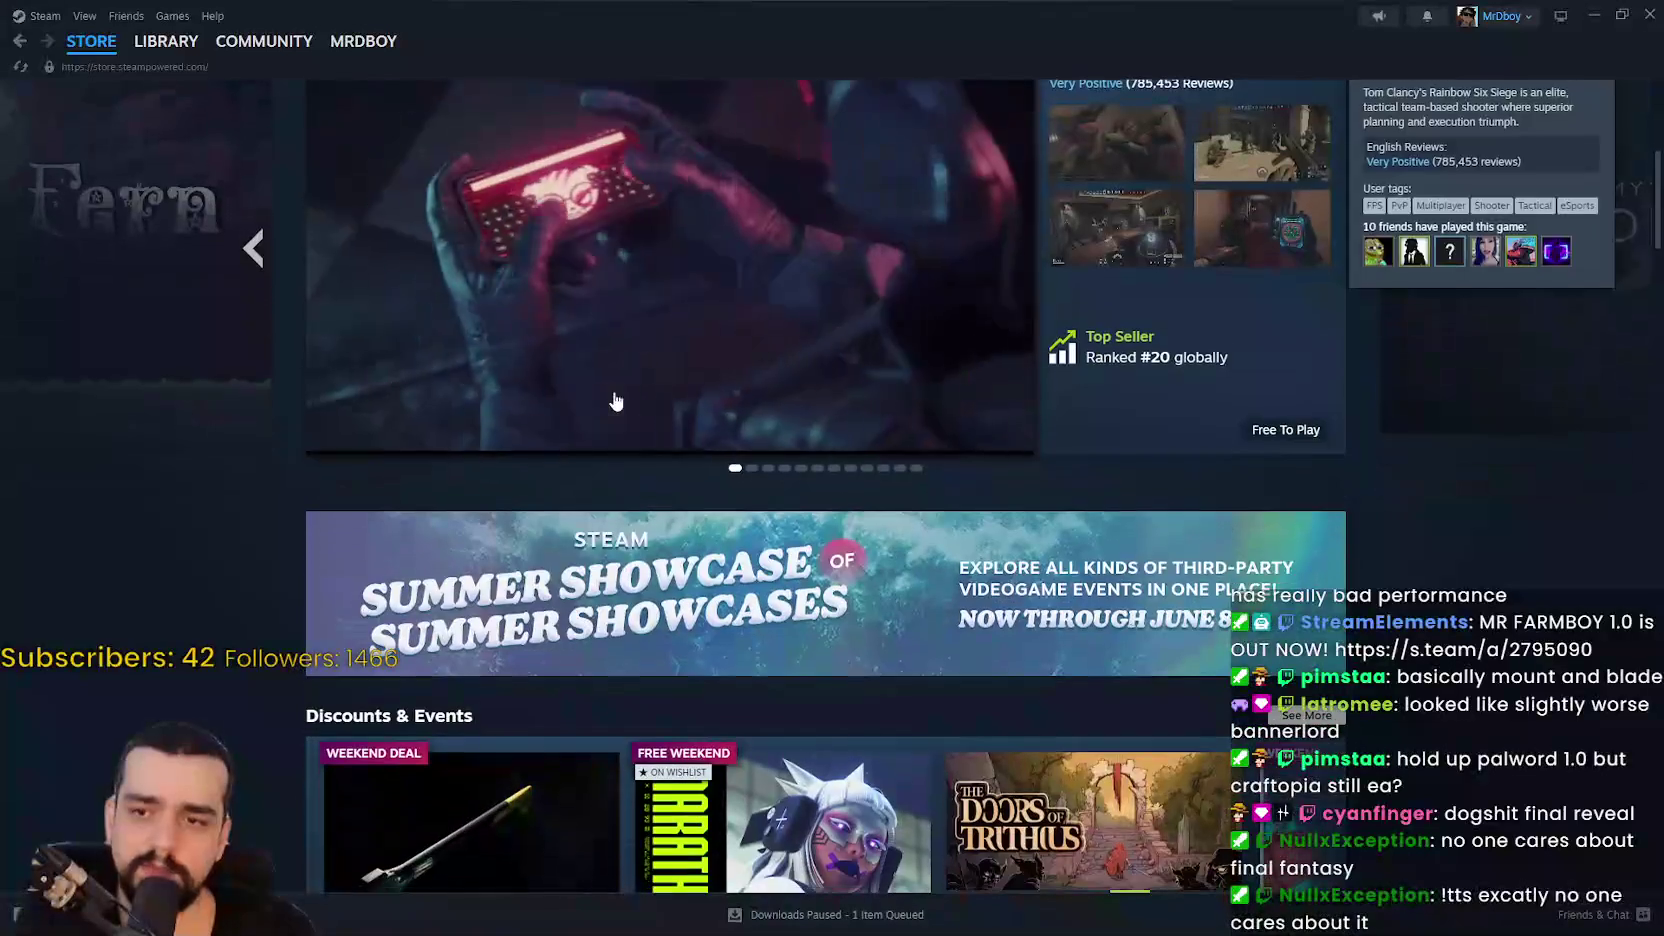
pyautogui.scroll(-7, 1358, 722)
pyautogui.scroll(-7, 1361, 722)
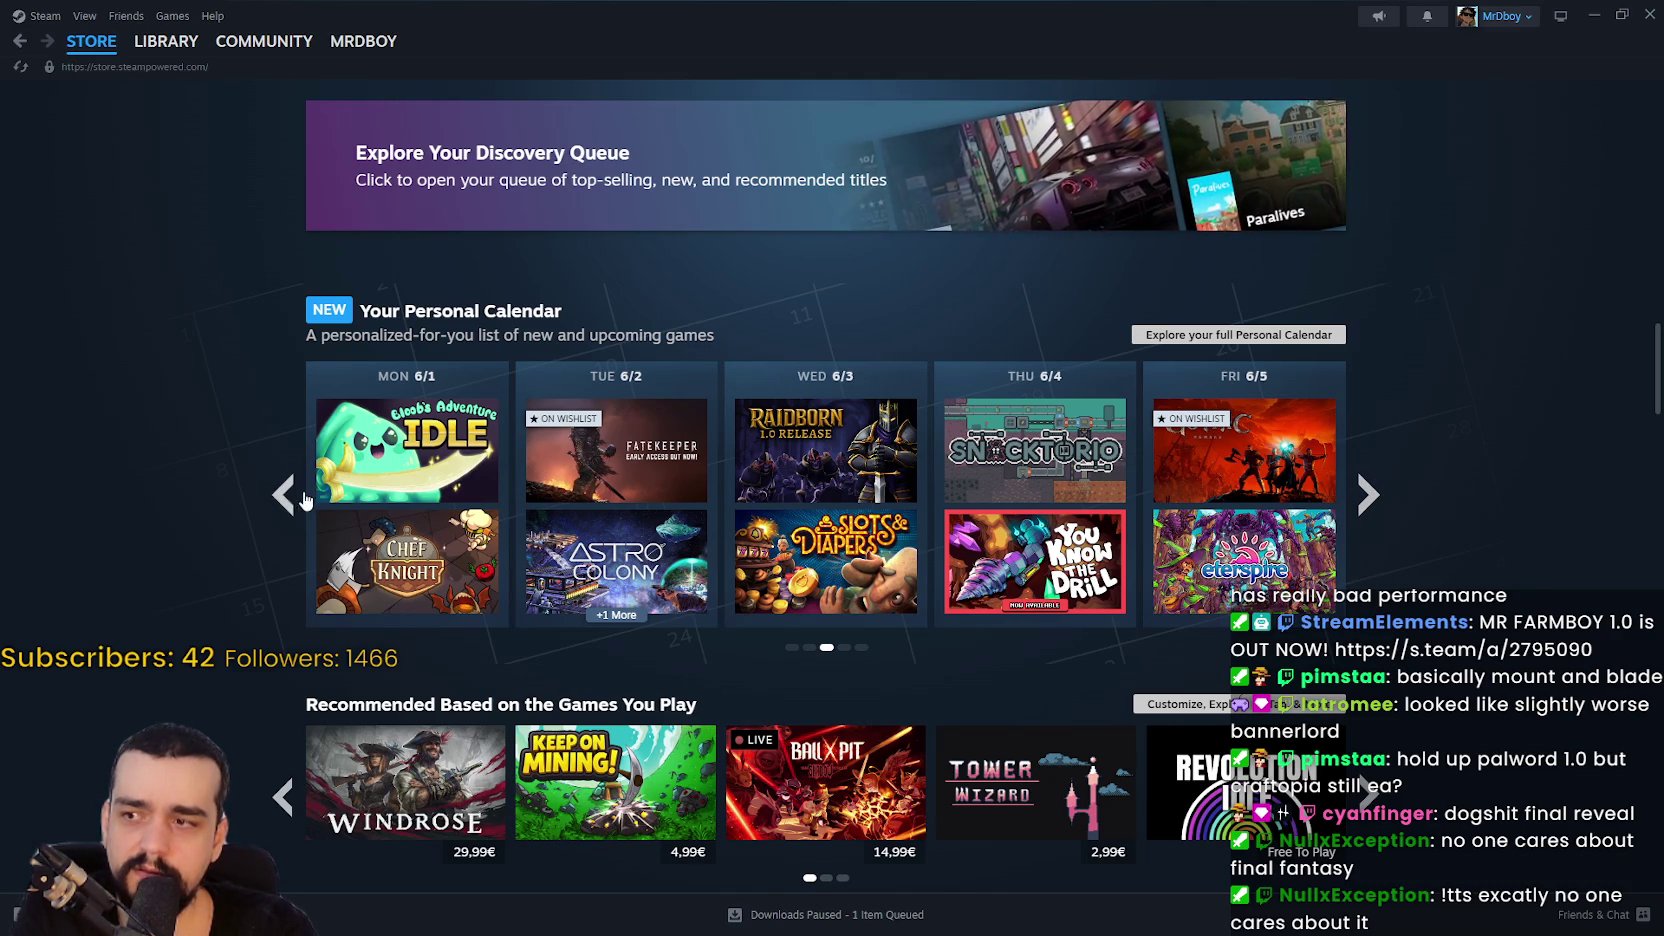
pyautogui.click(287, 500)
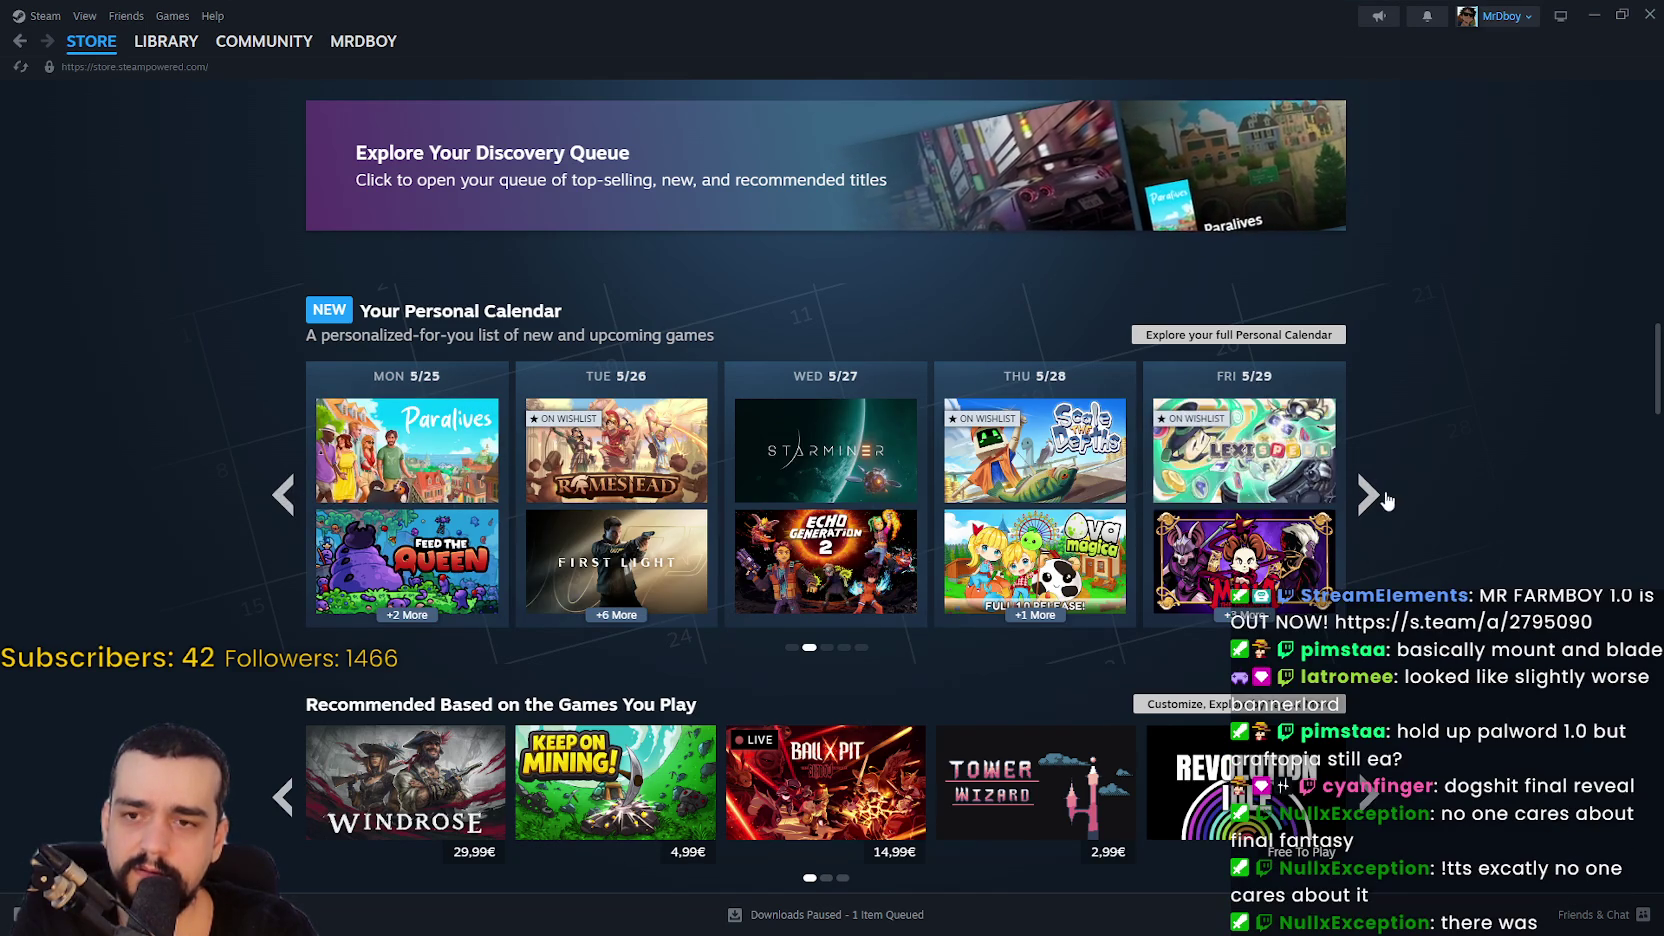
pyautogui.click(1370, 494)
pyautogui.click(1370, 494)
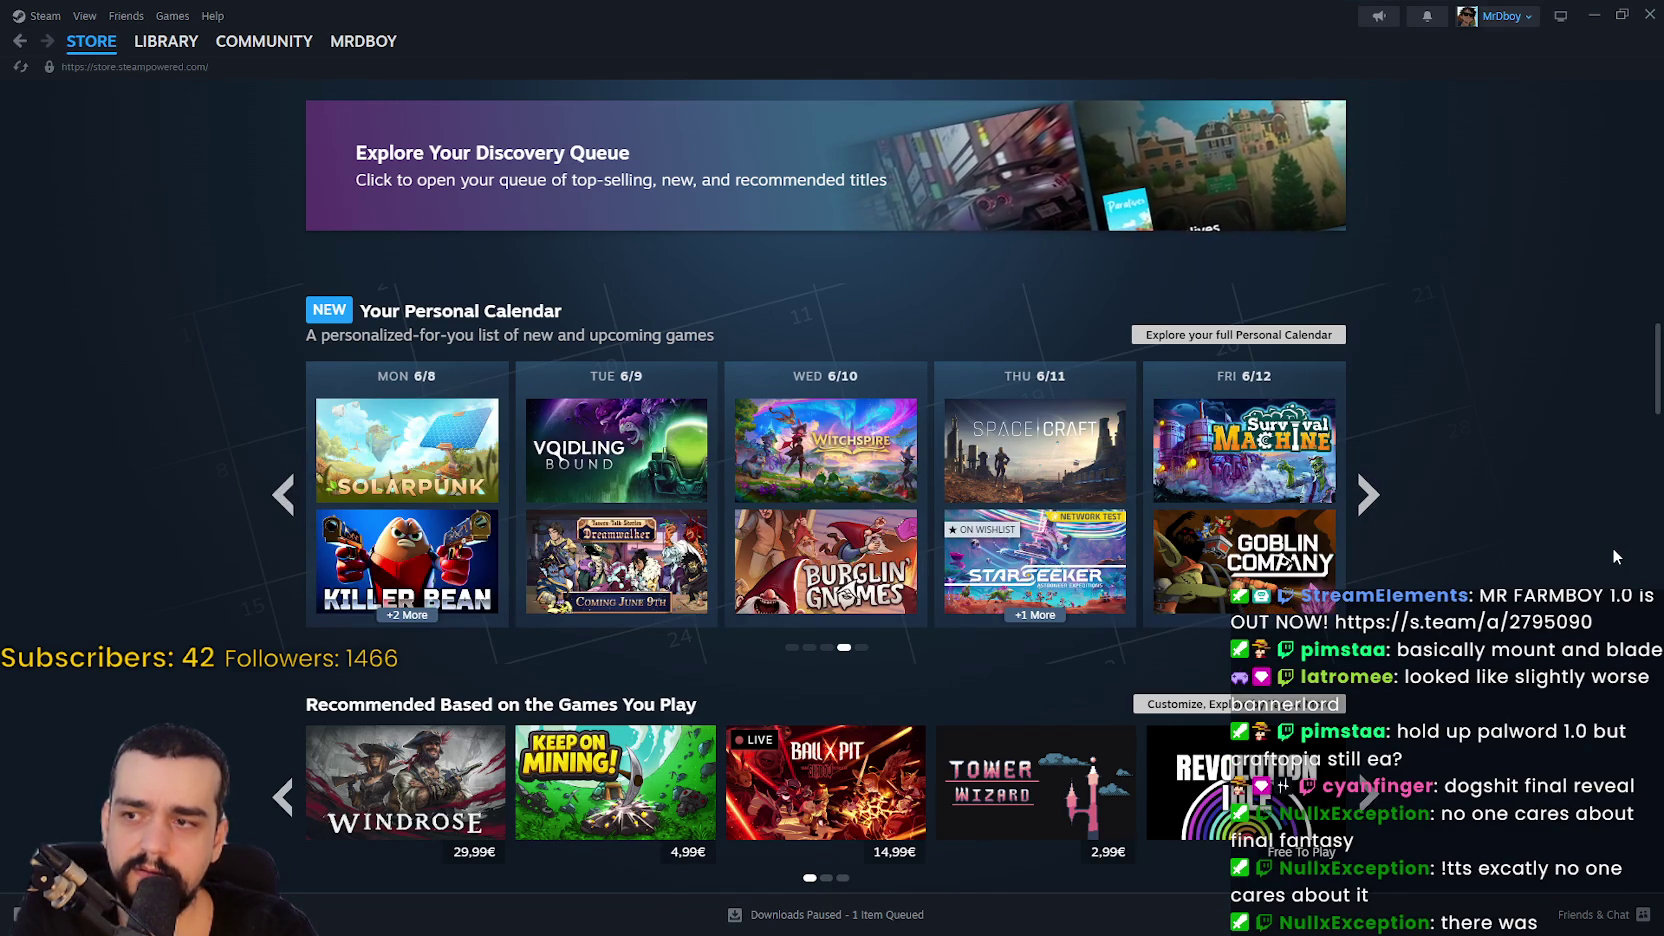
pyautogui.click(284, 494)
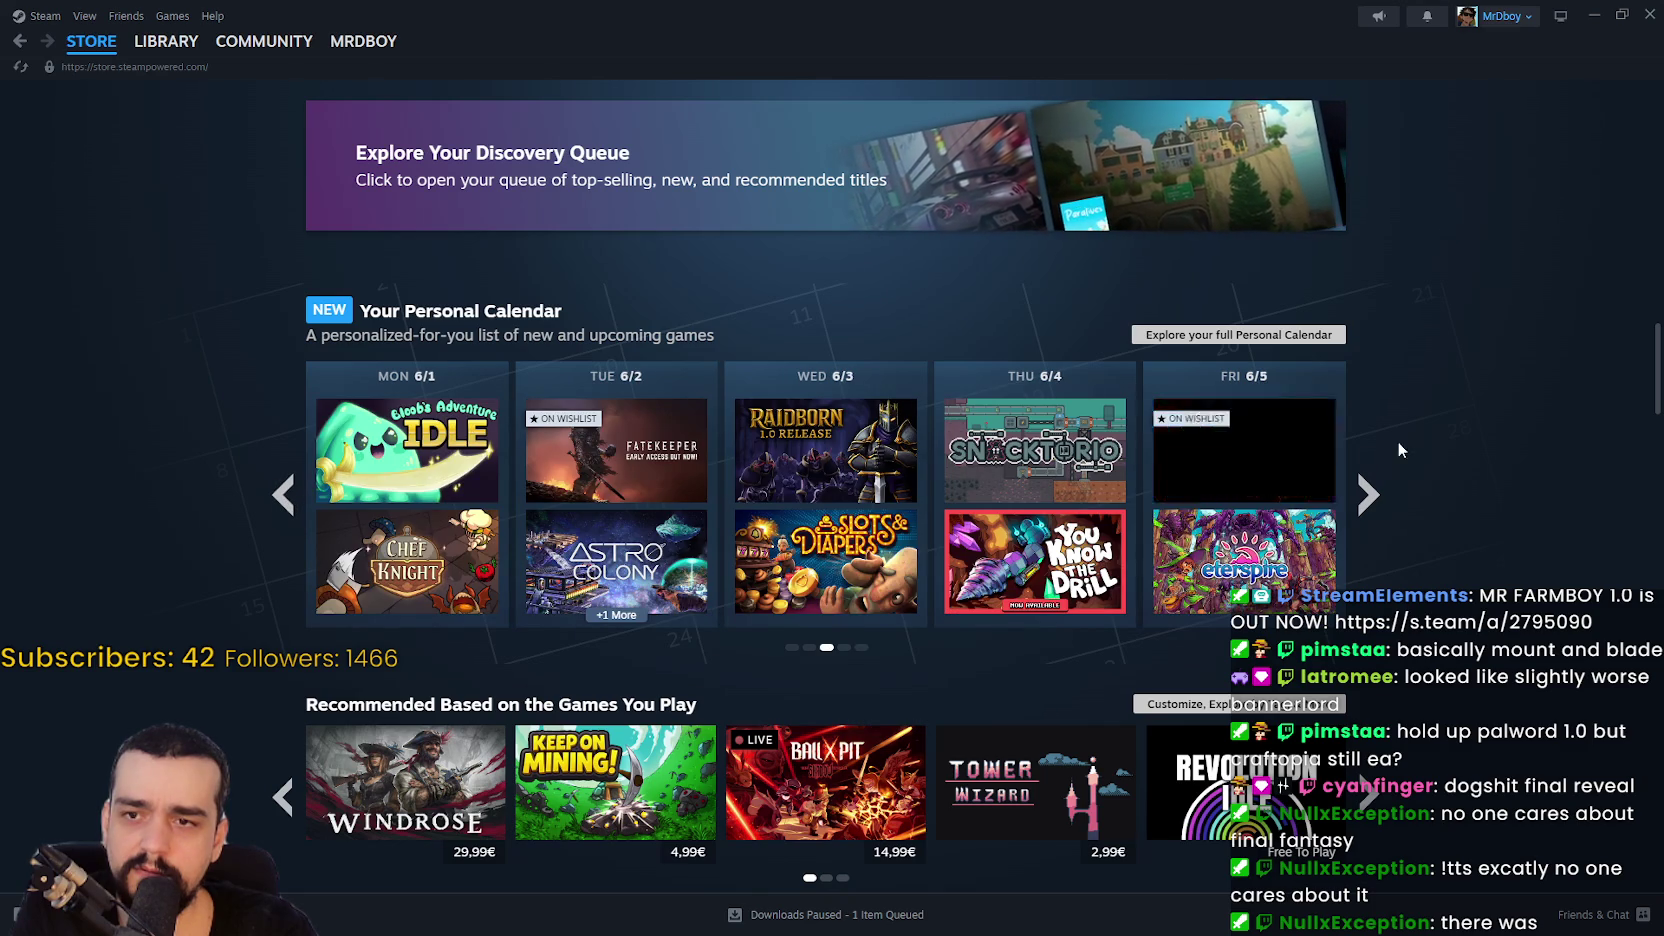
pyautogui.click(1369, 496)
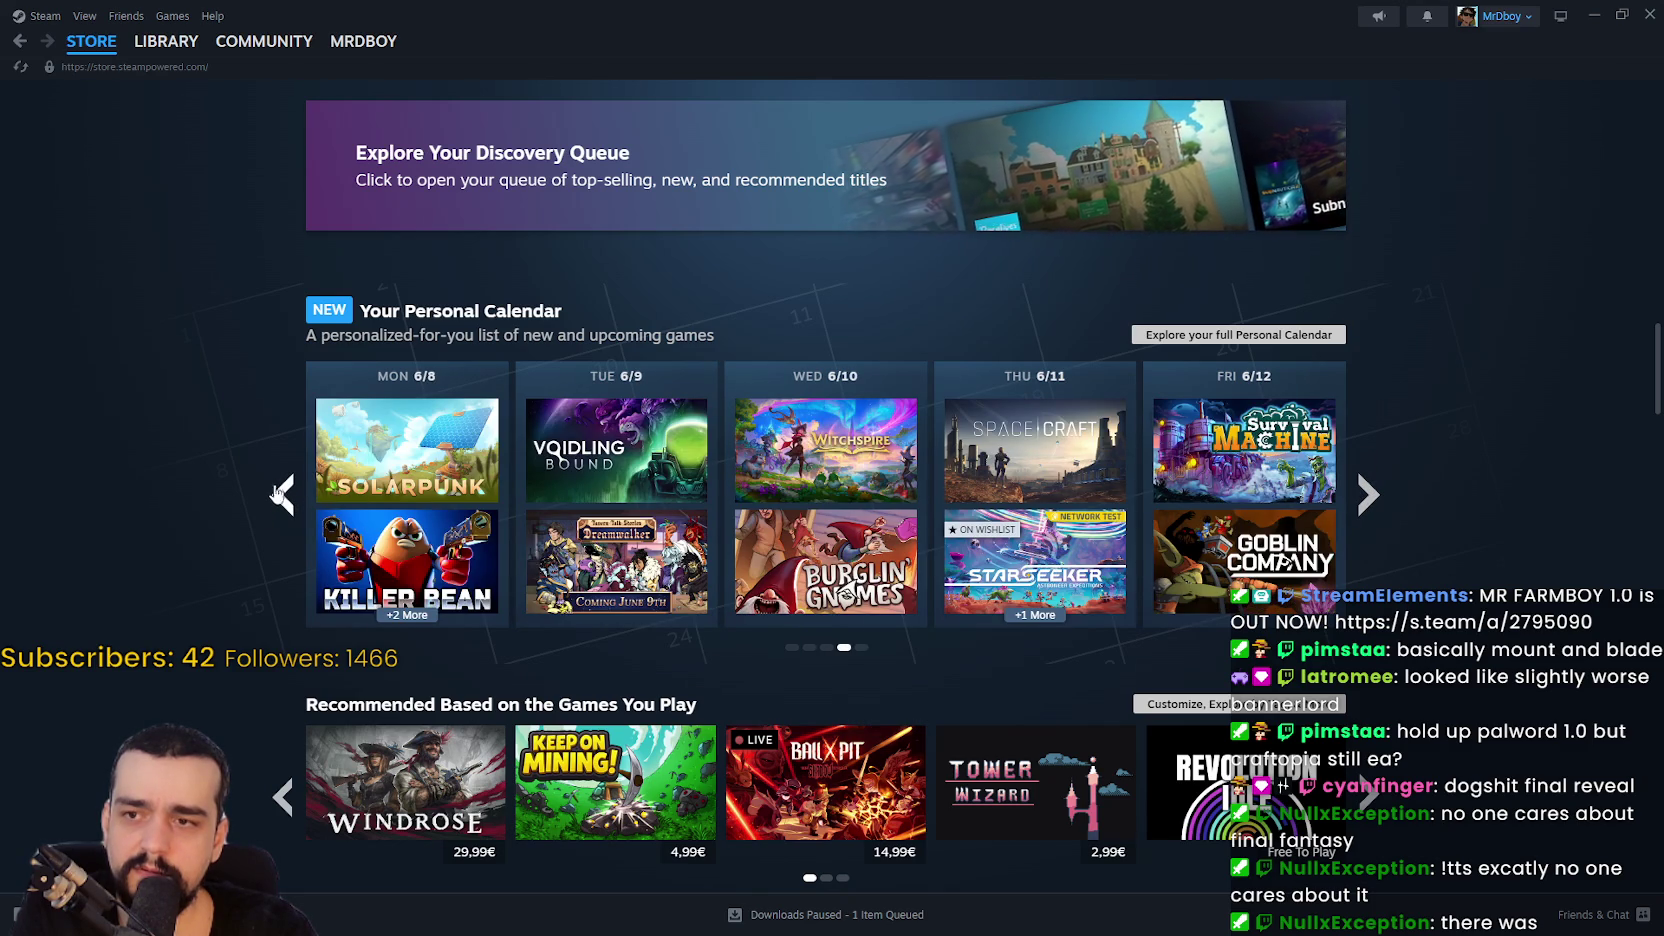
pyautogui.click(282, 492)
# Step: Scroll down to Popular New Releases, led by Gothic 1 Remake at 49,99€
pyautogui.scroll(-6, 192, 470)
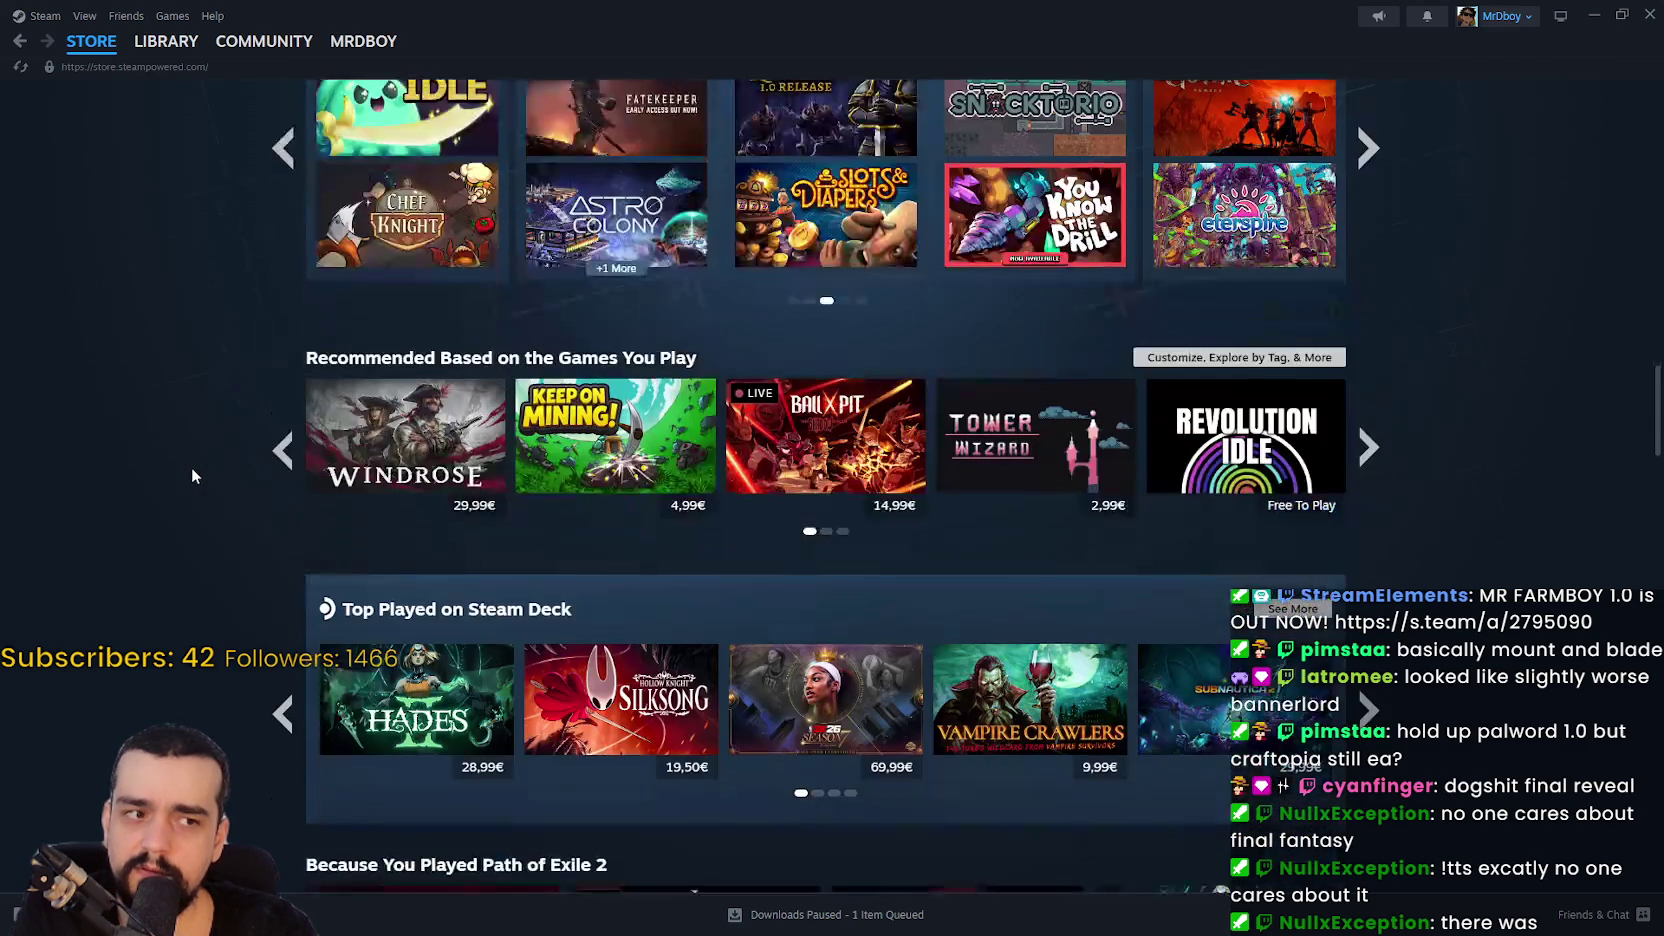
pyautogui.scroll(-1, 150, 450)
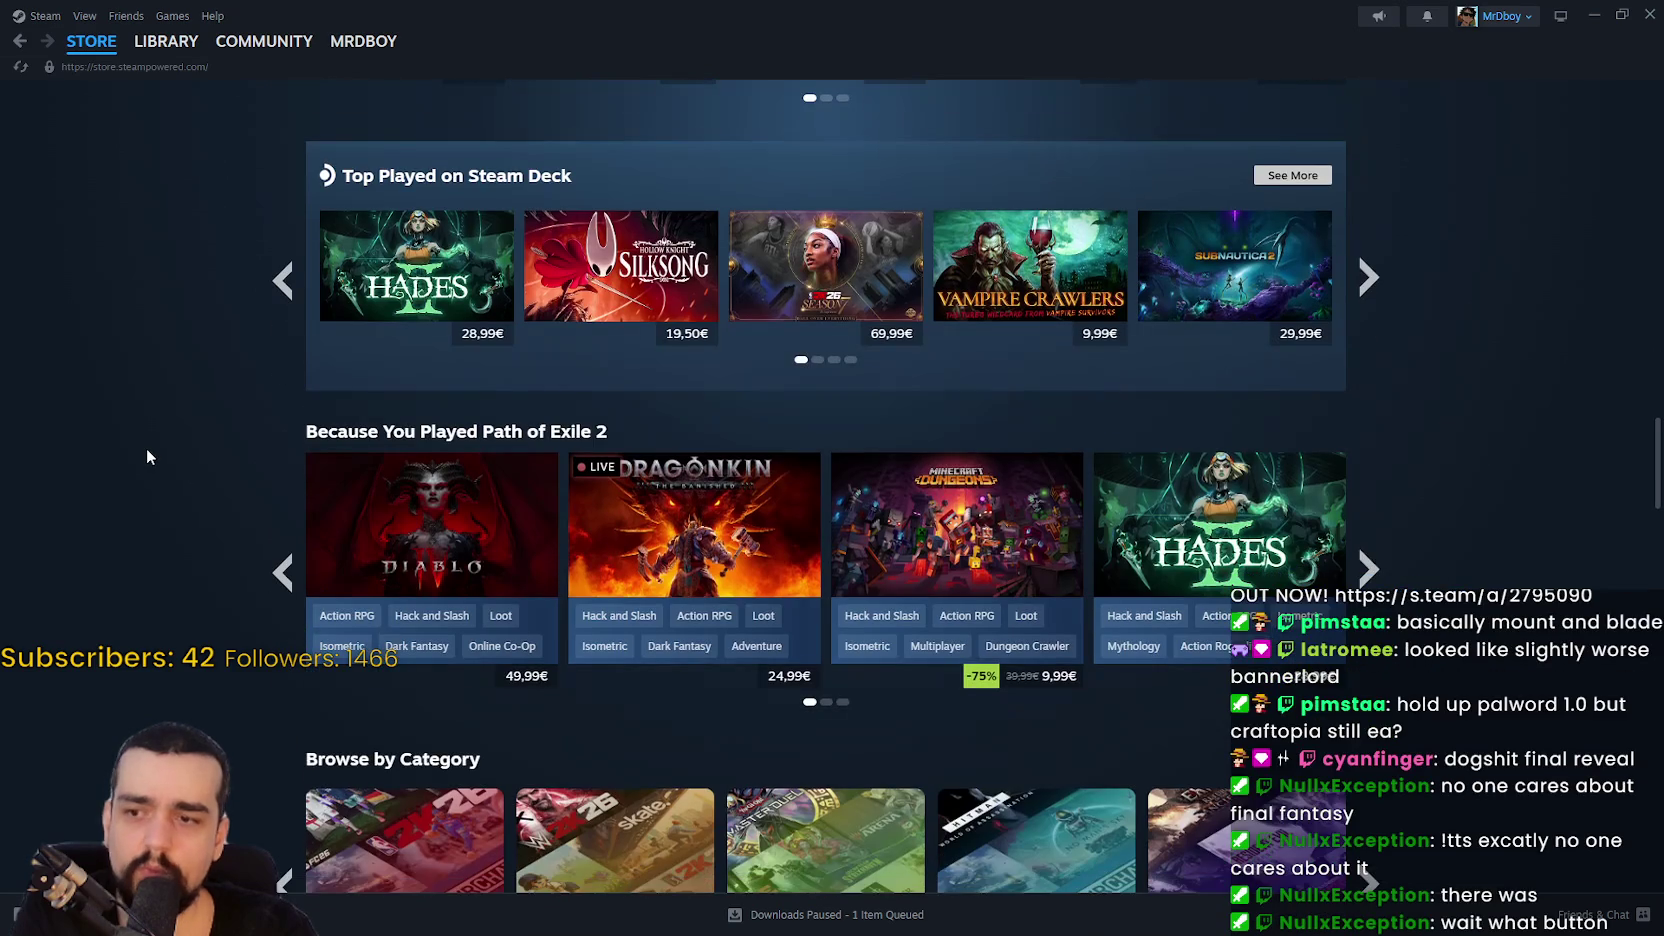
pyautogui.scroll(-4, 146, 448)
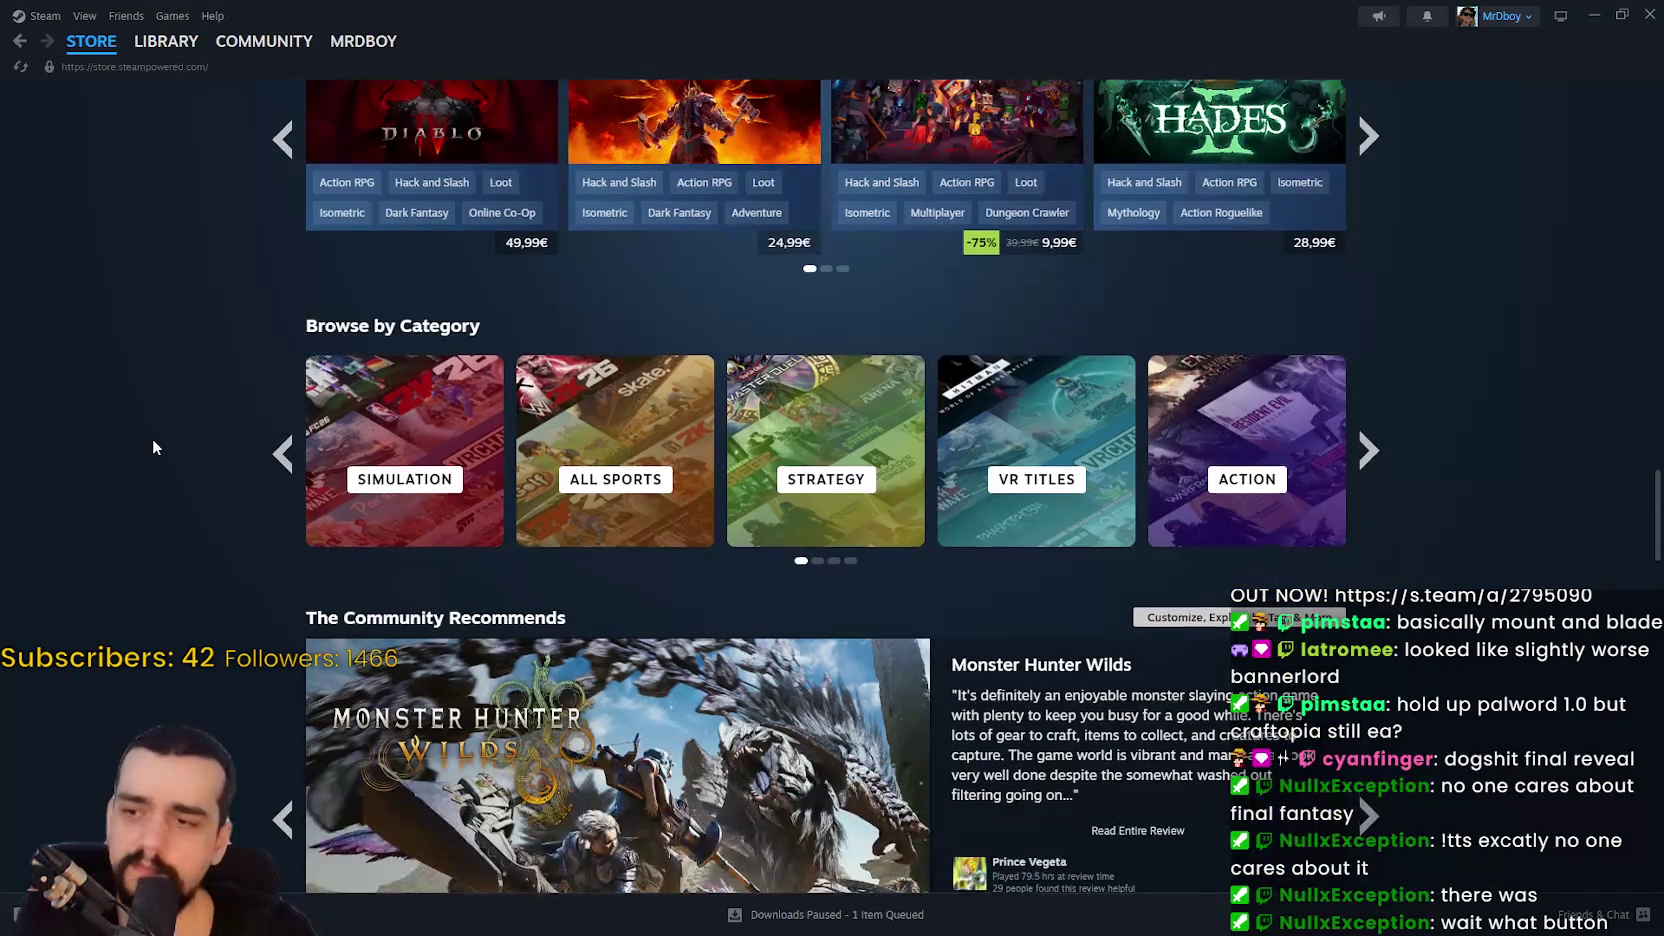
pyautogui.scroll(-7, 152, 438)
pyautogui.scroll(-10, 155, 436)
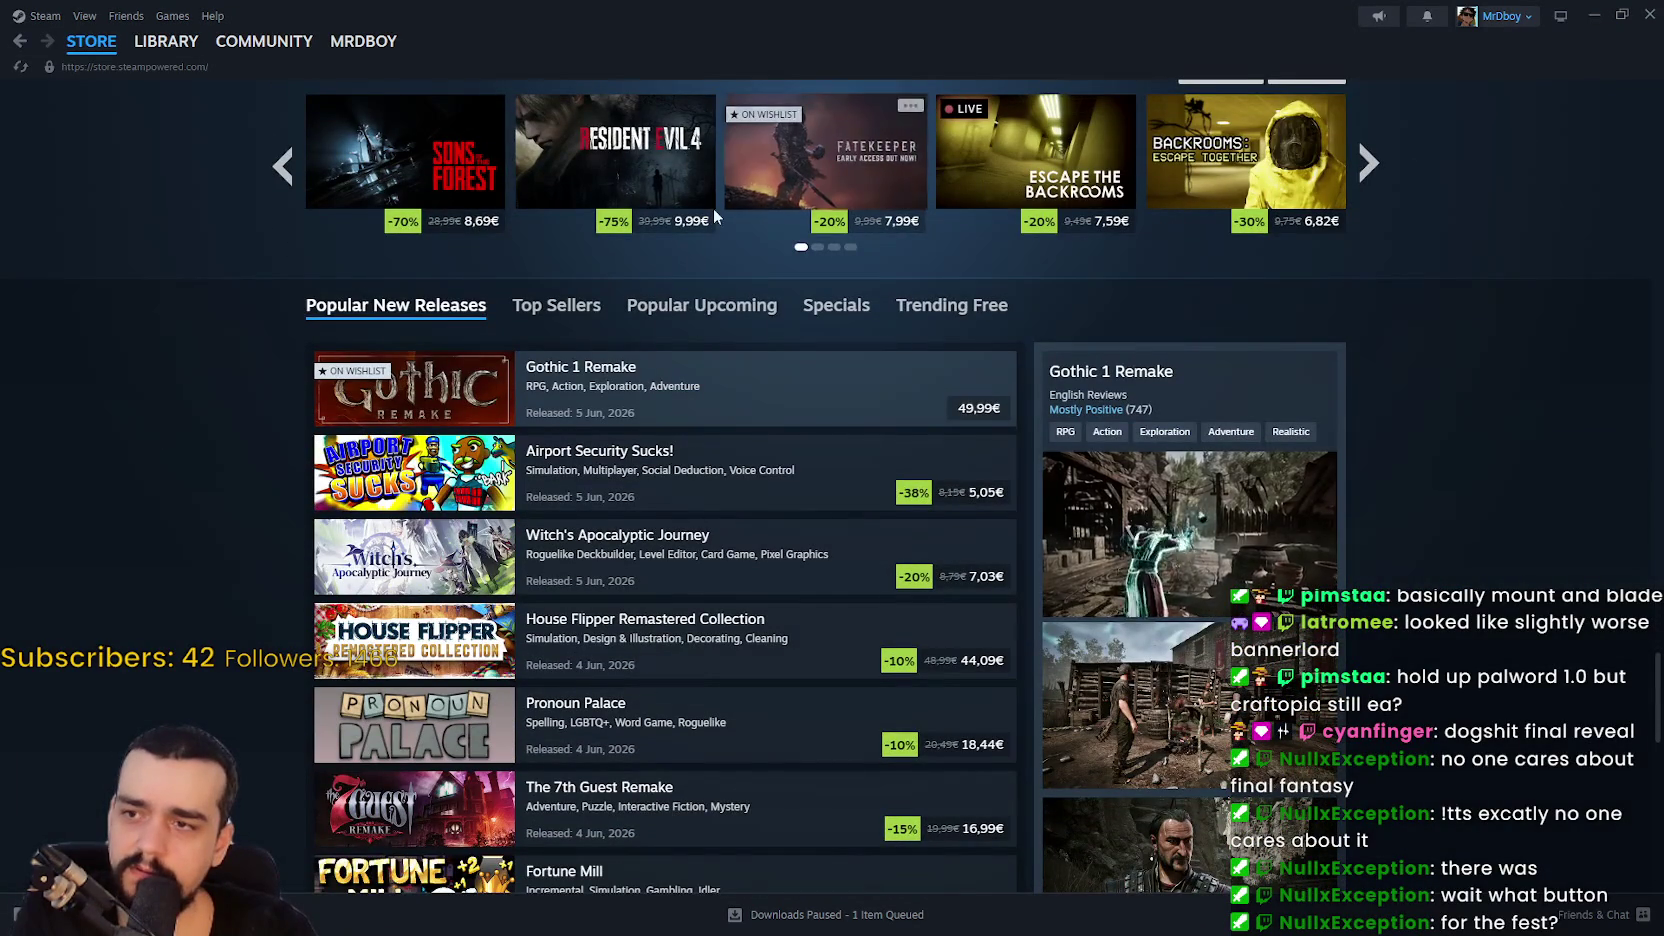
# Step: Look through the Popular Upcoming games list
pyautogui.click(697, 319)
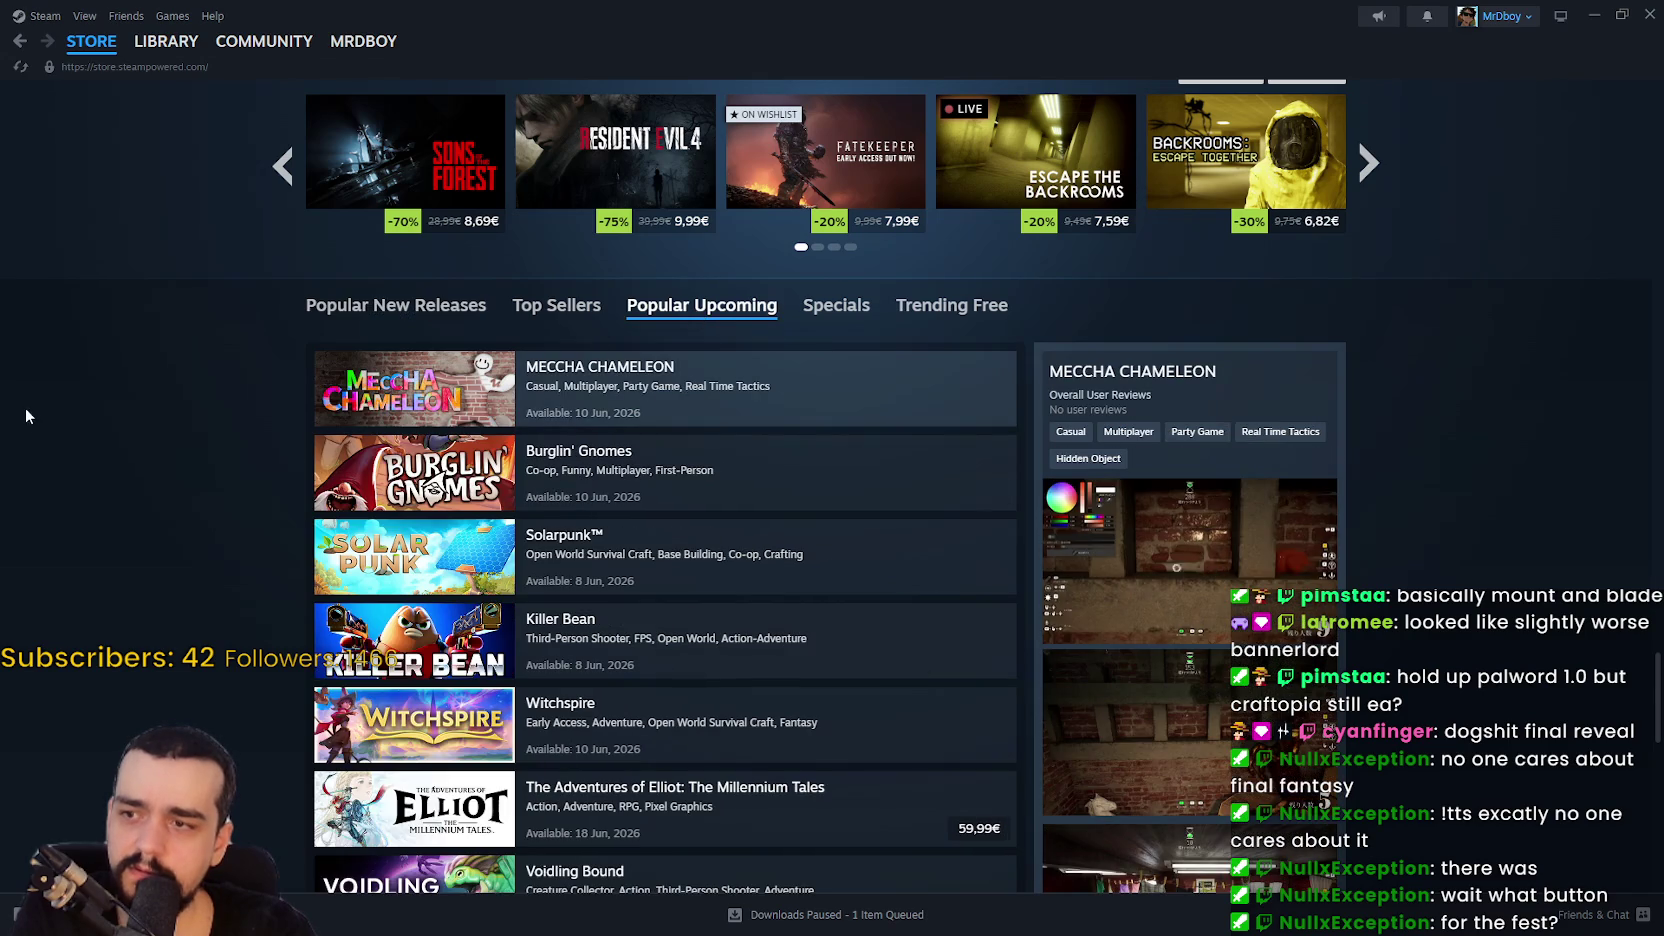
pyautogui.scroll(-4, 57, 417)
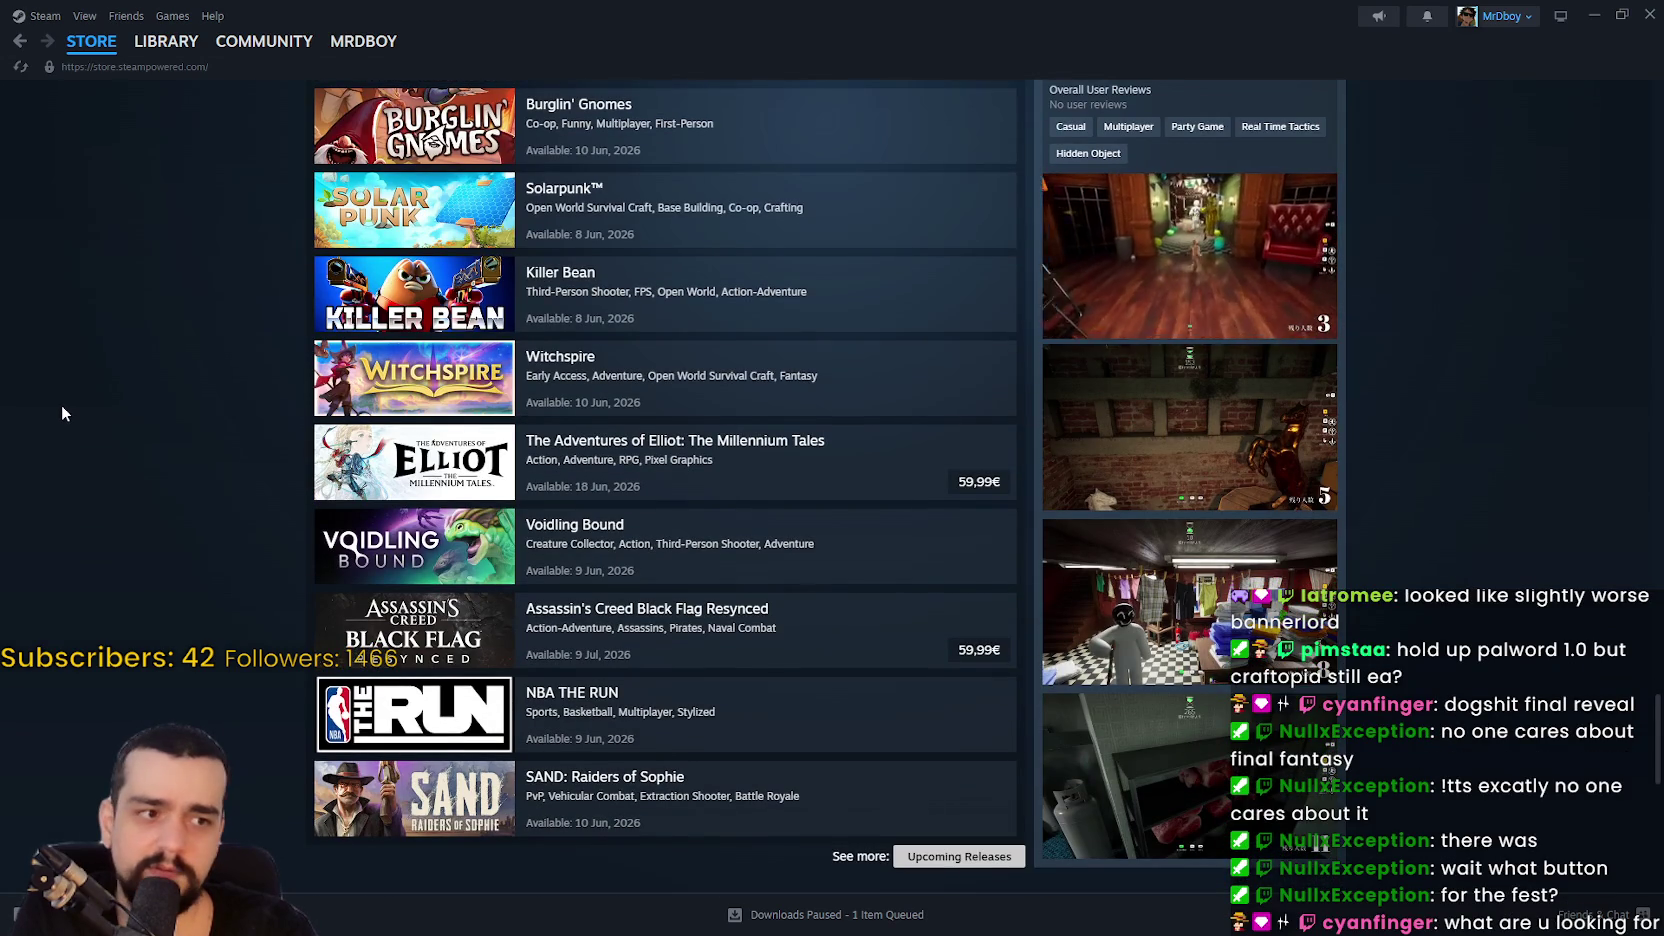
pyautogui.scroll(2, 61, 404)
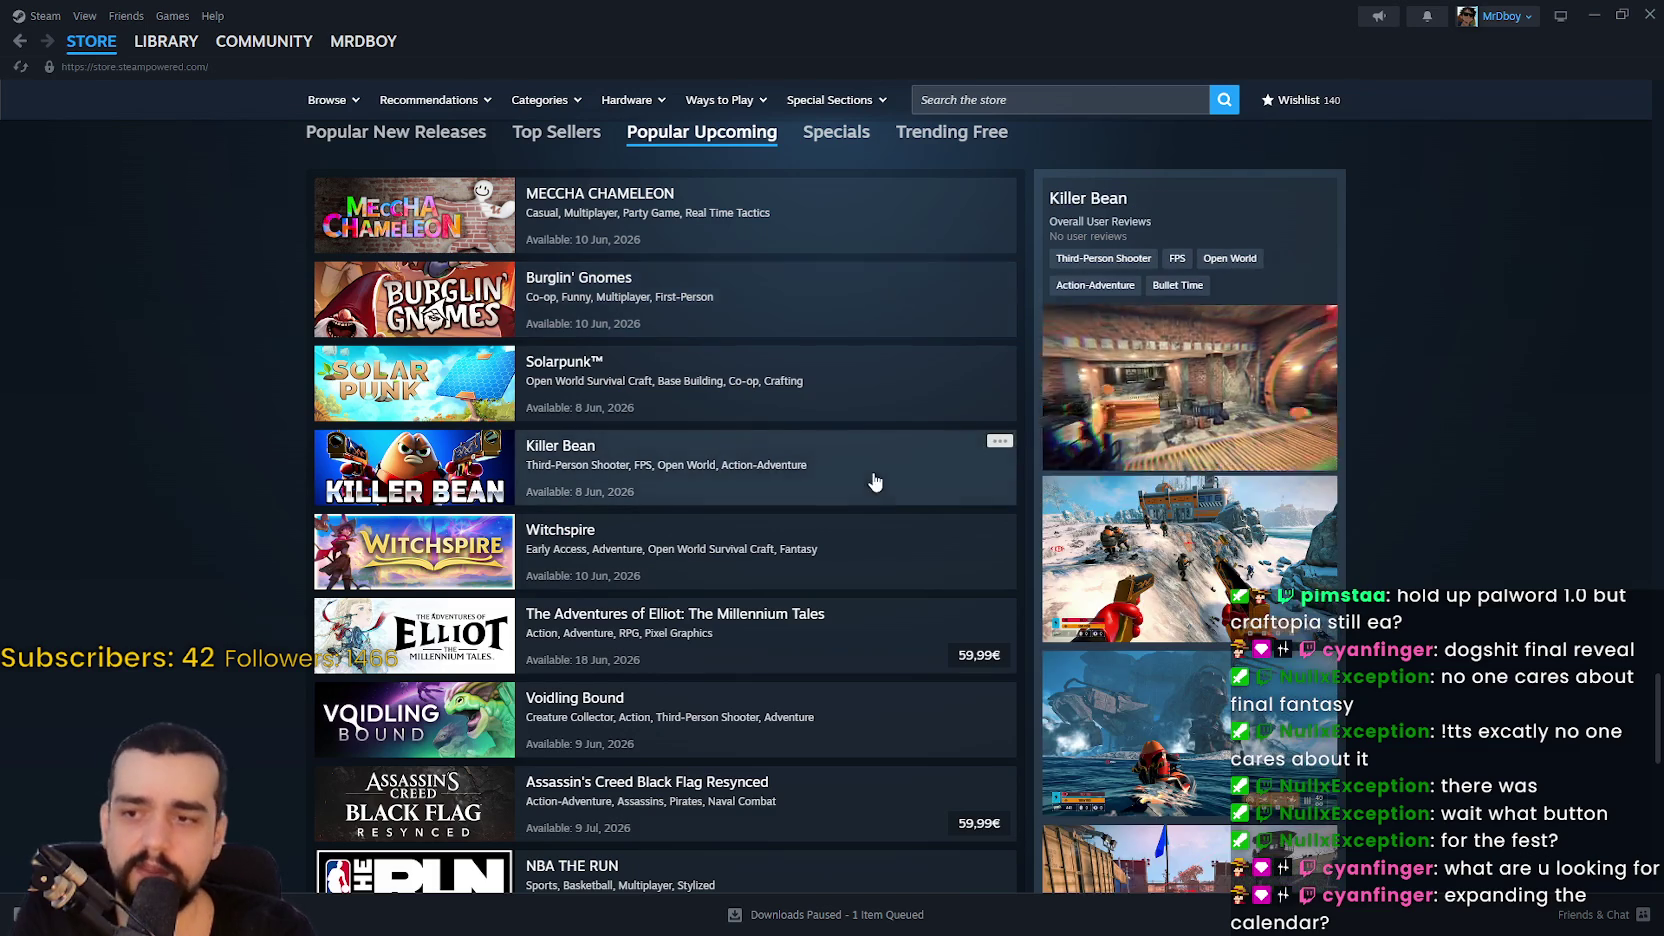
pyautogui.scroll(-5, 884, 509)
pyautogui.scroll(5, 893, 527)
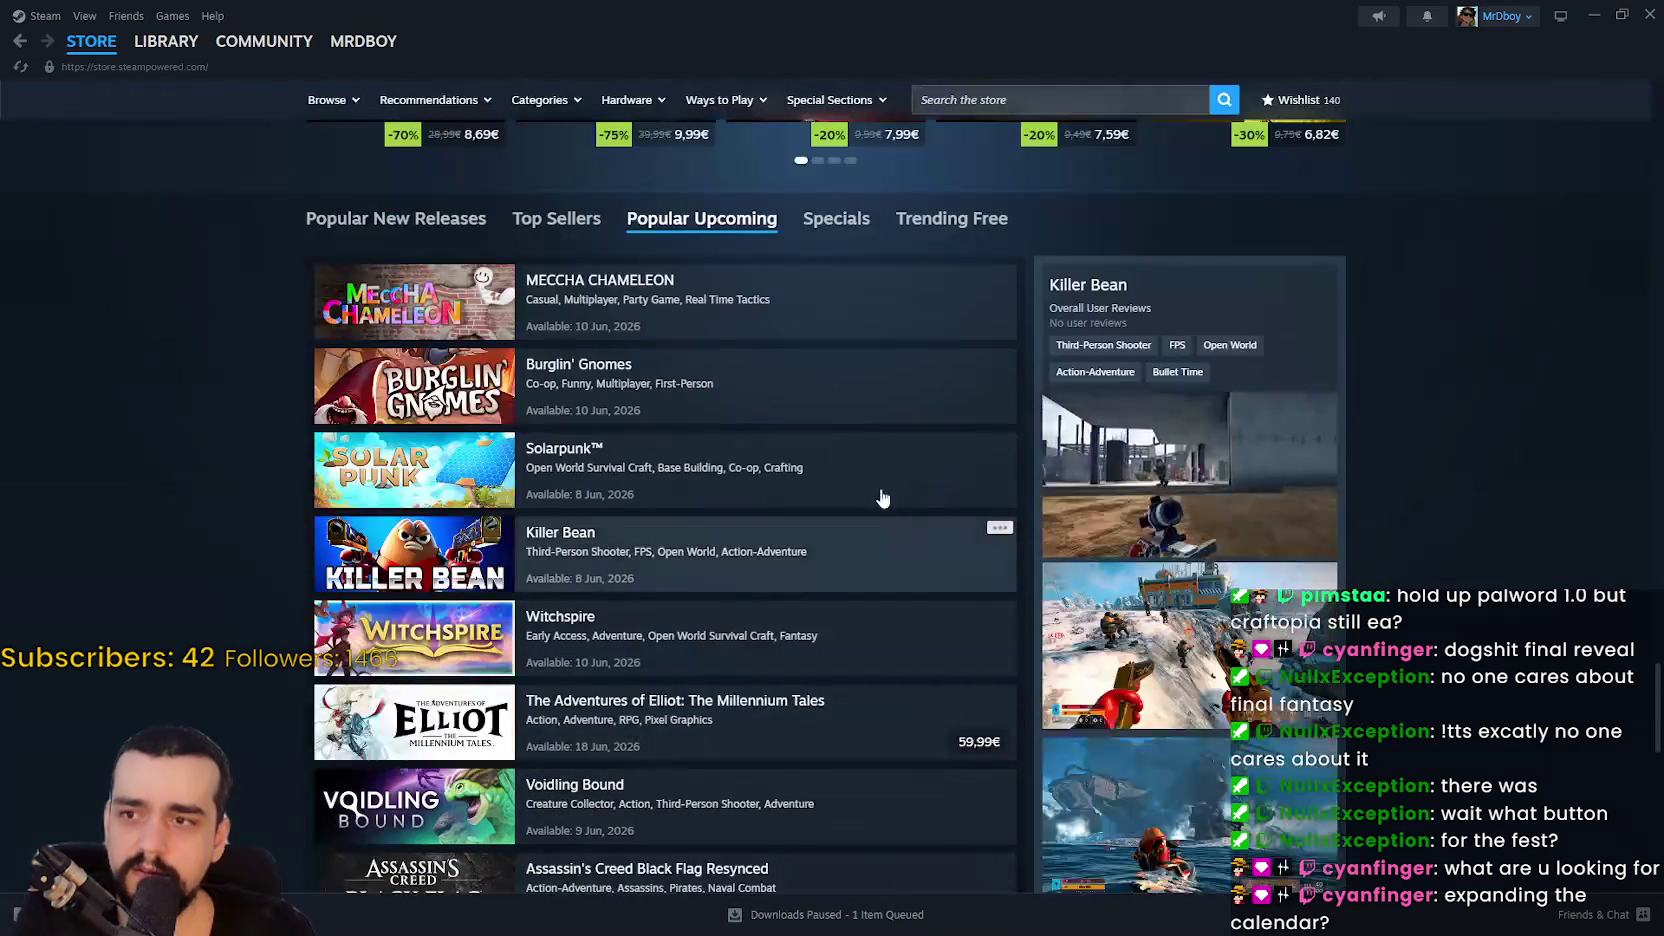
# Step: Compare the Top Sellers, Popular New Releases, Popular Upcoming and Trending Free lists
pyautogui.click(560, 225)
pyautogui.click(376, 220)
pyautogui.scroll(-5, 88, 436)
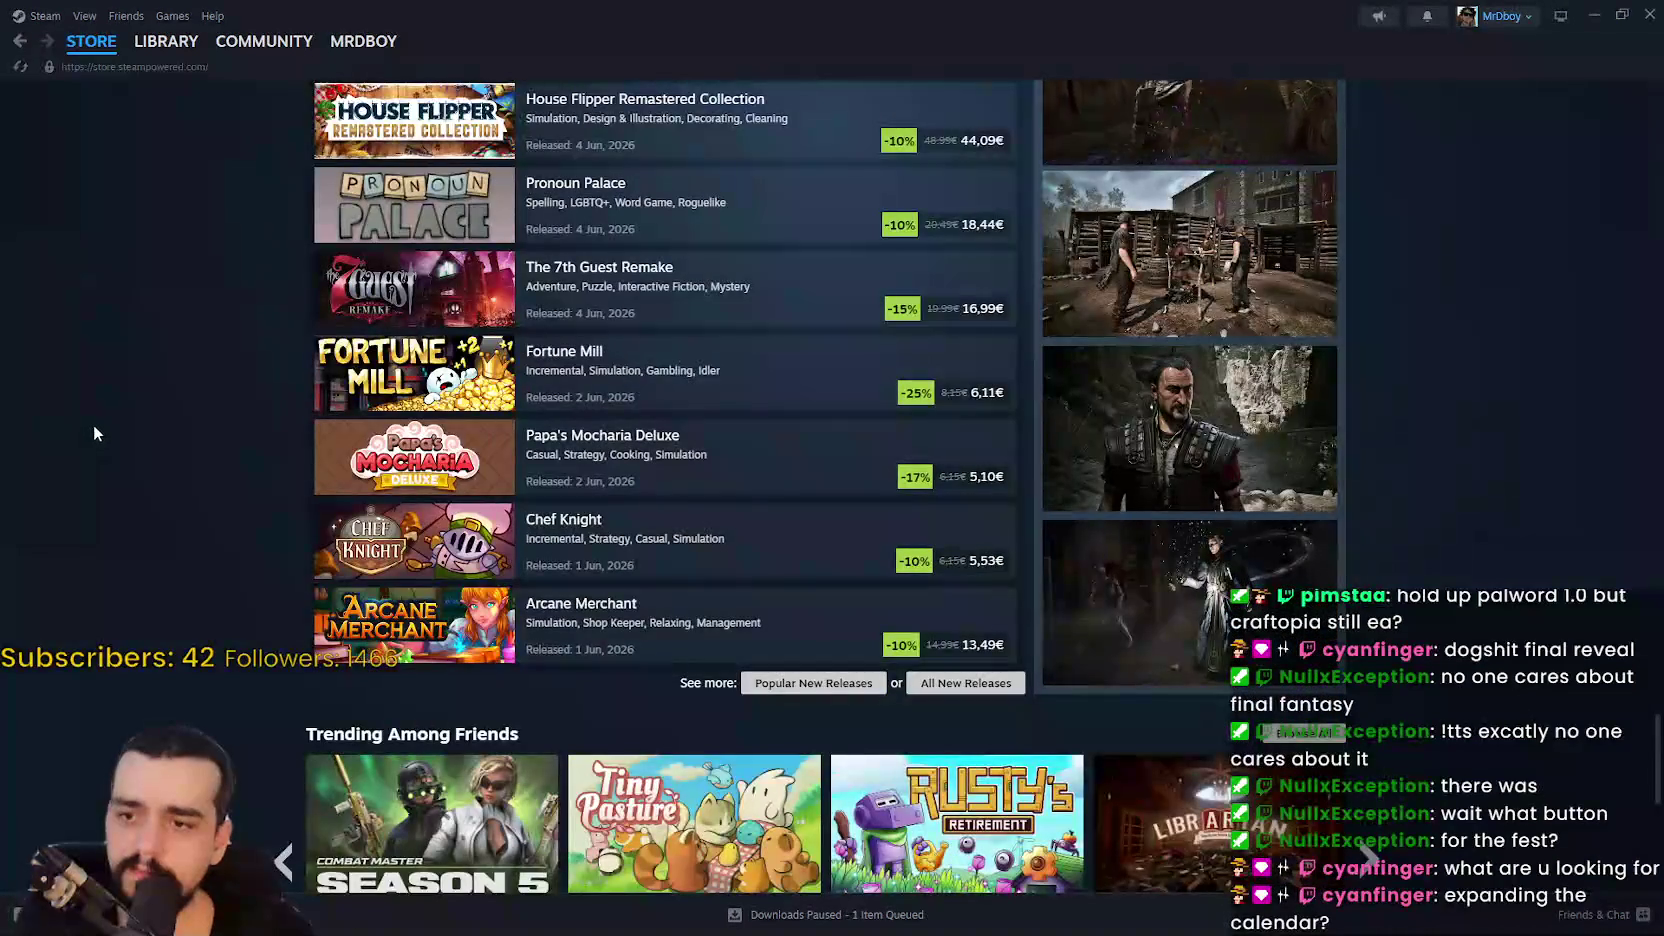
pyautogui.scroll(4, 100, 422)
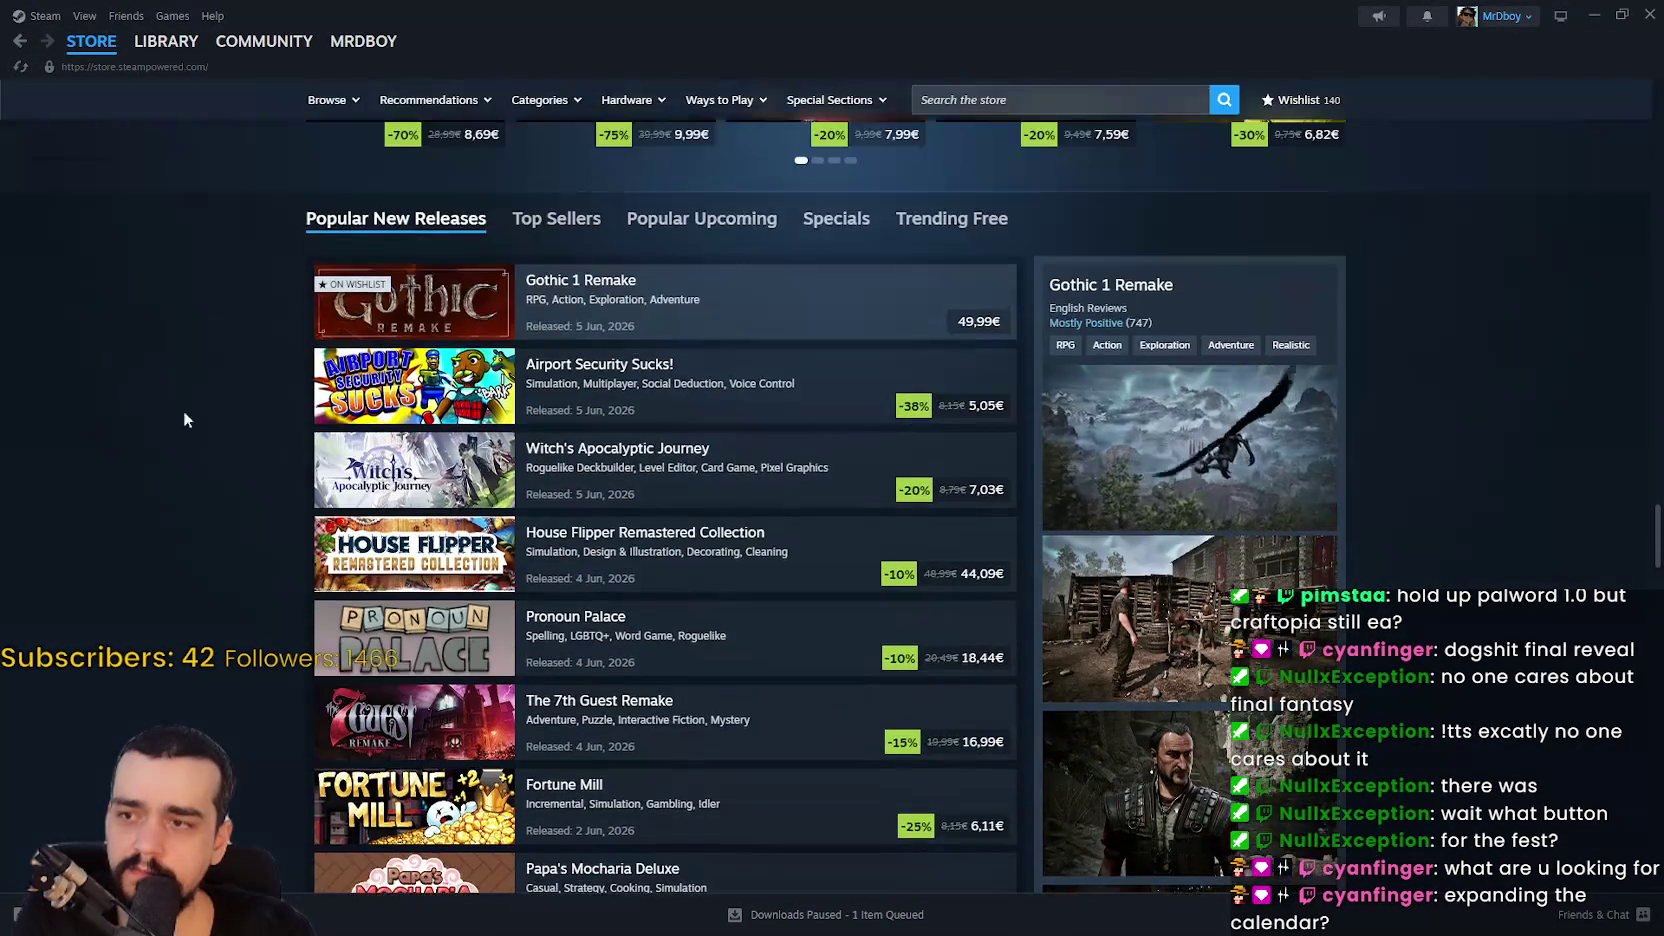
pyautogui.click(556, 220)
pyautogui.click(701, 220)
pyautogui.click(951, 220)
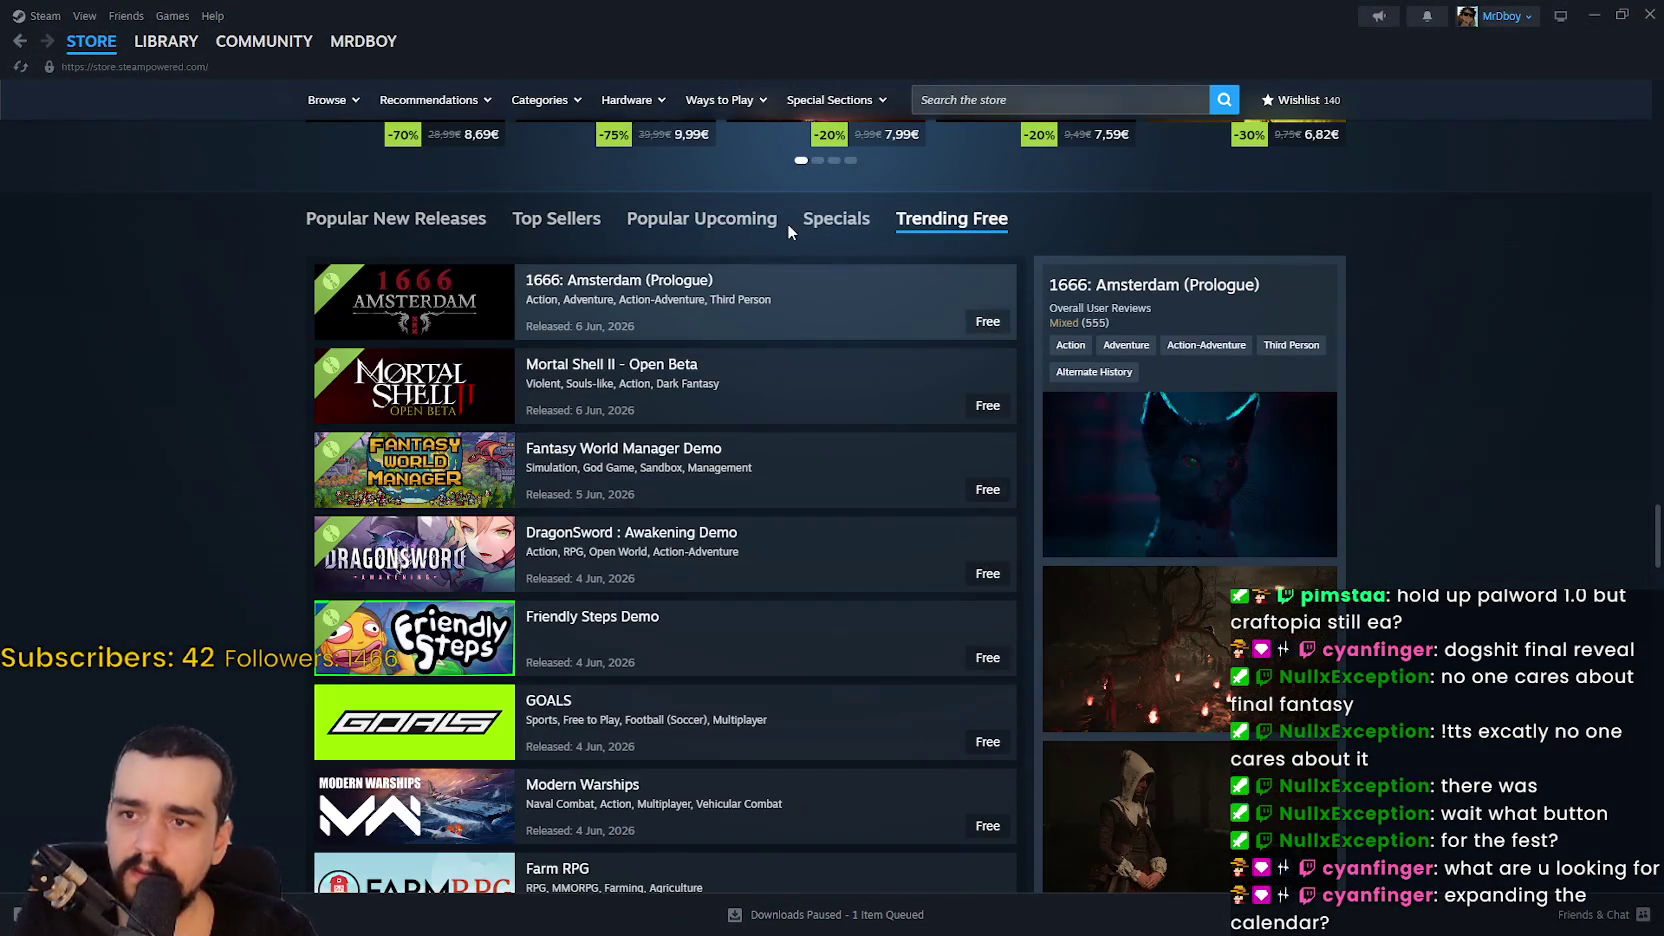
pyautogui.click(712, 233)
pyautogui.scroll(15, 1391, 474)
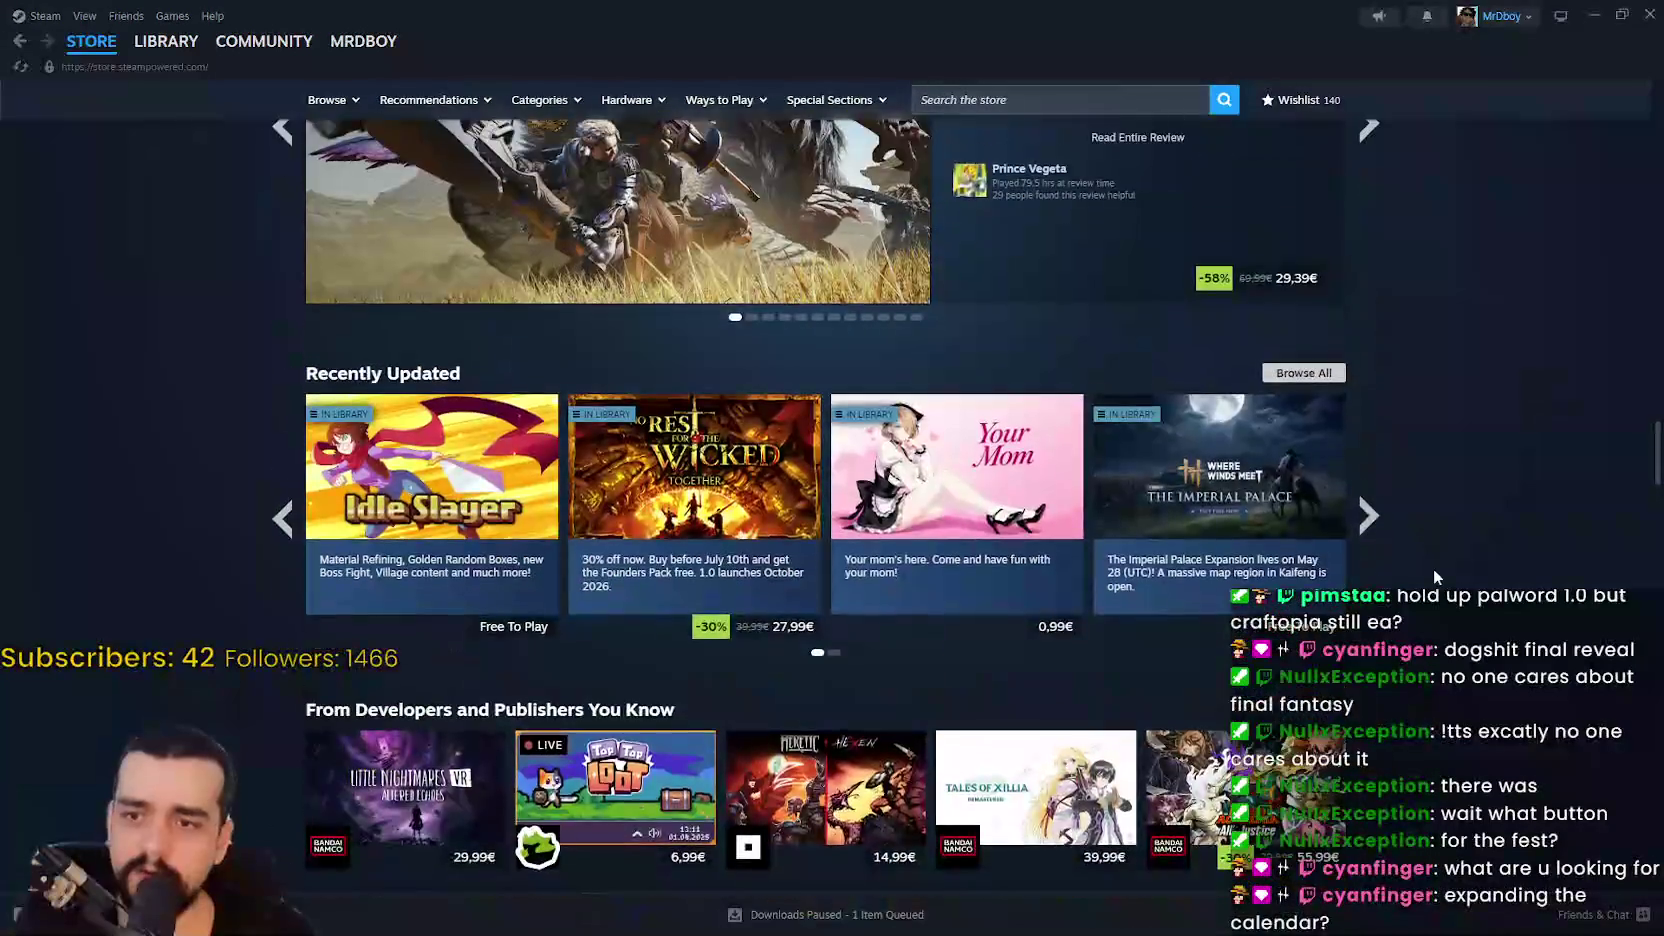
pyautogui.scroll(12, 1436, 567)
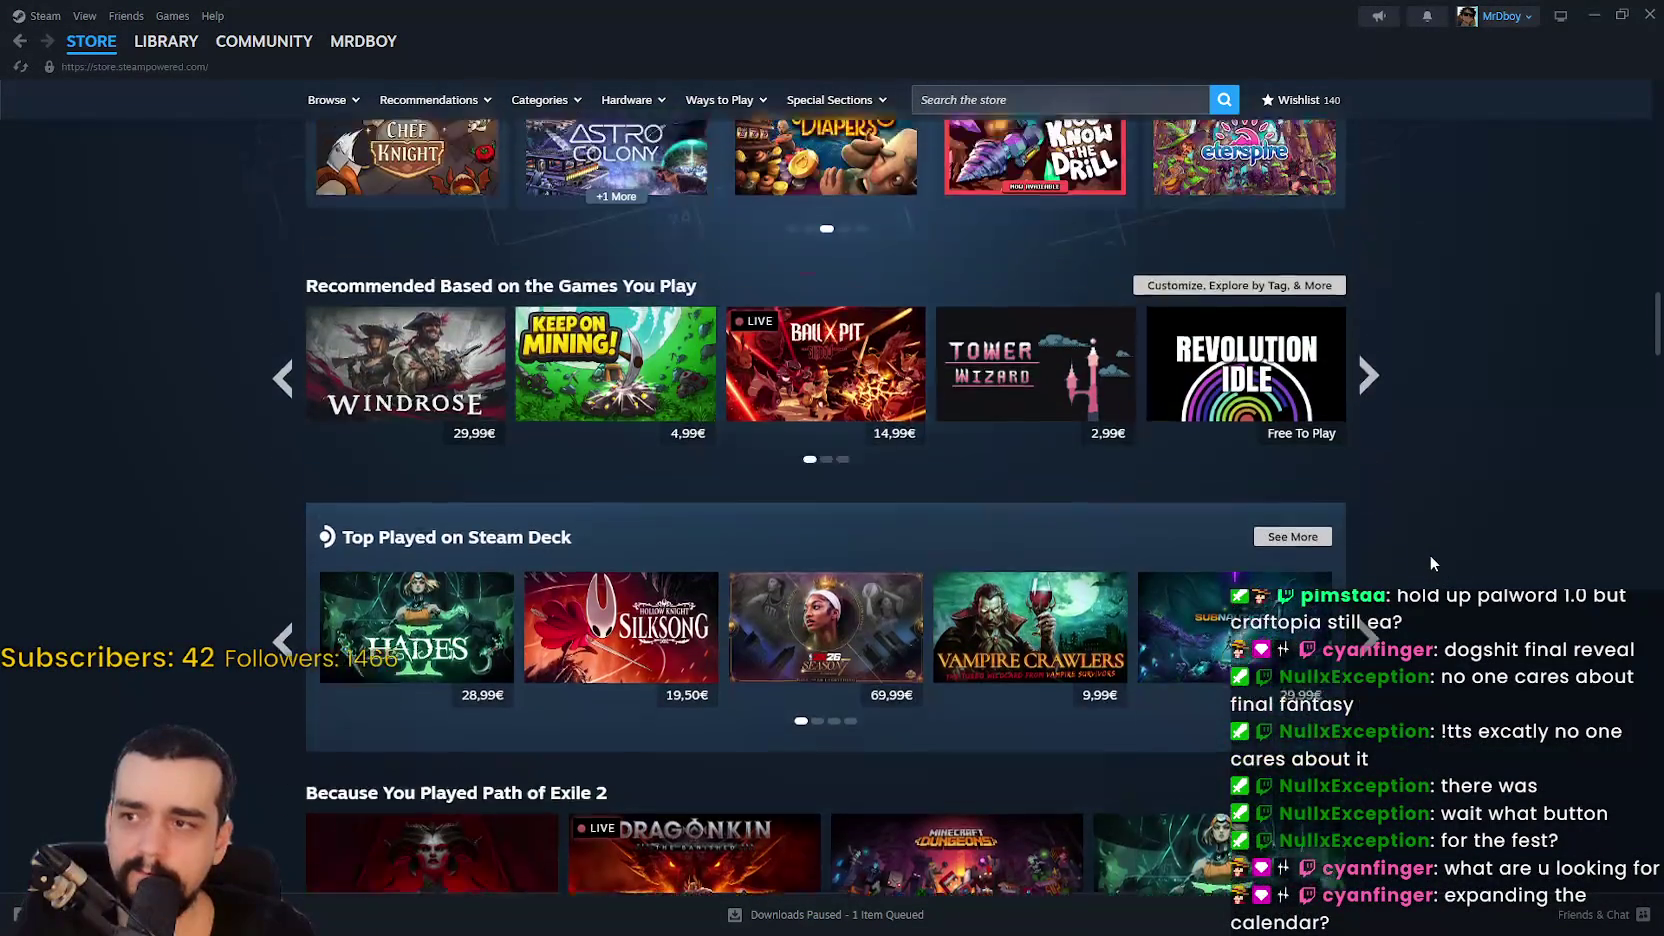
pyautogui.scroll(15, 1431, 553)
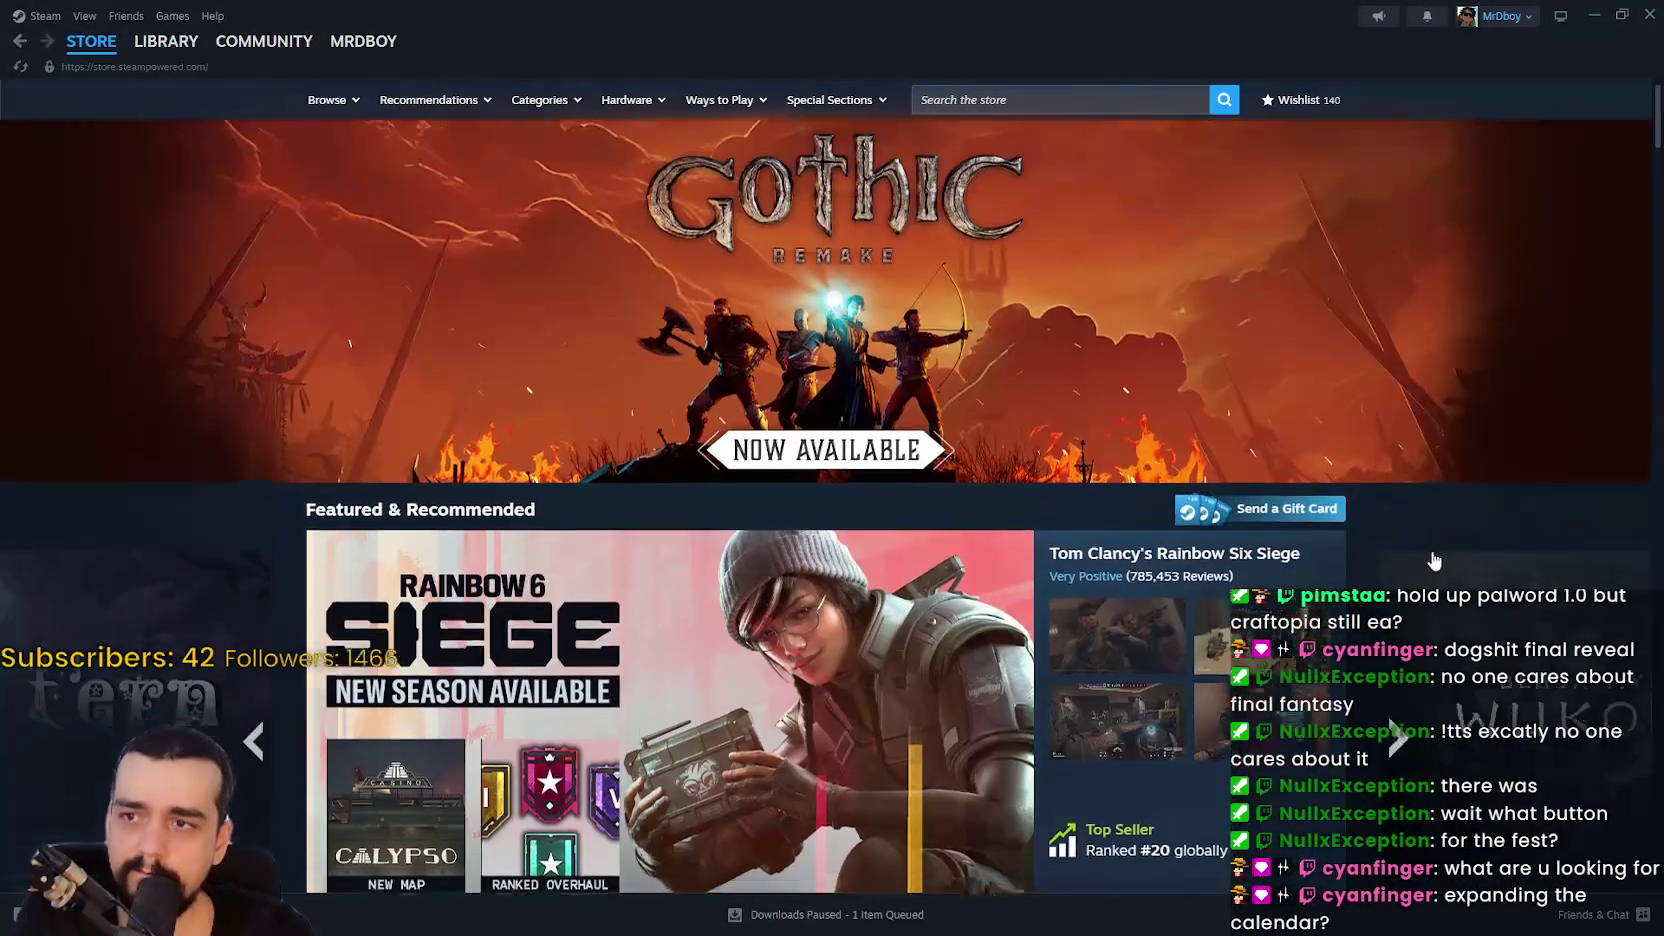
pyautogui.scroll(-7, 1431, 559)
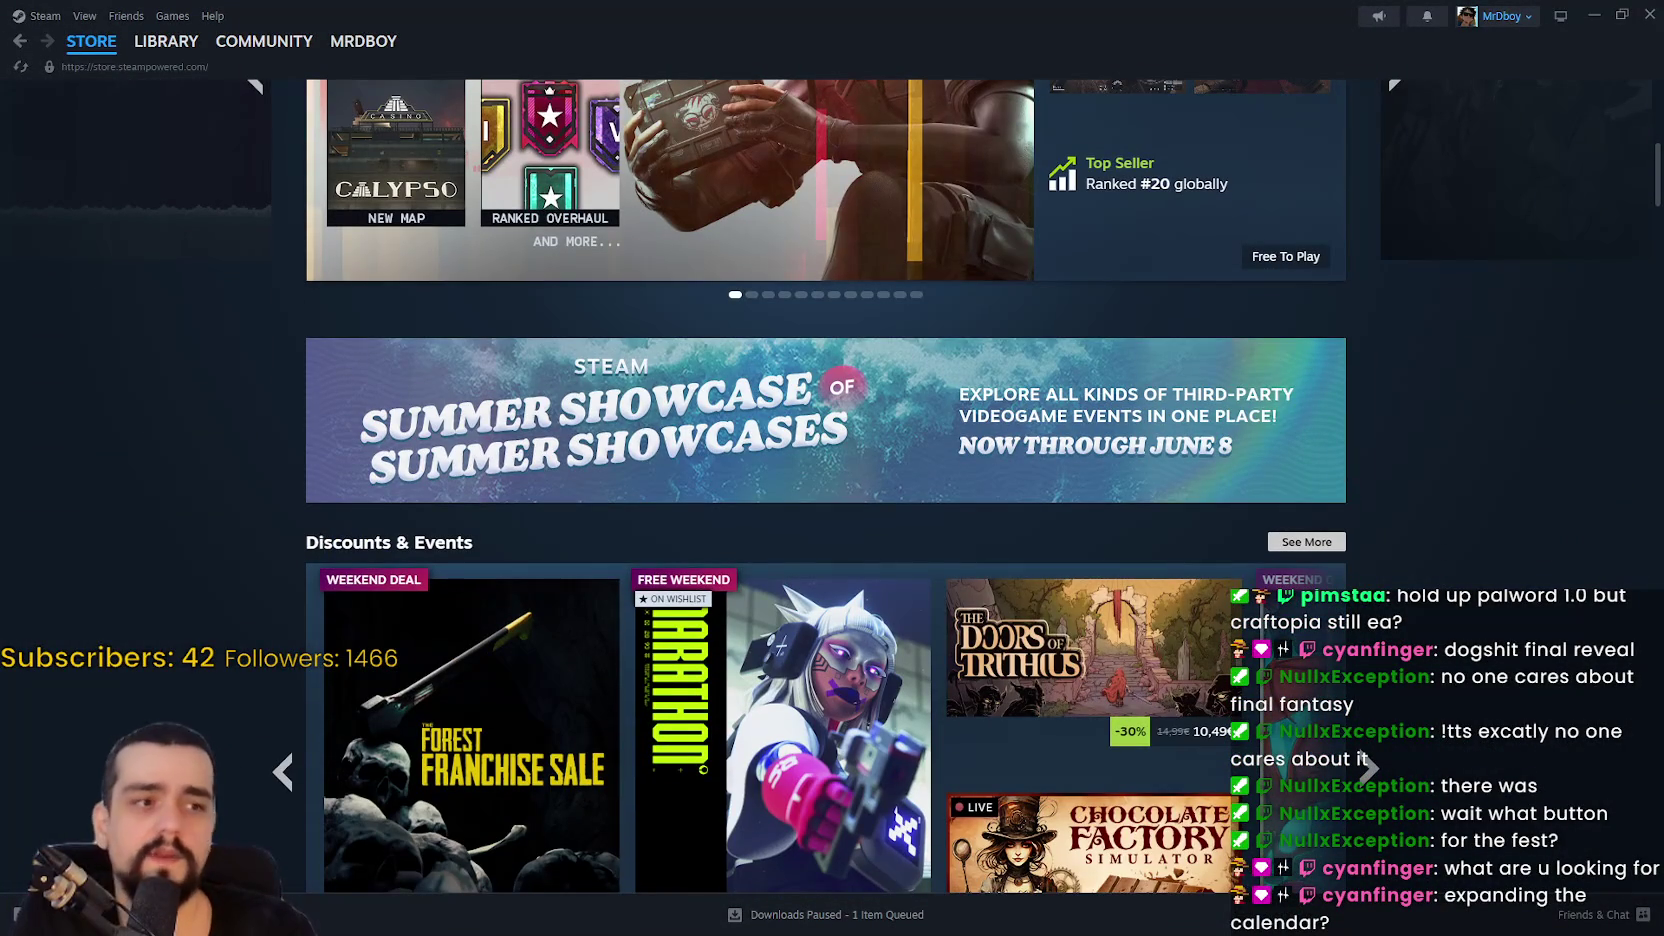
# Step: Minimize Steam and return to the_player.gd in Godot, on empty line 75
pyautogui.click(1595, 13)
pyautogui.click(1132, 456)
pyautogui.press('Up')
pyautogui.press('Up')
pyautogui.press('Up')
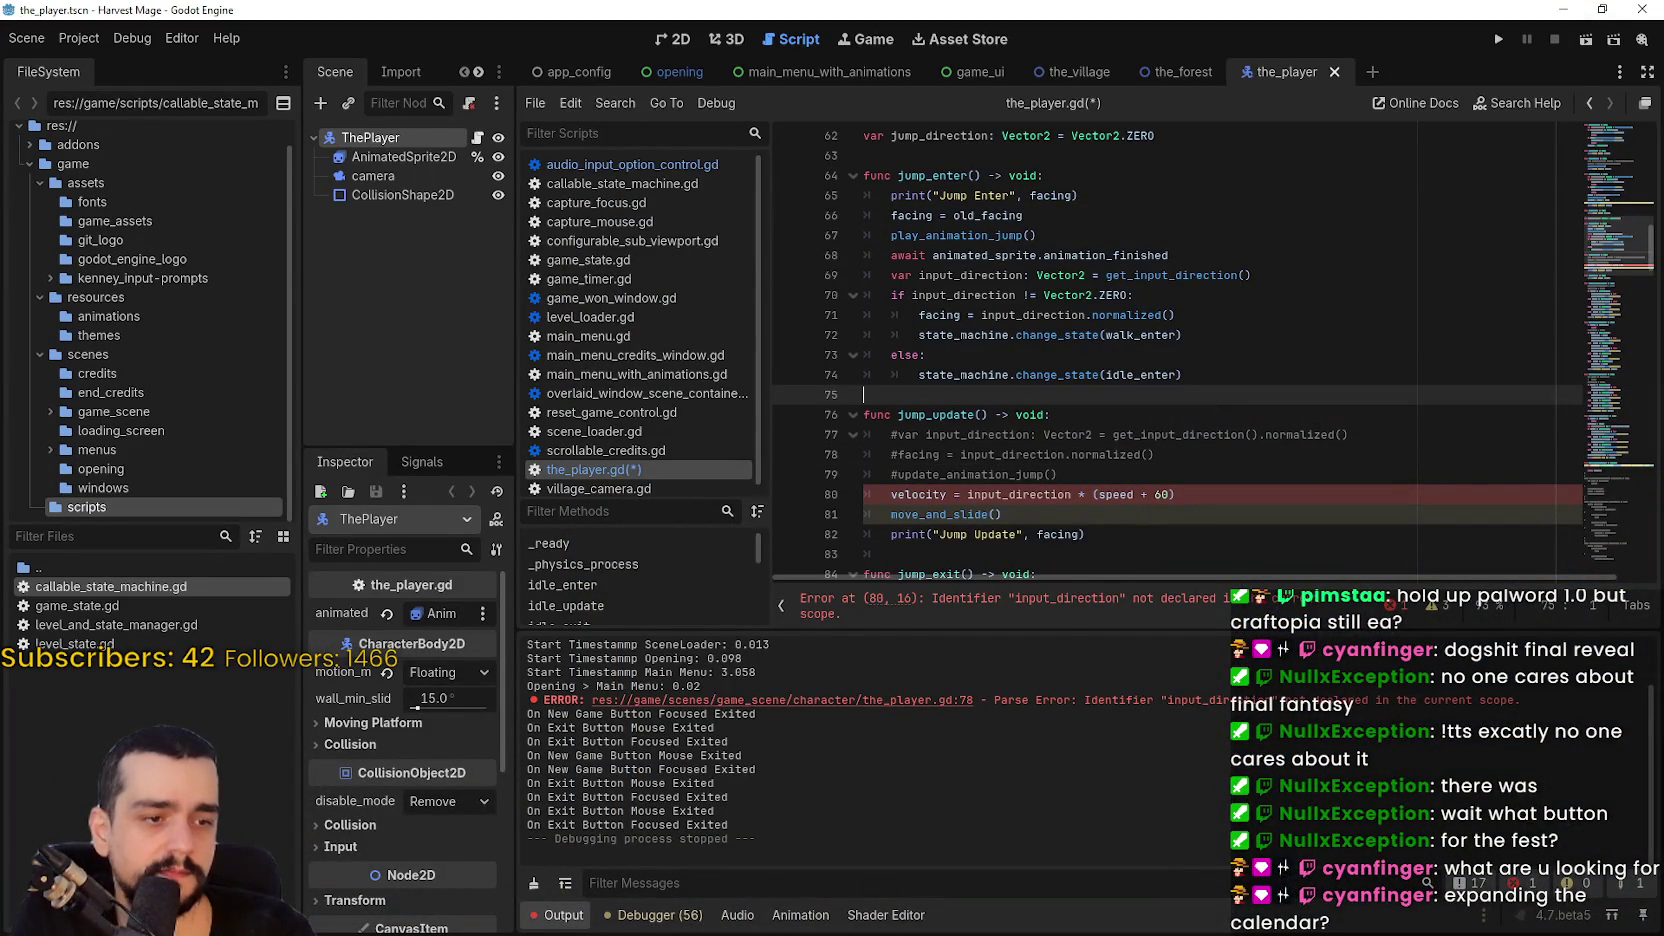
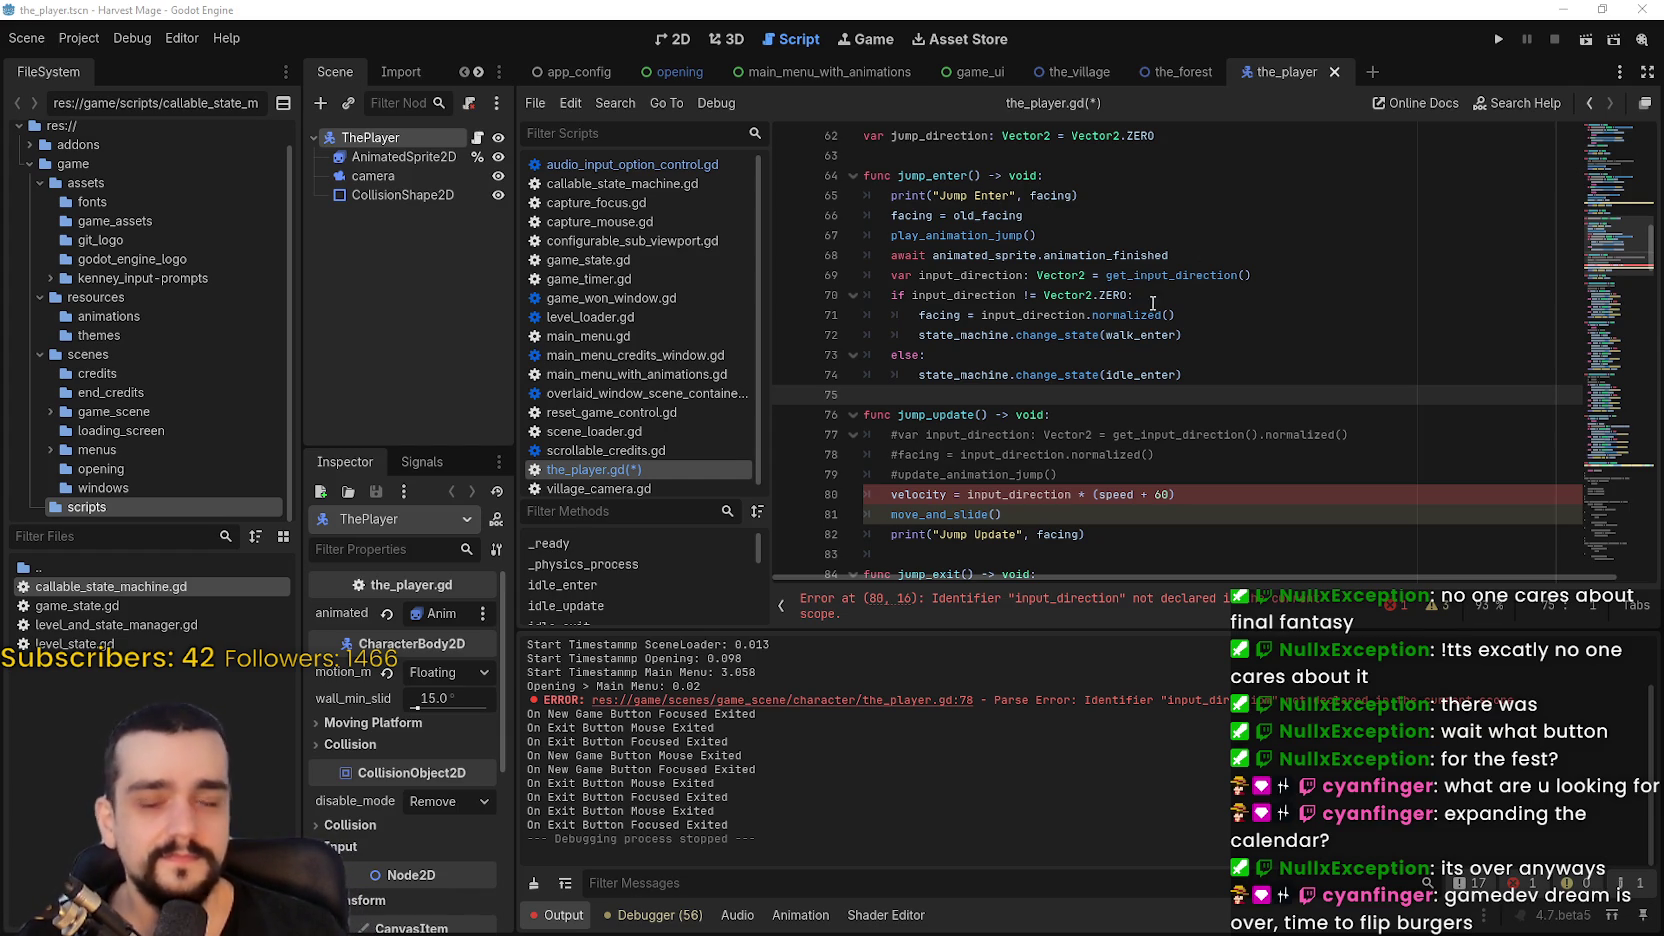
# Step: Highlight and review every use of input_direction around the erroring velocity line
pyautogui.scroll(-2, 1151, 289)
pyautogui.click(1134, 375)
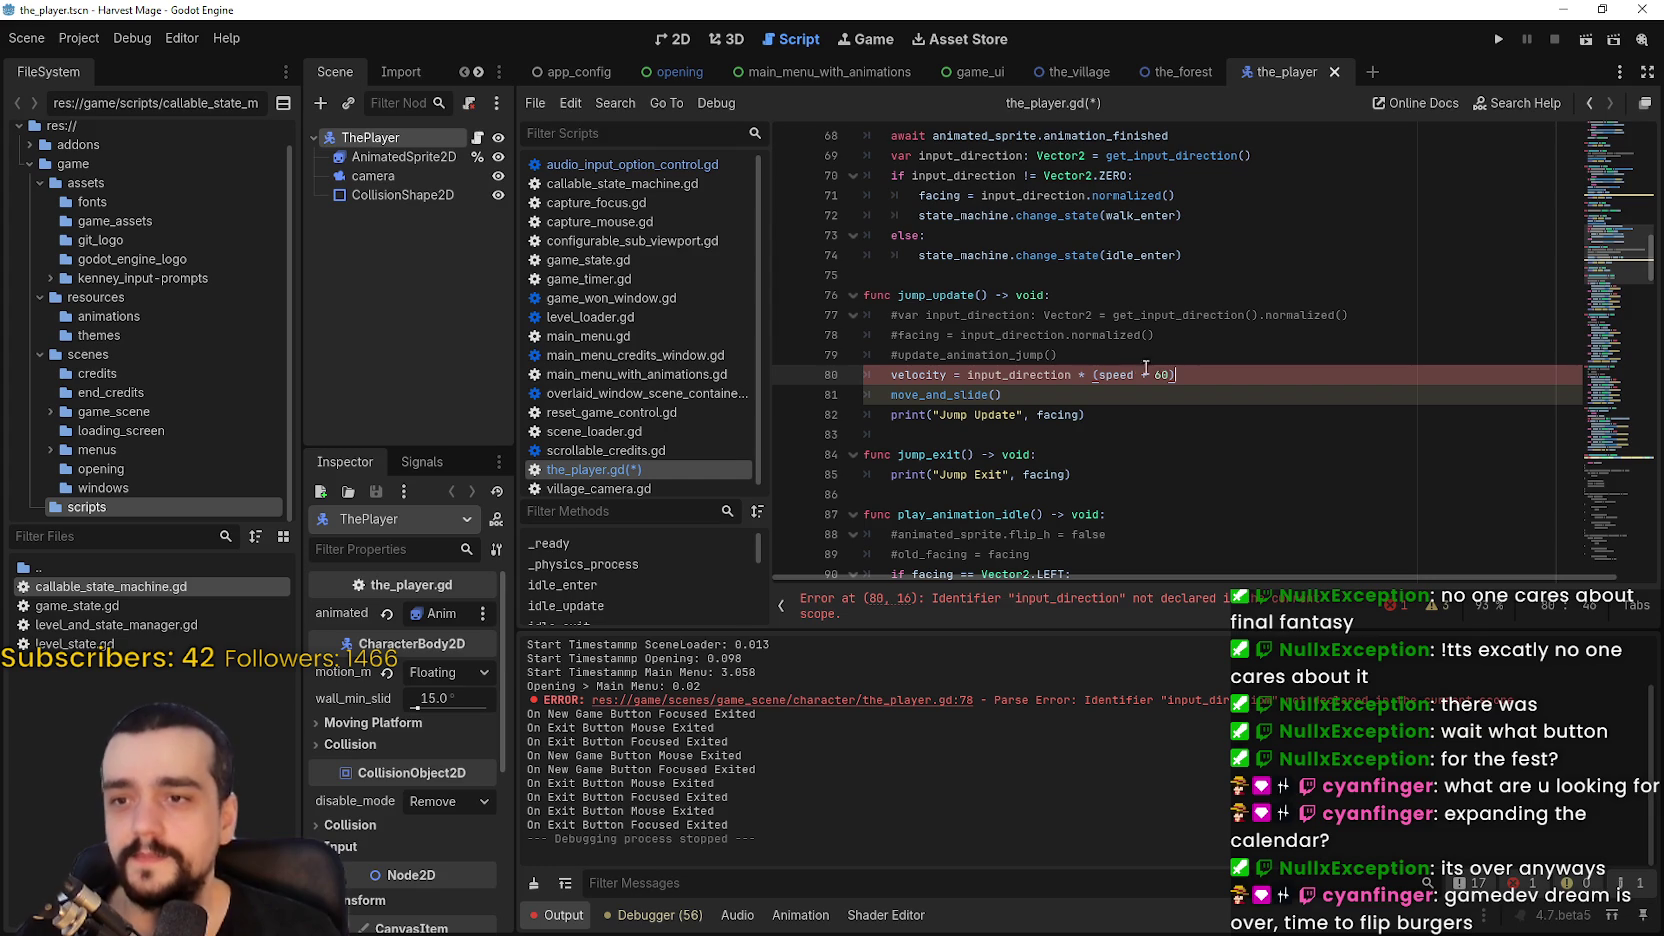
pyautogui.click(1097, 388)
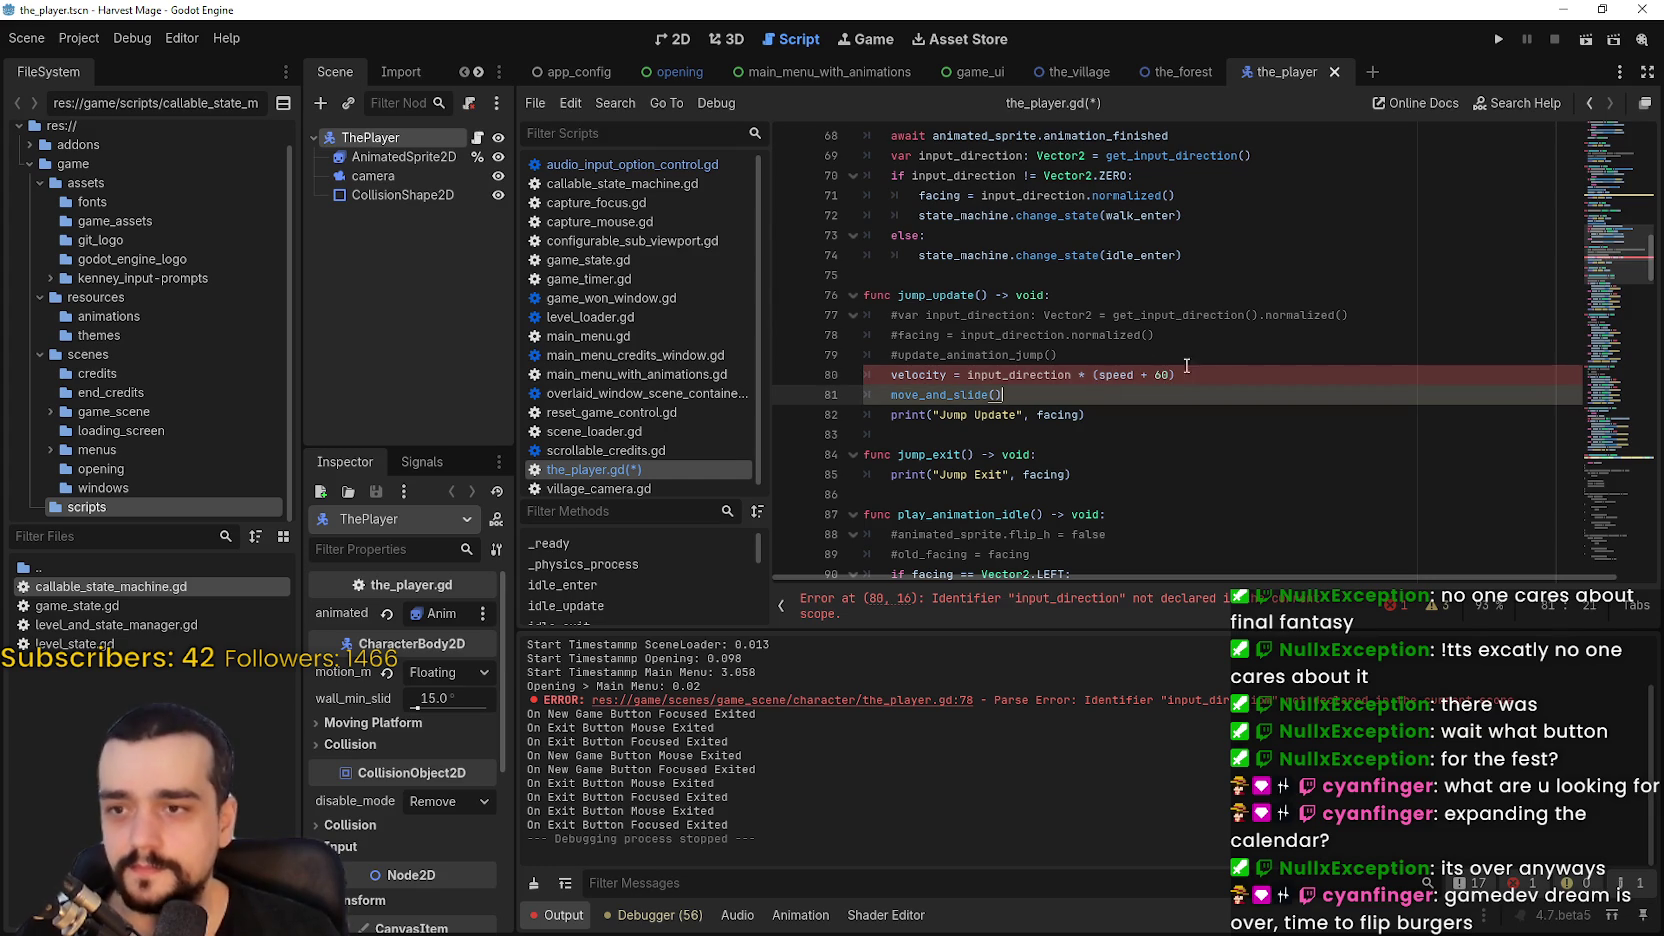
pyautogui.doubleClick(1029, 375)
pyautogui.scroll(-1, 1101, 404)
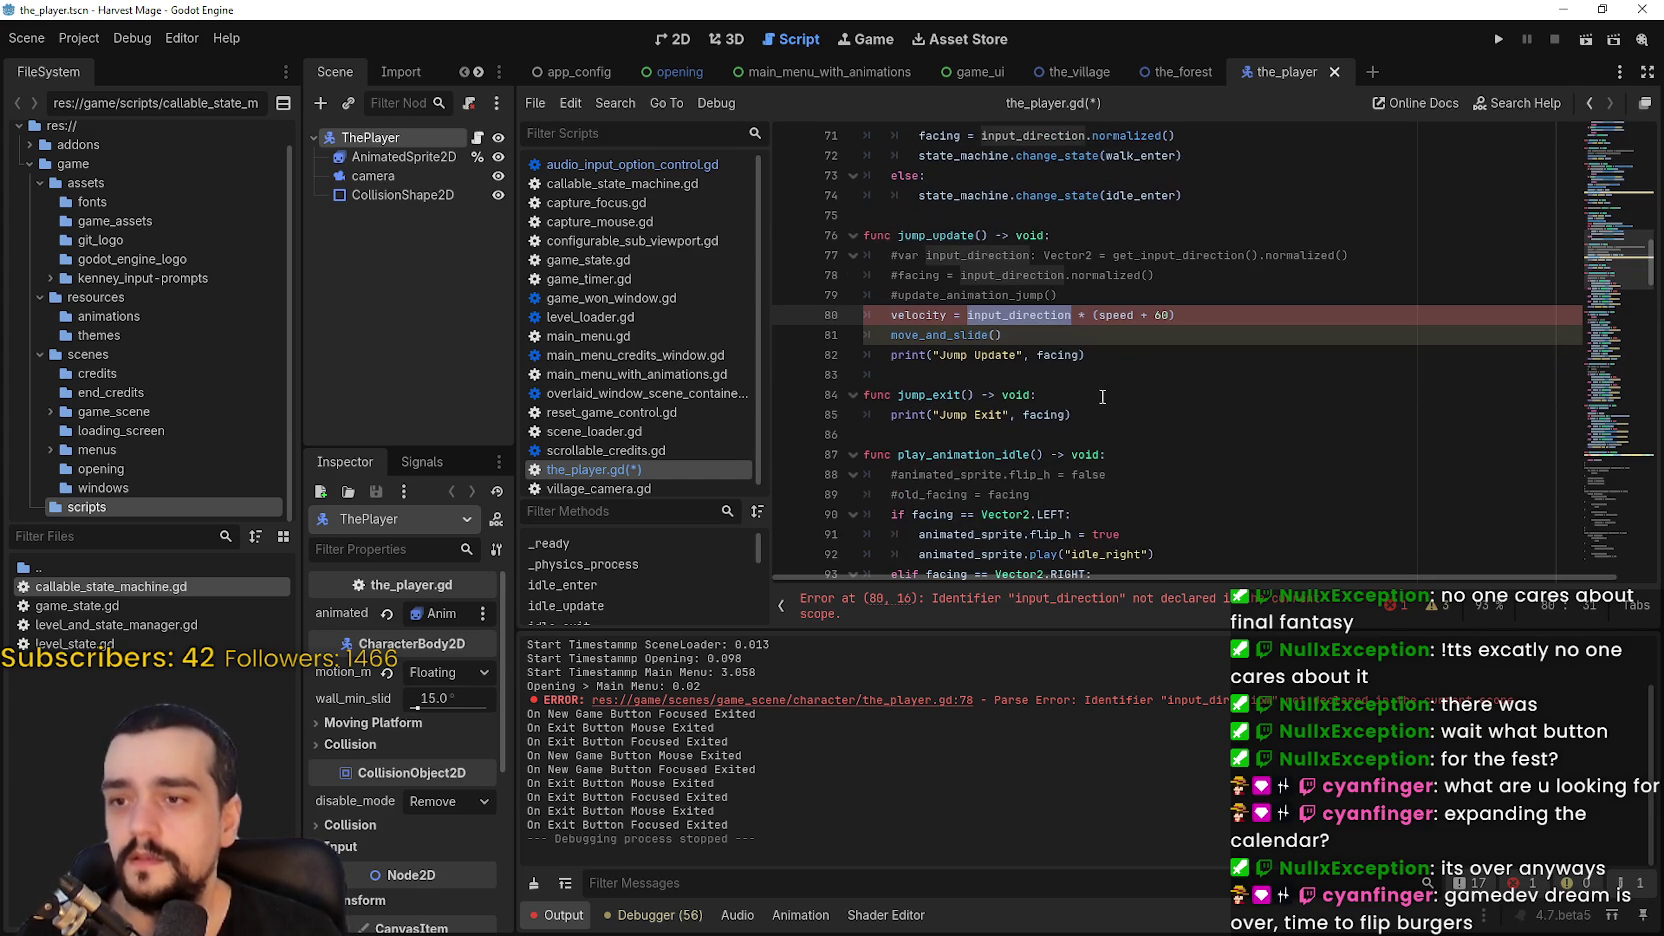
pyautogui.scroll(1, 1106, 366)
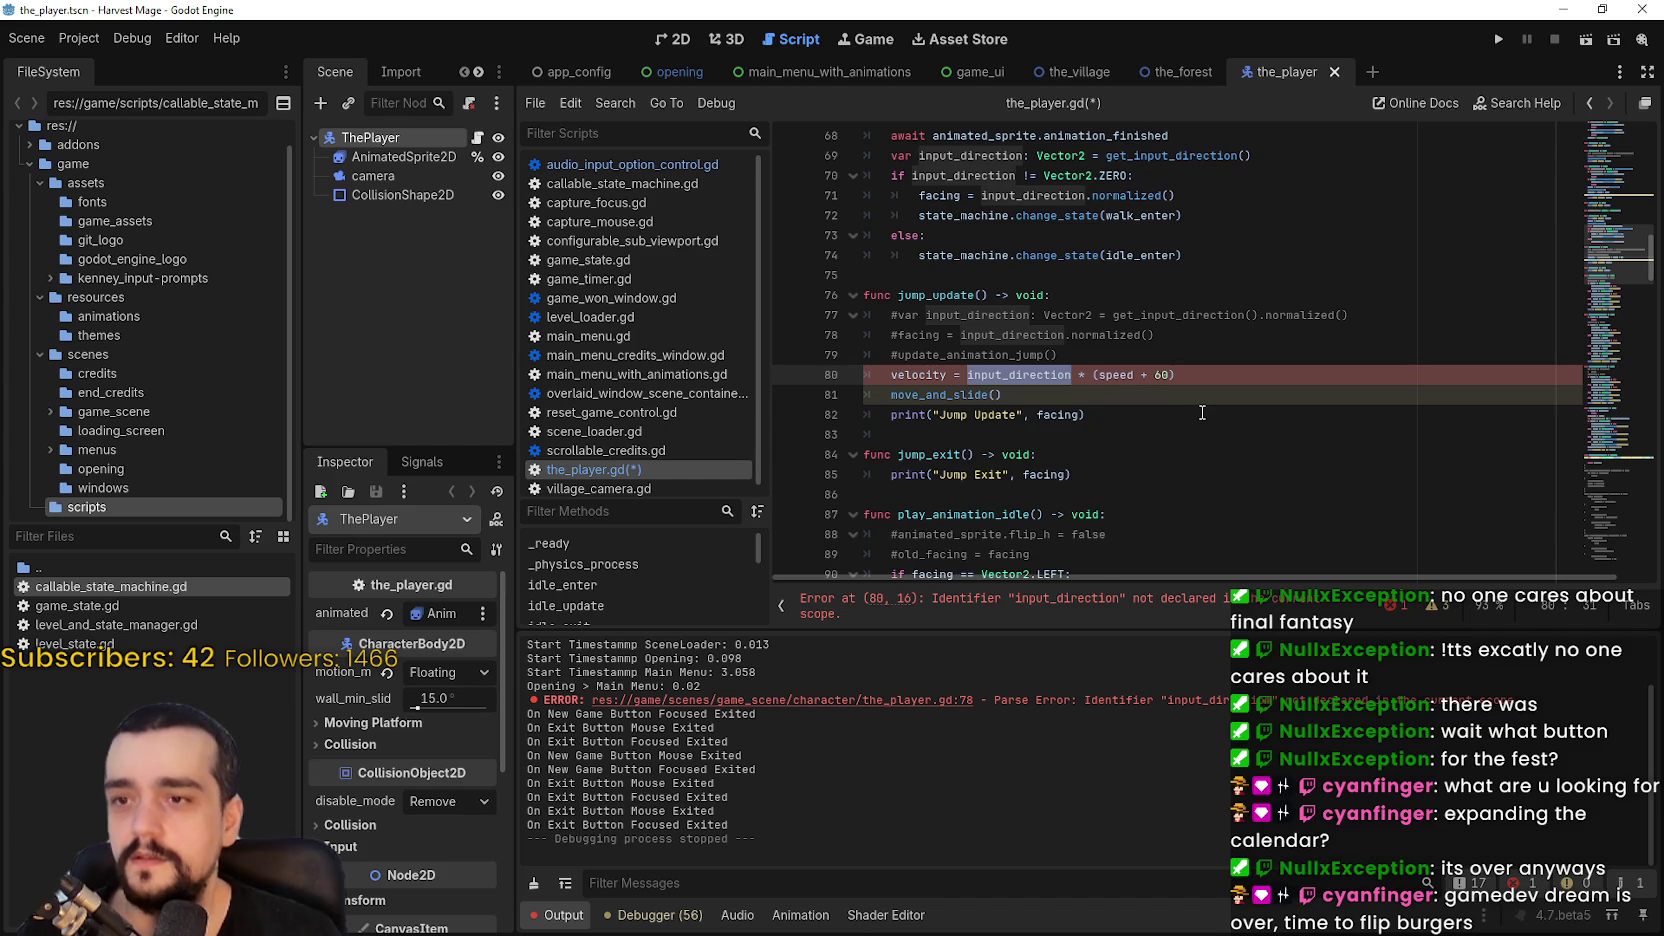
pyautogui.scroll(3, 1198, 411)
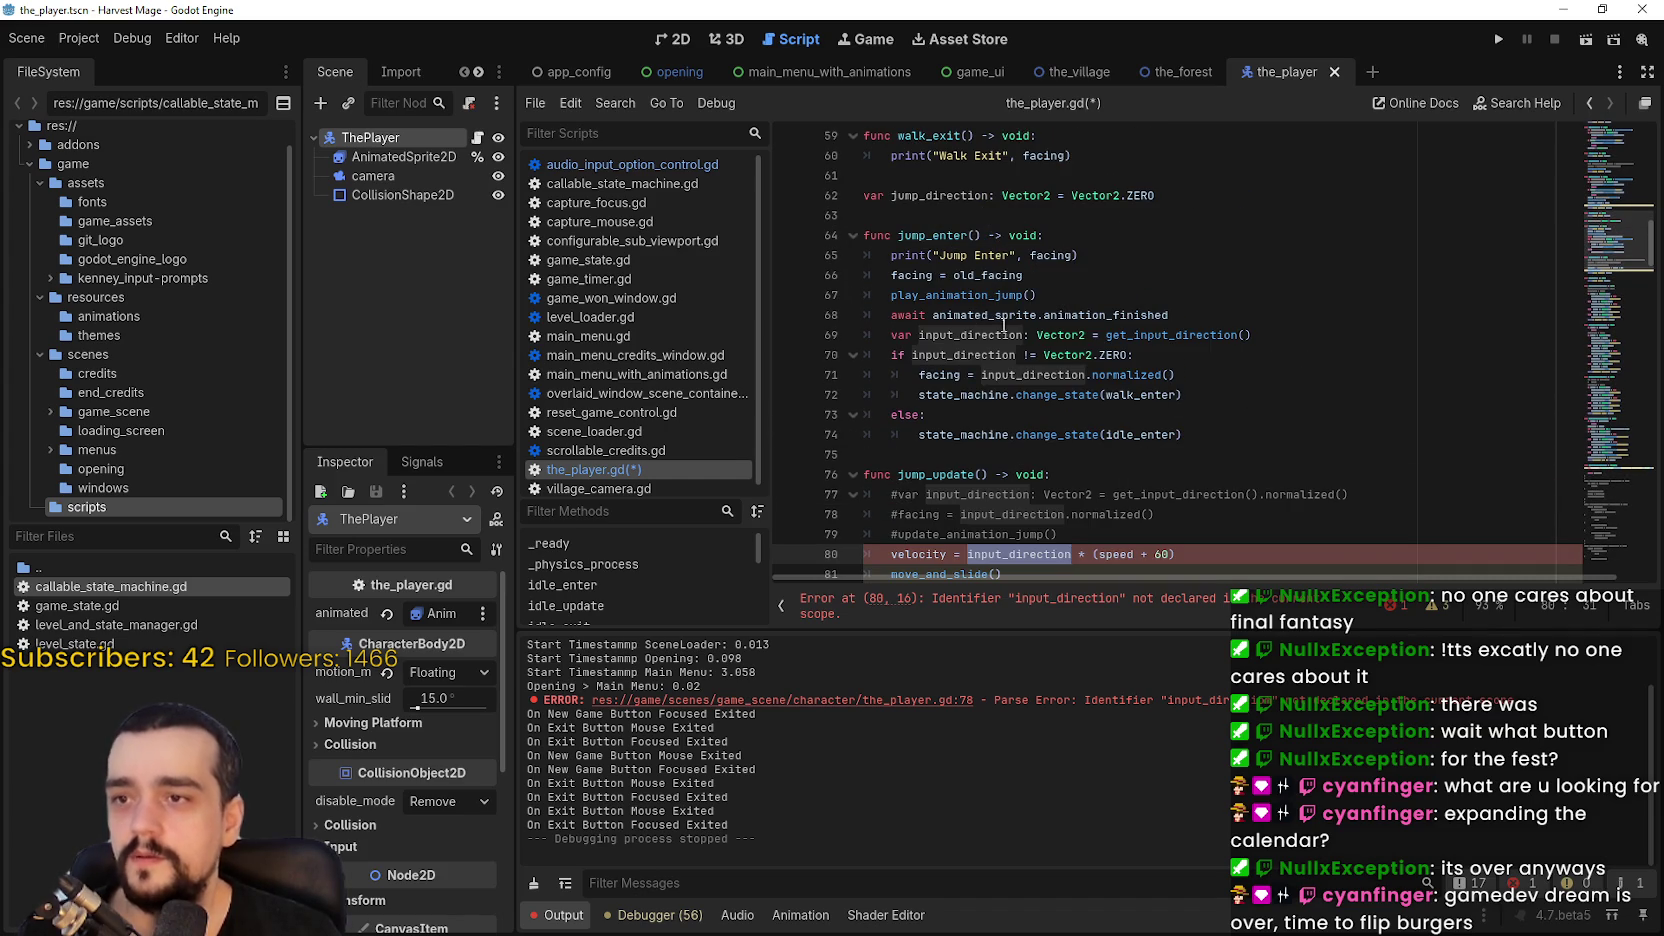
pyautogui.scroll(-2, 1067, 340)
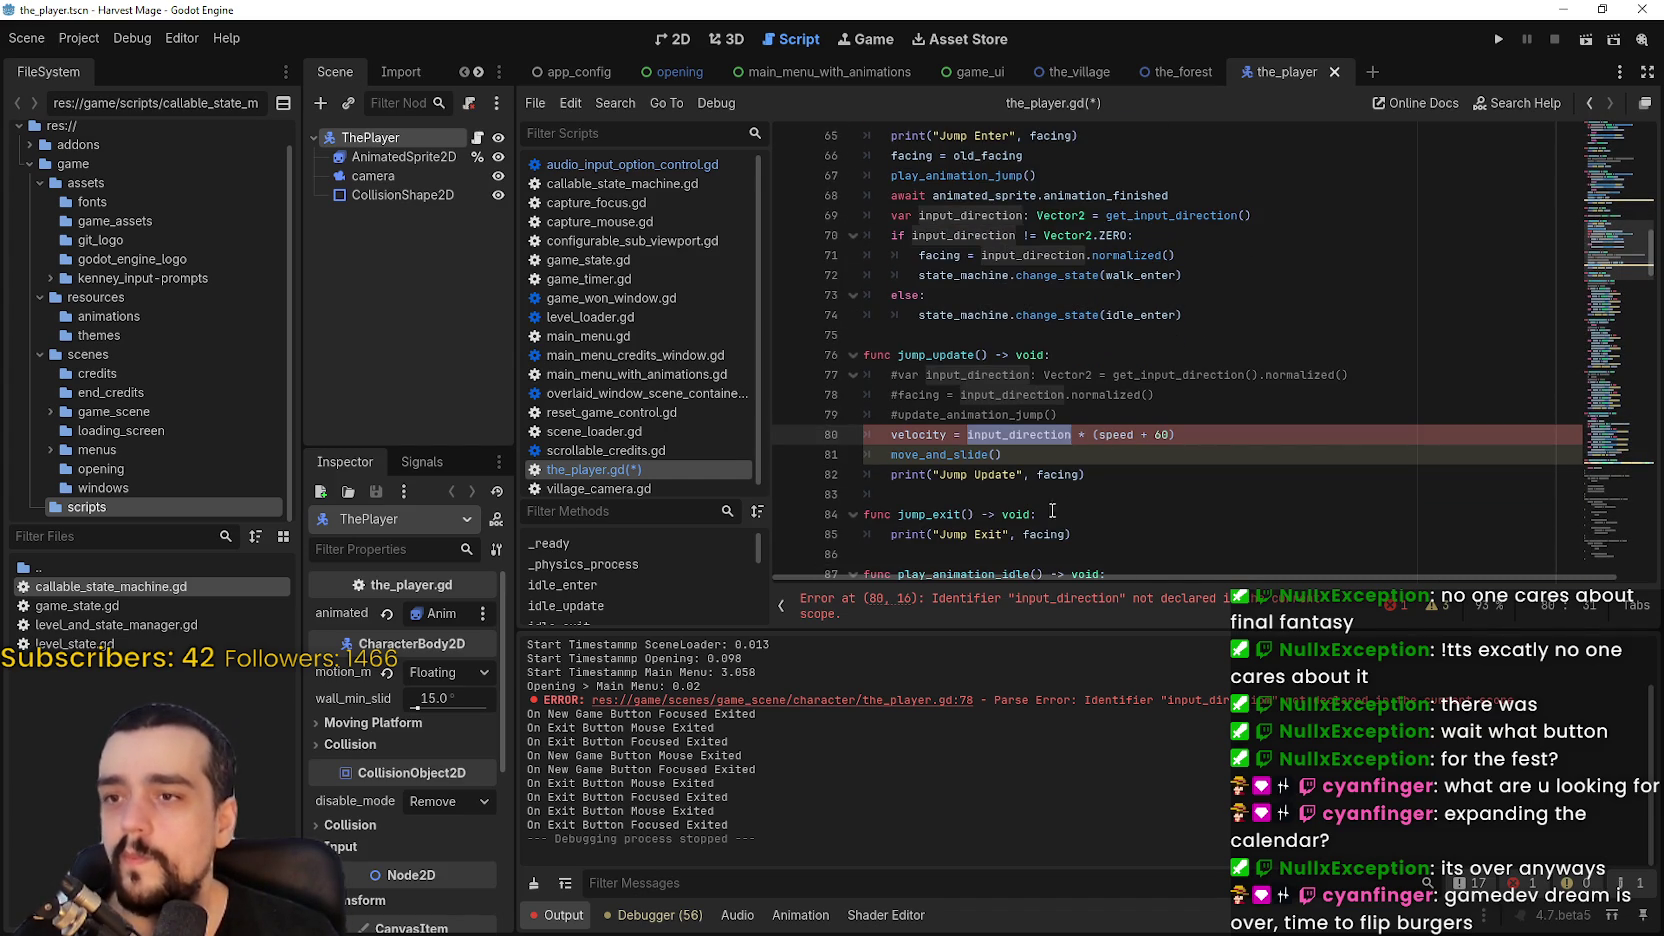
pyautogui.click(987, 494)
pyautogui.scroll(2, 996, 488)
pyautogui.scroll(5, 919, 343)
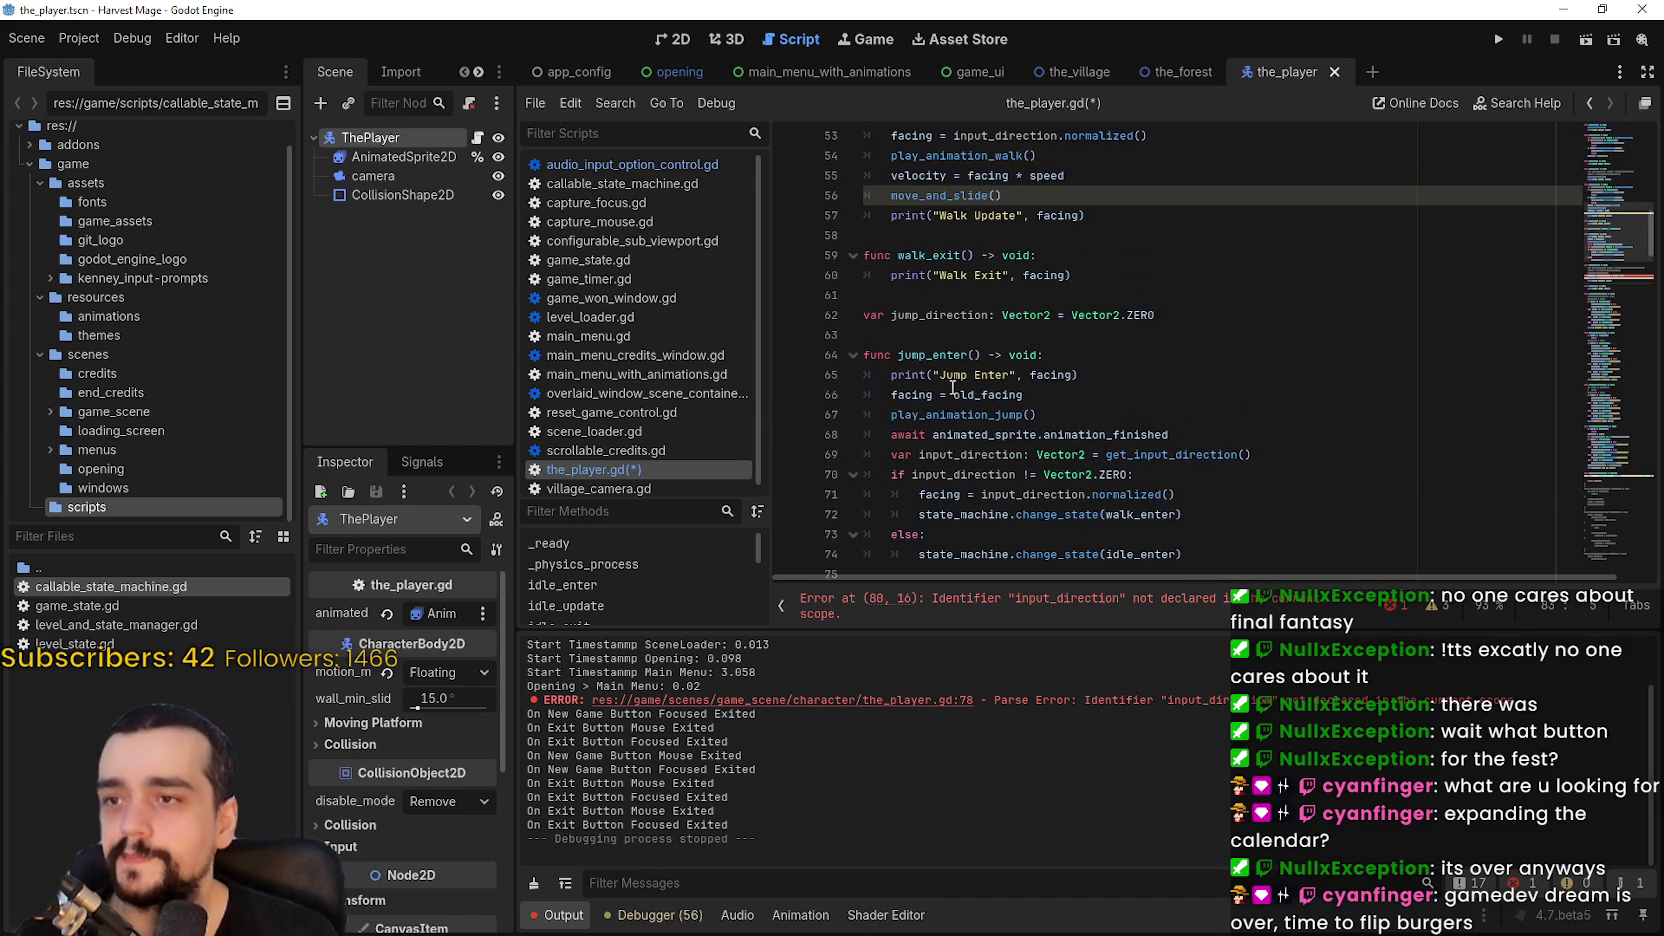
pyautogui.scroll(-5, 919, 343)
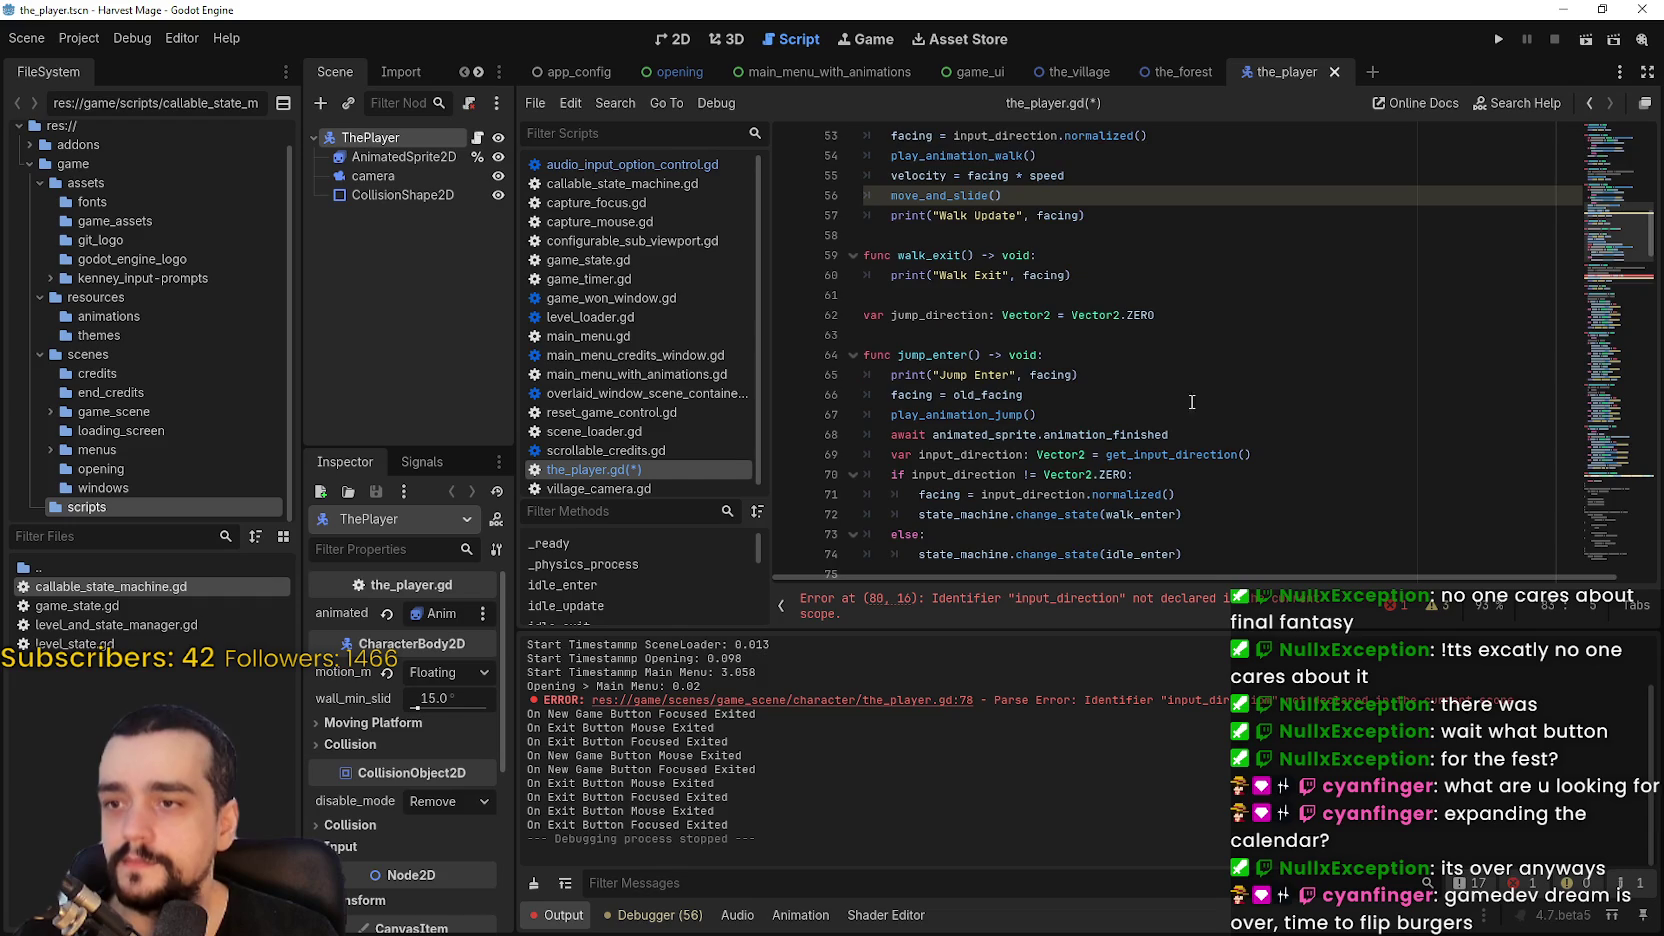
pyautogui.scroll(-1, 1392, 342)
pyautogui.scroll(3, 1100, 300)
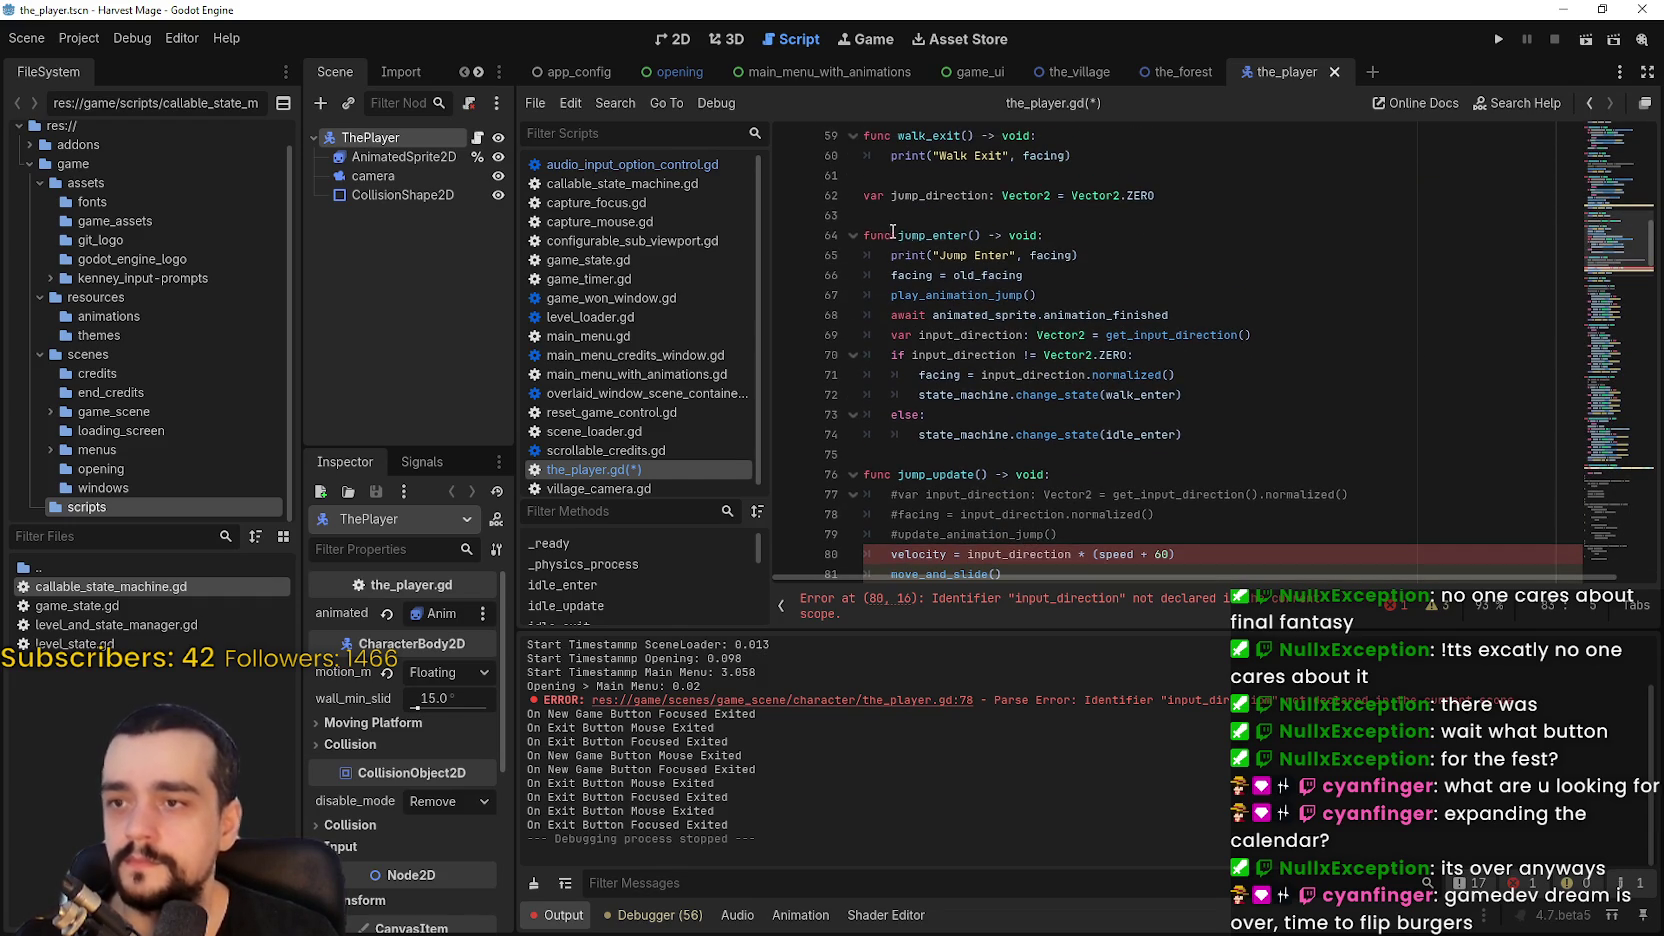
# Step: Search the script for jump_direction, then select the undeclared input_direction on line 80
pyautogui.click(932, 238)
pyautogui.doubleClick(932, 254)
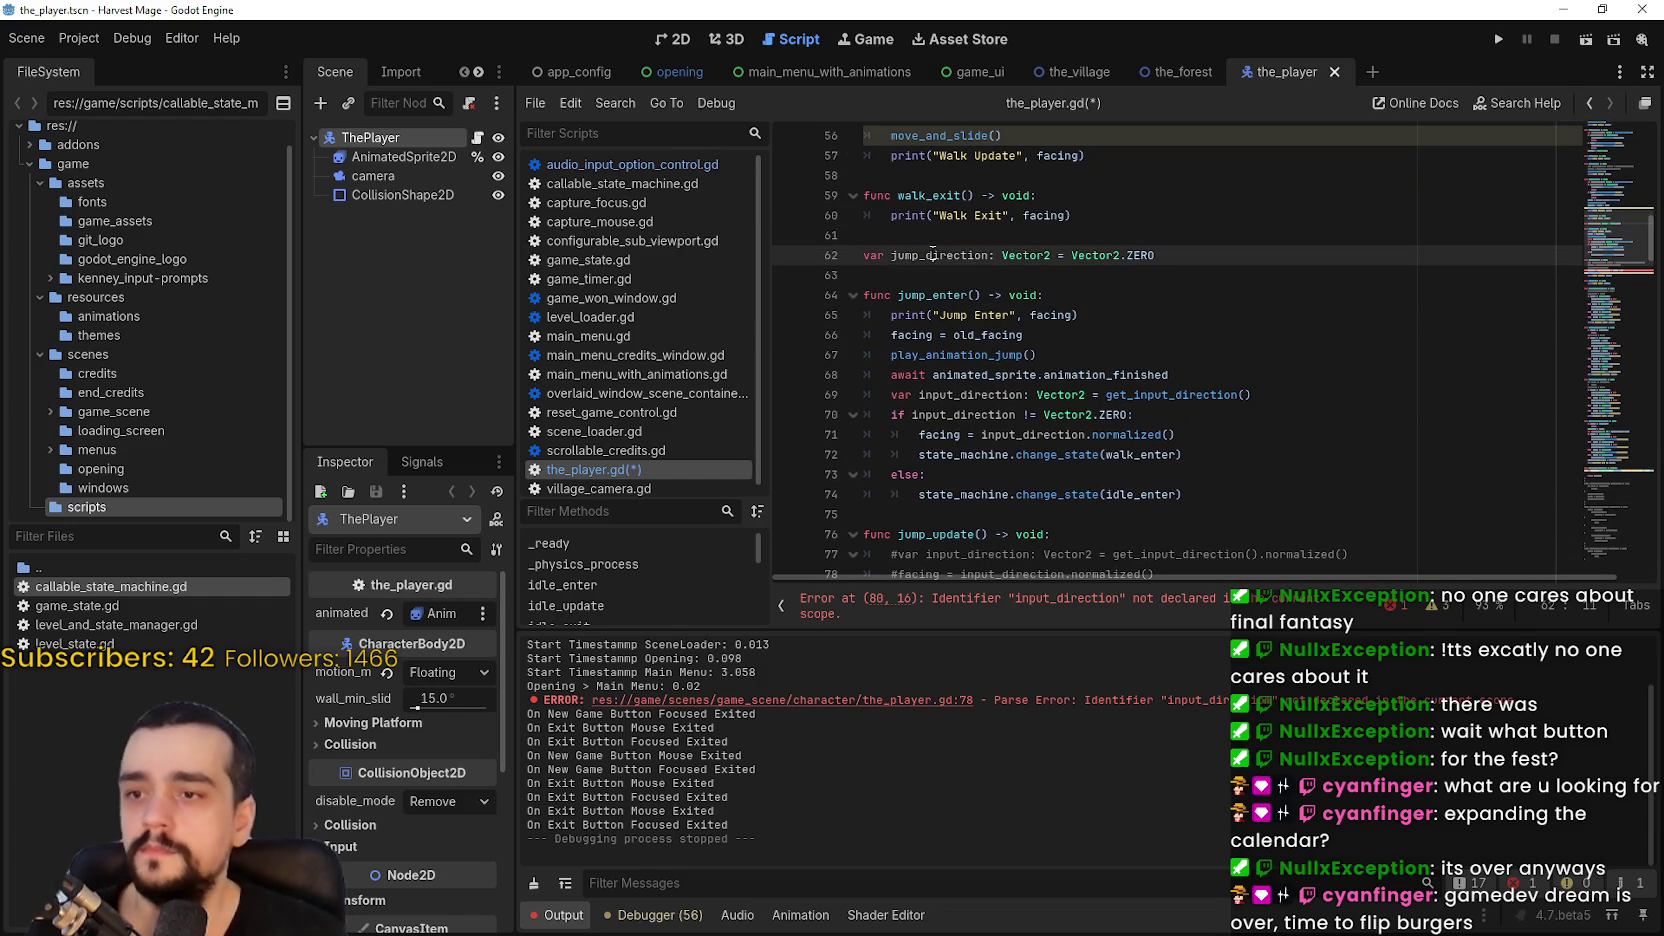
pyautogui.hotkey('ctrl', 'f')
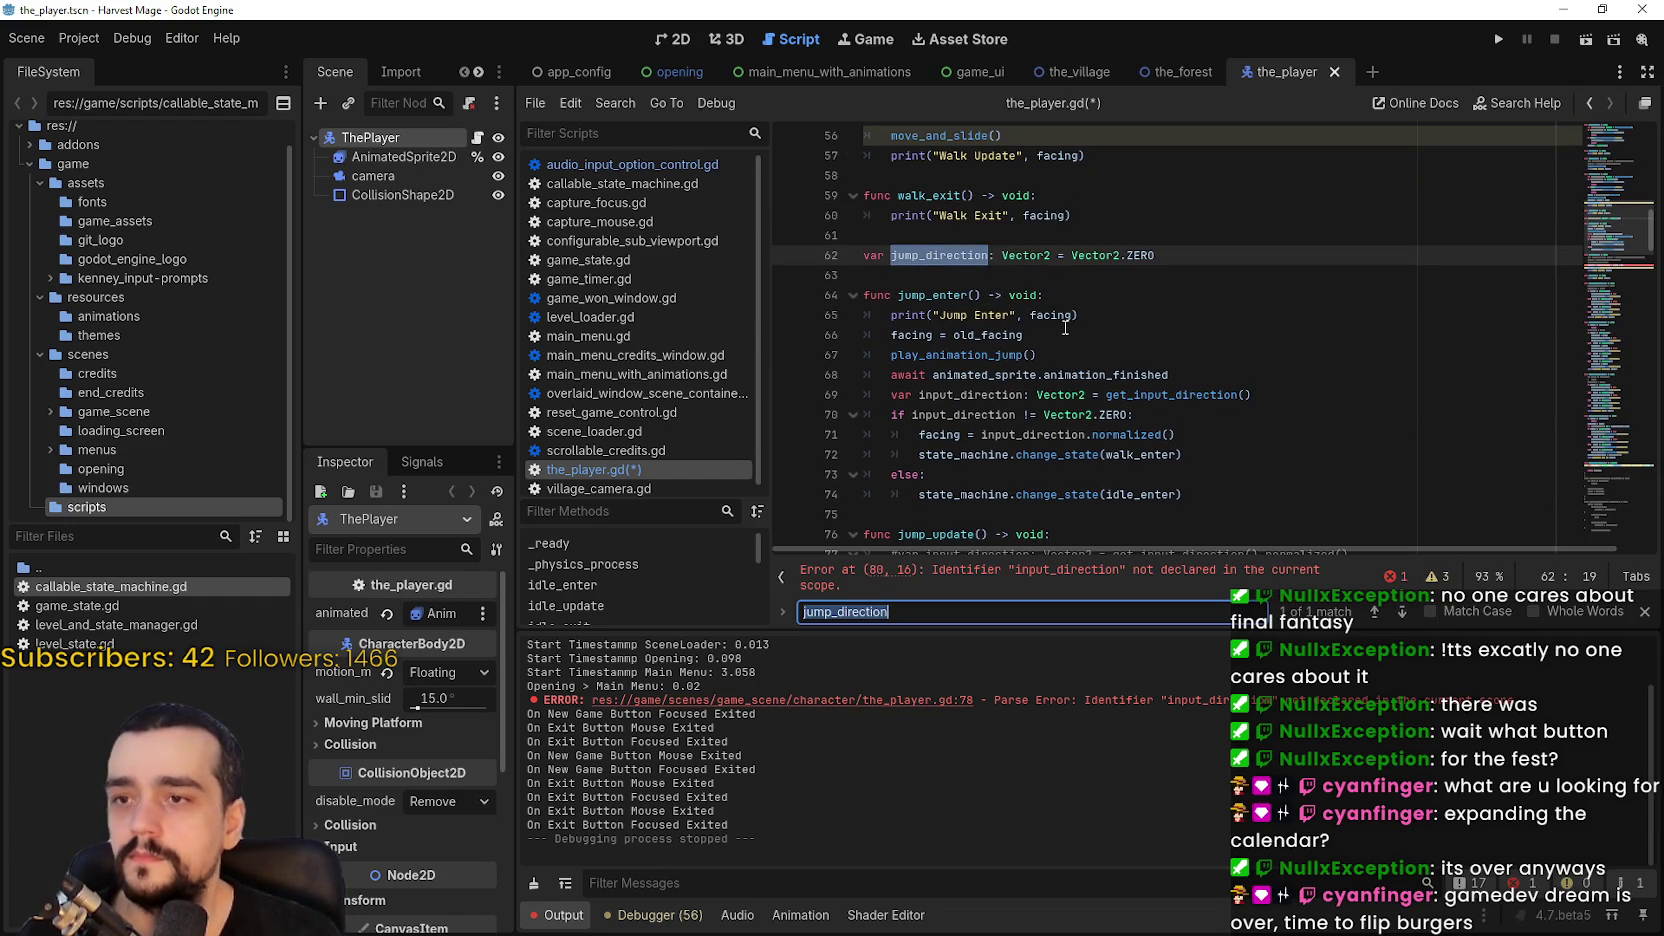
pyautogui.scroll(-2, 1086, 334)
pyautogui.click(1032, 400)
pyautogui.scroll(2, 1029, 393)
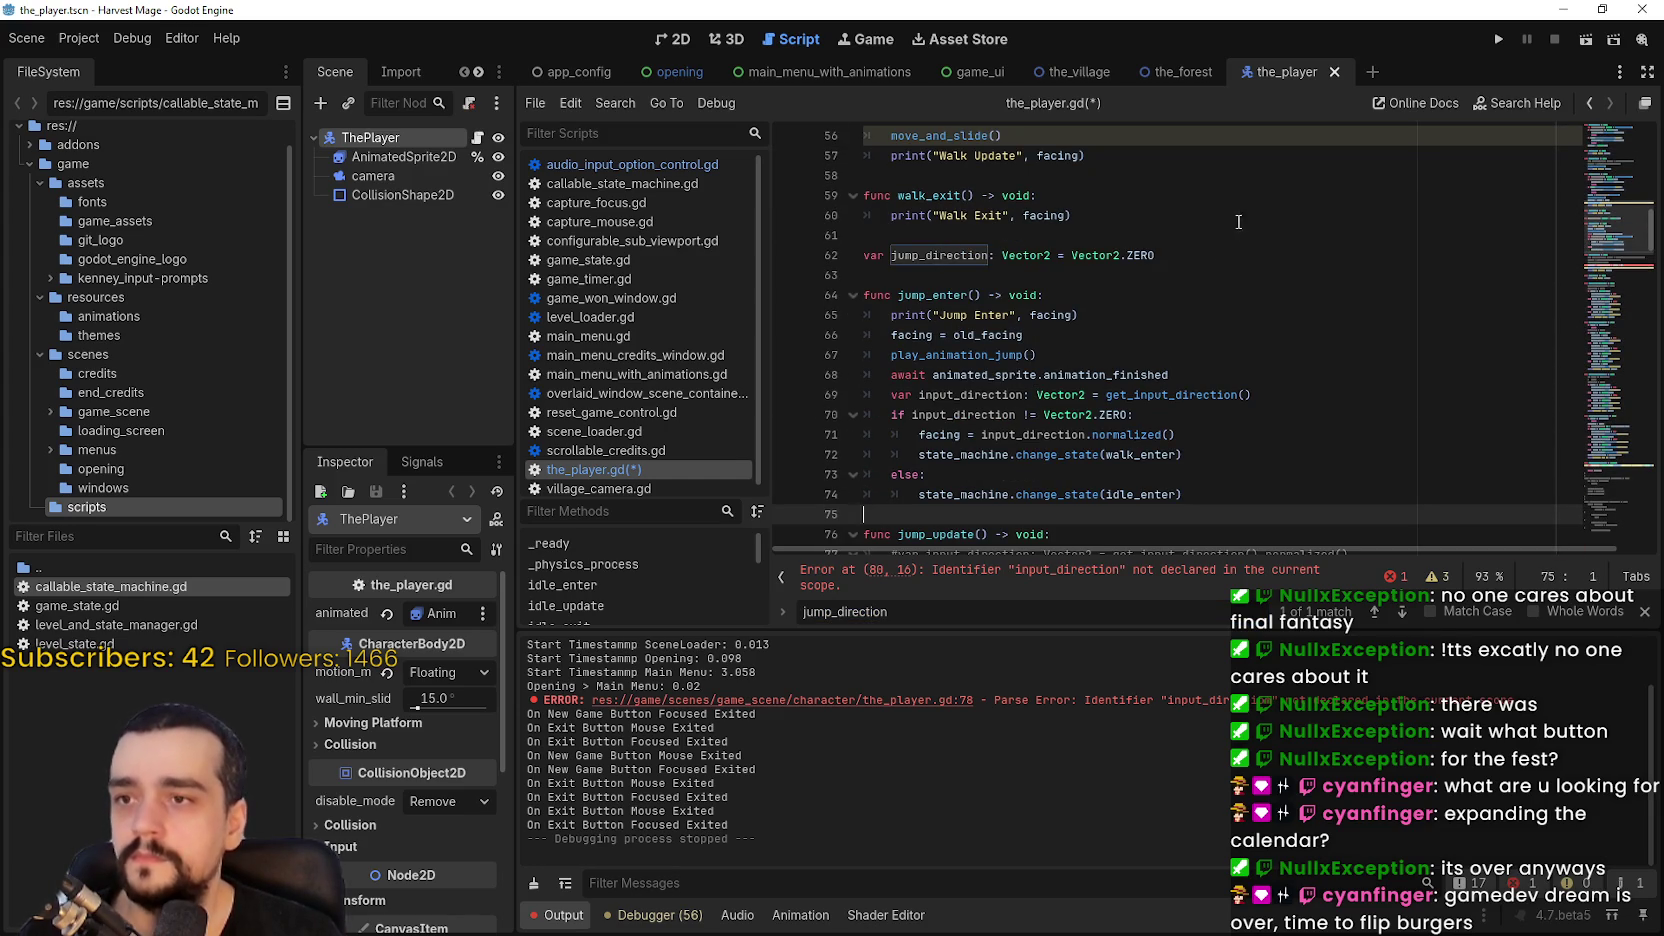
pyautogui.scroll(-3, 1192, 226)
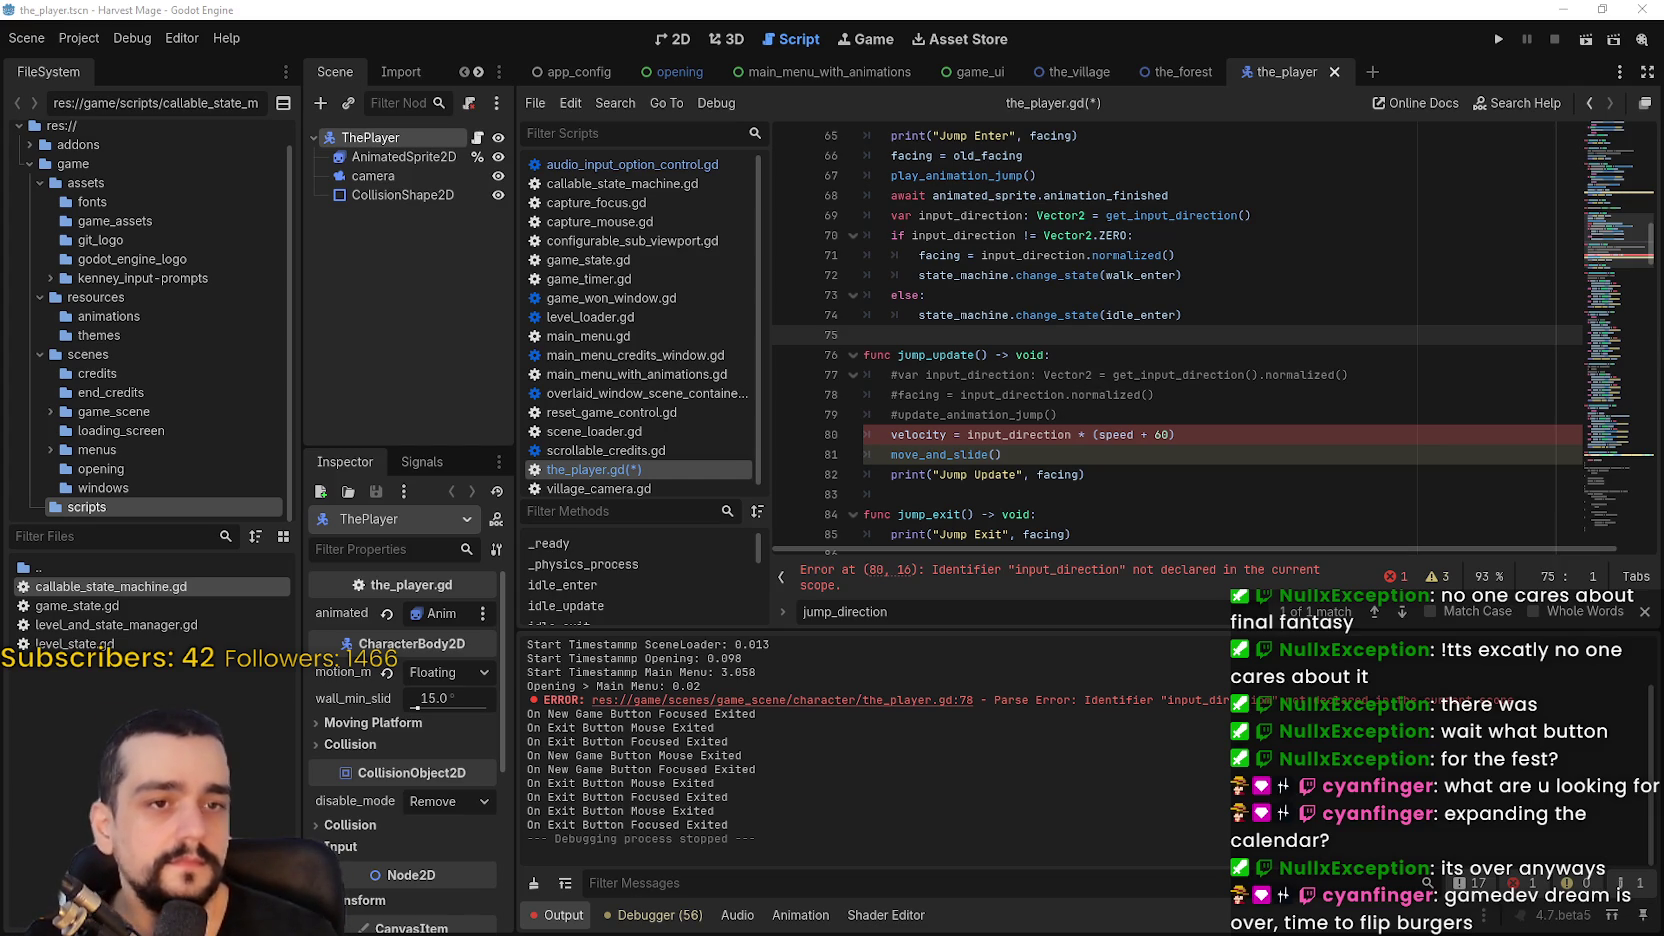
pyautogui.doubleClick(1037, 434)
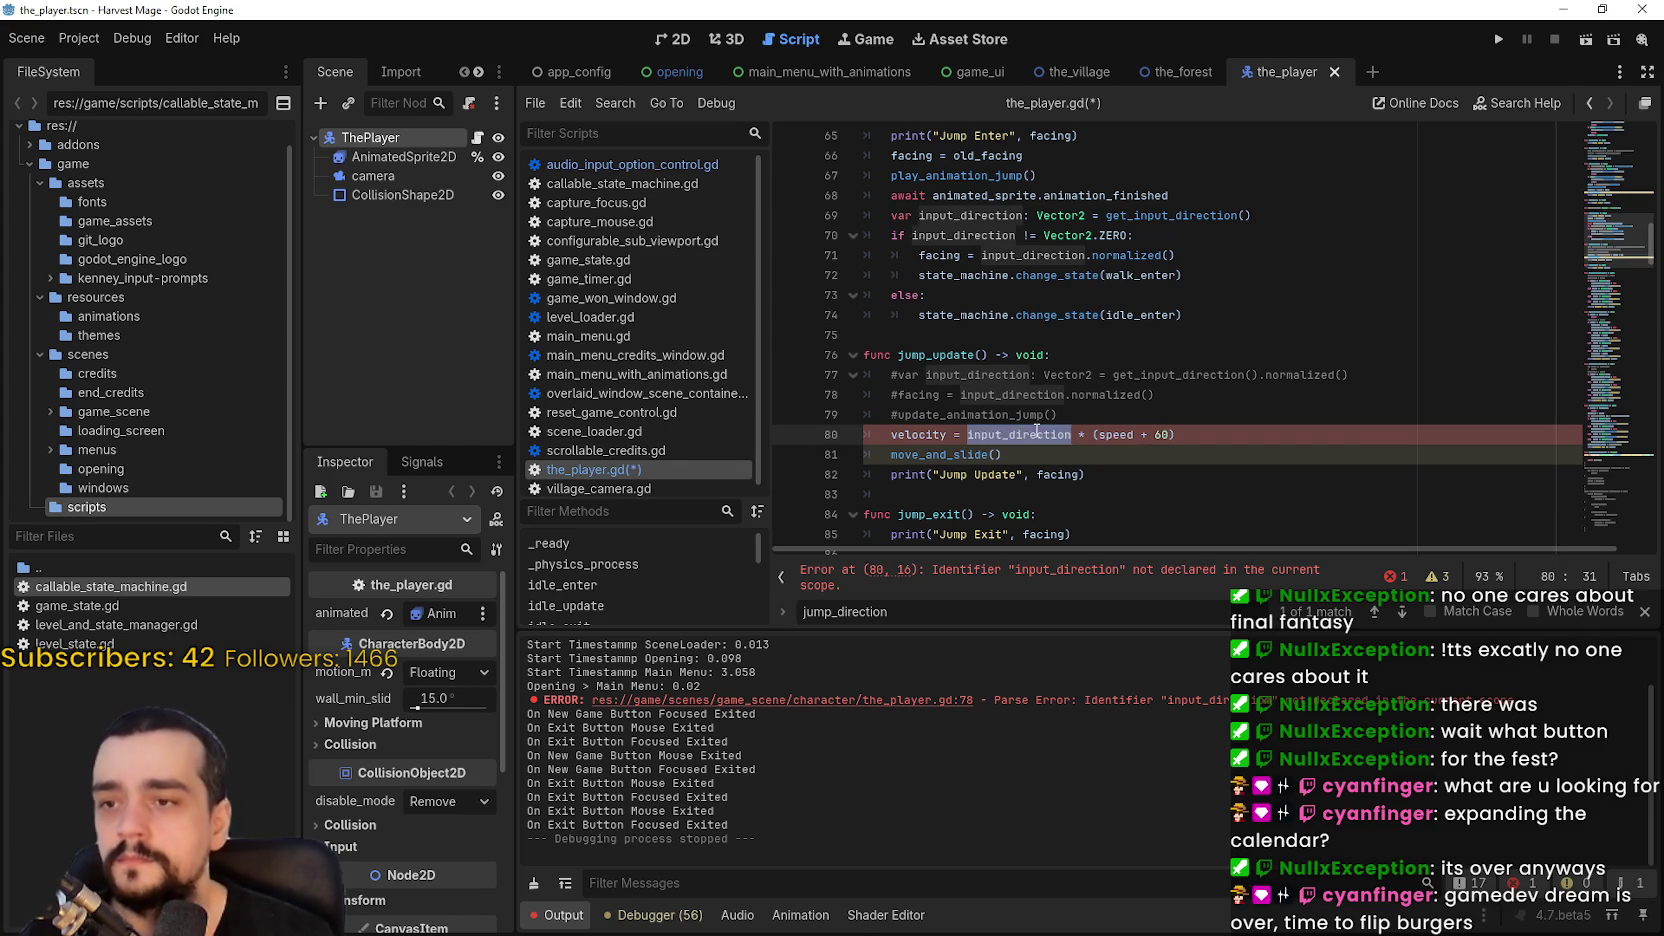
# Step: Replace input_direction with jump_direction on line 80, close the search, and save the_player.gd
pyautogui.write('jump_direction')
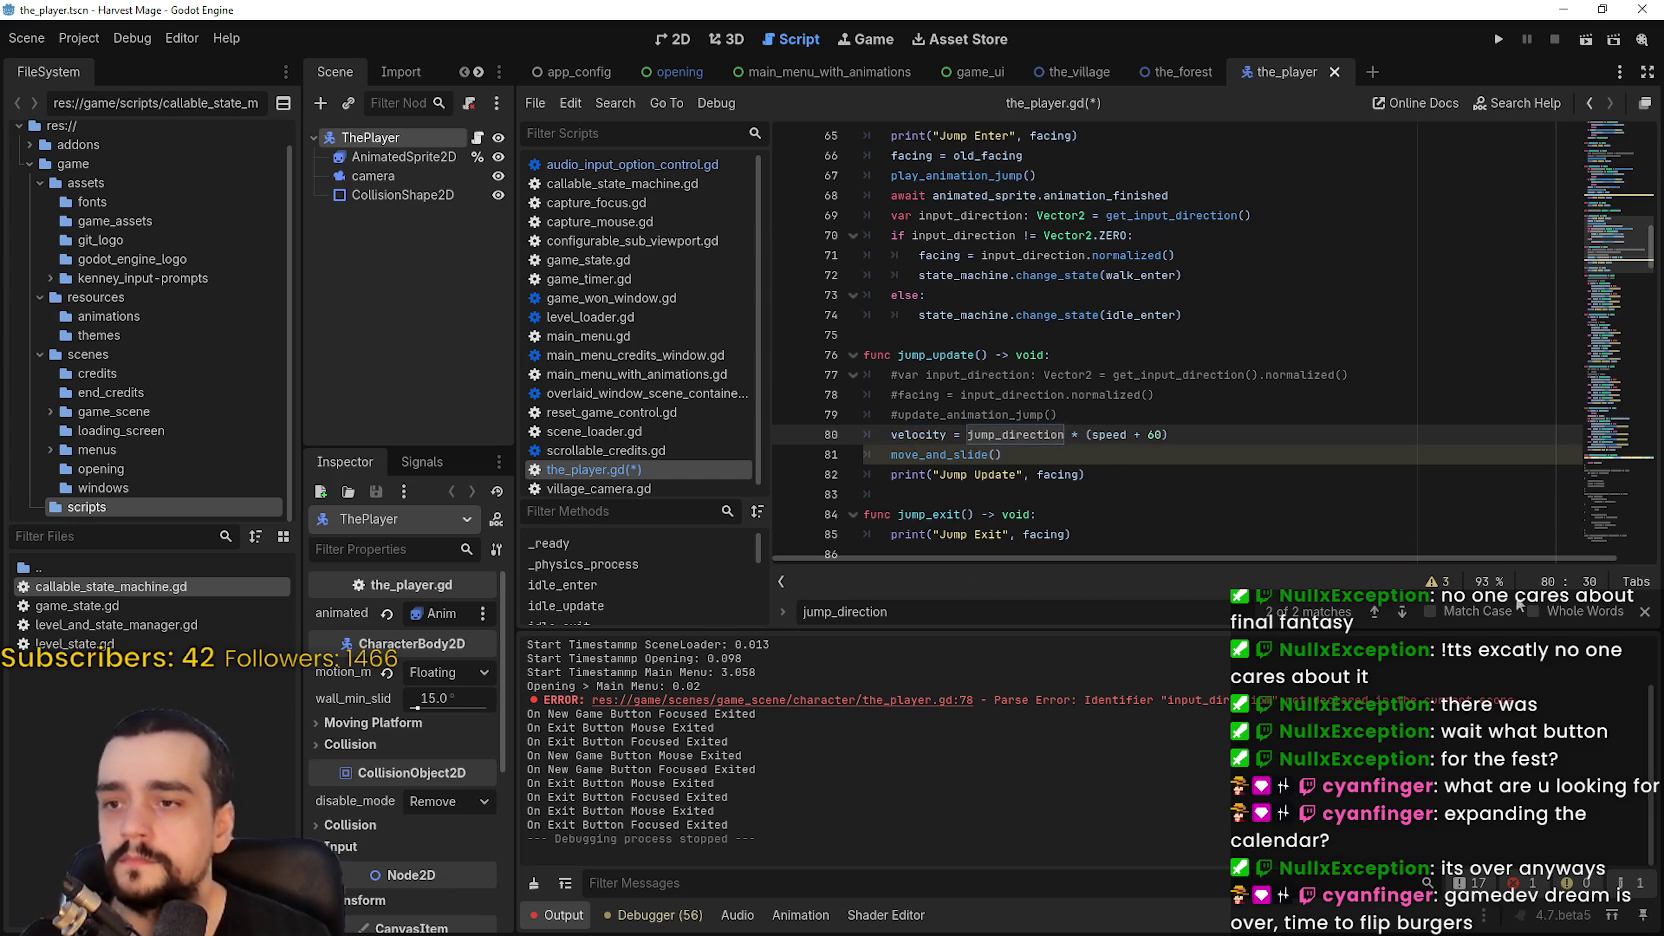
pyautogui.click(1646, 617)
pyautogui.scroll(2, 1066, 433)
pyautogui.click(1066, 434)
pyautogui.click(974, 354)
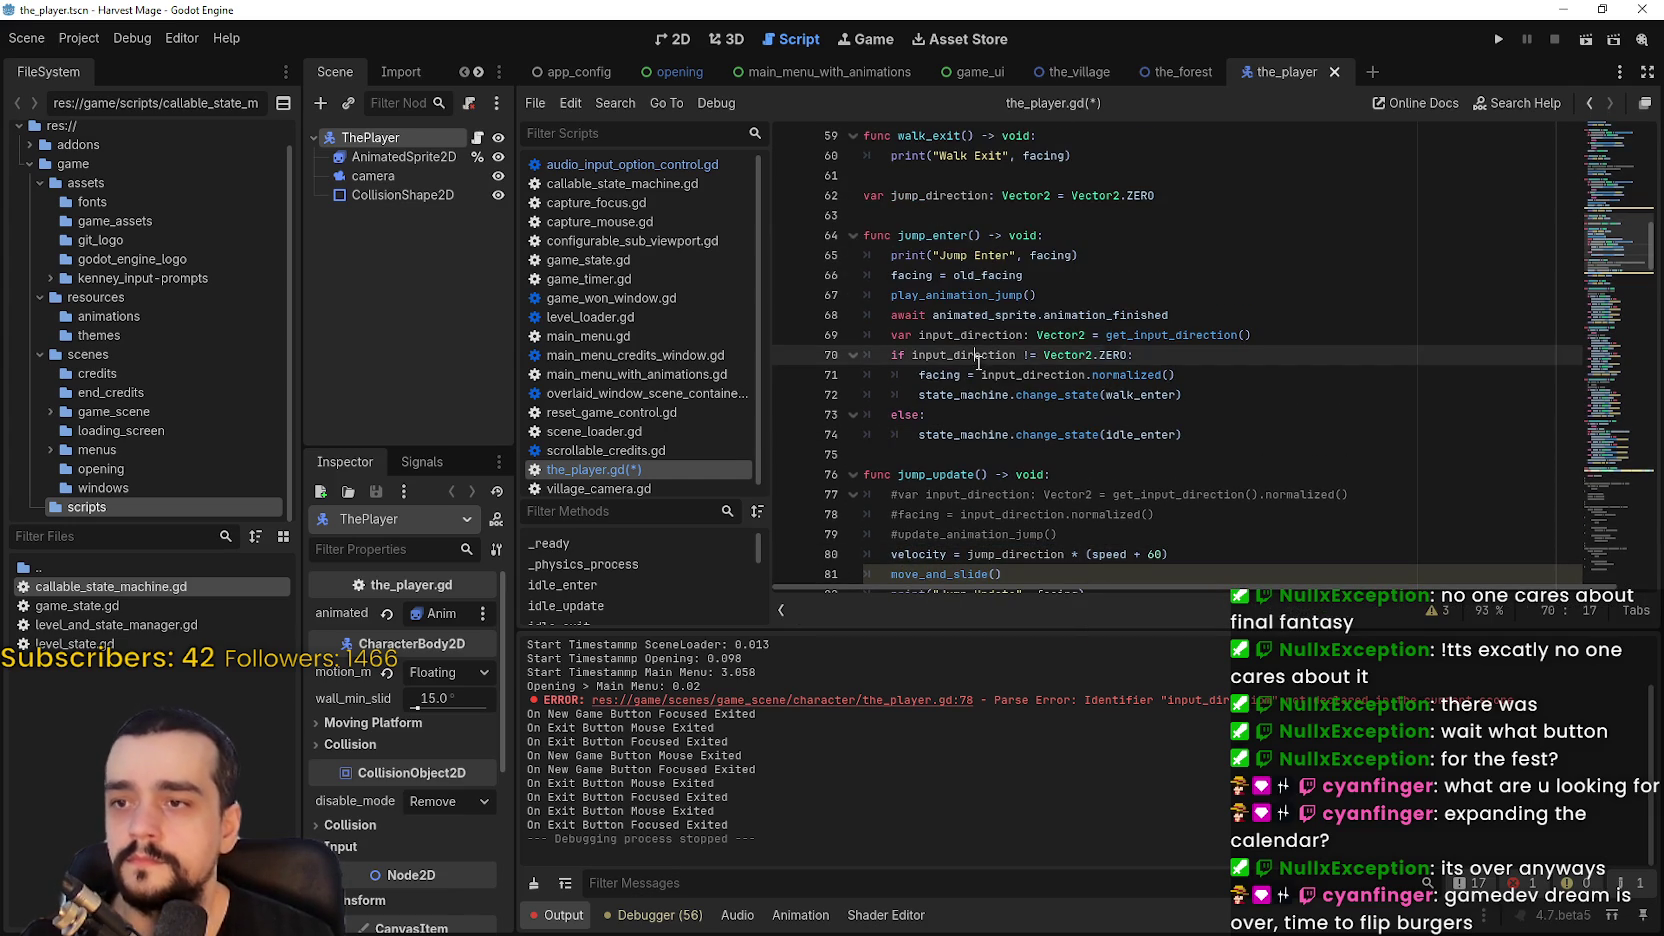
pyautogui.click(1050, 295)
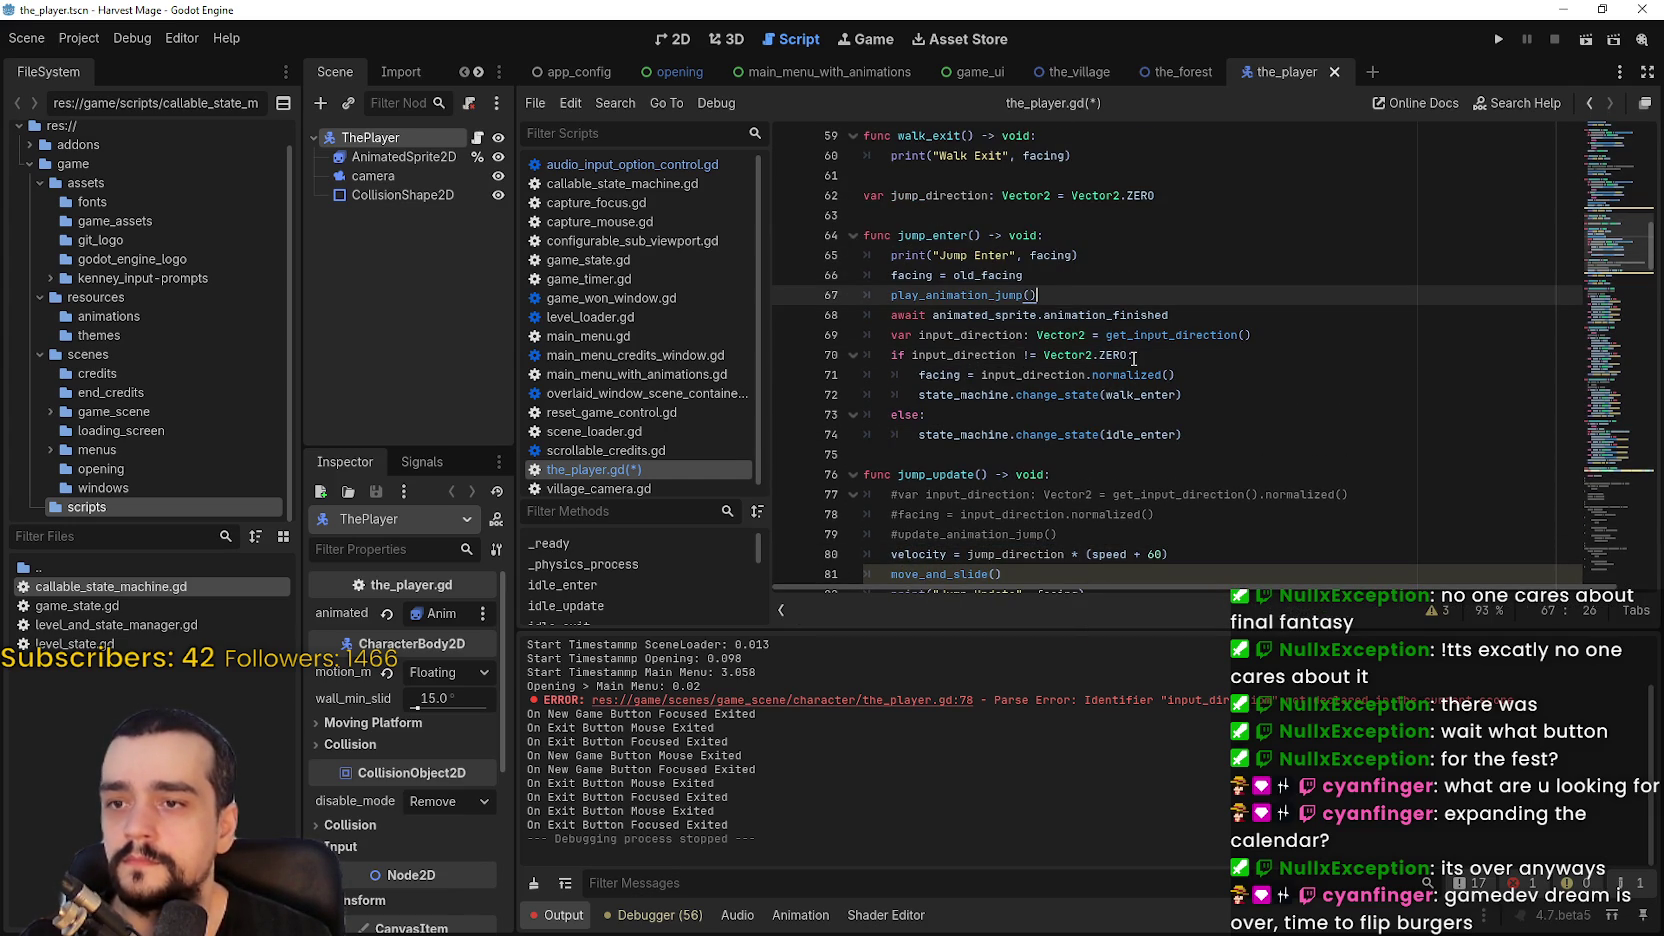
pyautogui.doubleClick(956, 356)
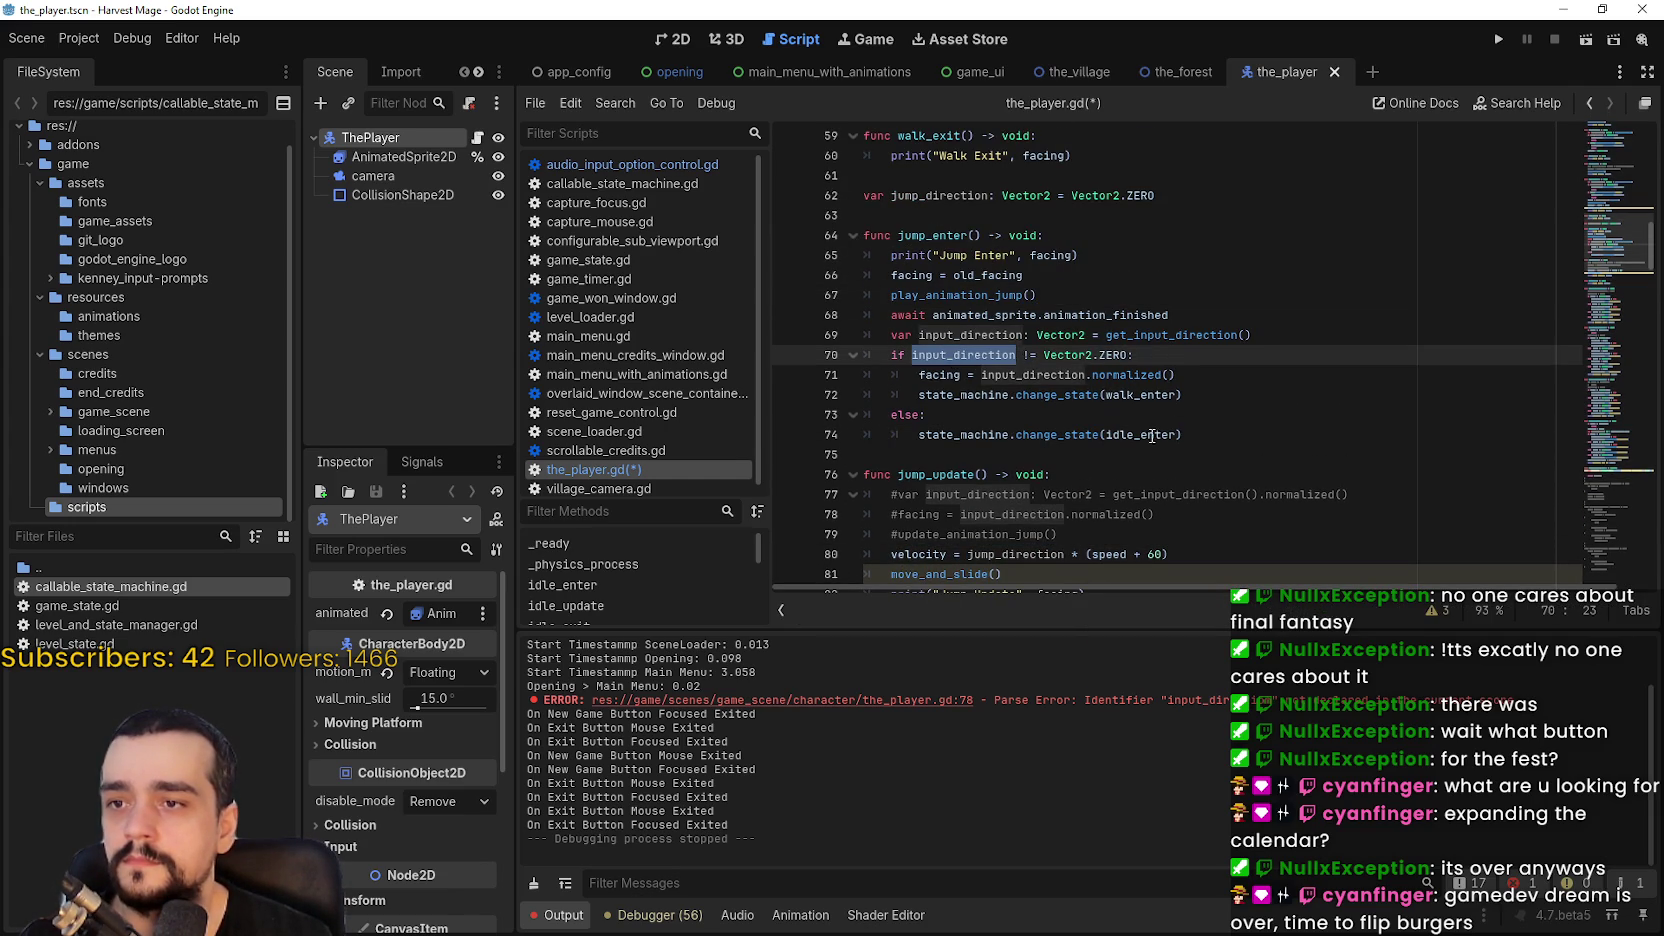
pyautogui.click(928, 432)
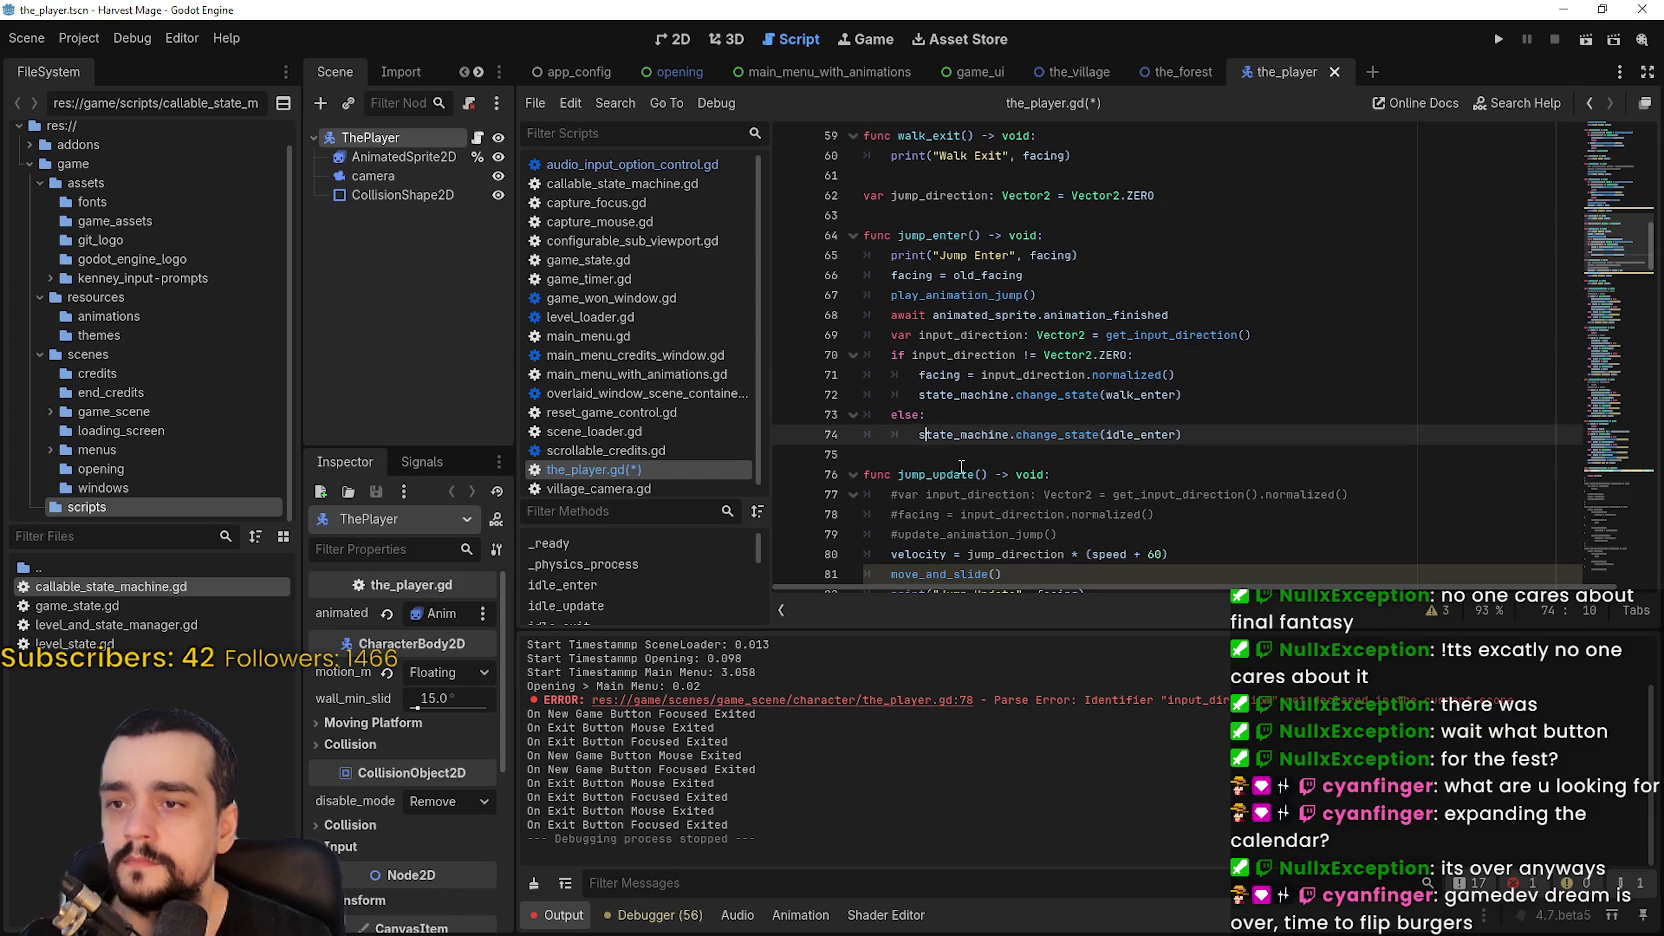
pyautogui.click(958, 456)
pyautogui.scroll(-1, 960, 445)
pyautogui.hotkey('ctrl', 's')
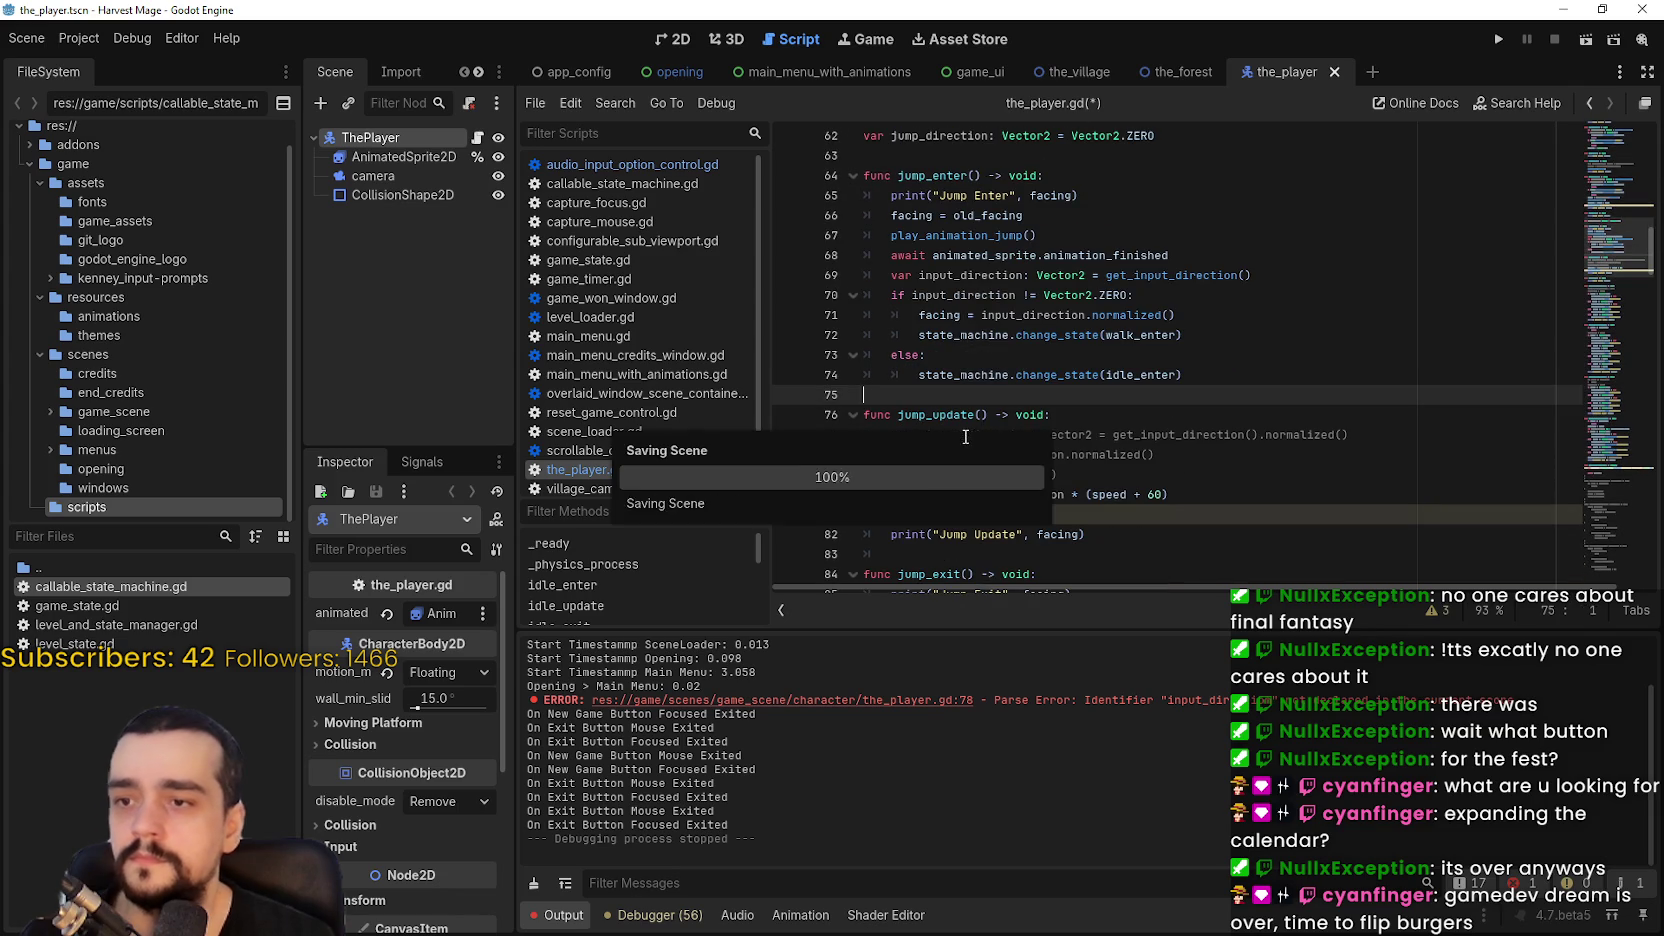
# Step: Review the jump_direction uses and the walk_enter and idle_enter lines of the walk code
pyautogui.scroll(-2, 1028, 381)
pyautogui.doubleClick(1015, 375)
pyautogui.scroll(2, 1020, 375)
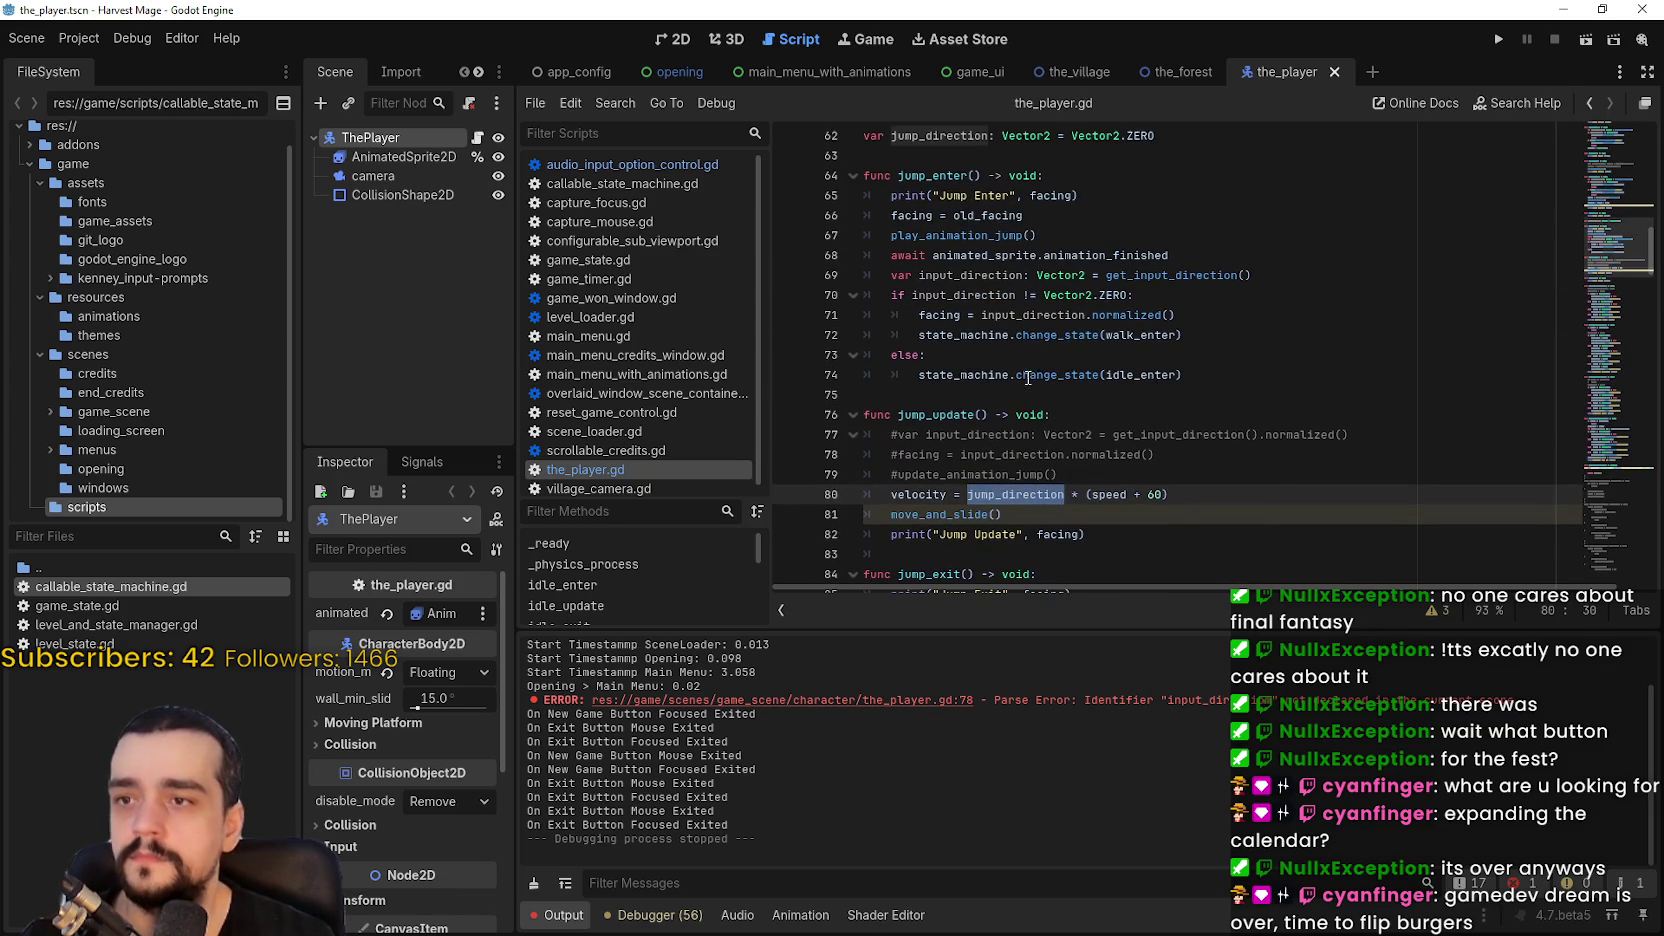
pyautogui.click(1036, 340)
pyautogui.click(1180, 318)
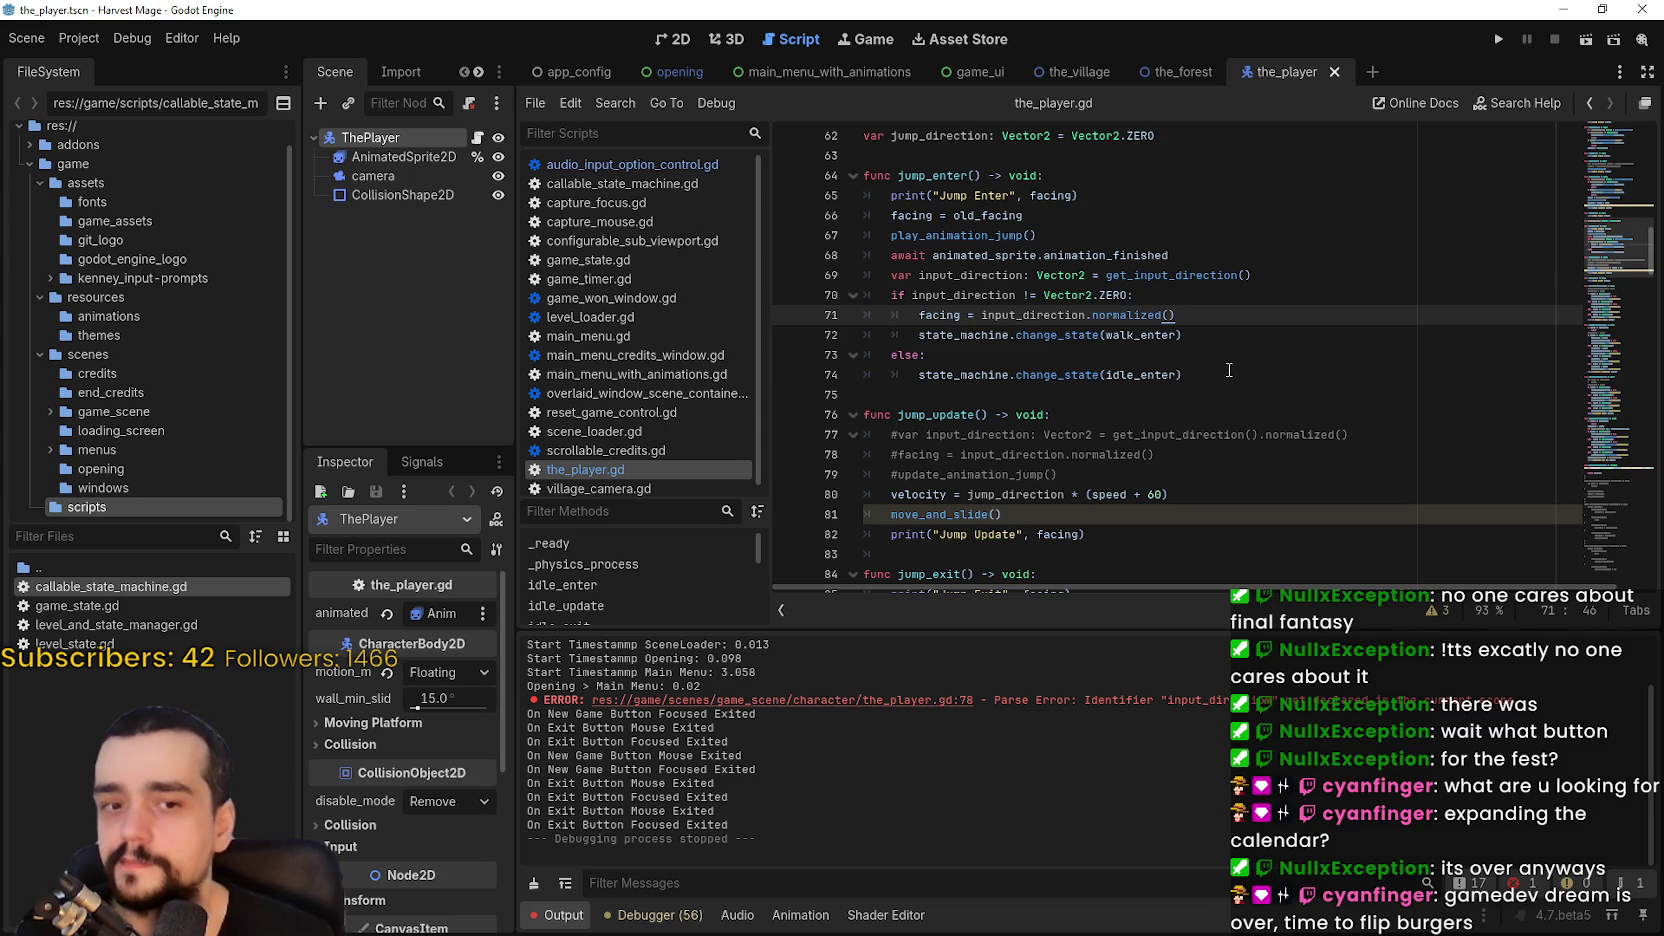
pyautogui.click(1205, 340)
pyautogui.click(1206, 376)
pyautogui.click(1218, 357)
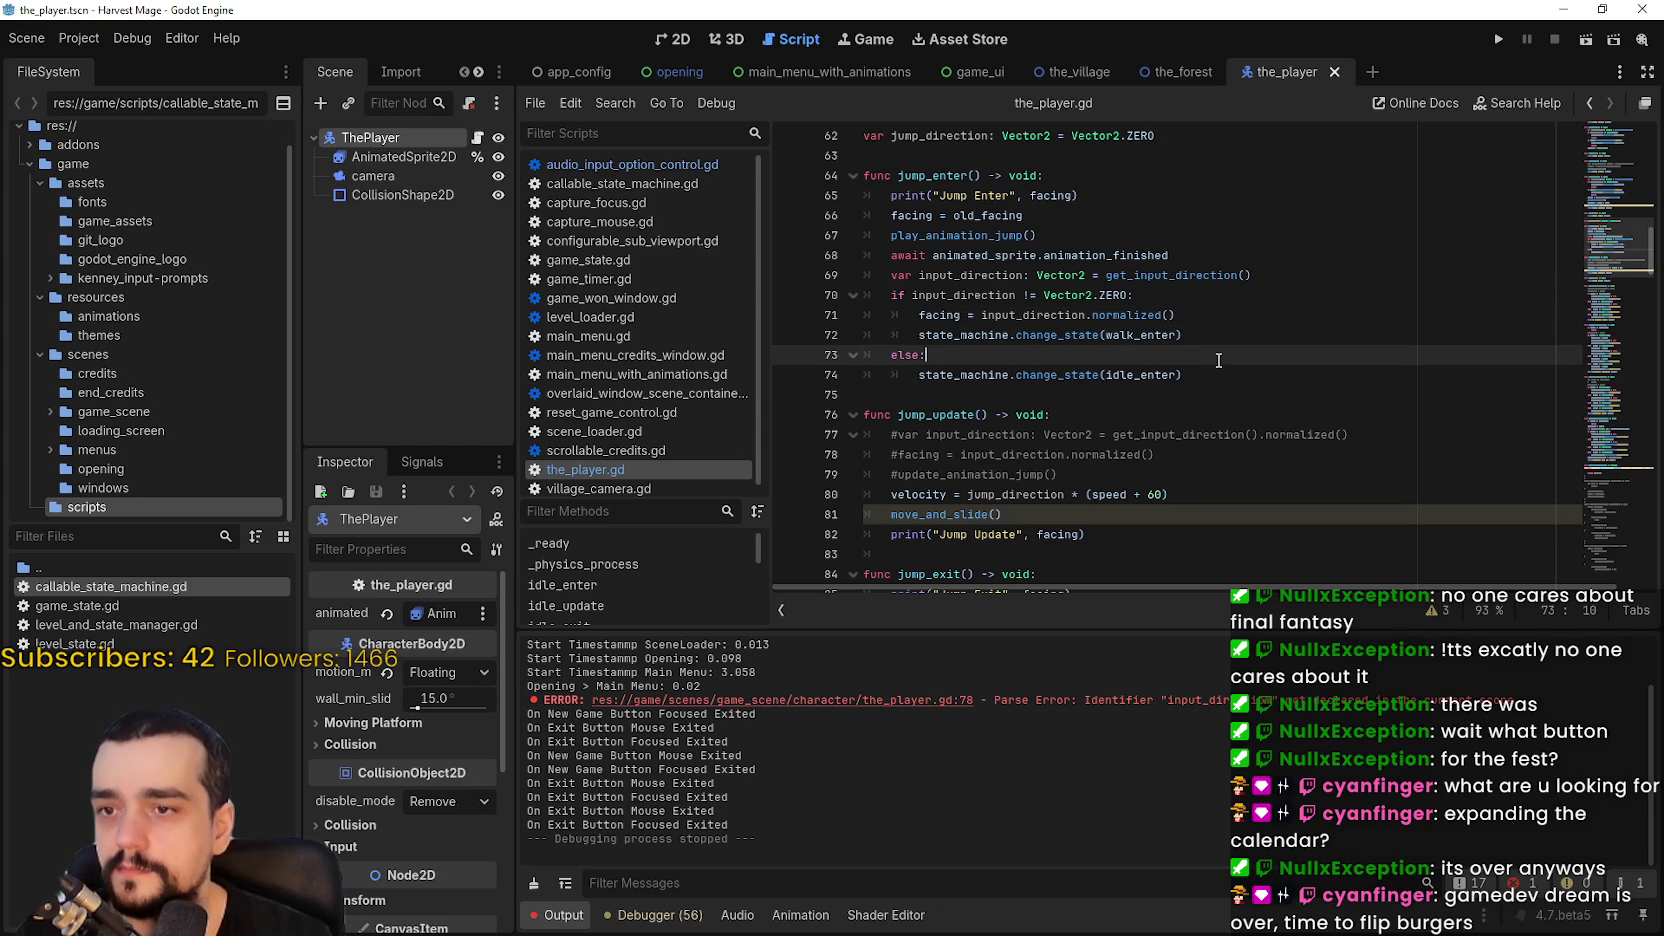
pyautogui.click(1205, 378)
pyautogui.press('Left')
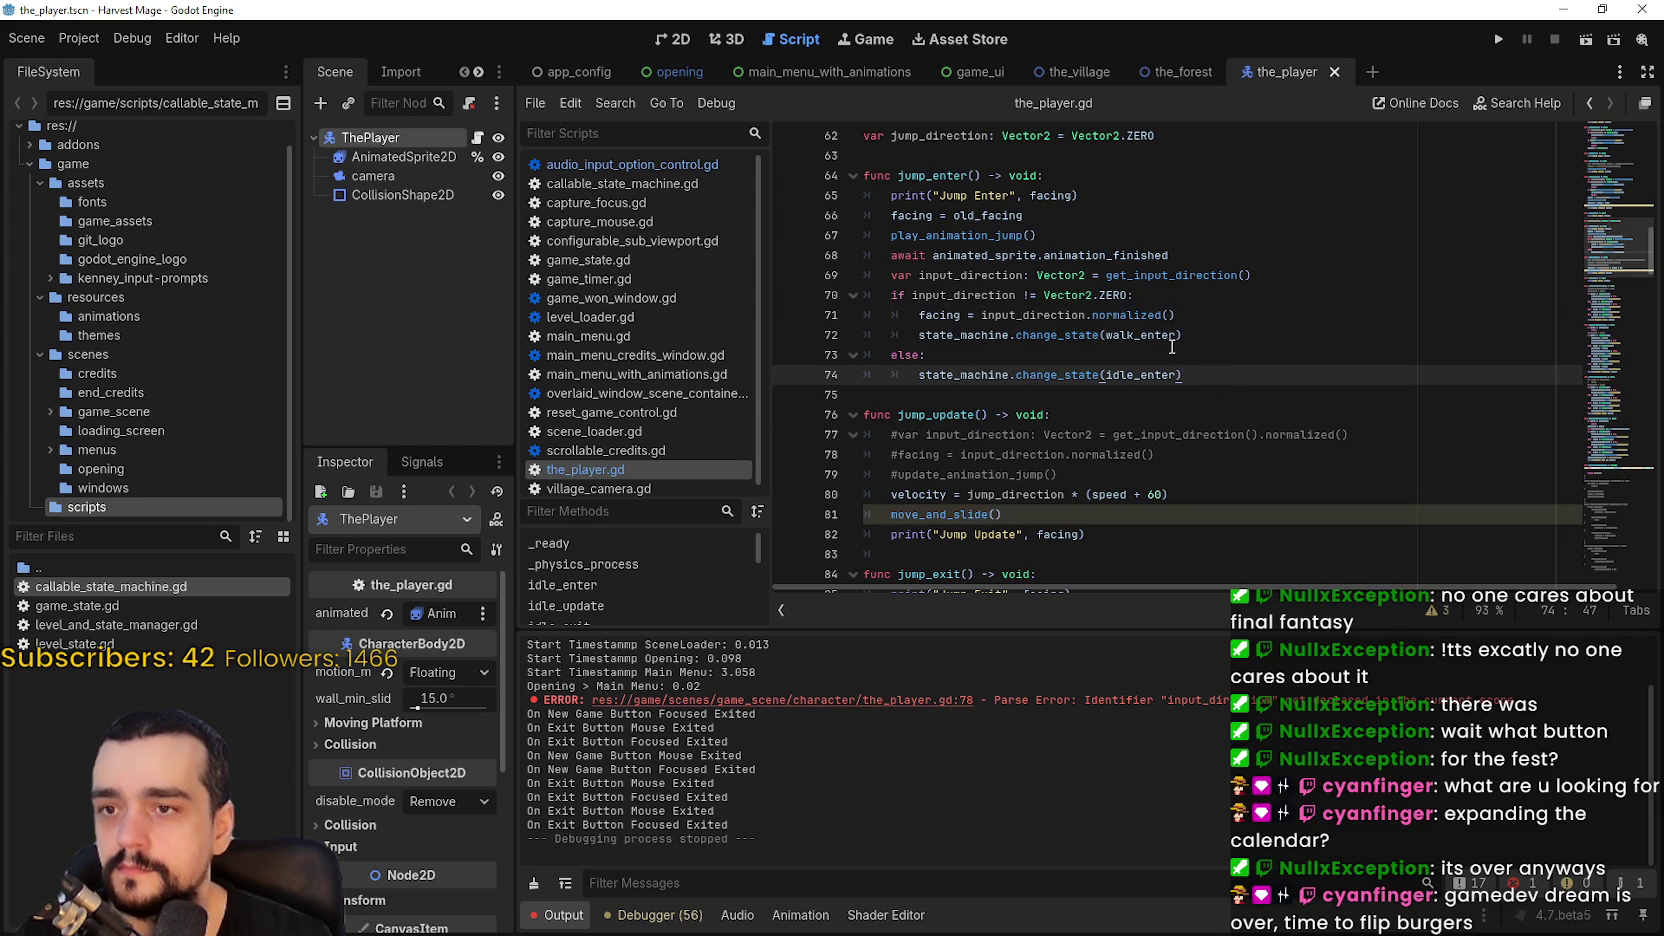
pyautogui.hotkey('ctrl', 'shift', 'Left')
pyautogui.click(1177, 340)
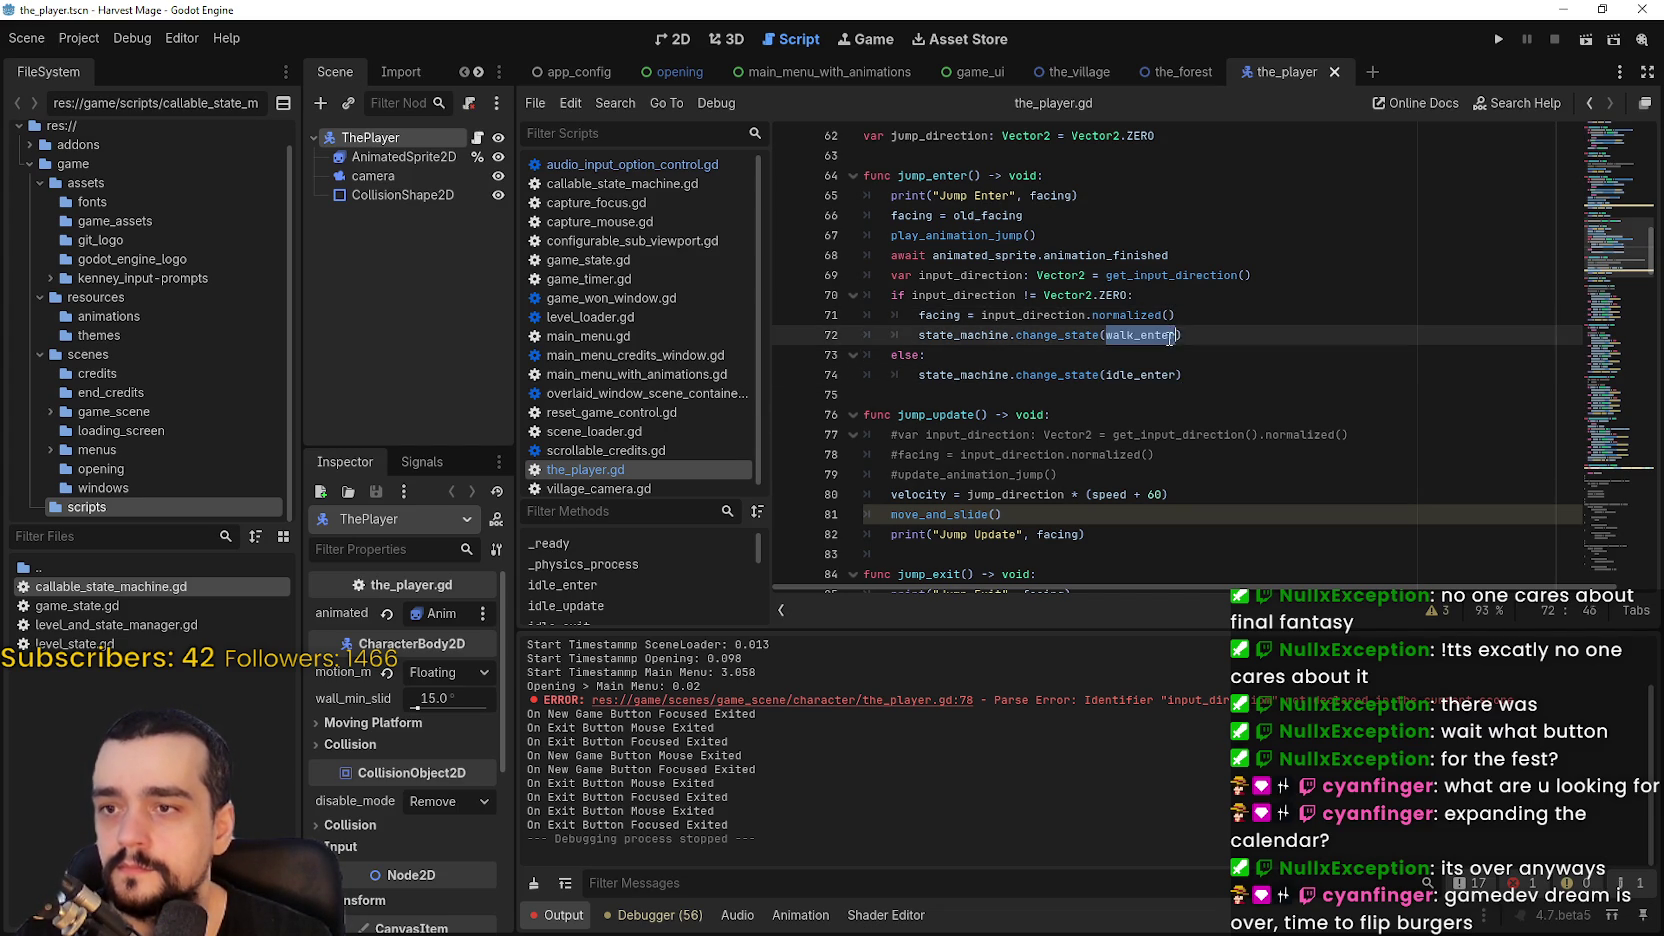
pyautogui.click(1205, 395)
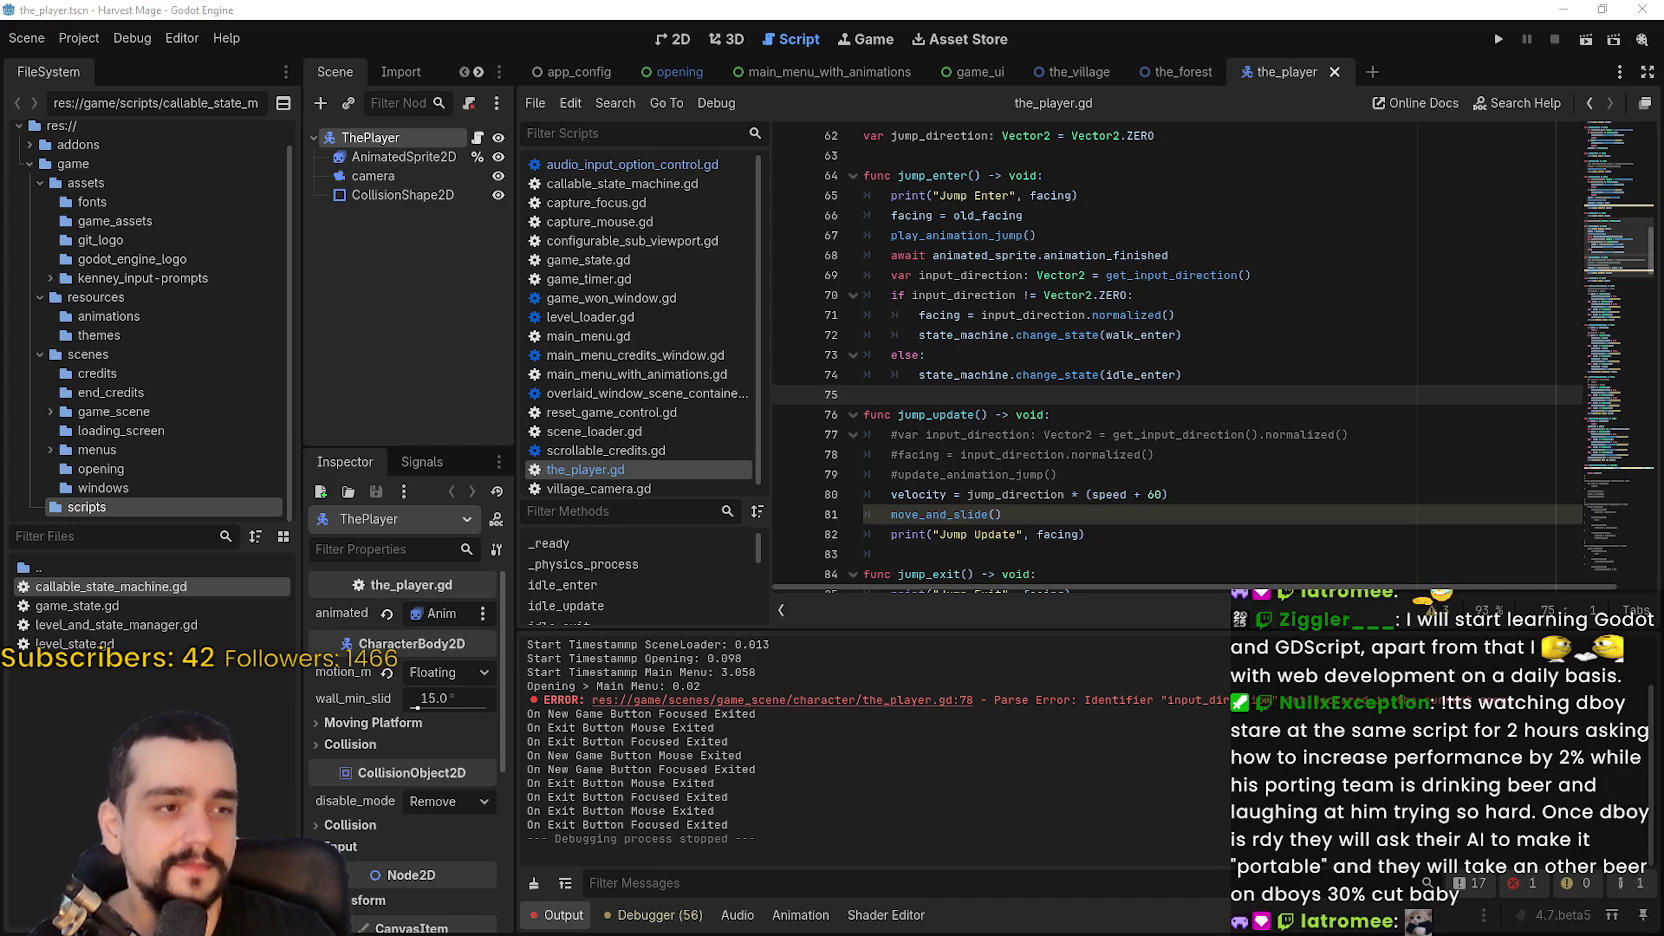
pyautogui.click(971, 350)
pyautogui.click(1077, 190)
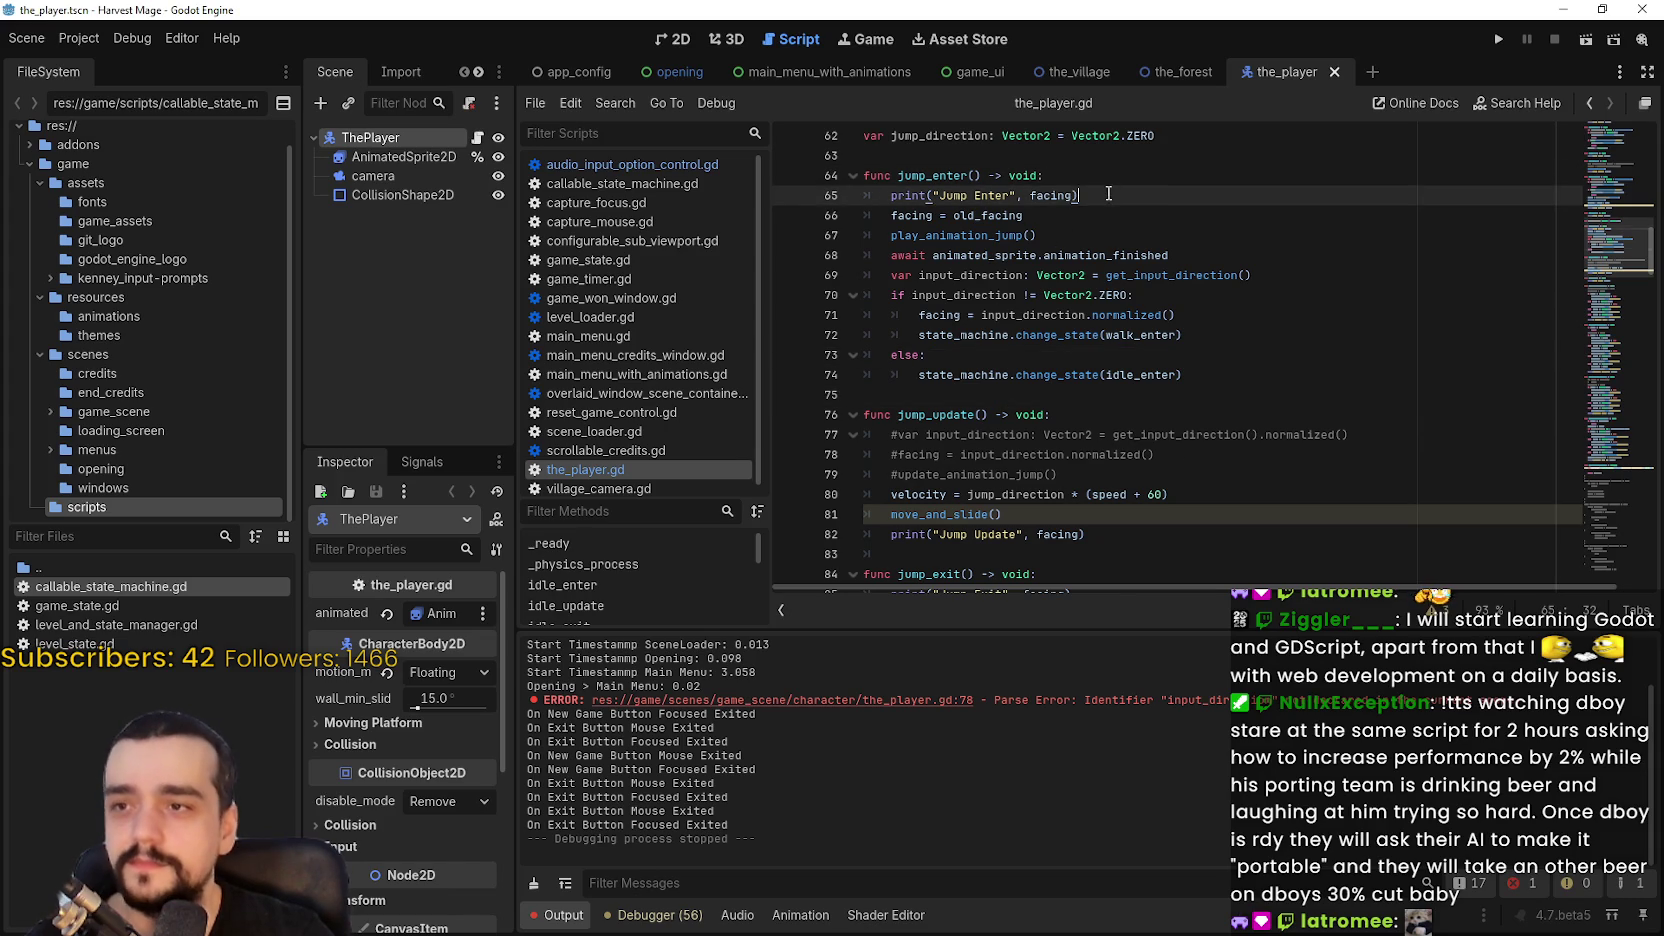
pyautogui.press('Return')
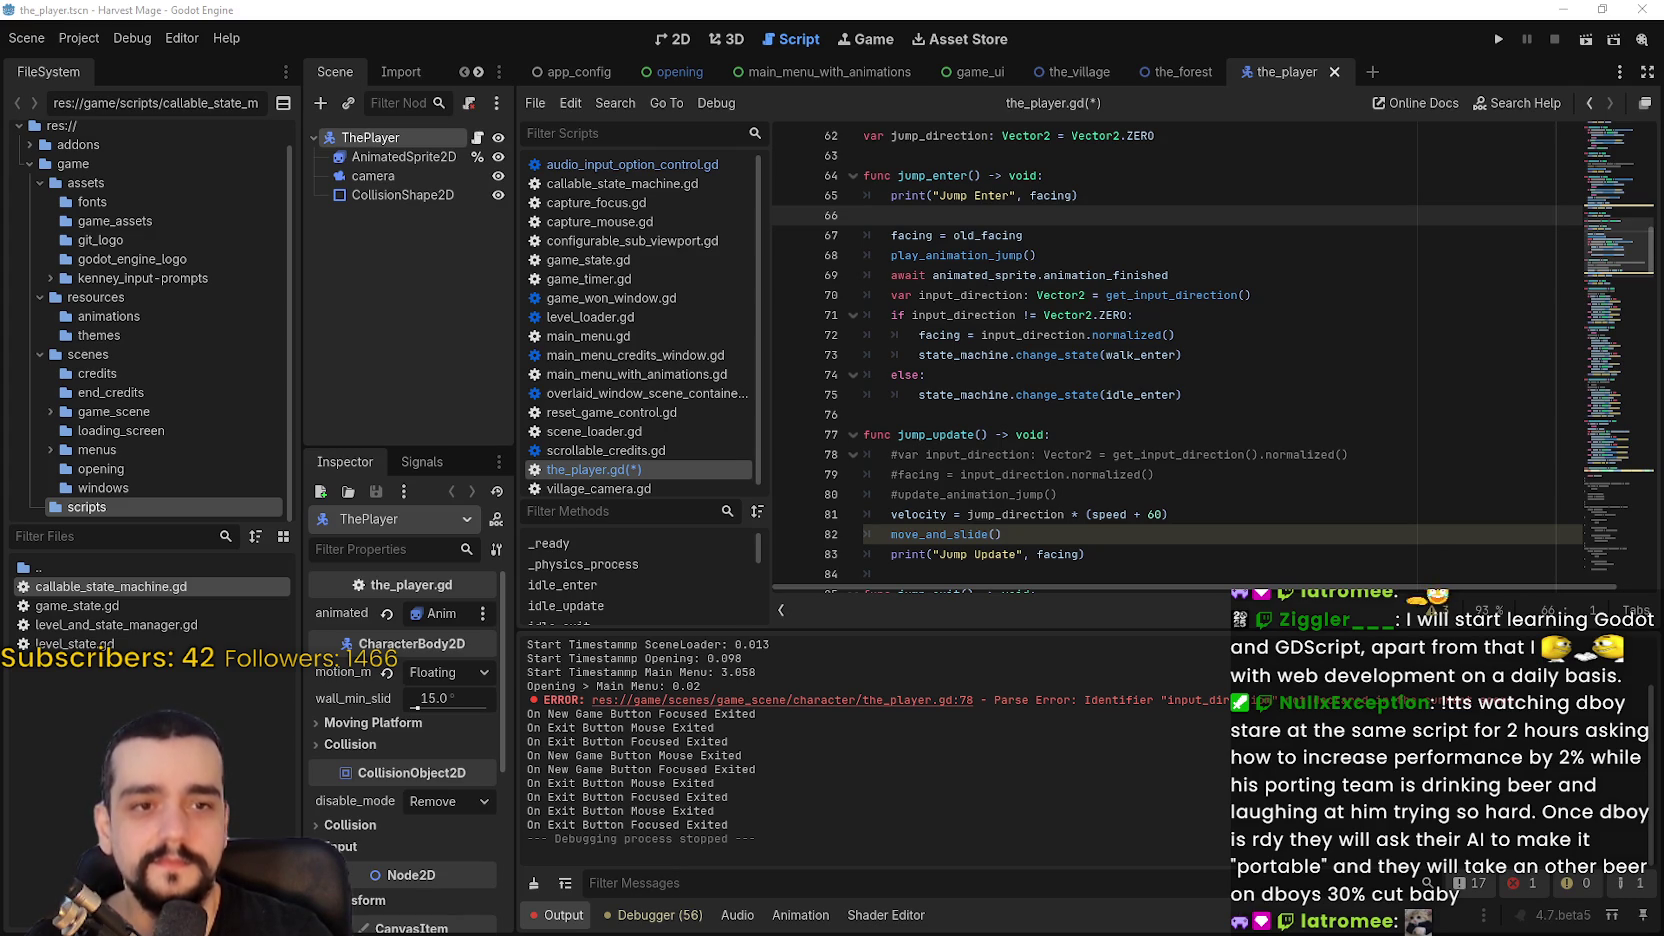
pyautogui.click(1062, 353)
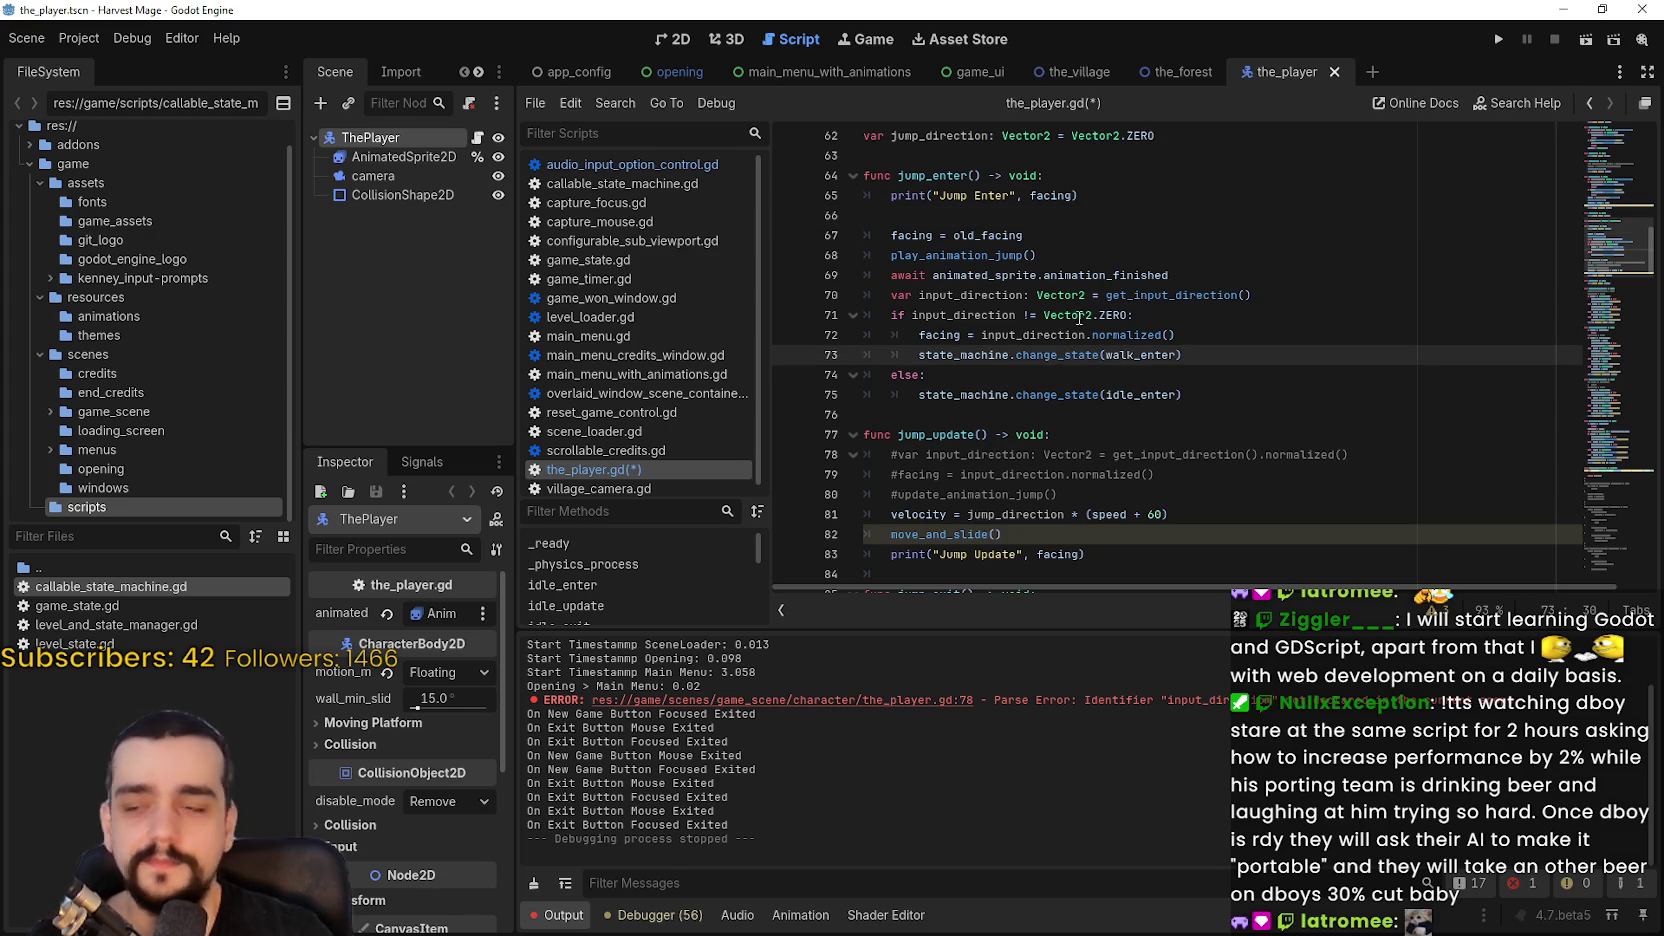
pyautogui.scroll(1, 1070, 312)
pyautogui.click(1037, 294)
pyautogui.click(1050, 276)
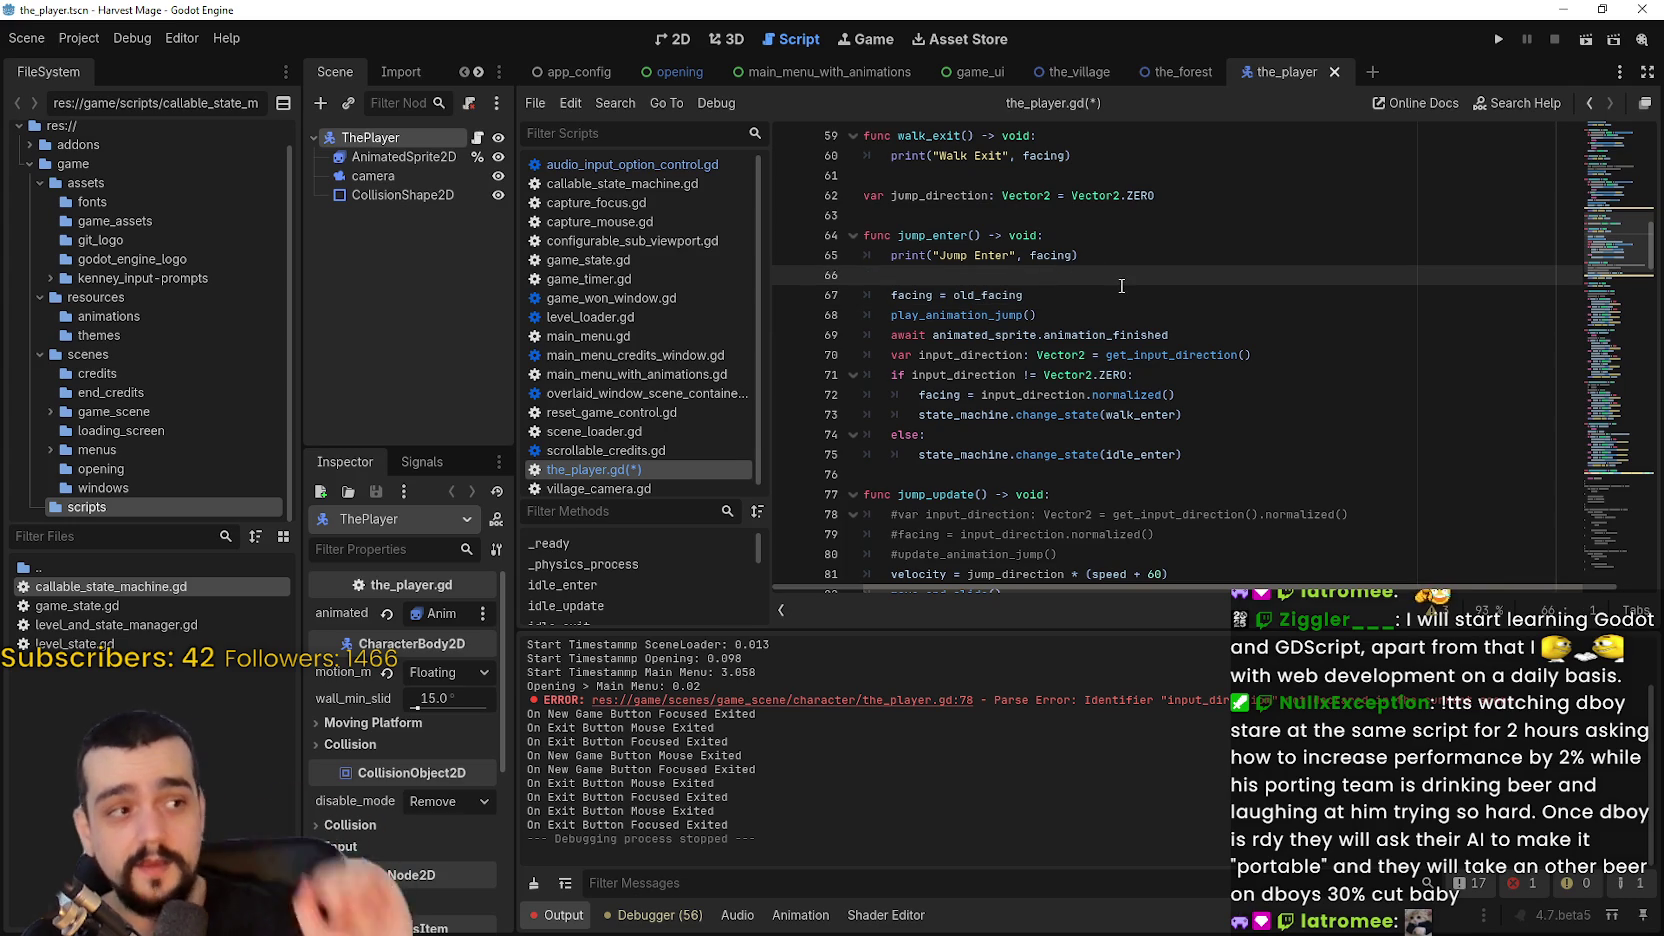
pyautogui.moveTo(1166, 259); pyautogui.dragTo(891, 257)
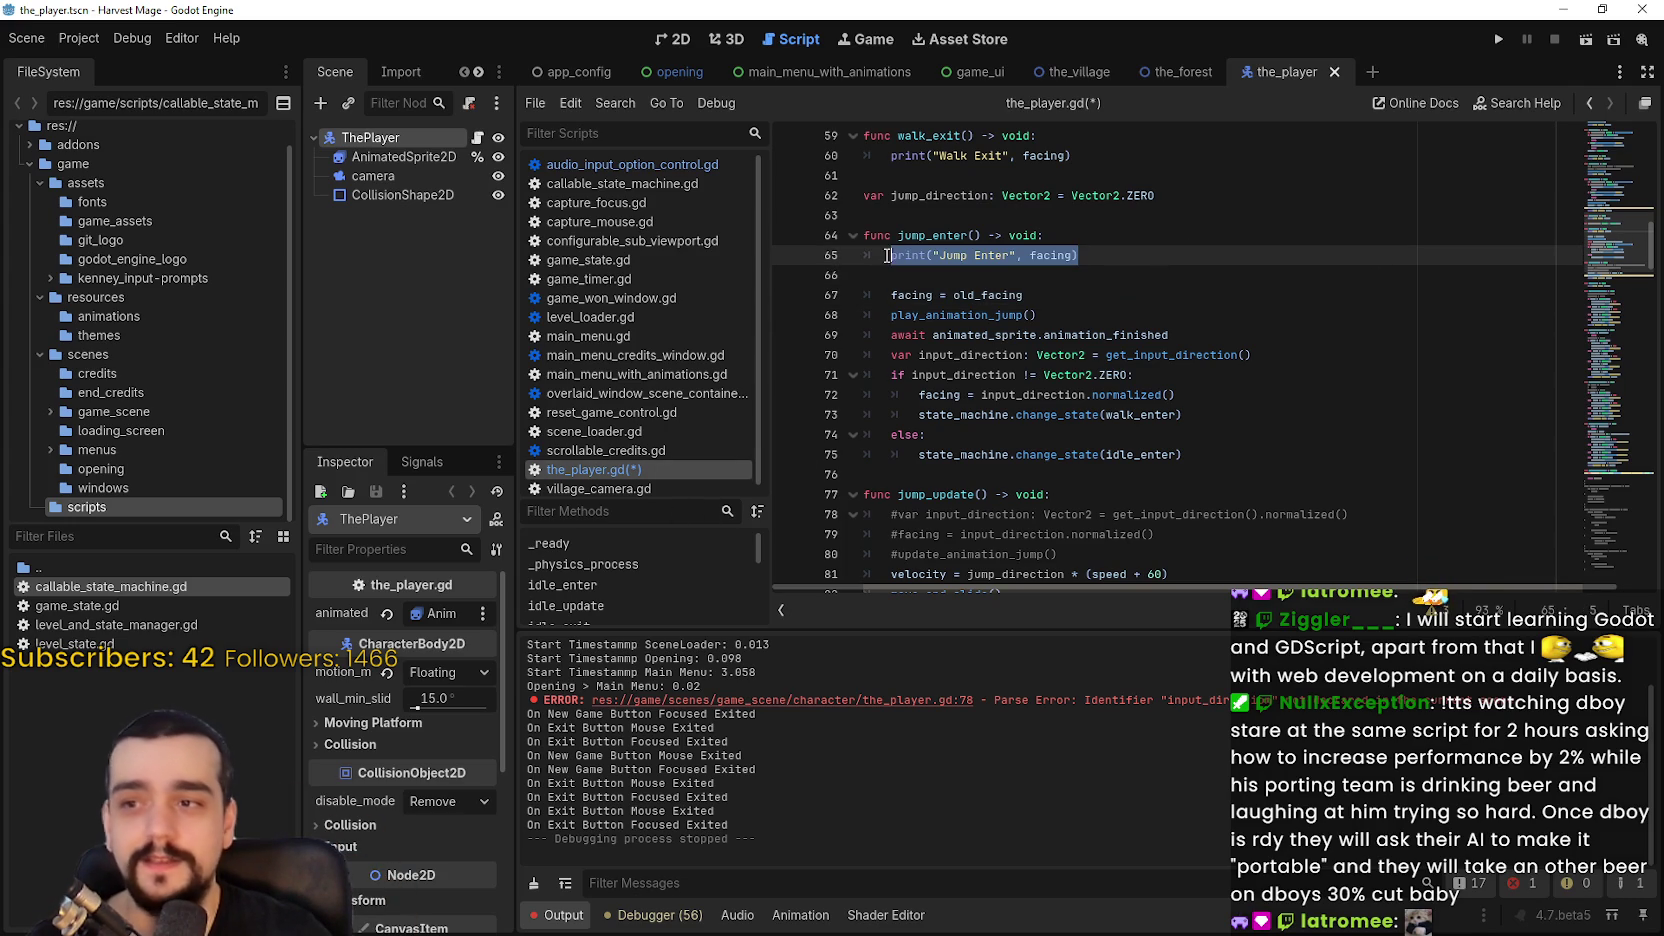
pyautogui.click(1067, 320)
pyautogui.scroll(-2, 1067, 320)
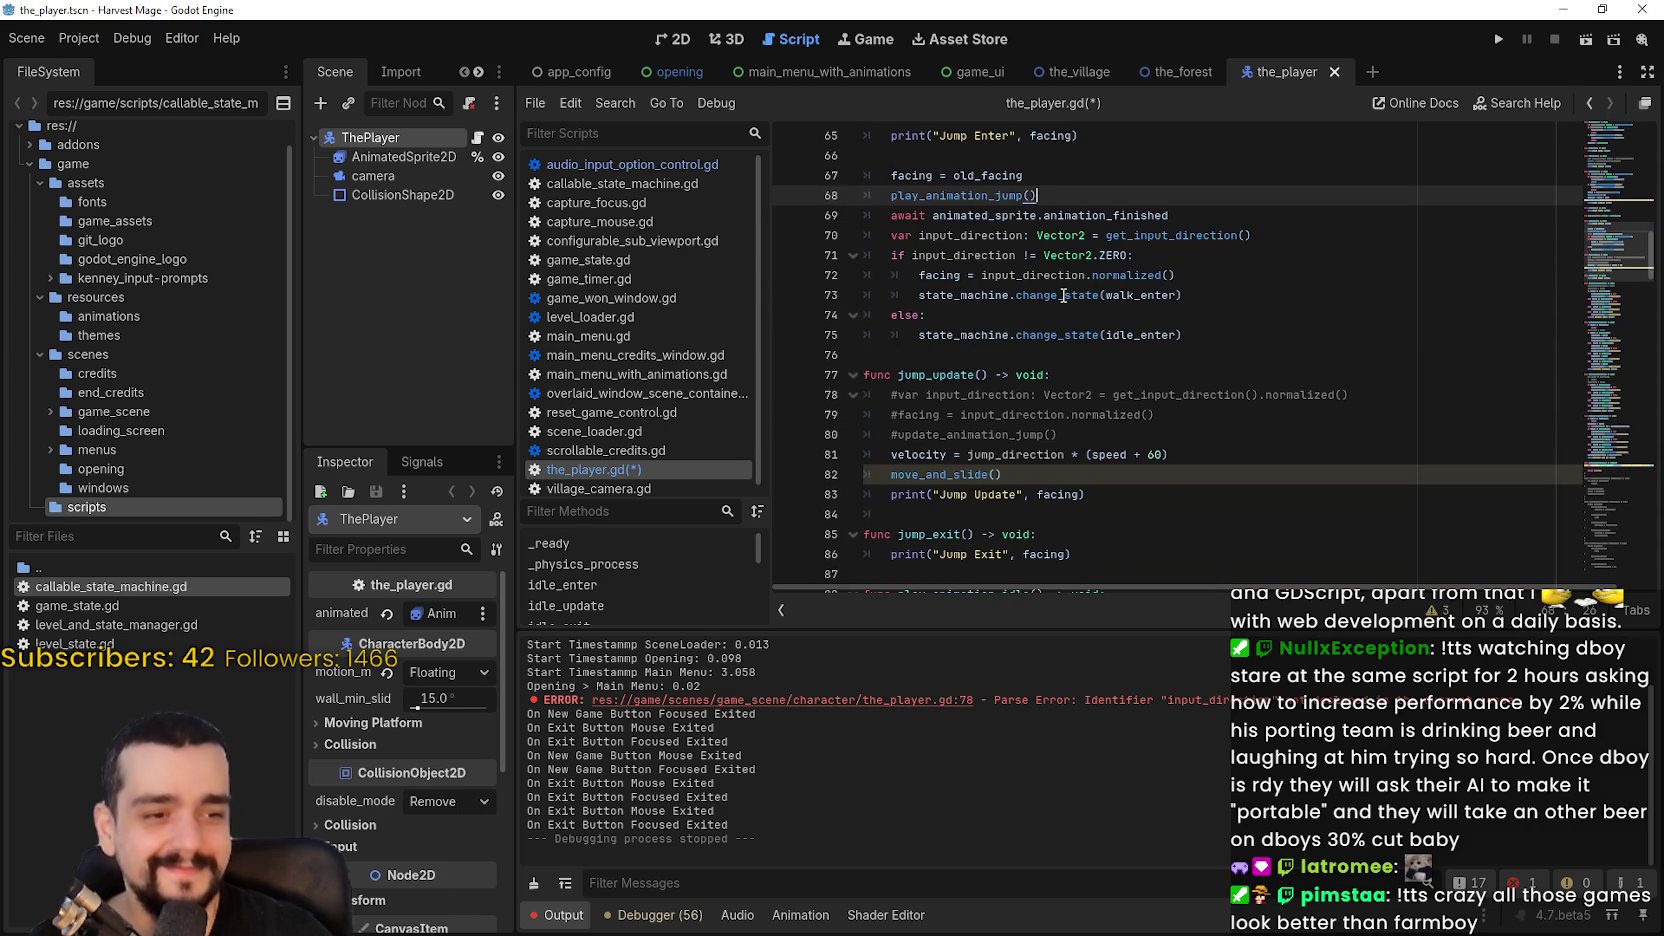
pyautogui.moveTo(1057, 283)
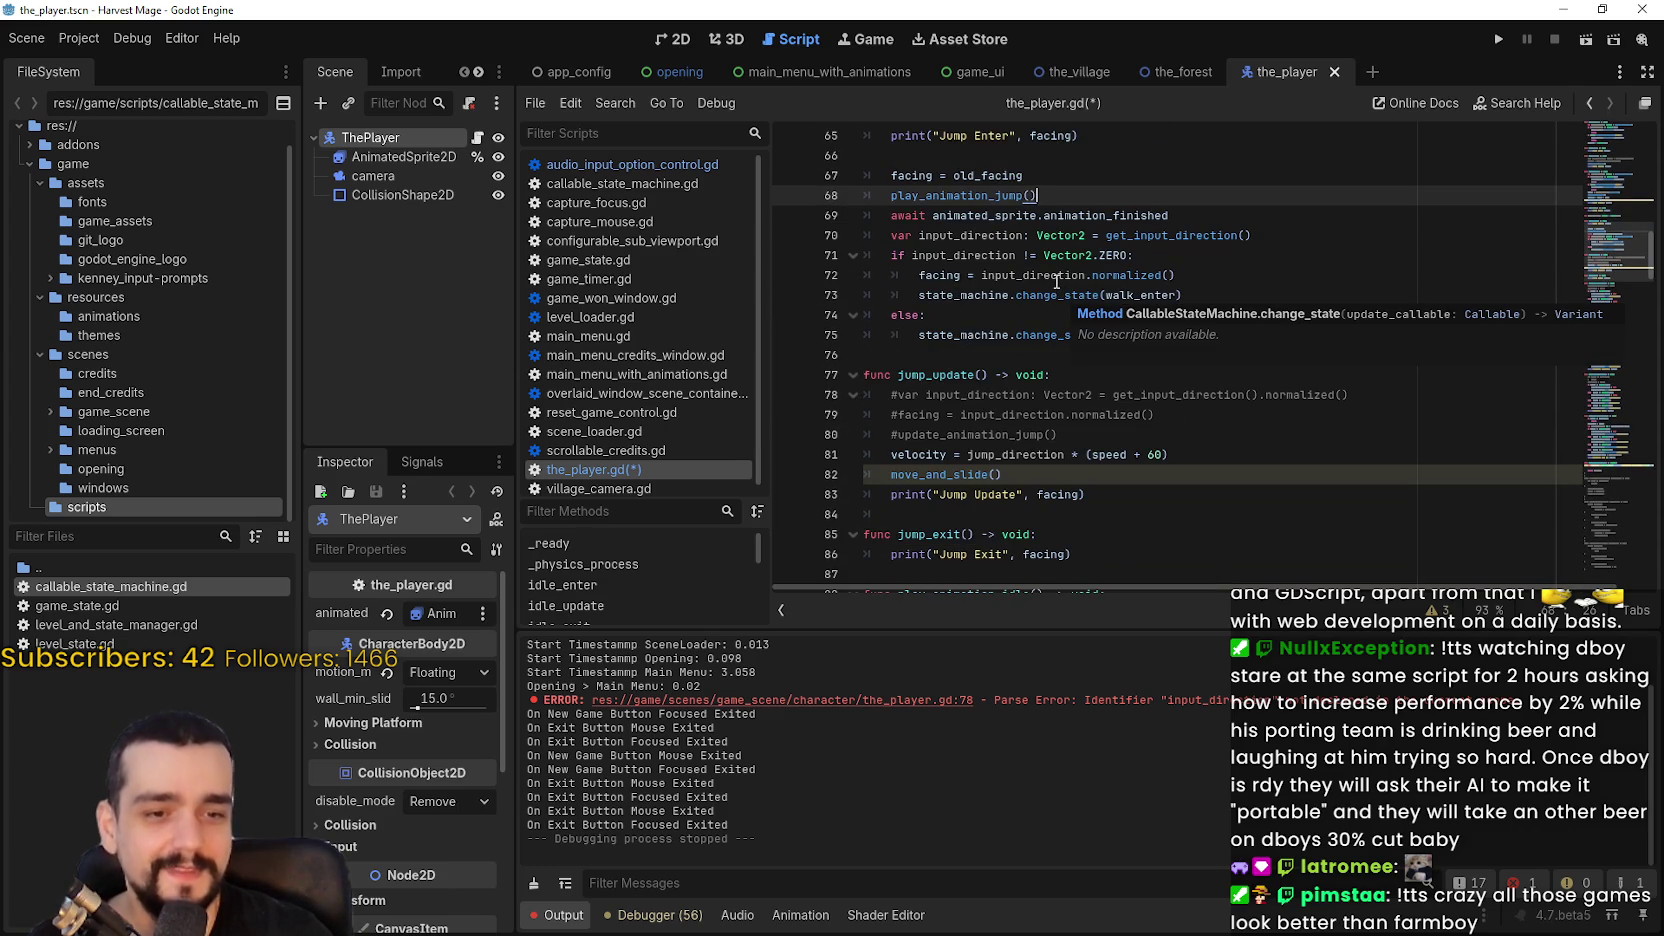
pyautogui.scroll(2, 1120, 390)
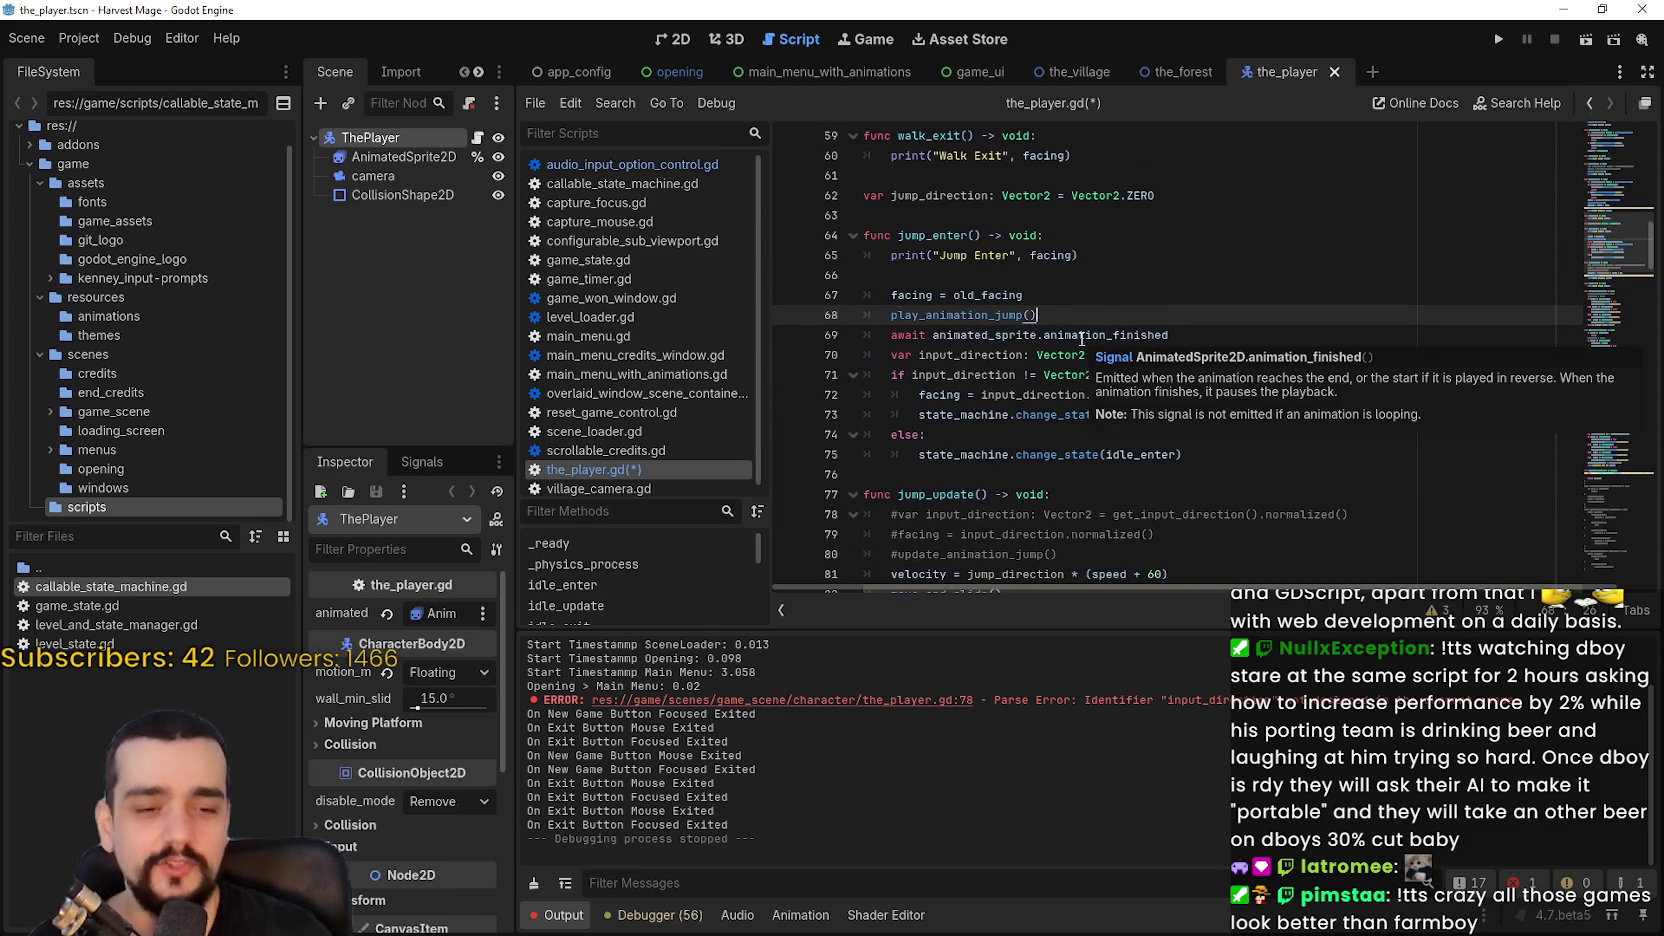
pyautogui.click(1096, 252)
pyautogui.press('Down')
pyautogui.press('Down')
pyautogui.moveTo(1096, 250); pyautogui.dragTo(889, 255)
pyautogui.moveTo(1037, 315); pyautogui.dragTo(935, 298)
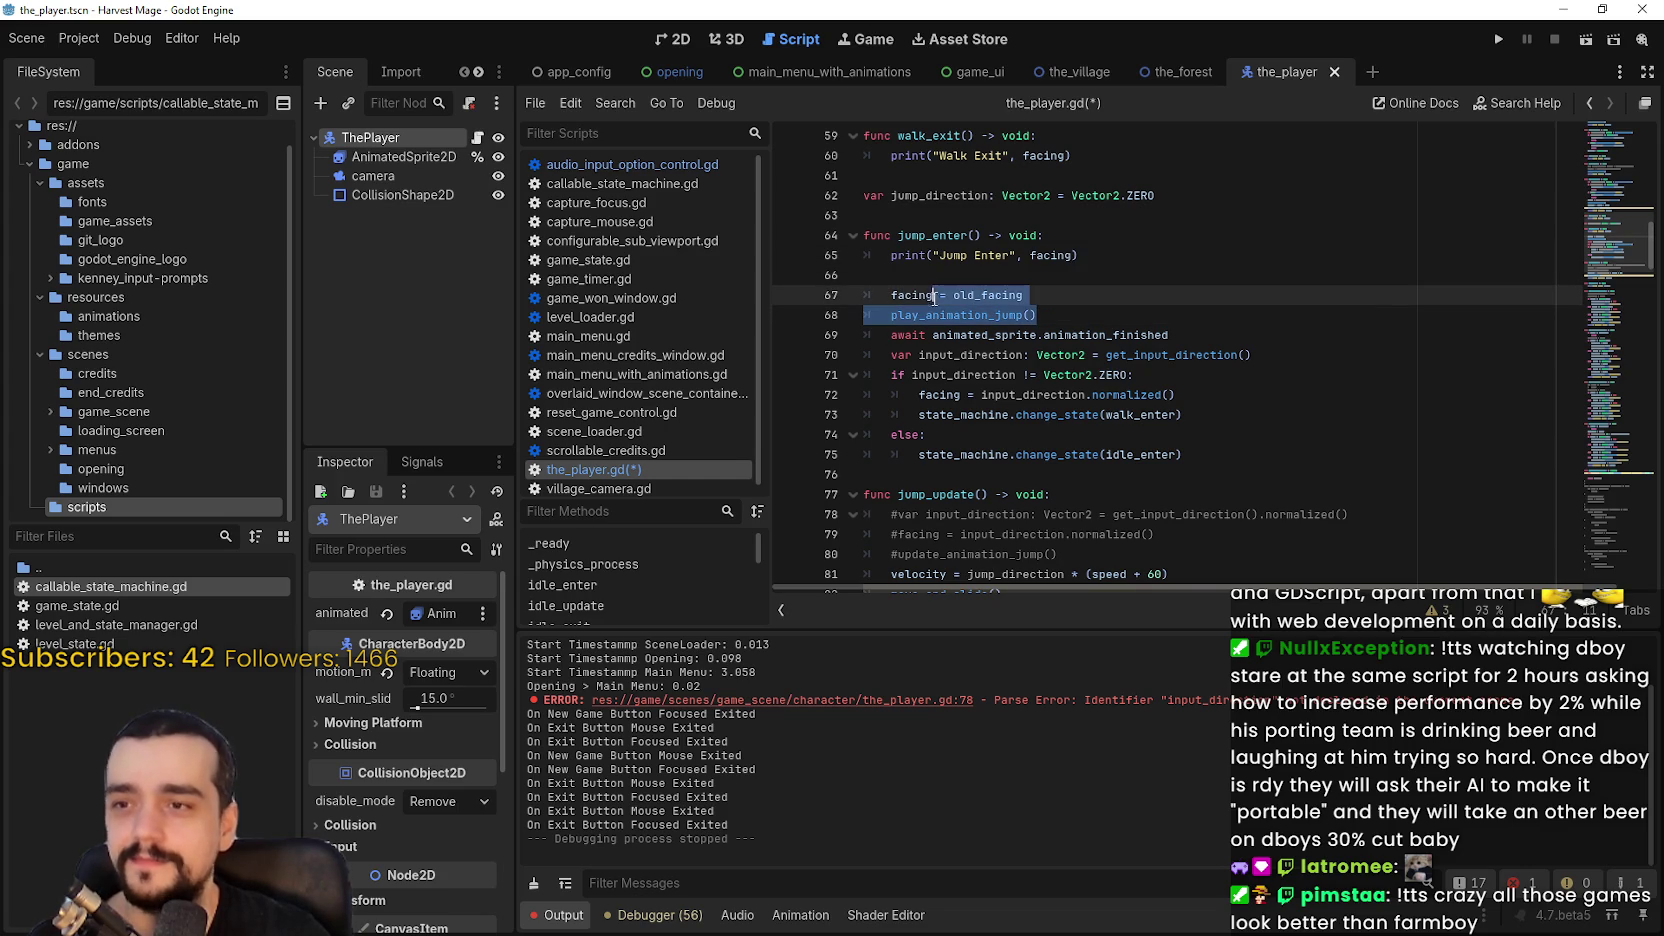
pyautogui.click(1045, 316)
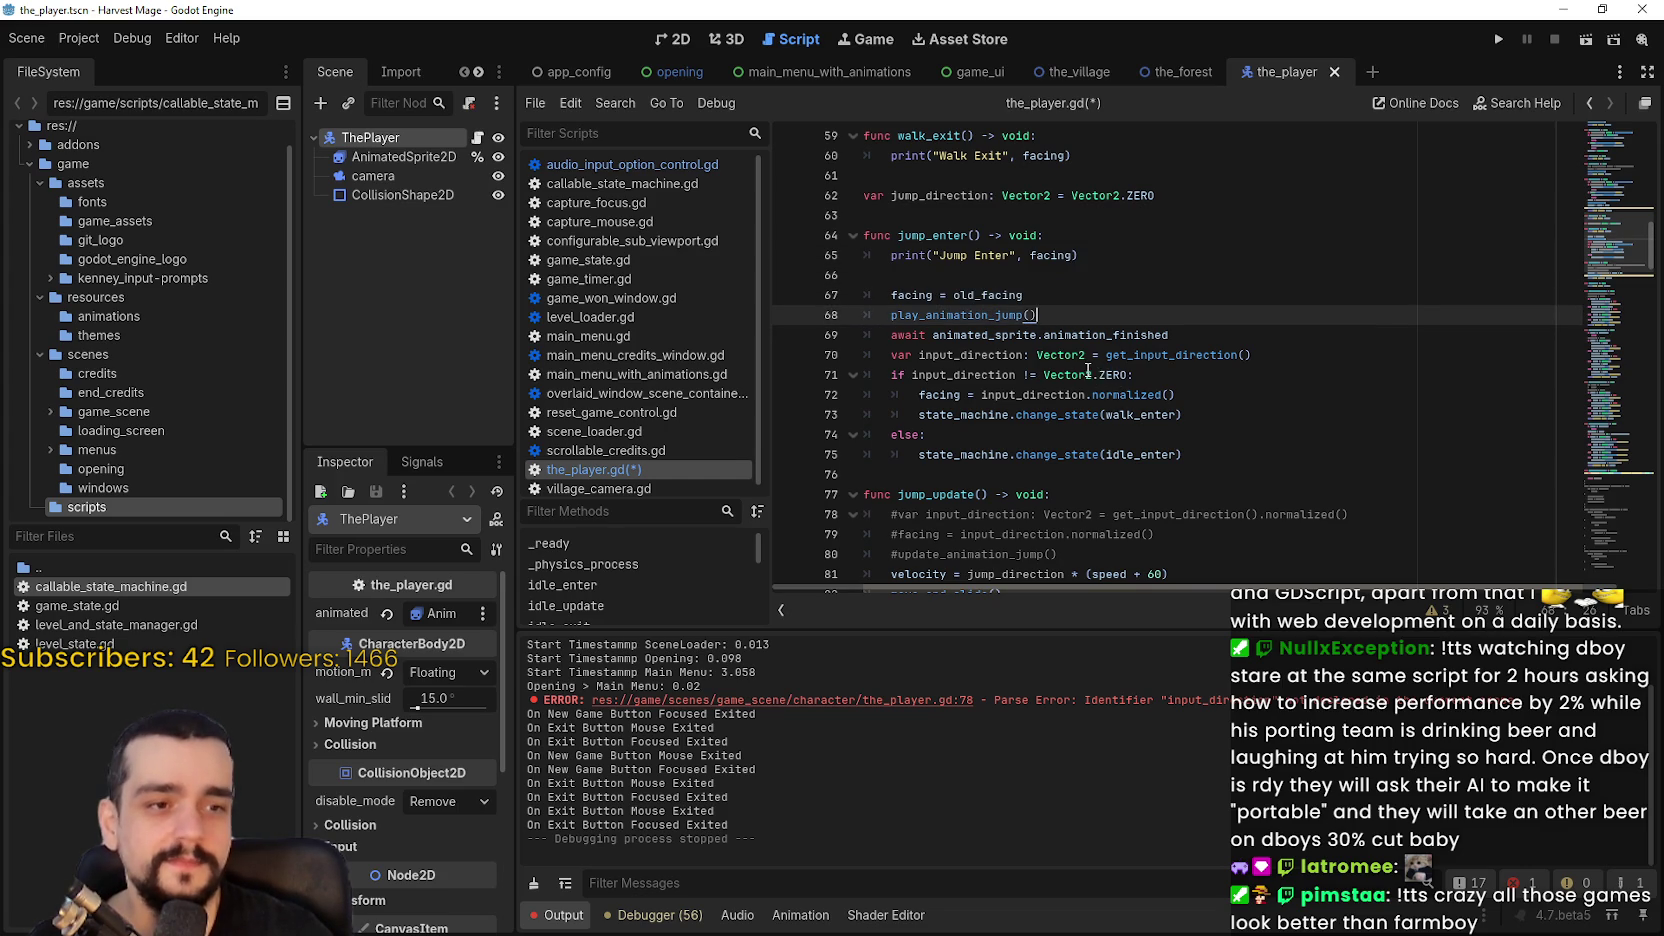
pyautogui.scroll(-2, 1085, 365)
pyautogui.scroll(-1, 1066, 335)
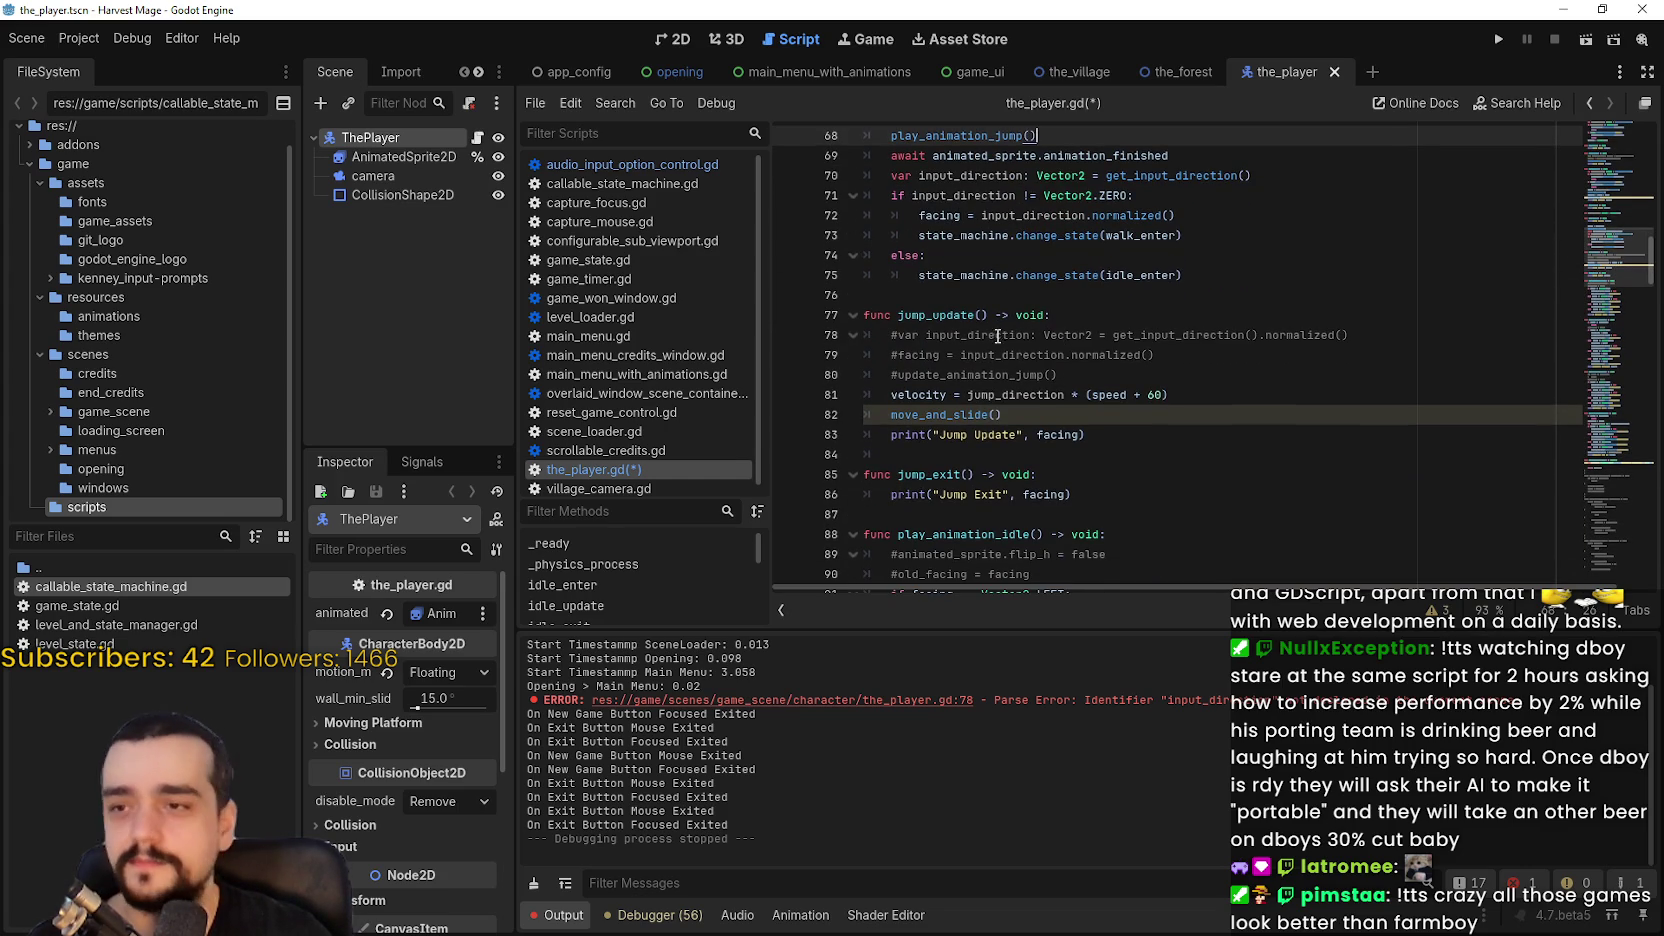
pyautogui.scroll(1, 998, 335)
pyautogui.click(1015, 340)
pyautogui.doubleClick(960, 255)
pyautogui.scroll(1, 1080, 326)
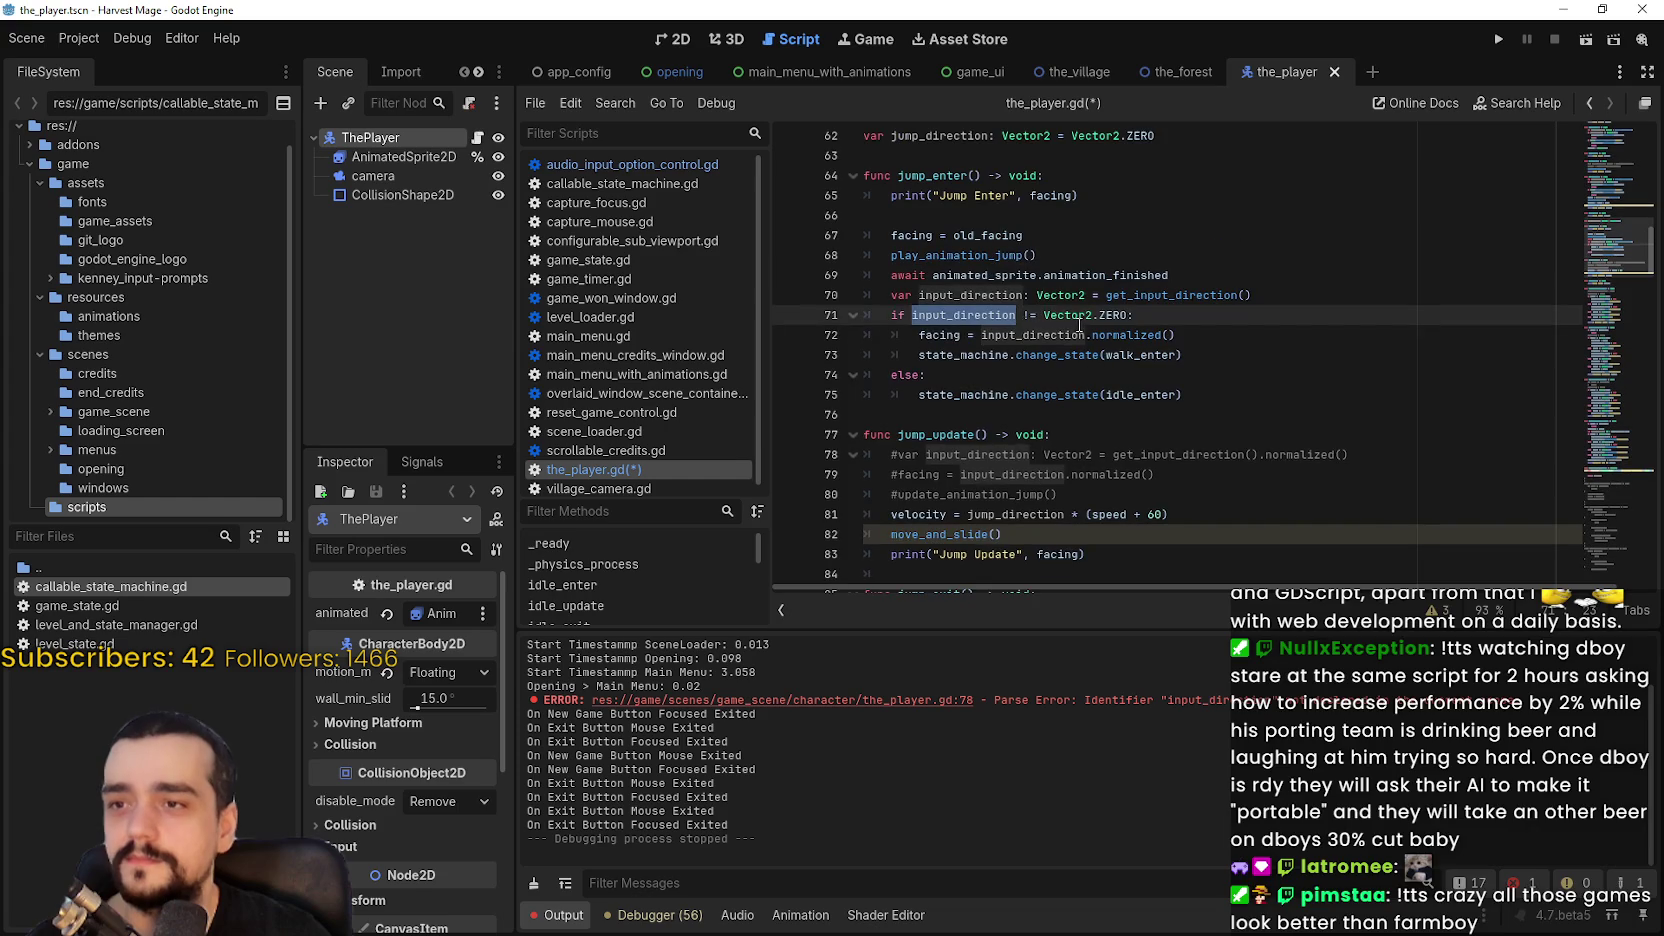
pyautogui.click(957, 258)
pyautogui.click(996, 218)
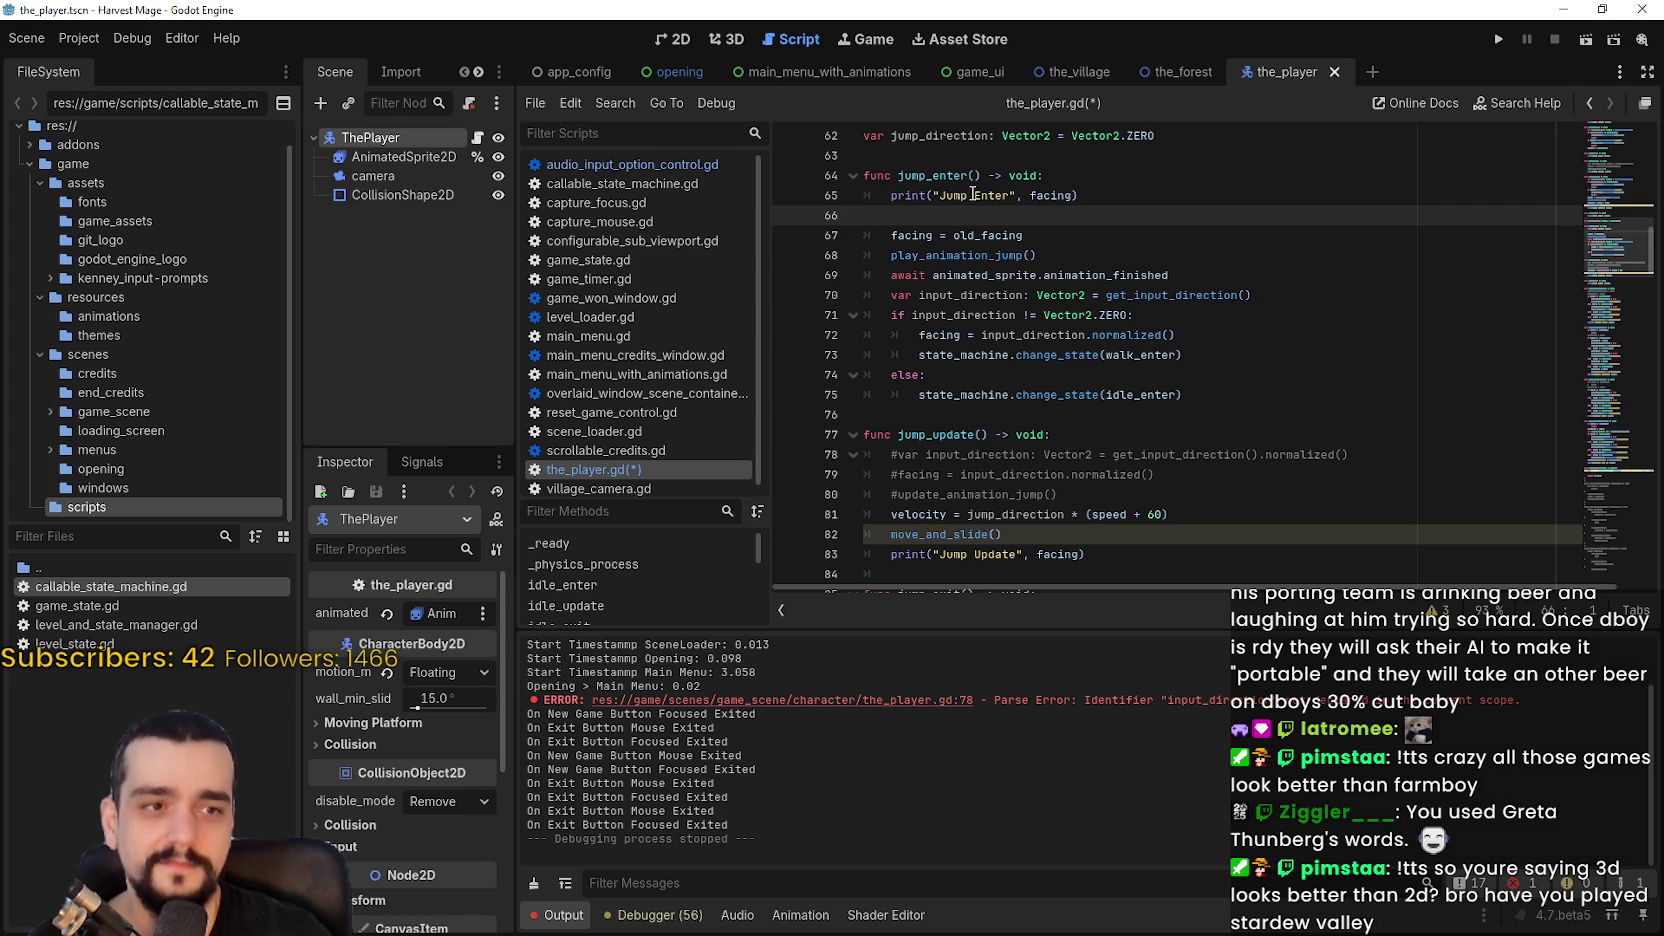
pyautogui.click(1100, 195)
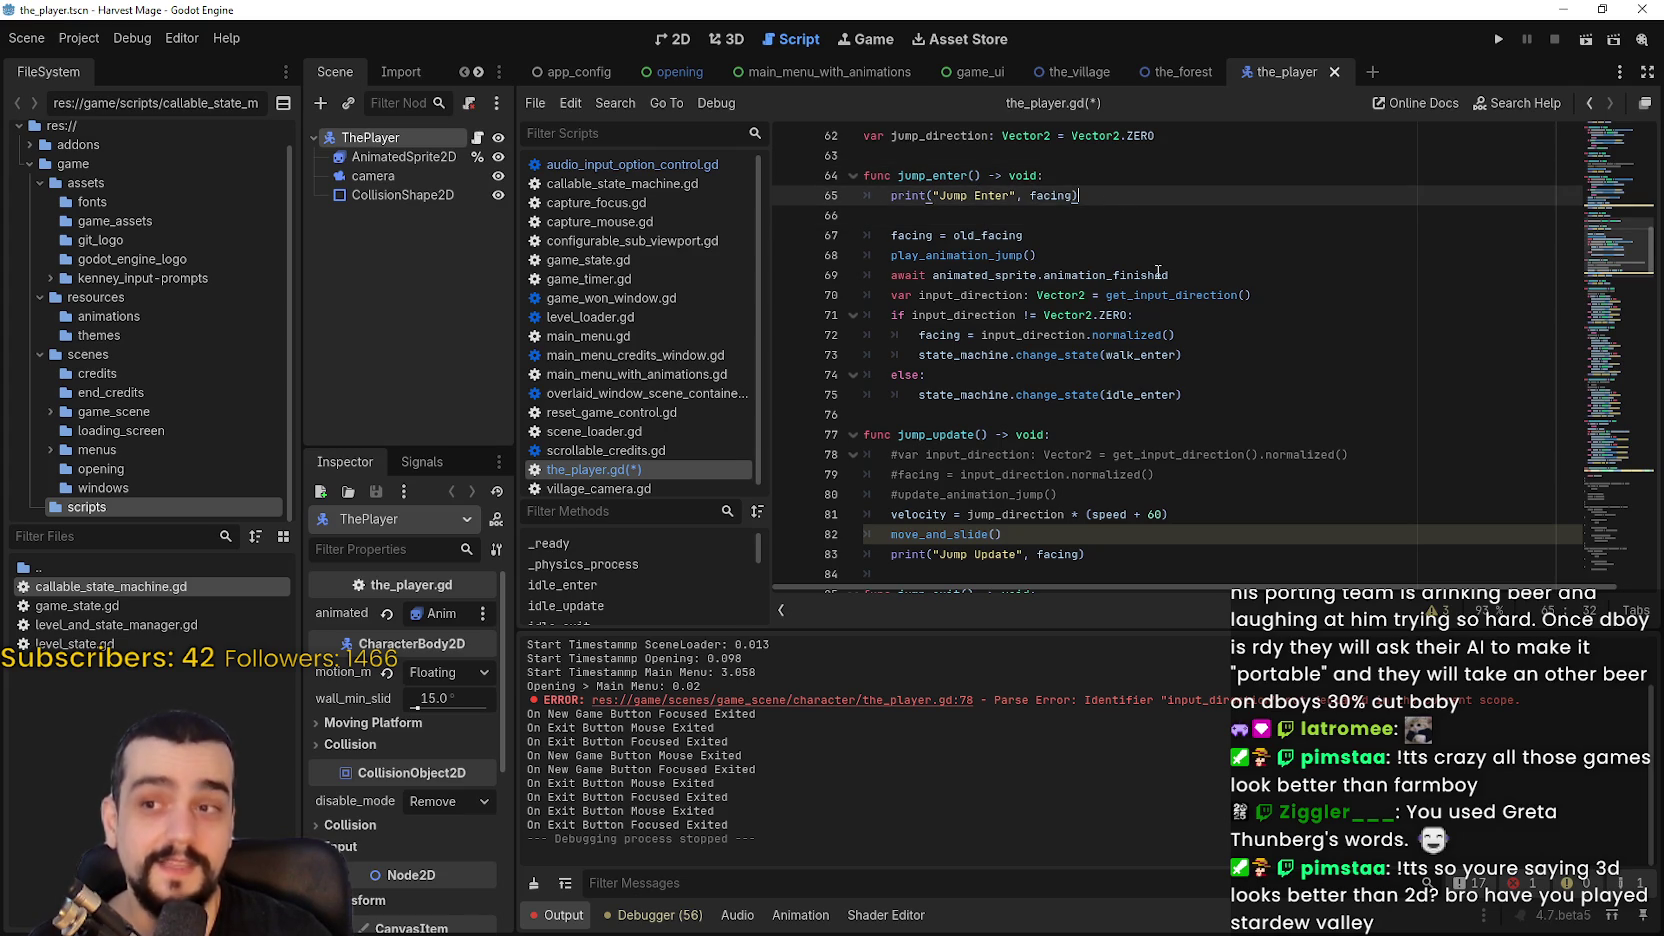
pyautogui.doubleClick(983, 140)
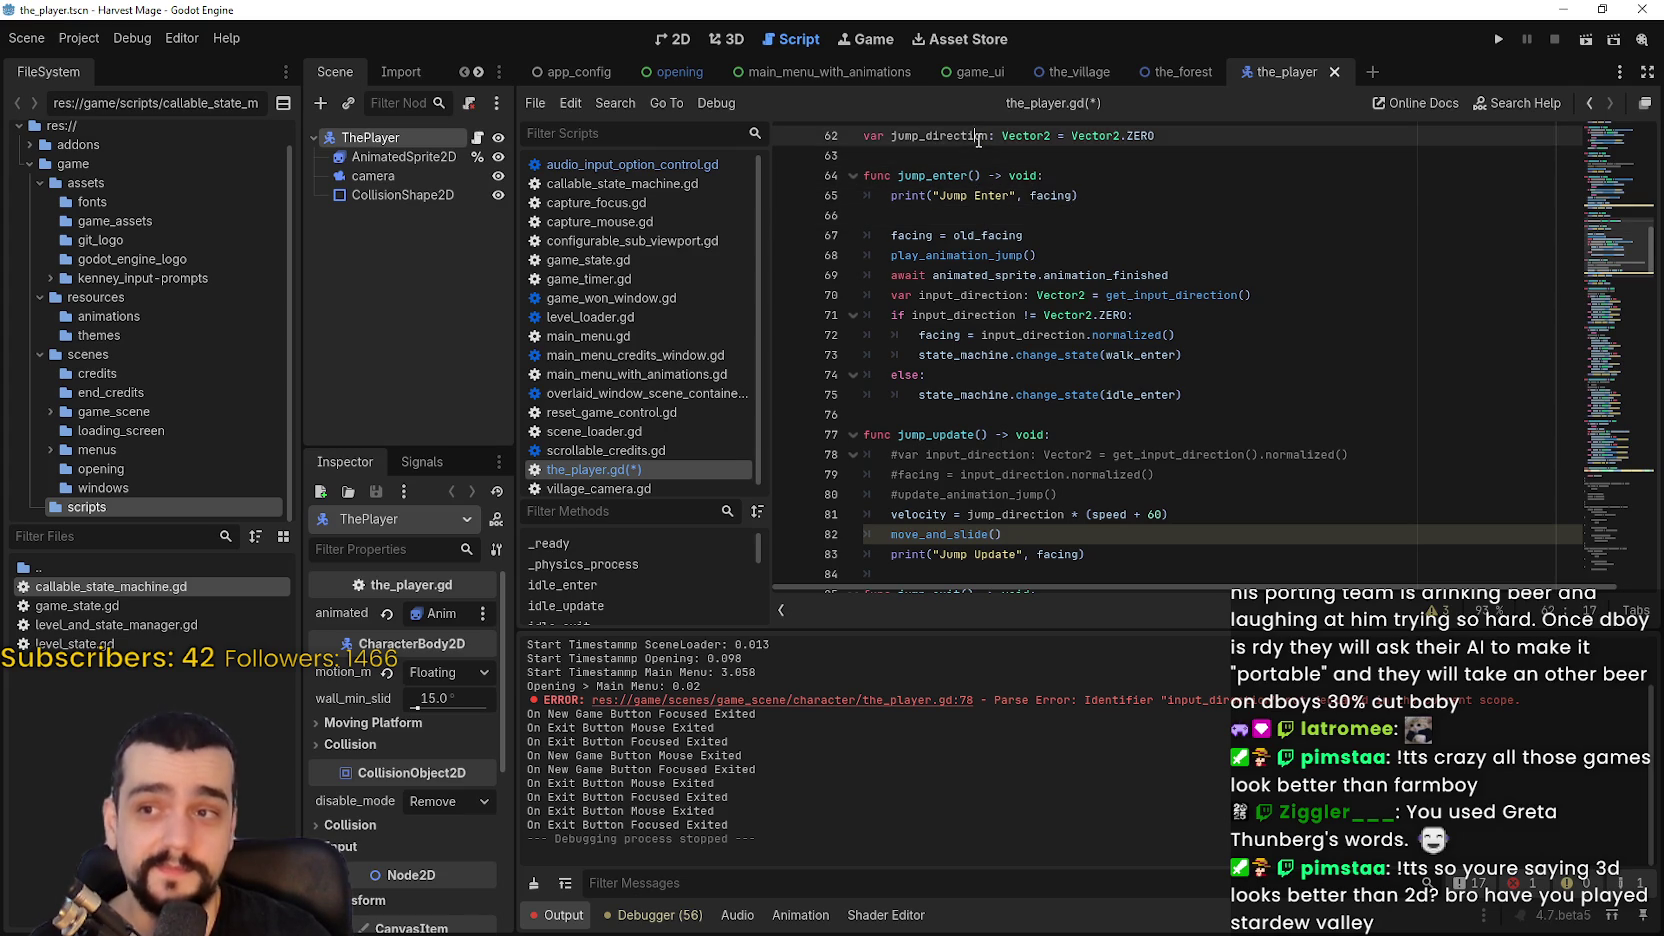
pyautogui.click(1127, 232)
pyautogui.click(1131, 240)
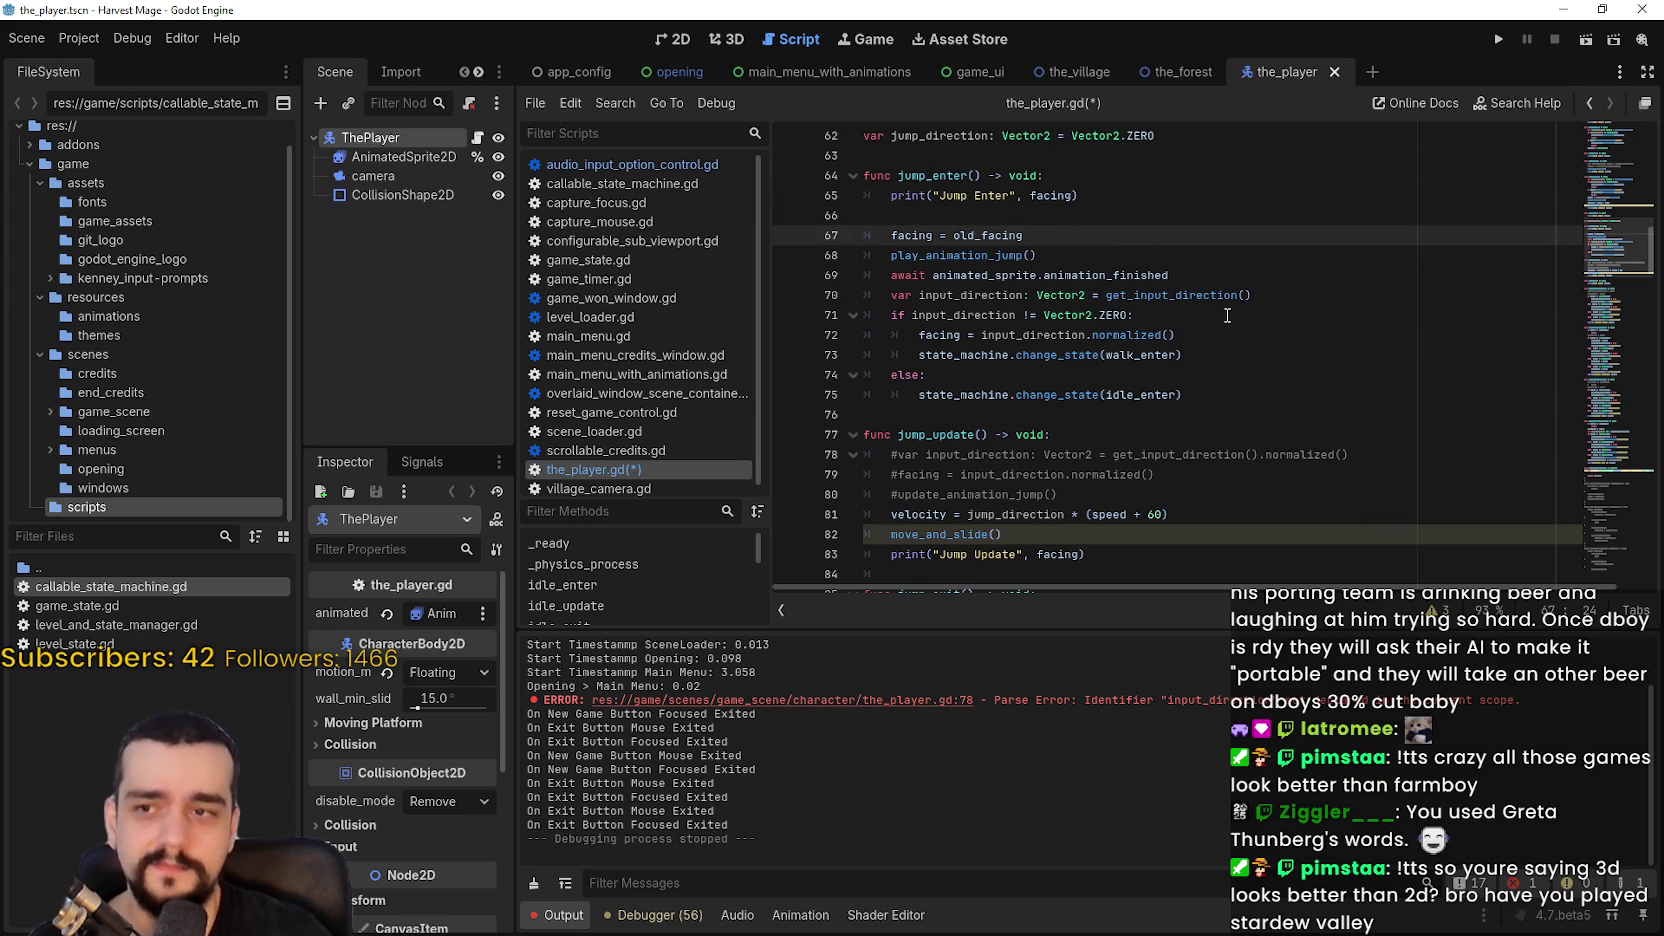
pyautogui.moveTo(1290, 297); pyautogui.dragTo(1140, 316)
pyautogui.click(819, 297)
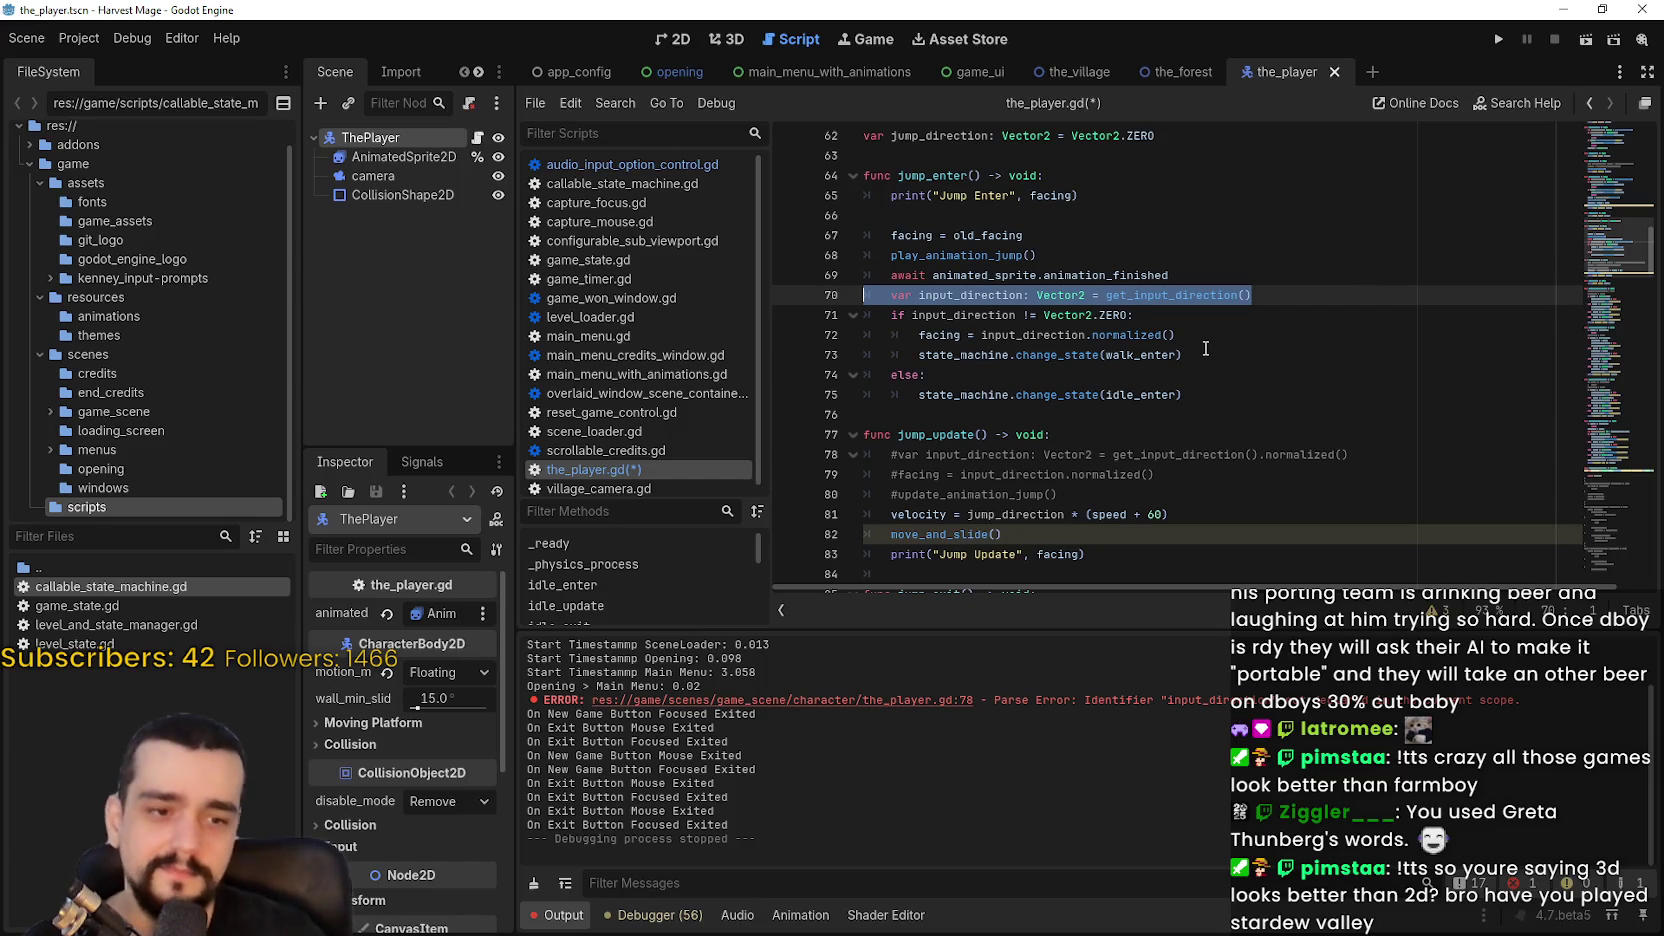
pyautogui.click(1100, 237)
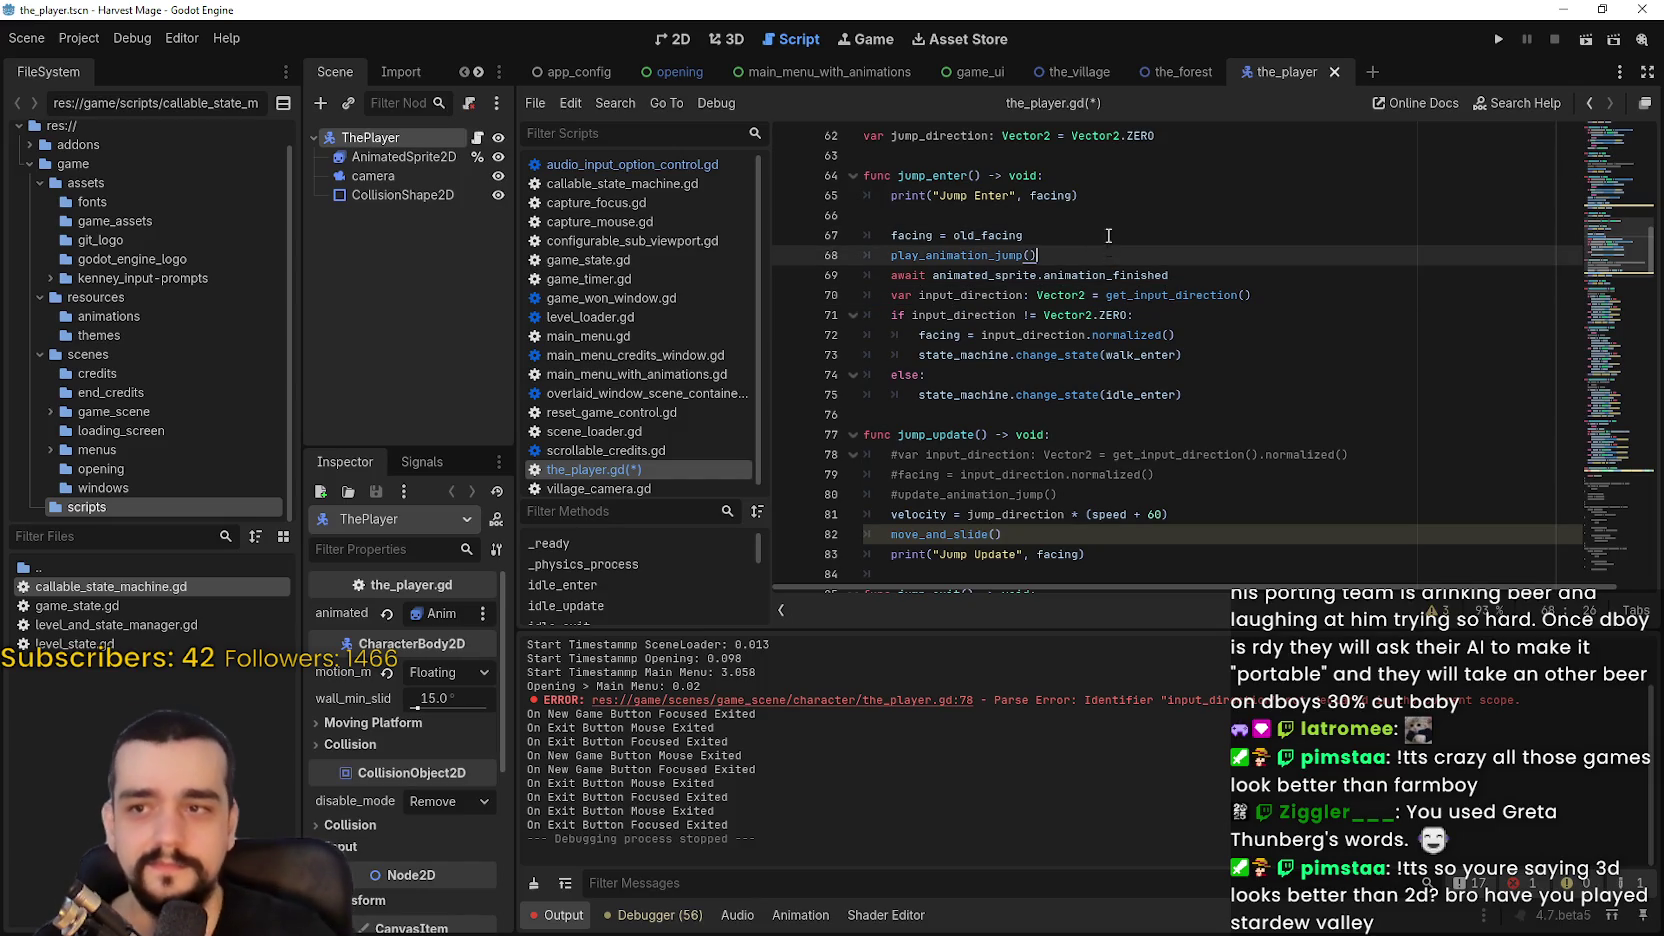
pyautogui.click(1110, 193)
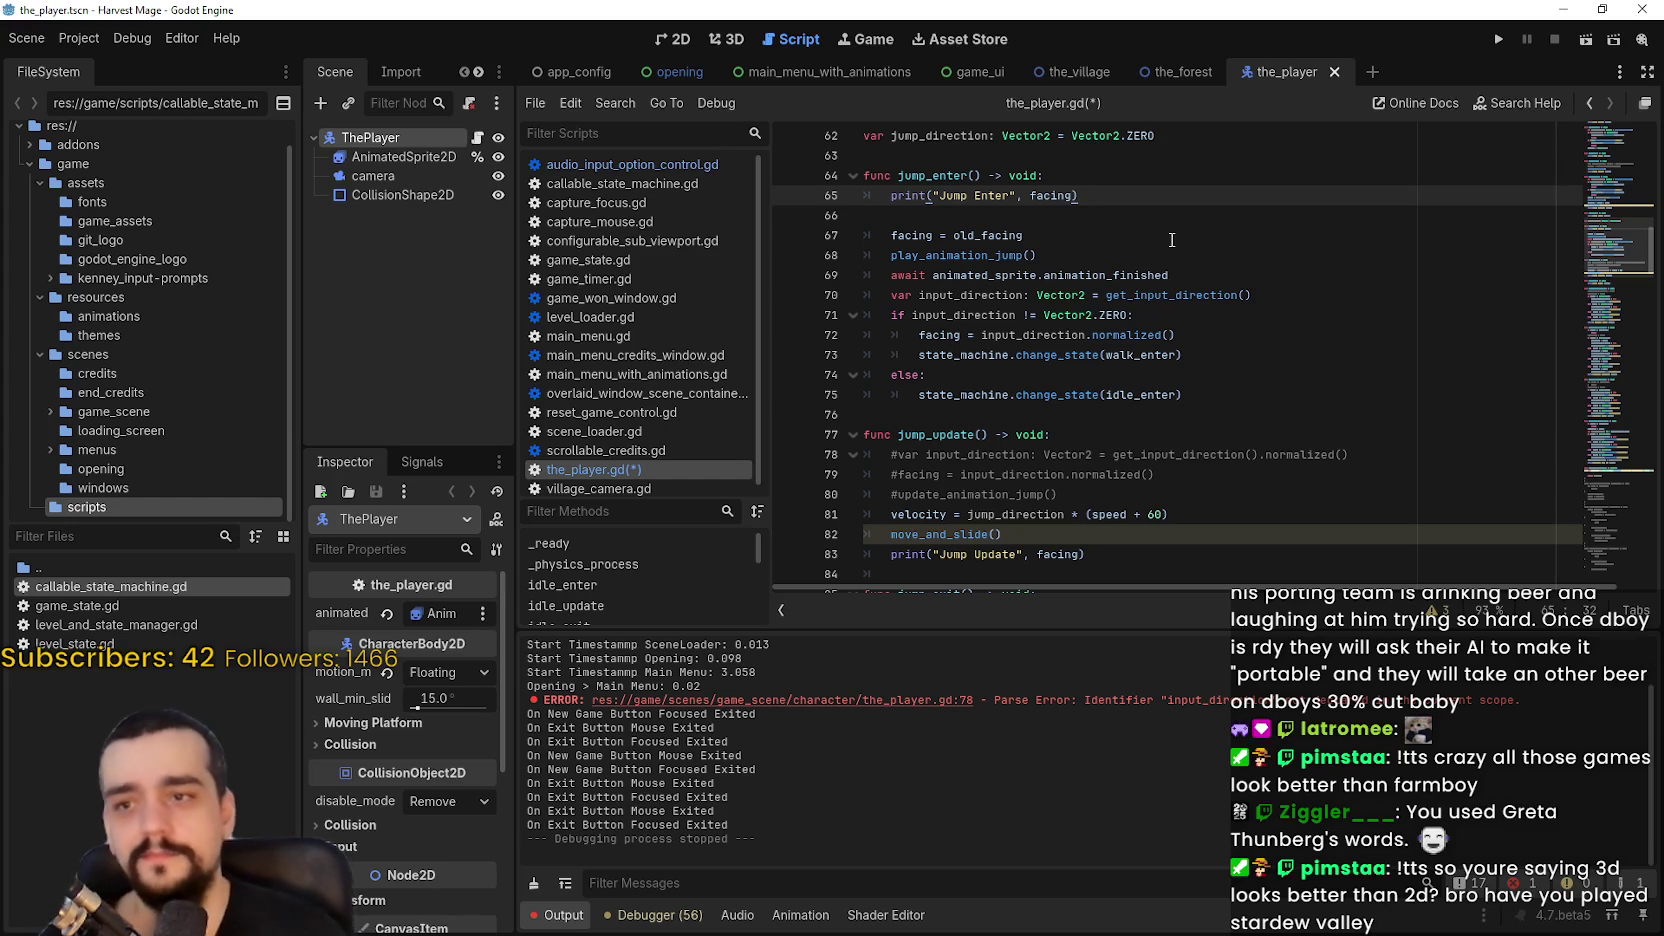
# Step: Declare var input_direcion: Vector2 = get_input_direction() below the Jump Enter print
pyautogui.press('Return')
pyautogui.press('Return')
pyautogui.write('var in')
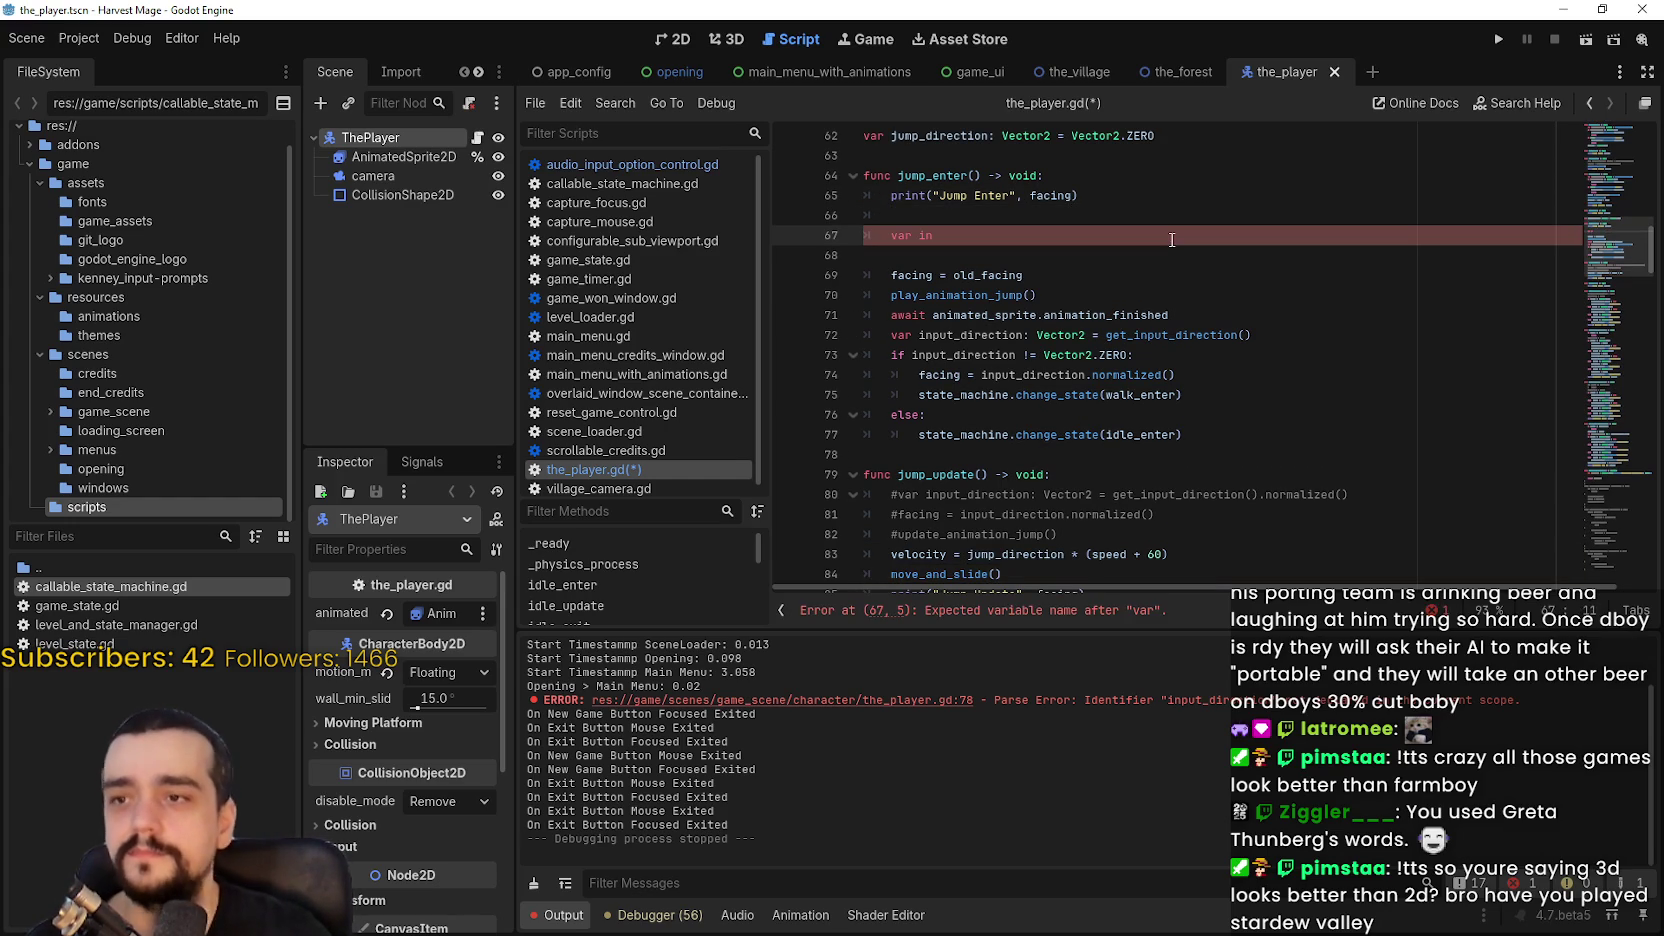
pyautogui.write('put_d')
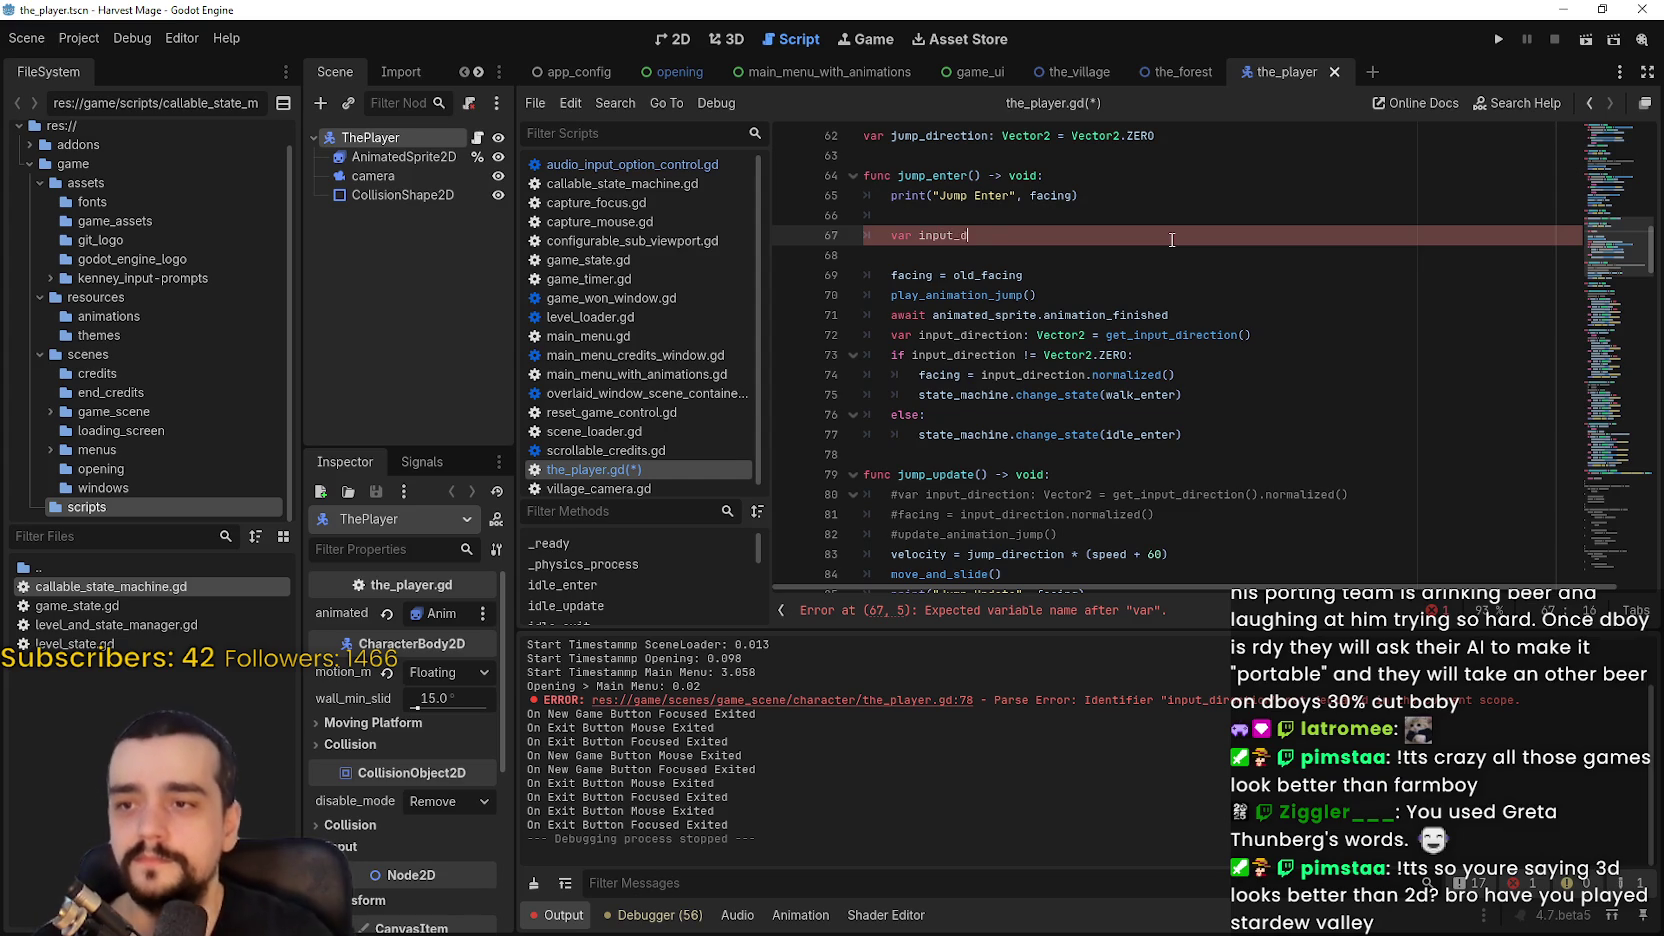
pyautogui.write('irecion: Vec')
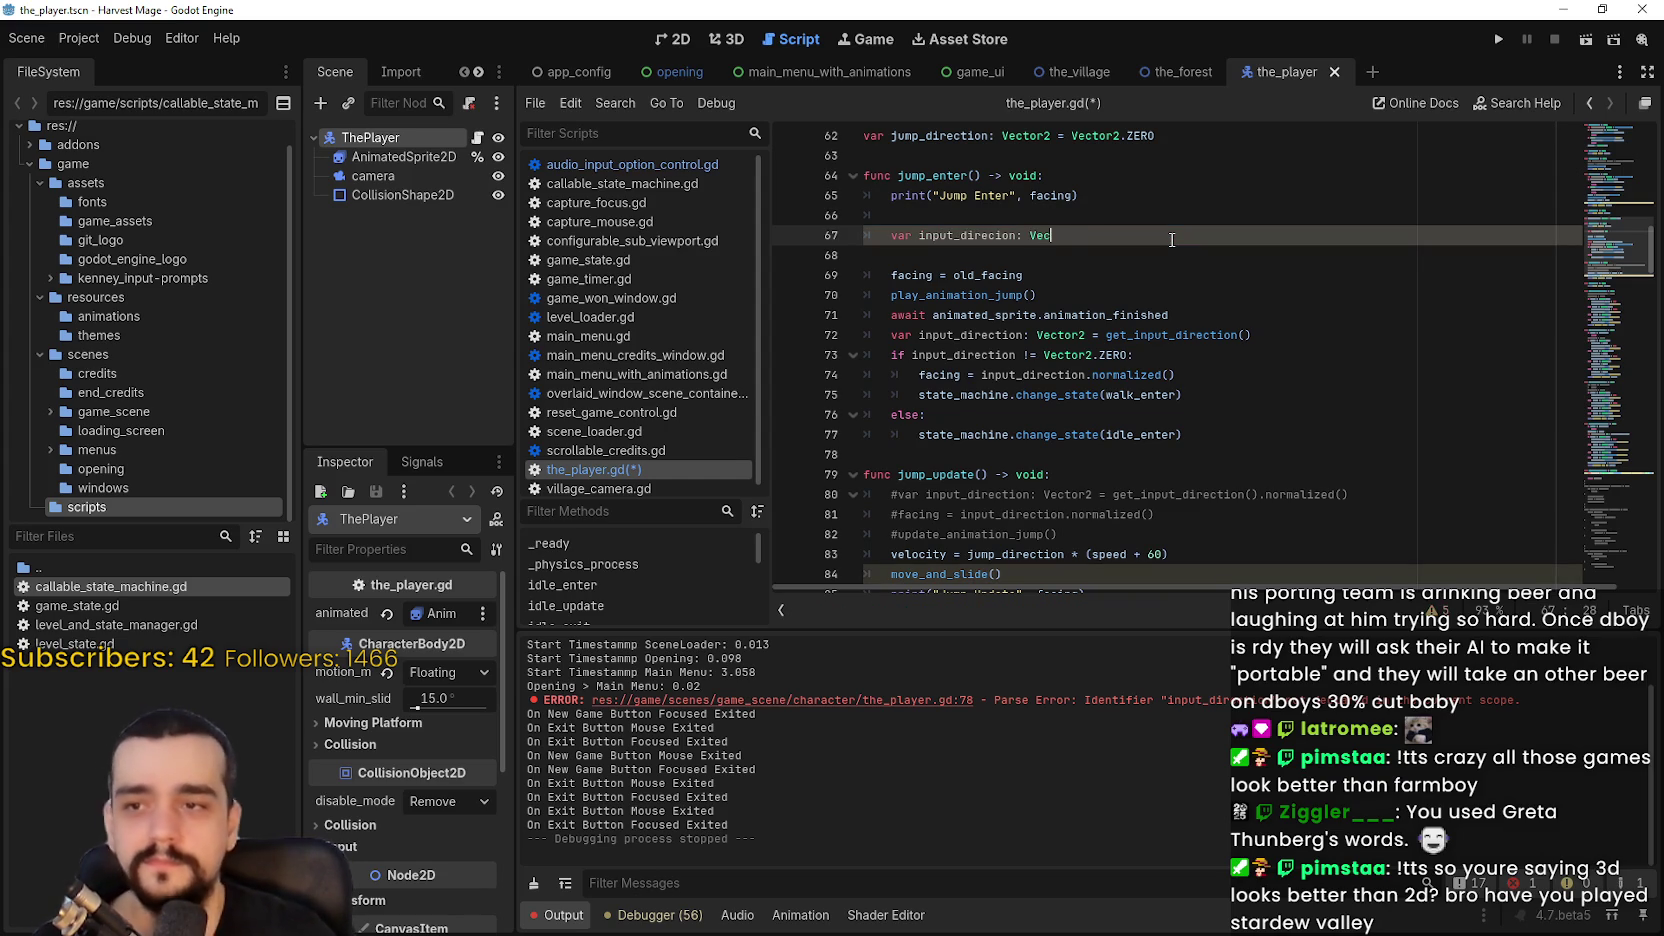
pyautogui.write('tor 2 = ge')
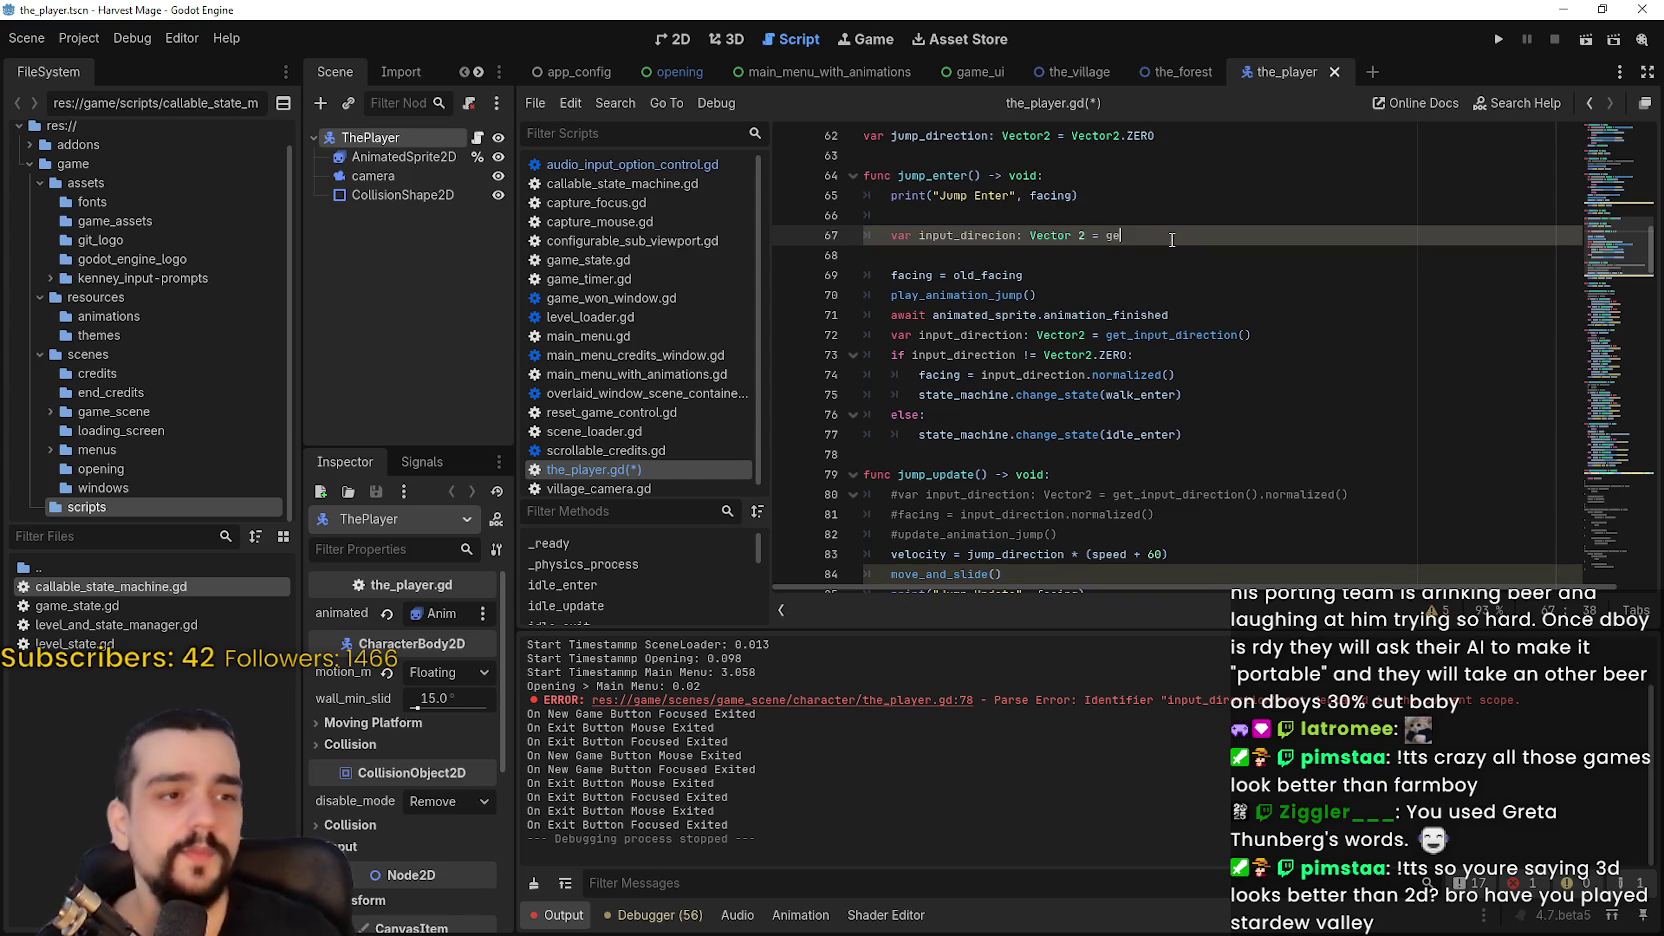
pyautogui.write('t_input_dire')
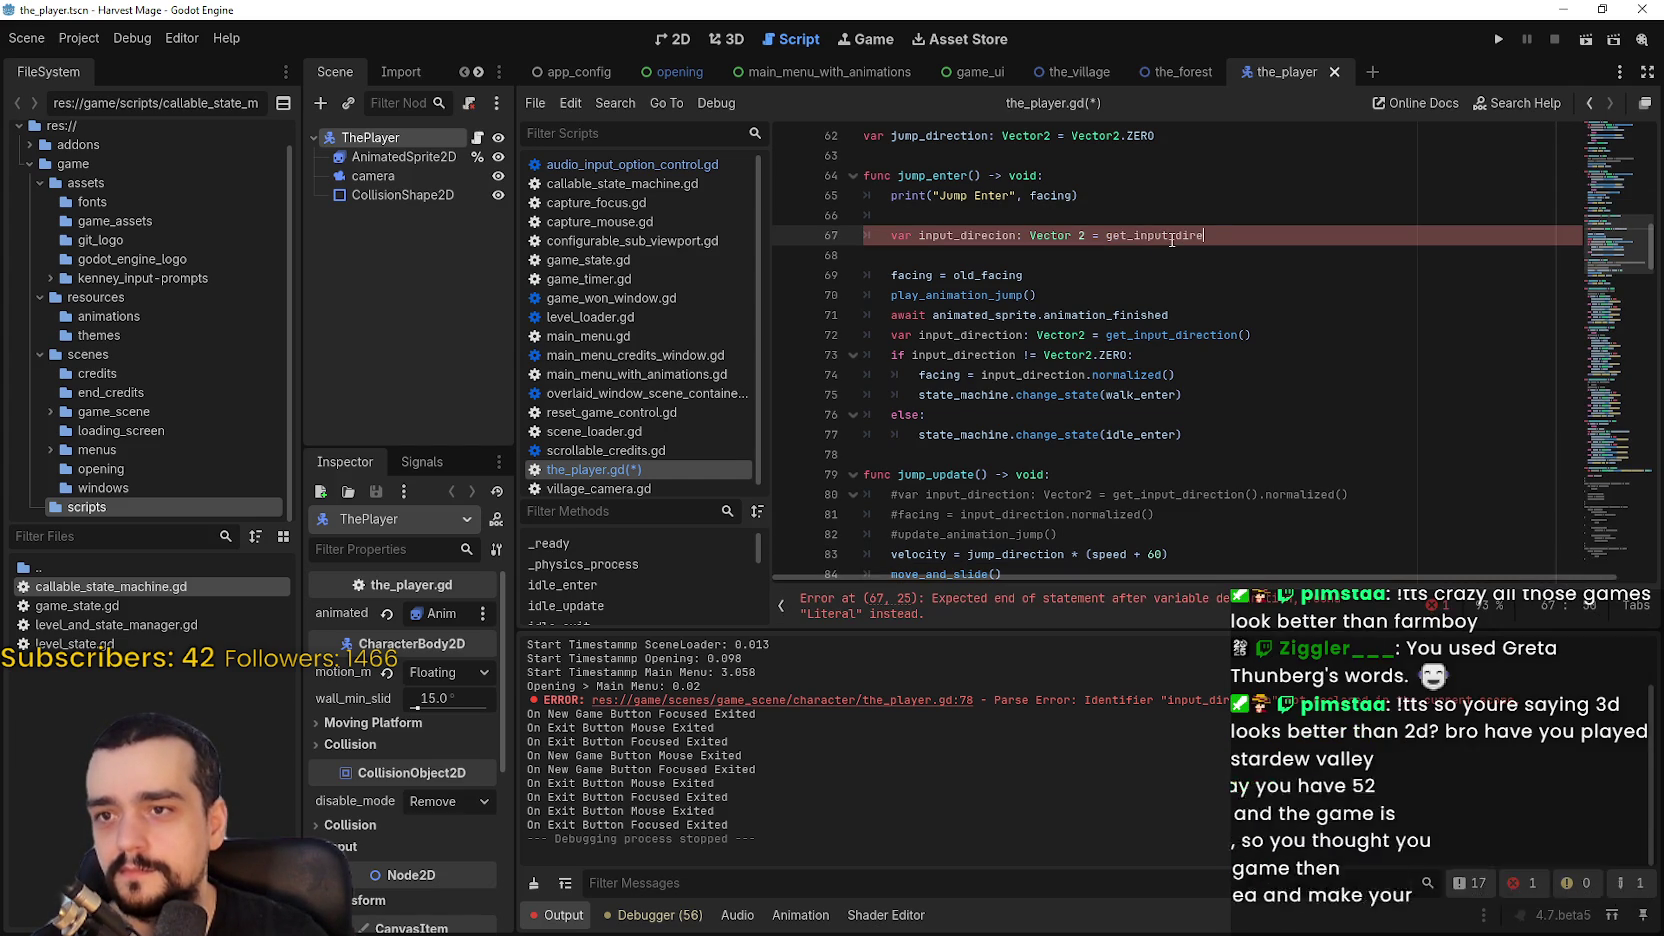
pyautogui.write('ction()')
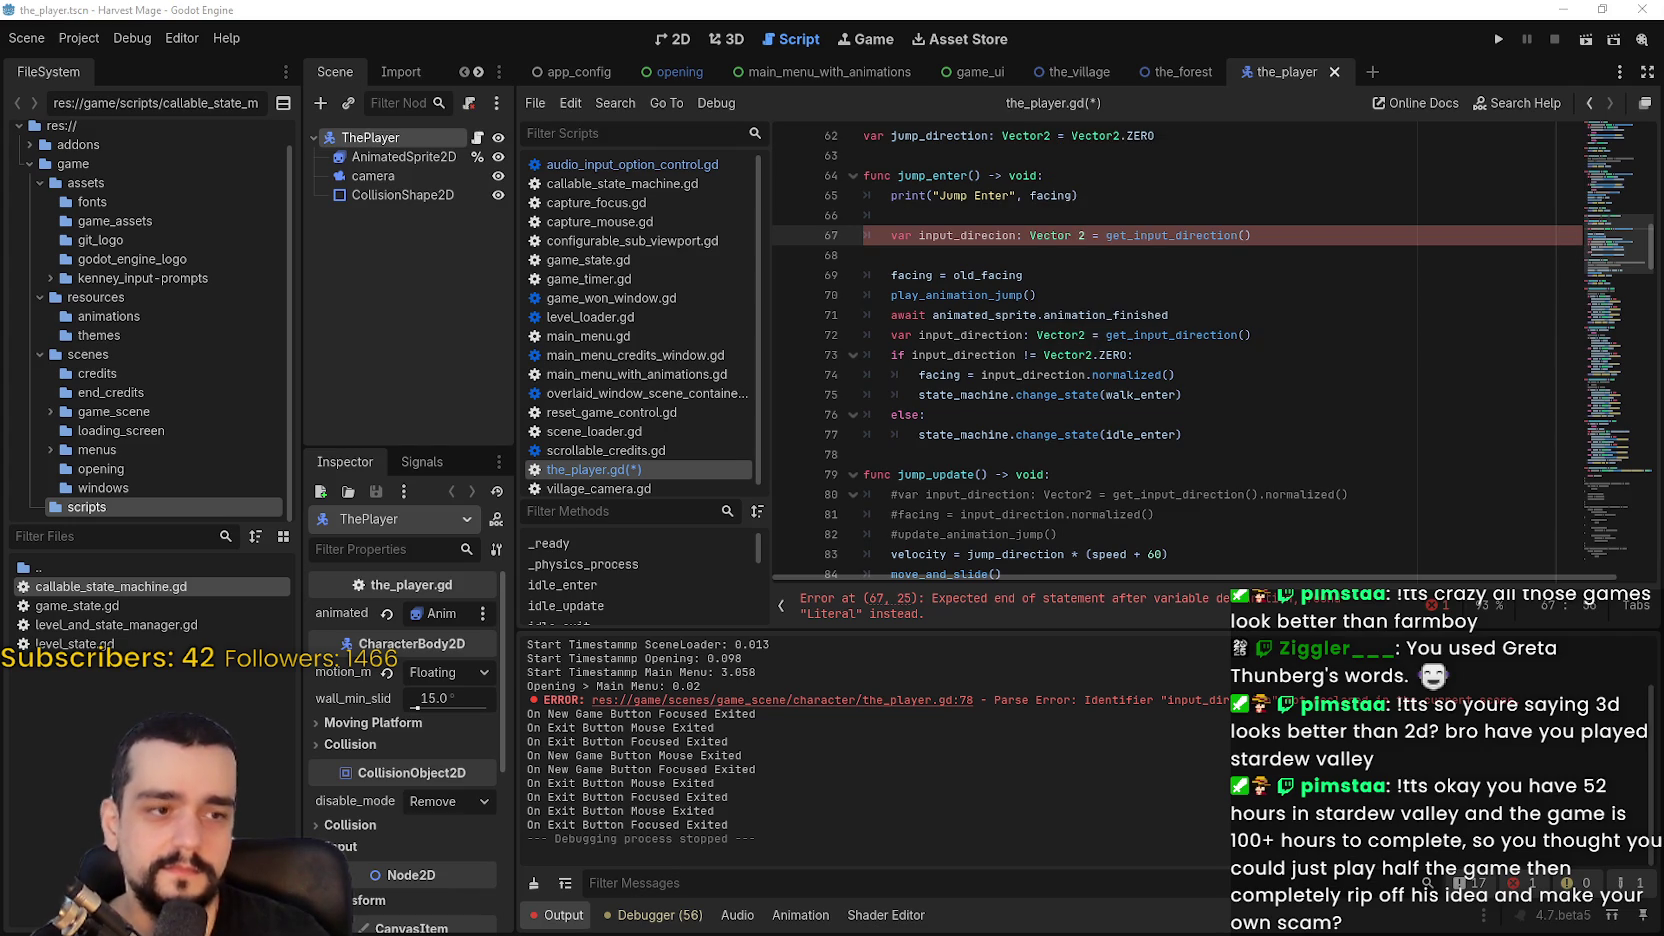
pyautogui.press('Down')
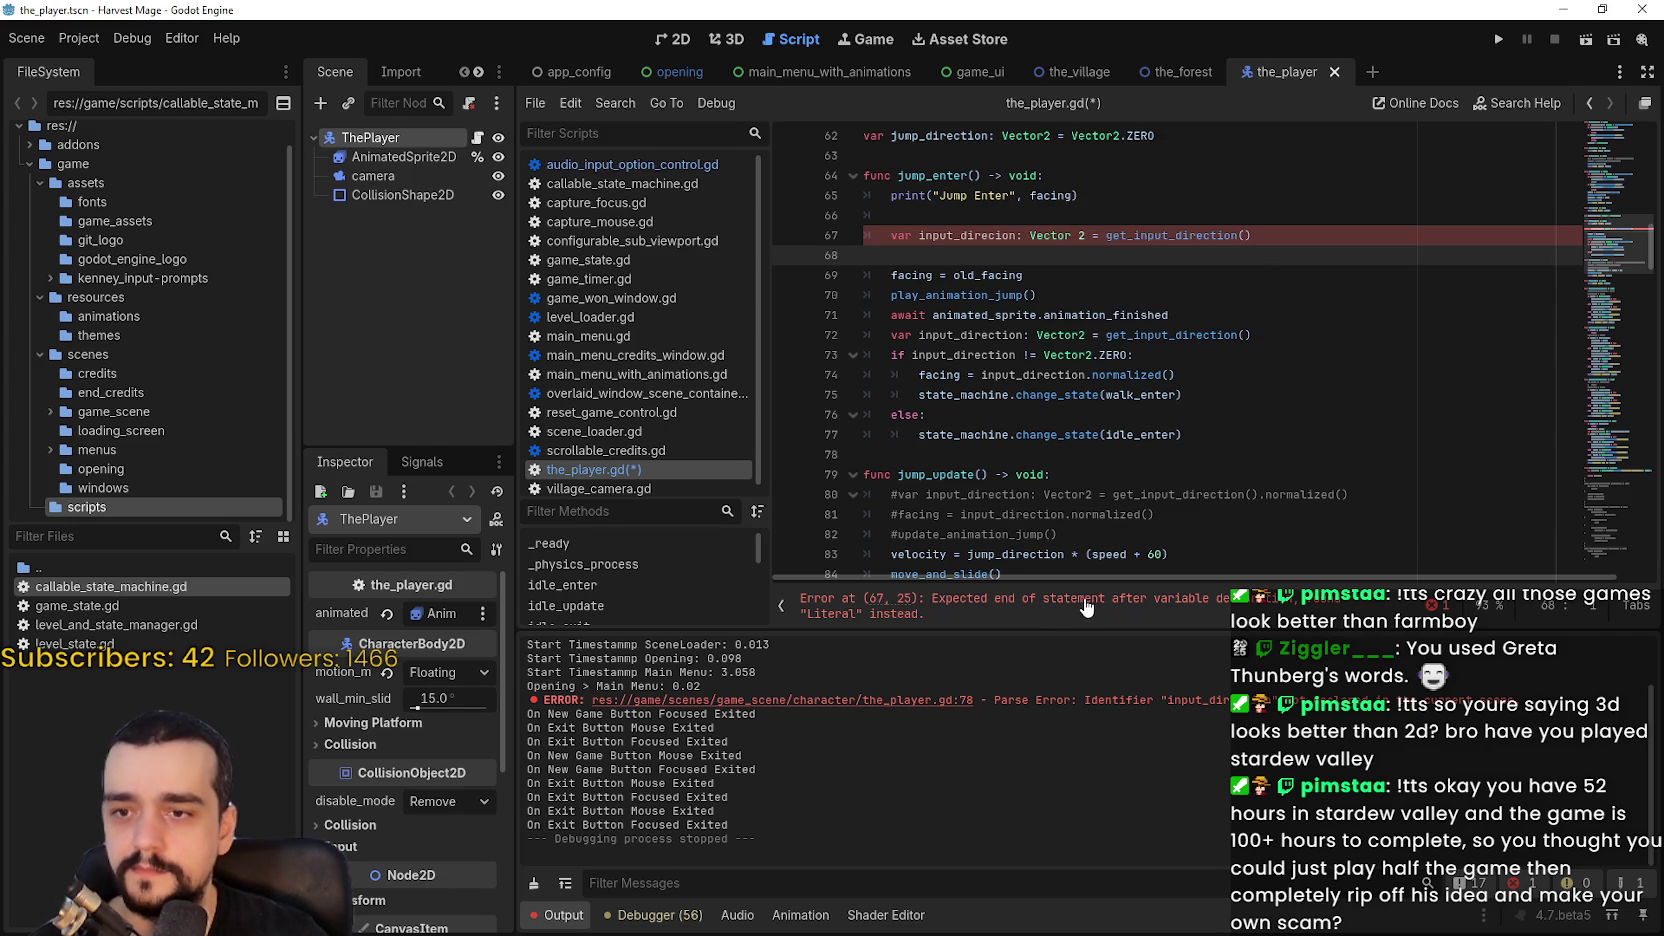
# Step: Fix the stray space in the Vector2 type annotation and add a blank line after it
pyautogui.click(1030, 235)
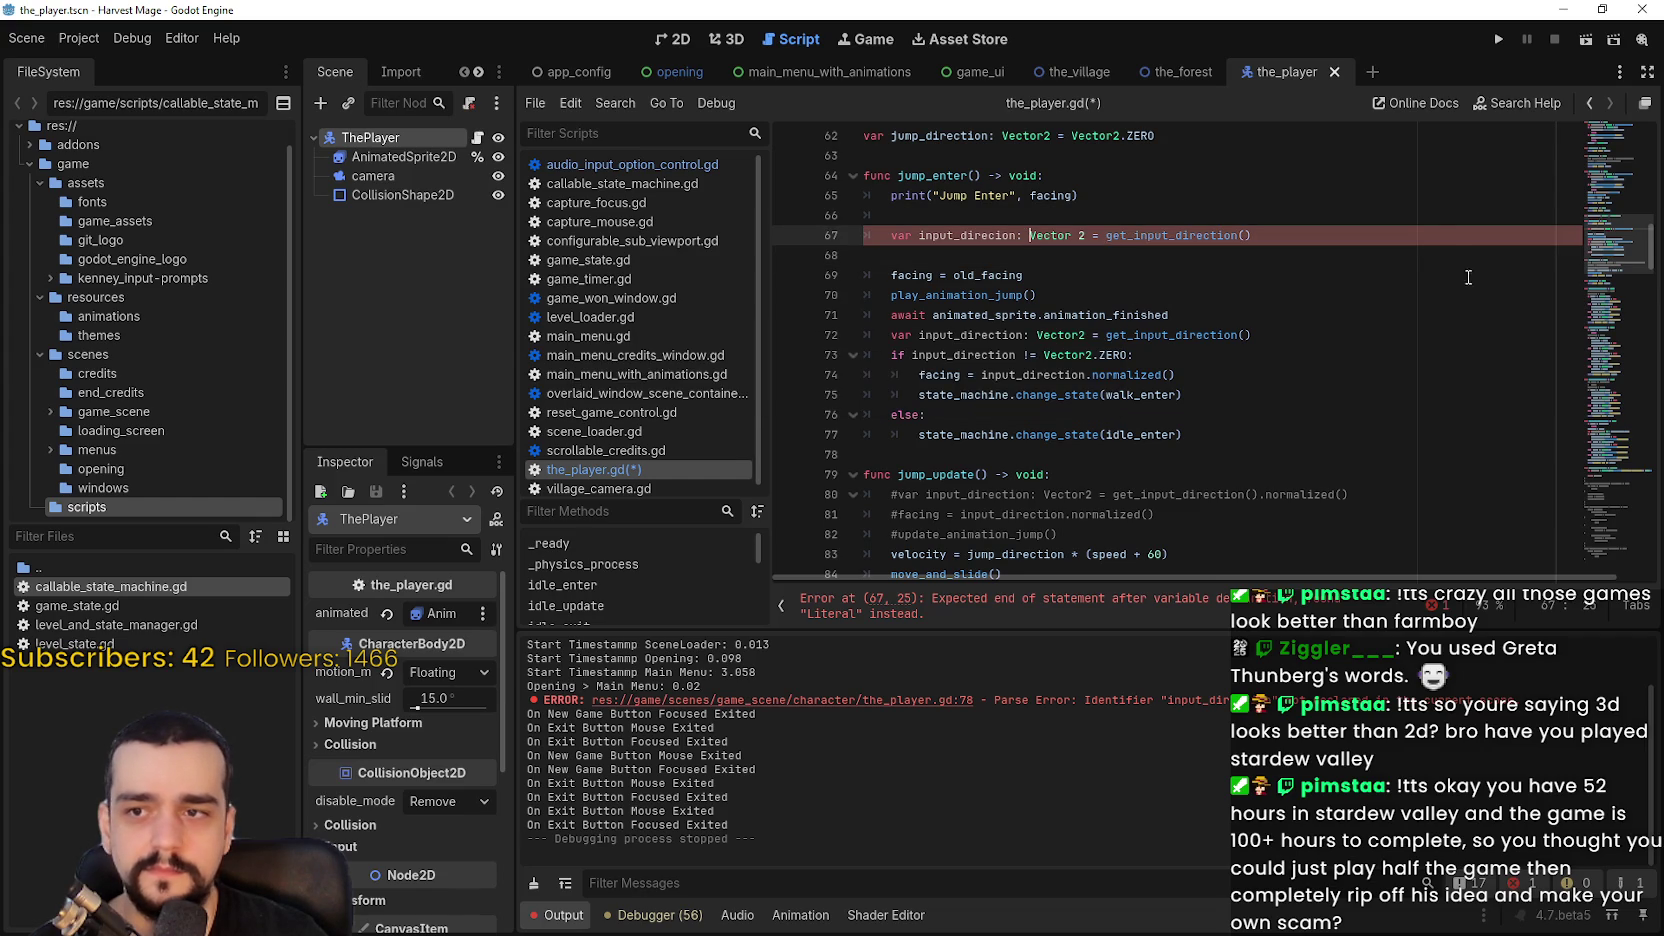
pyautogui.press('BackSpace')
pyautogui.click(1070, 235)
pyautogui.press('BackSpace')
pyautogui.click(1061, 253)
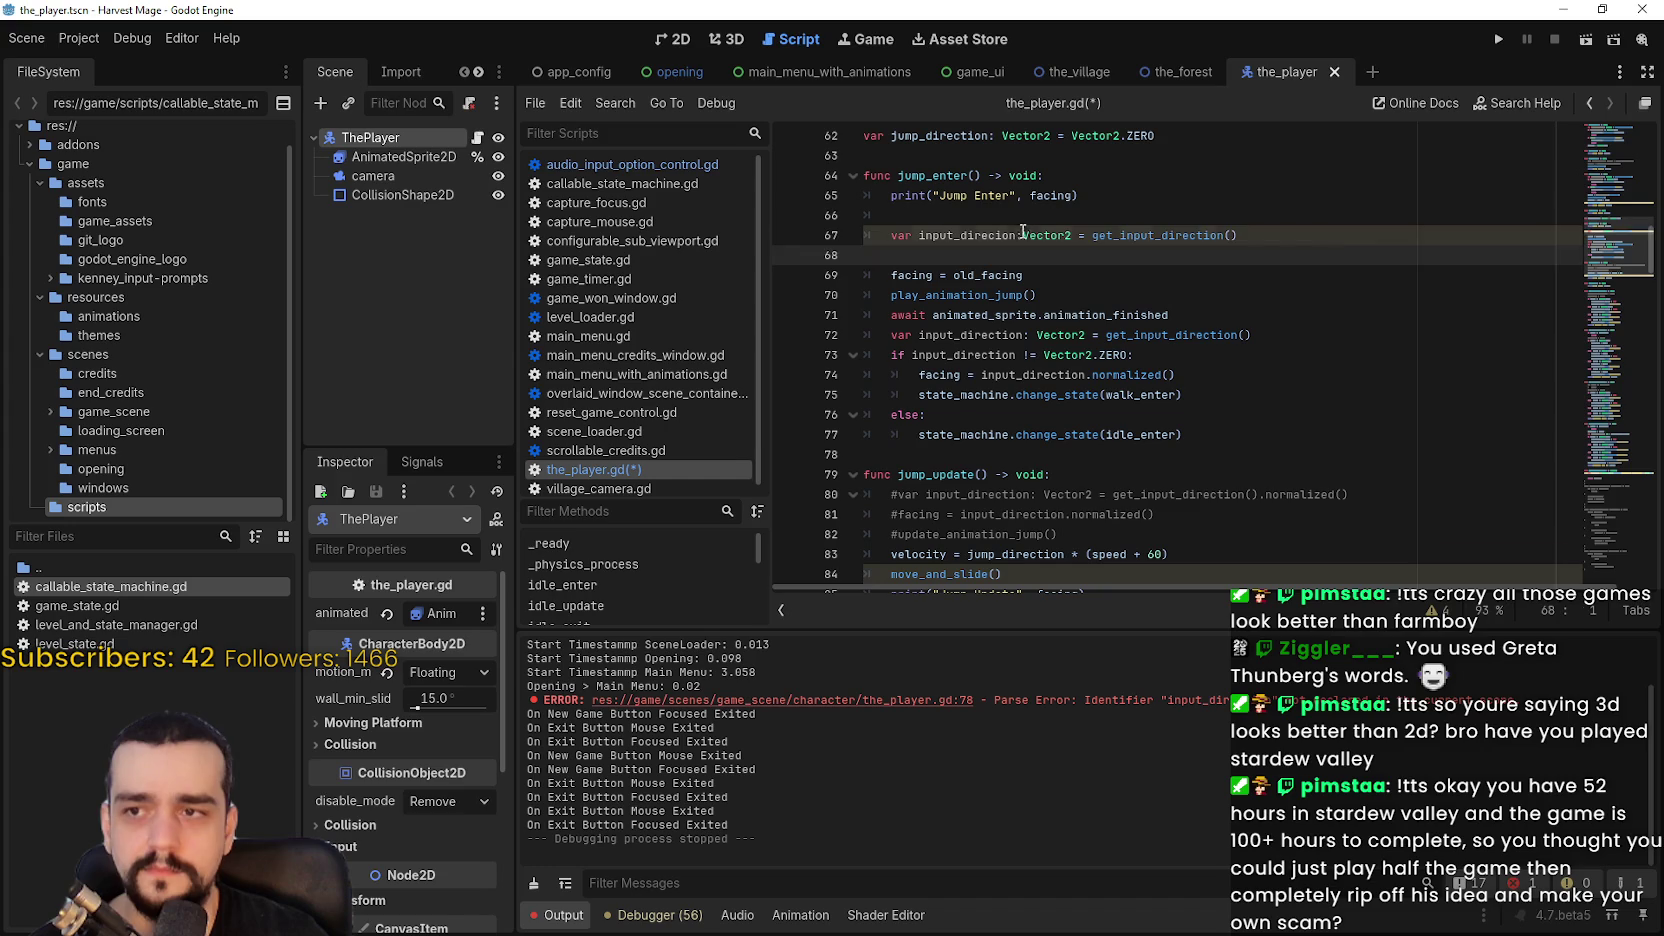
pyautogui.click(1024, 235)
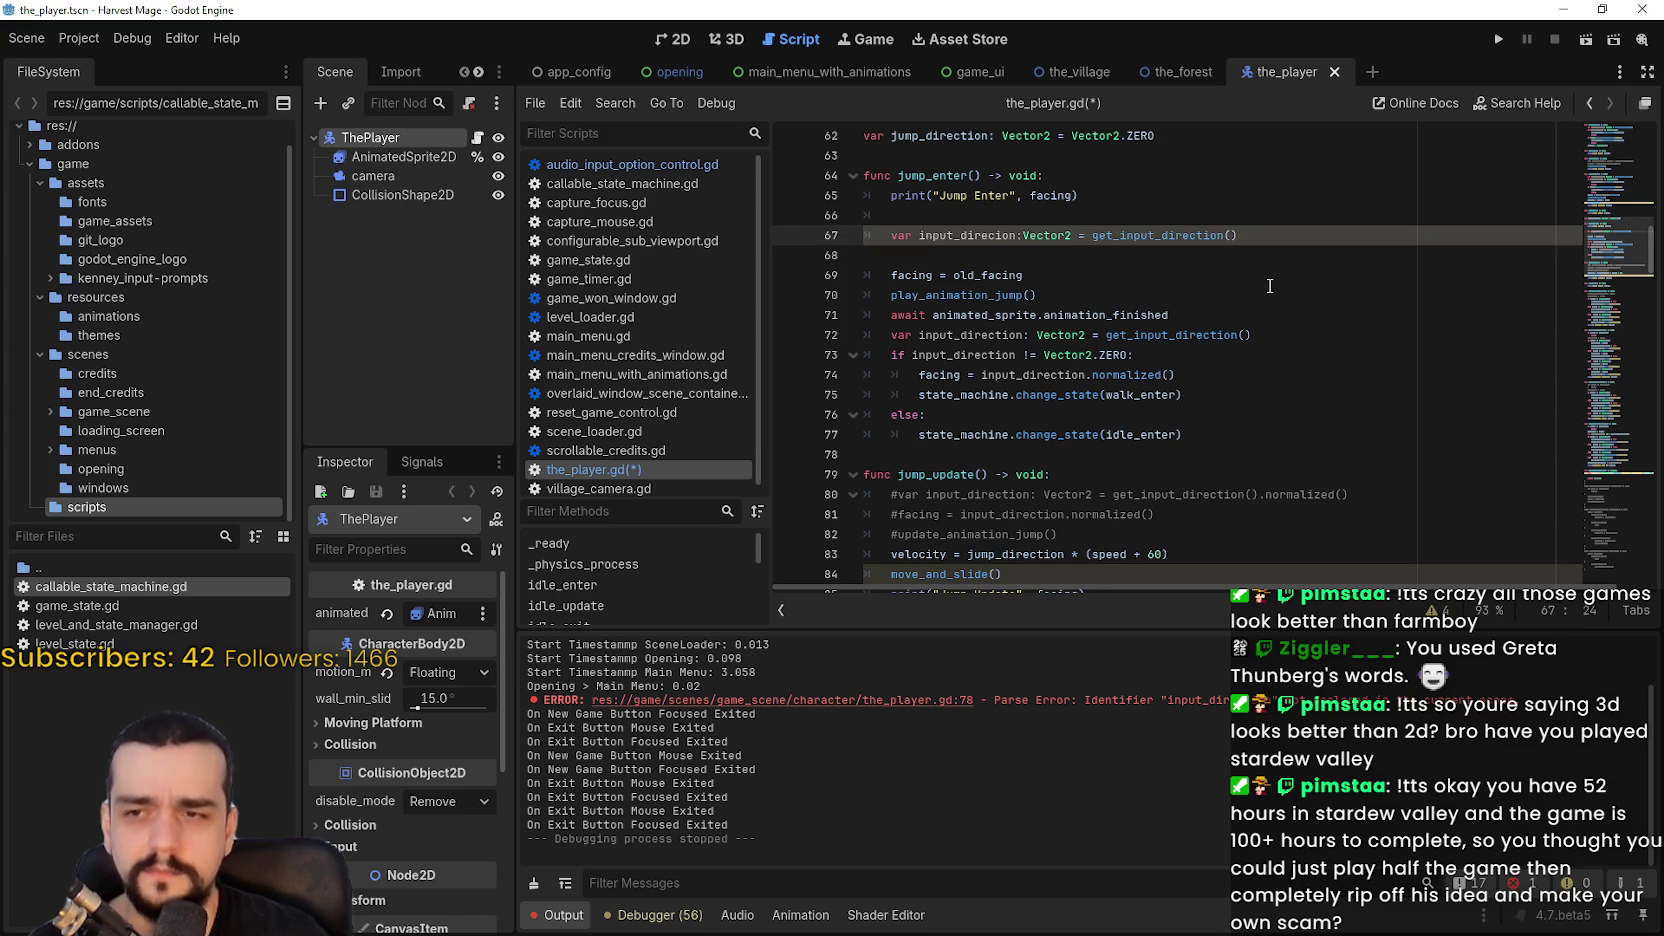
pyautogui.click(1301, 243)
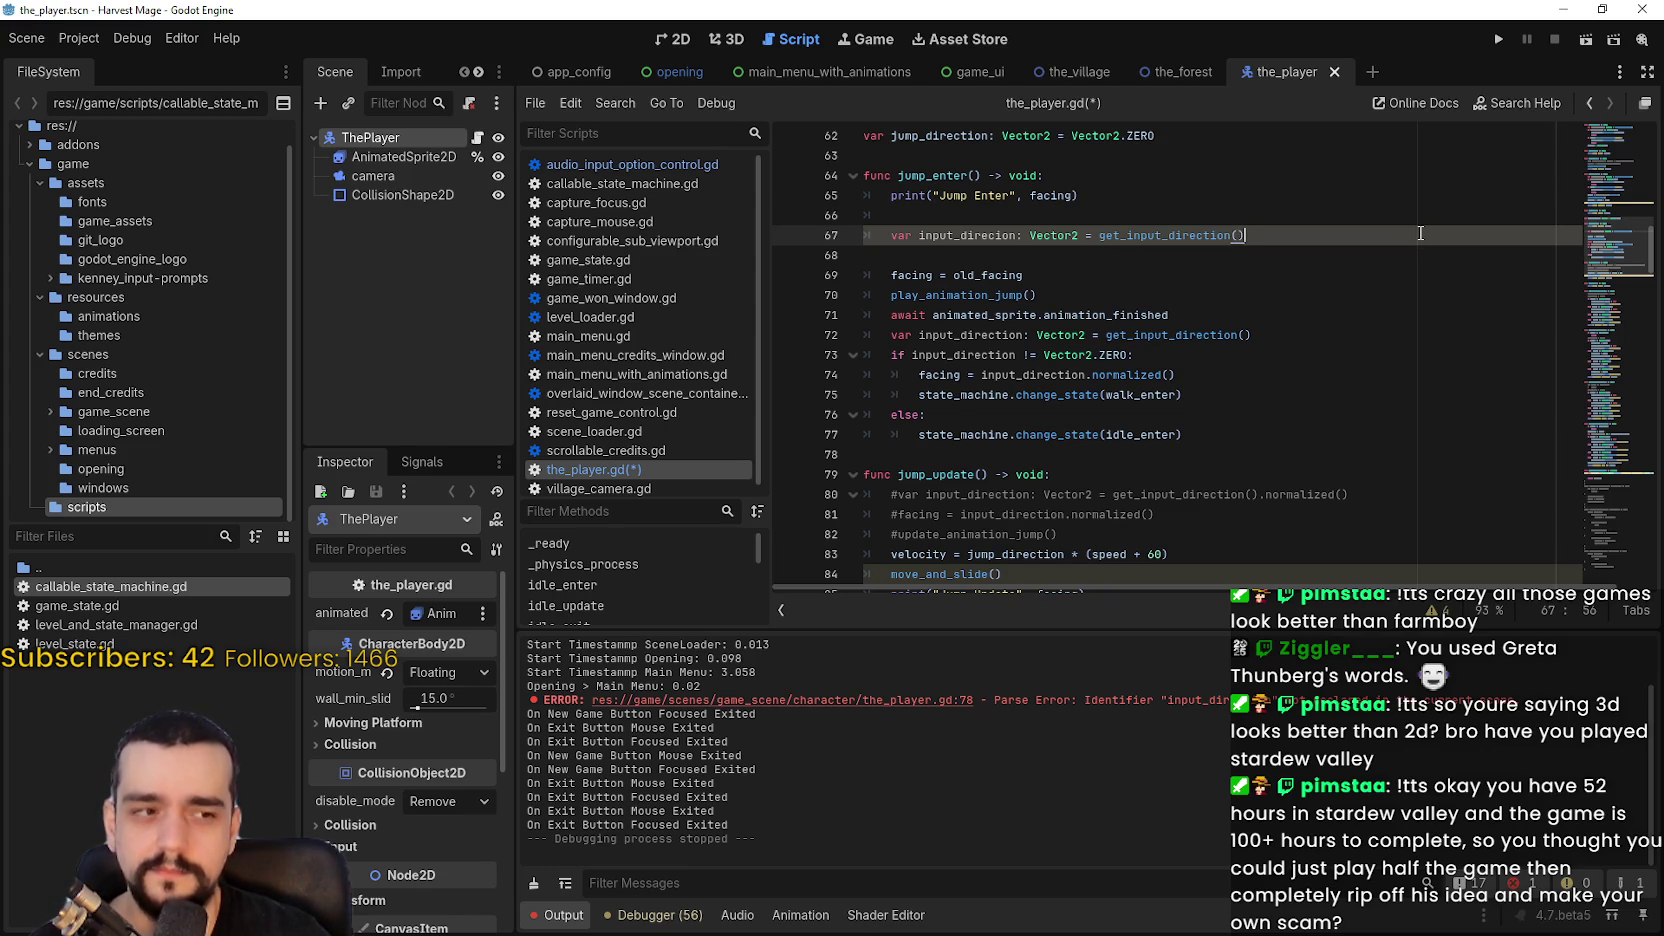
pyautogui.press('Return')
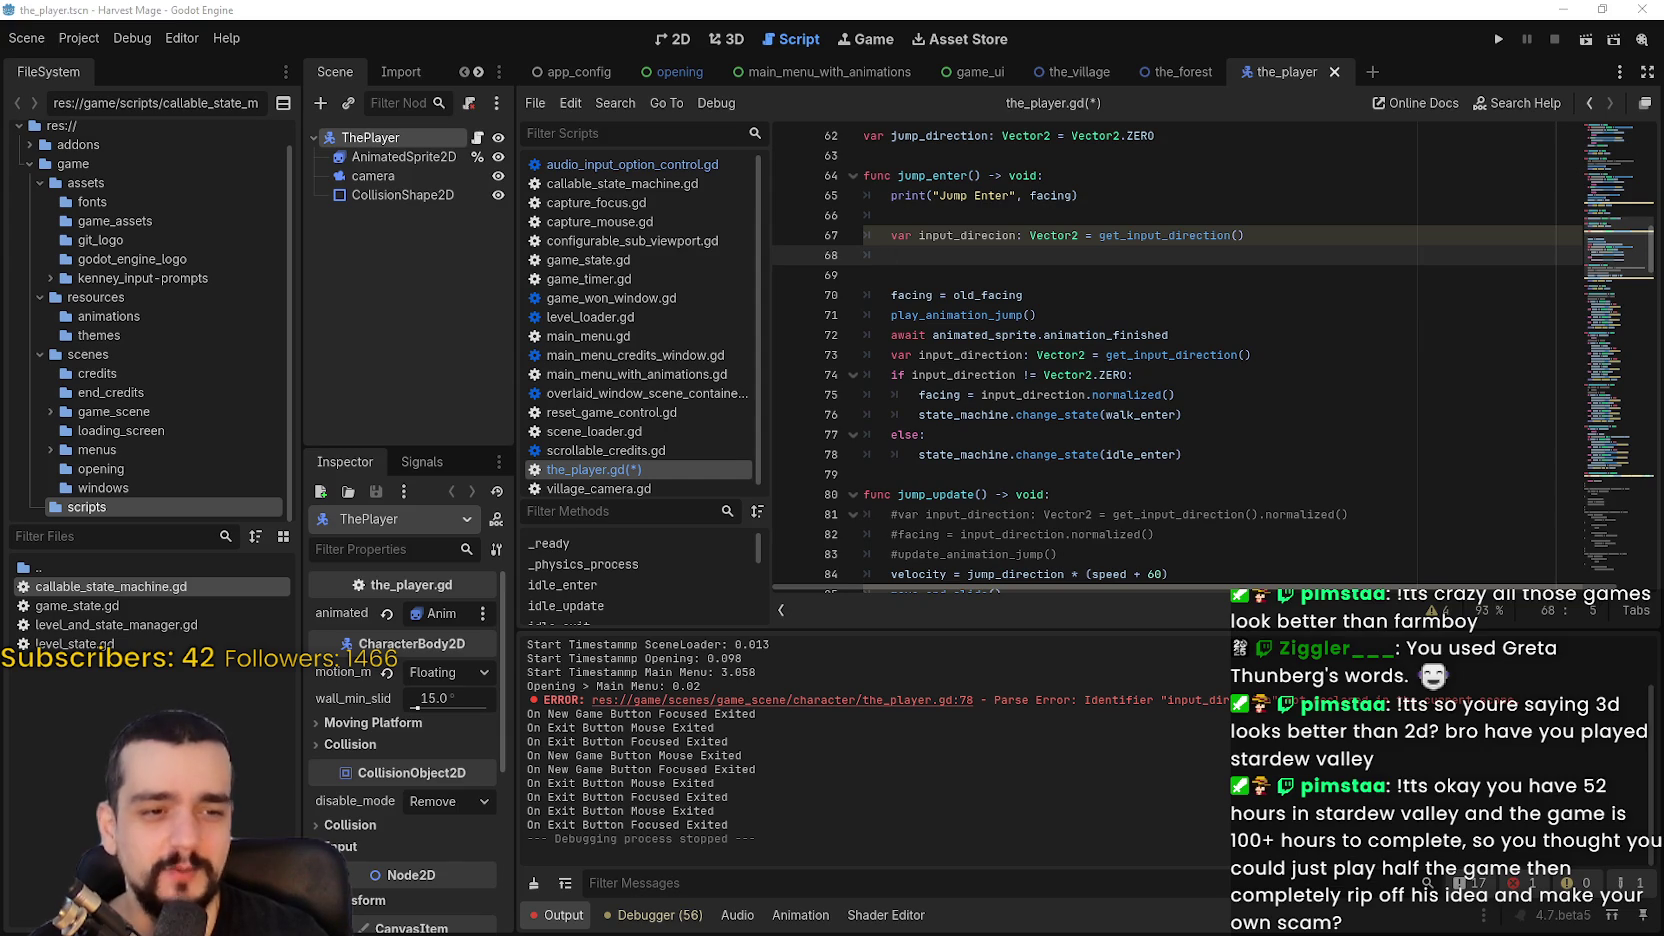
pyautogui.click(920, 259)
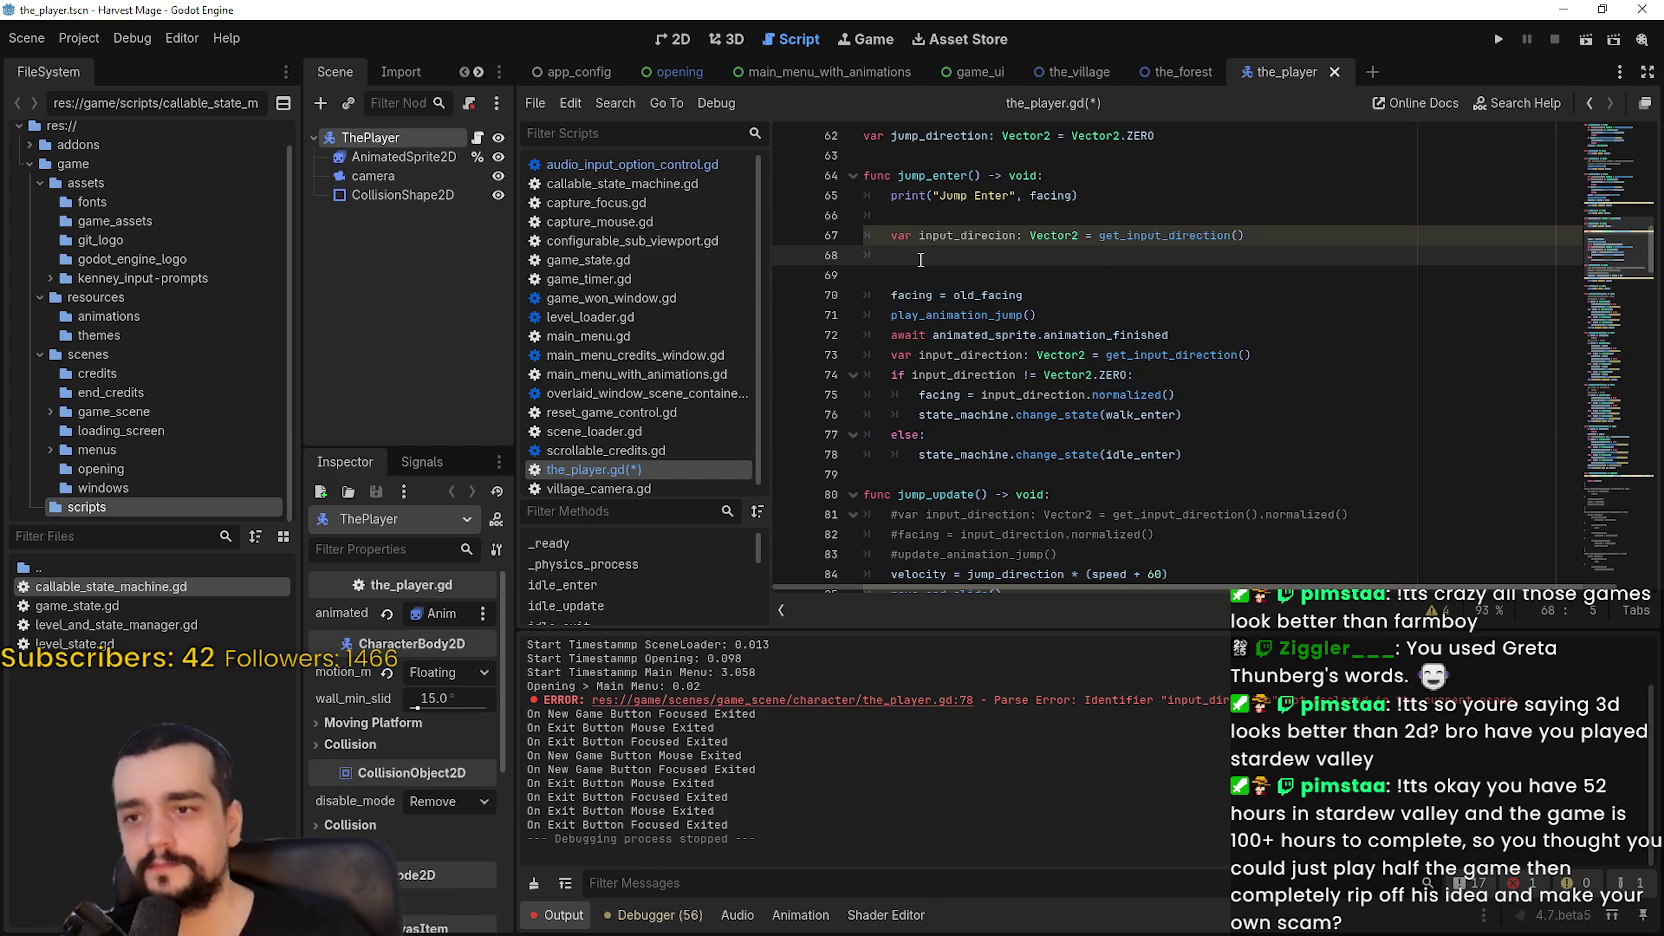
# Step: Paste the input_direcion != Vector2.ZERO check and set jump_direction = input_direcion.normalized(), adding else:
pyautogui.moveTo(1178, 376); pyautogui.dragTo(845, 374)
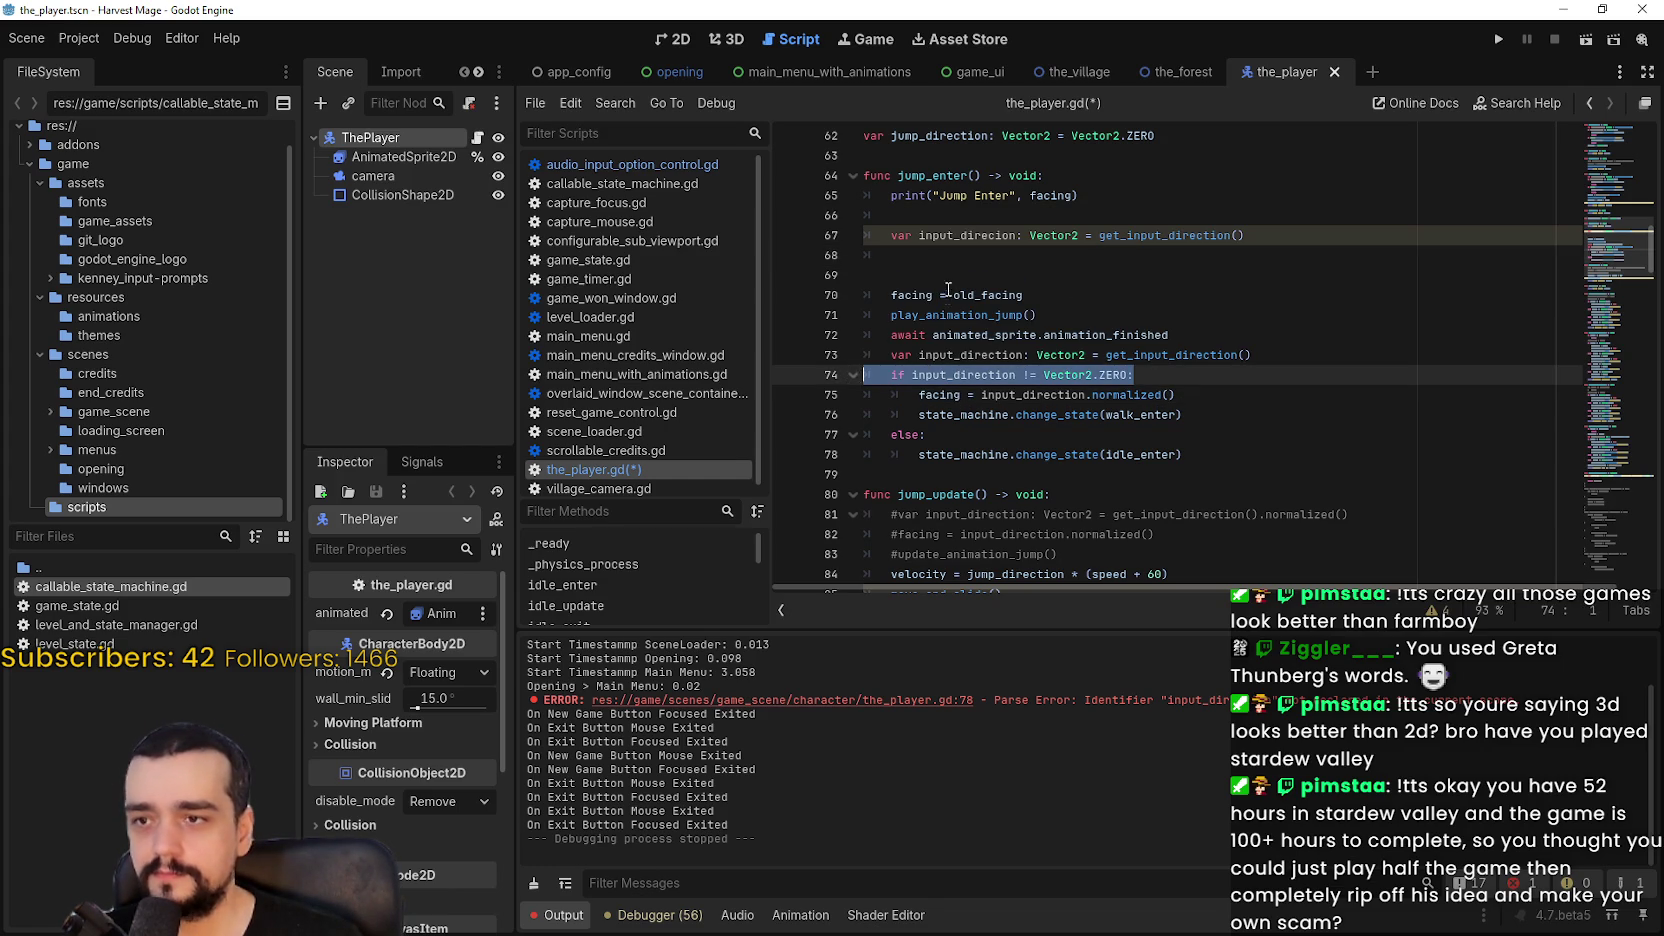
pyautogui.hotkey('ctrl', 'c')
pyautogui.click(947, 257)
pyautogui.hotkey('ctrl', 'v')
pyautogui.press('Delete')
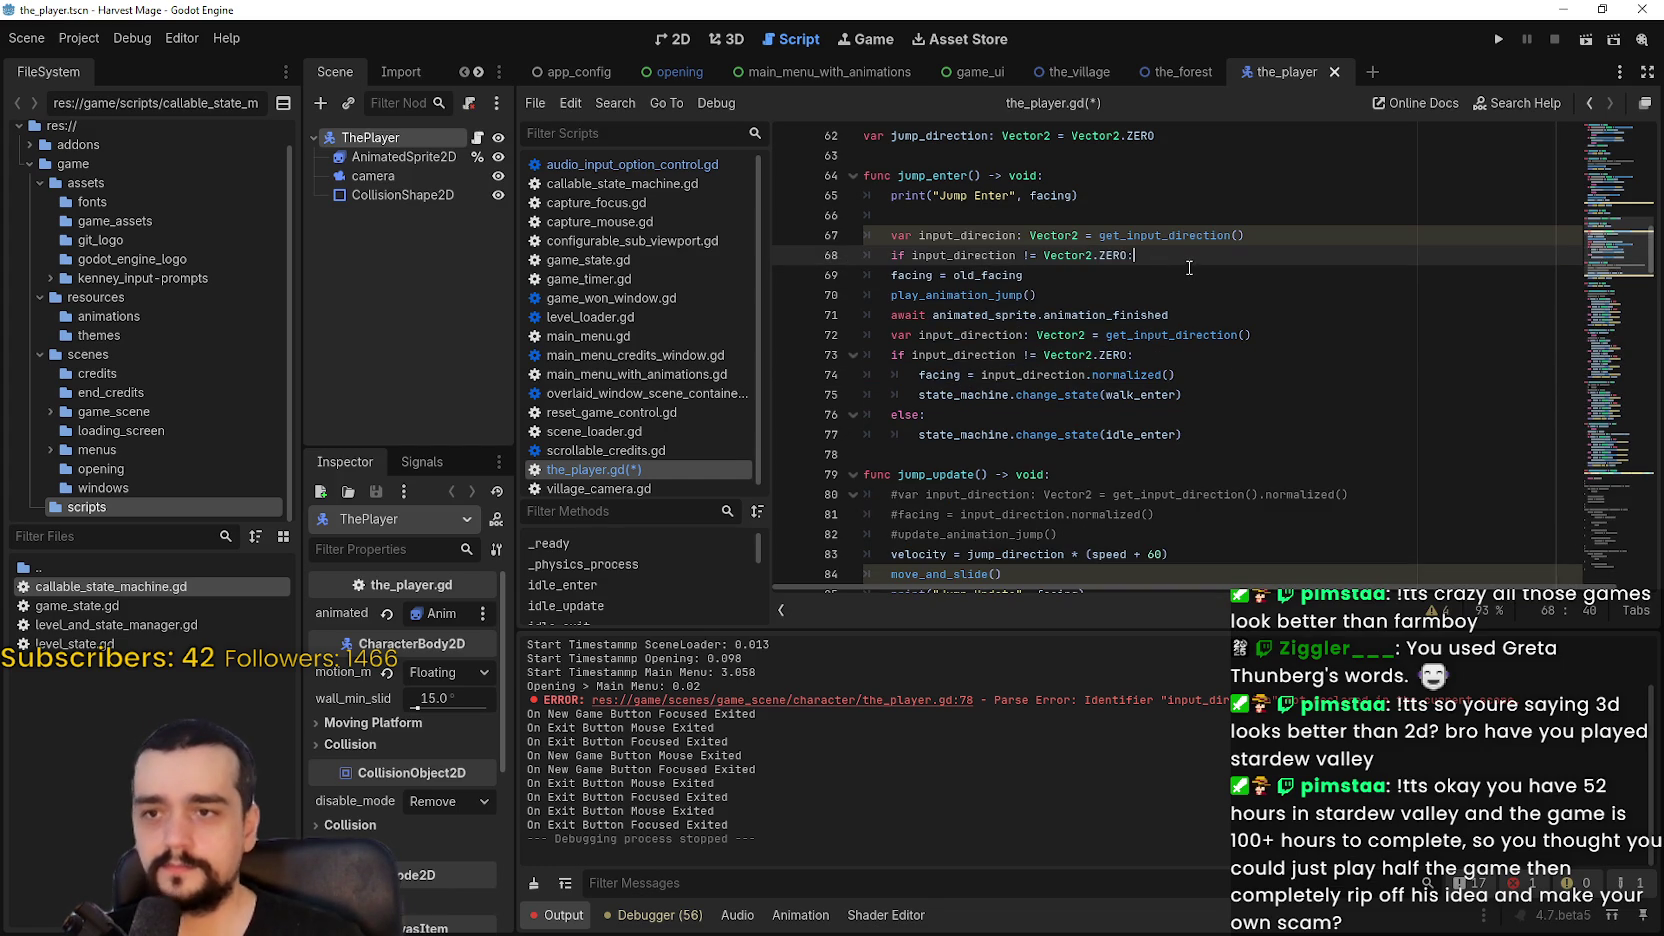
pyautogui.press('Return')
pyautogui.scroll(1, 1110, 285)
pyautogui.write('jump_direction')
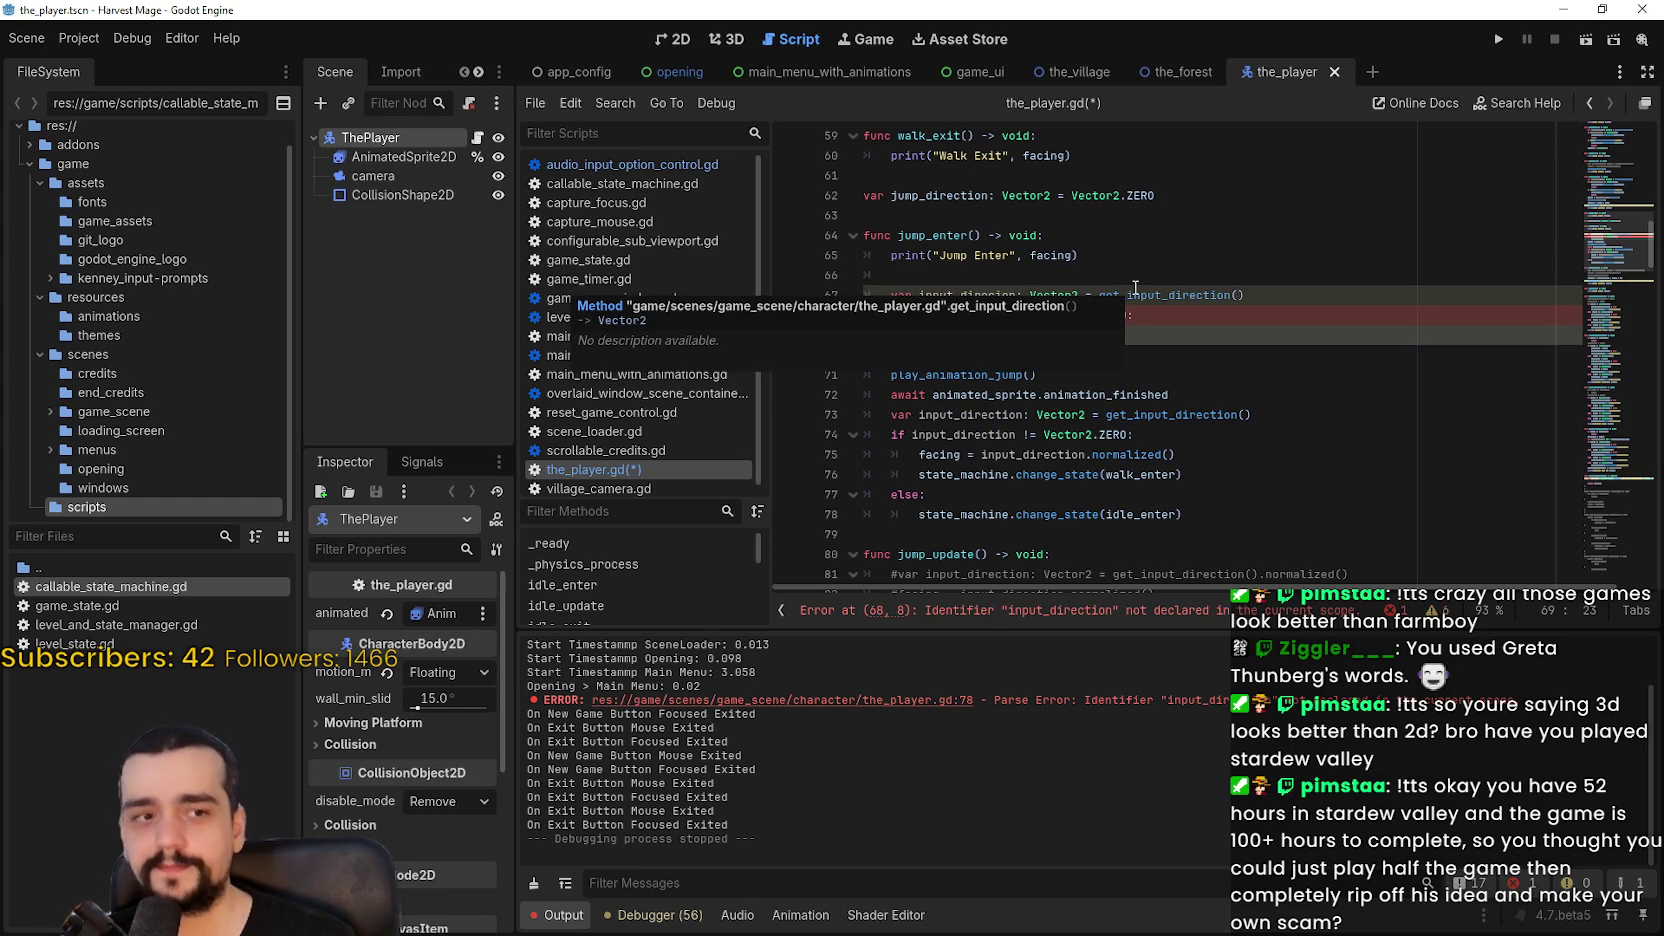
pyautogui.write(' = ')
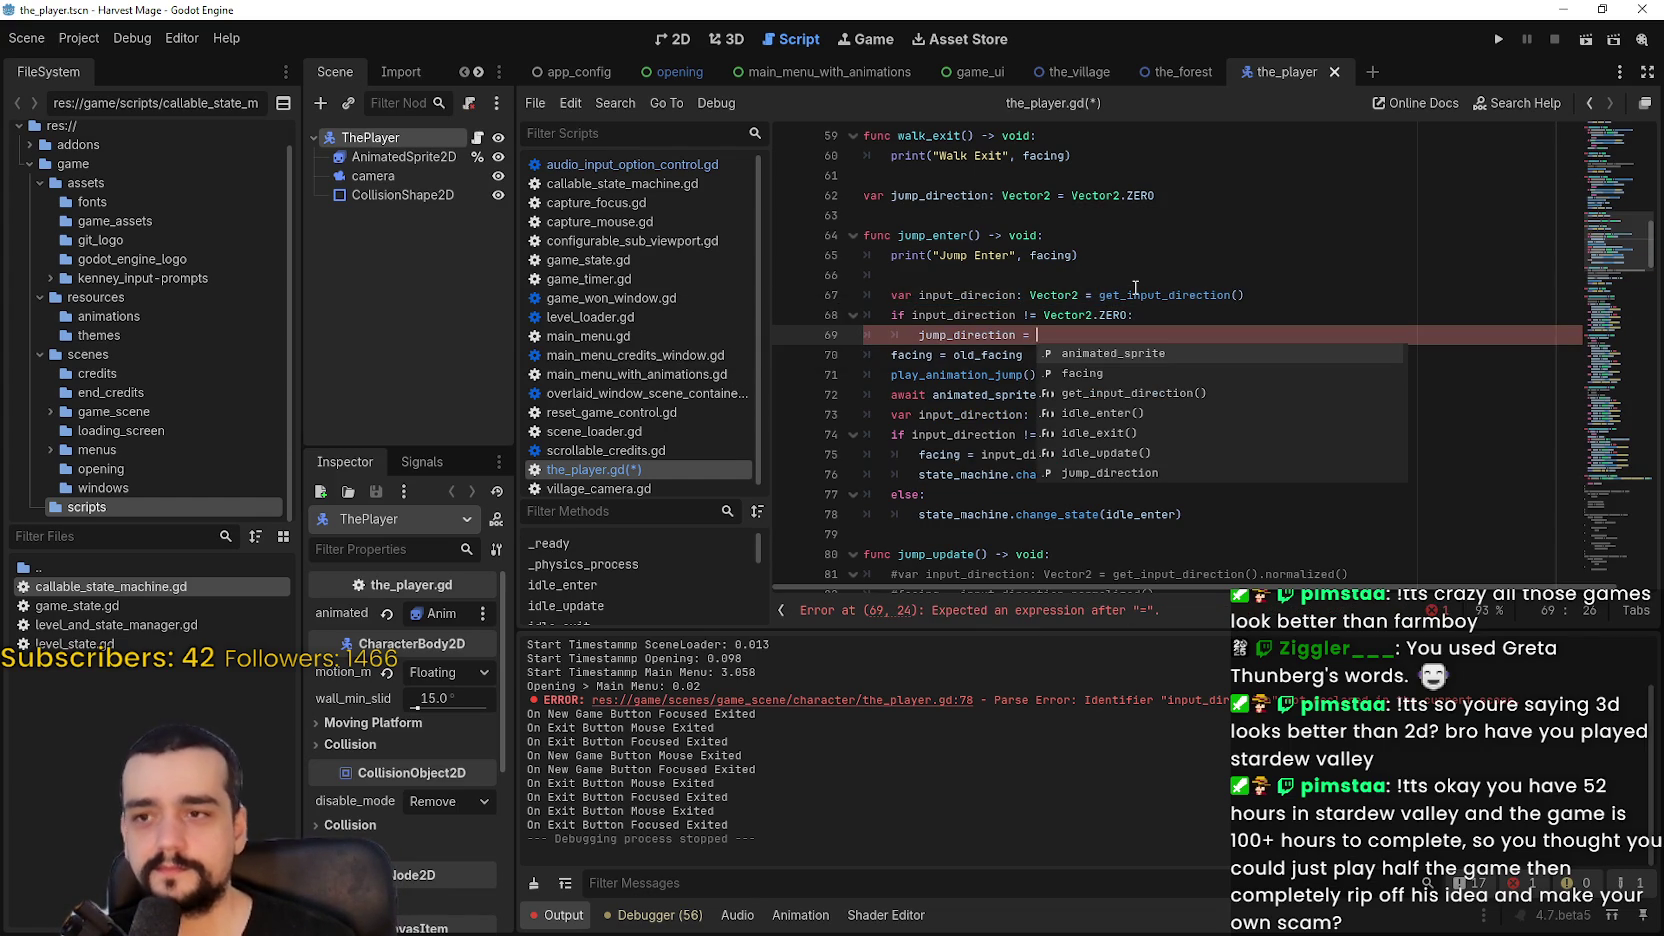
pyautogui.write('input')
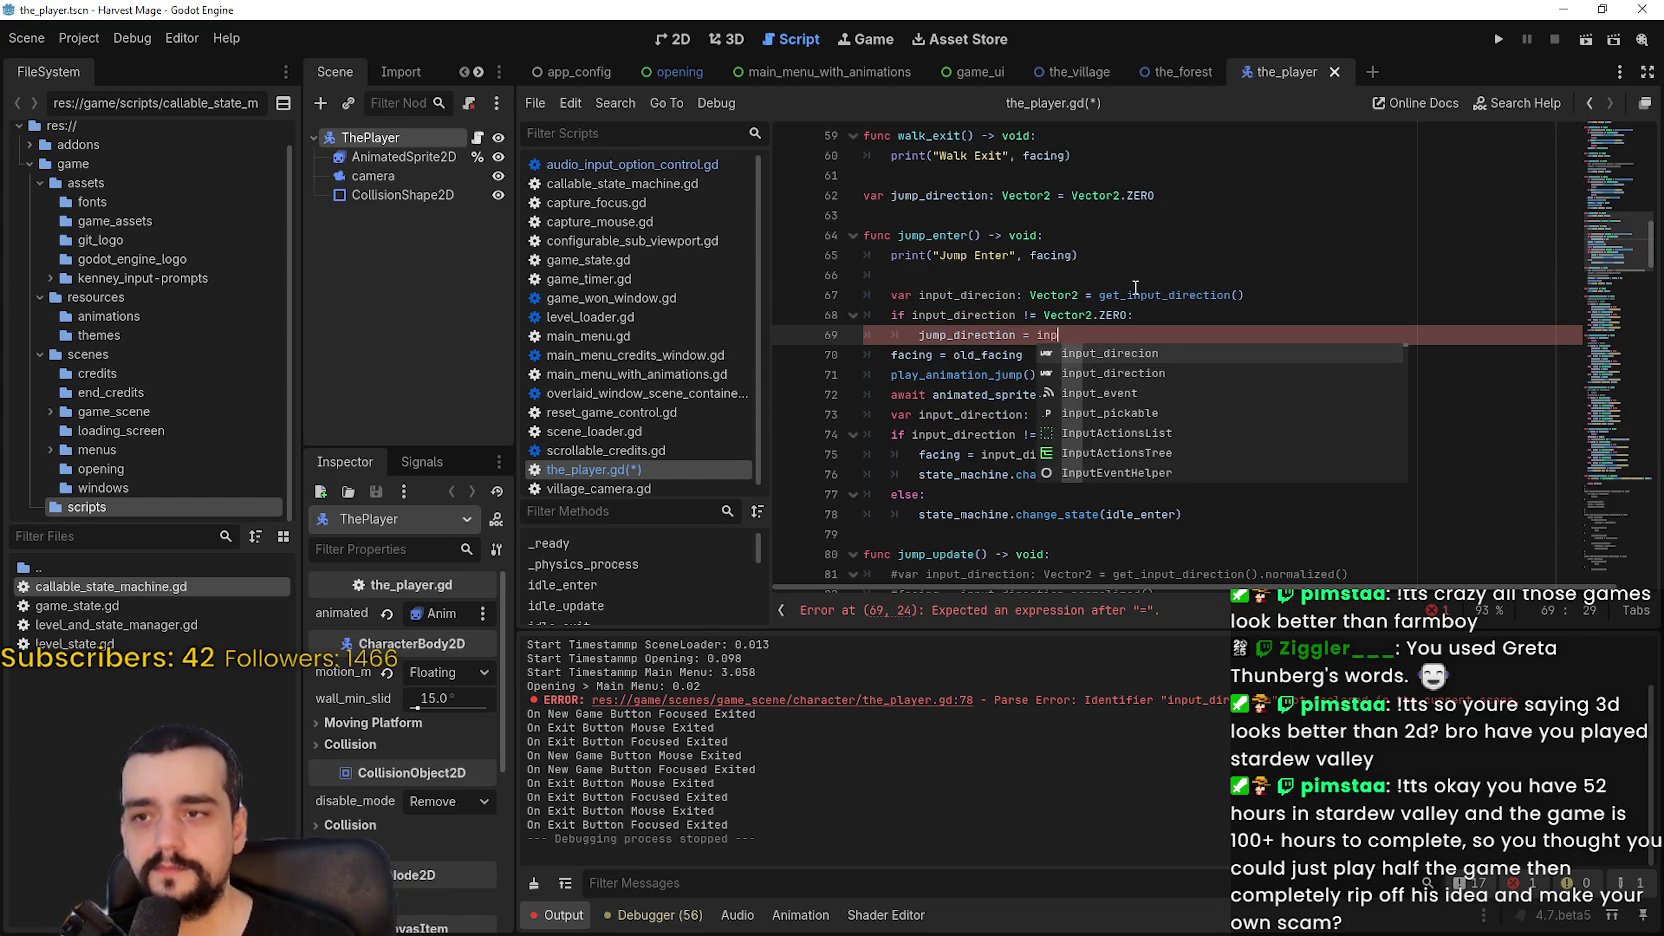
pyautogui.press('Return')
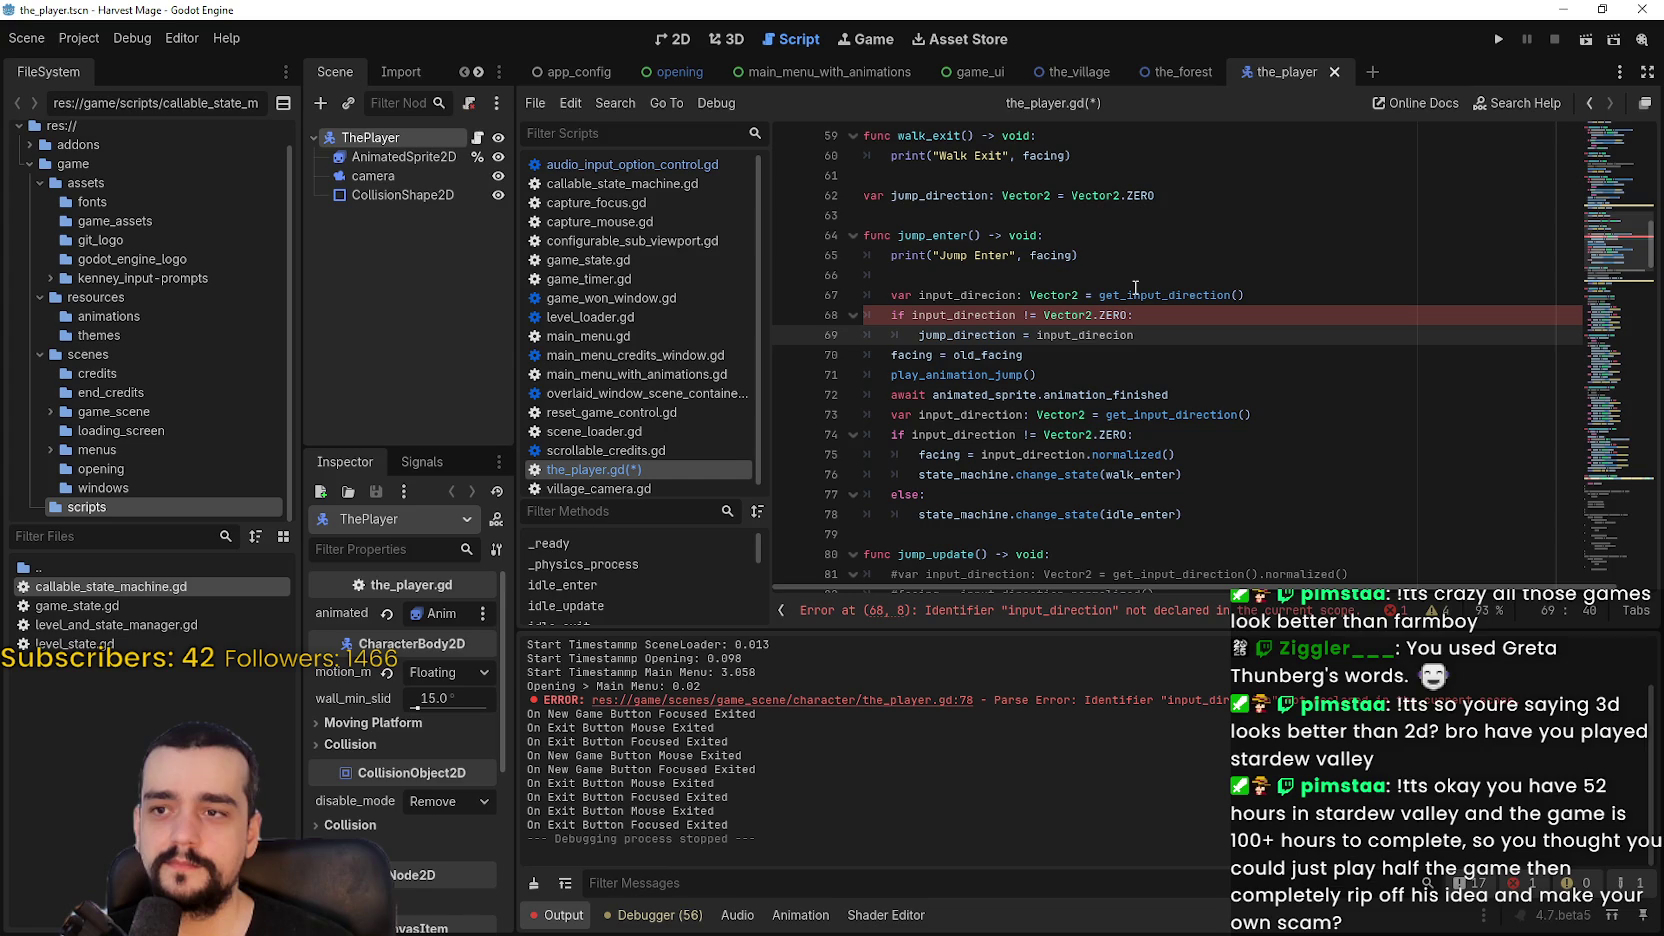
pyautogui.write('.norm')
pyautogui.press('Return')
pyautogui.press('Return')
pyautogui.write('else')
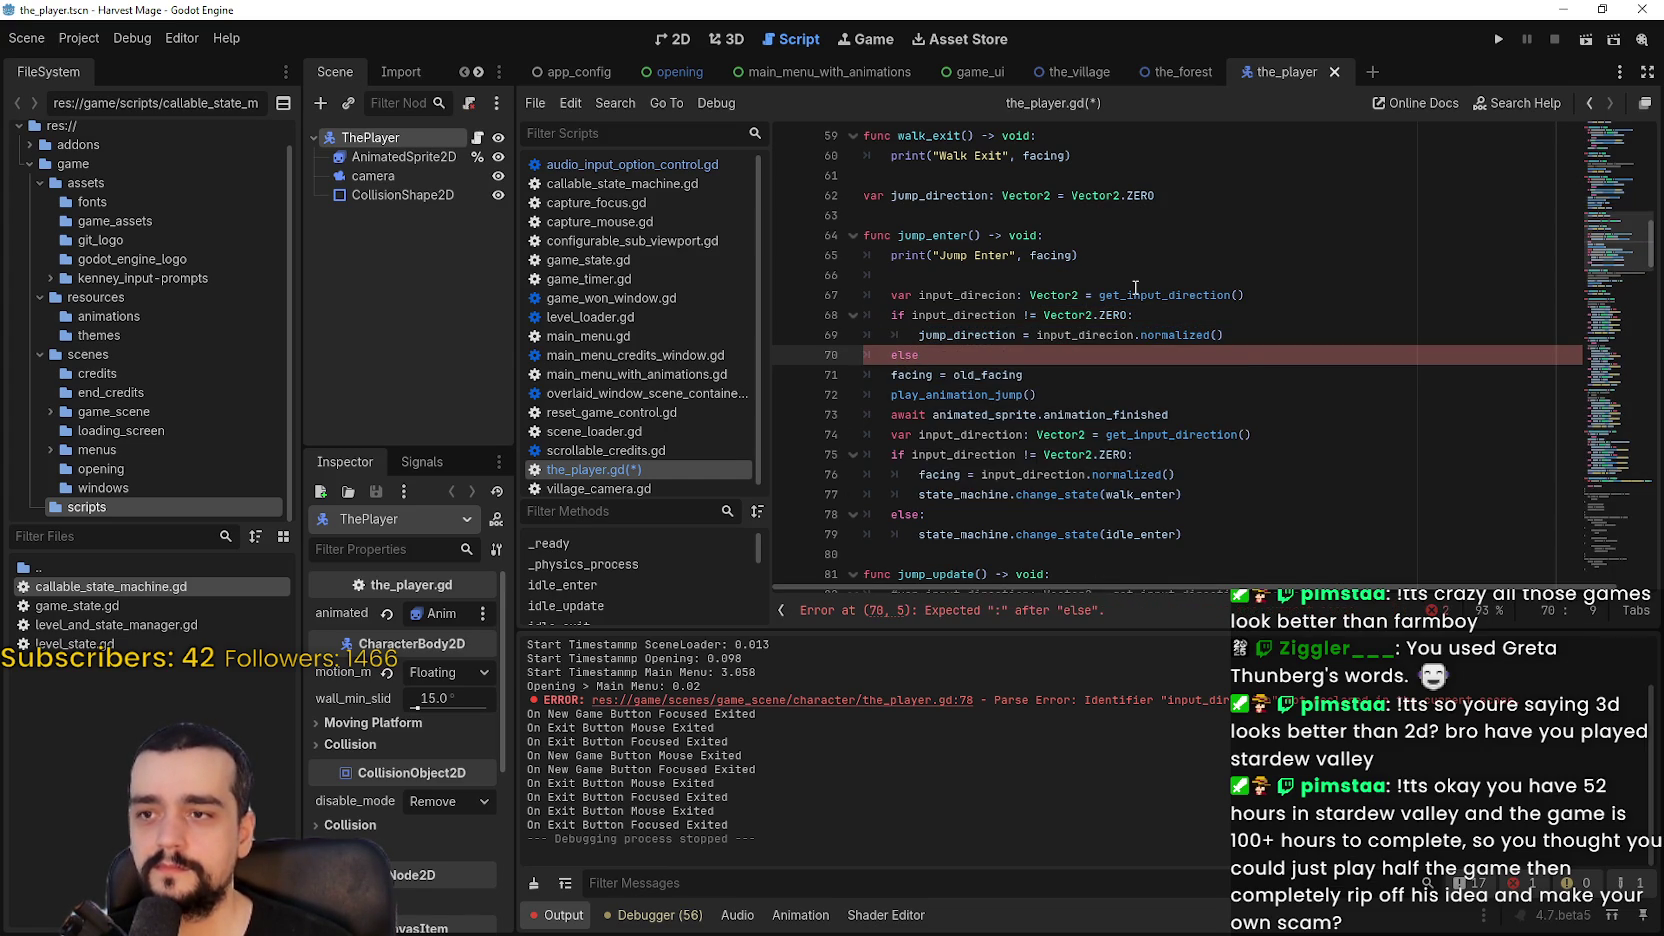
pyautogui.write(':')
pyautogui.press('Return')
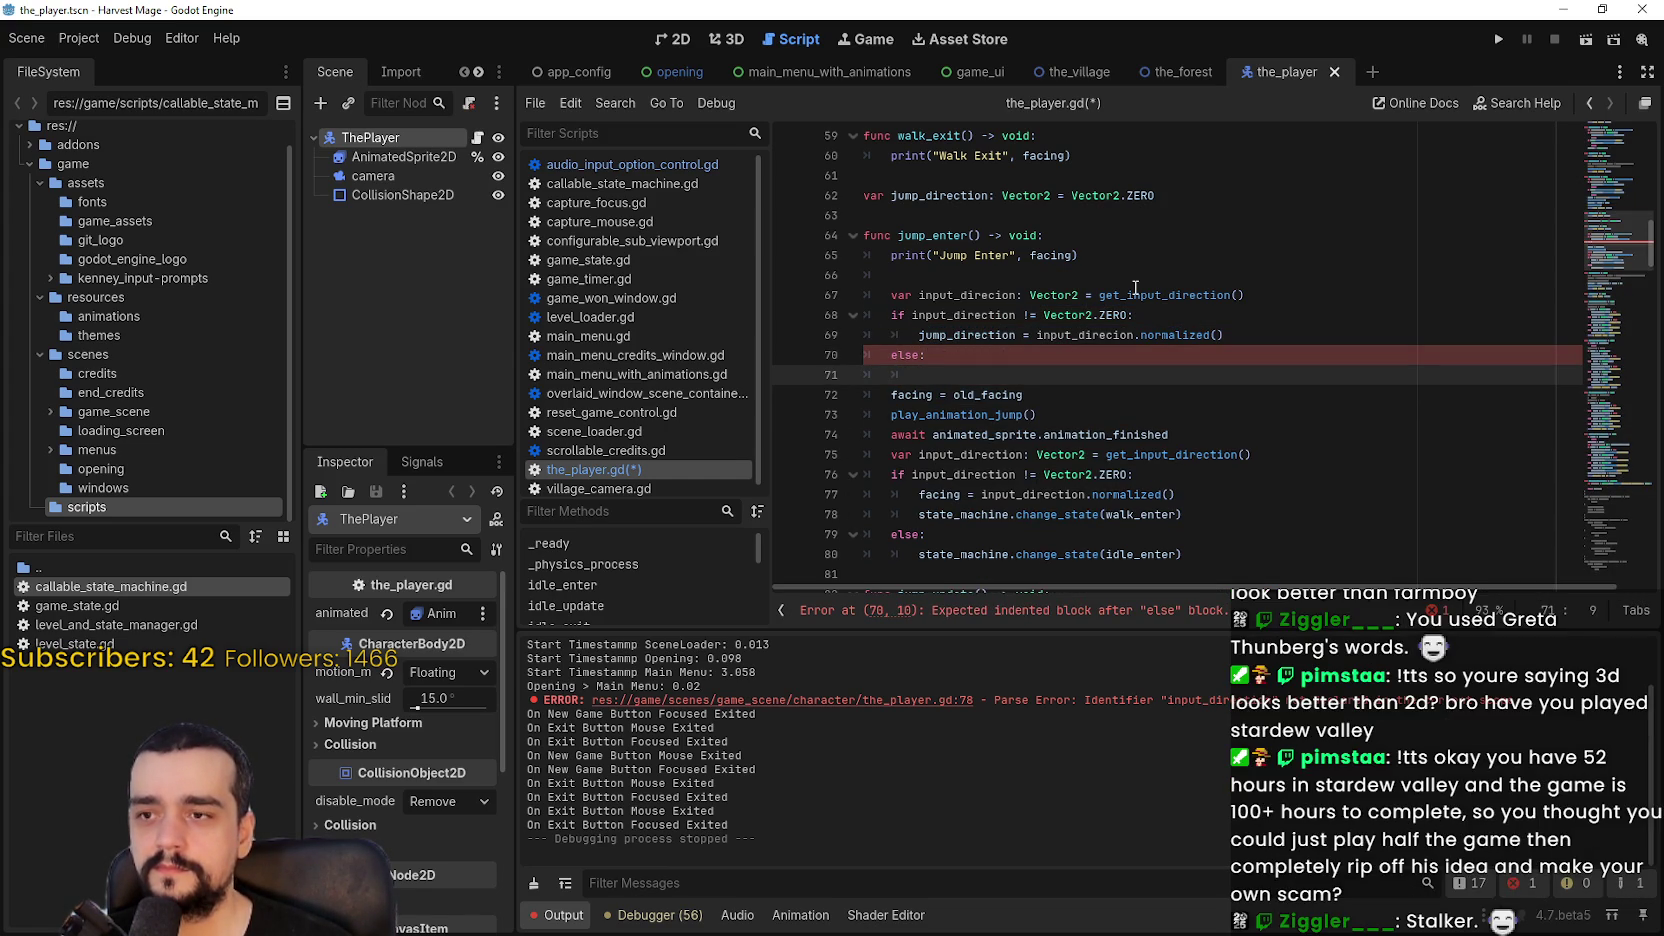
# Step: Set jump_direction = old_facing in the else branch, rename line 68's variable to input_direcion, and save
pyautogui.write('jump')
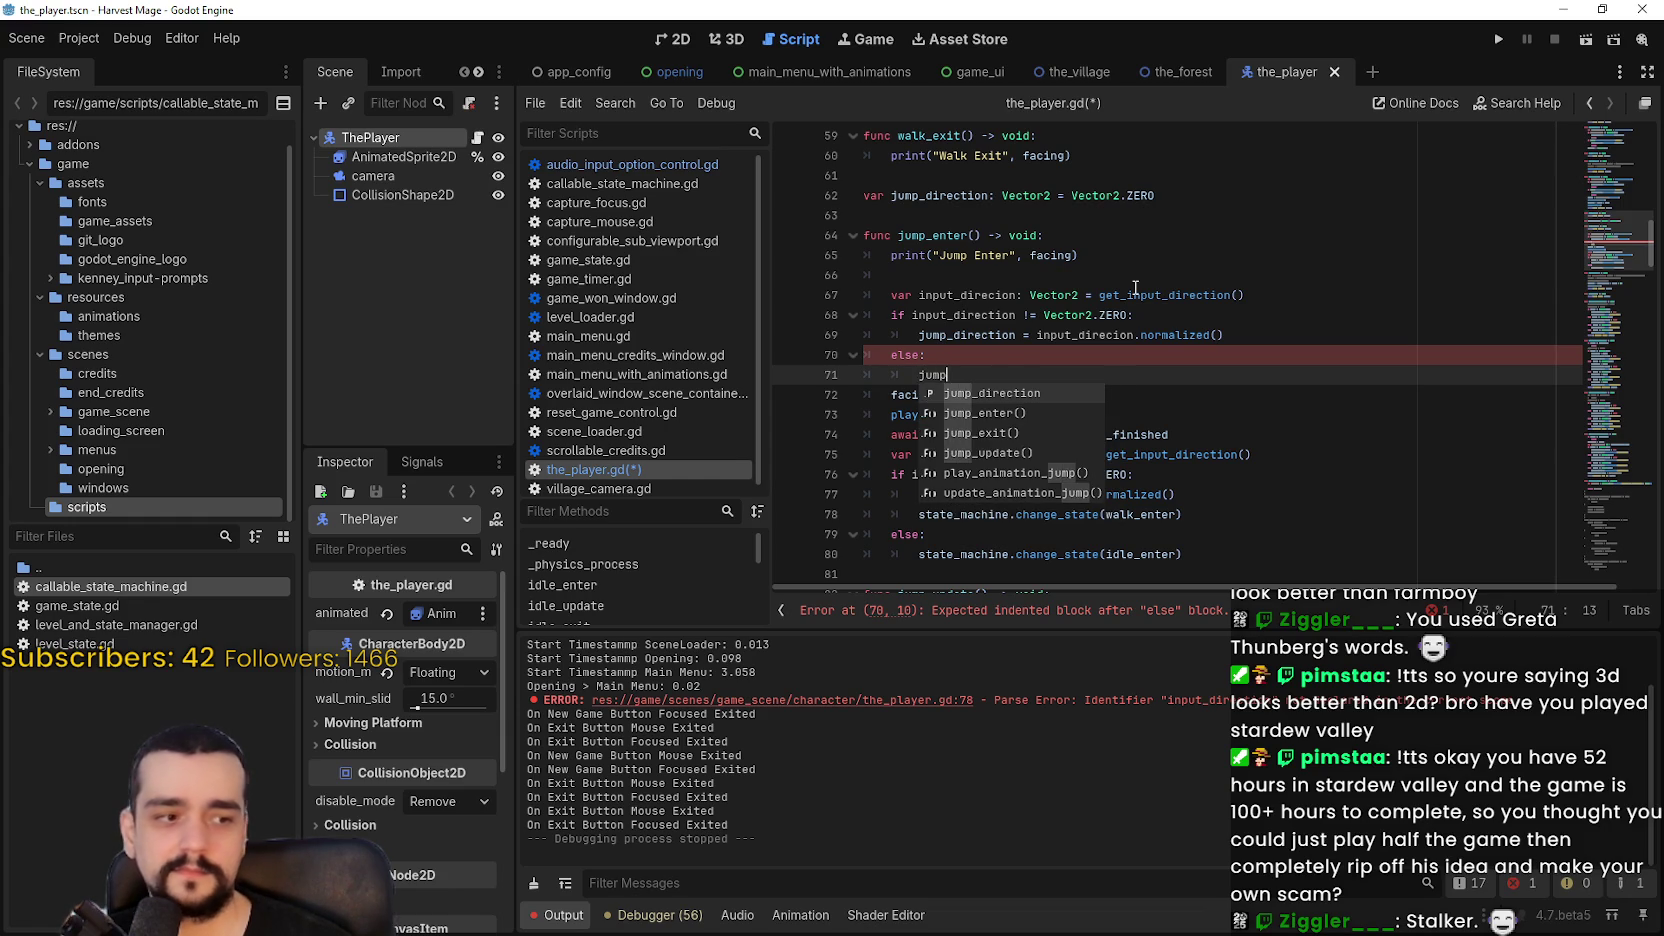
pyautogui.press('Return')
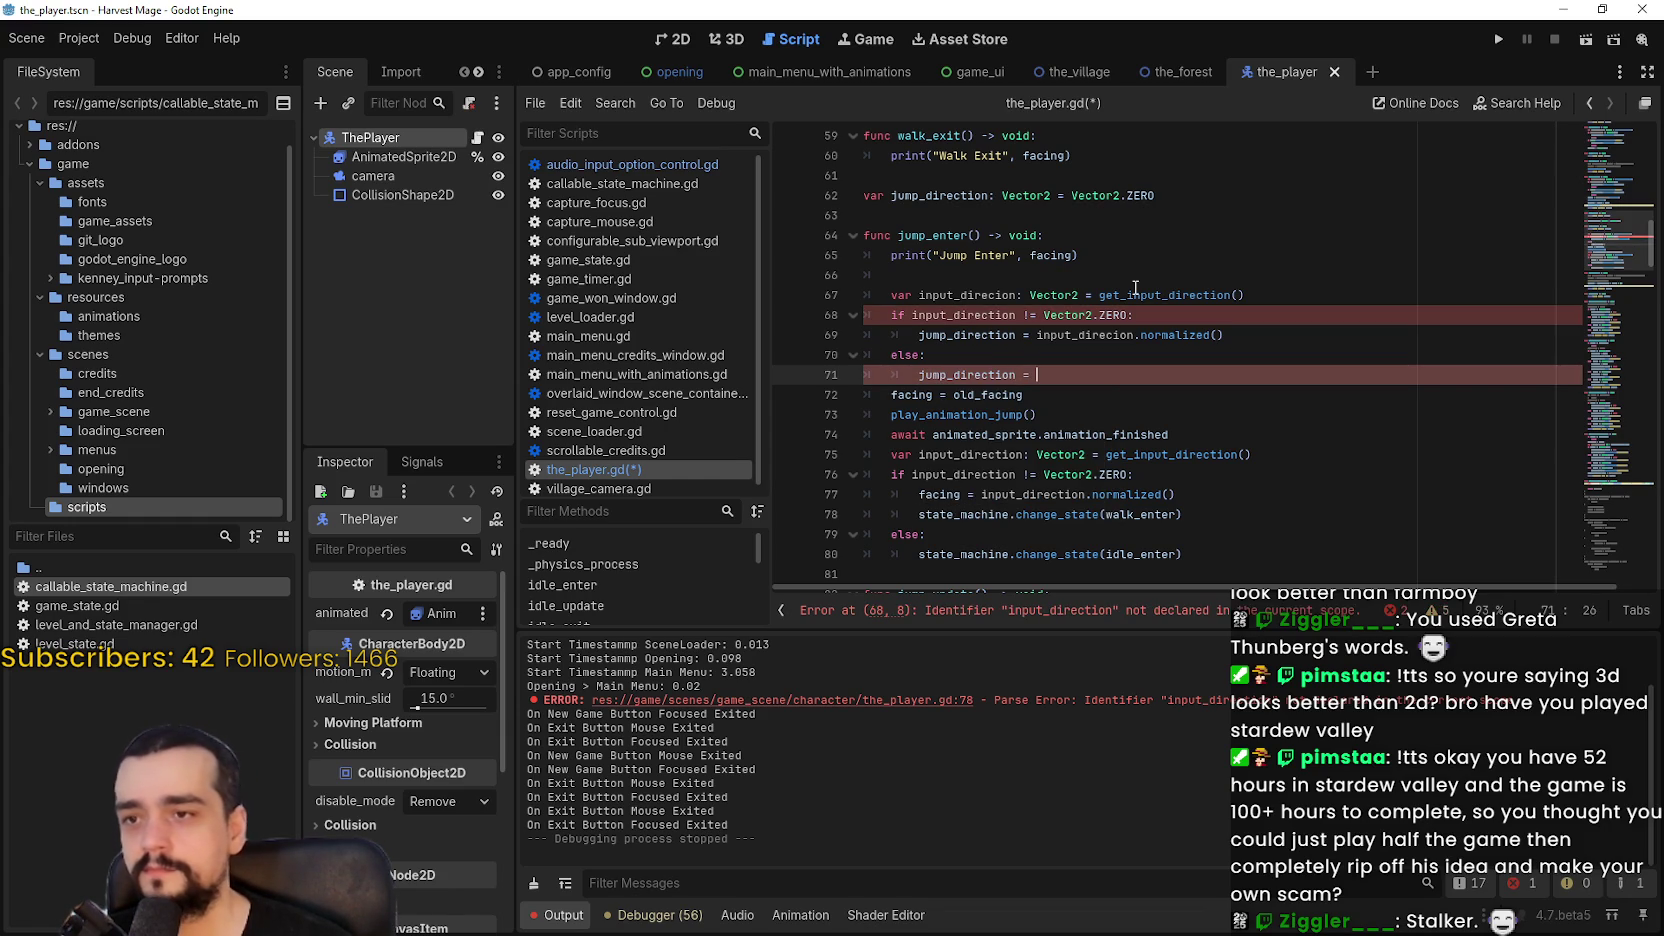
pyautogui.write('old_facing')
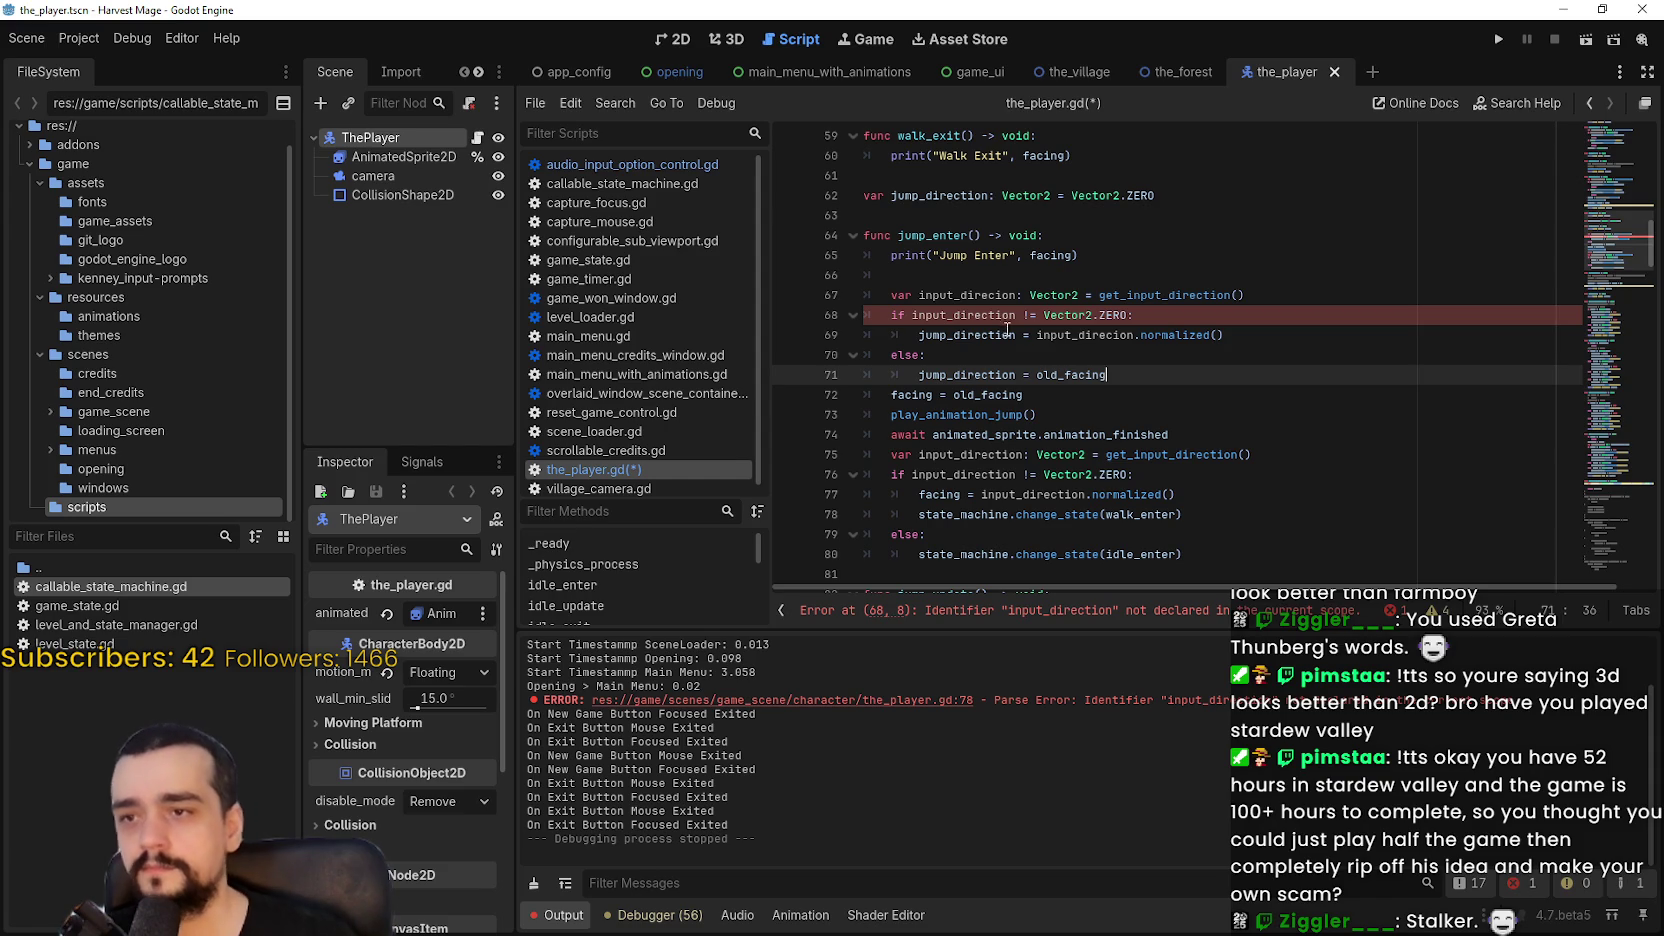
pyautogui.doubleClick(965, 315)
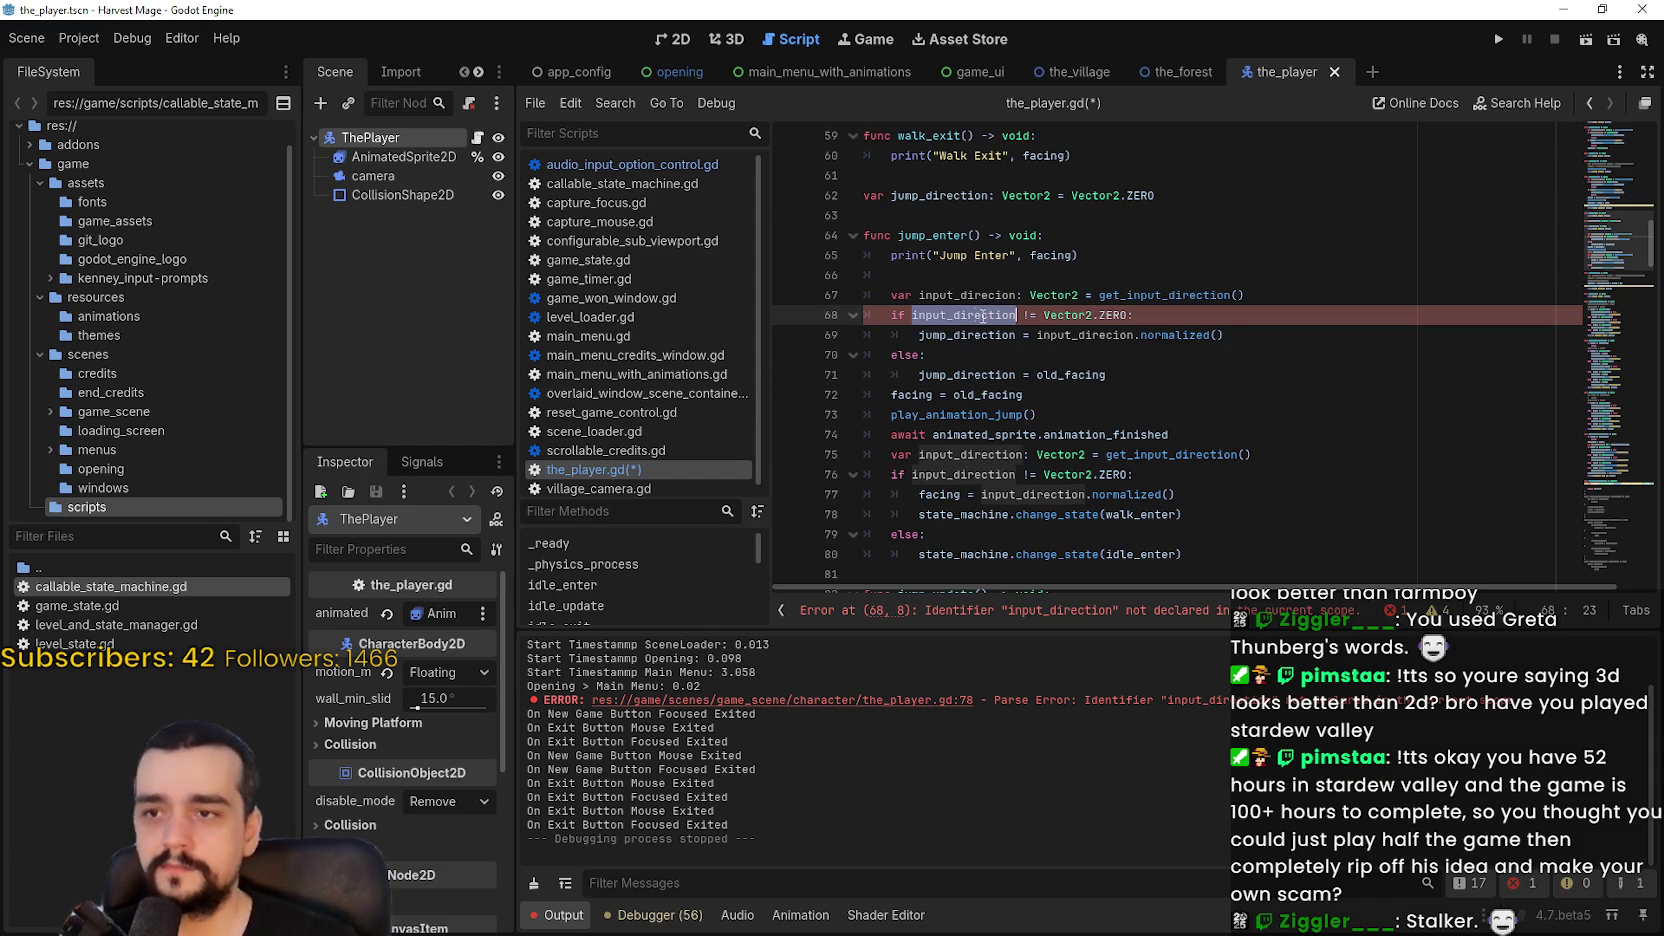
pyautogui.write('input_direcion')
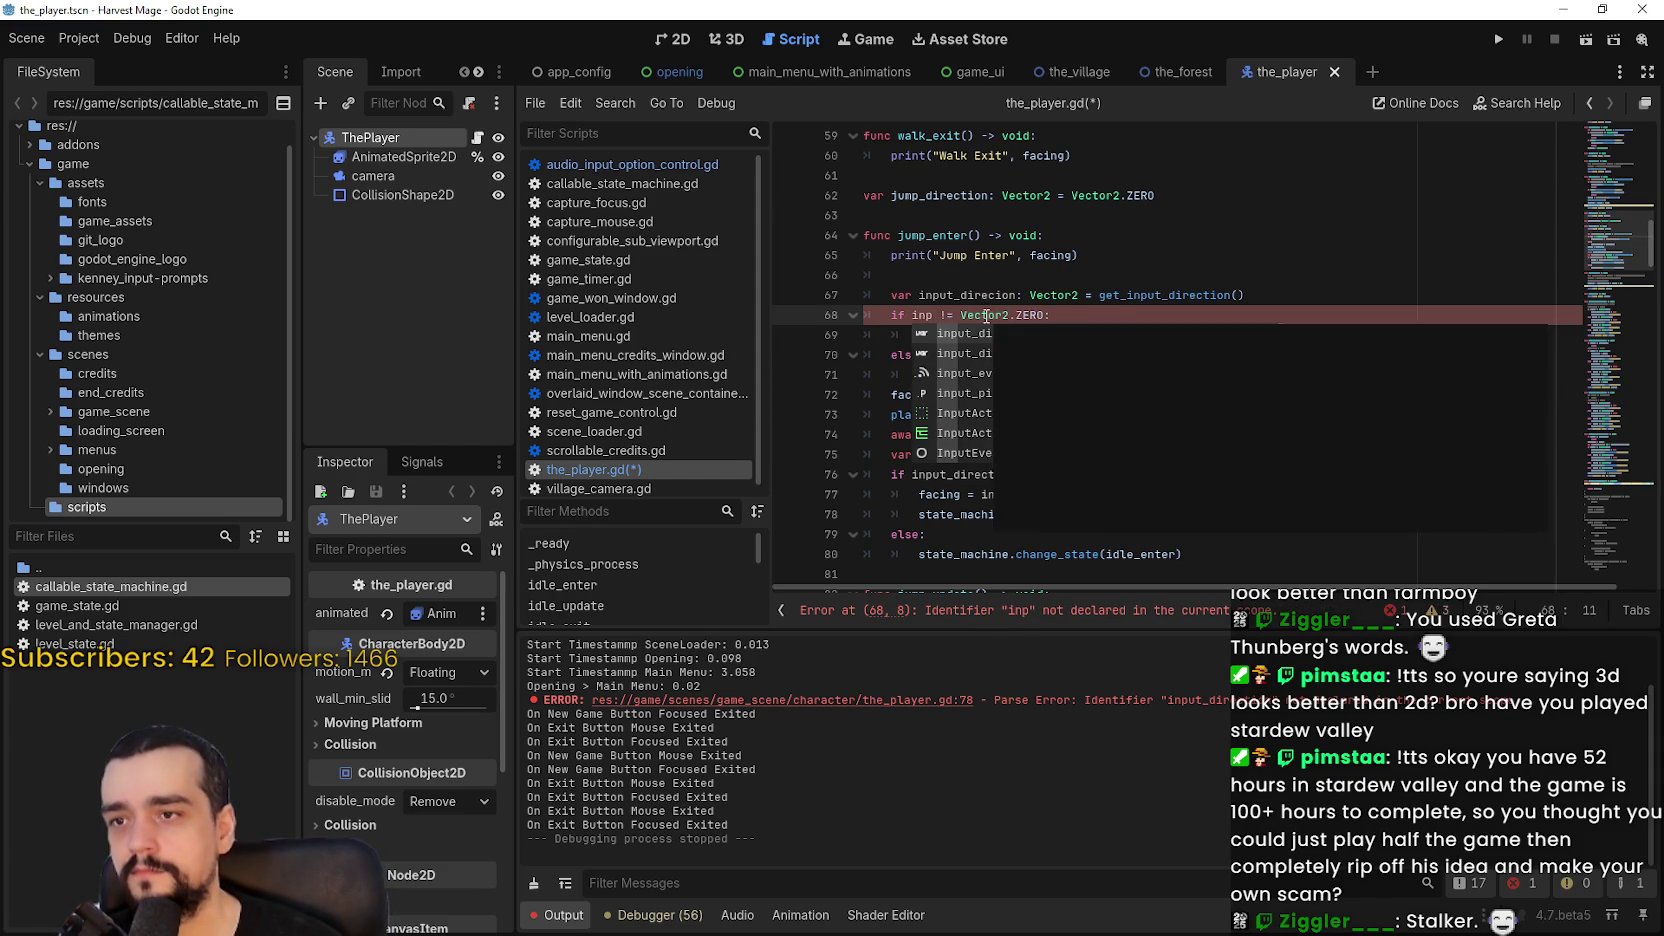
pyautogui.click(1140, 376)
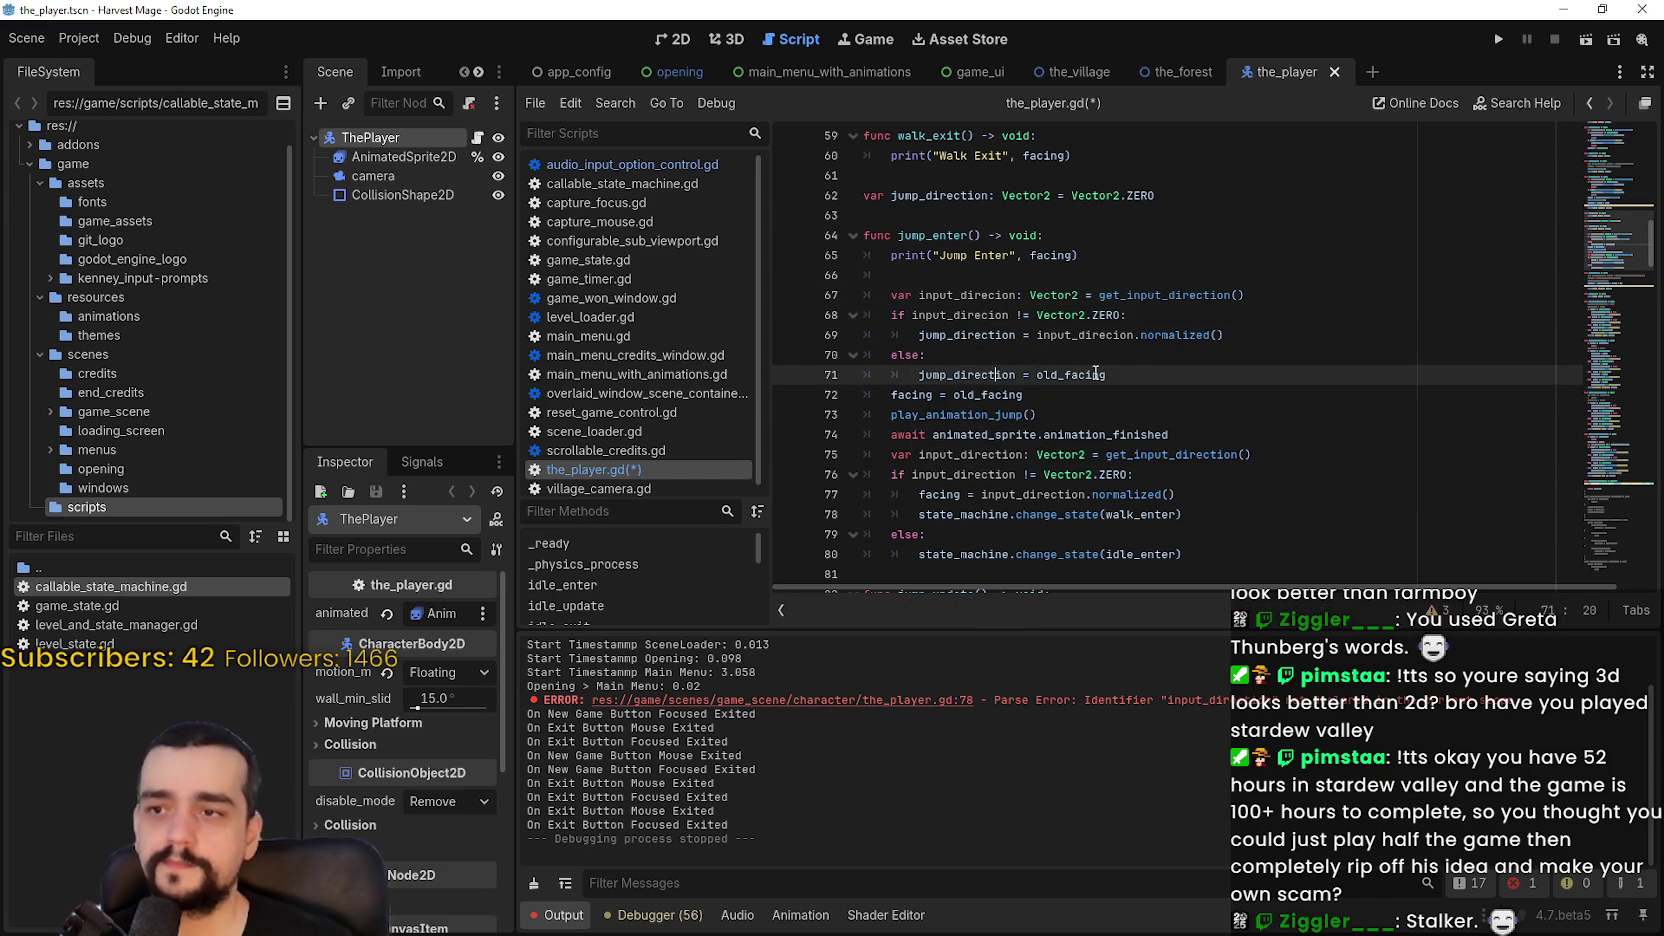
pyautogui.hotkey('ctrl', 's')
pyautogui.press('Return')
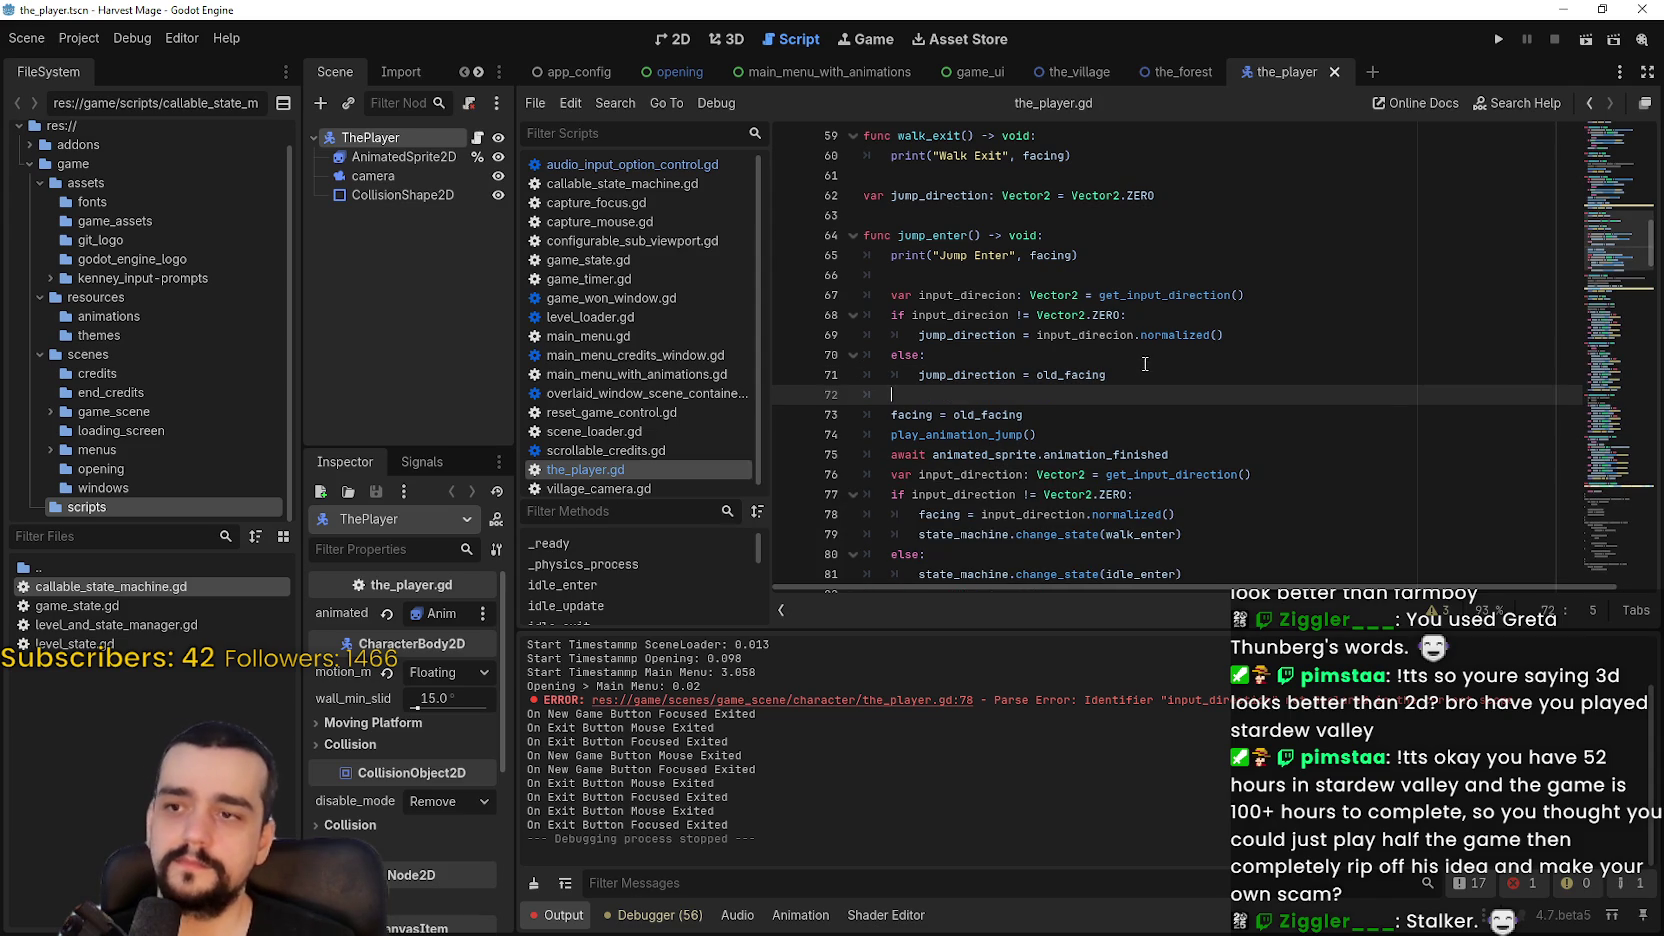
pyautogui.press('Tab')
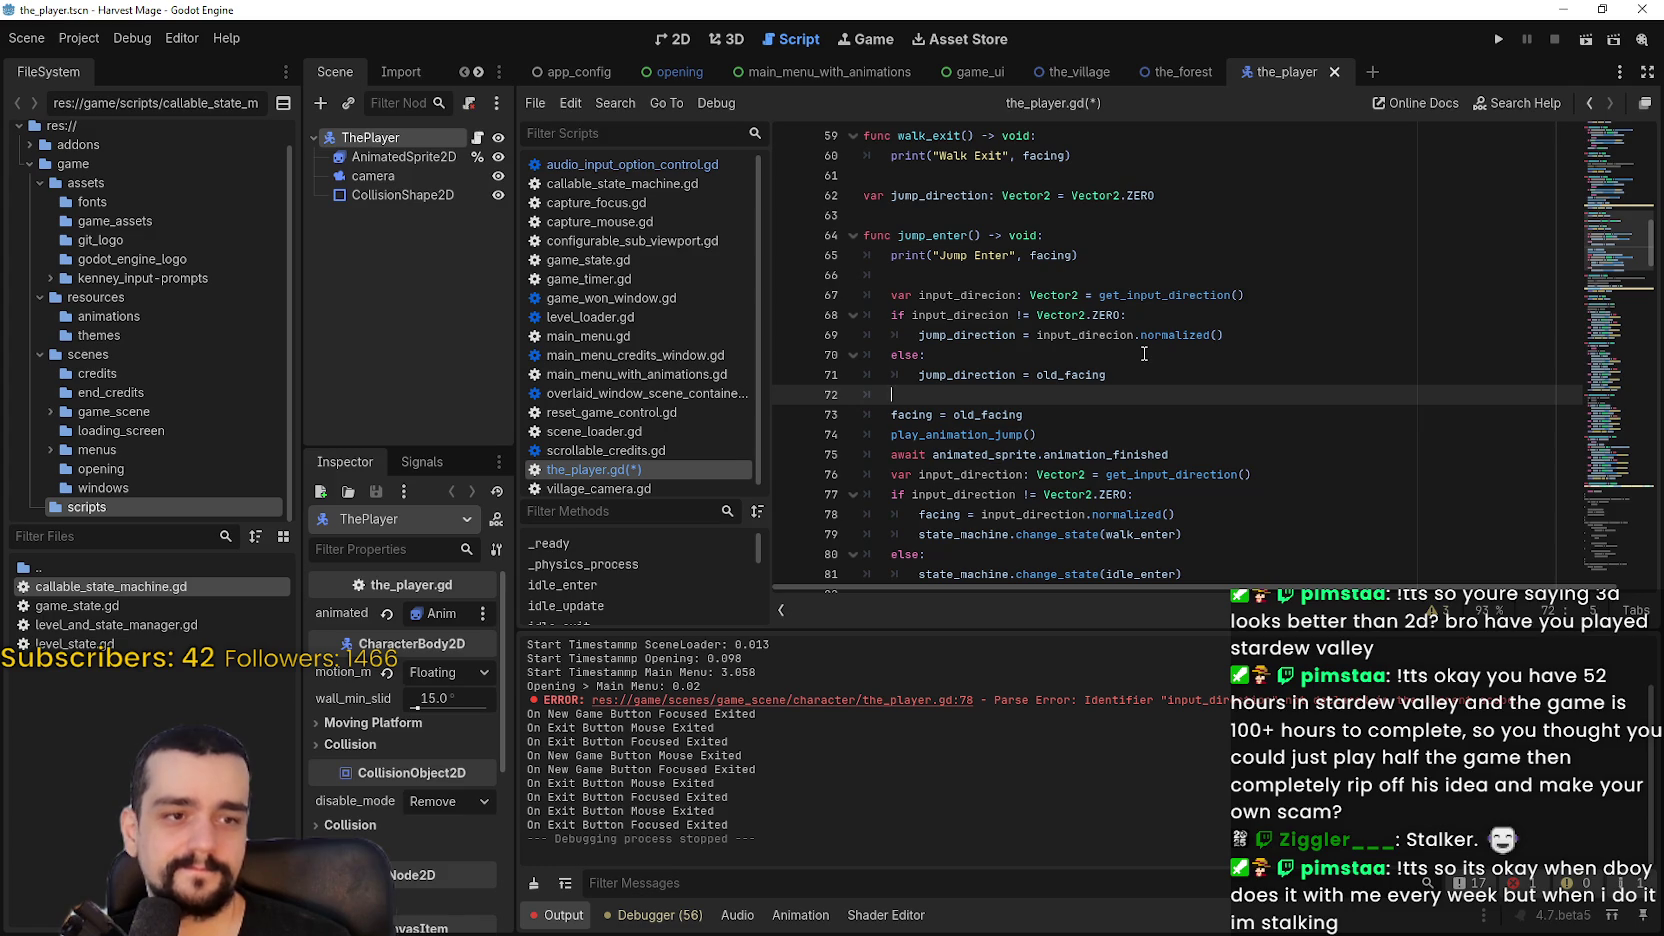
# Step: Save the_player.gd after reviewing jump_enter, then launch the Harvest Mage debug build
pyautogui.click(1180, 454)
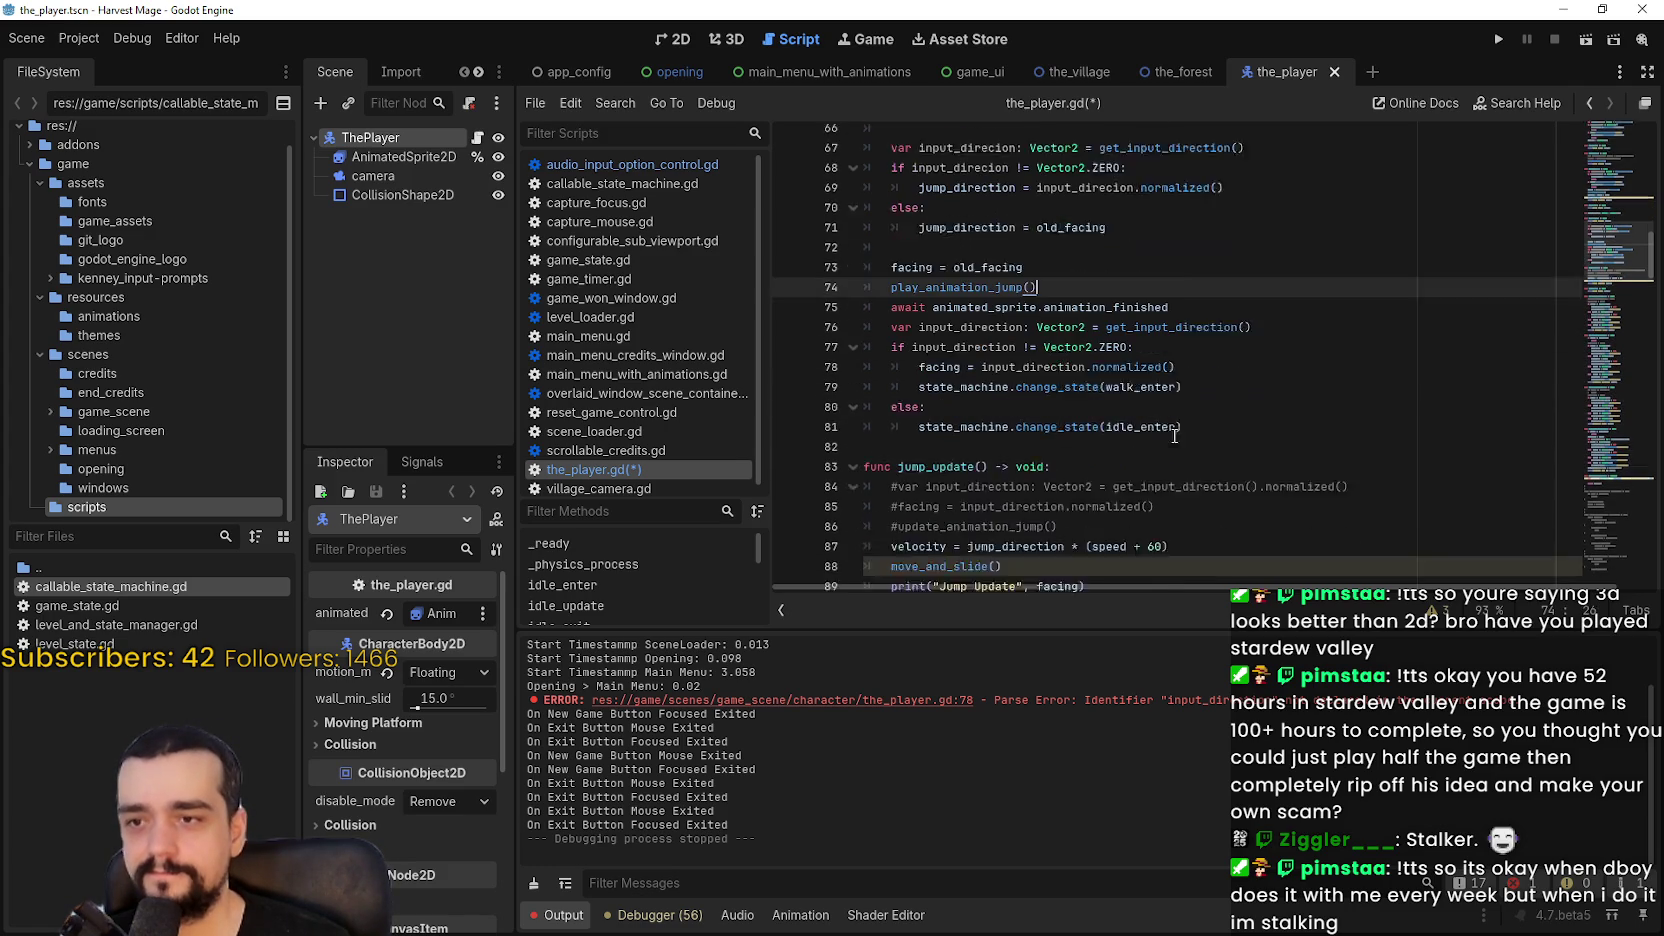
pyautogui.scroll(-3, 1268, 310)
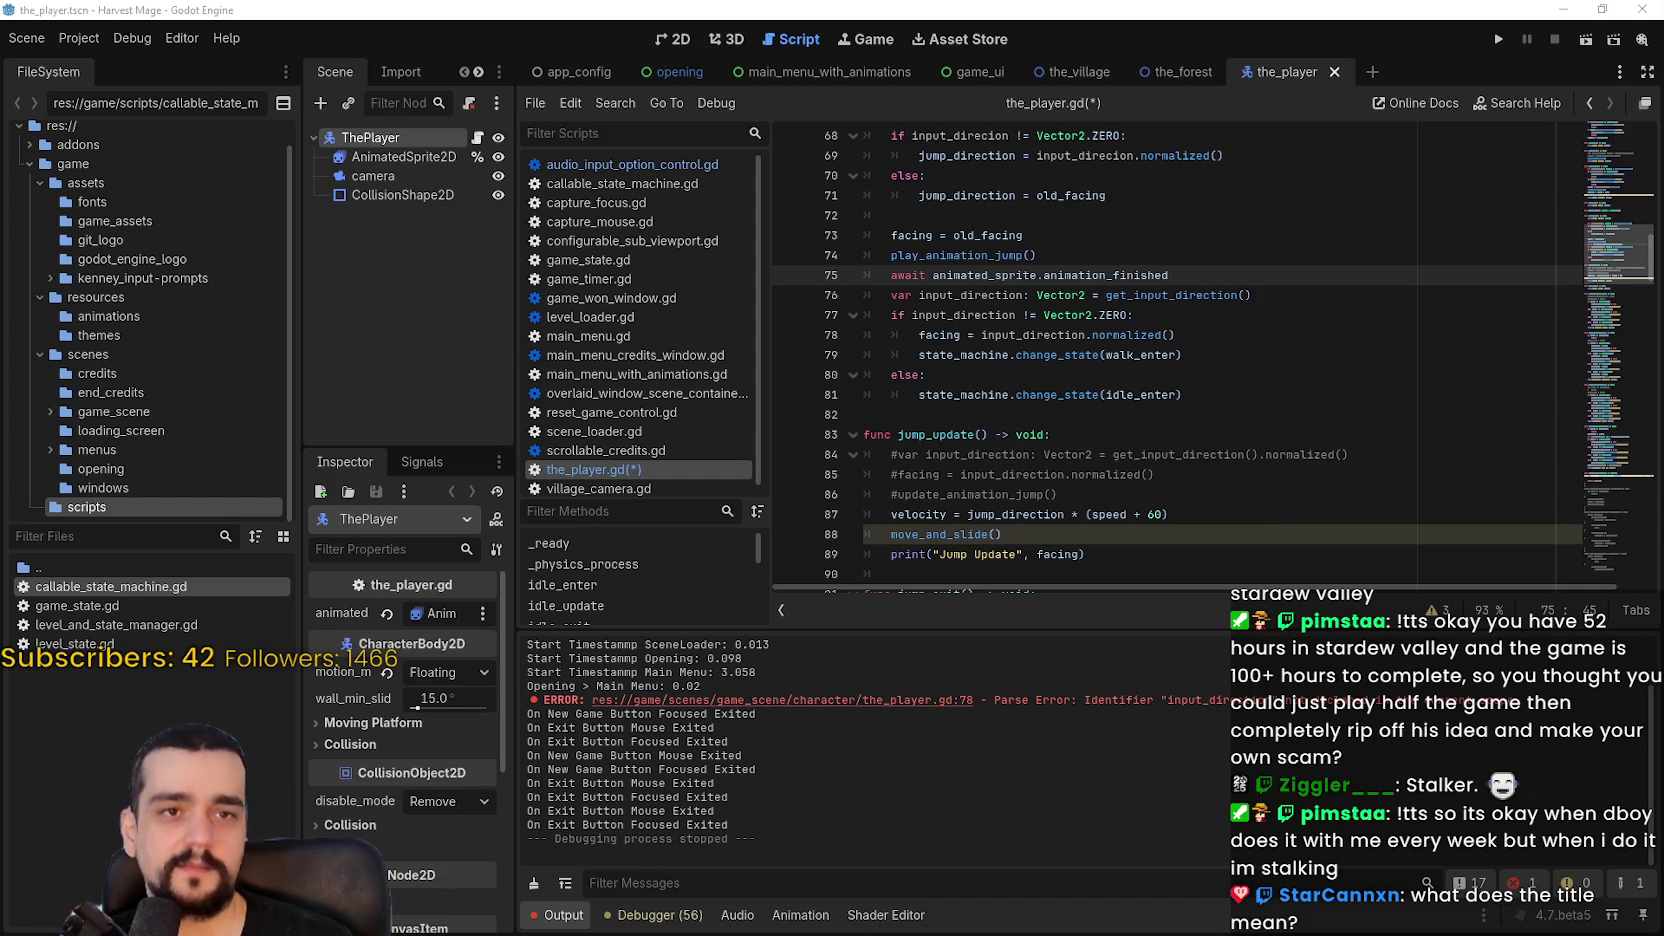
pyautogui.click(1247, 432)
pyautogui.click(1236, 417)
pyautogui.hotkey('ctrl', 's')
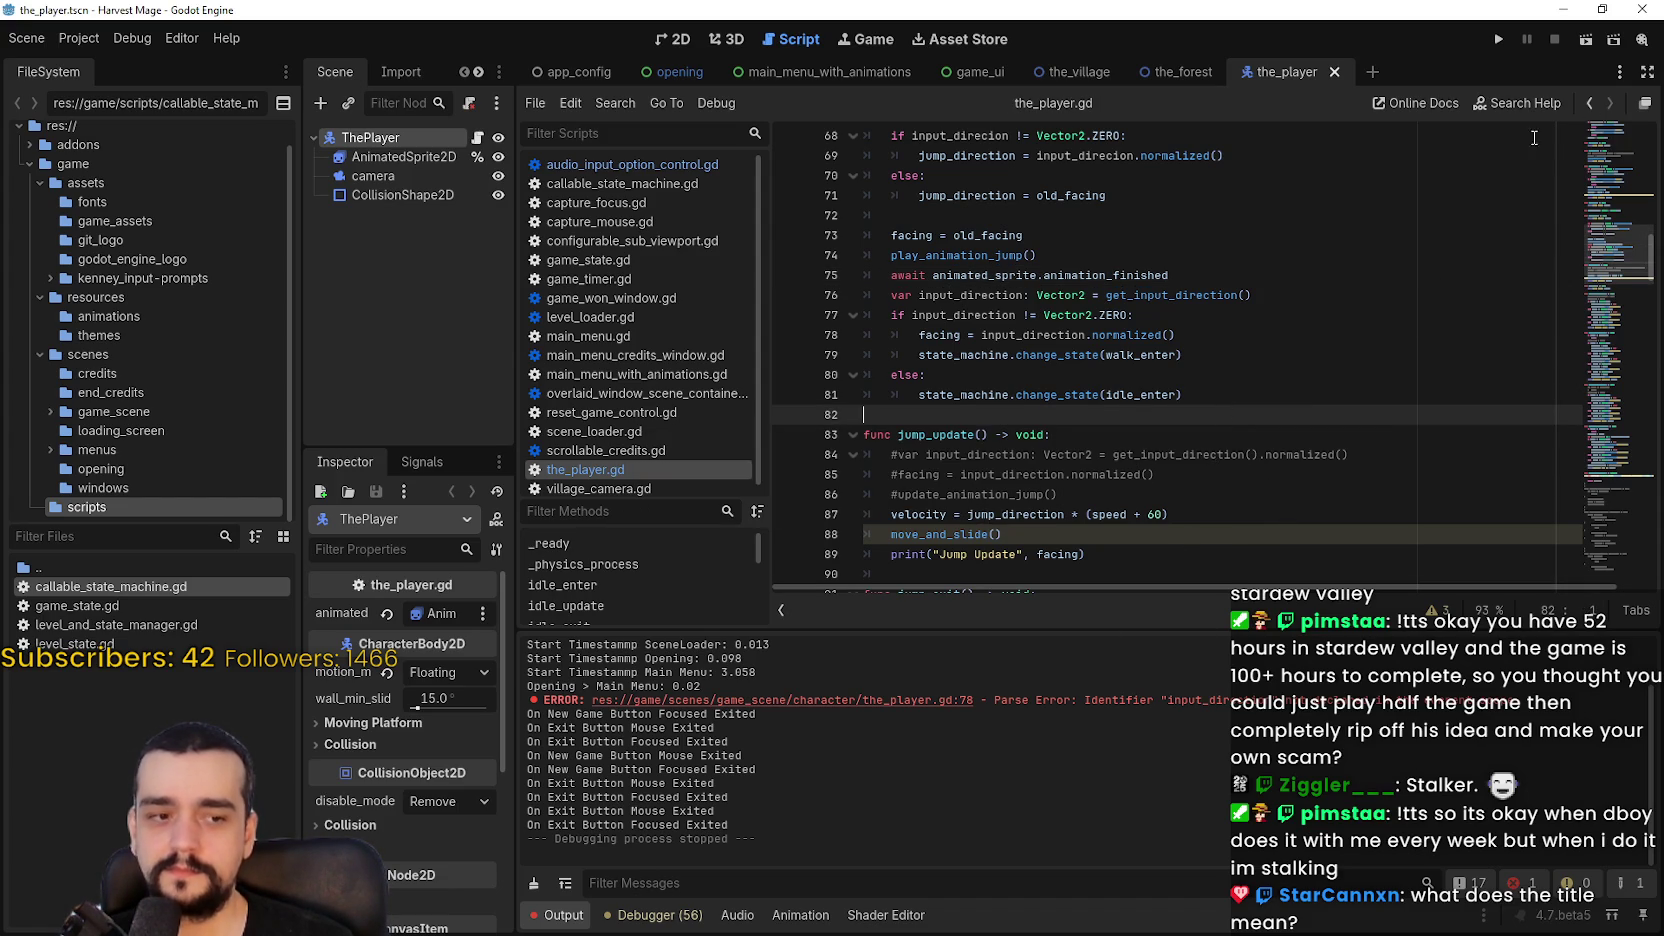
pyautogui.click(1505, 43)
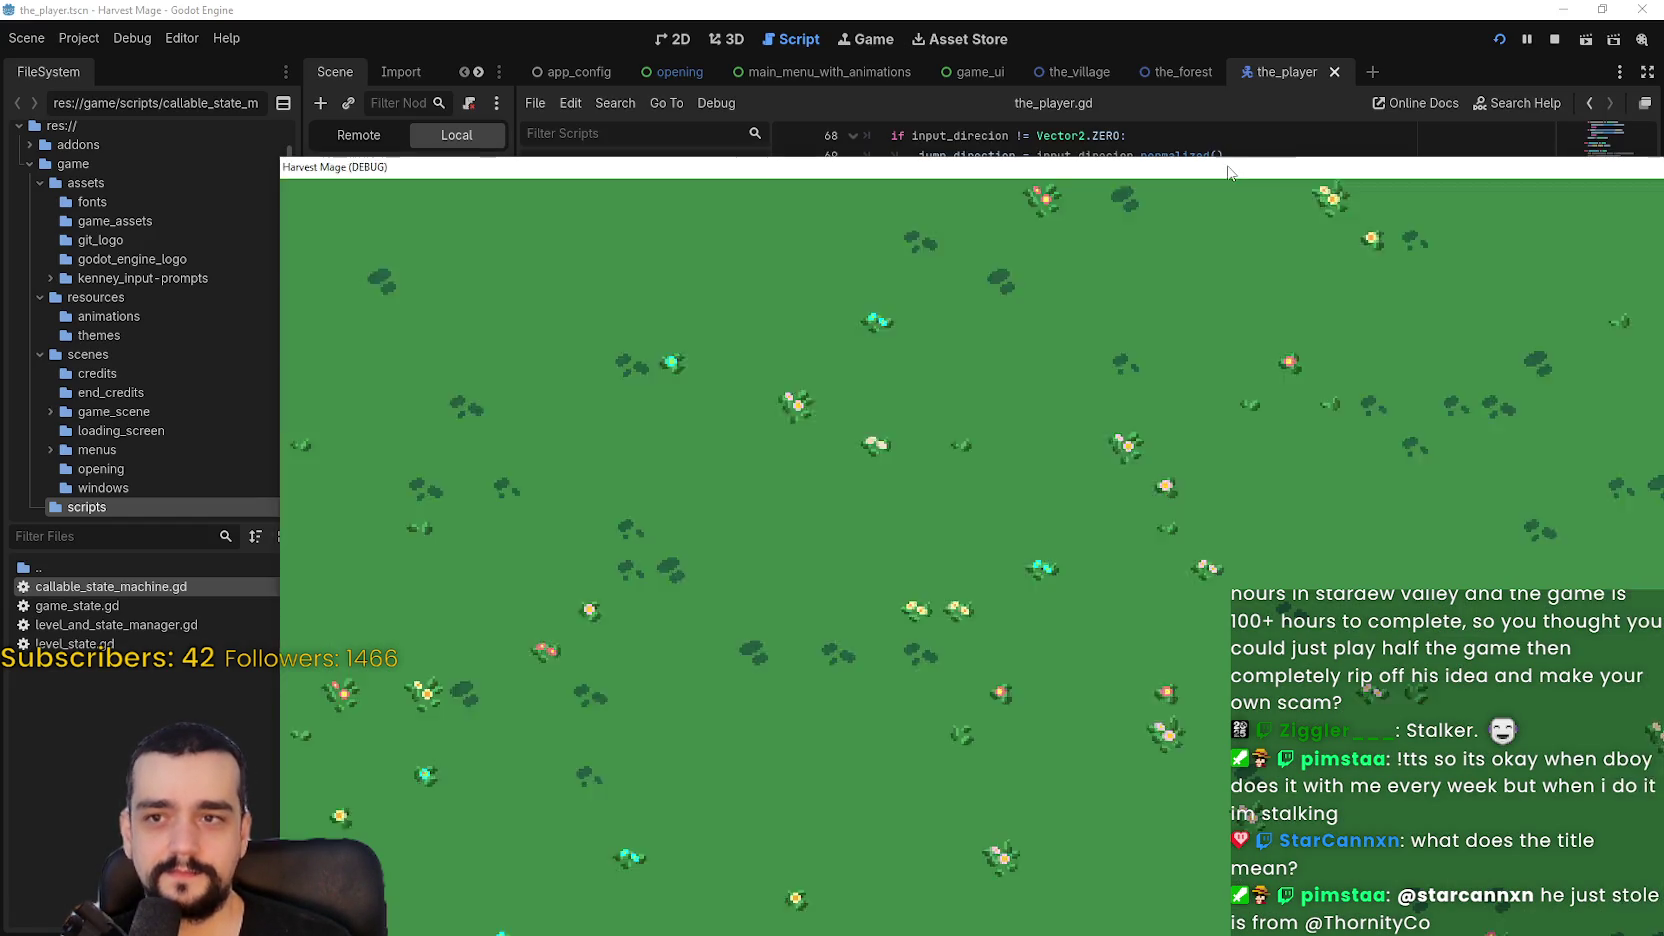
# Step: Set the game's video resolution to 1280 x 720 and return to the title menu
pyautogui.moveTo(1220, 170); pyautogui.dragTo(940, 58)
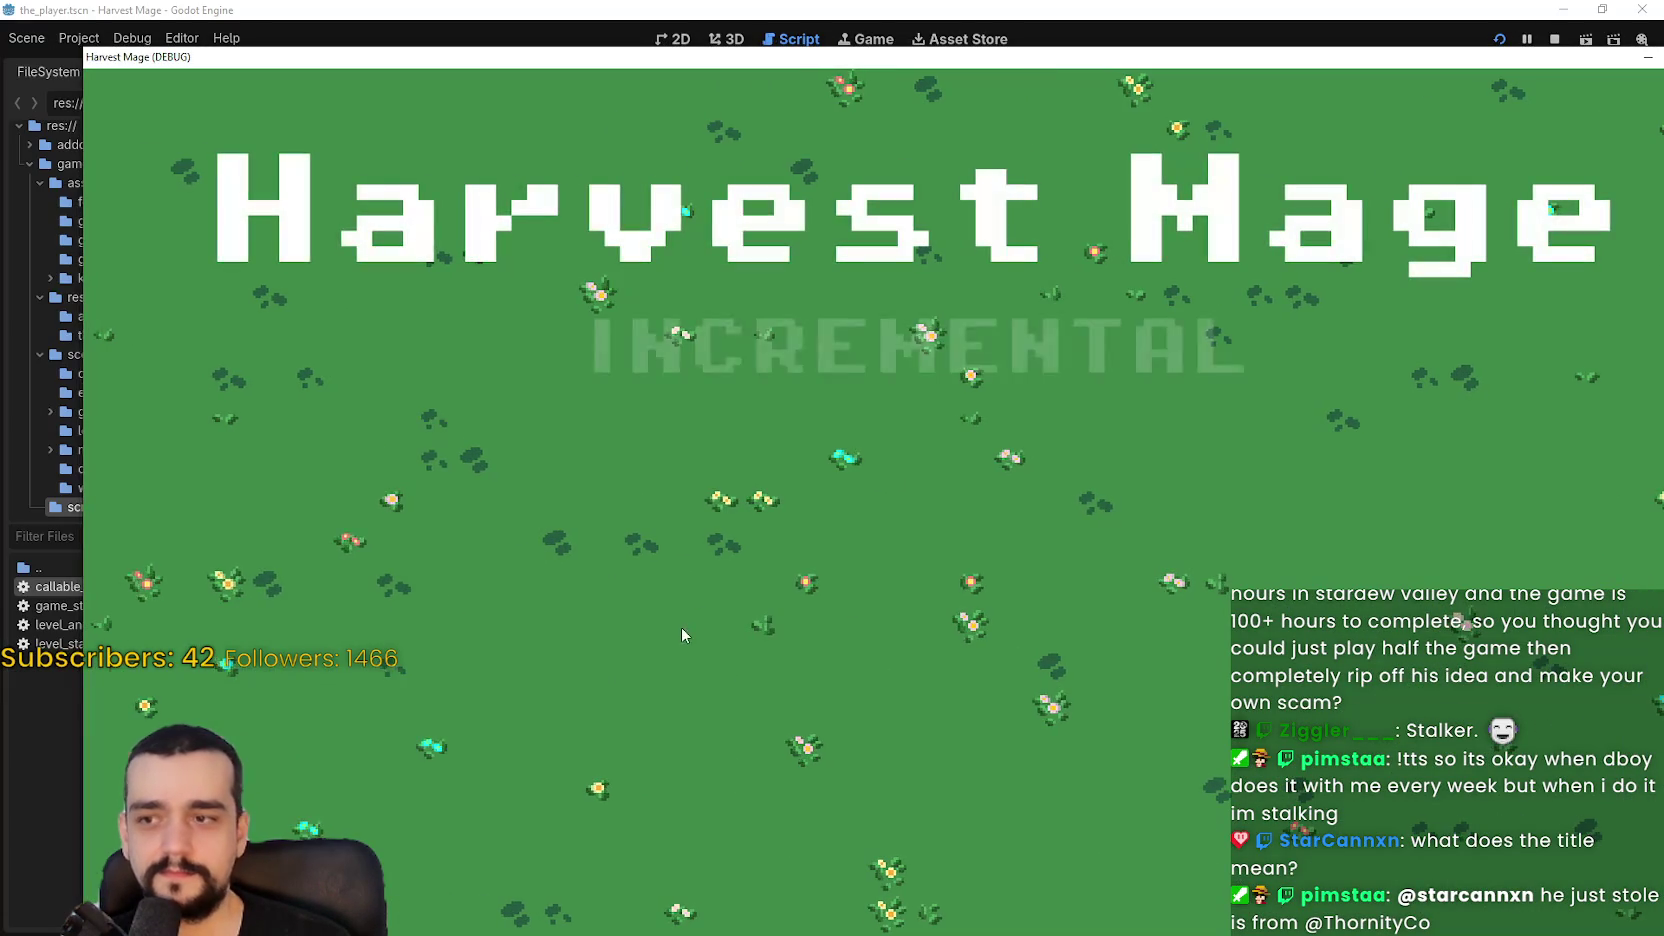
pyautogui.click(440, 642)
pyautogui.click(1090, 165)
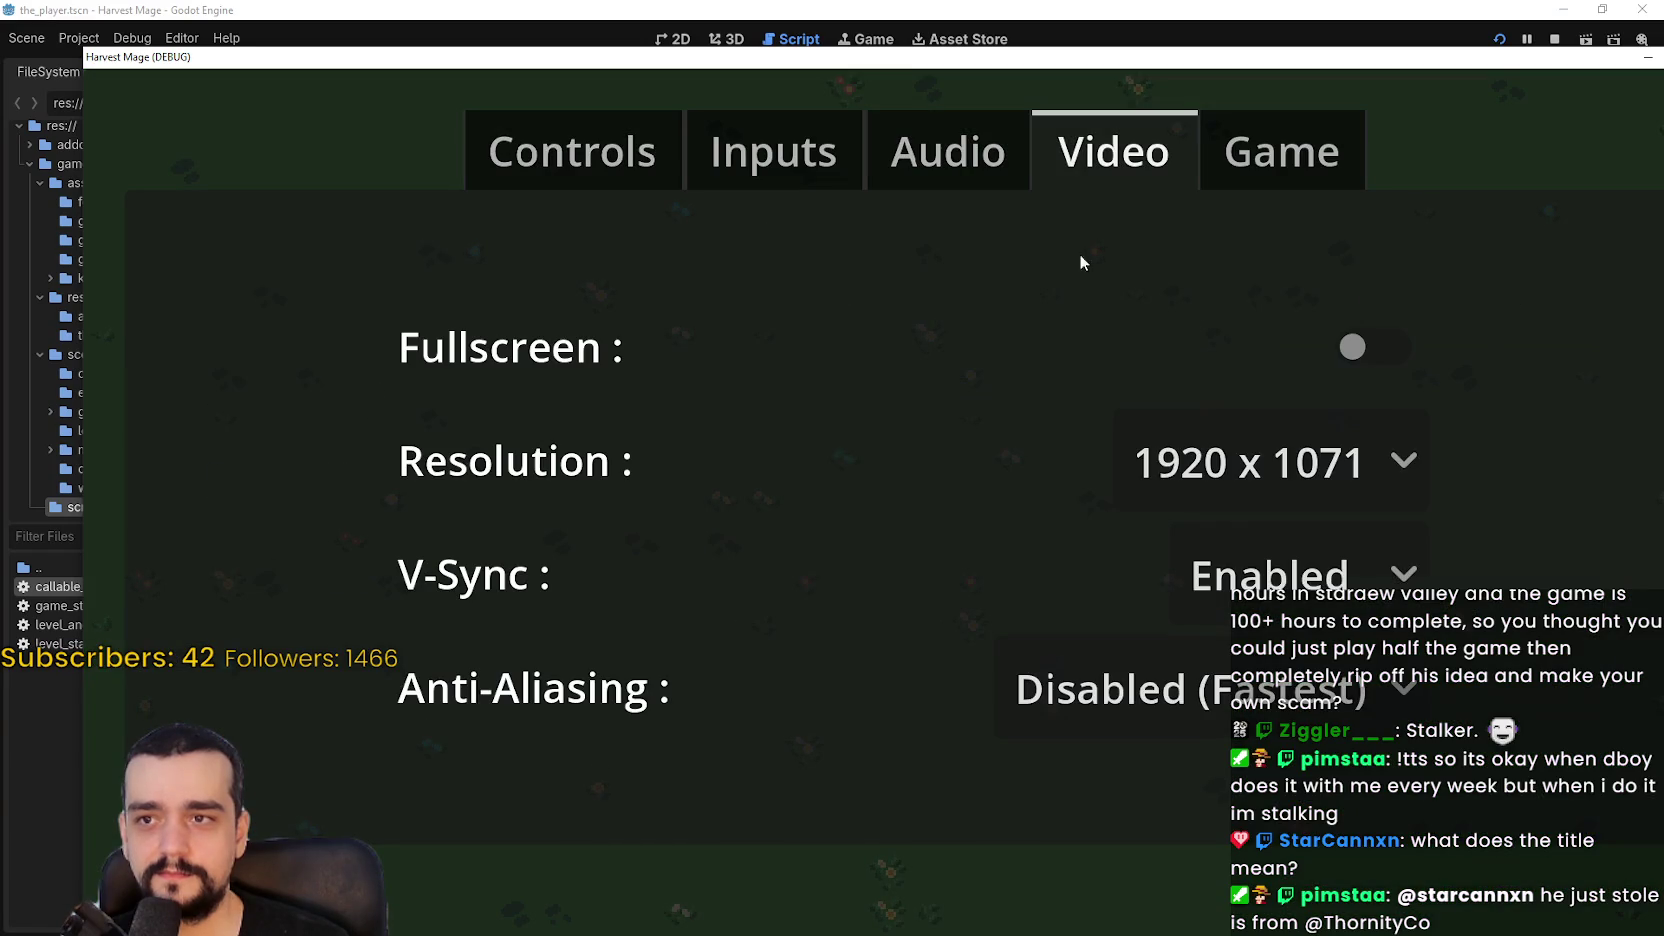
pyautogui.click(1254, 468)
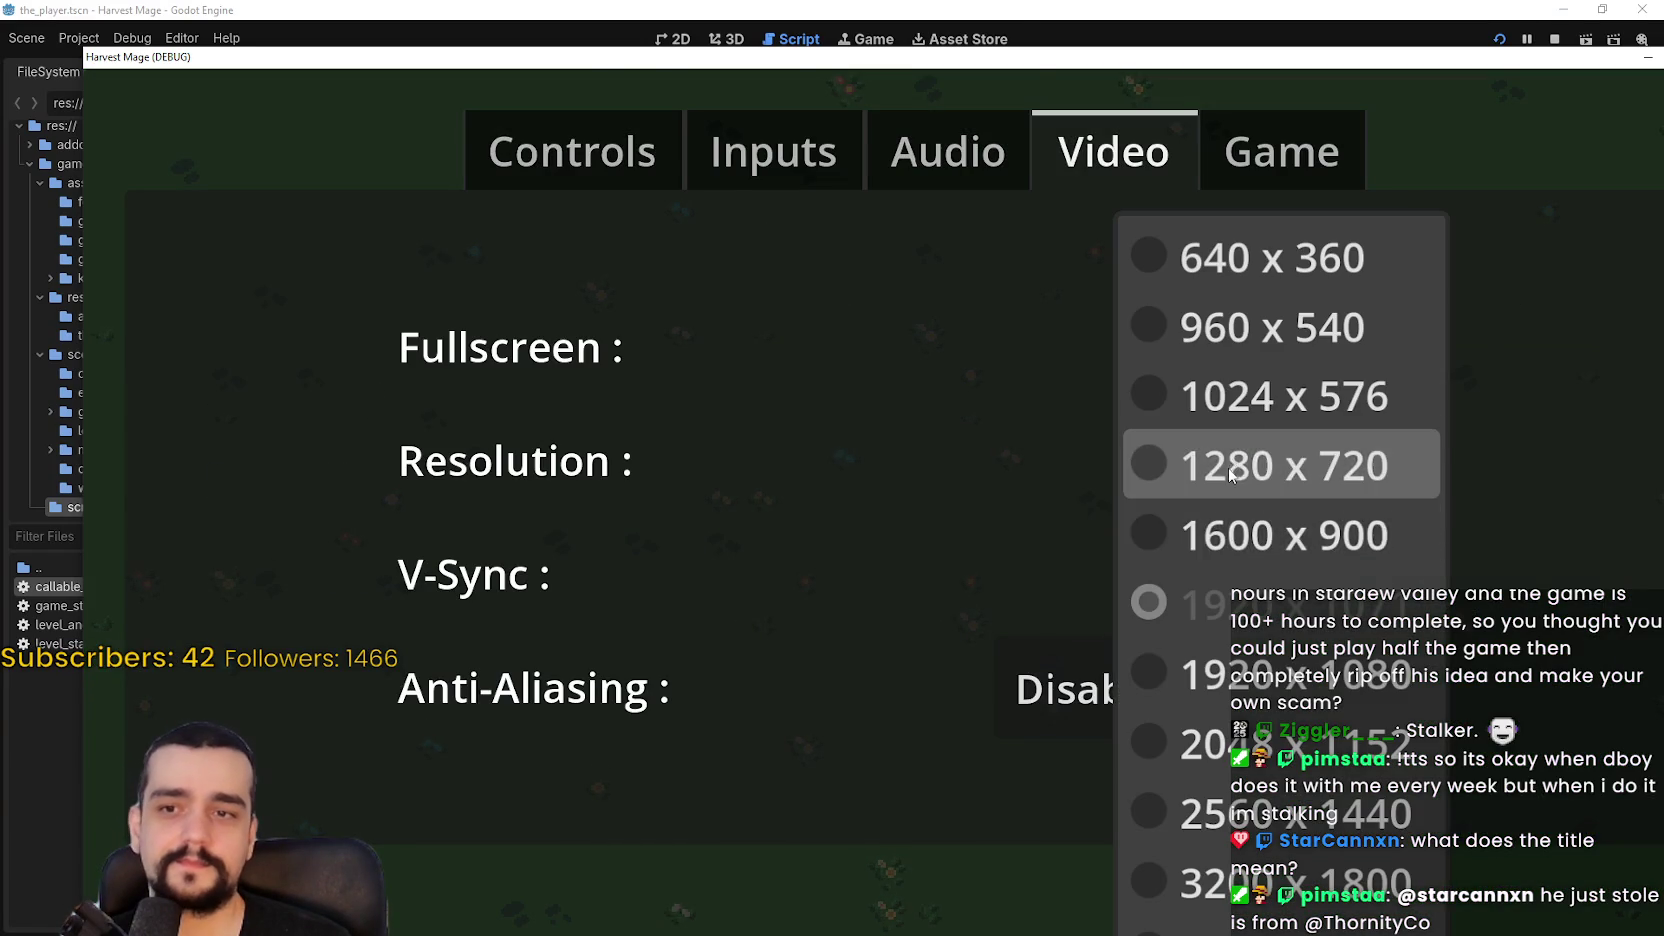
pyautogui.click(1262, 465)
pyautogui.click(583, 657)
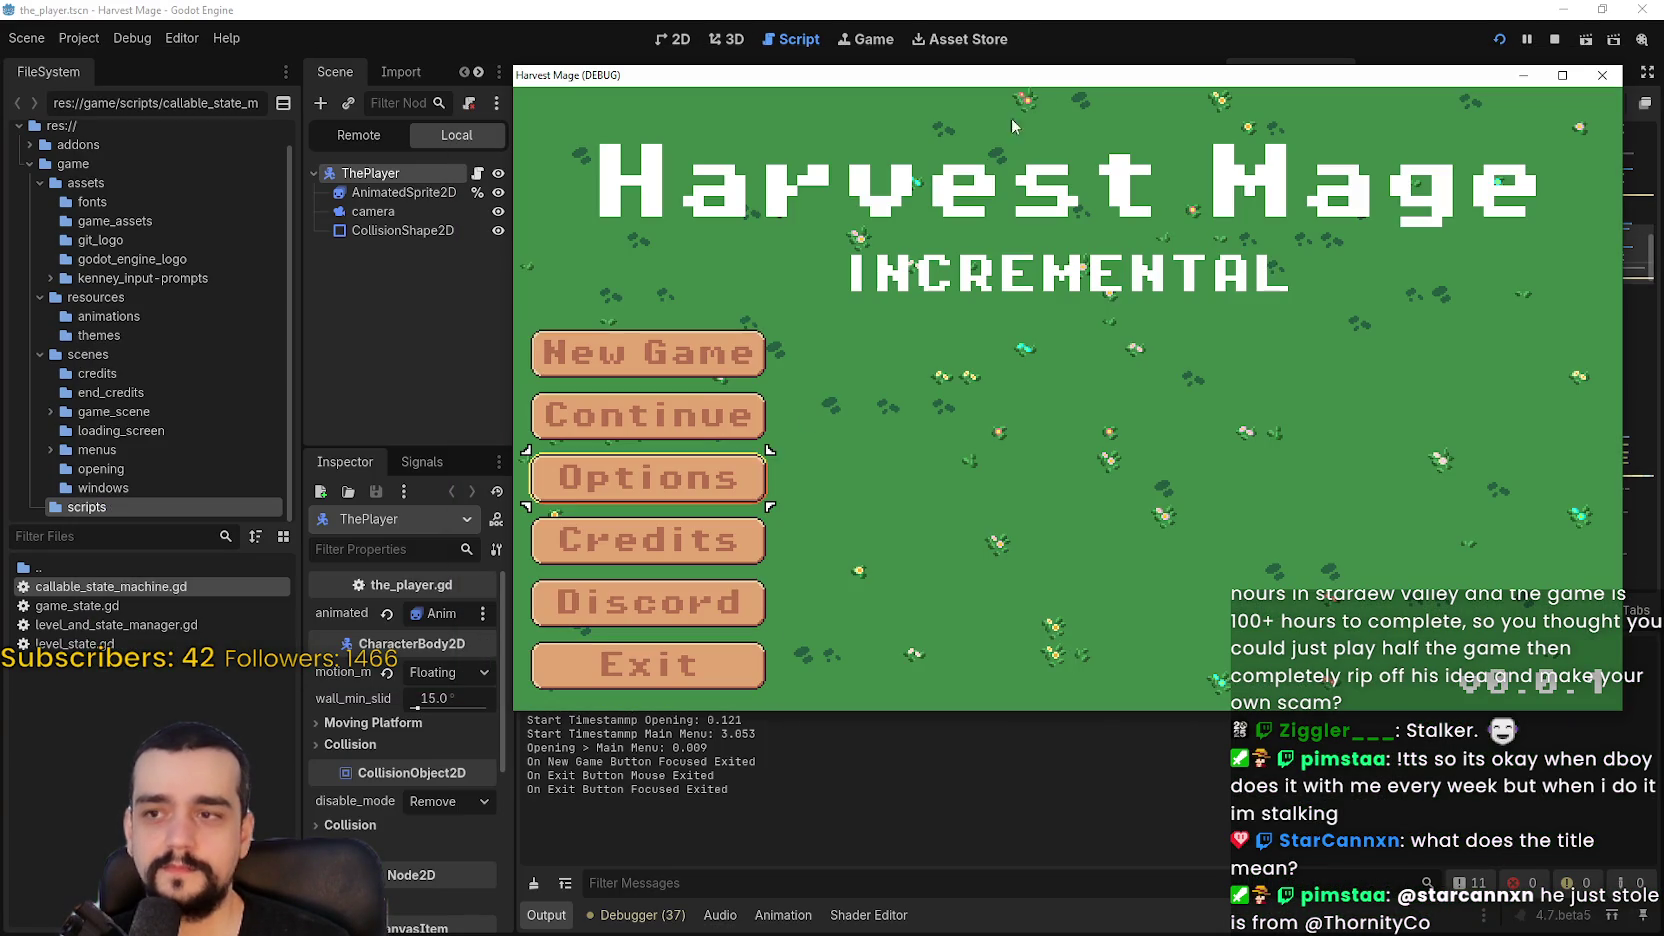
# Step: Start and confirm a new game, walk the player left, then switch to Steam
pyautogui.click(689, 360)
pyautogui.click(689, 360)
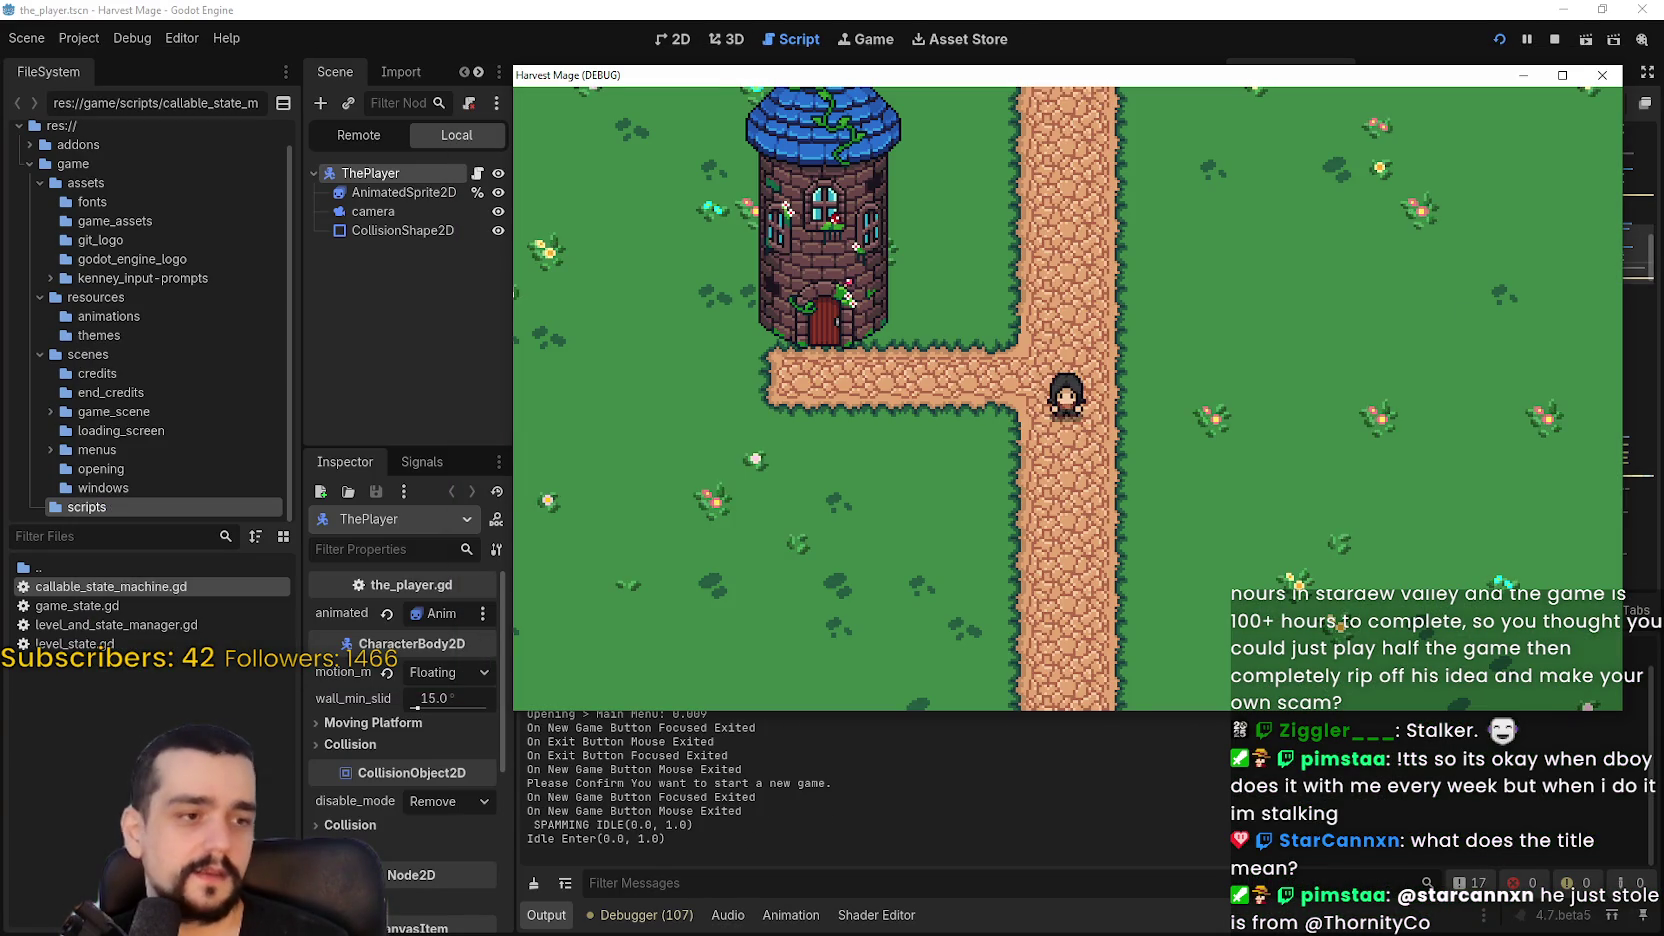
pyautogui.press('Left')
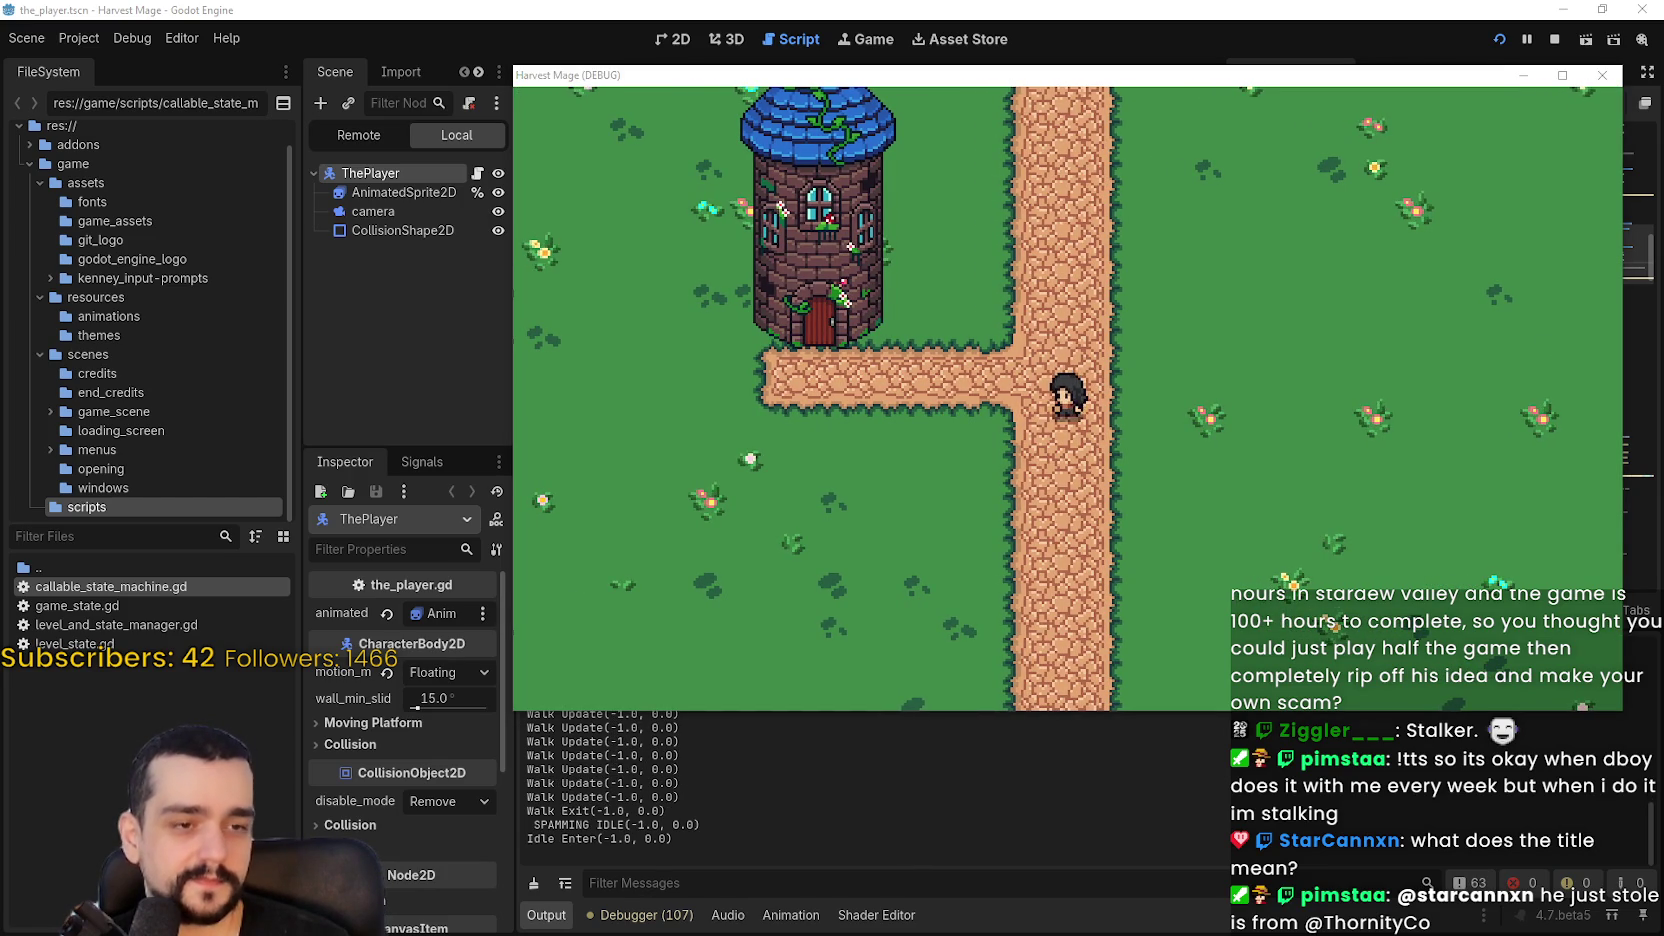
pyautogui.hotkey('alt', 'Tab')
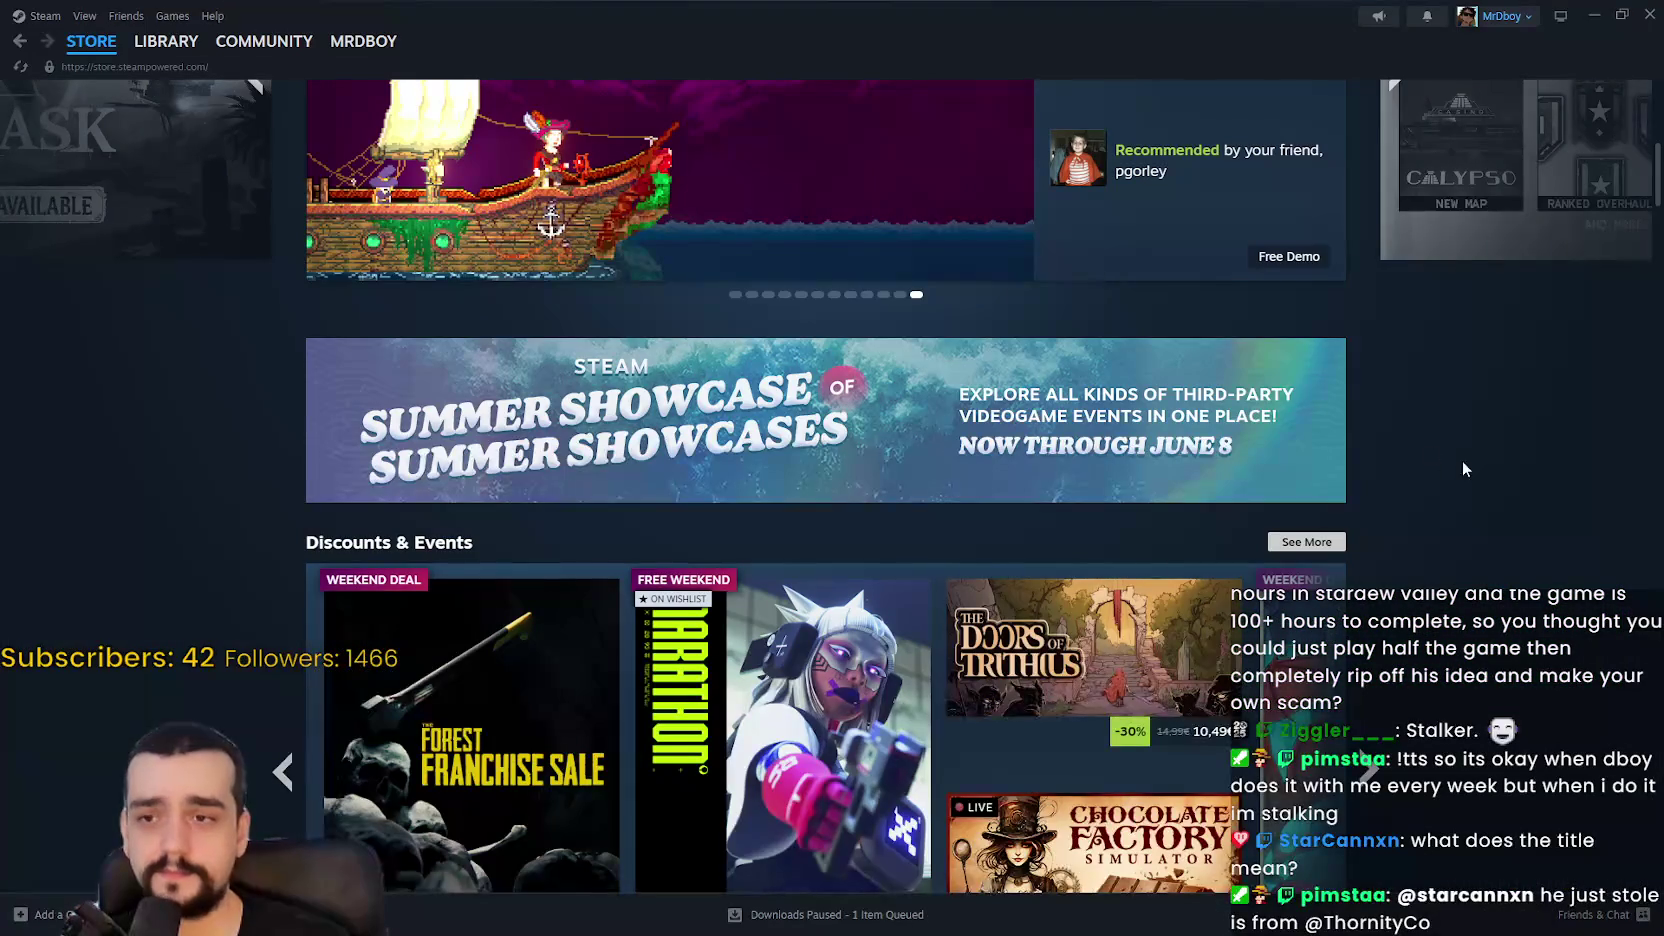
pyautogui.scroll(1, 1429, 453)
pyautogui.scroll(-7, 1498, 497)
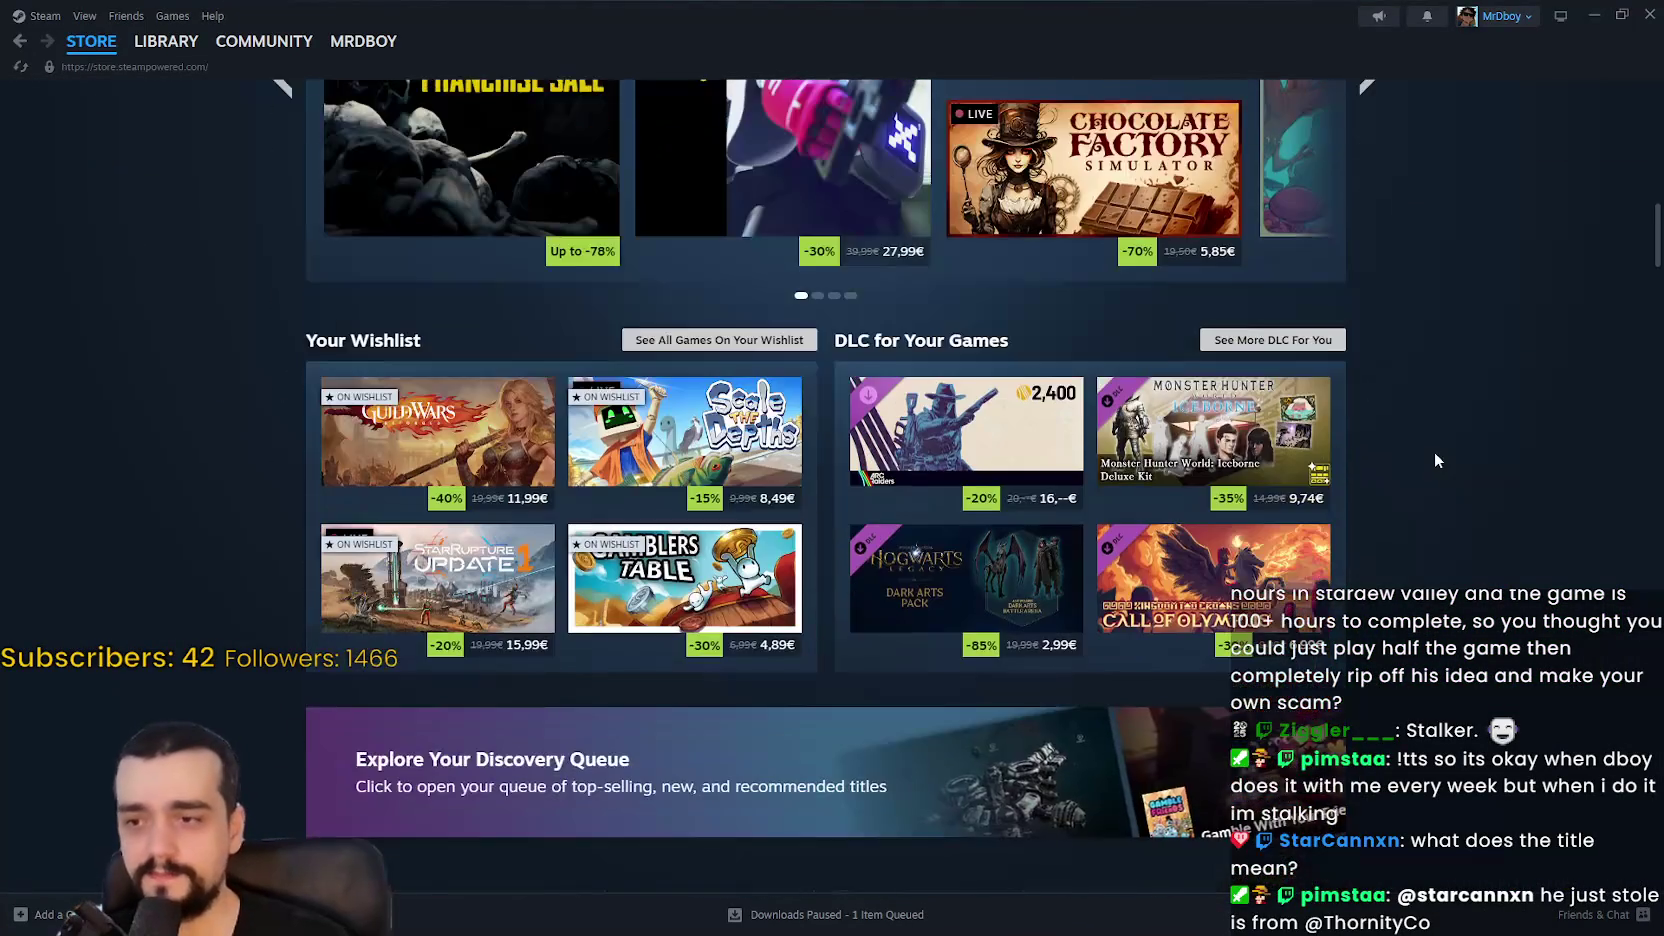
pyautogui.scroll(-1, 1434, 451)
pyautogui.scroll(-2, 1426, 458)
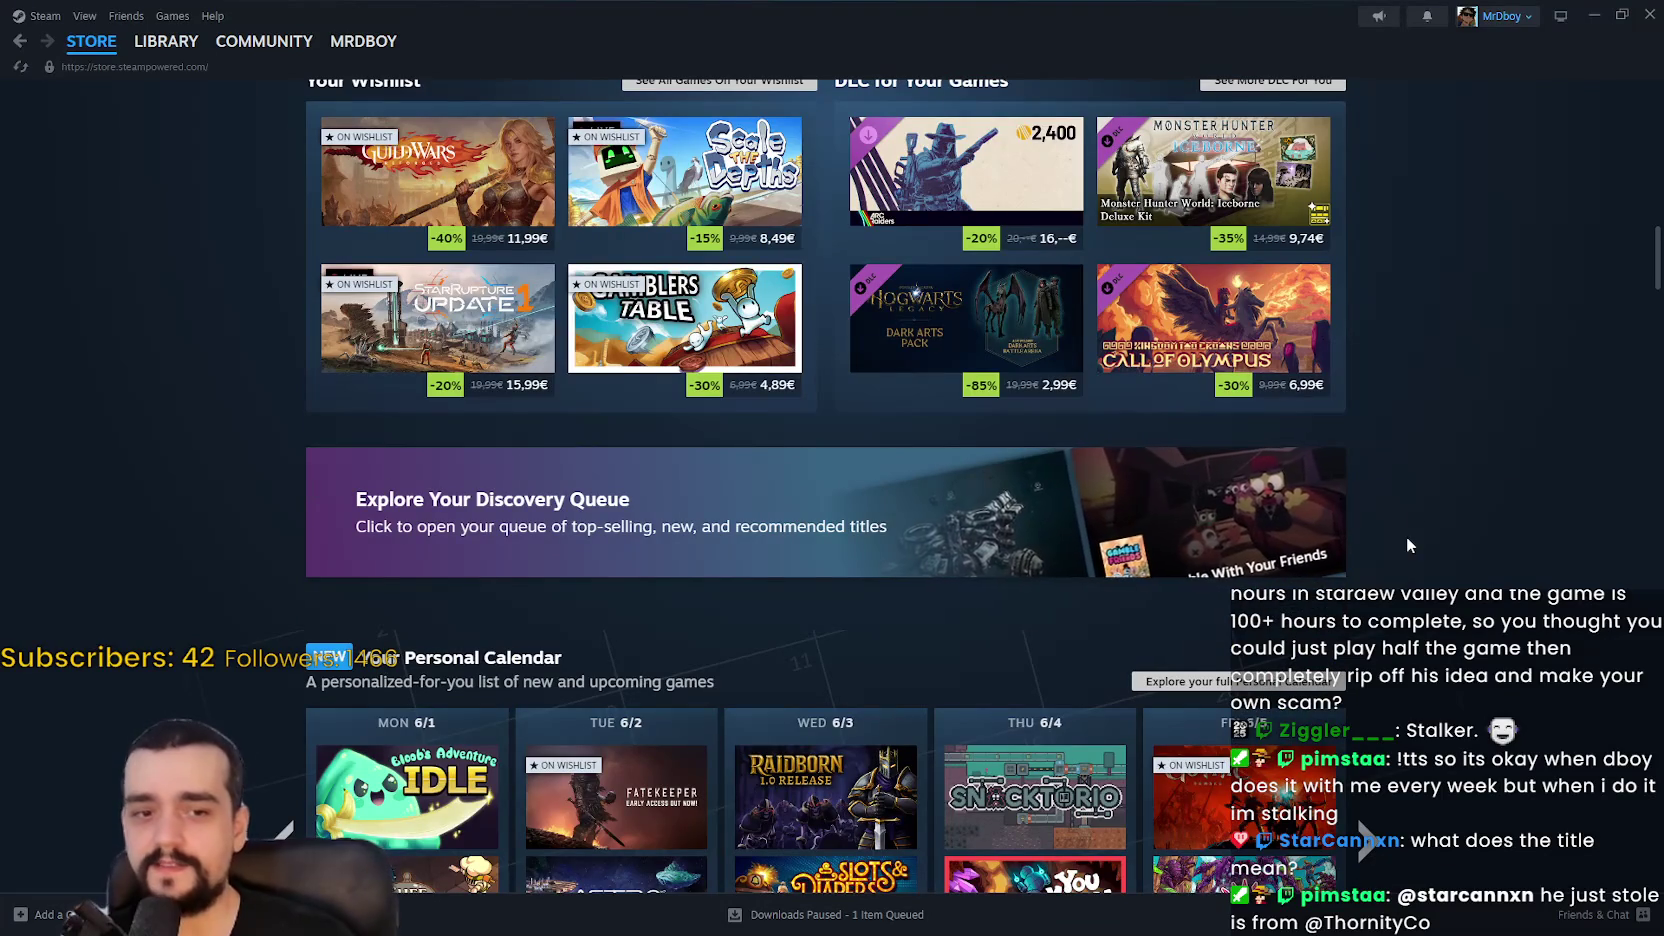
pyautogui.scroll(-3, 1433, 468)
pyautogui.scroll(-4, 1434, 469)
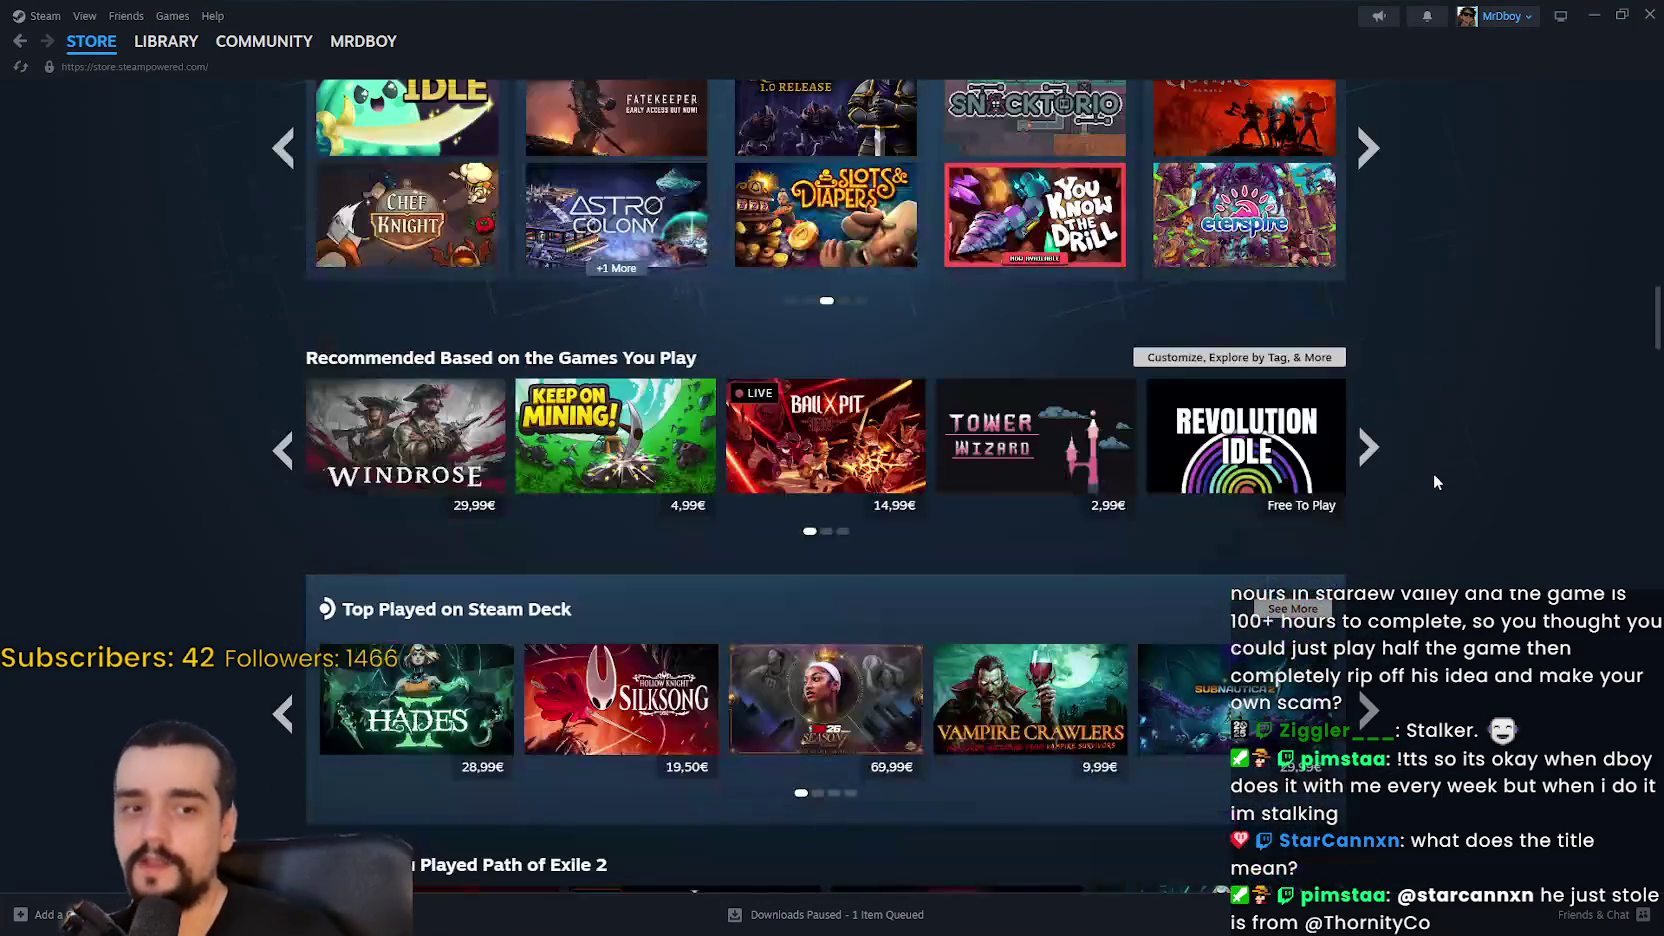
pyautogui.scroll(-3, 1540, 505)
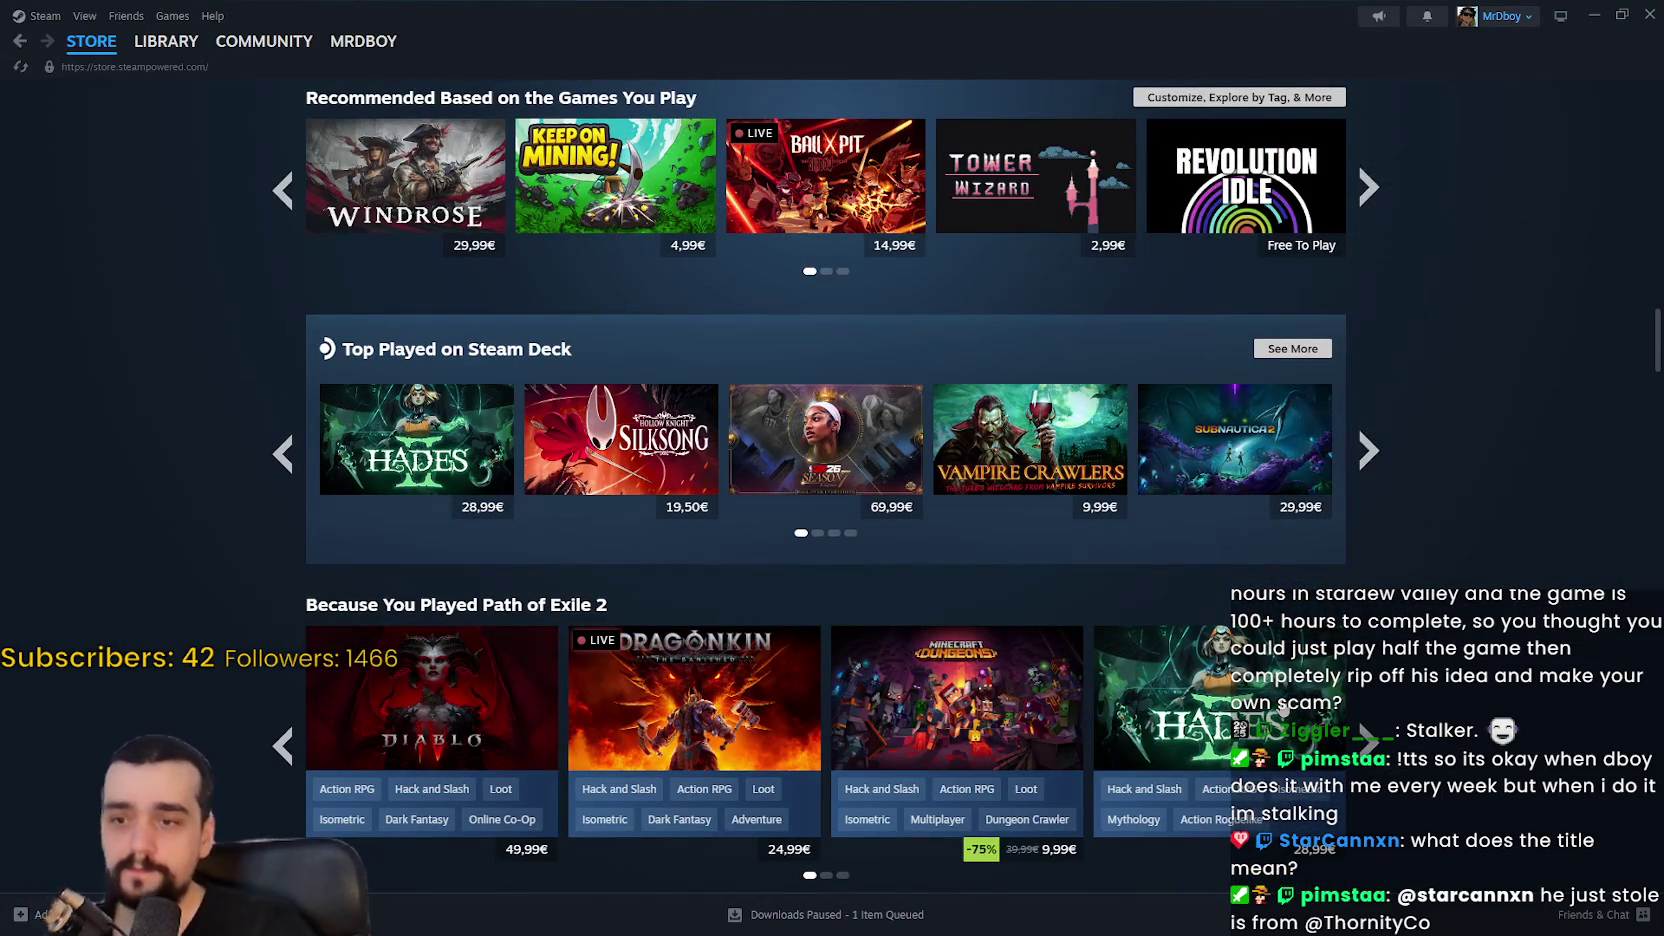
pyautogui.scroll(-3, 1283, 703)
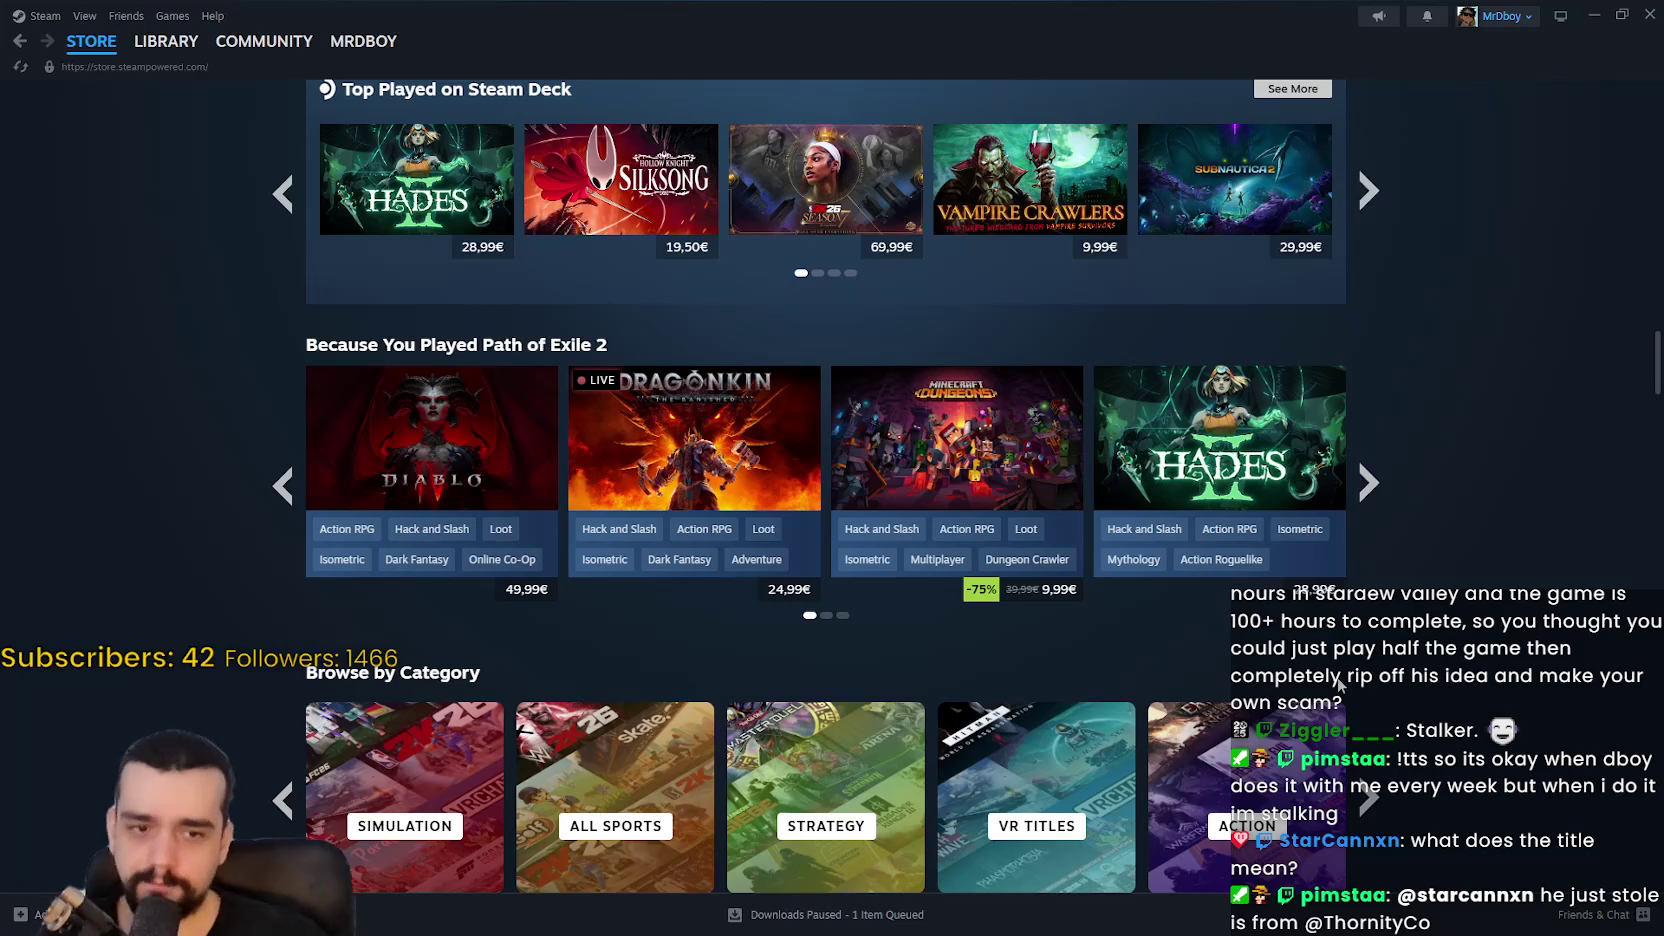
pyautogui.scroll(-2, 1400, 615)
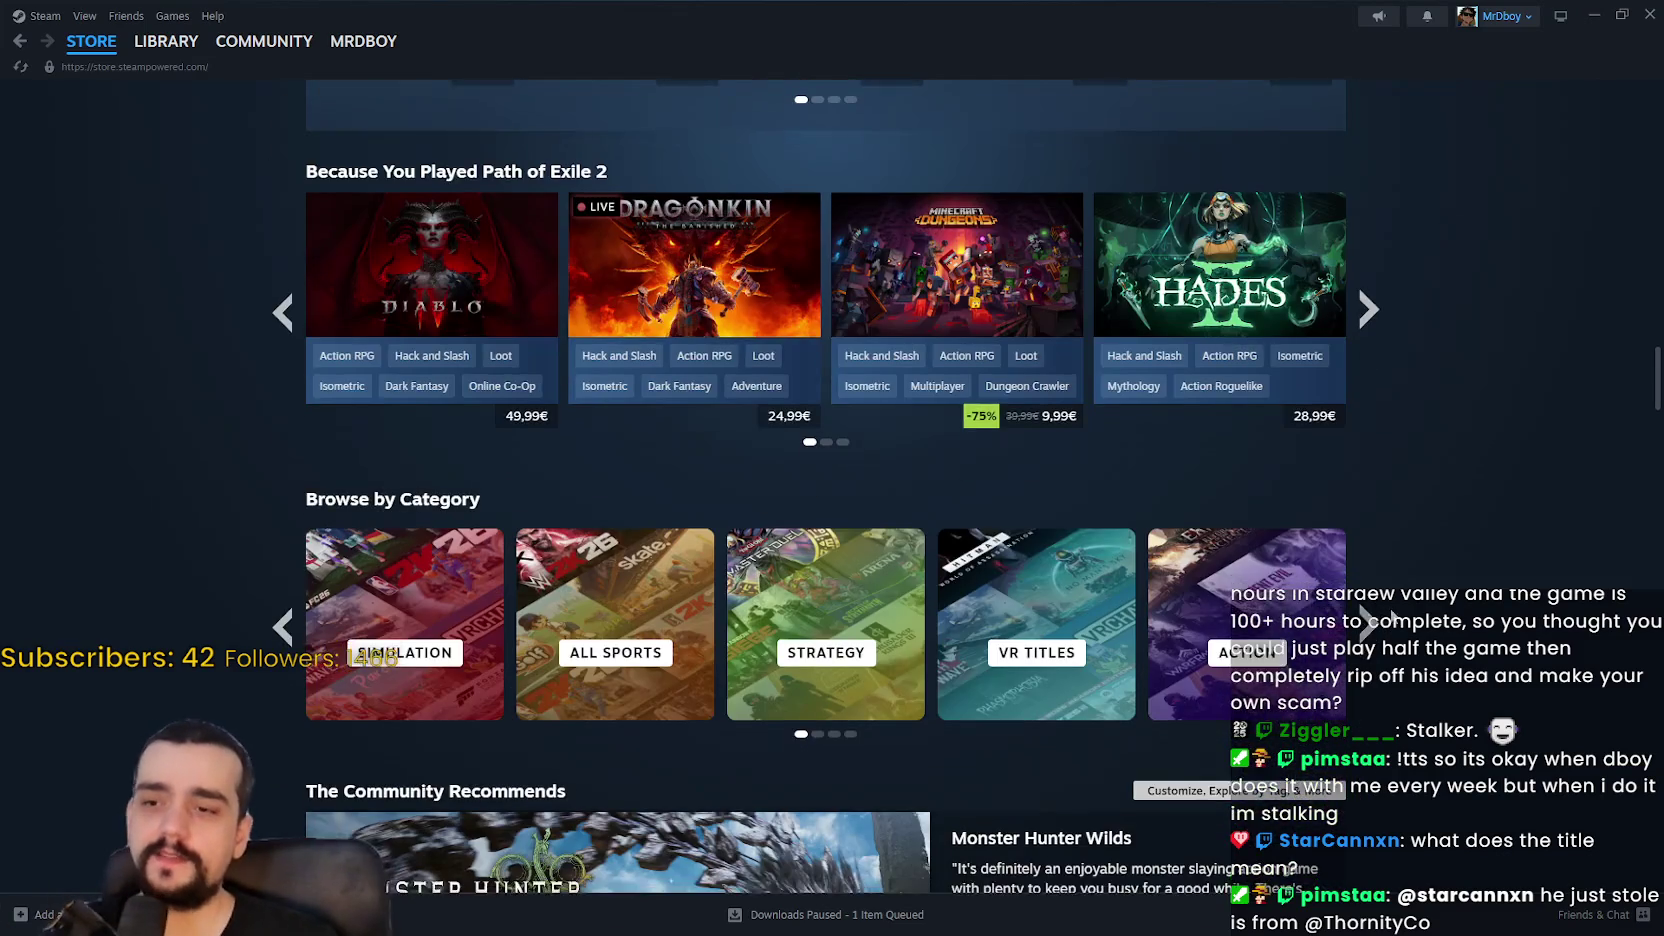
pyautogui.scroll(-20, 1375, 562)
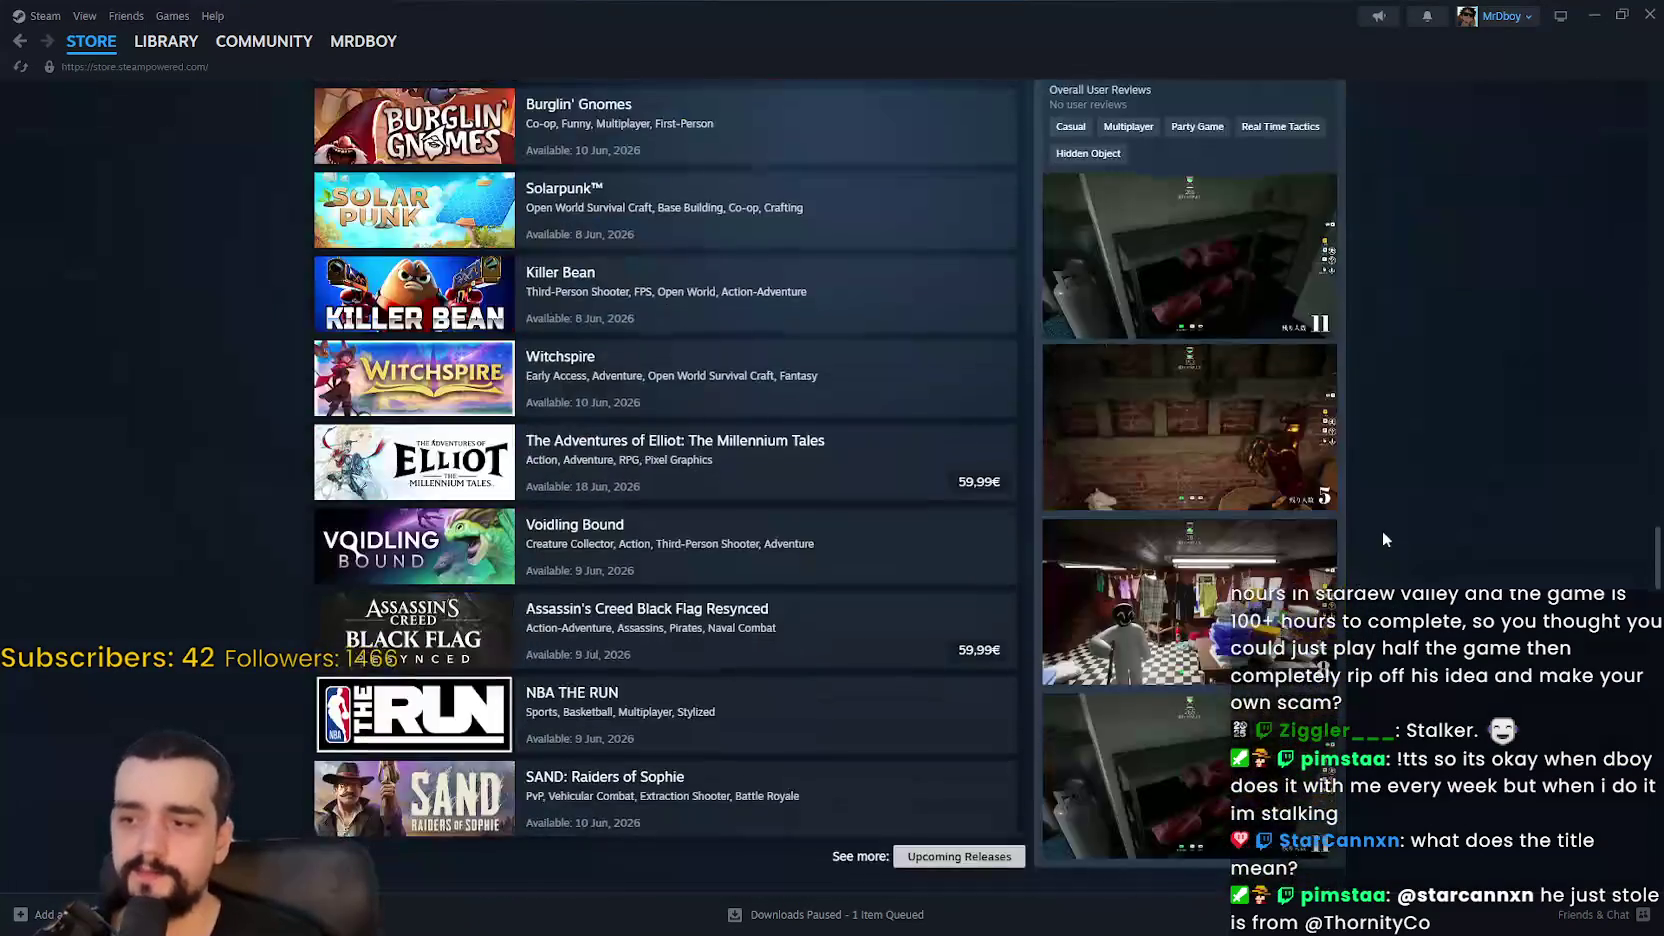
pyautogui.scroll(5, 1388, 546)
pyautogui.scroll(-2, 676, 348)
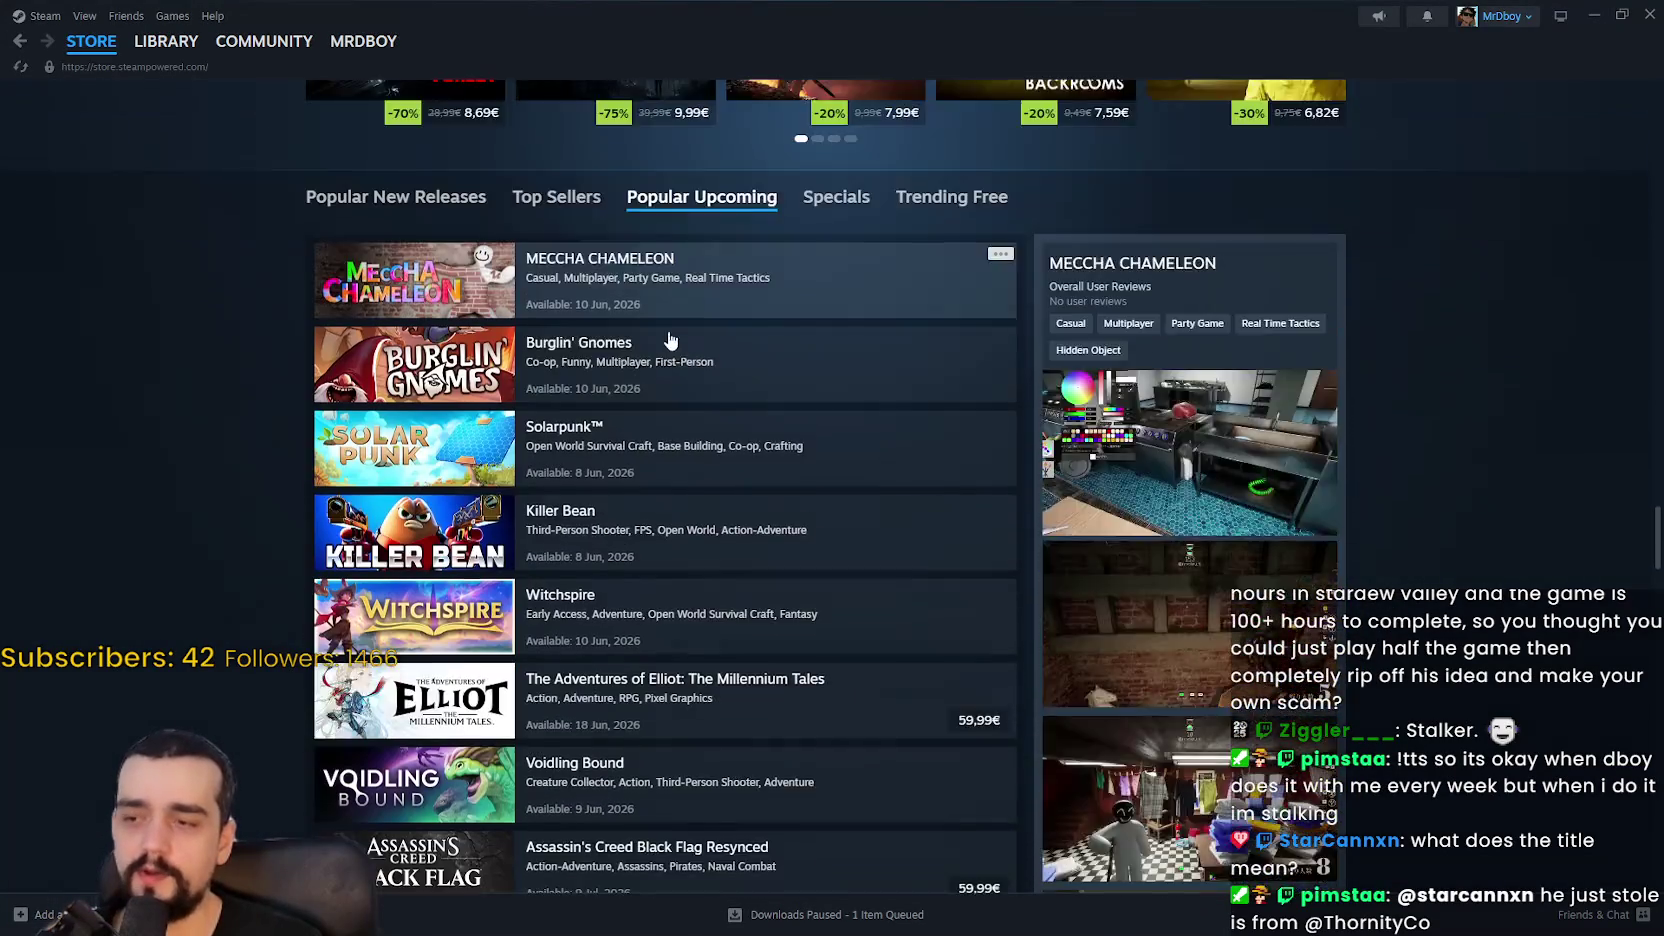
pyautogui.scroll(-4, 676, 348)
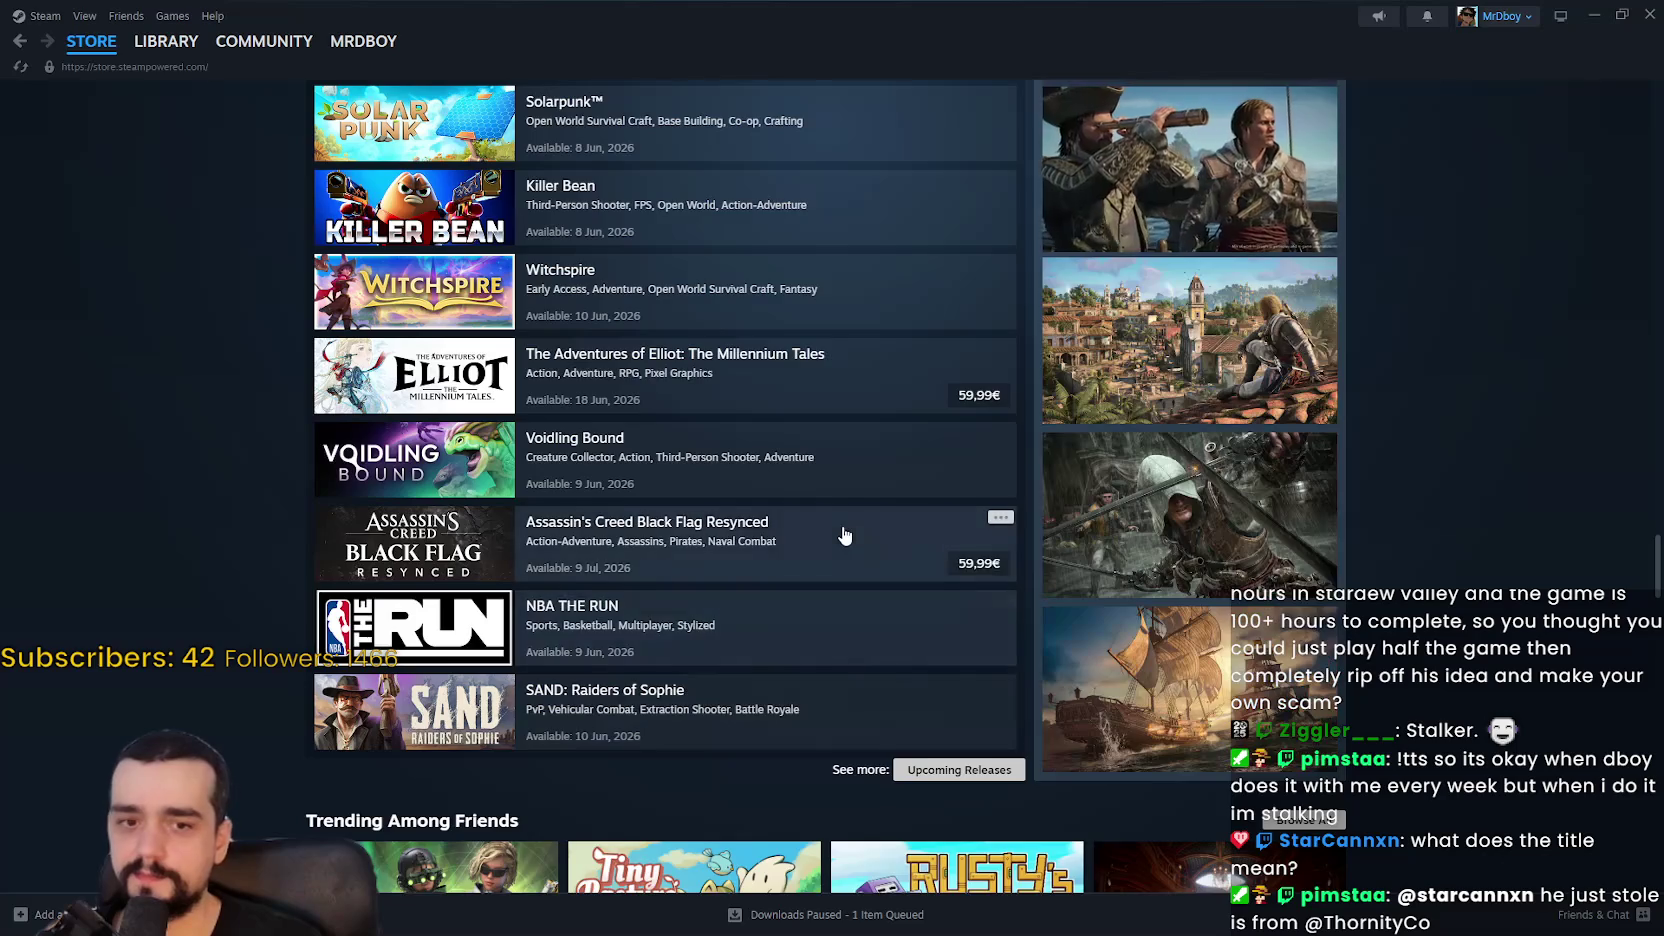
pyautogui.scroll(4, 841, 538)
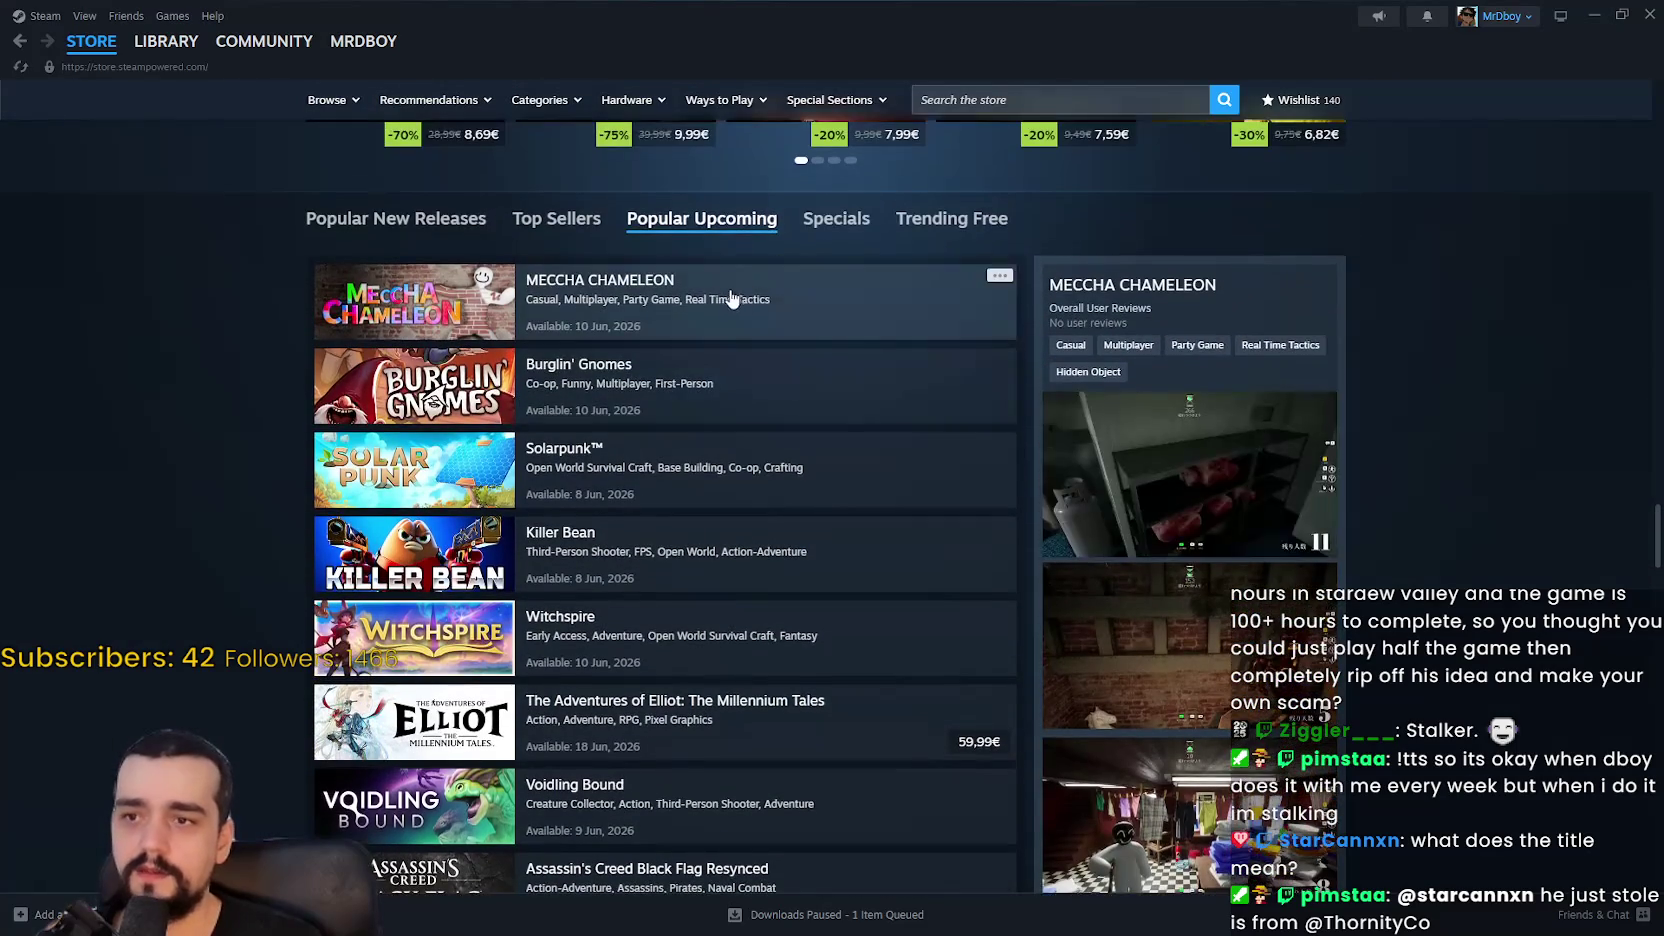
pyautogui.scroll(-3, 807, 511)
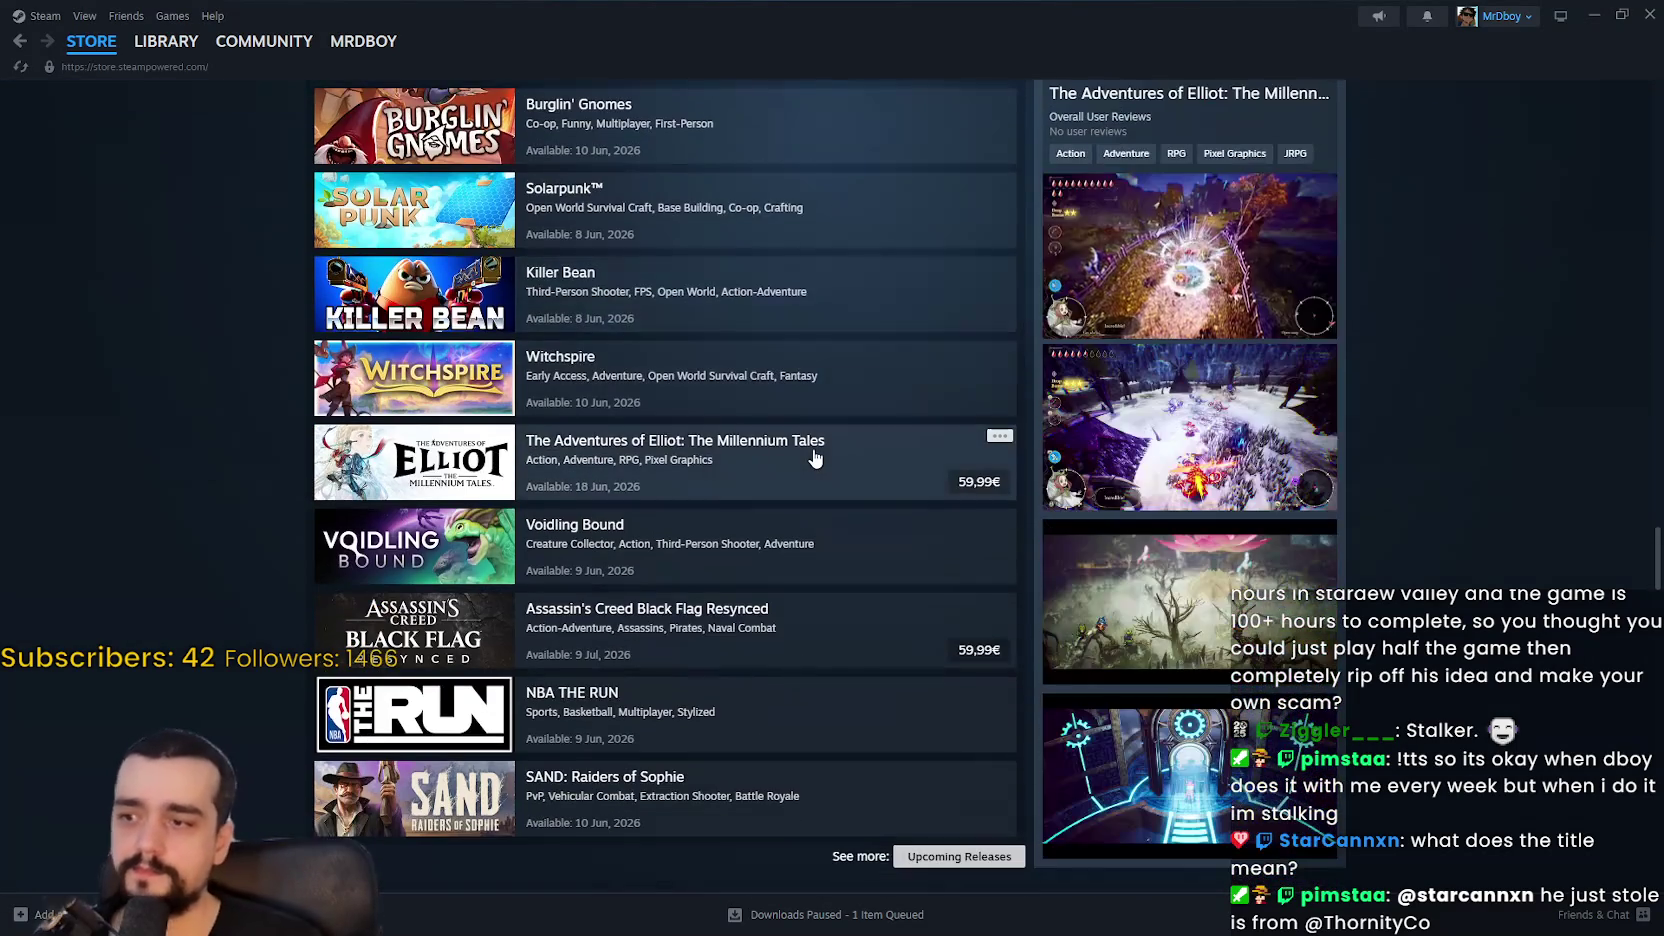
pyautogui.scroll(2, 700, 400)
pyautogui.scroll(-1, 588, 474)
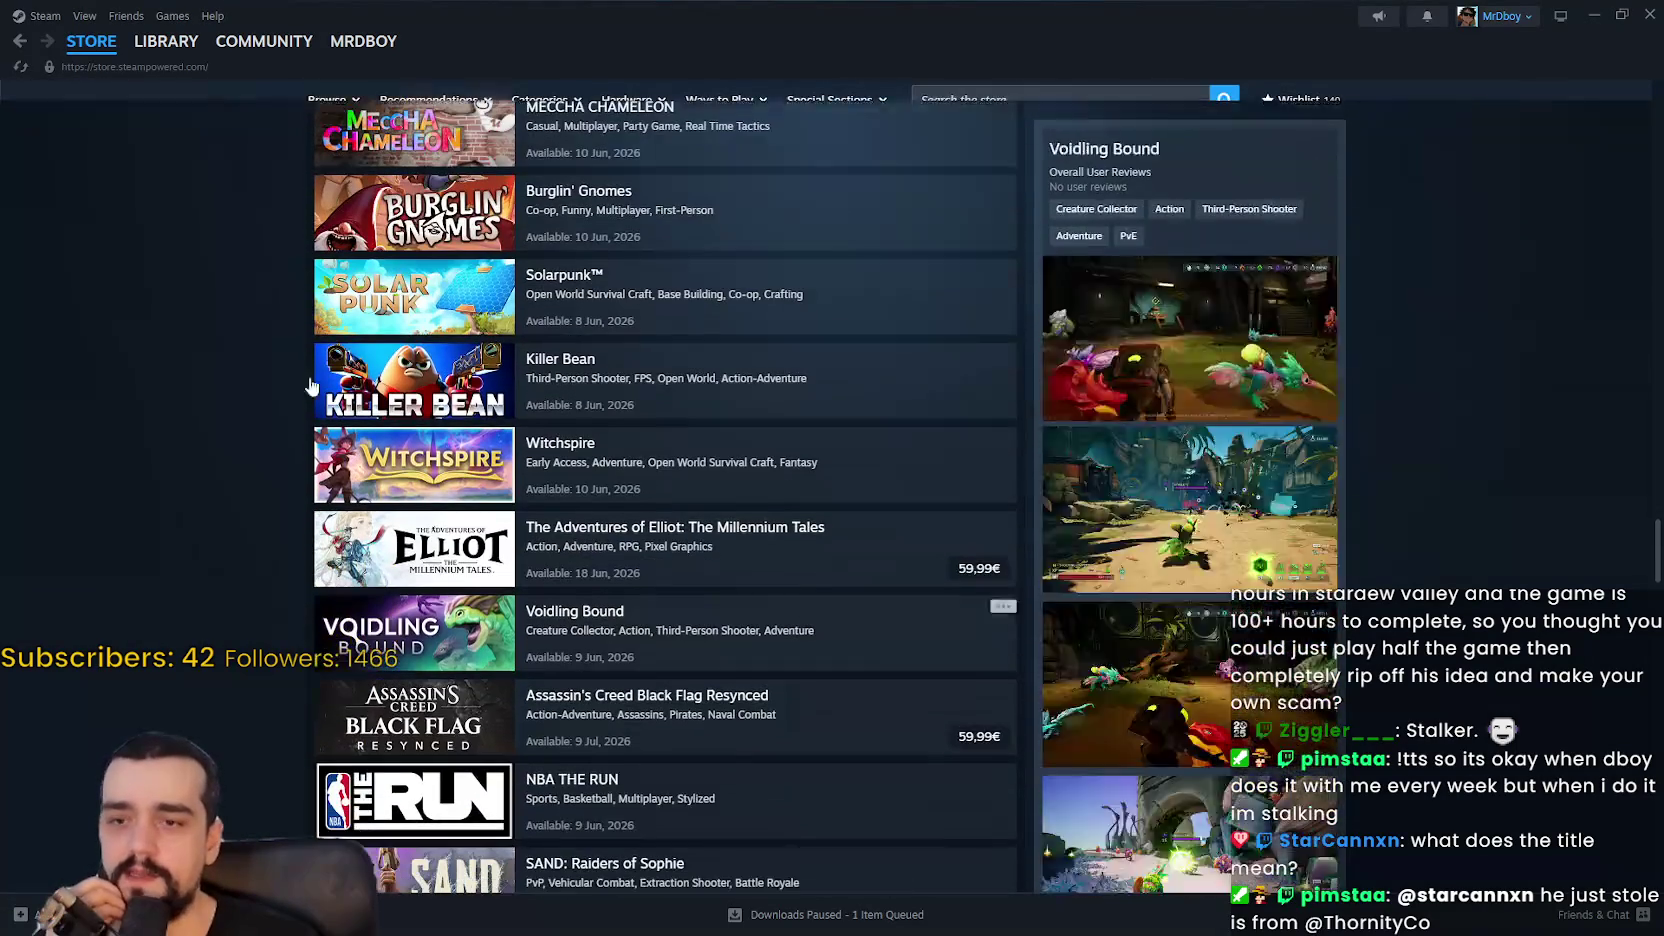
pyautogui.scroll(-1, 400, 400)
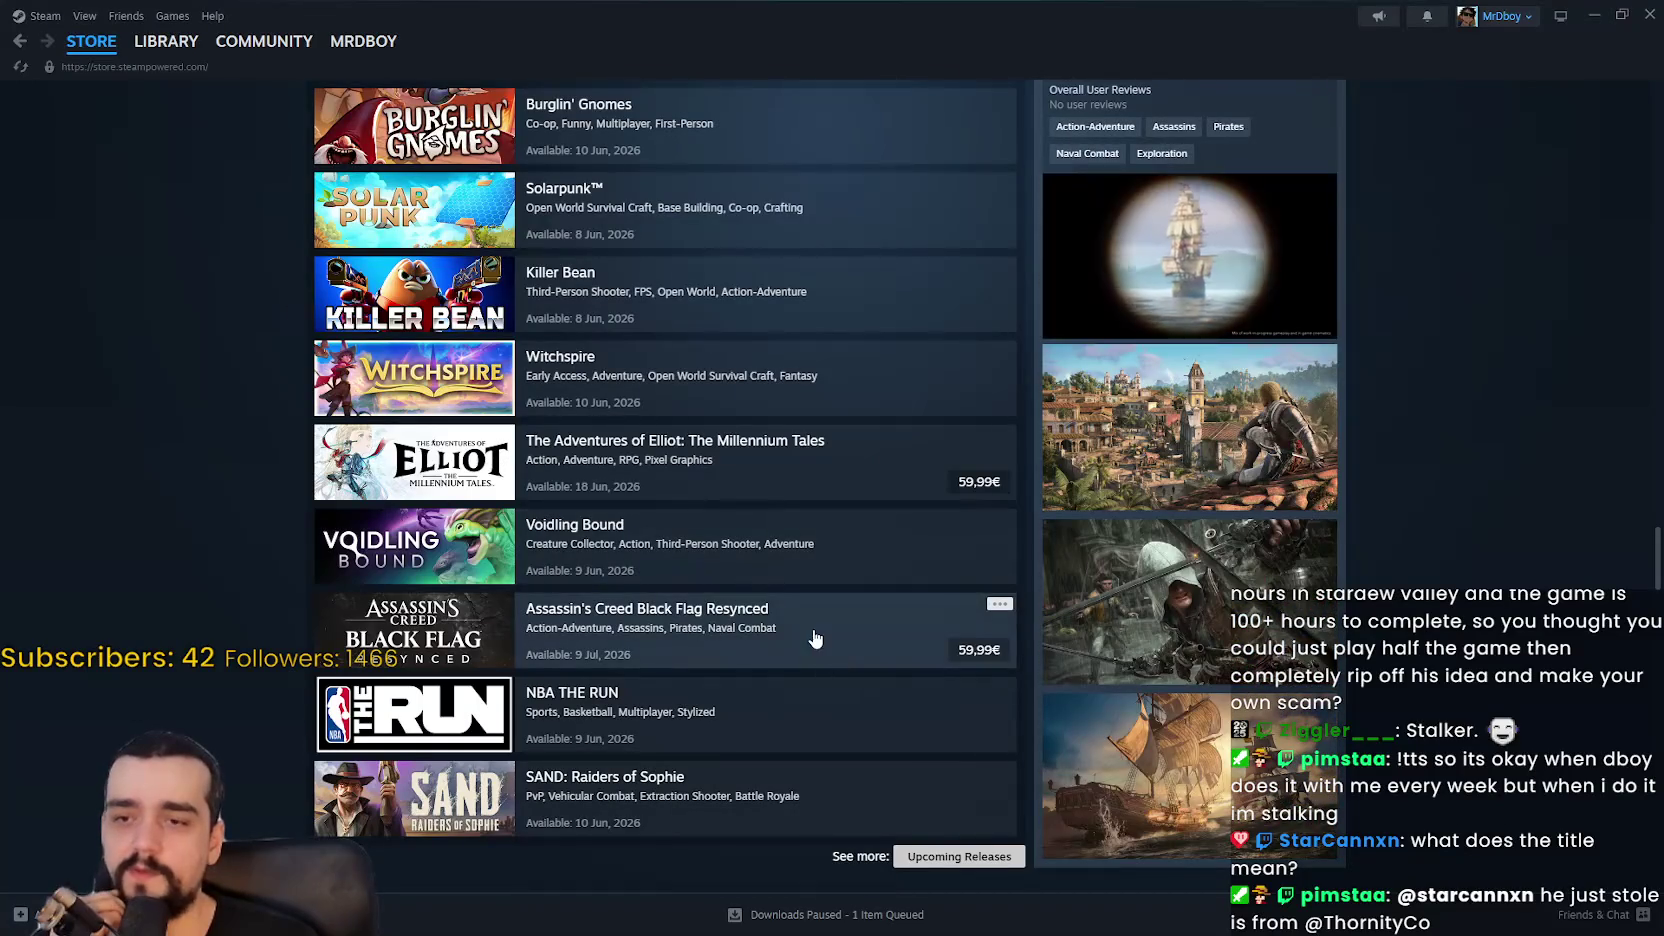
pyautogui.scroll(2, 816, 522)
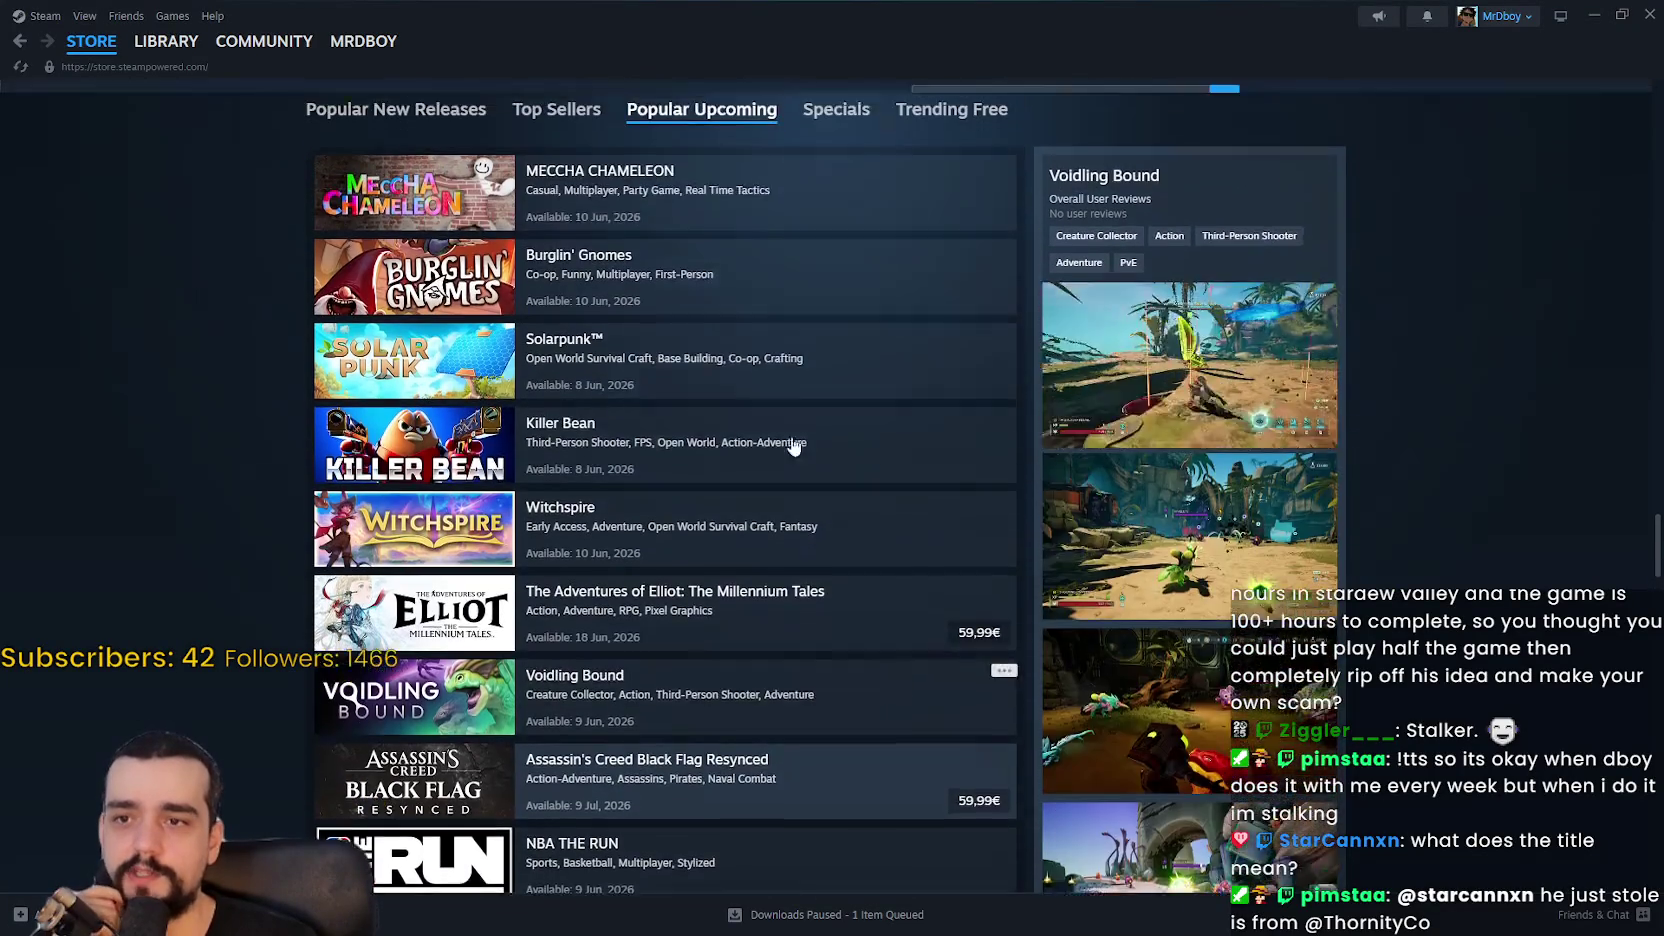
pyautogui.scroll(6, 816, 522)
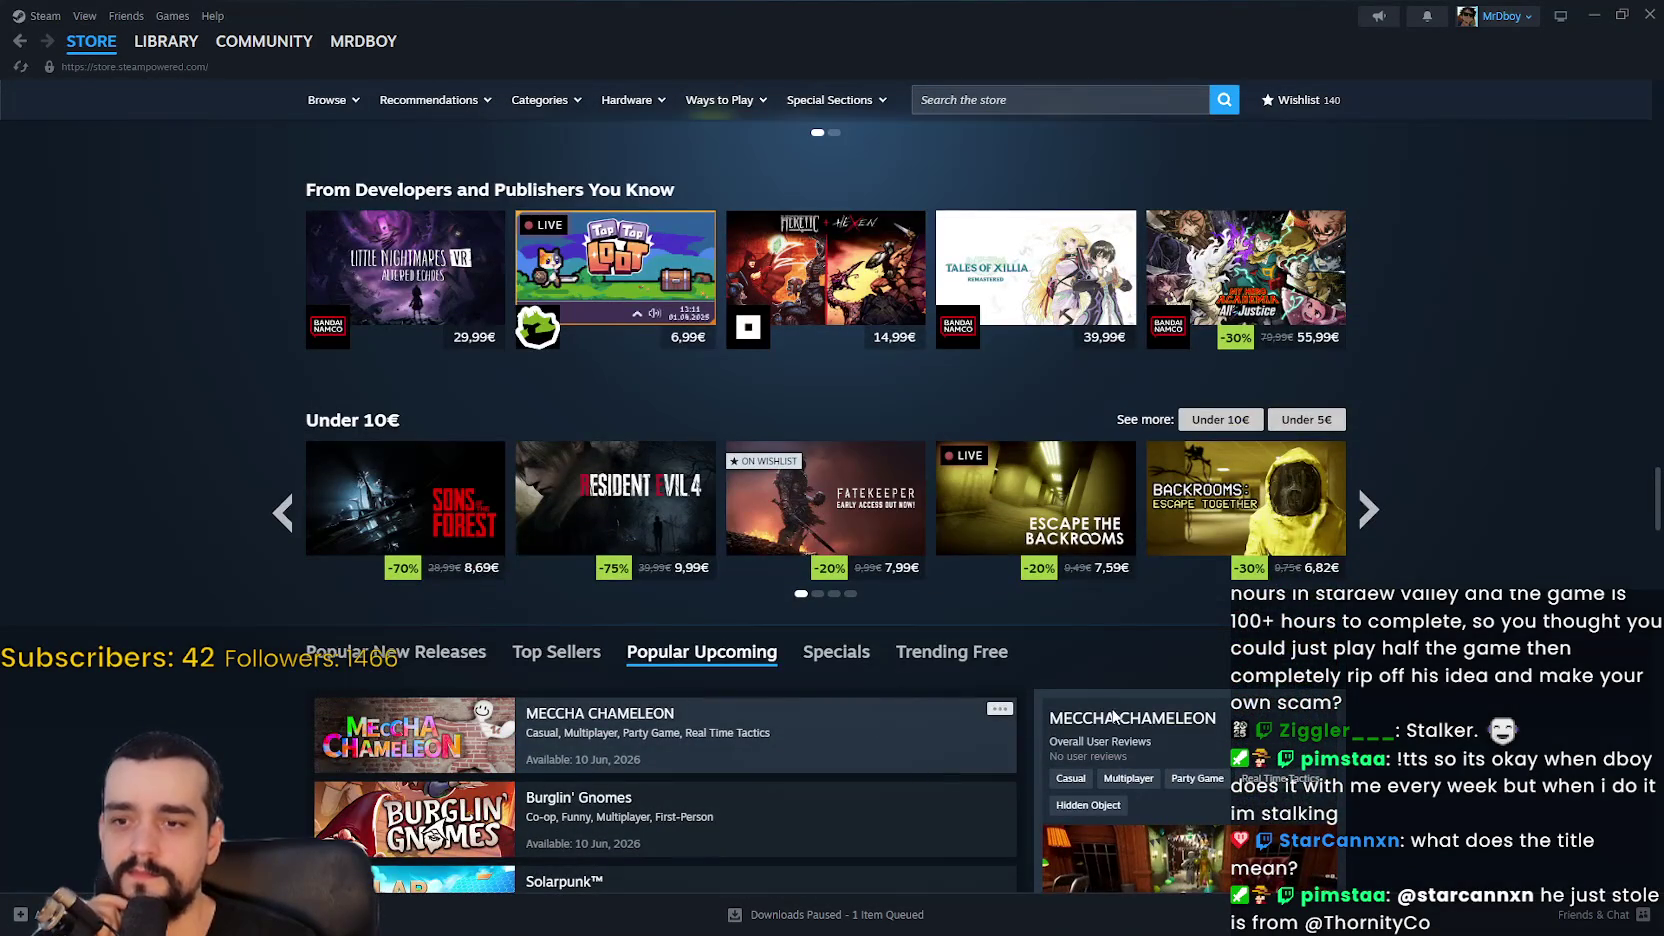
pyautogui.scroll(12, 1464, 697)
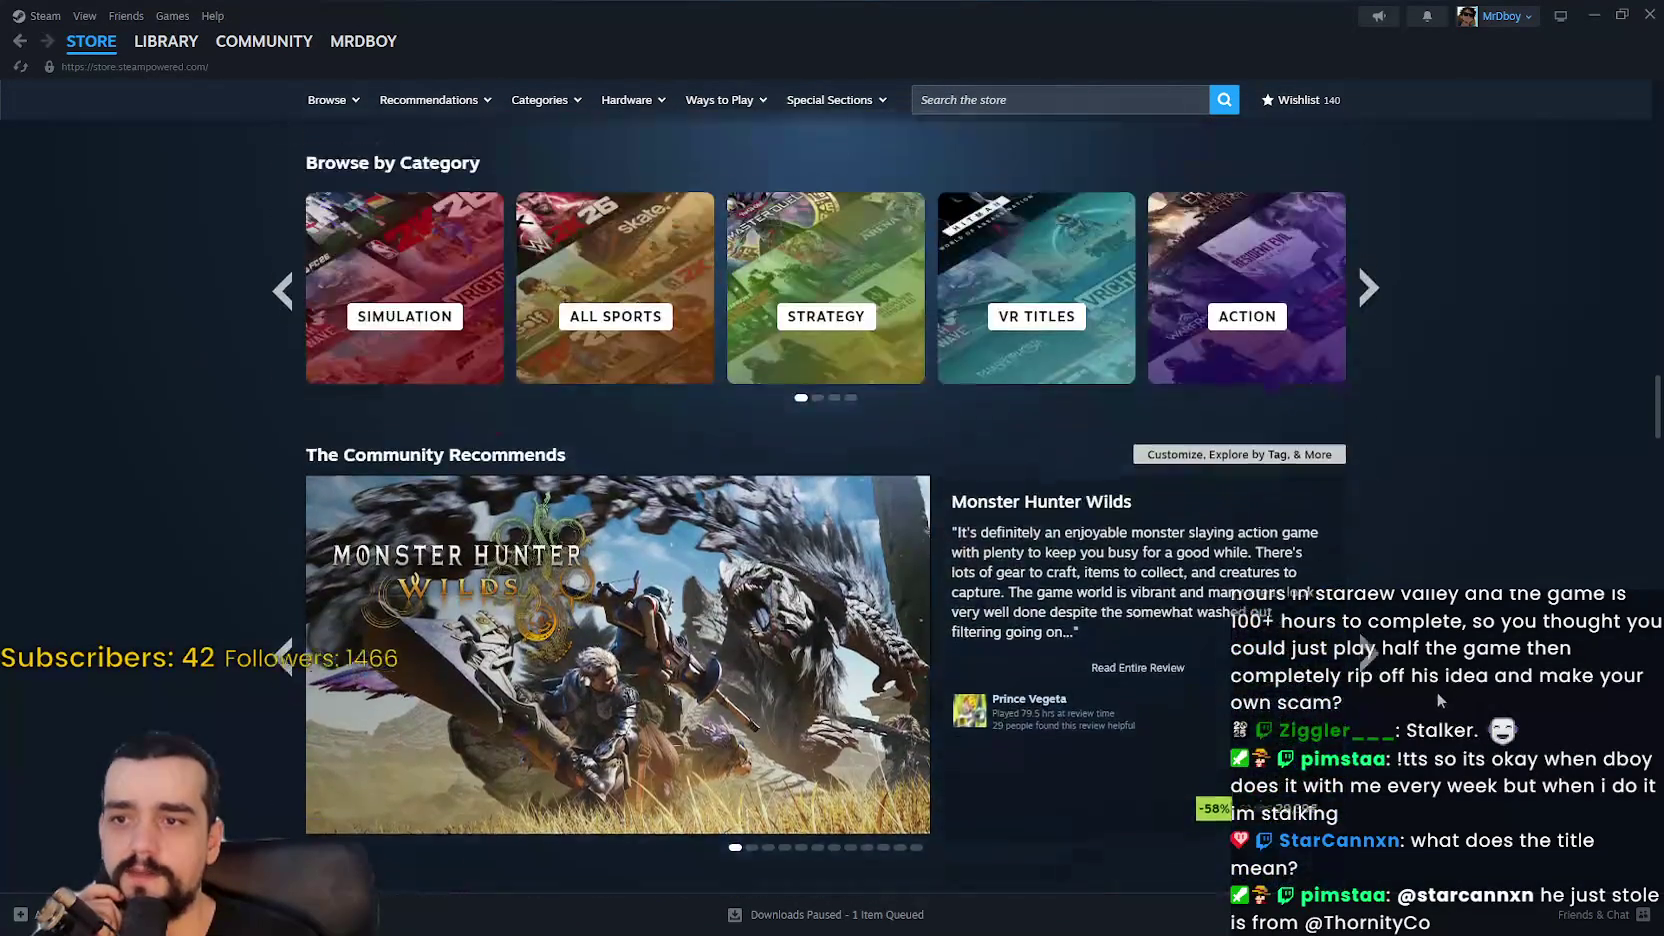
pyautogui.scroll(10, 1438, 699)
pyautogui.scroll(4, 1440, 699)
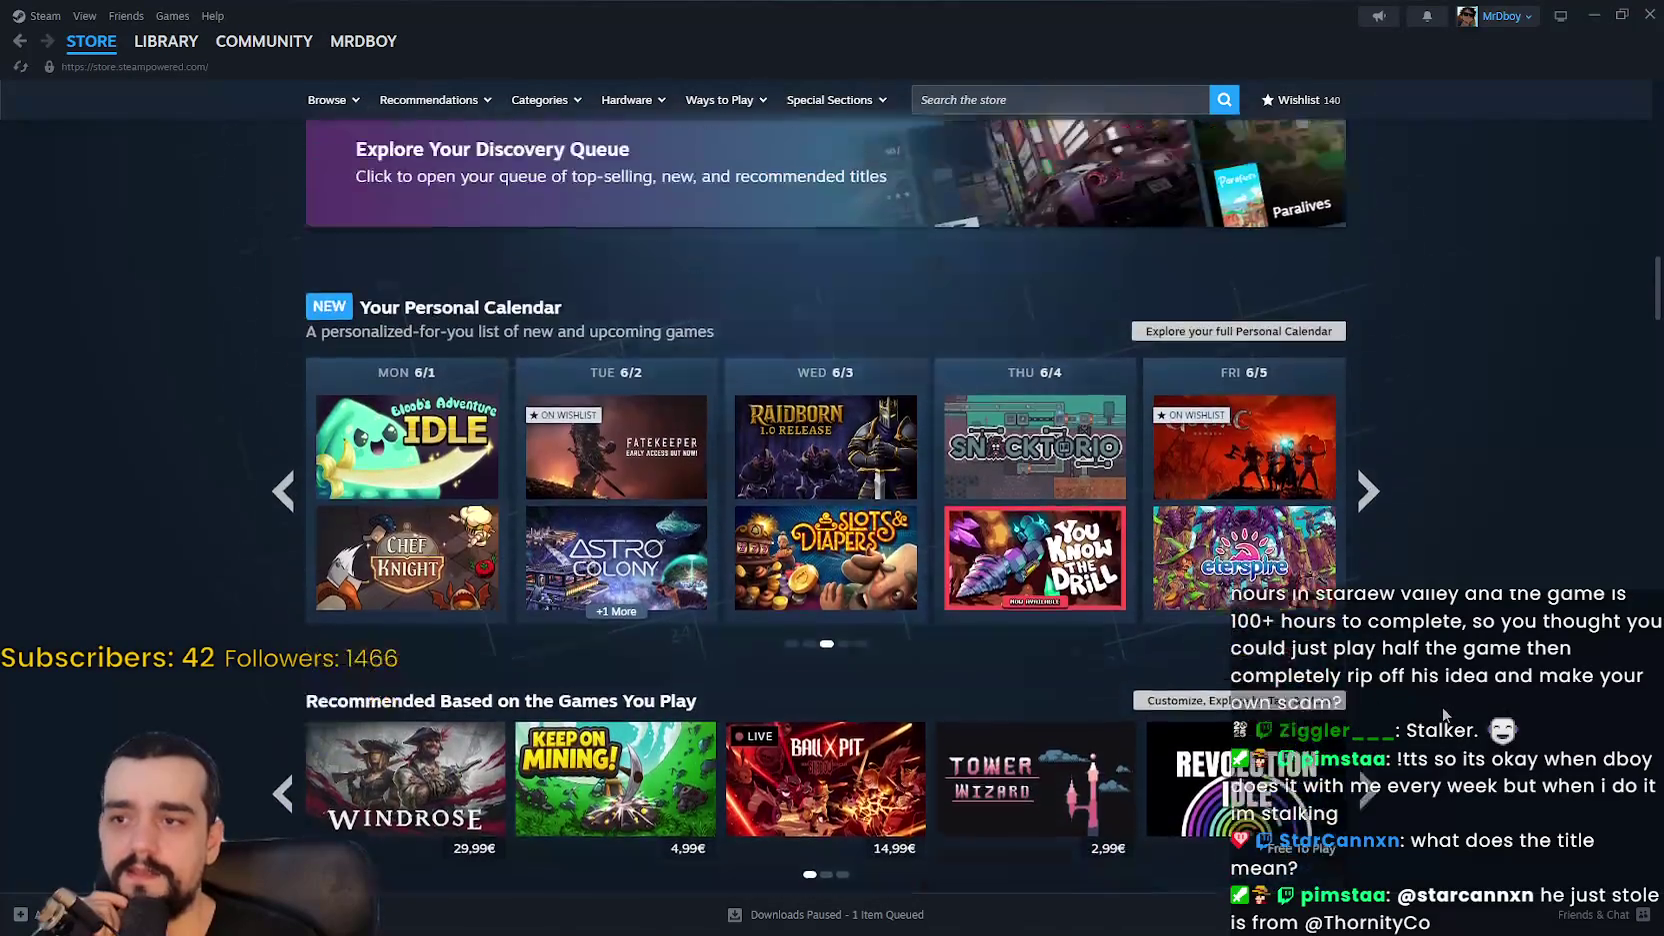
pyautogui.scroll(-2, 2, 405)
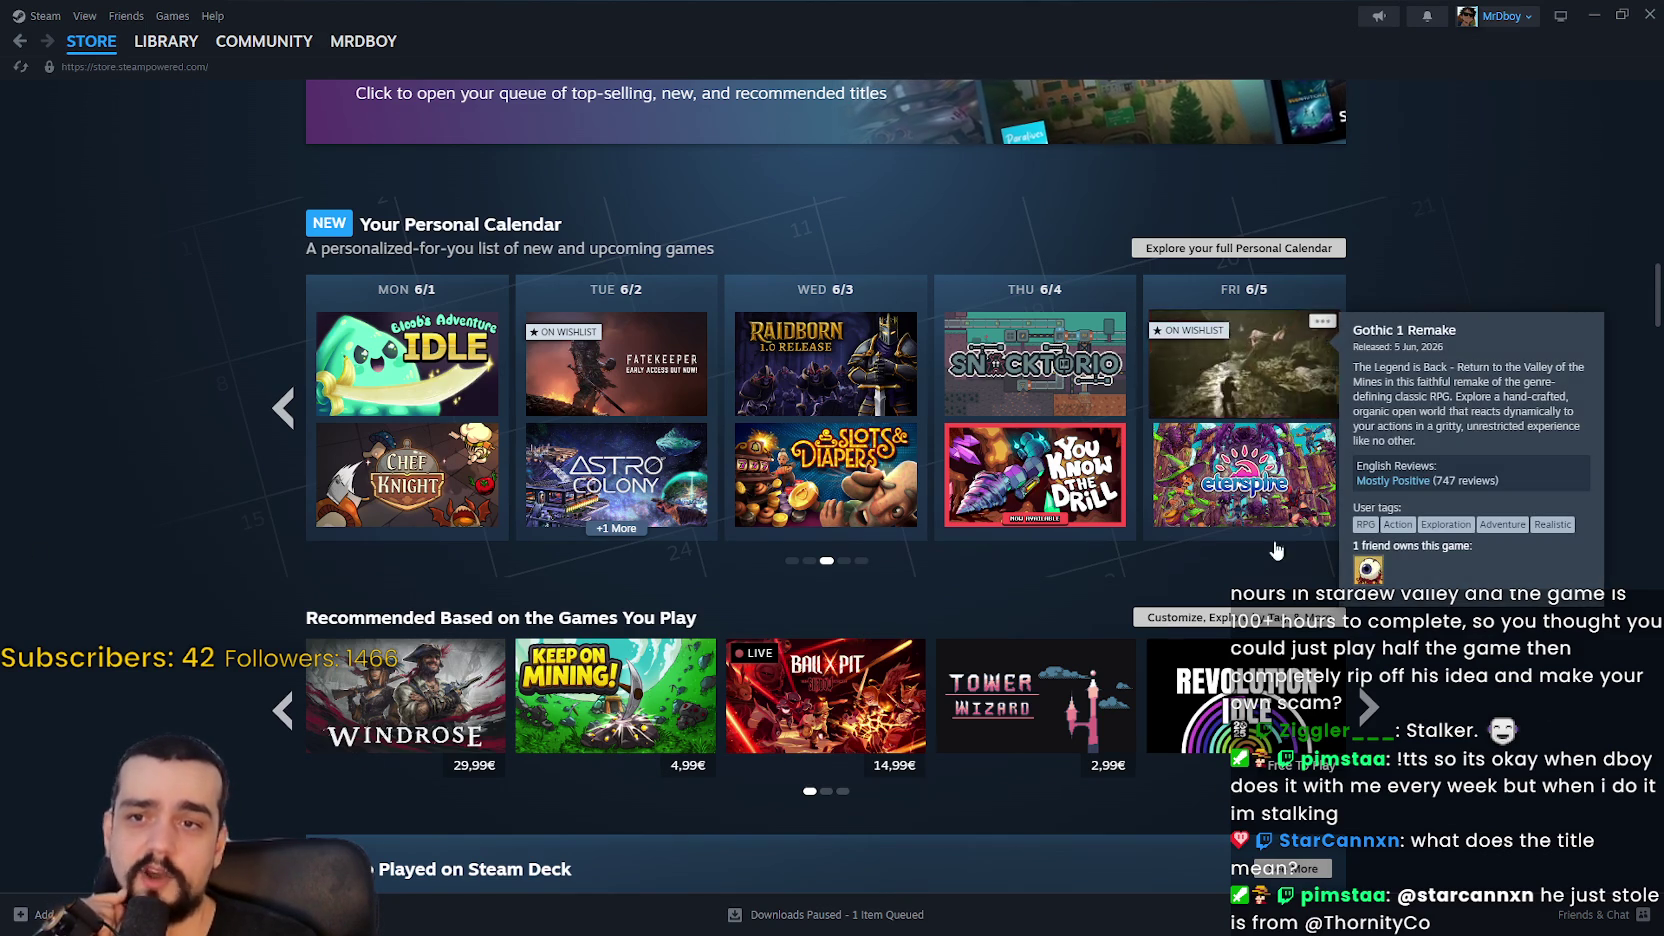
pyautogui.moveTo(1286, 476)
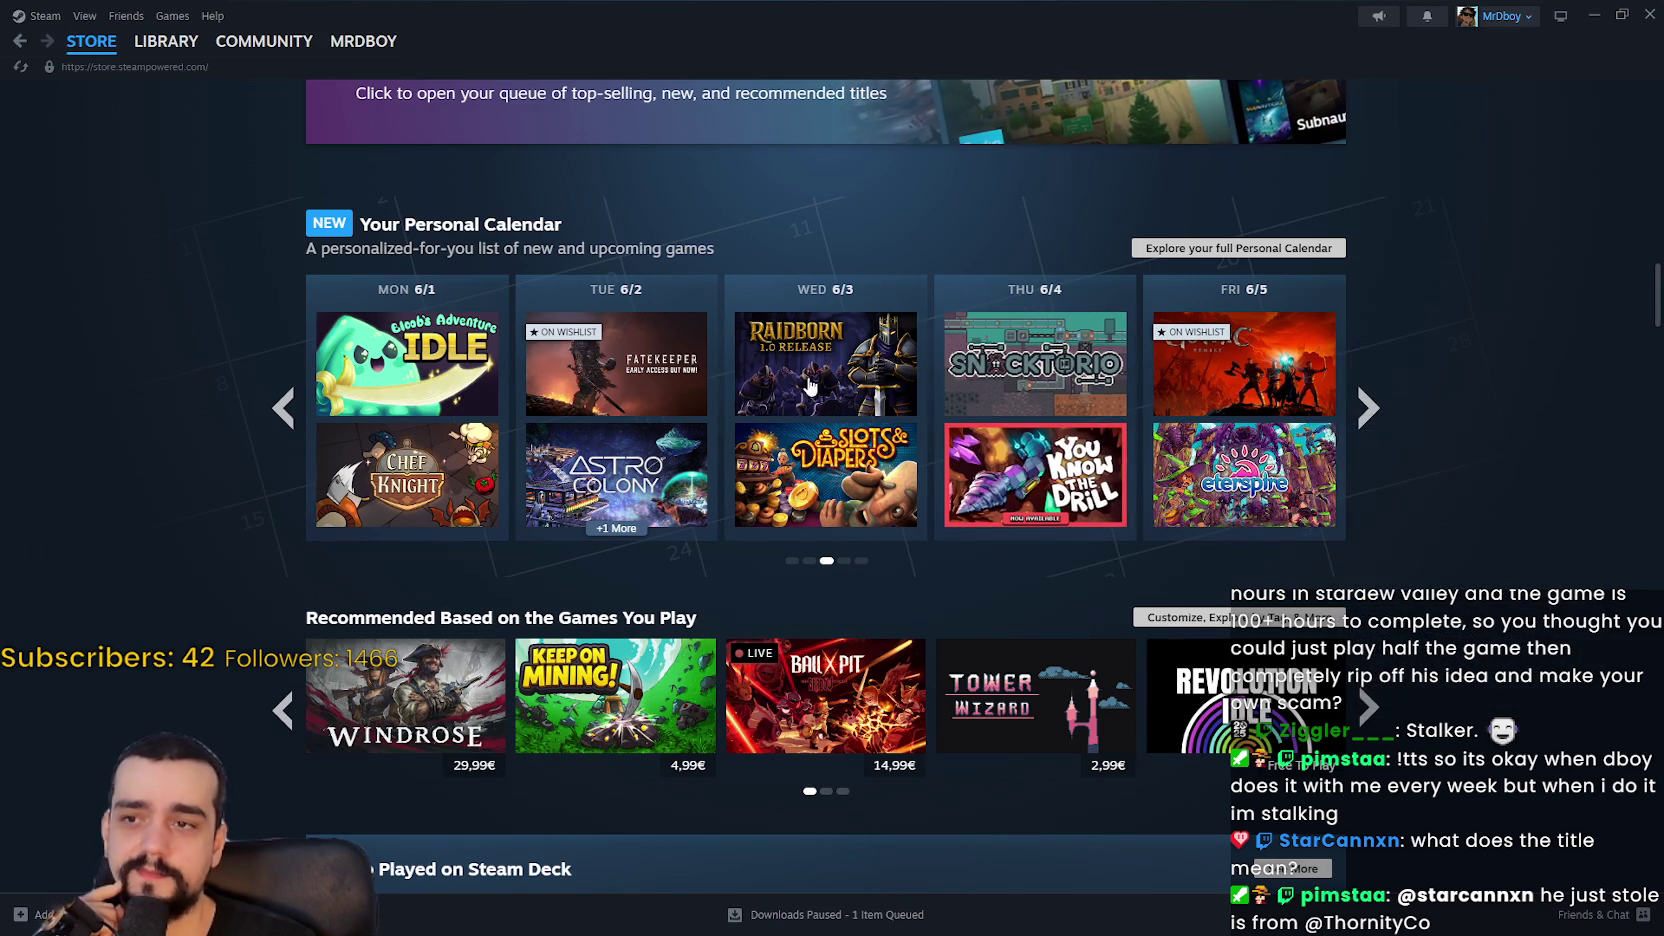
pyautogui.moveTo(1266, 355)
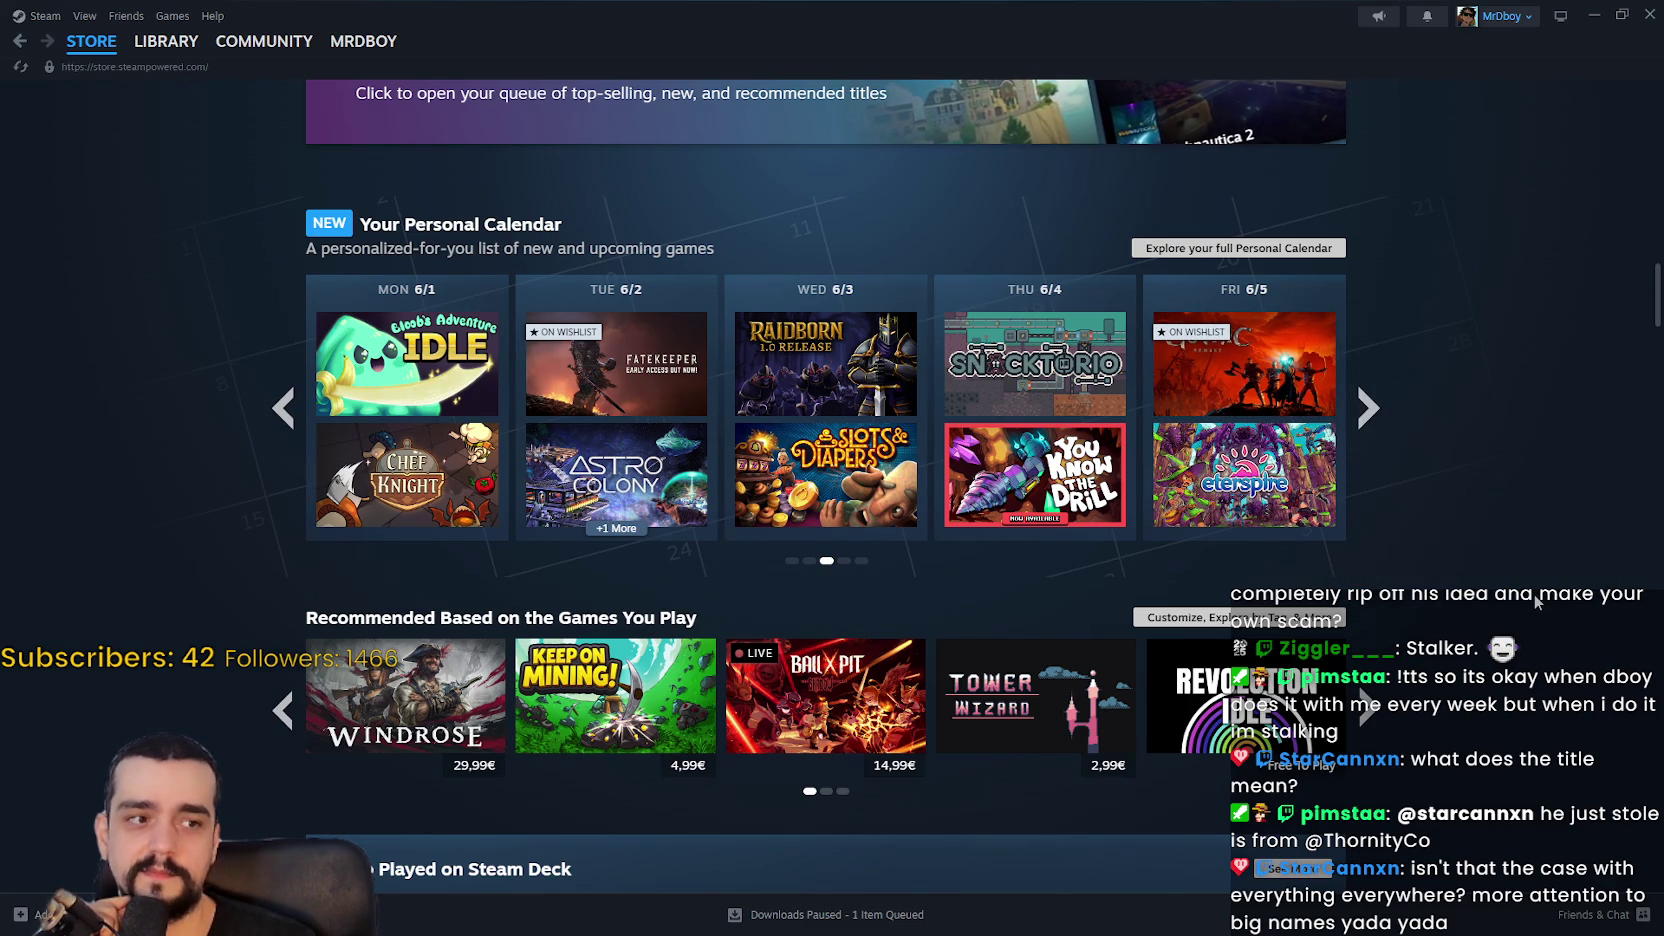
# Step: Browse the Personal Calendar weeks forward to 6/15–6/19, then back to 5/18–5/22
pyautogui.click(1369, 408)
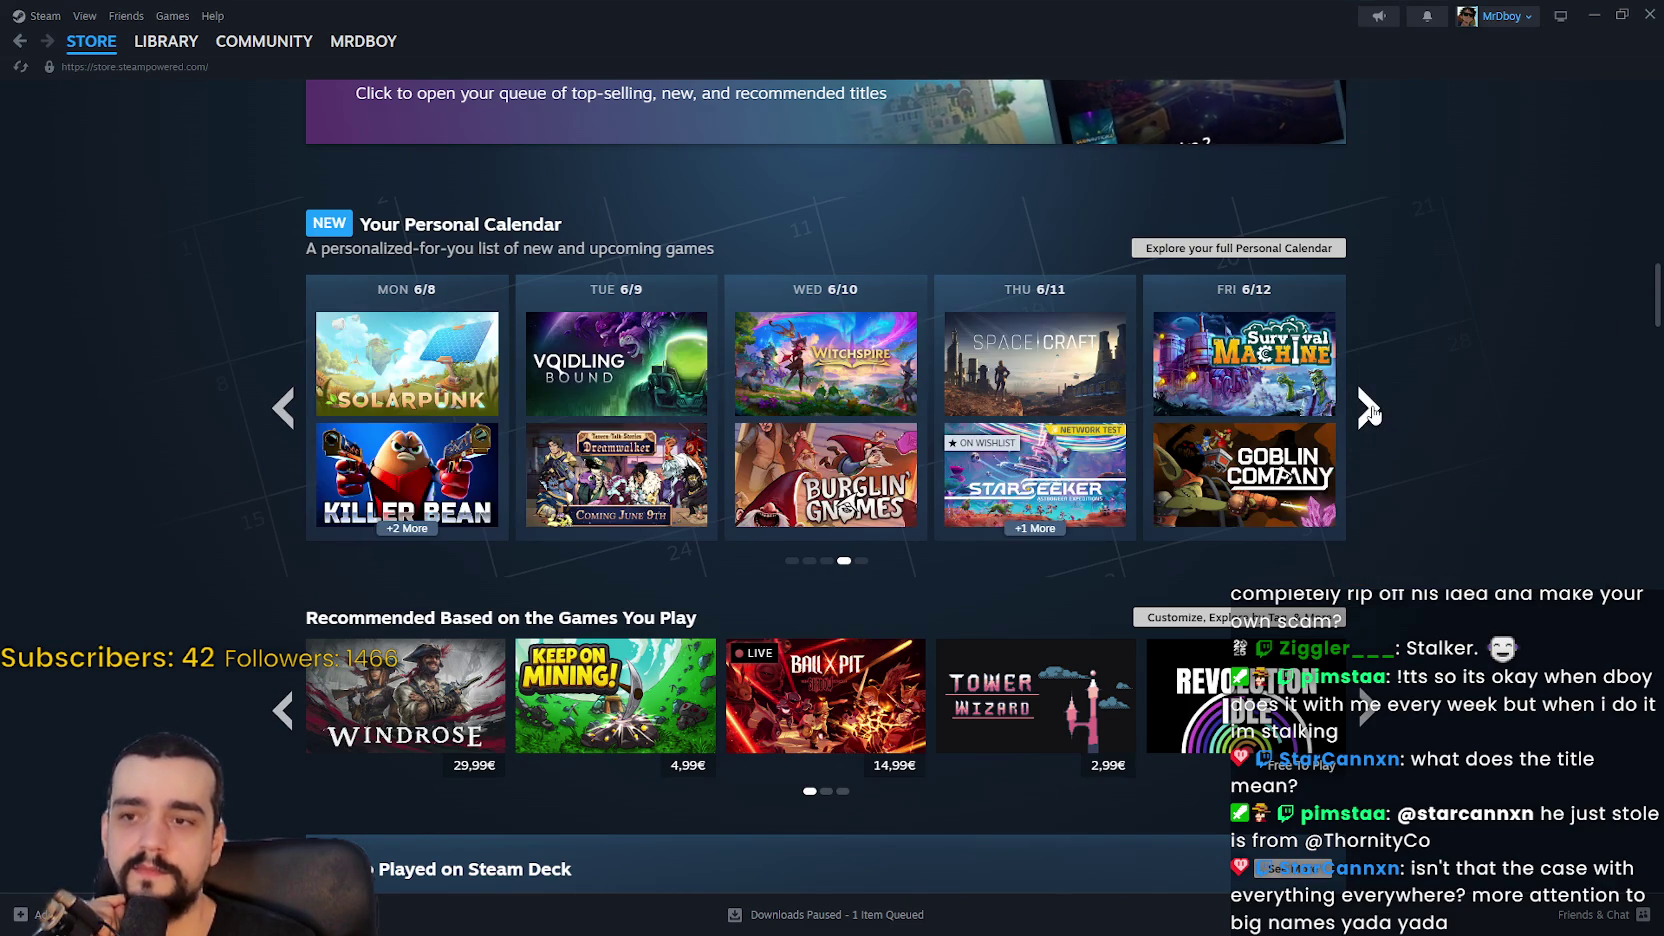
pyautogui.click(1369, 408)
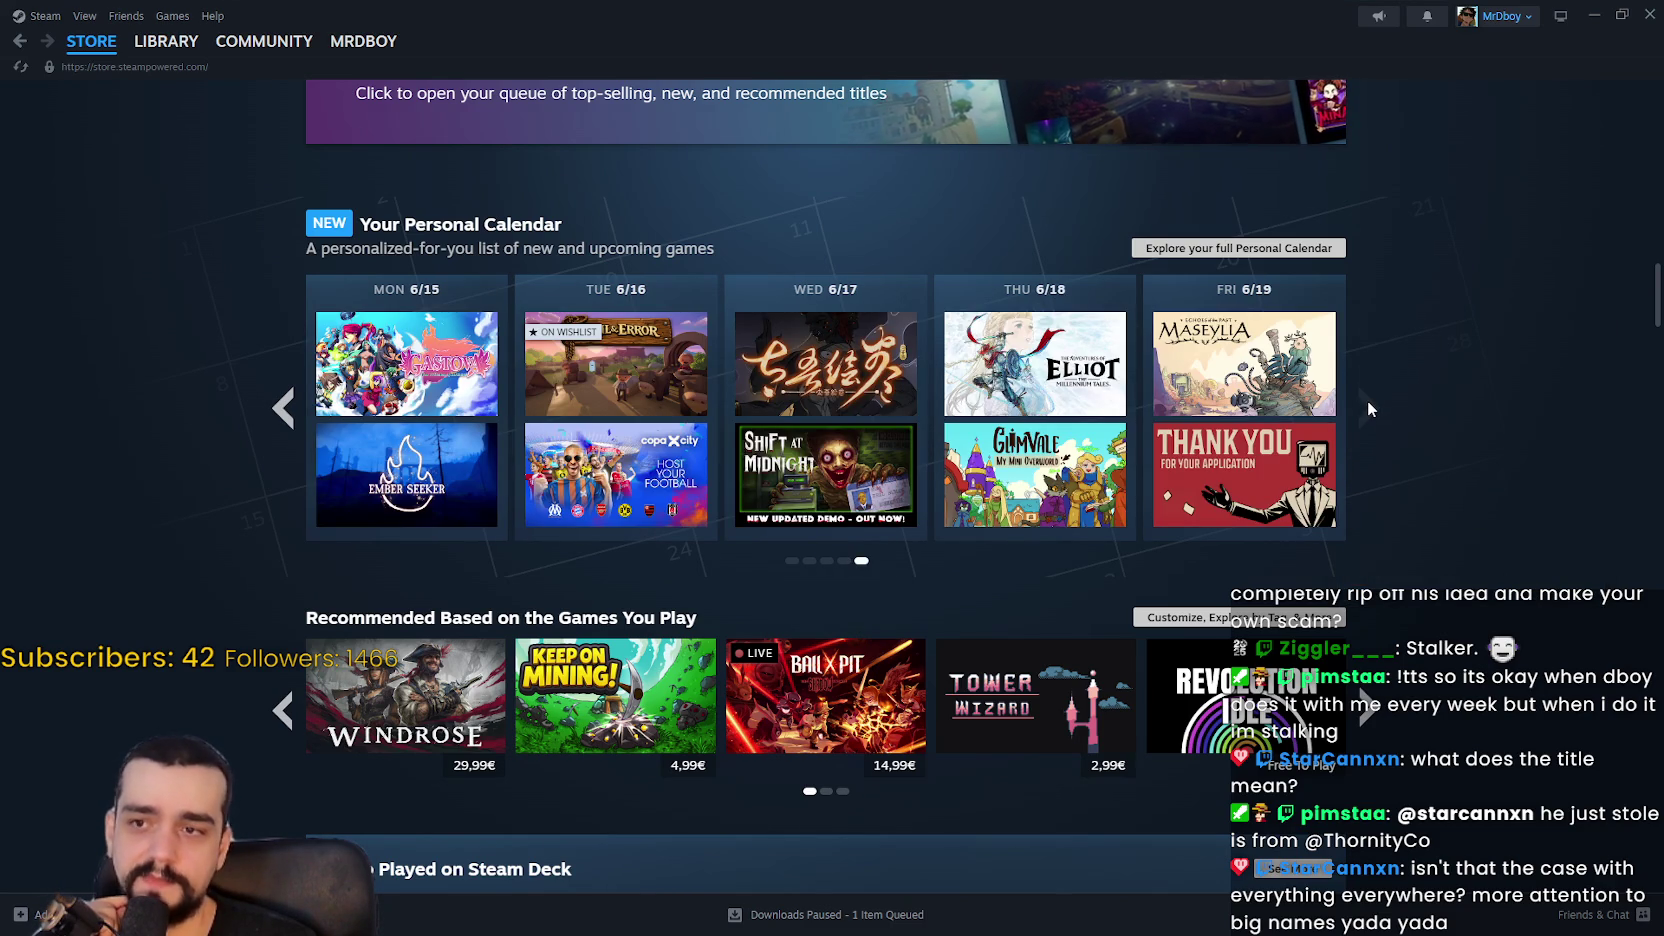
pyautogui.click(282, 405)
pyautogui.click(282, 405)
pyautogui.click(282, 405)
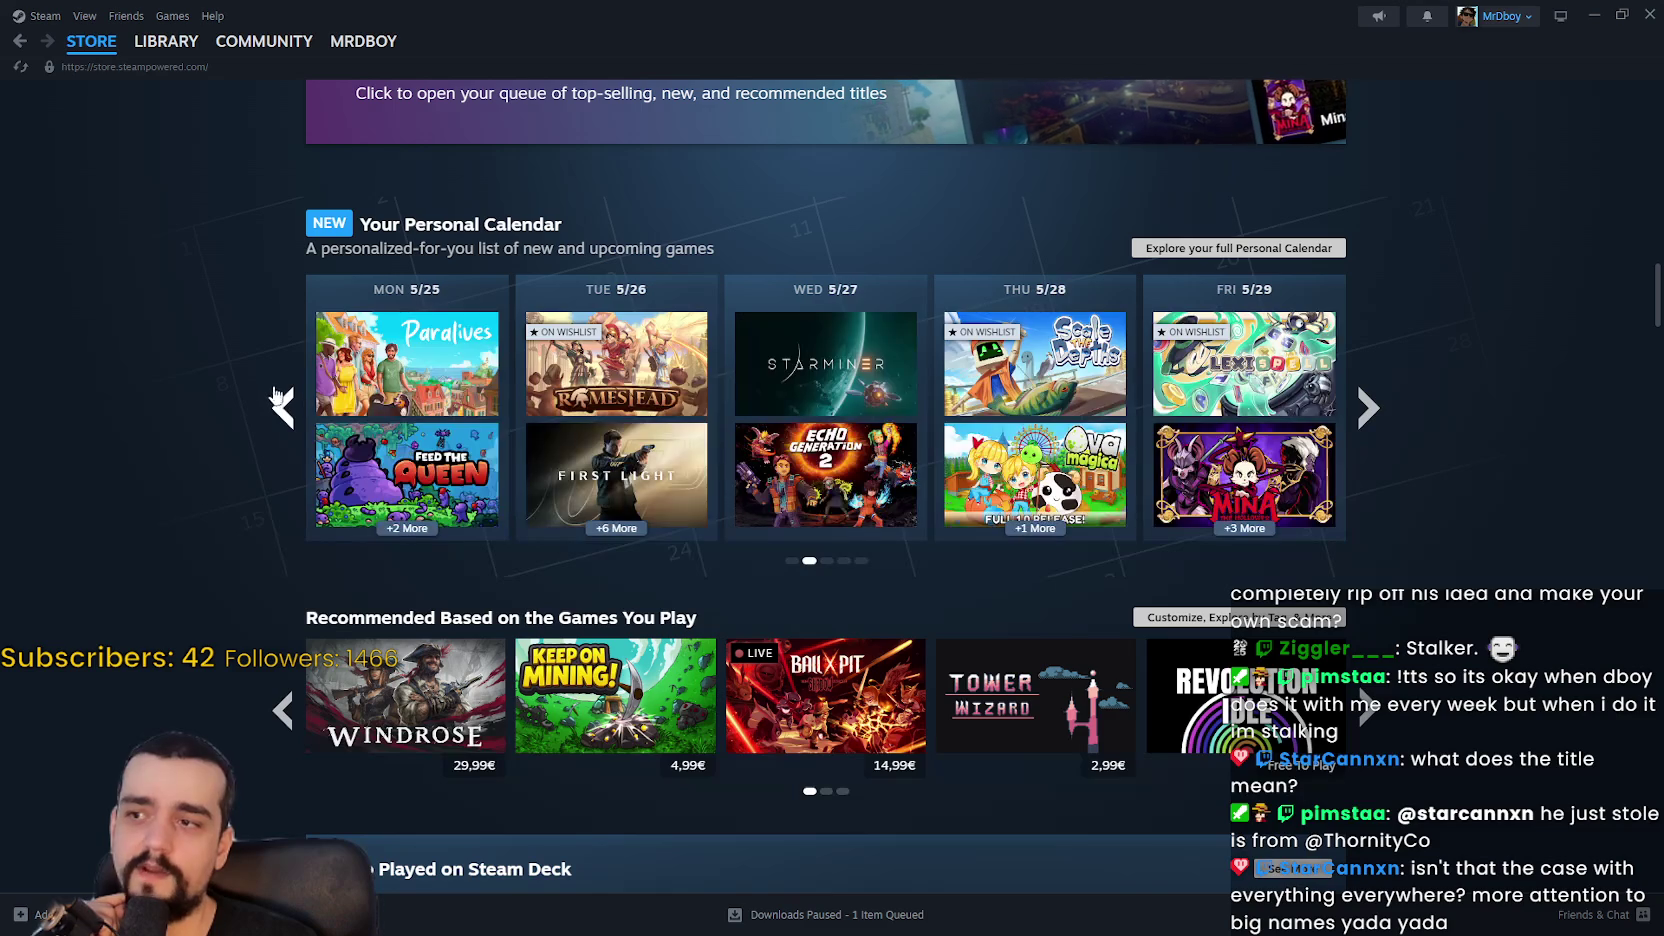
pyautogui.click(266, 388)
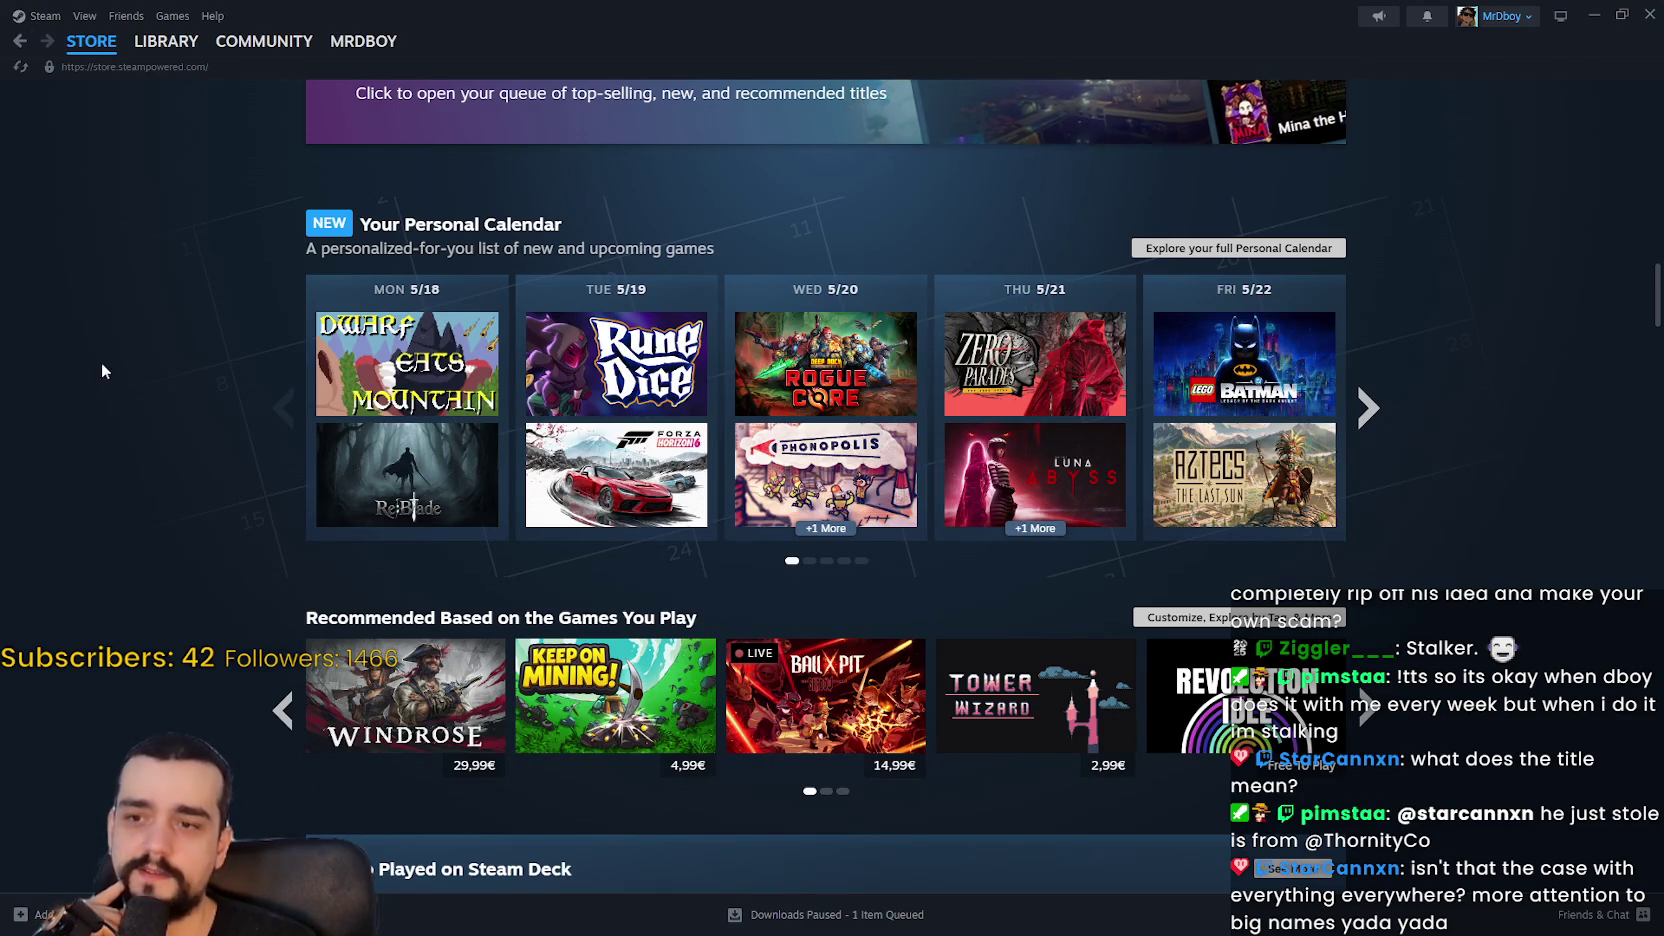
# Step: Scroll through the Steam store page, then close the Steam window
pyautogui.scroll(-1, 103, 564)
pyautogui.scroll(7, 152, 453)
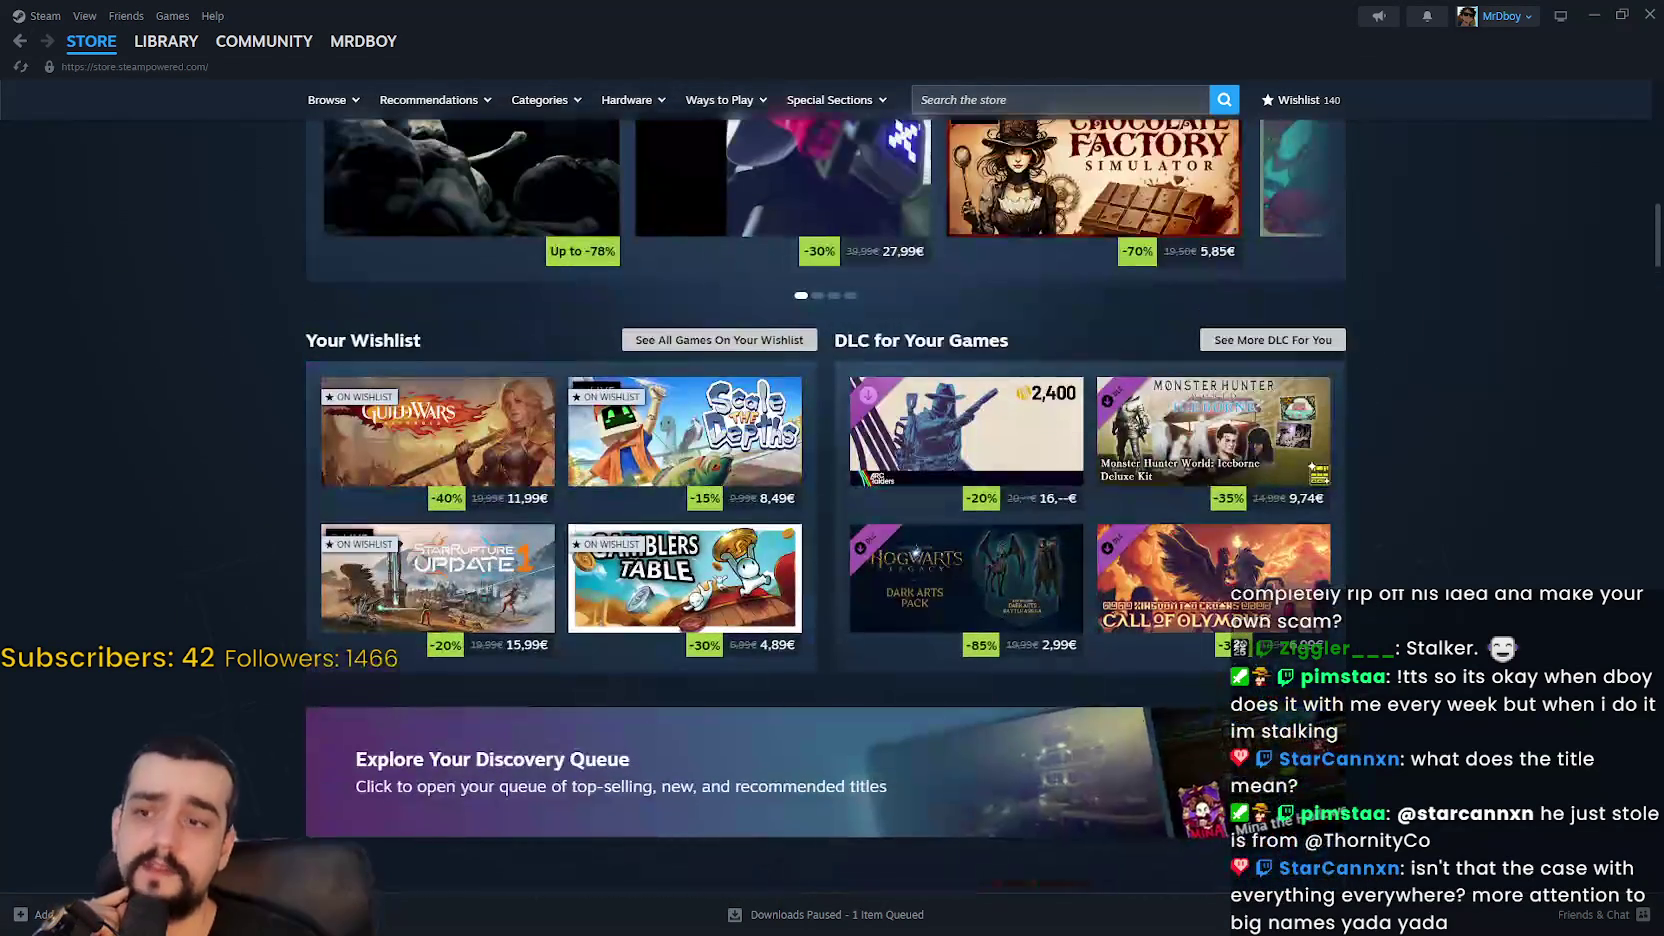
pyautogui.scroll(3, 78, 876)
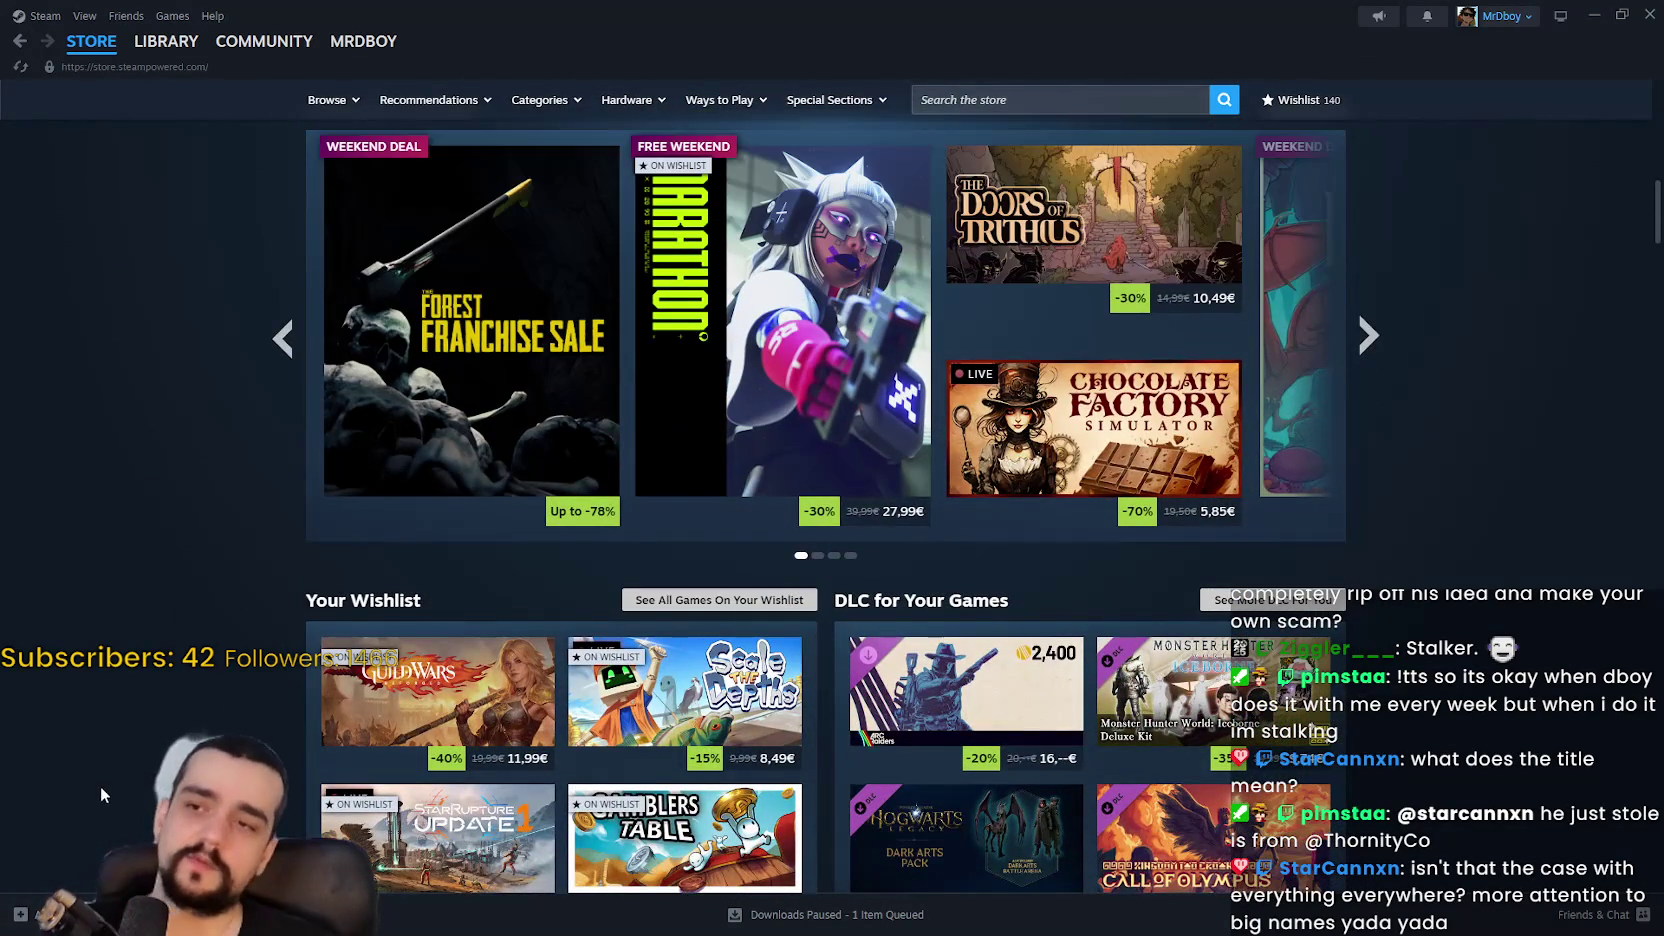
pyautogui.scroll(2, 118, 790)
pyautogui.scroll(-2, 1145, 439)
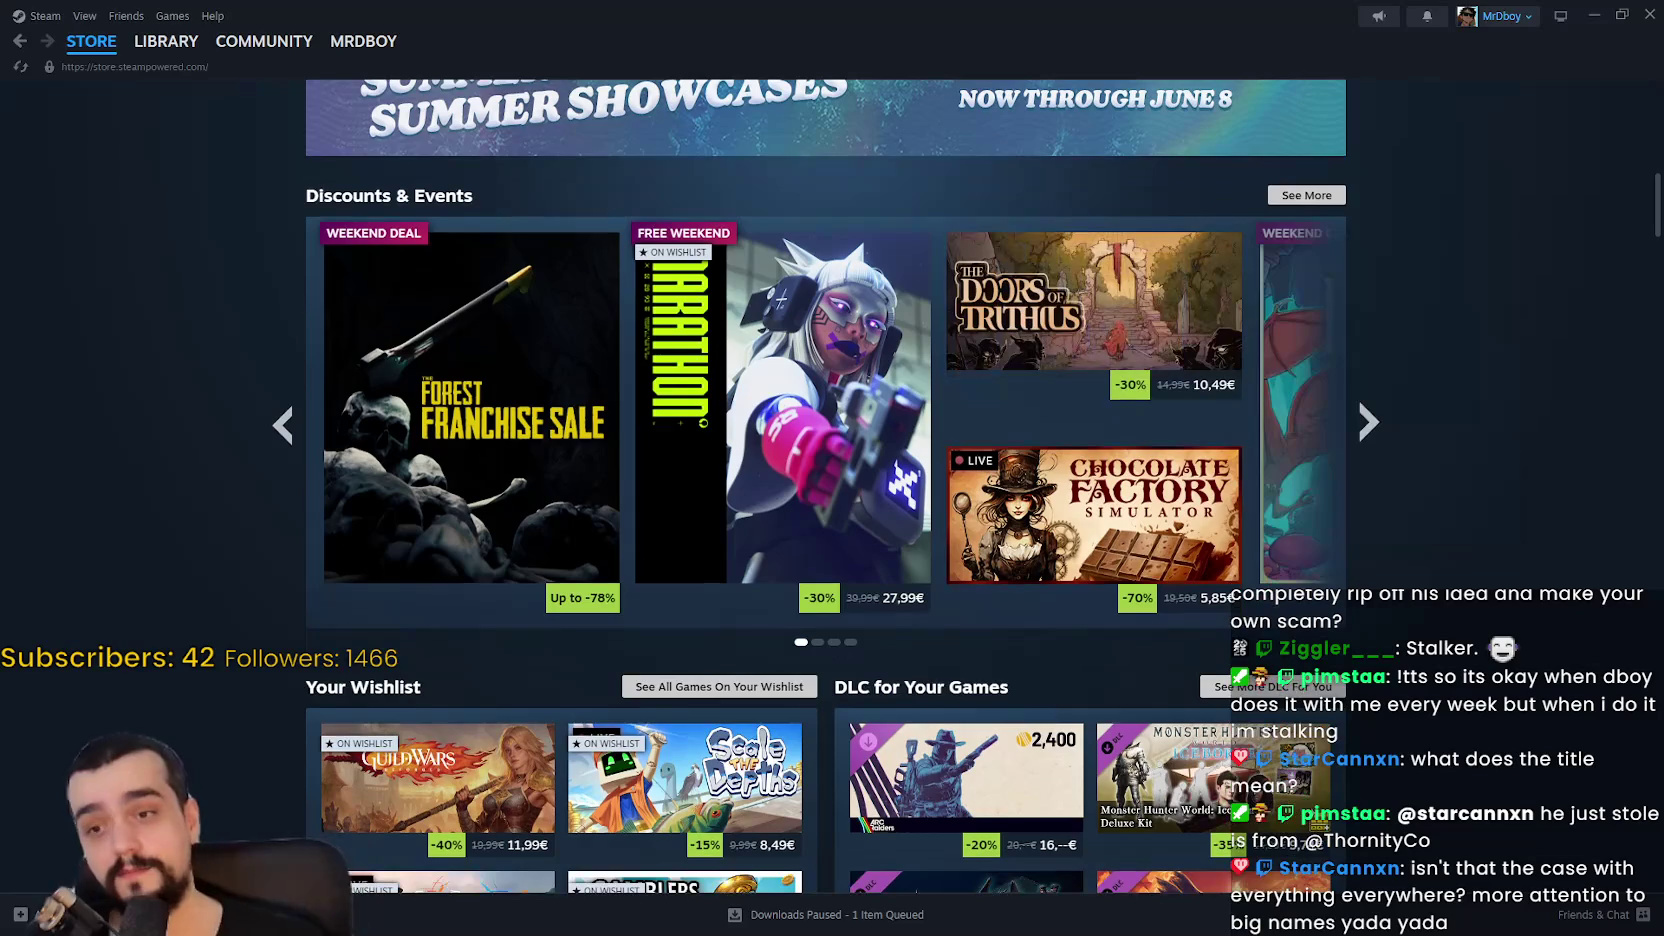
pyautogui.scroll(-8, 1372, 424)
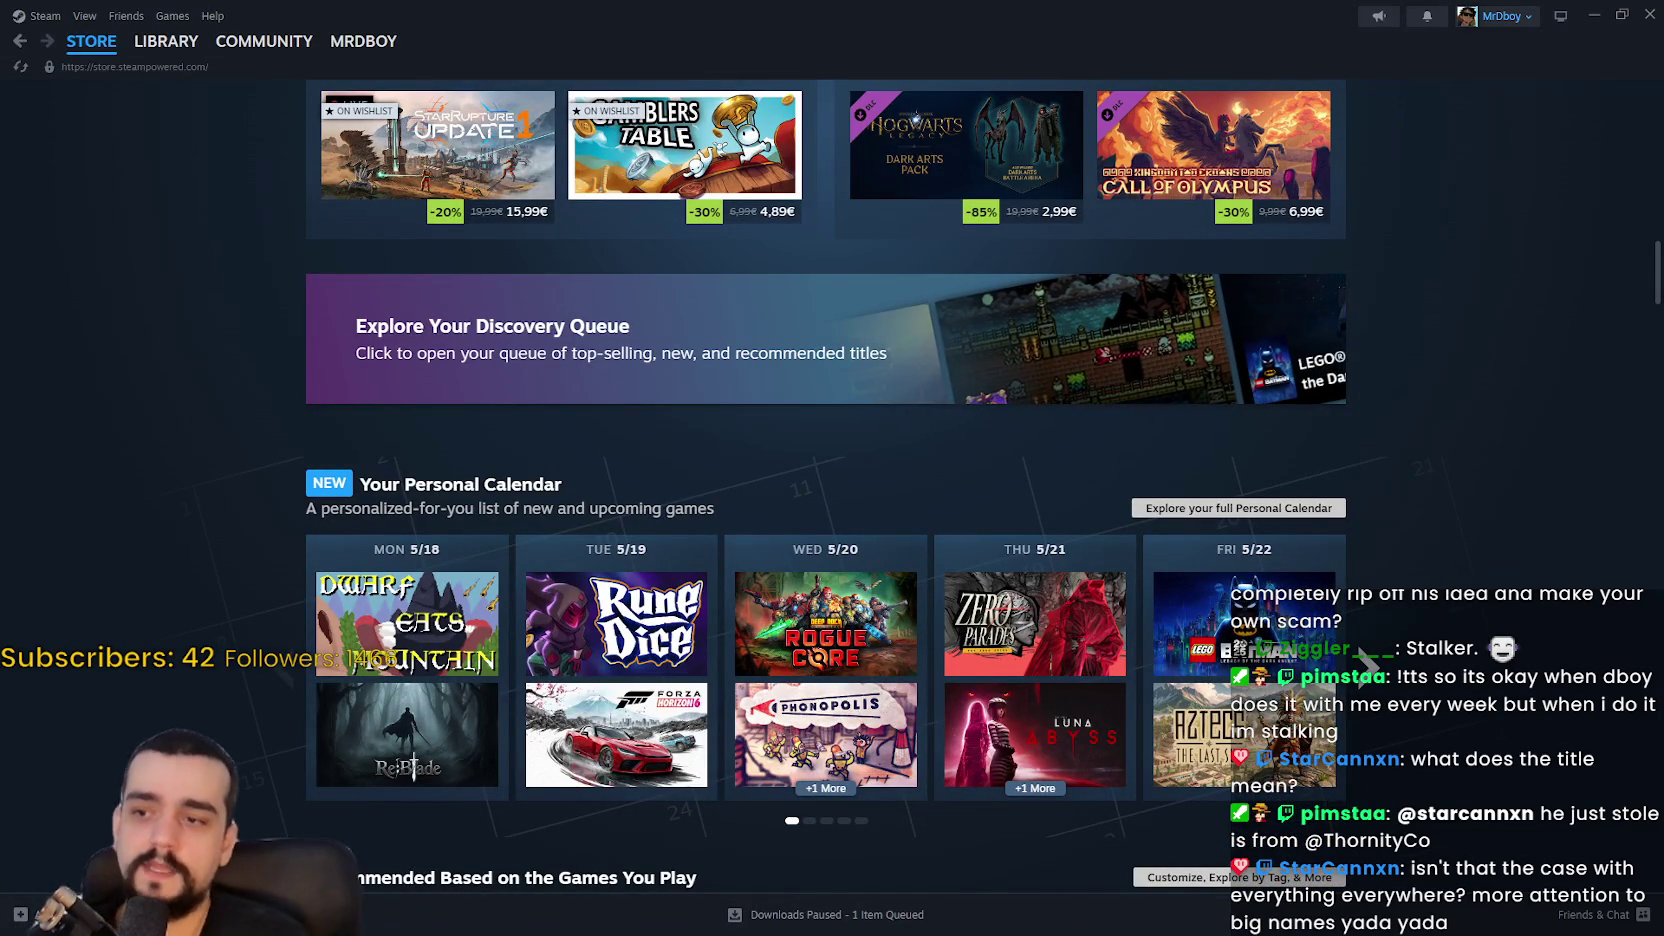
pyautogui.scroll(-2, 240, 546)
pyautogui.scroll(-8, 170, 521)
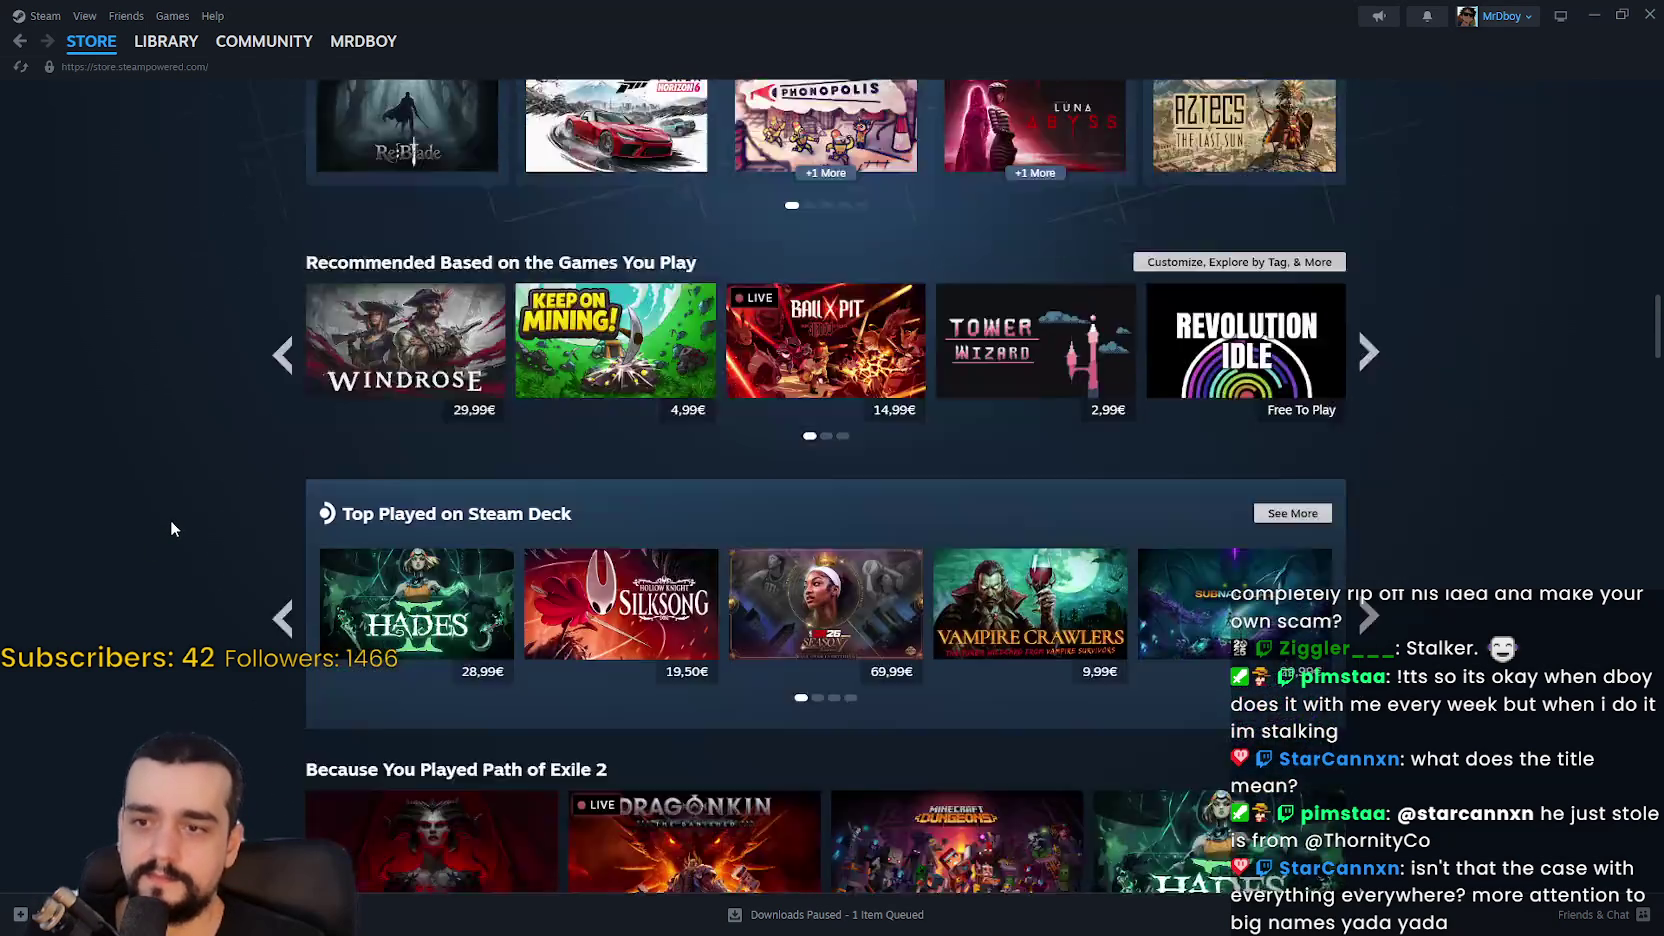
pyautogui.scroll(-4, 165, 515)
pyautogui.scroll(-6, 116, 385)
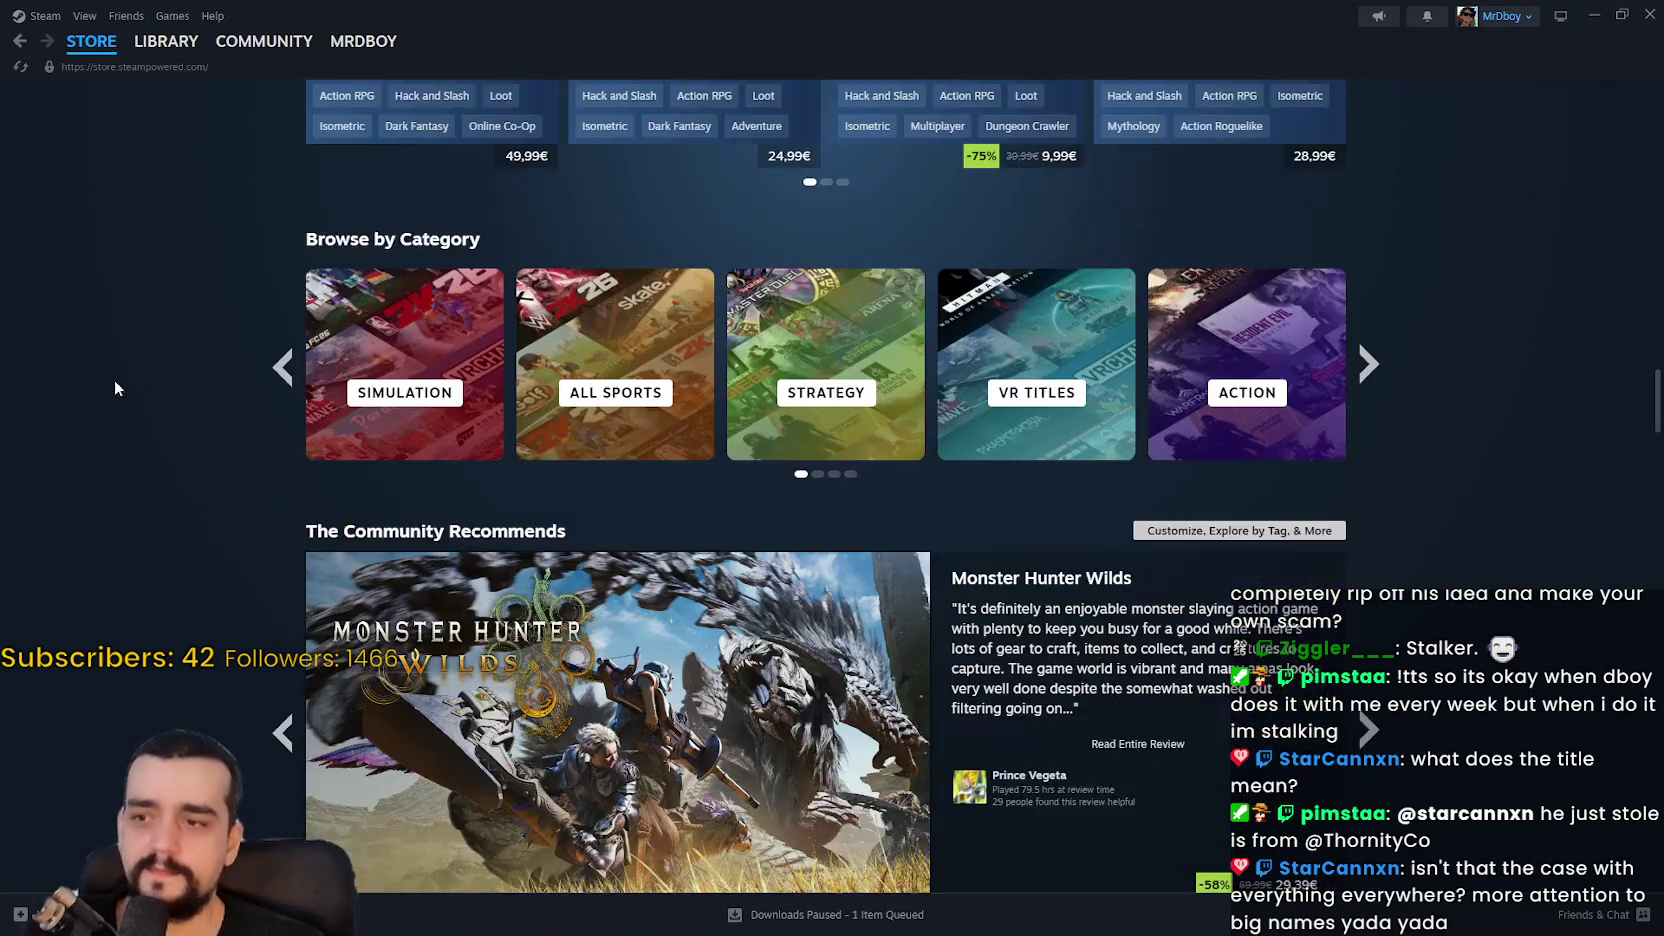
pyautogui.scroll(-8, 118, 376)
pyautogui.scroll(2, 145, 305)
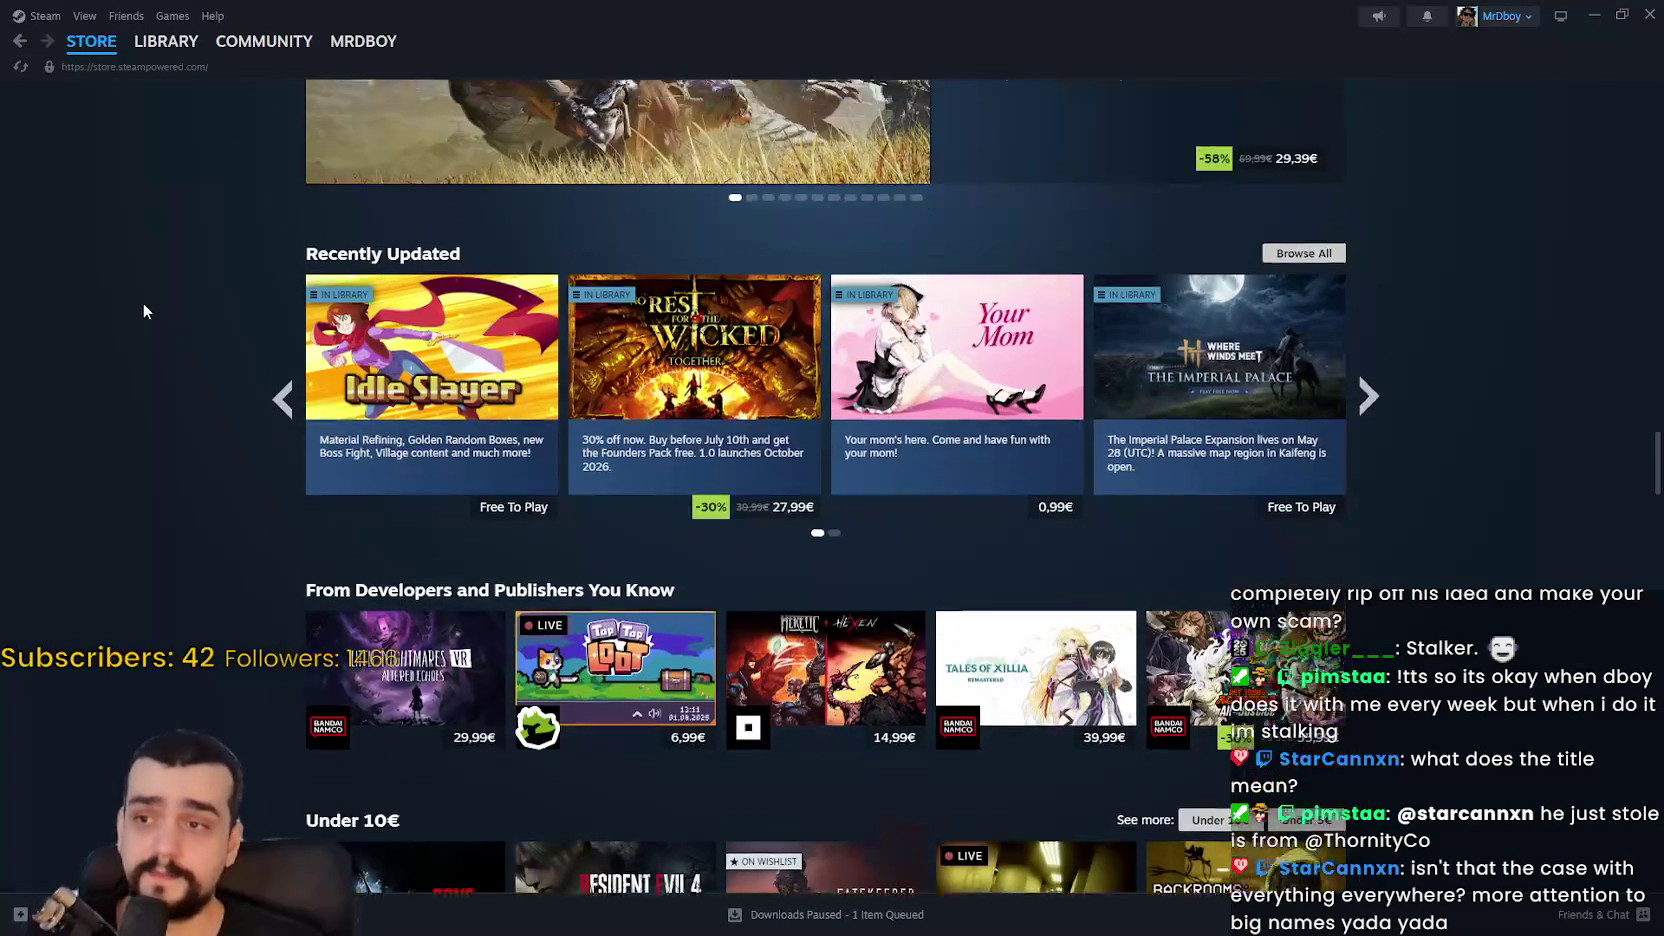
pyautogui.scroll(-3, 1507, 680)
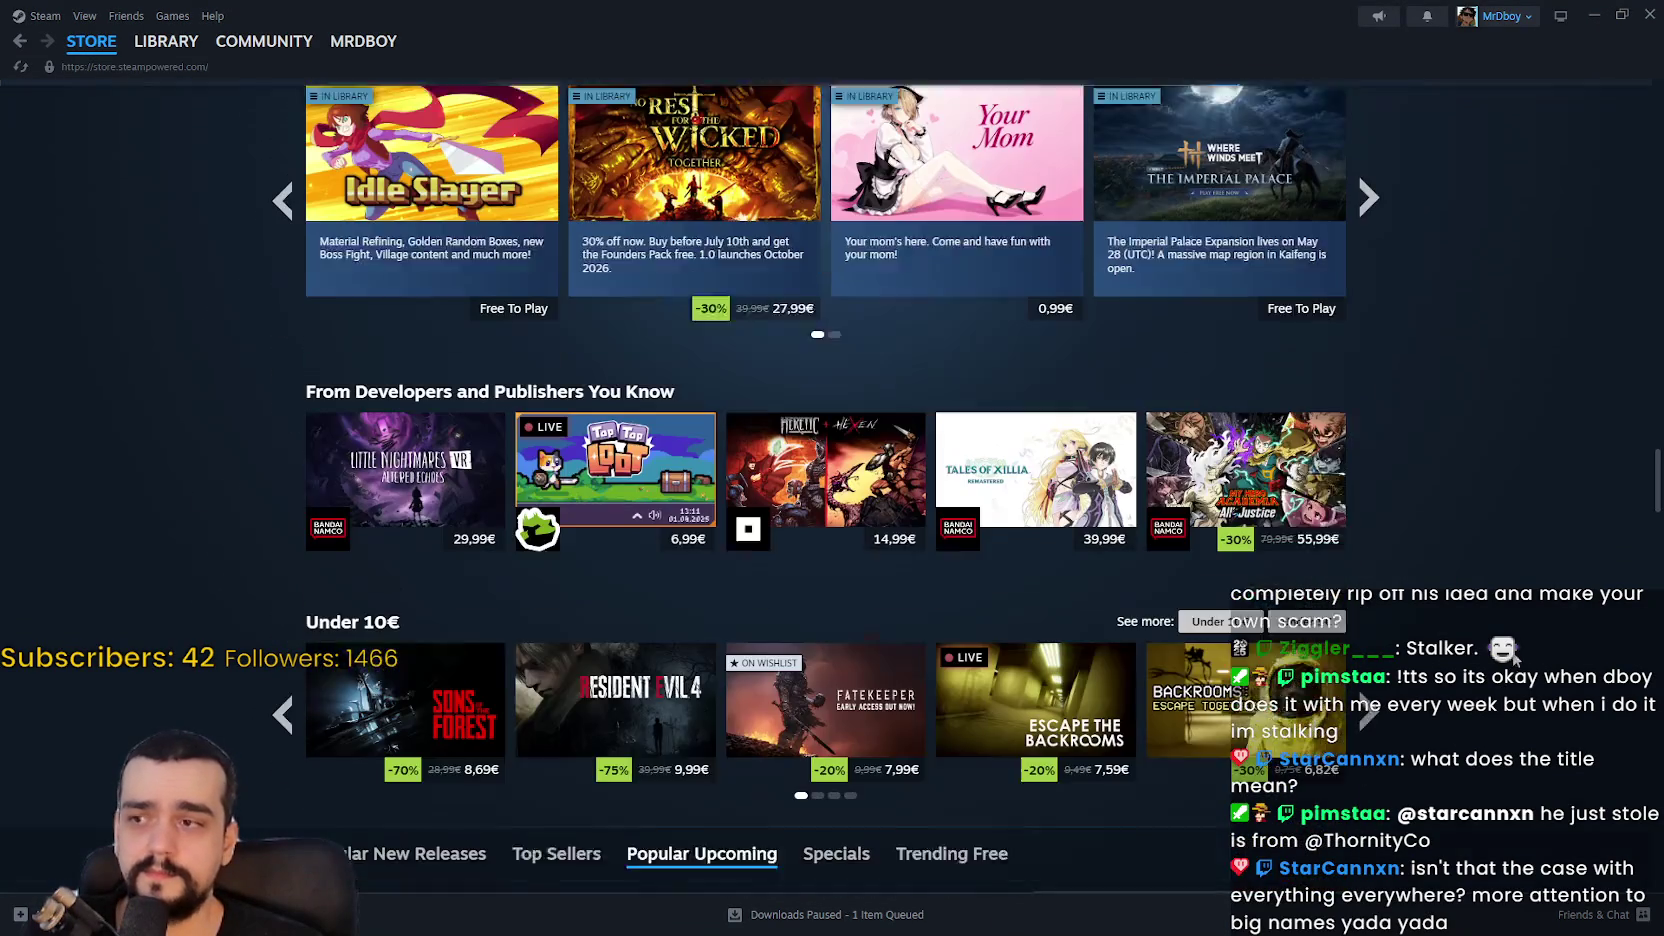
pyautogui.scroll(4, 1508, 371)
pyautogui.click(1648, 11)
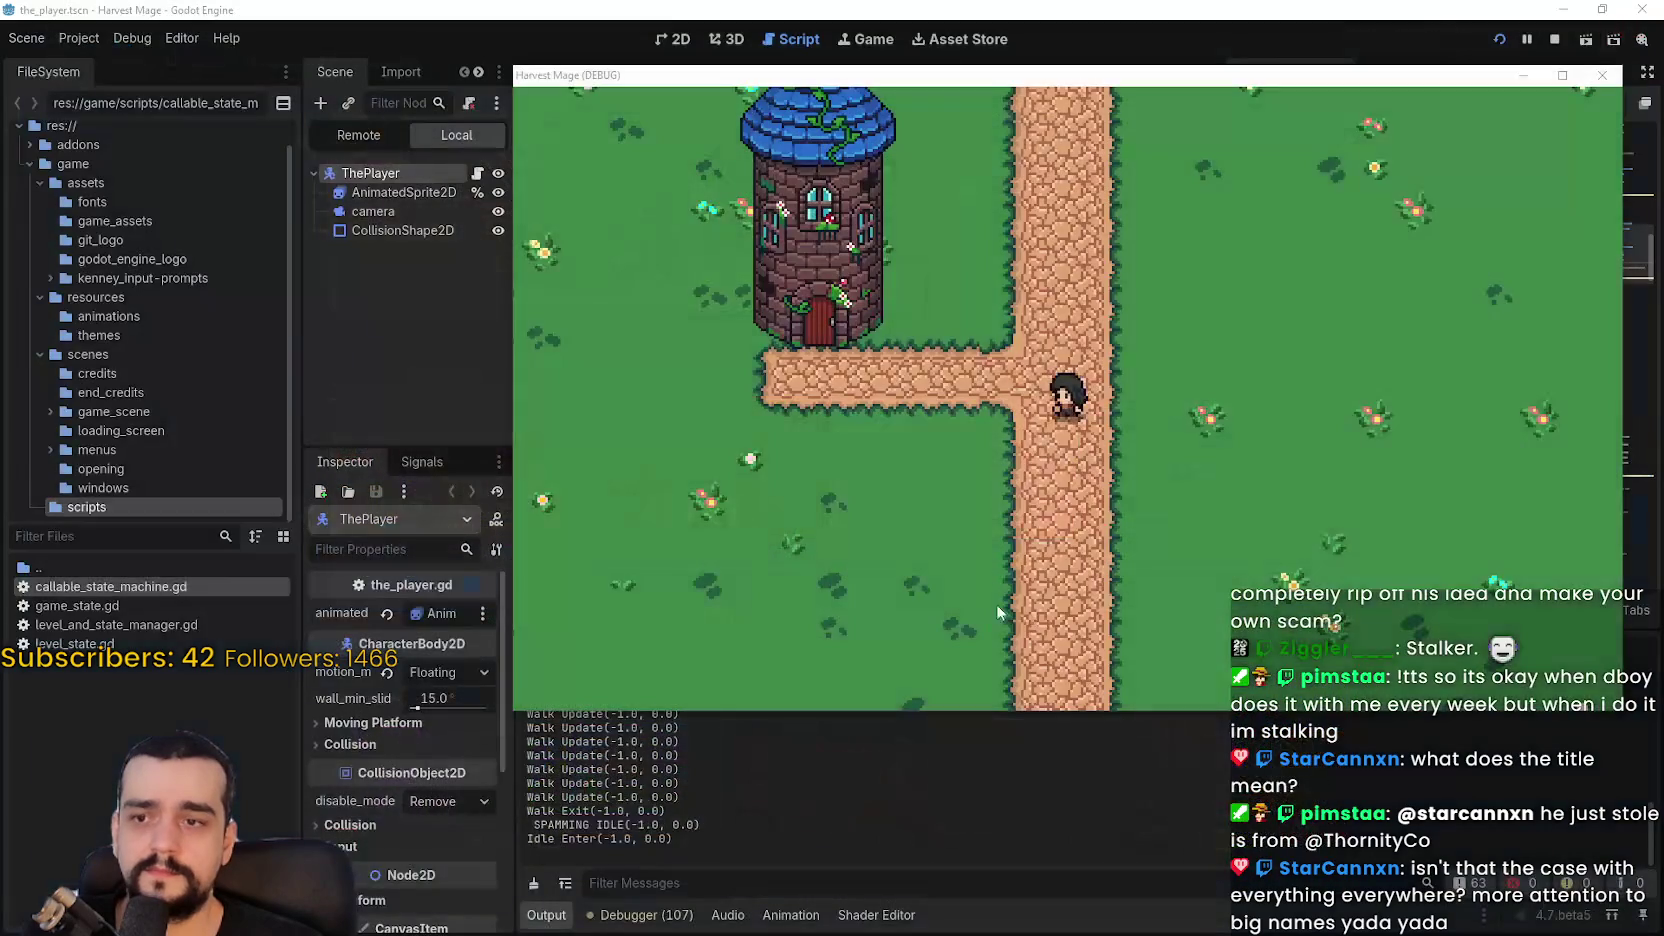
# Step: Walk the character left and right and jump it along the path and past the tower
pyautogui.press('Left')
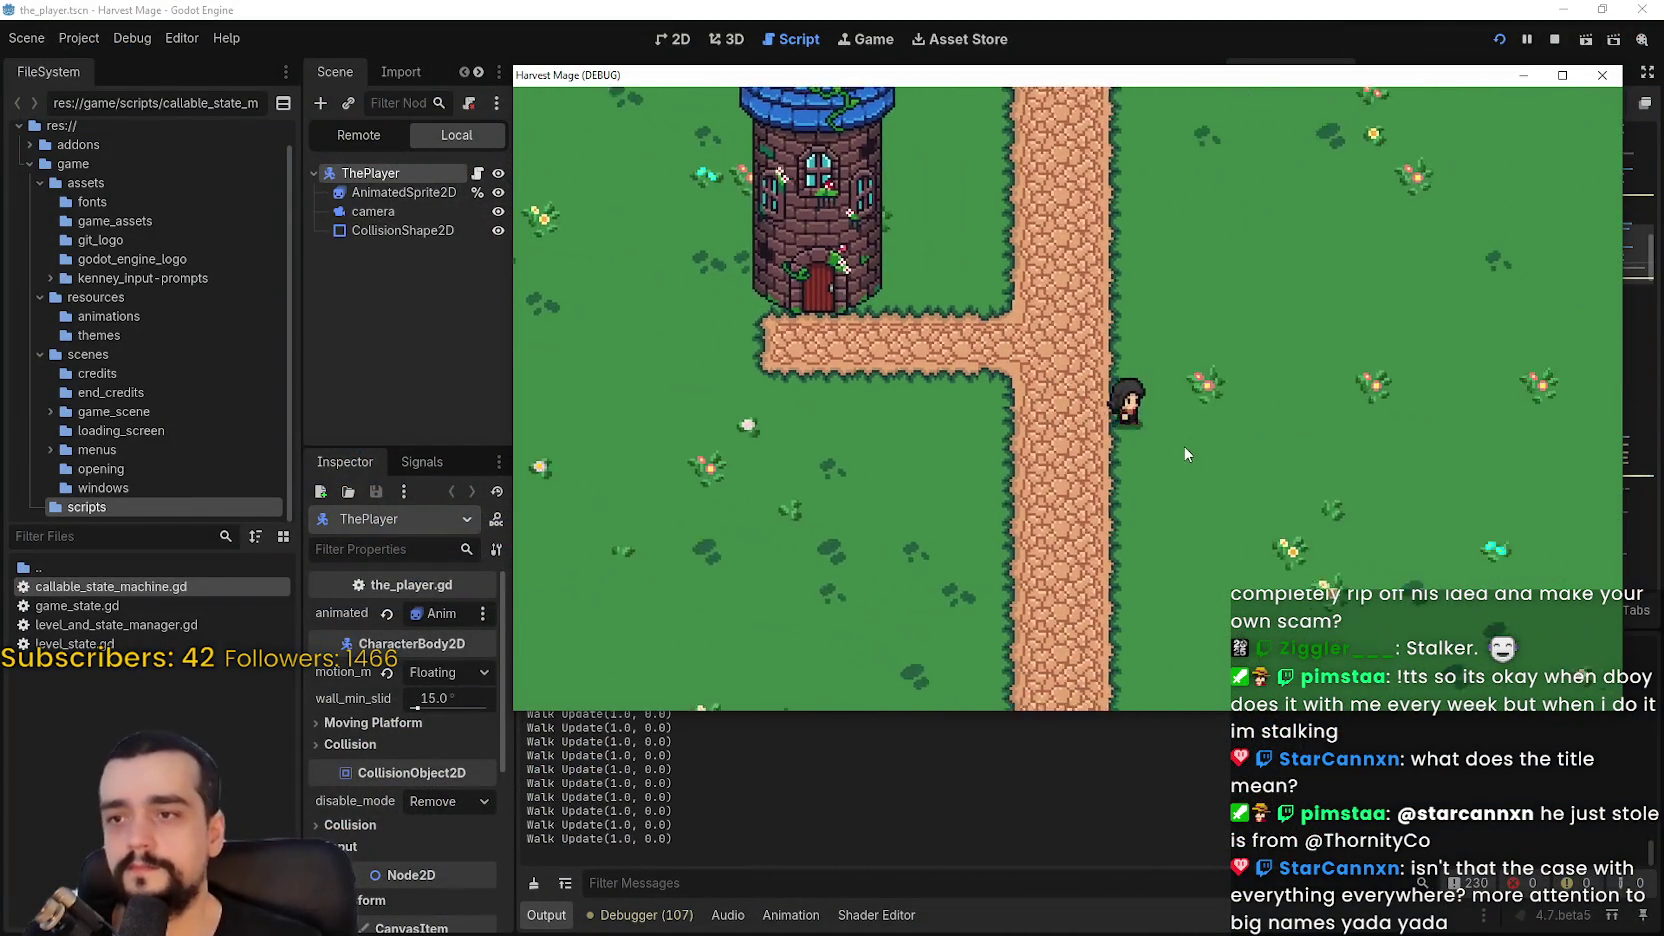
pyautogui.press('Right')
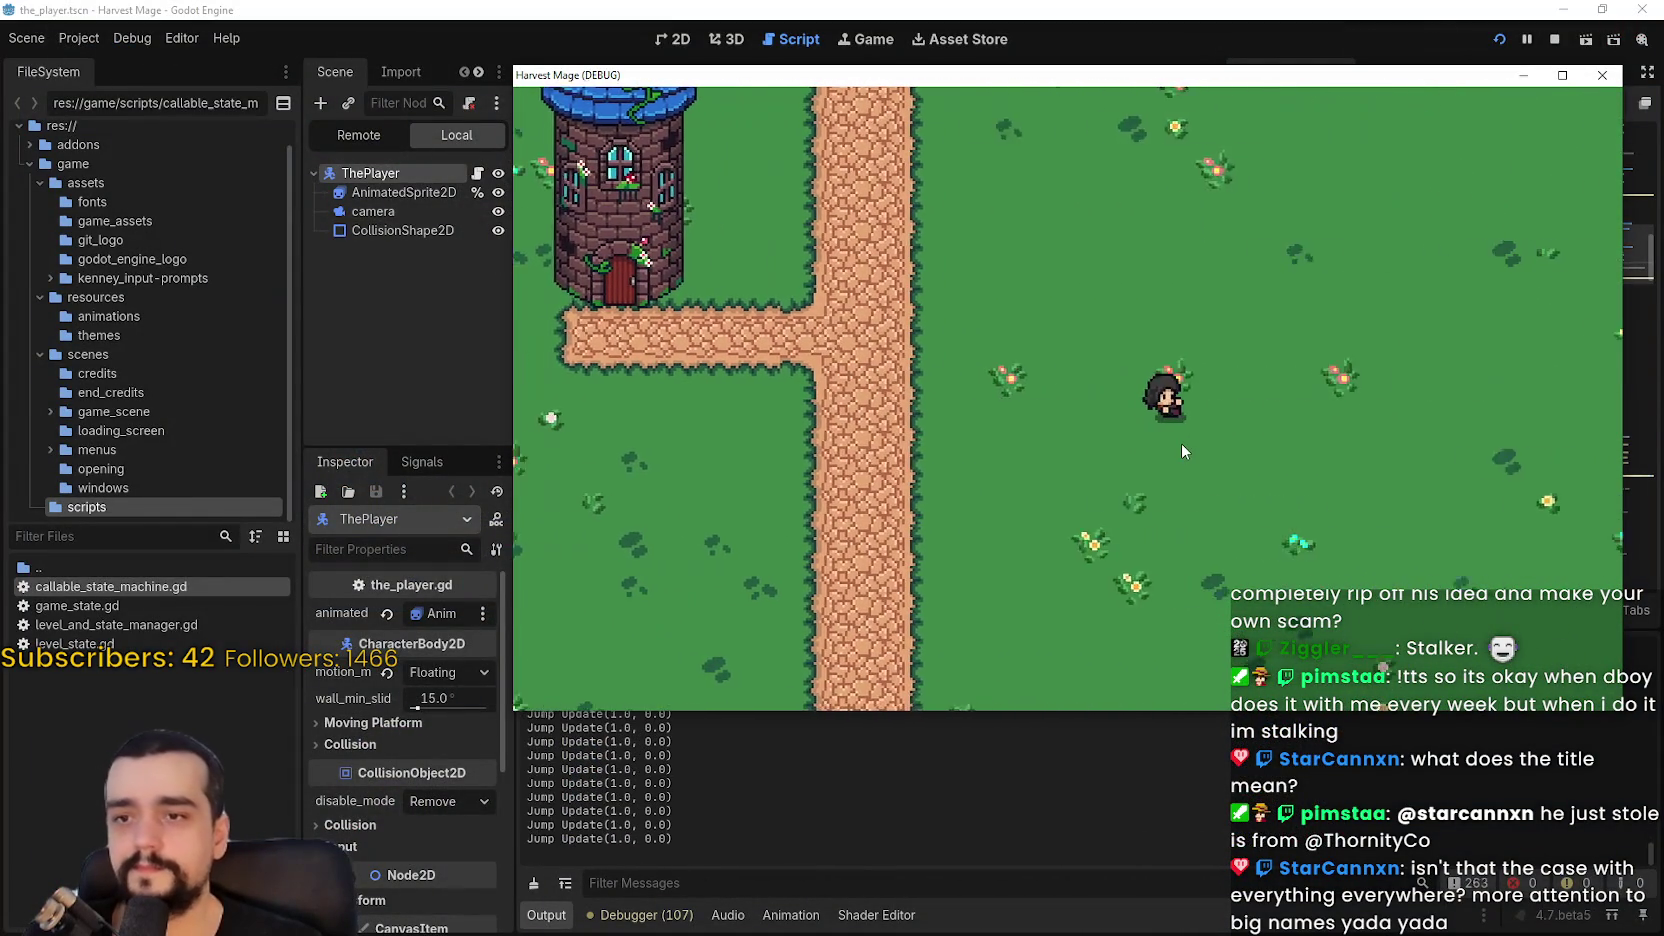
pyautogui.press('Left')
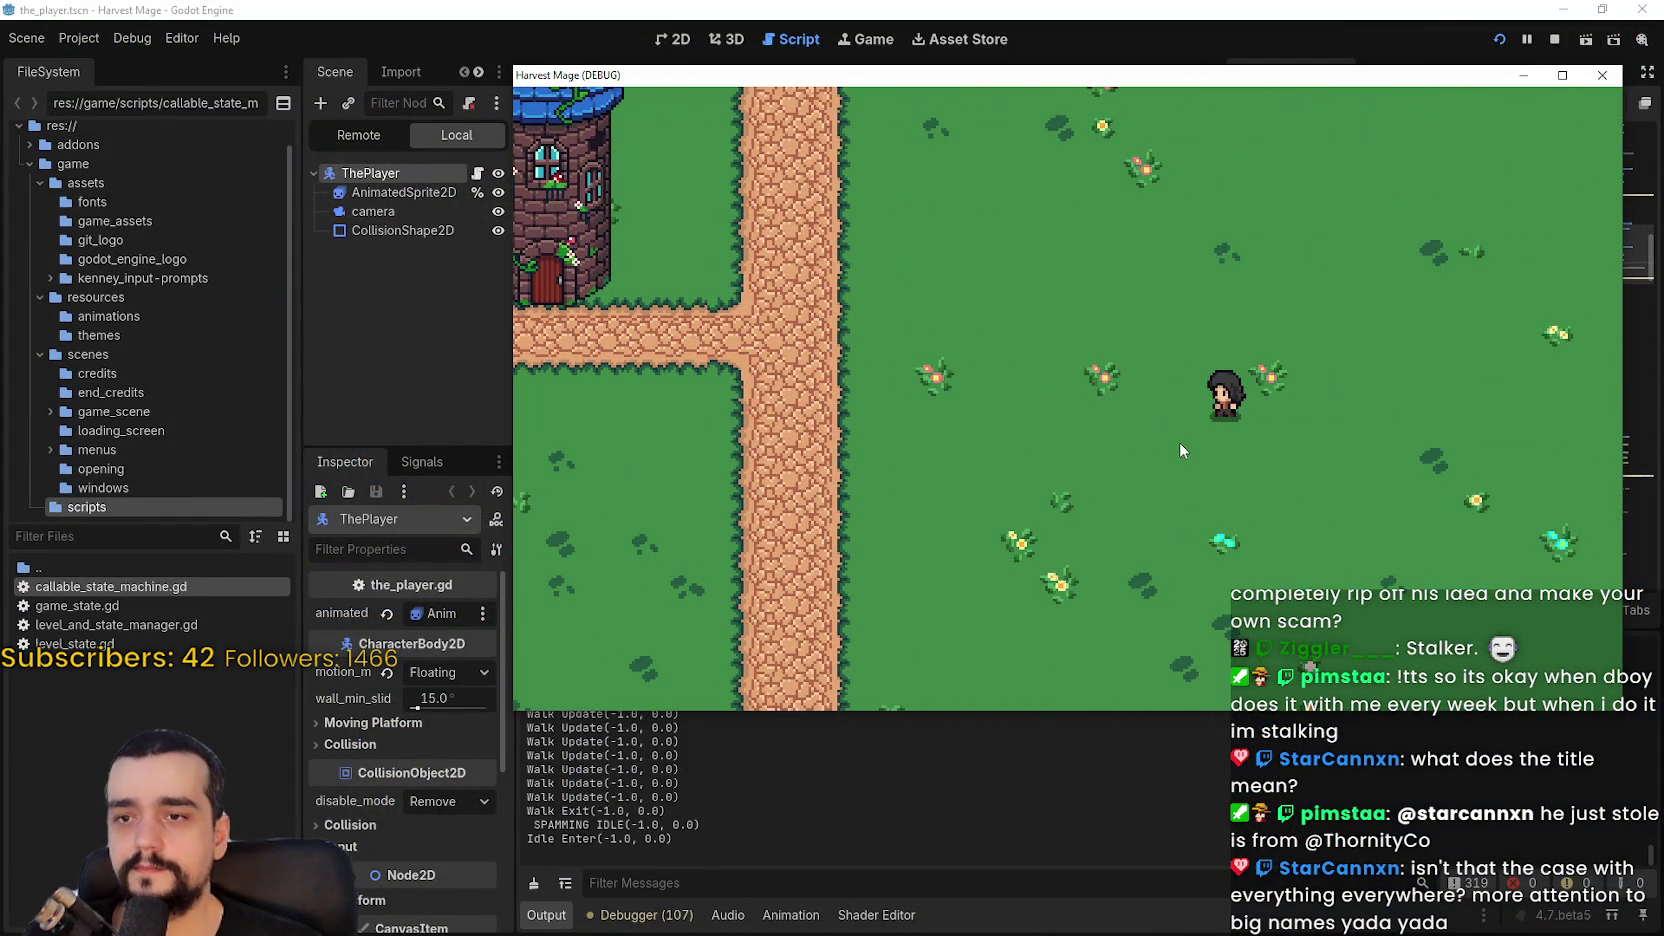
pyautogui.press('Left')
pyautogui.press('space')
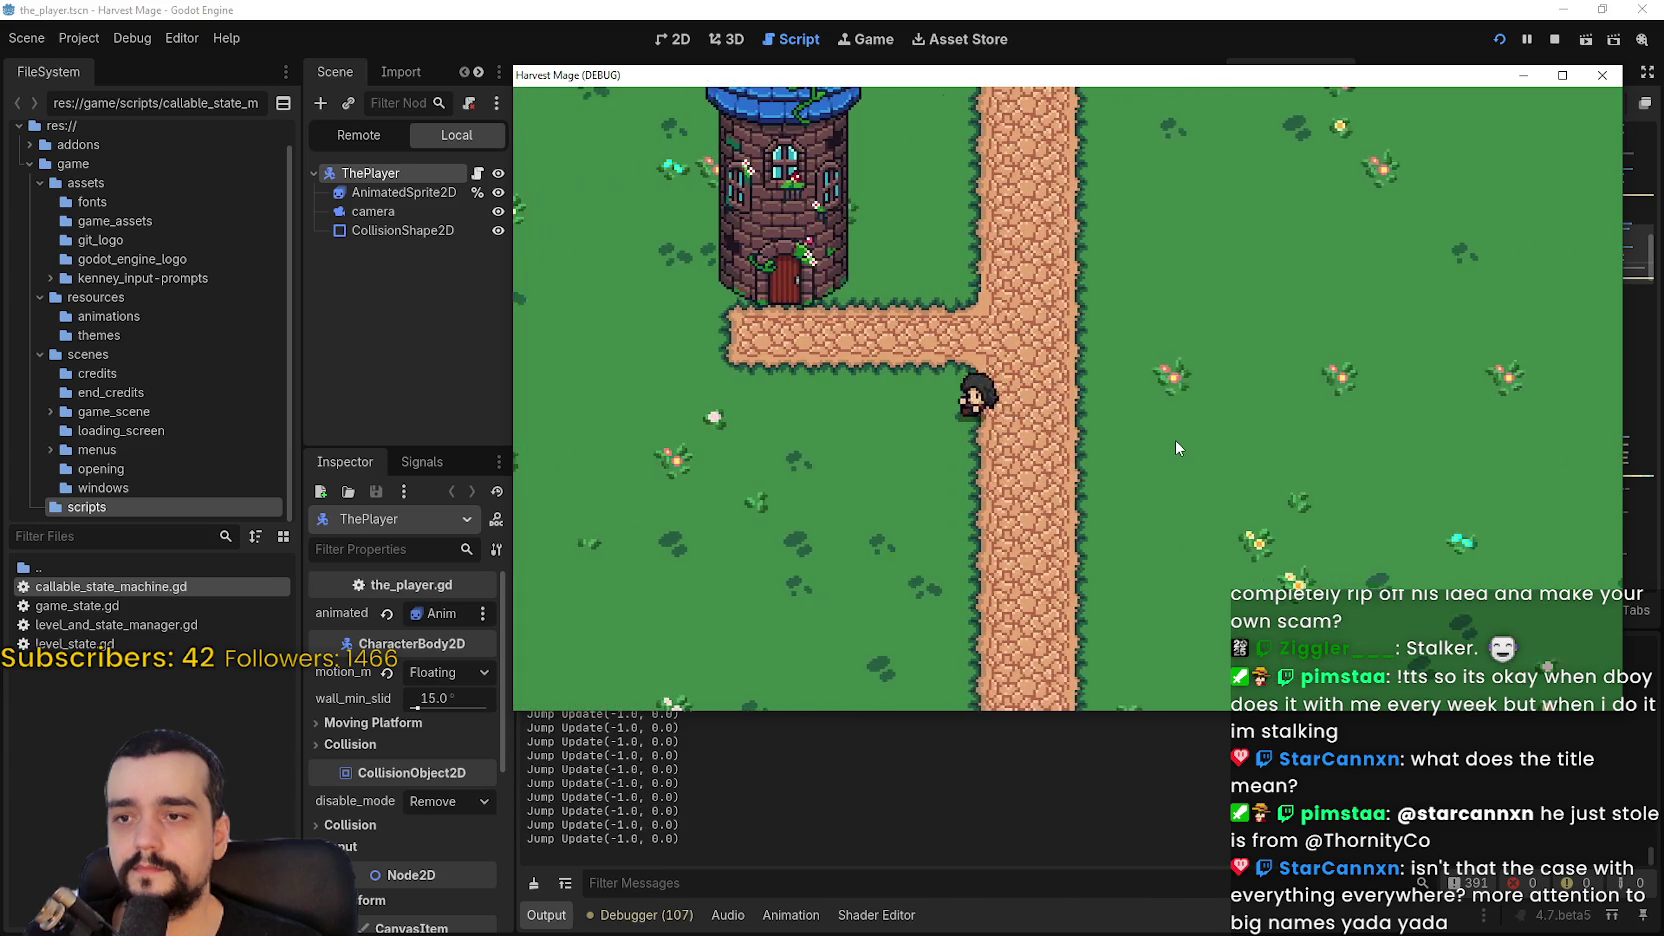
pyautogui.press('Up')
pyautogui.press('space')
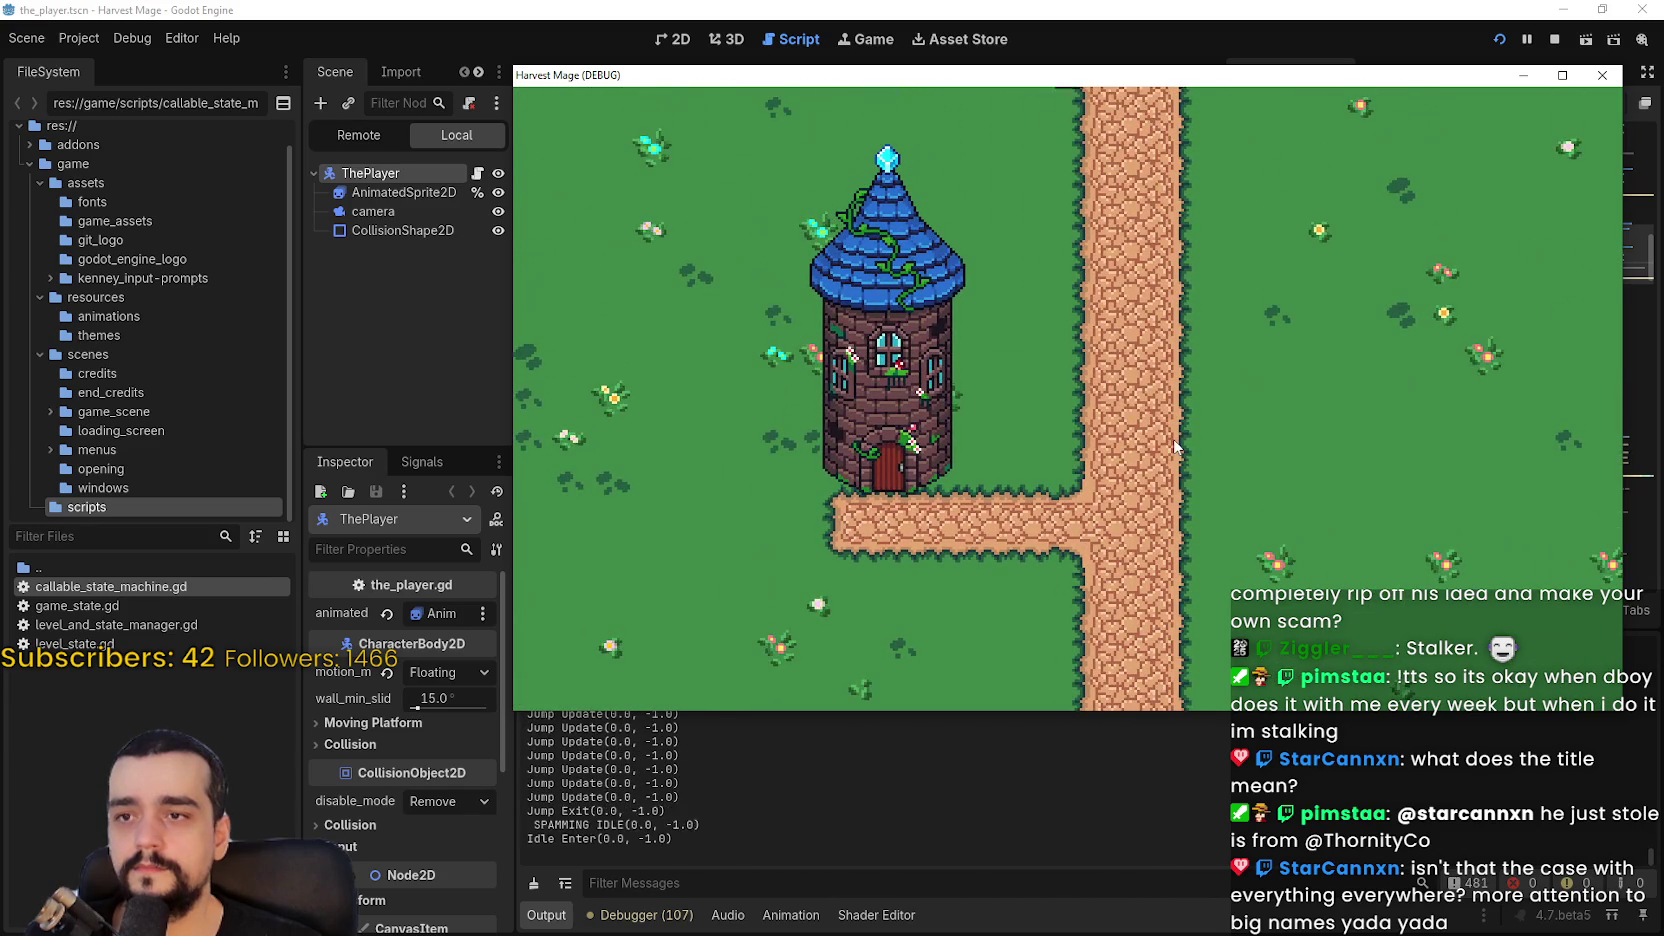
pyautogui.press('Right')
pyautogui.press('space')
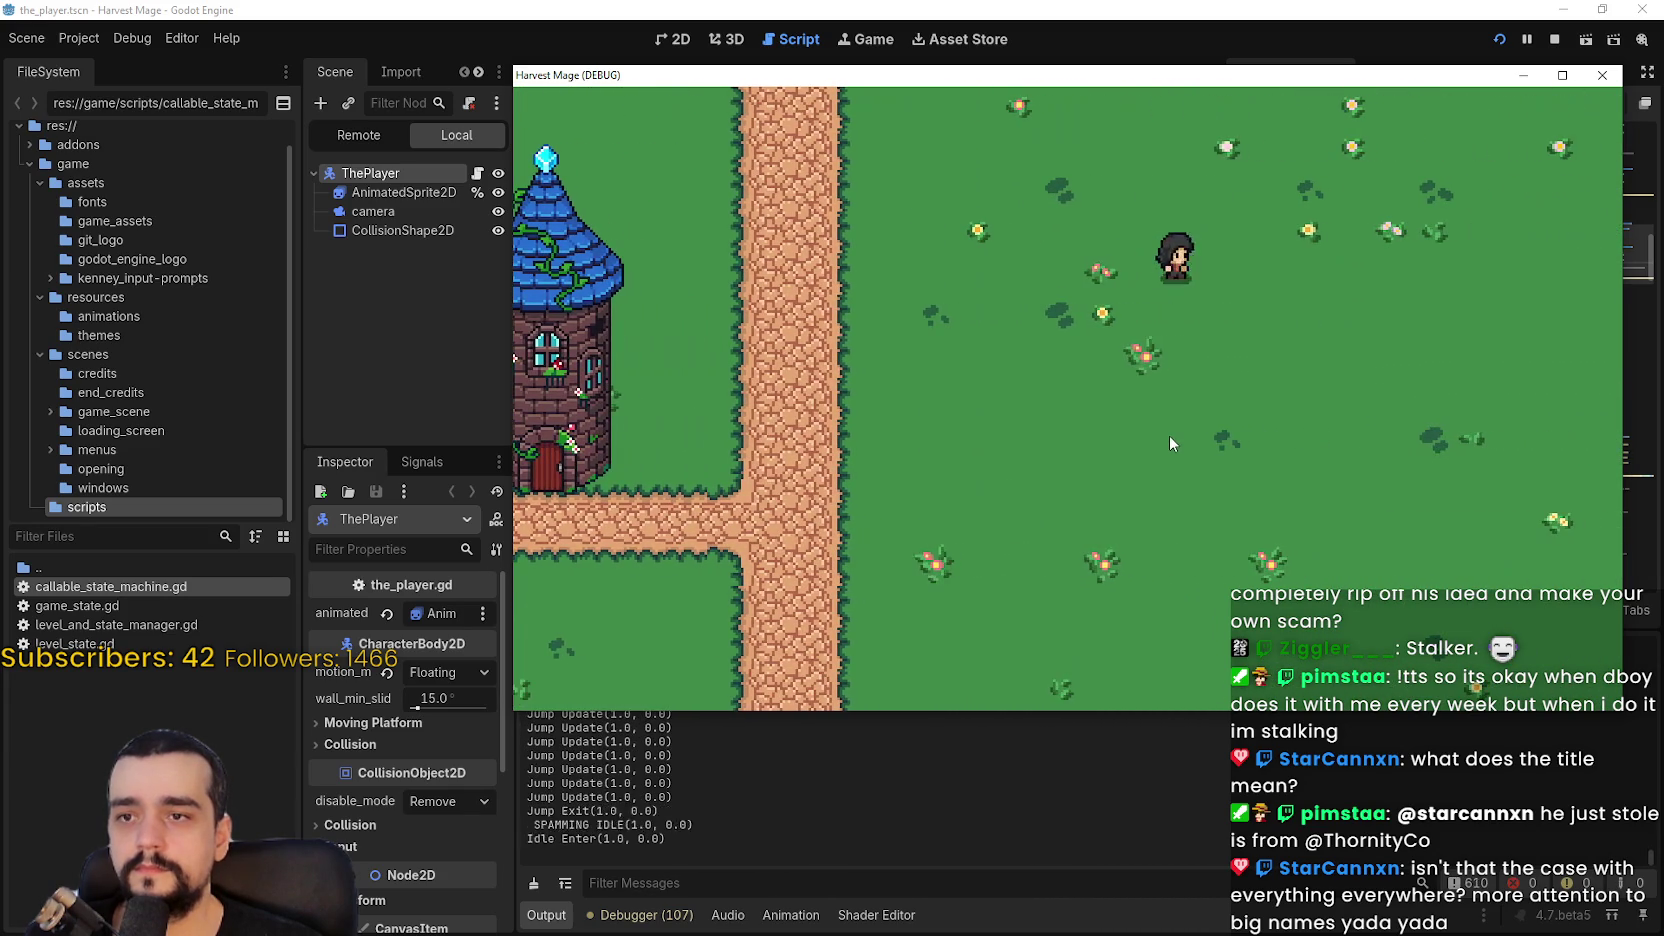
pyautogui.press('Right')
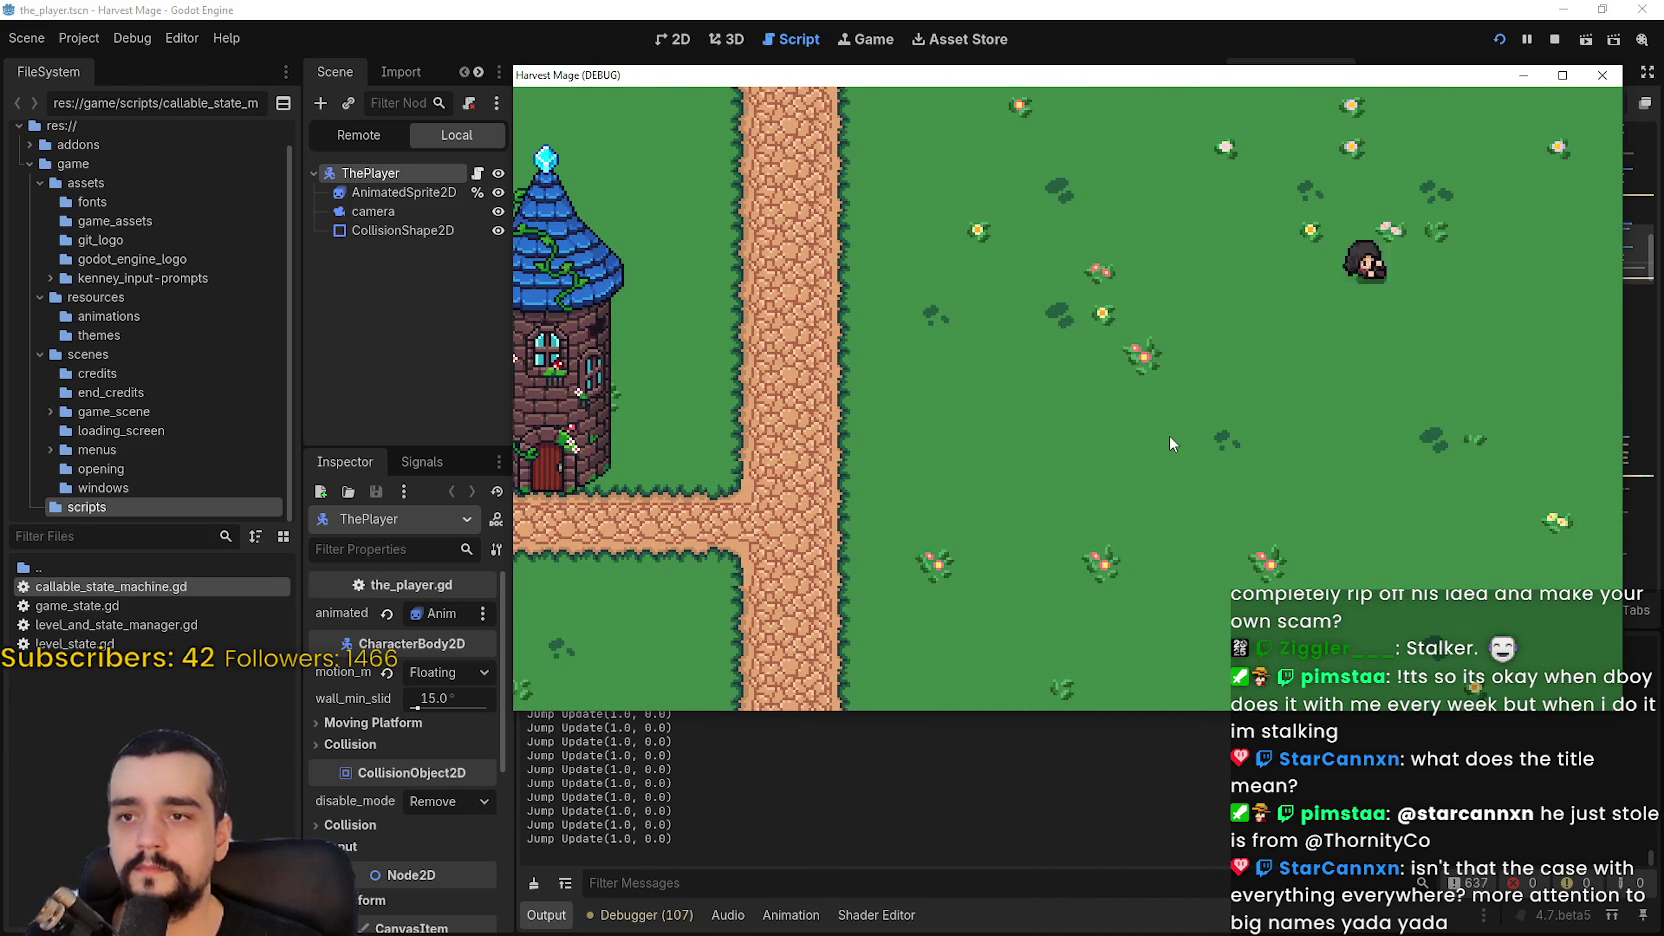
pyautogui.press('Down')
pyautogui.press('Left')
pyautogui.press('space')
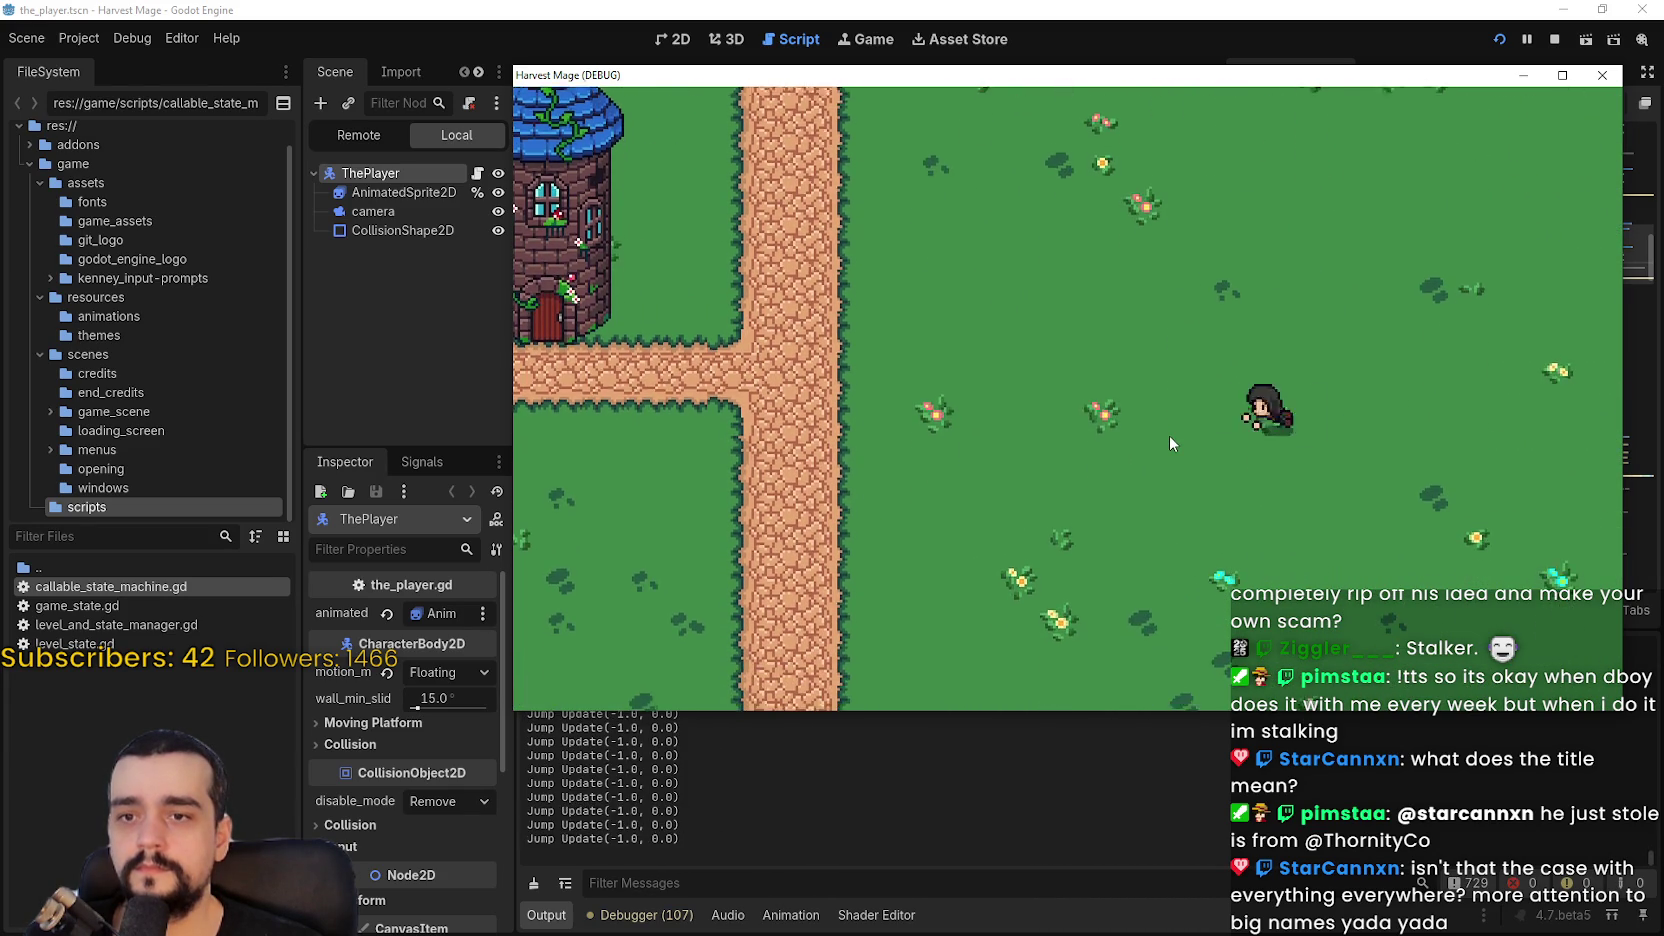
pyautogui.press('Left')
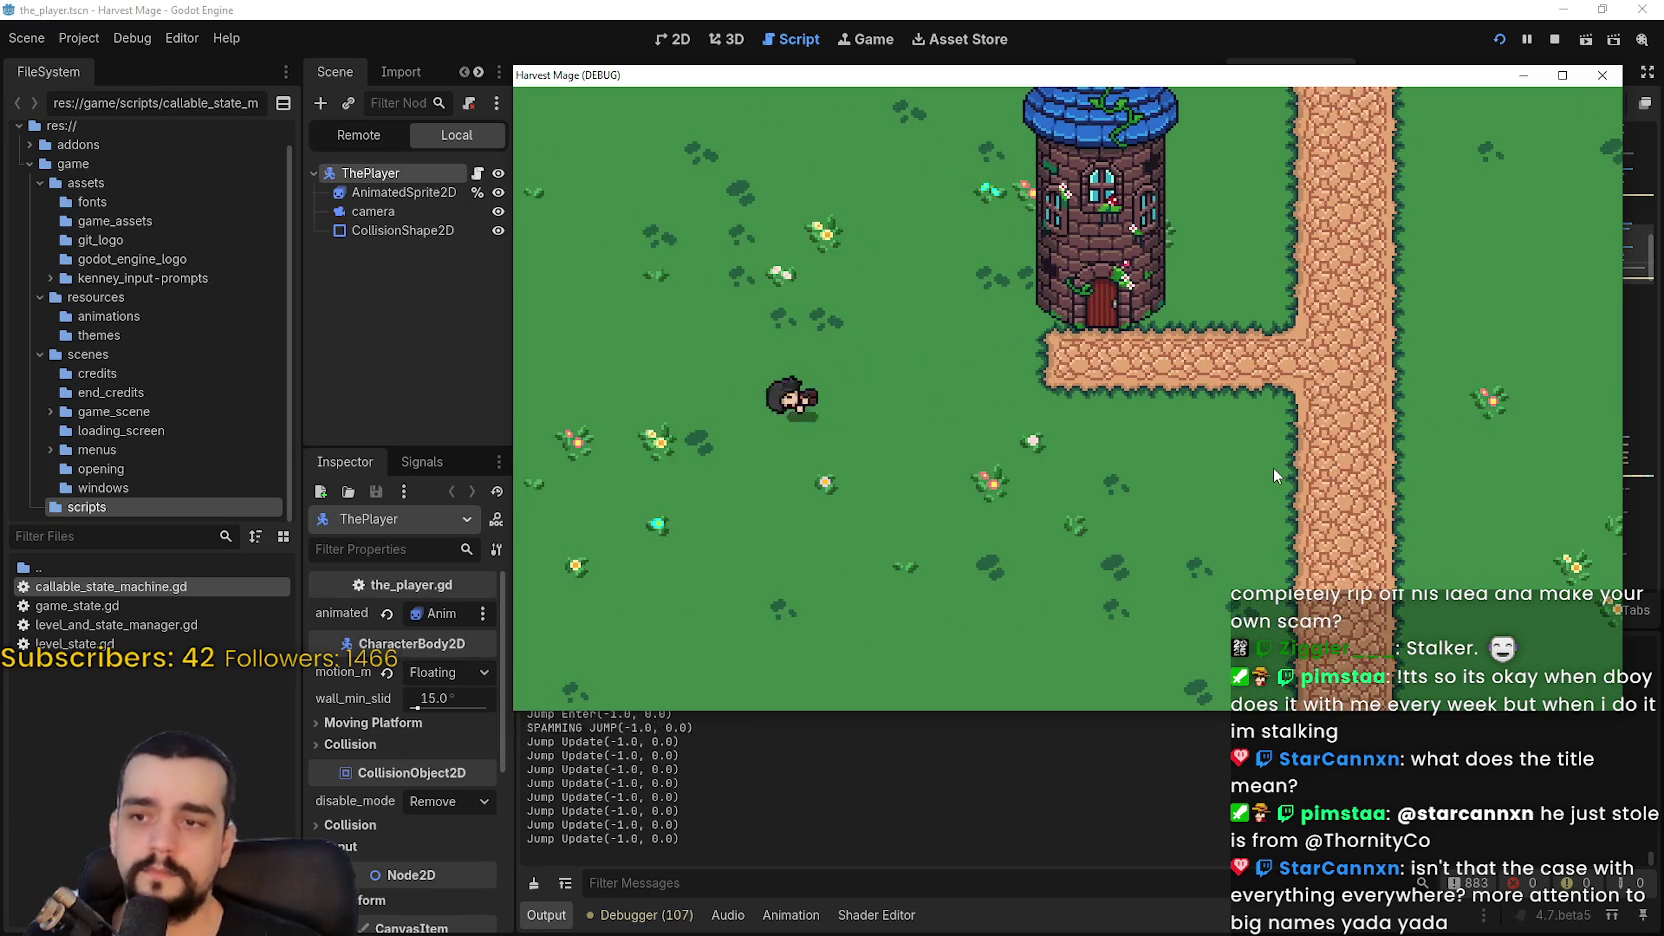
# Step: Walk the character down, right, left, up and diagonally up-left, then jump right
pyautogui.press('Down')
pyautogui.press('Right')
pyautogui.press('Right')
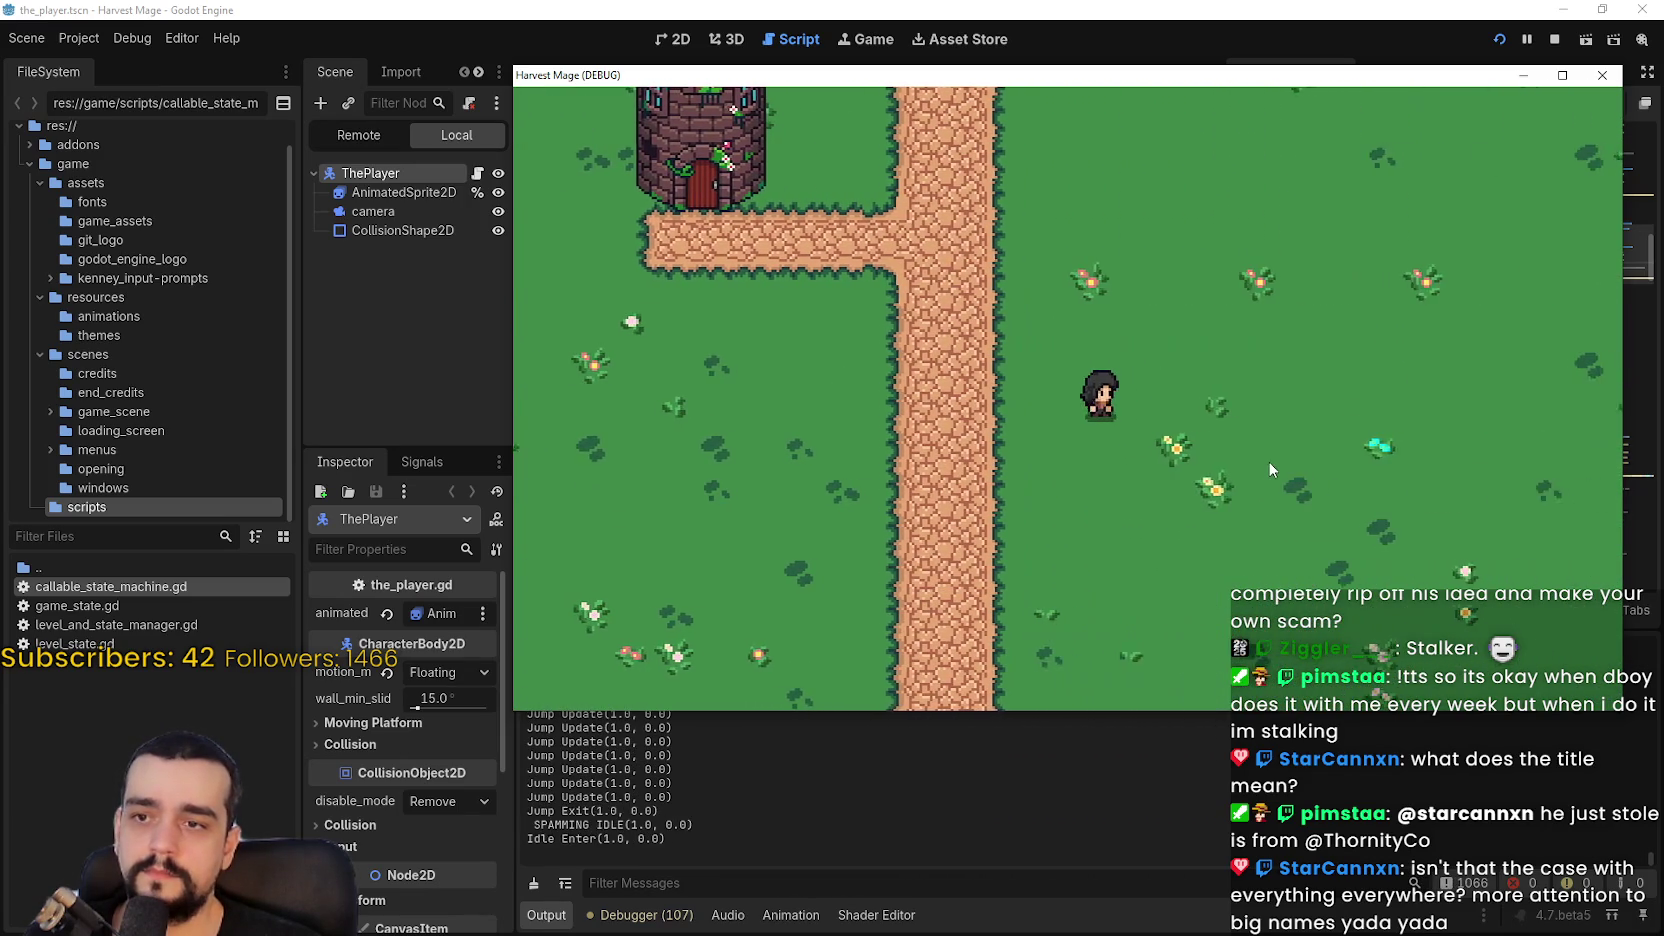
pyautogui.press('Right')
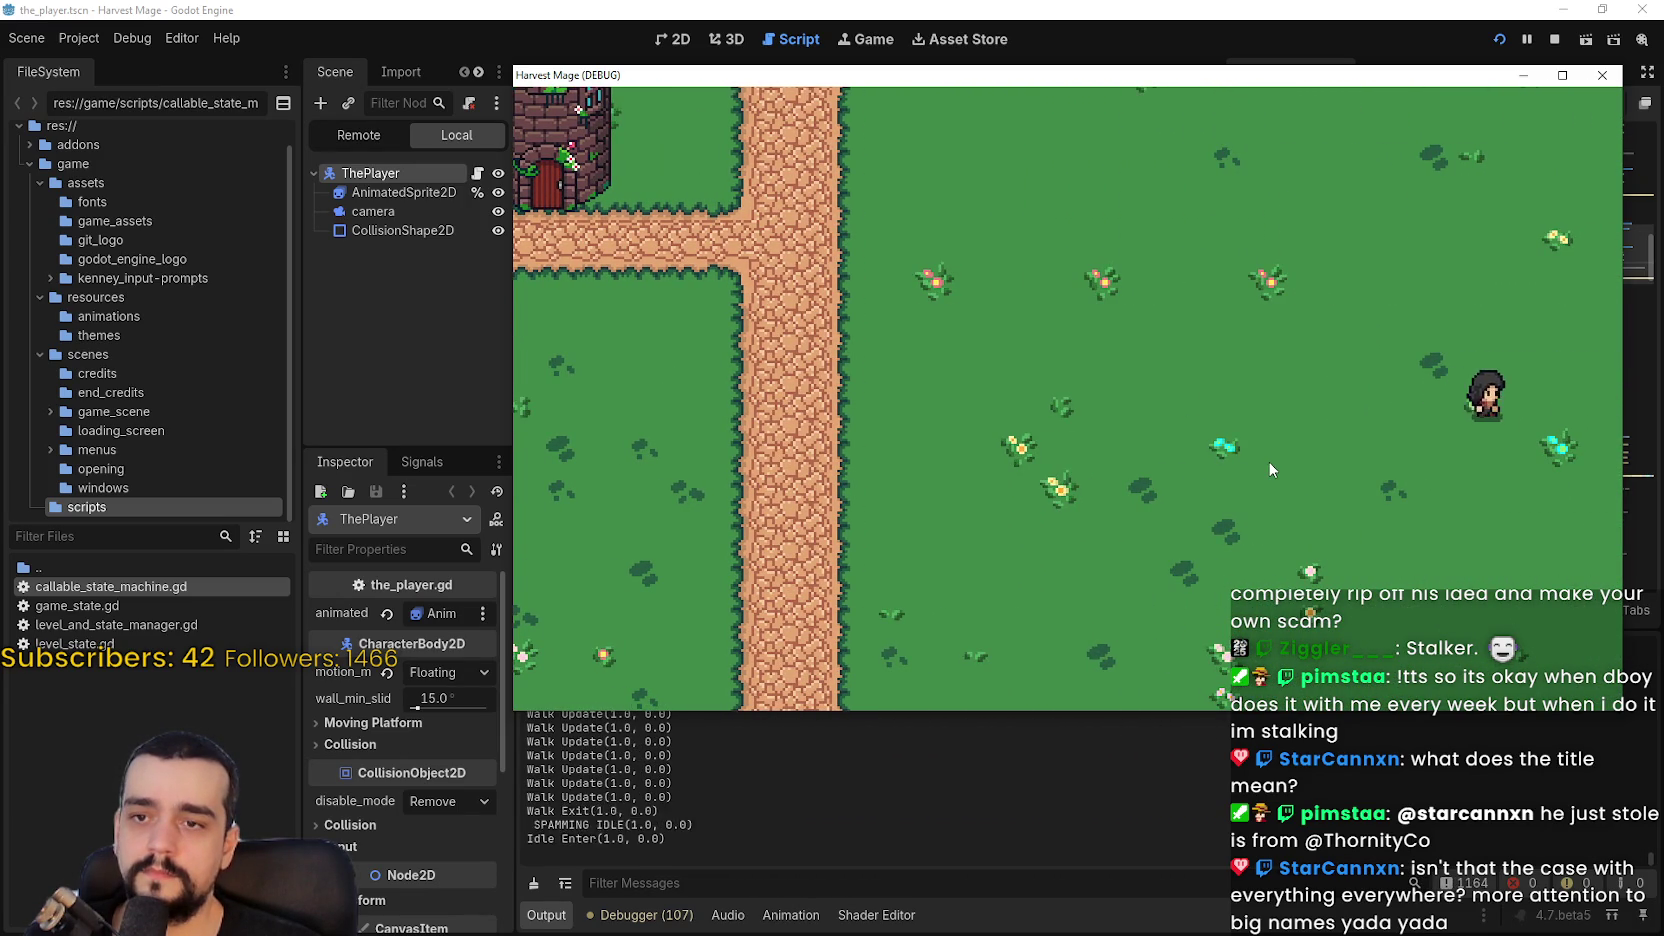
pyautogui.press('Left')
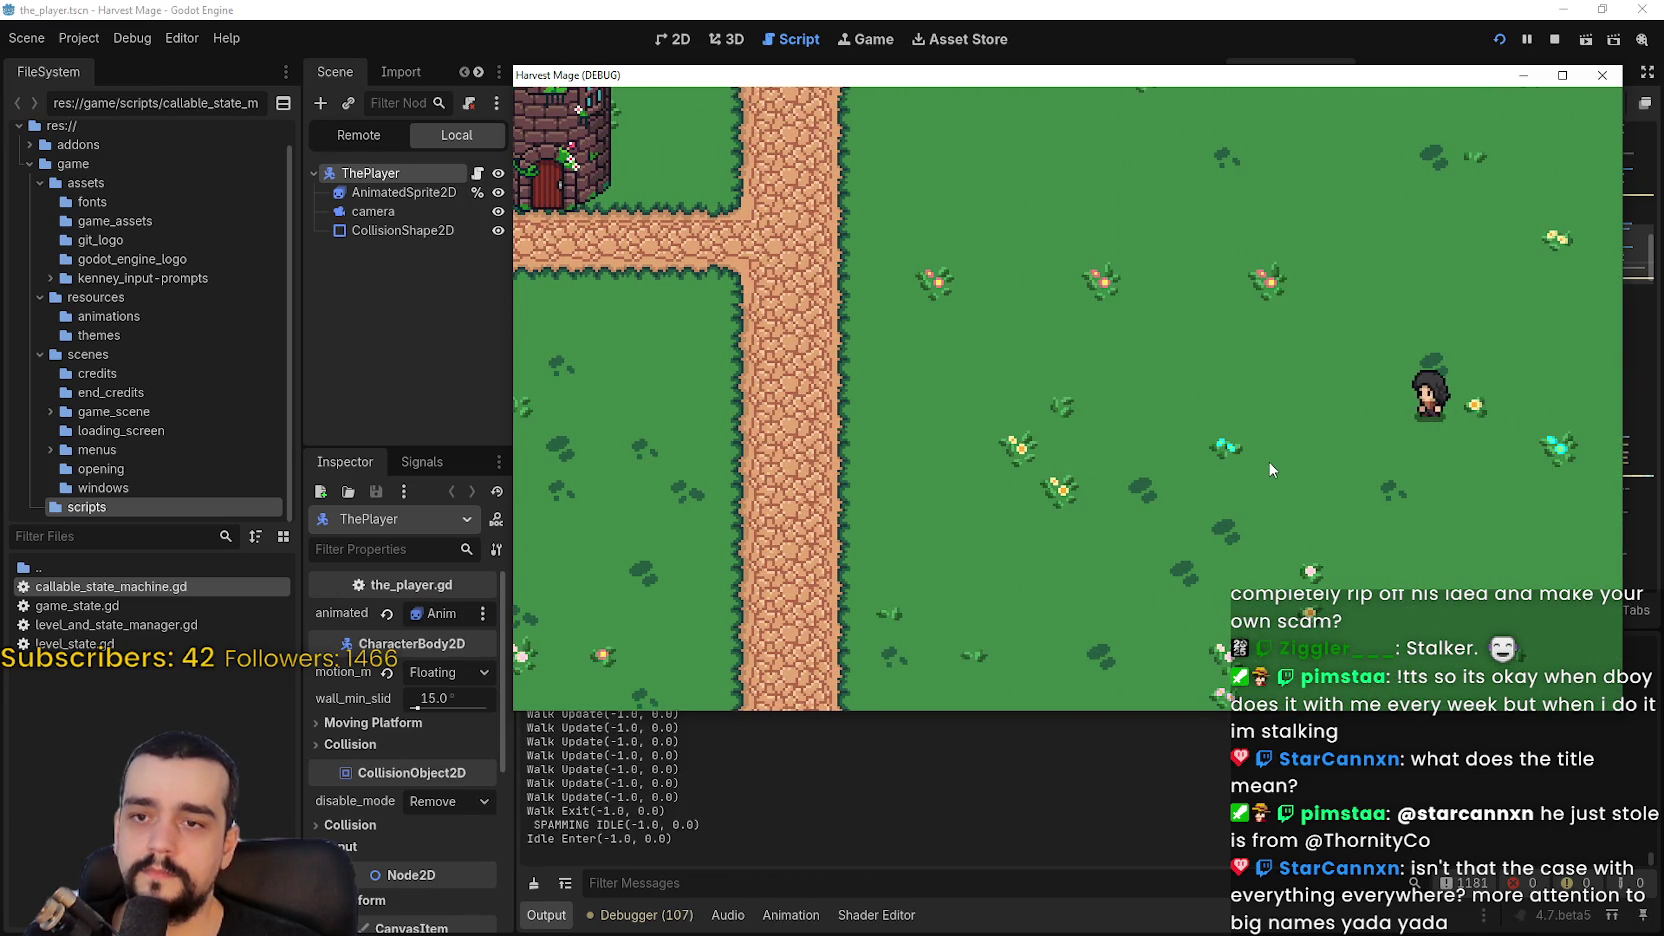
pyautogui.press('Left')
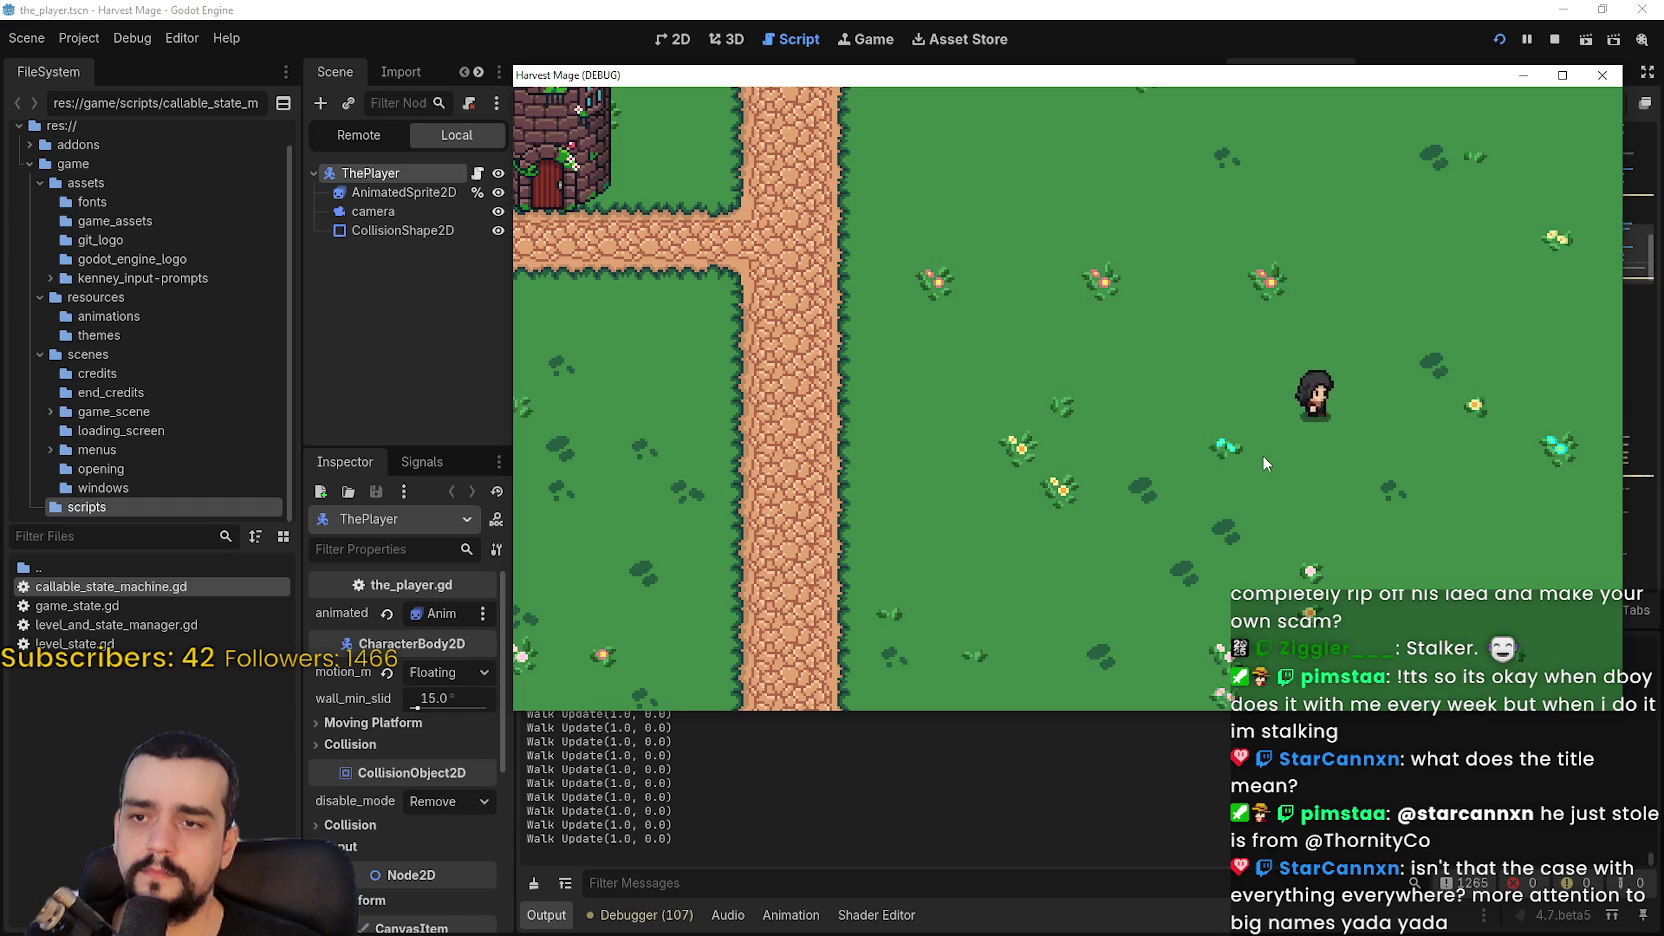
pyautogui.press('Up')
pyautogui.press('Down')
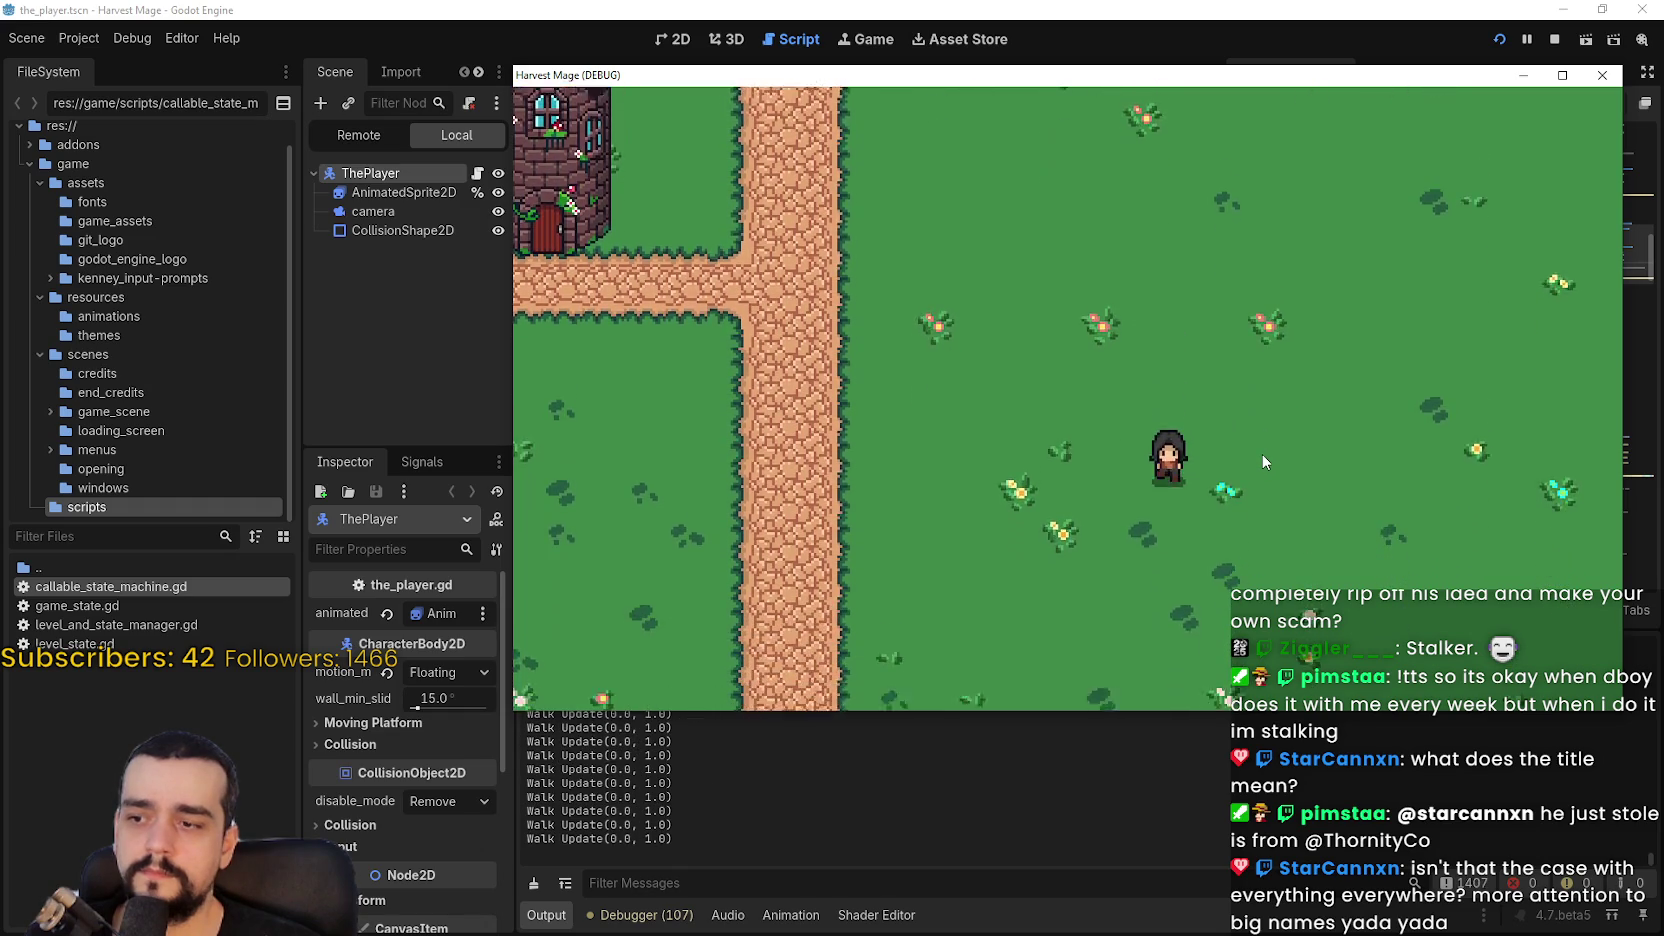
pyautogui.press('Left')
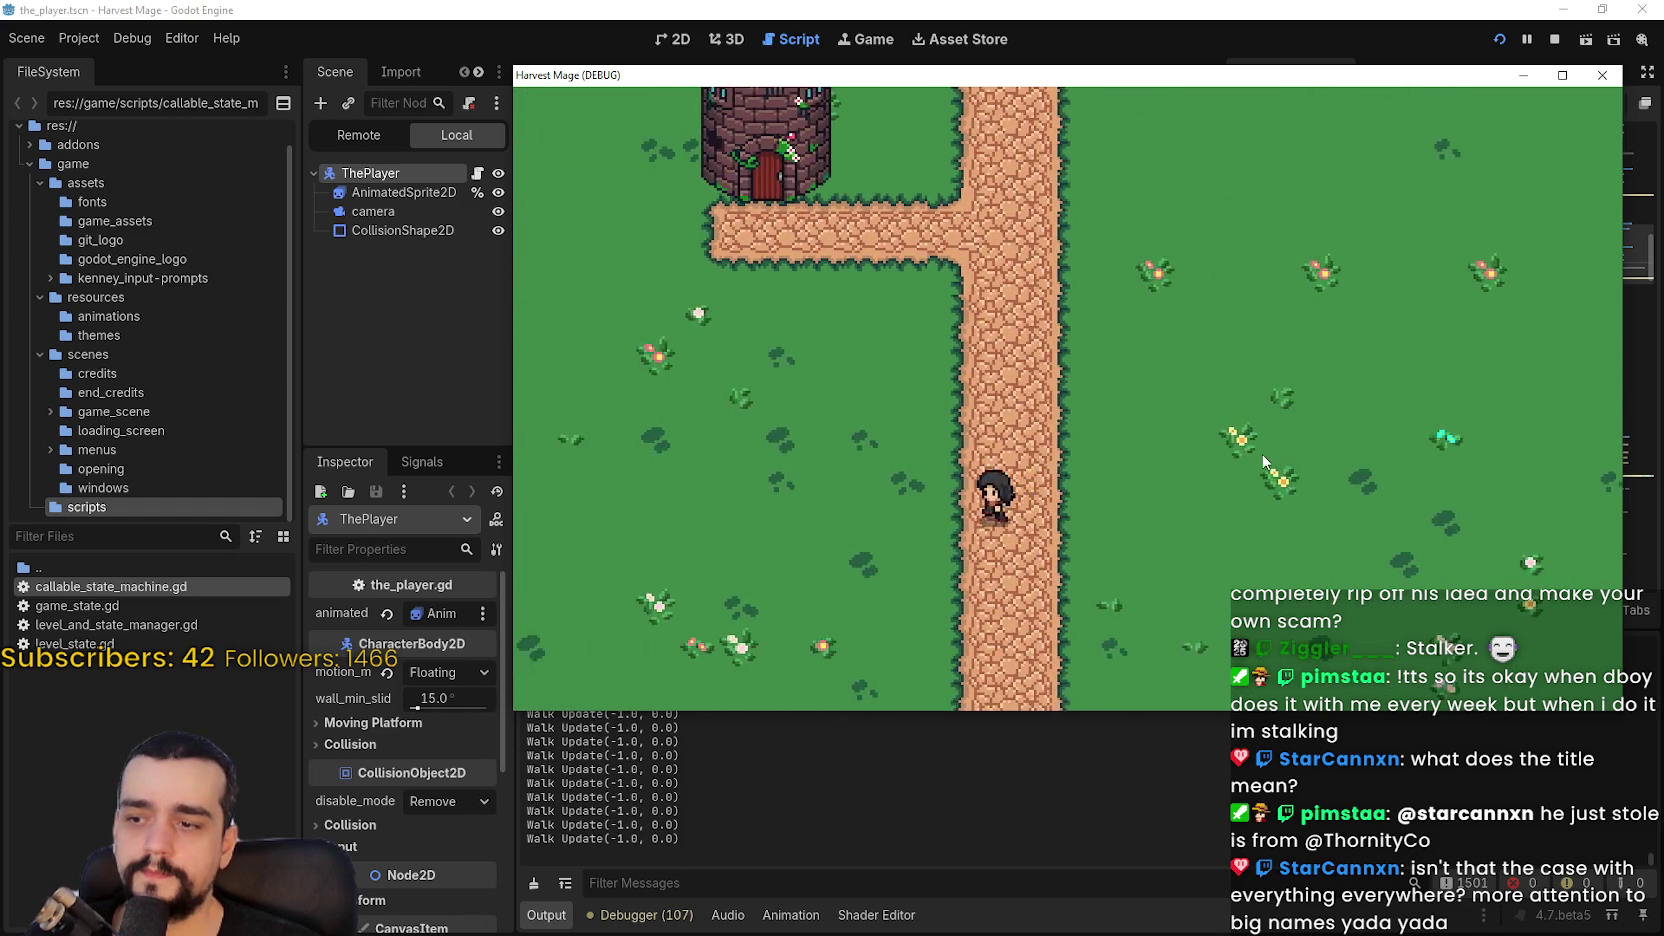
pyautogui.press('Up')
pyautogui.press('Right')
pyautogui.press('space')
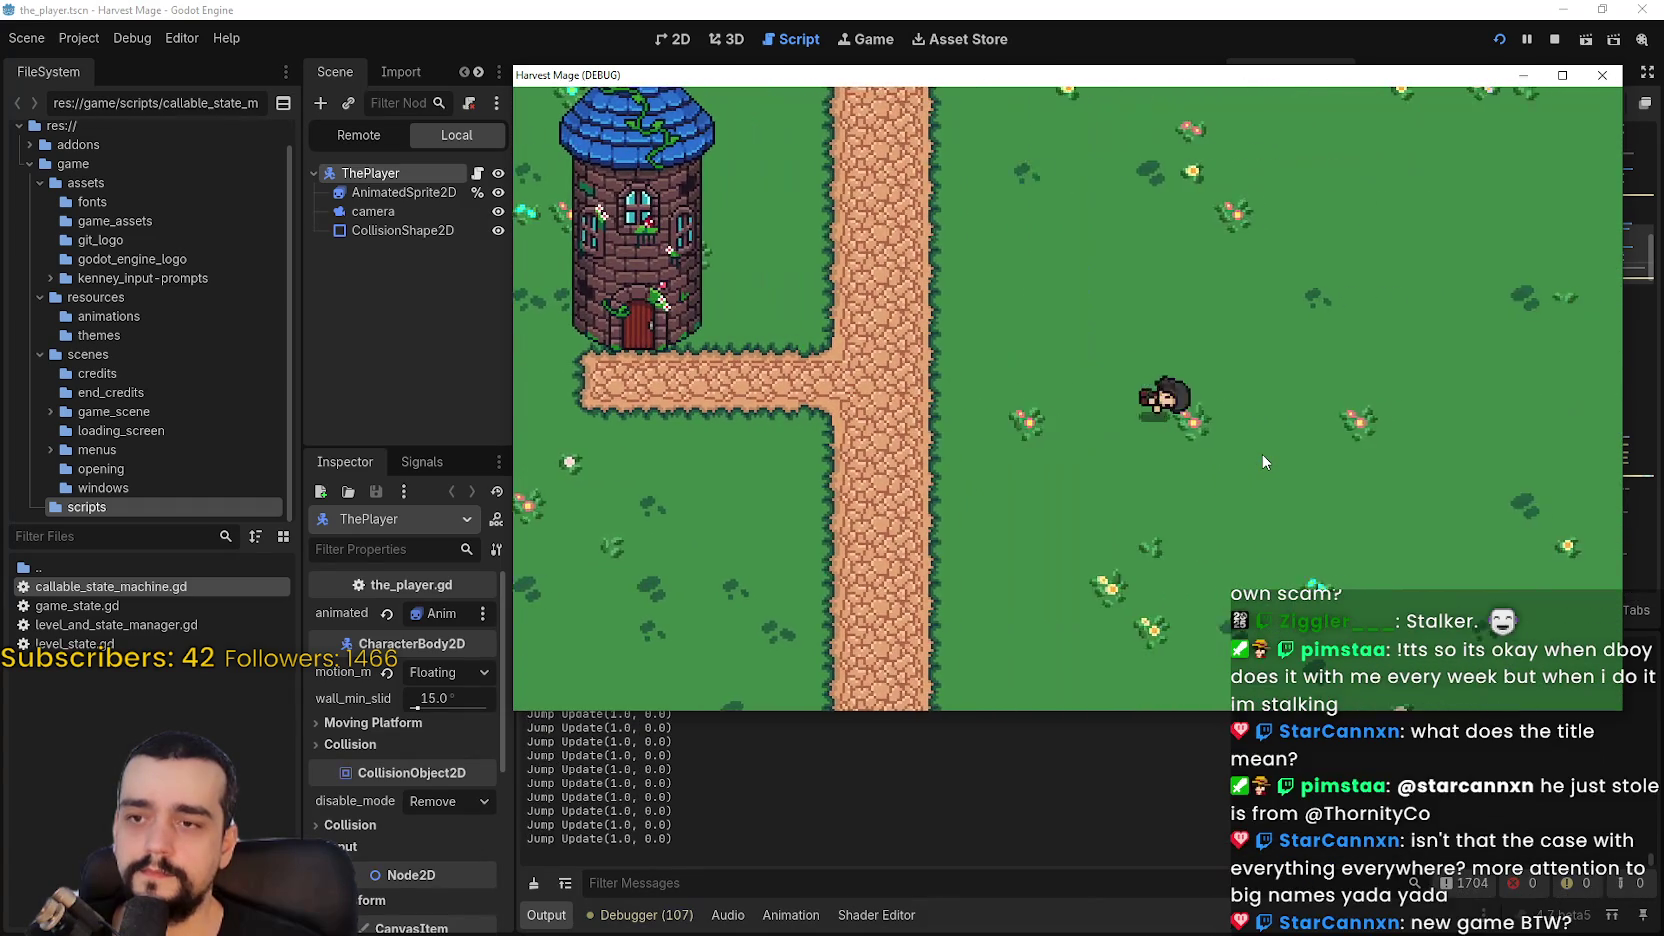
# Step: Walk the character diagonally up-left, down-right and up-right, then let it go idle
pyautogui.press('Left')
pyautogui.press('Up')
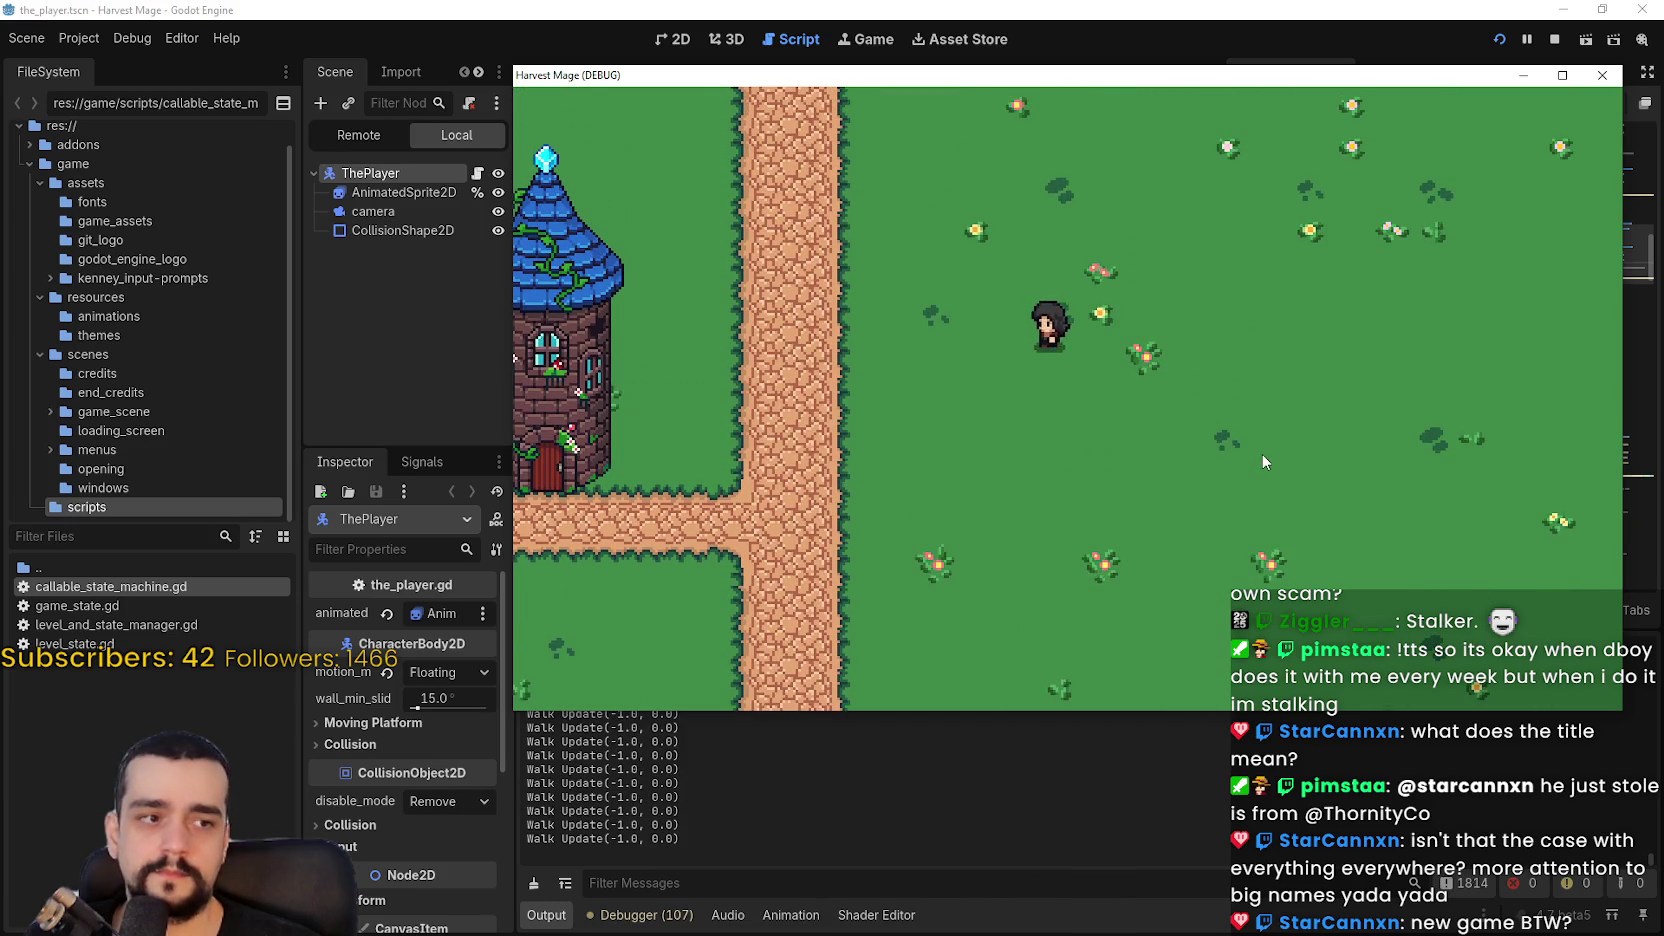
pyautogui.press('Down')
pyautogui.press('Right')
pyautogui.press('Down')
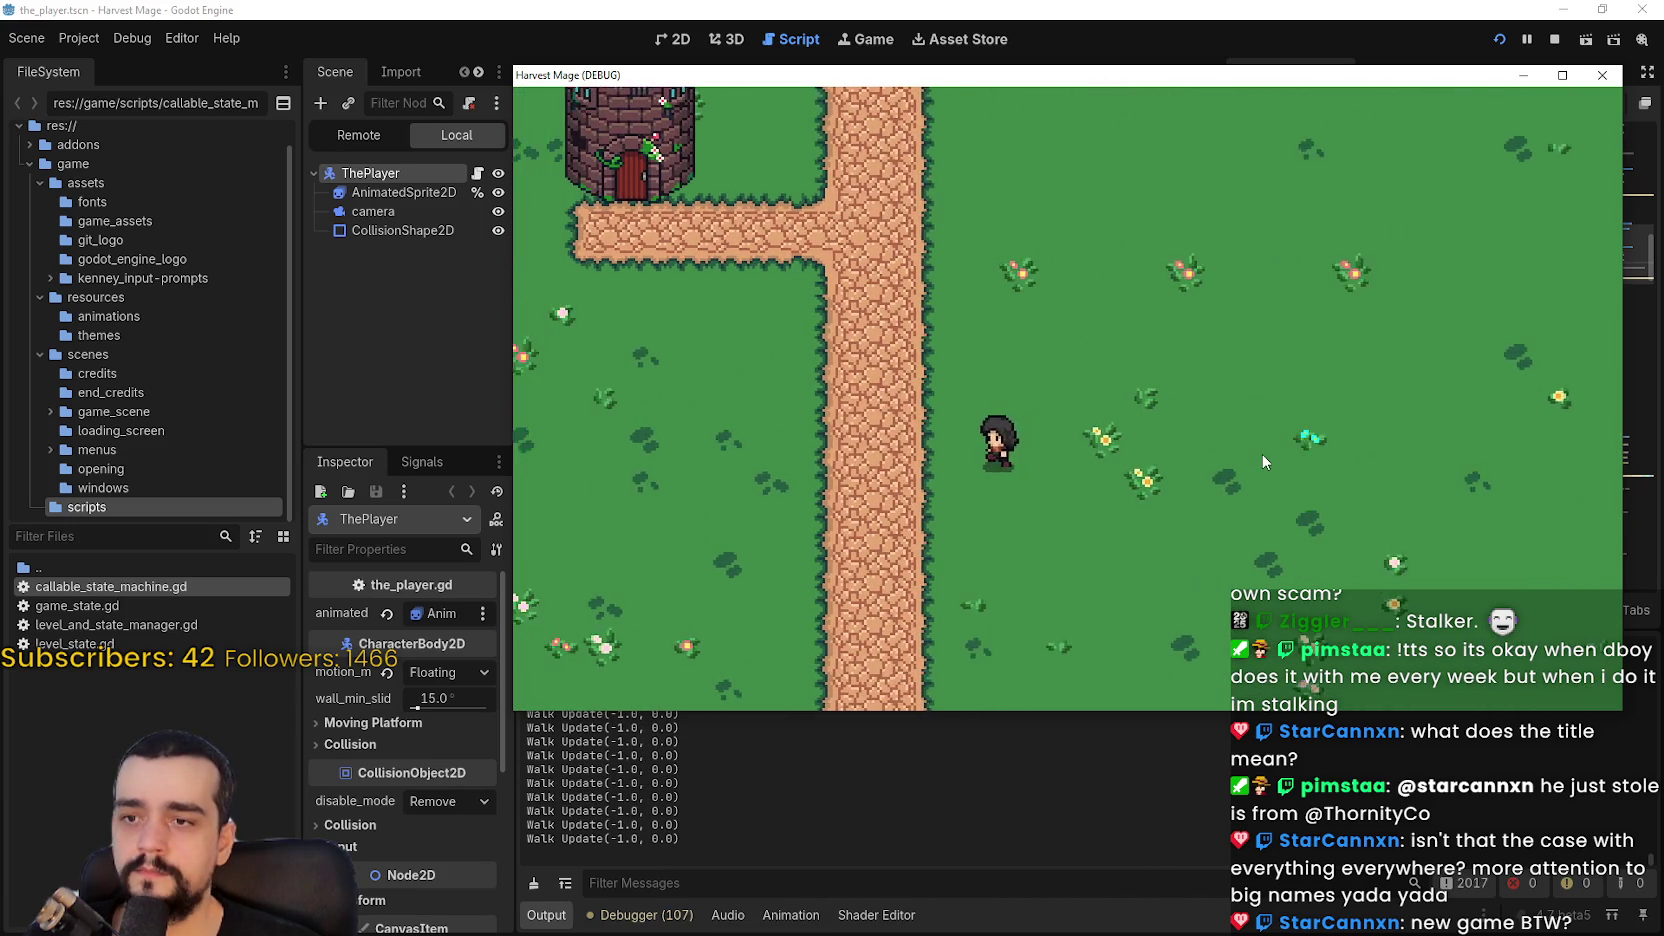
pyautogui.press('Up')
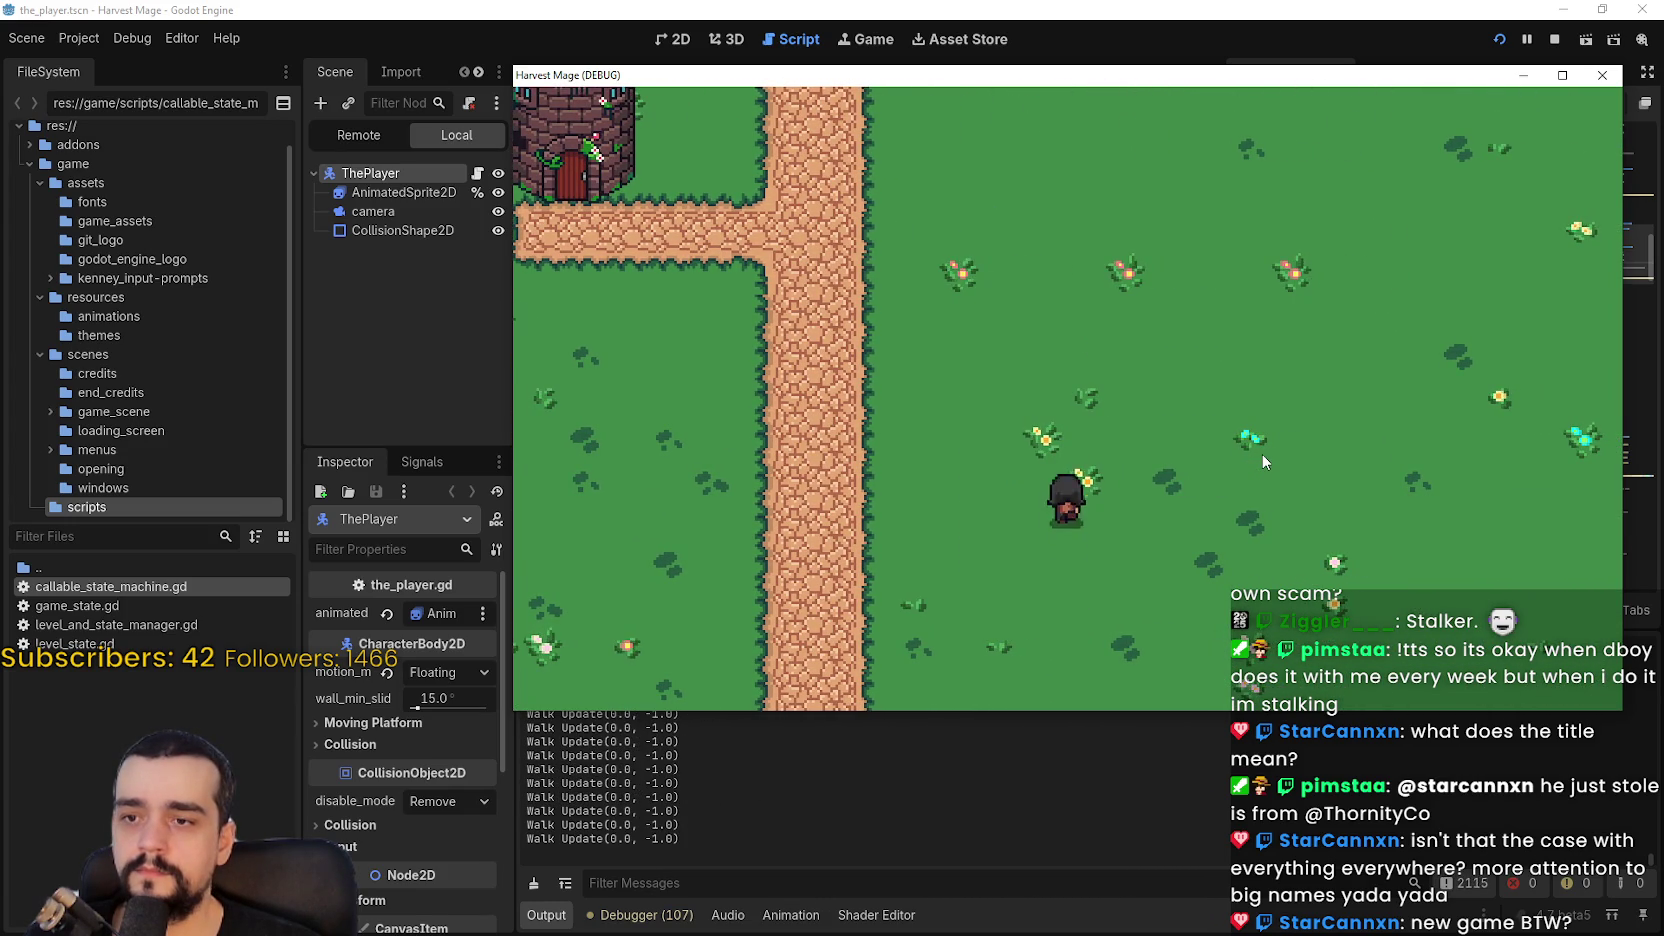
pyautogui.press('Left')
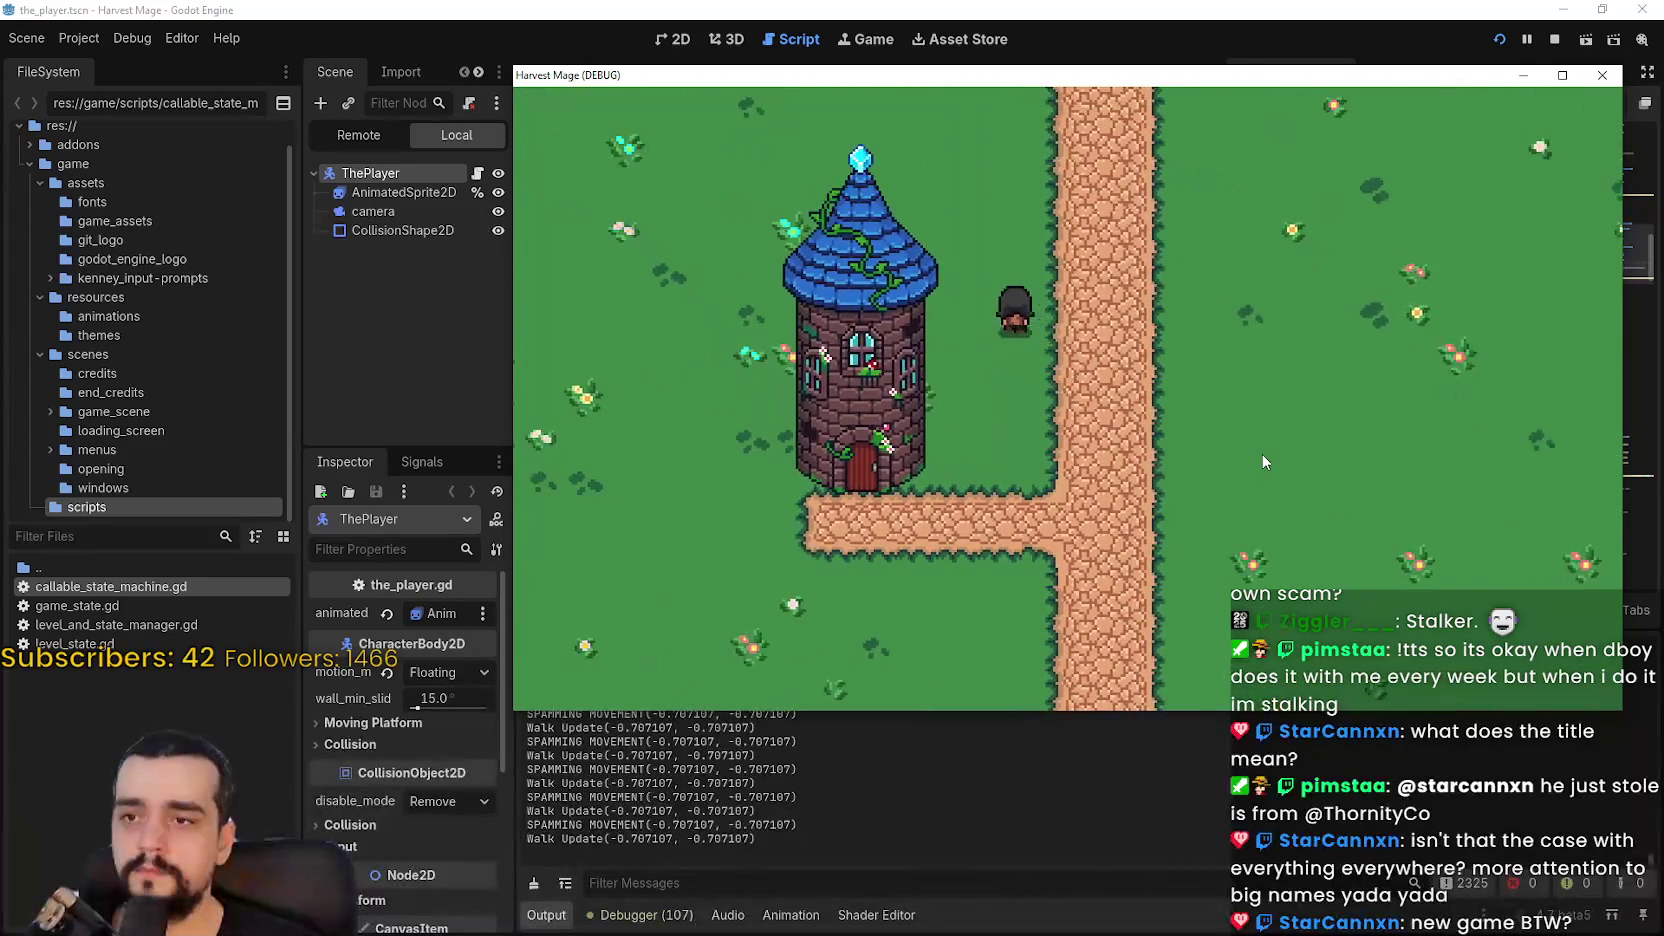
pyautogui.press('Down')
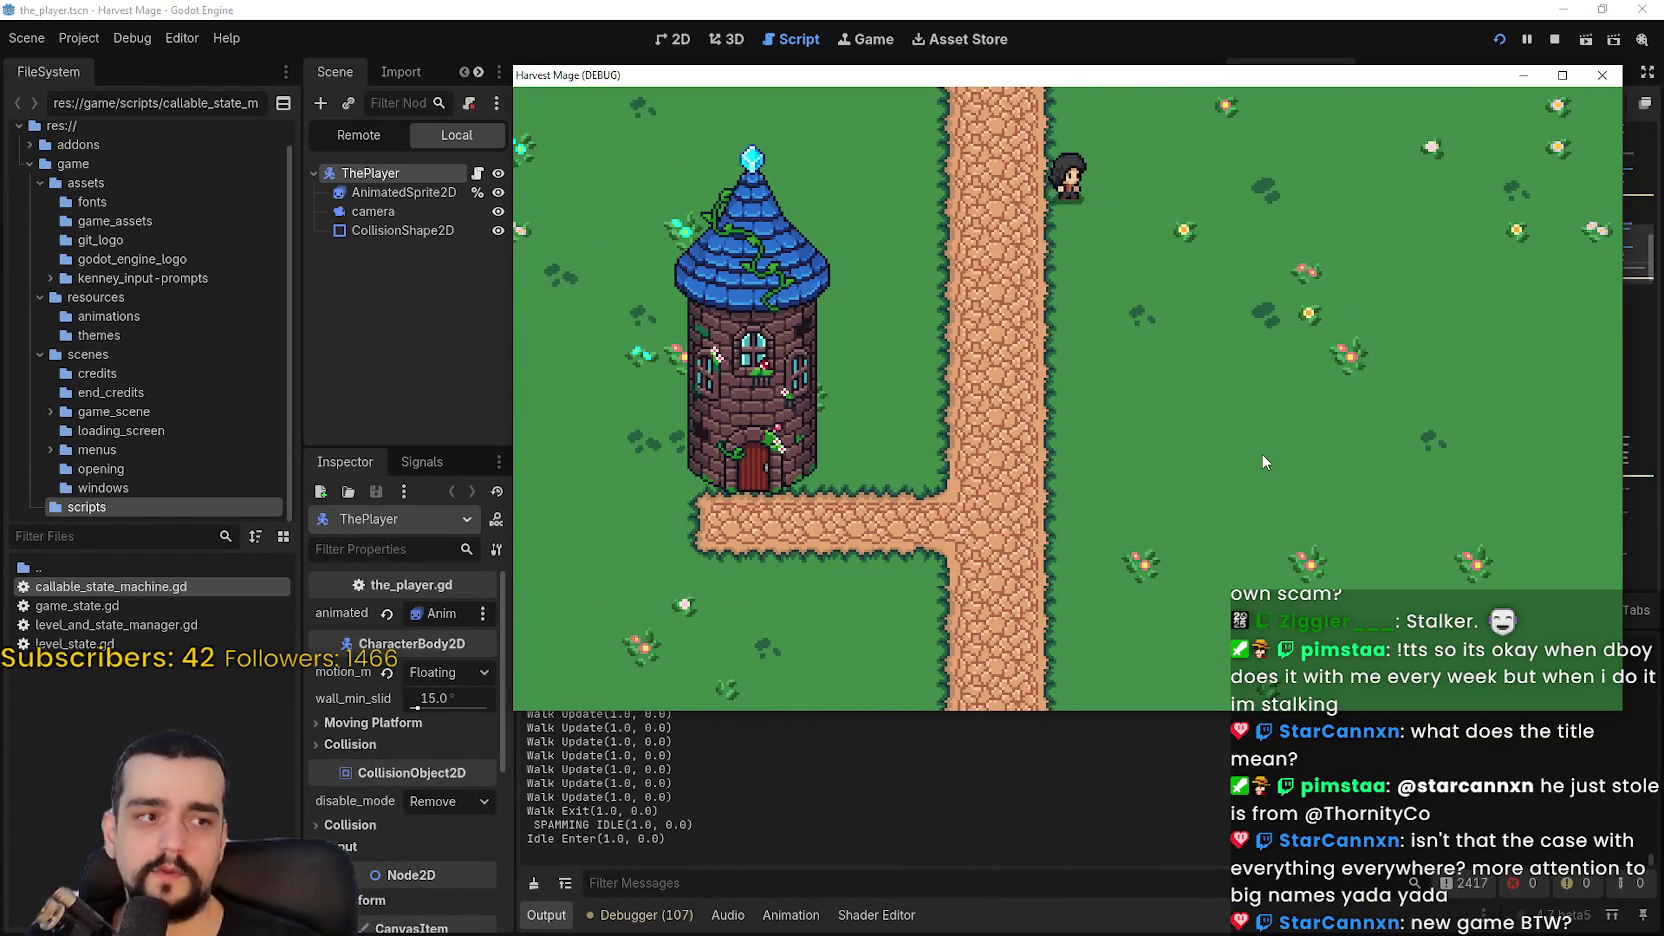
pyautogui.press('Left')
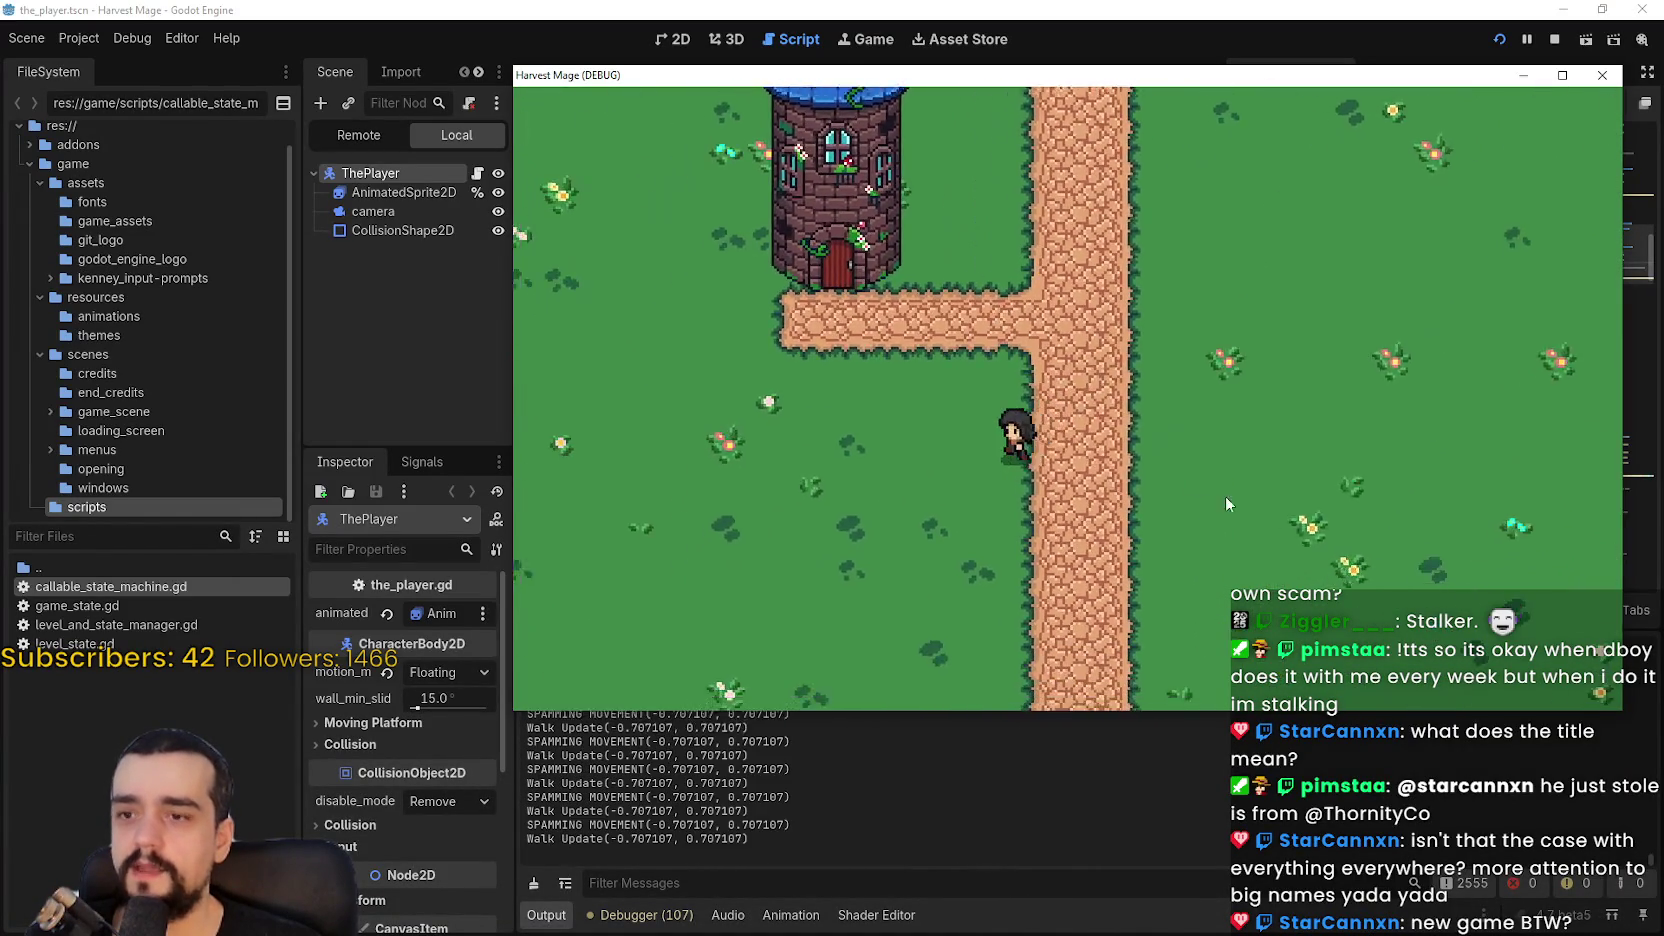
# Step: Jump the character onto the path several times, then close the game window
pyautogui.press('Up')
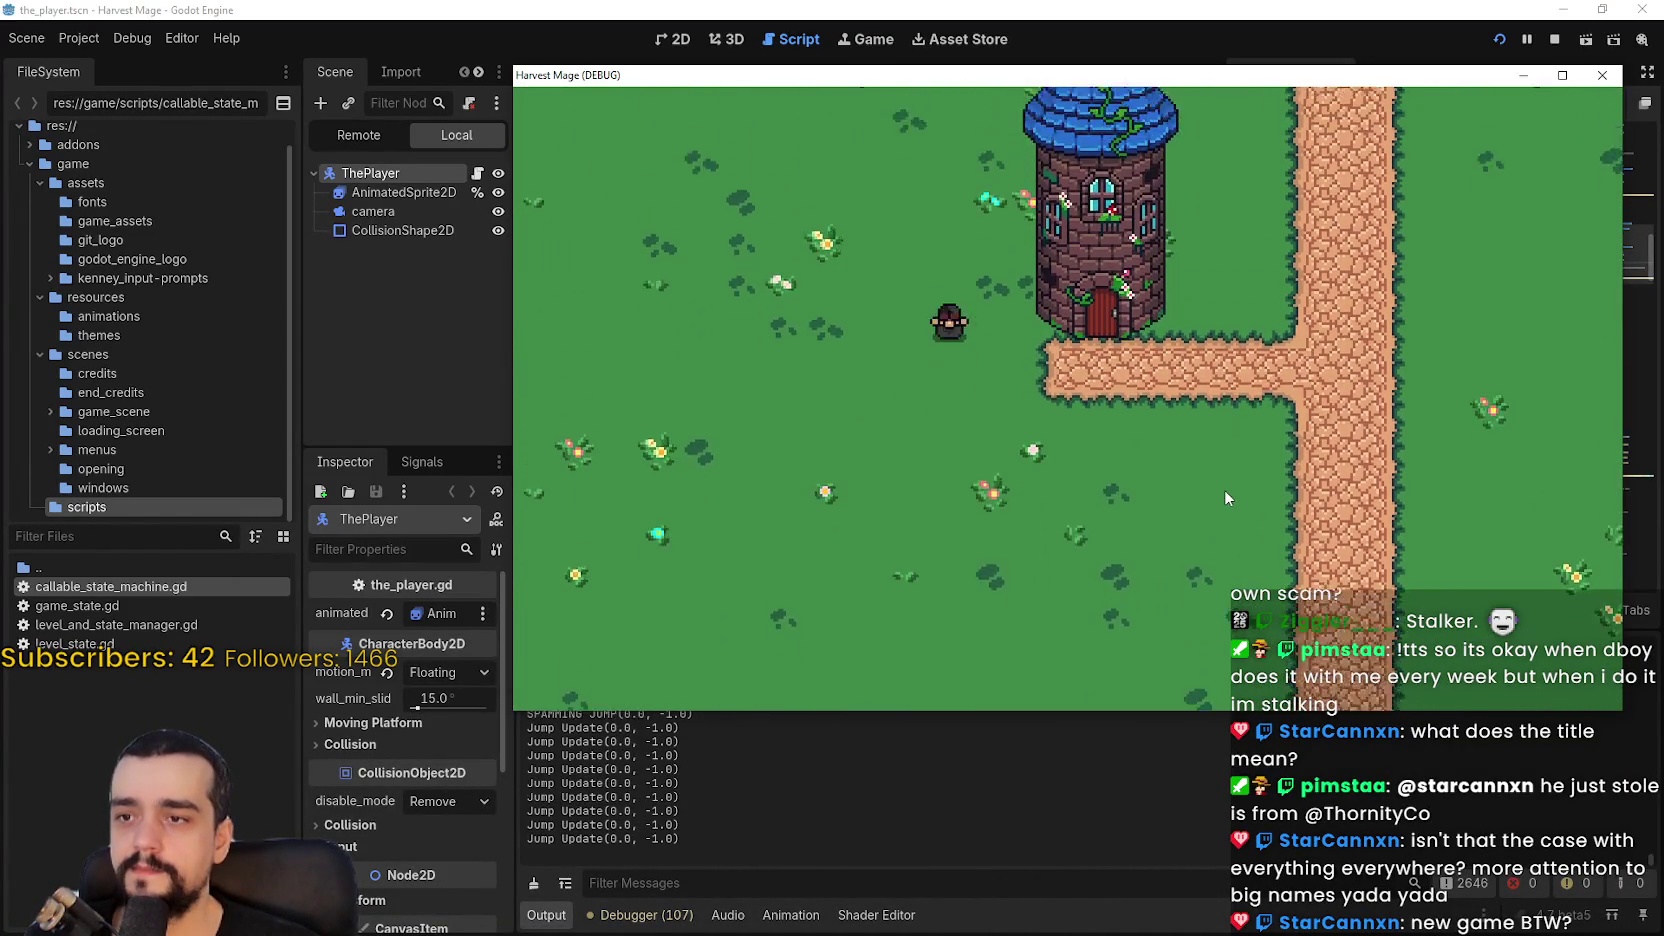
pyautogui.press('Right')
pyautogui.press('Down')
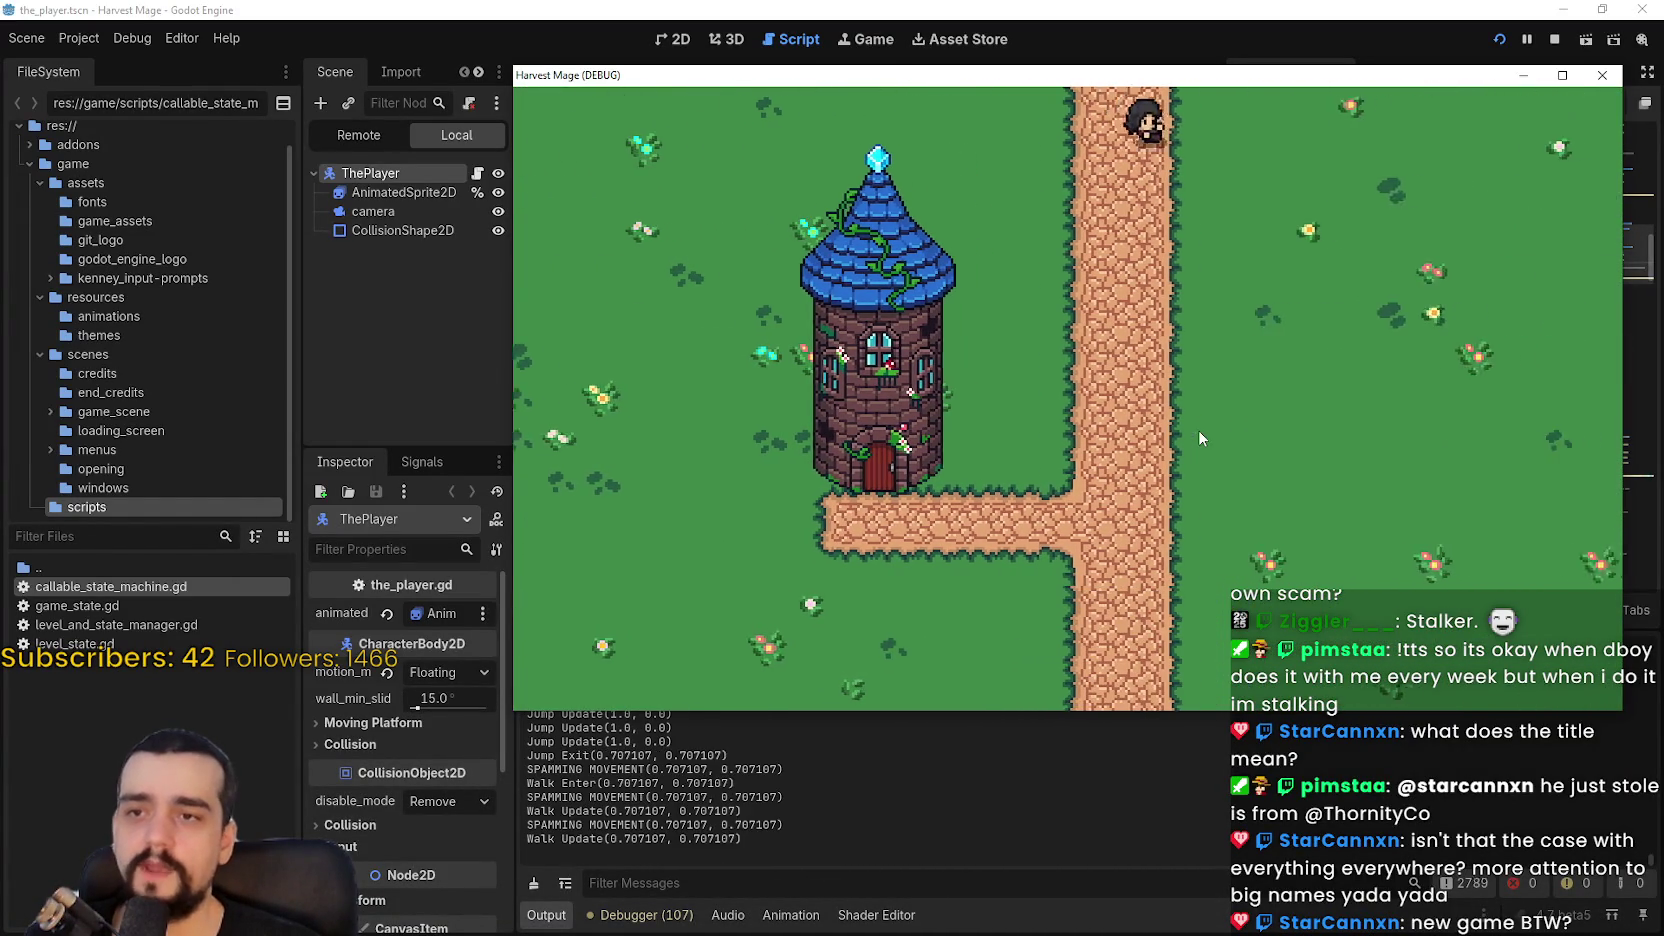
pyautogui.press('space')
pyautogui.press('Left')
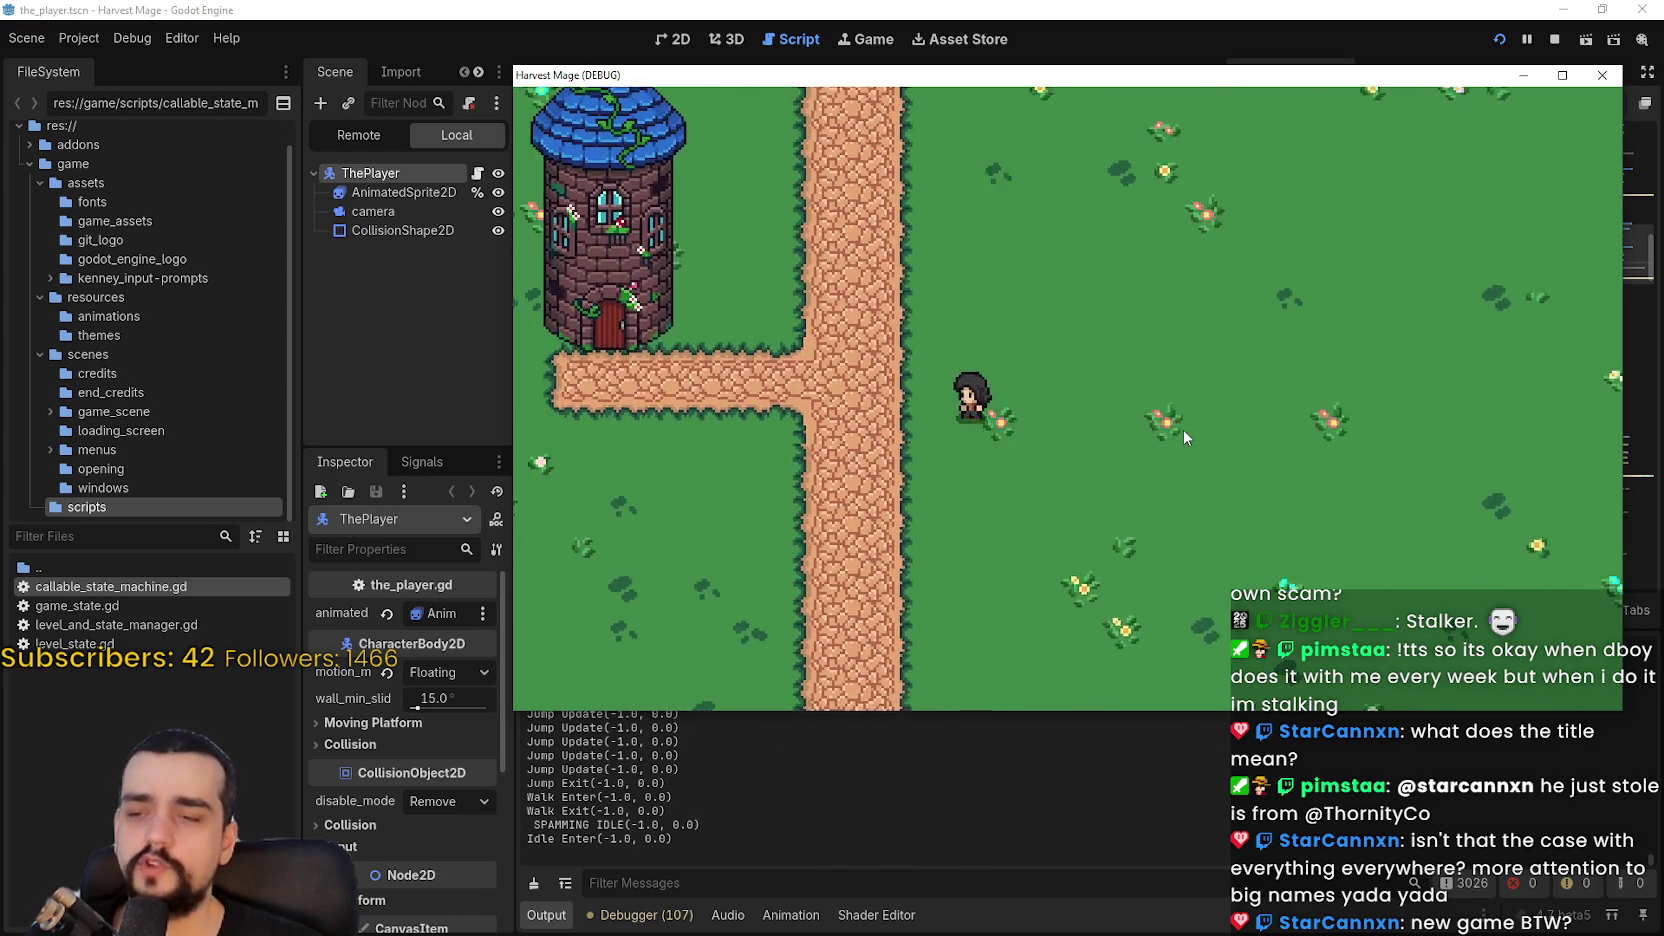
pyautogui.press('Right')
pyautogui.press('space')
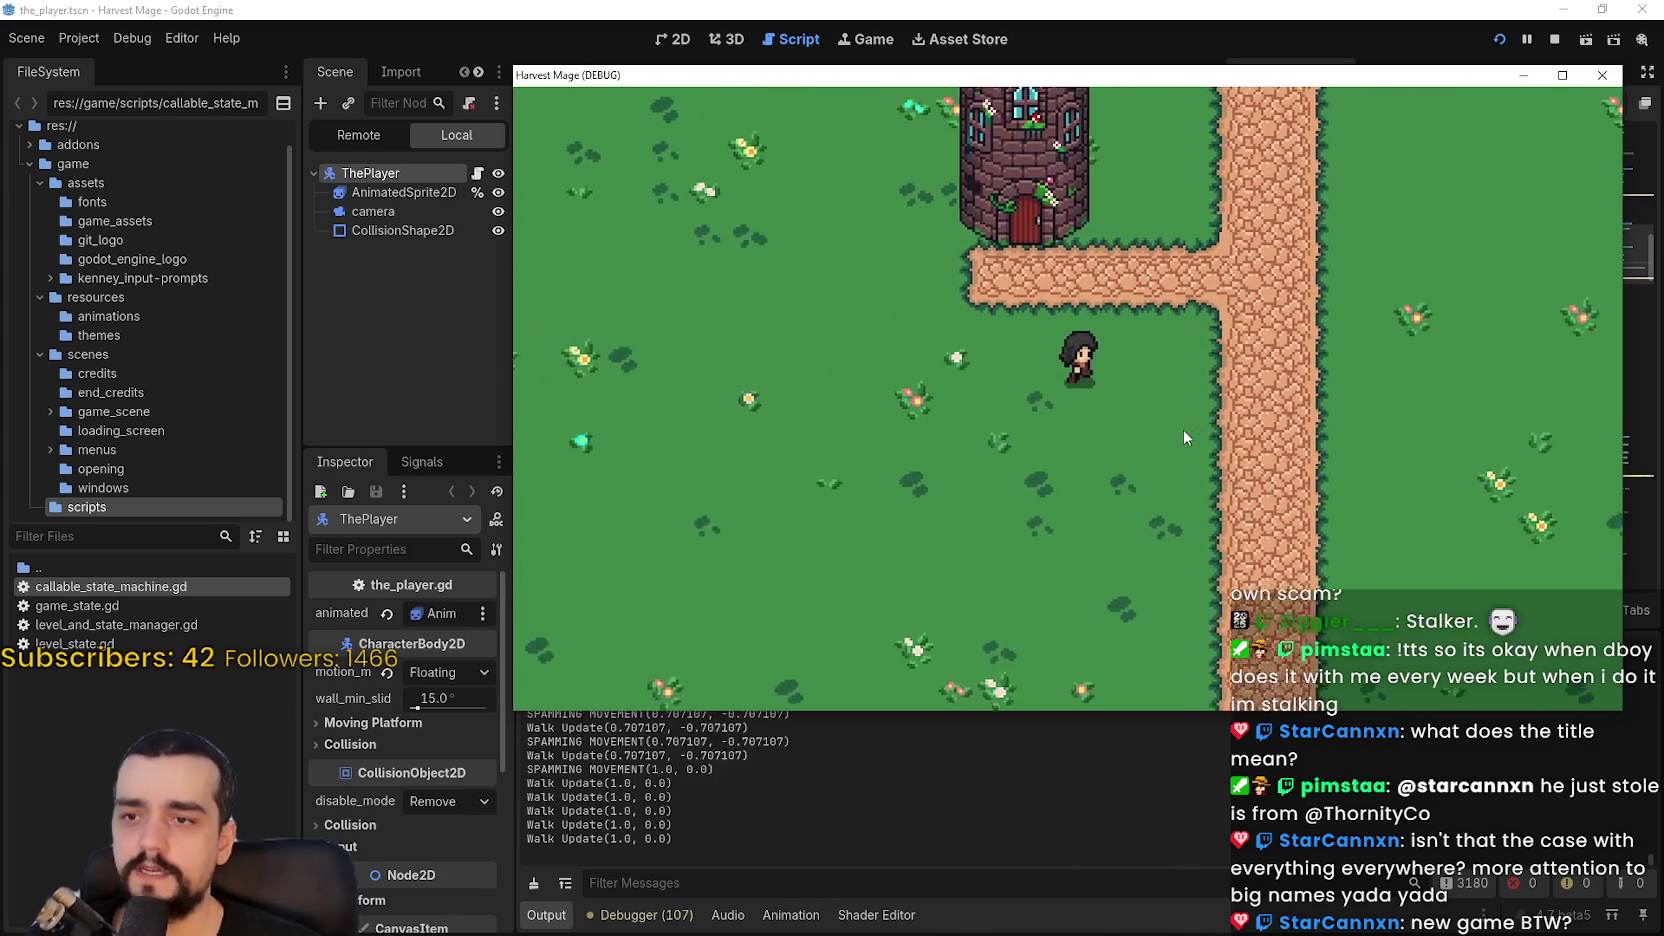
pyautogui.press('Left')
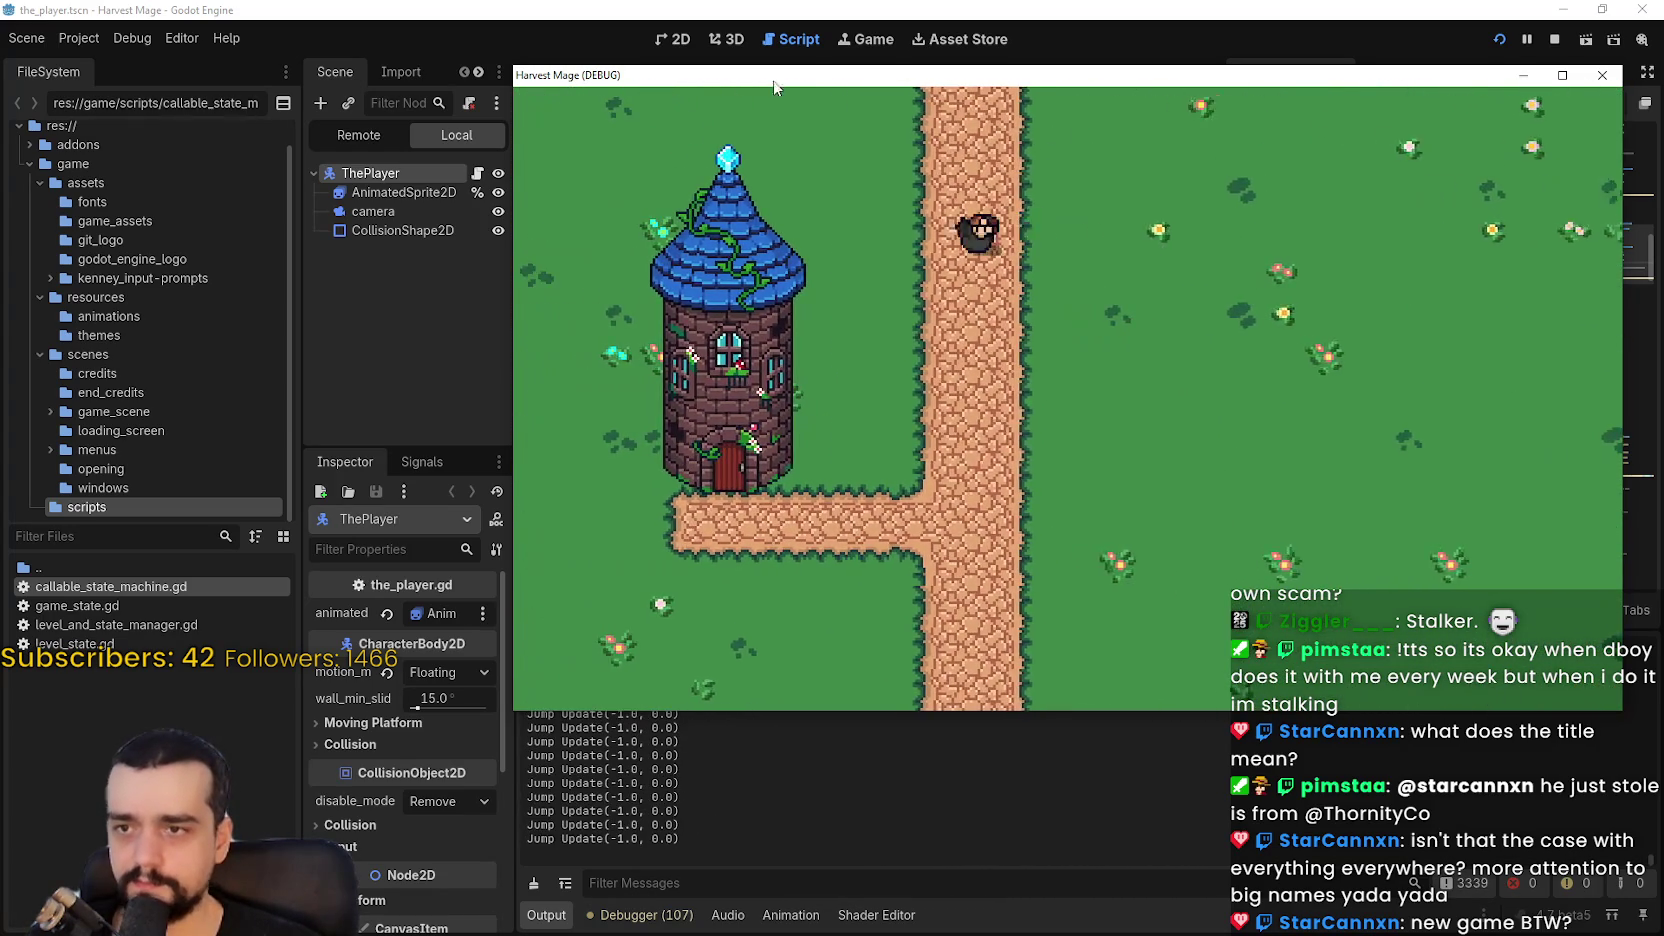
pyautogui.click(993, 12)
# Step: Scroll through the_player.gd to inspect the walk state registration line
pyautogui.scroll(-6, 974, 388)
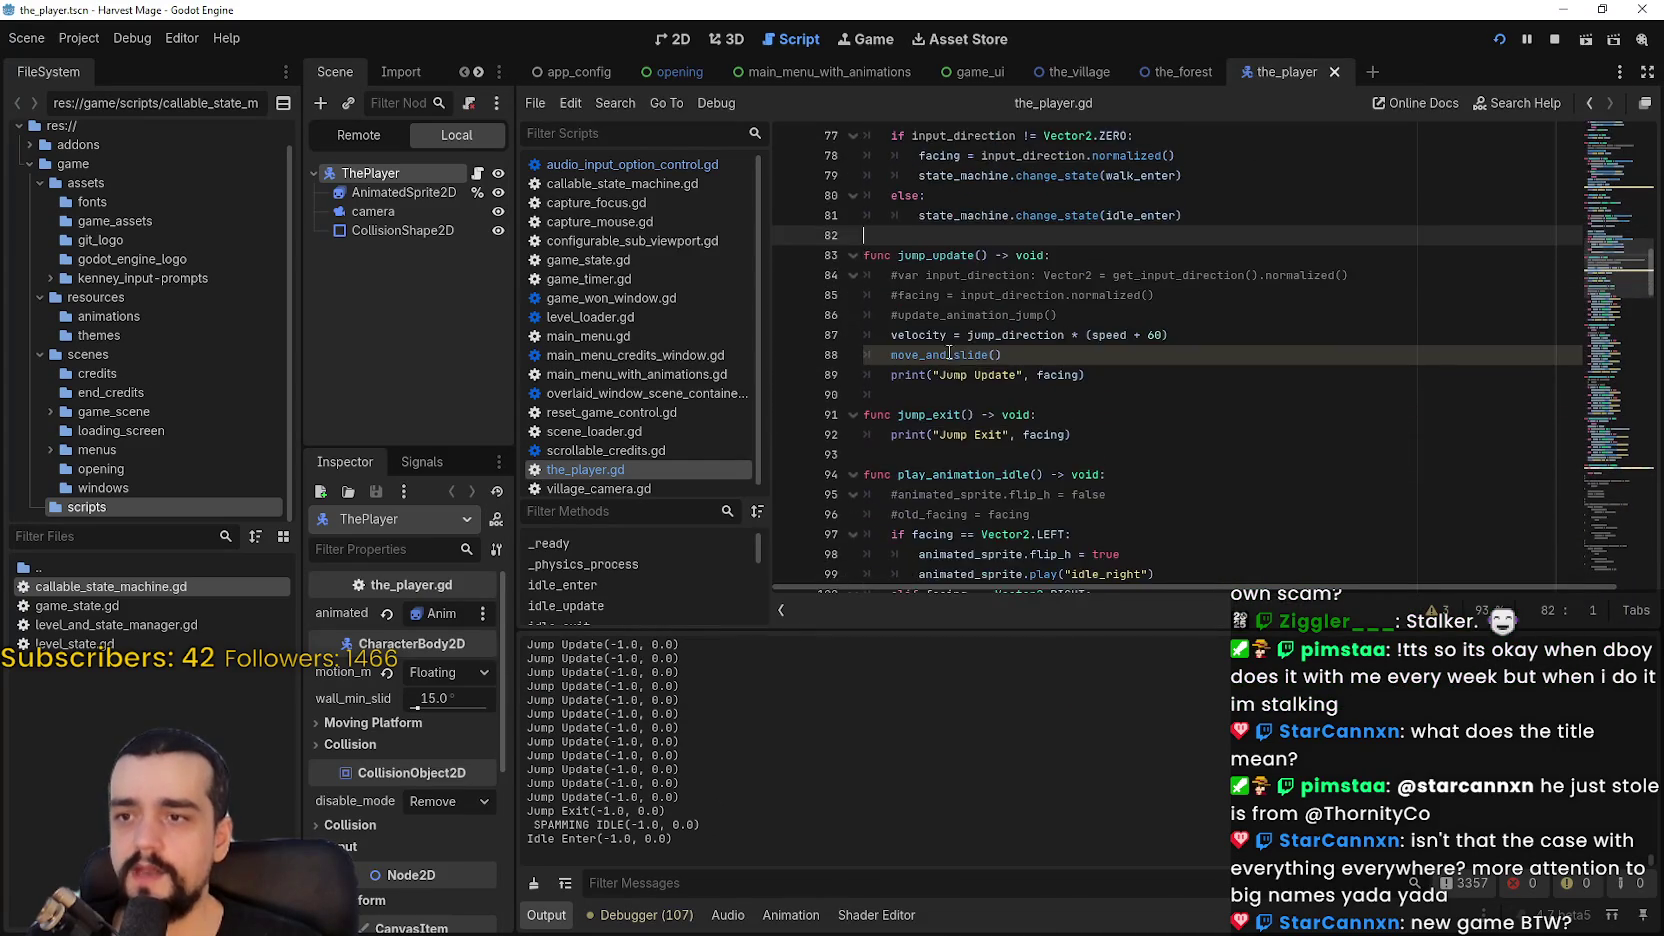
pyautogui.moveTo(1585, 254)
pyautogui.mouseDown()
pyautogui.moveTo(1570, 72)
pyautogui.moveTo(1573, 165)
pyautogui.moveTo(1583, 130)
pyautogui.mouseUp()
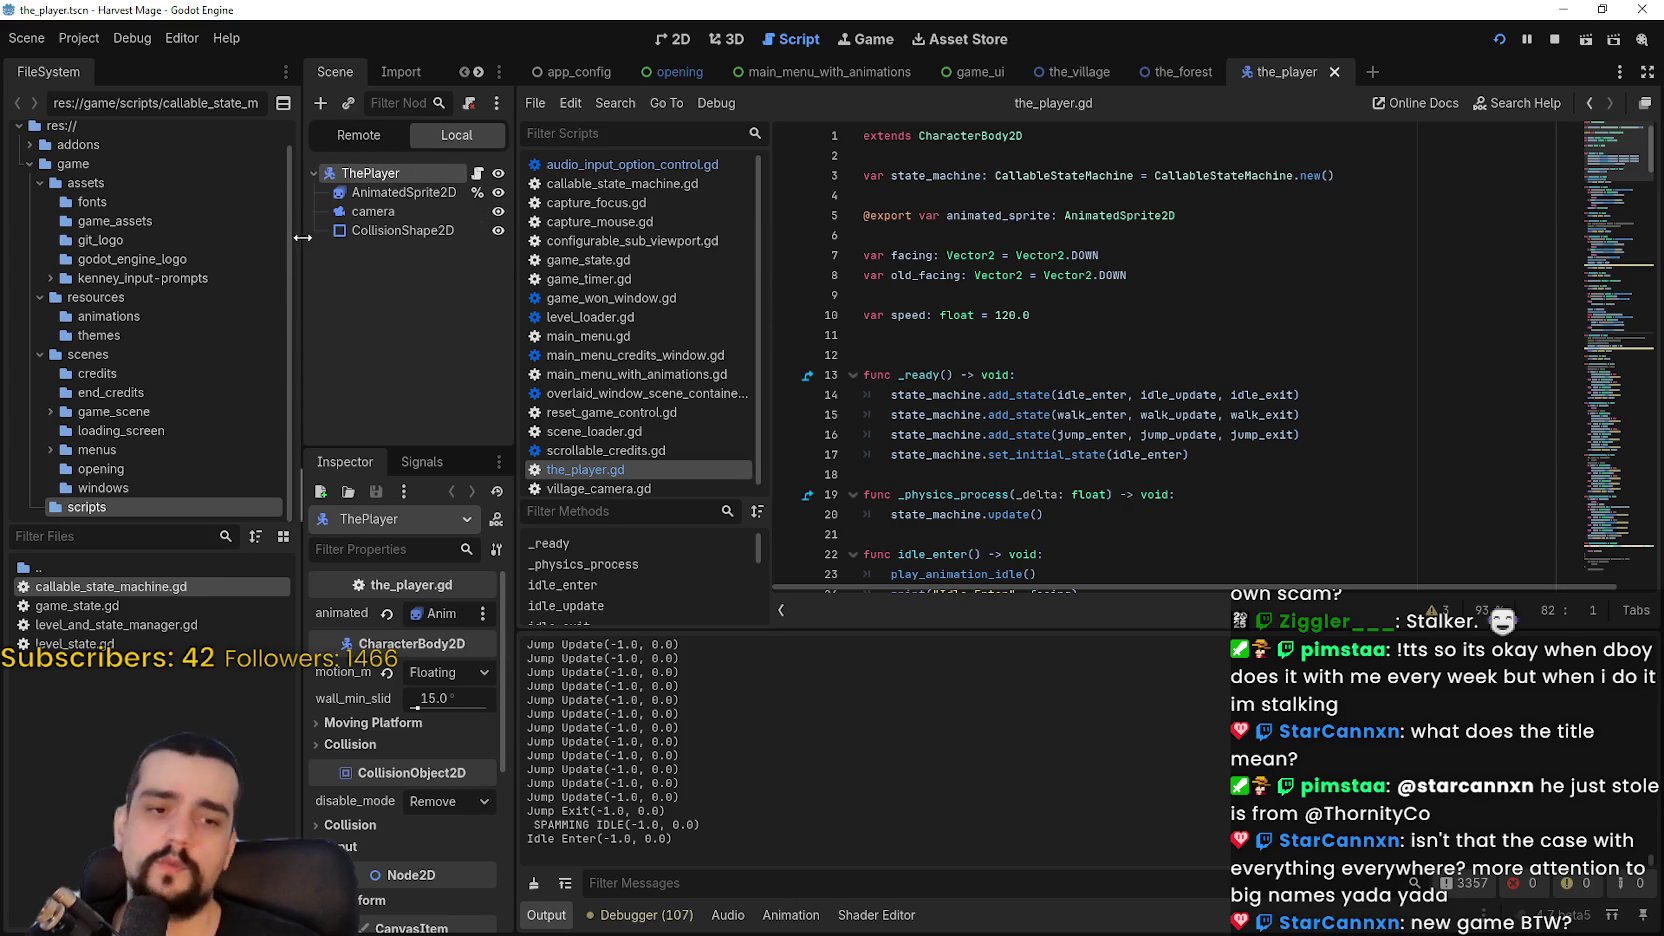
pyautogui.click(1181, 414)
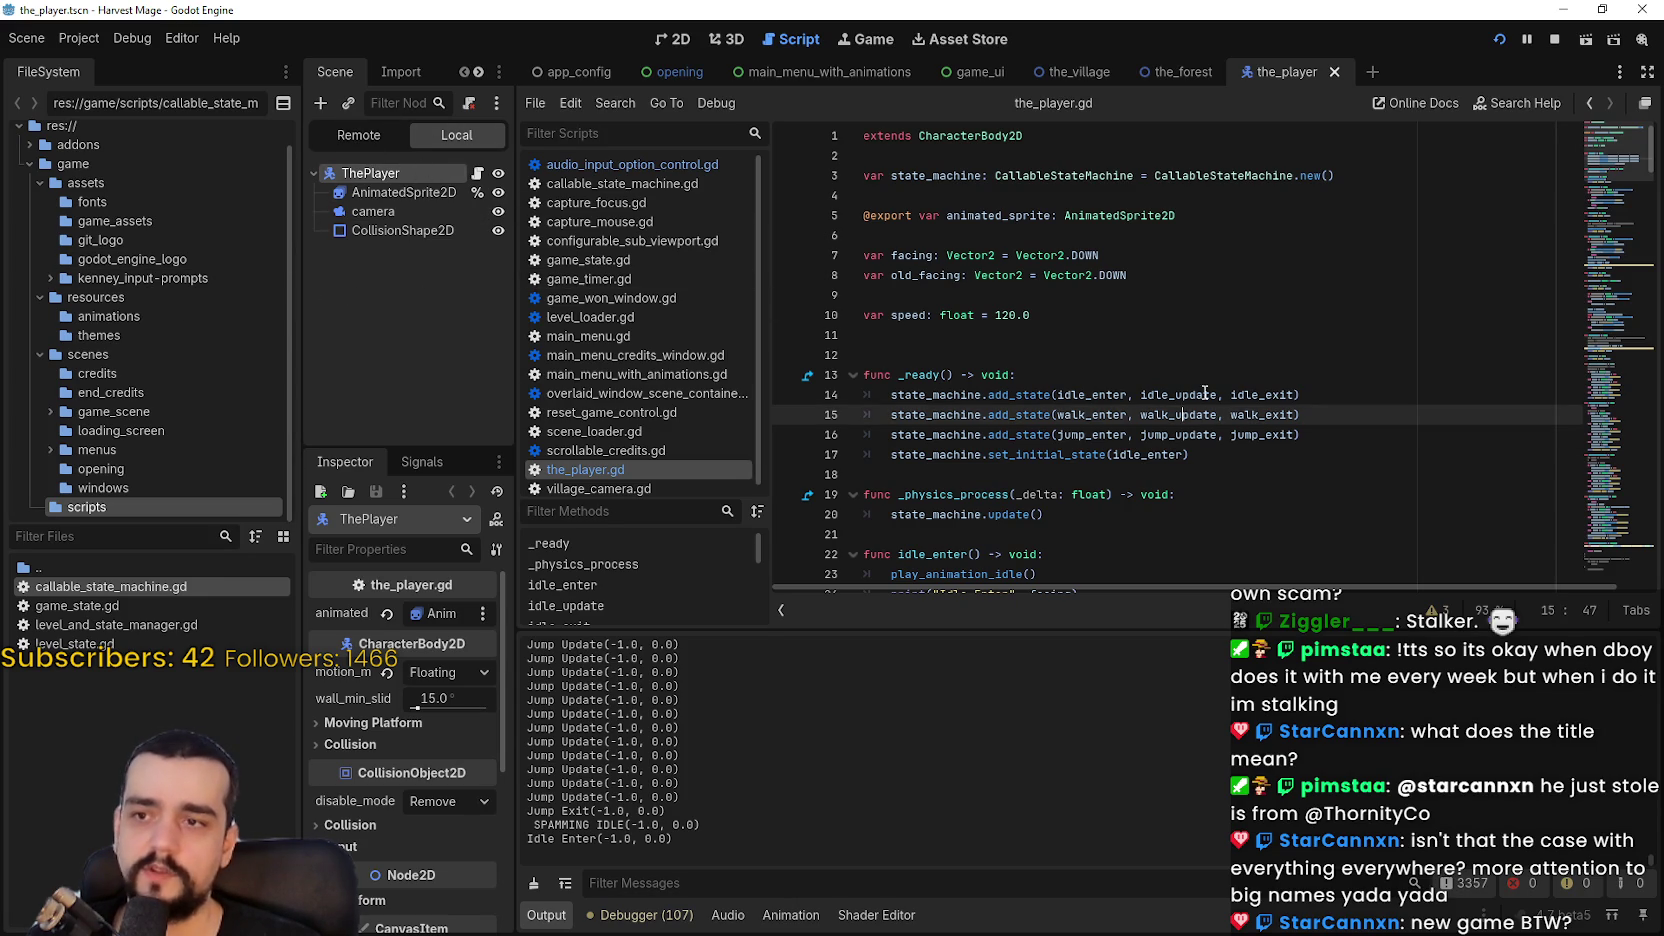
pyautogui.moveTo(1603, 186); pyautogui.dragTo(1616, 390)
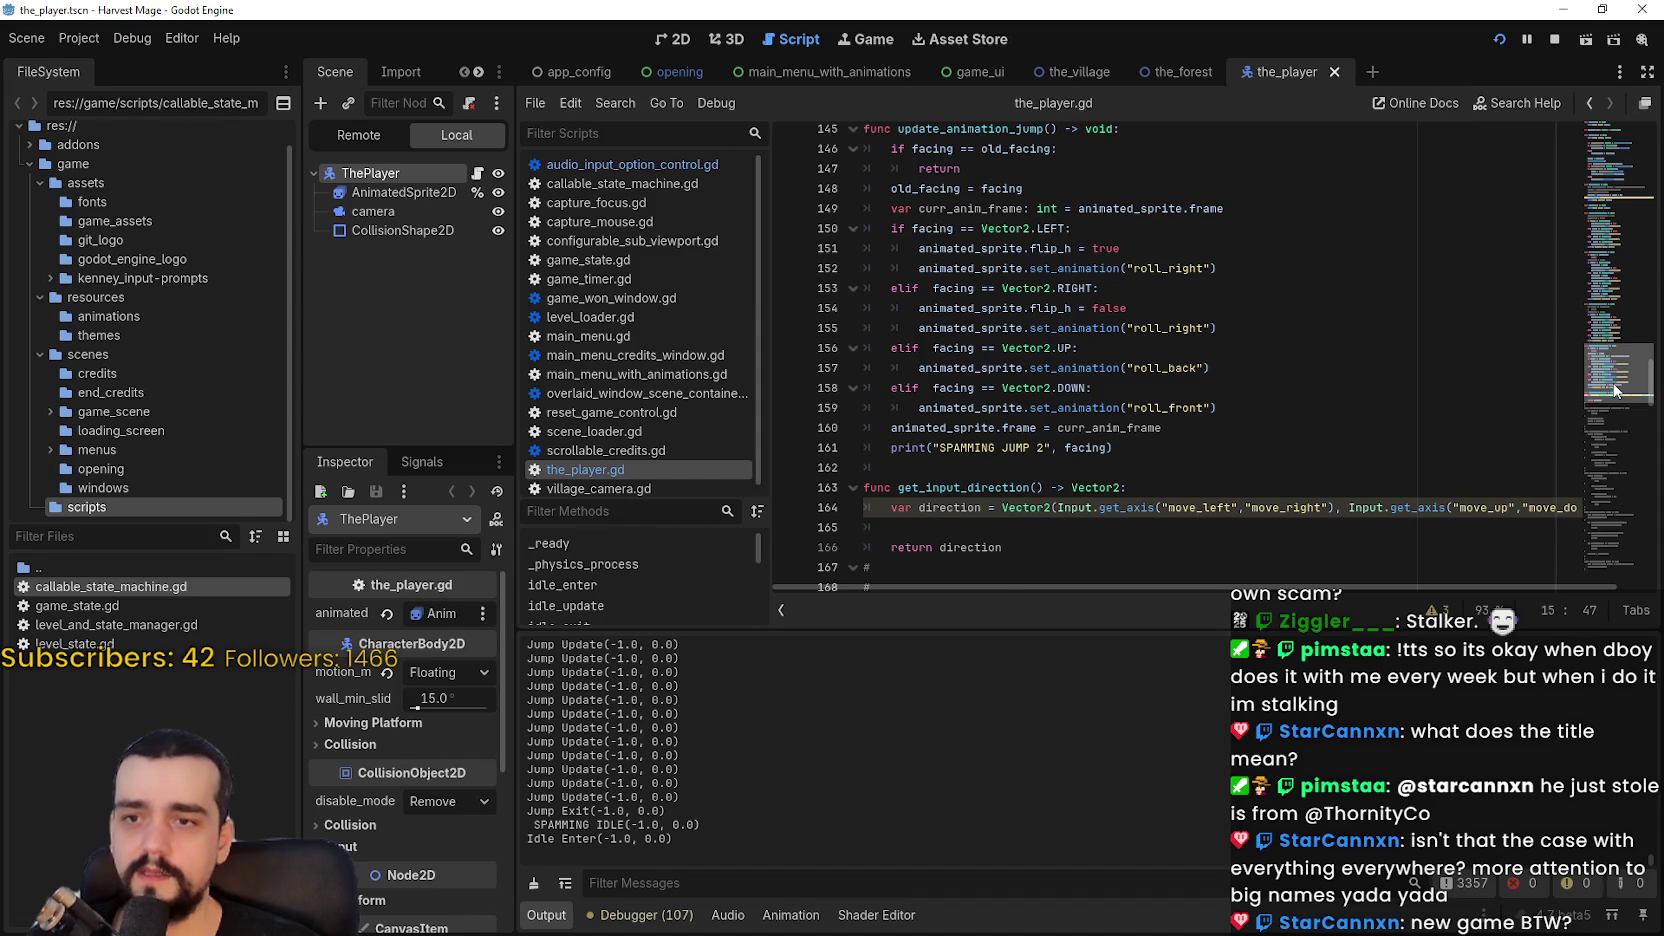
# Step: Check get_input_direction, scroll back up, and run the game again with F5
pyautogui.click(1222, 417)
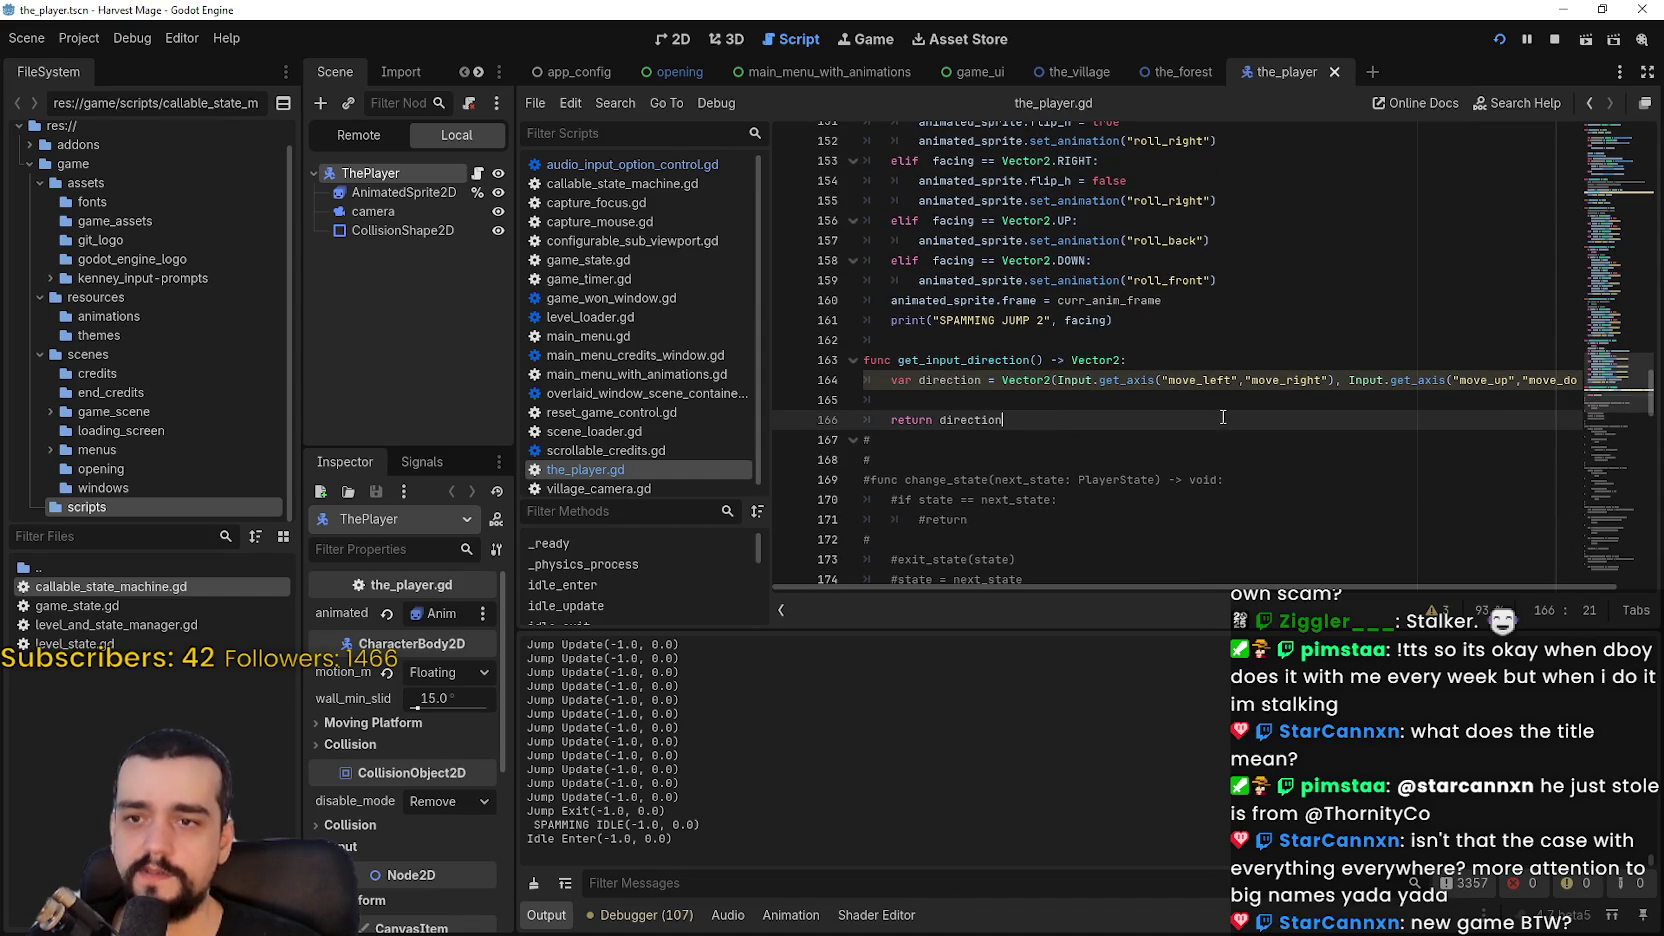
pyautogui.click(1217, 403)
pyautogui.scroll(8, 1205, 410)
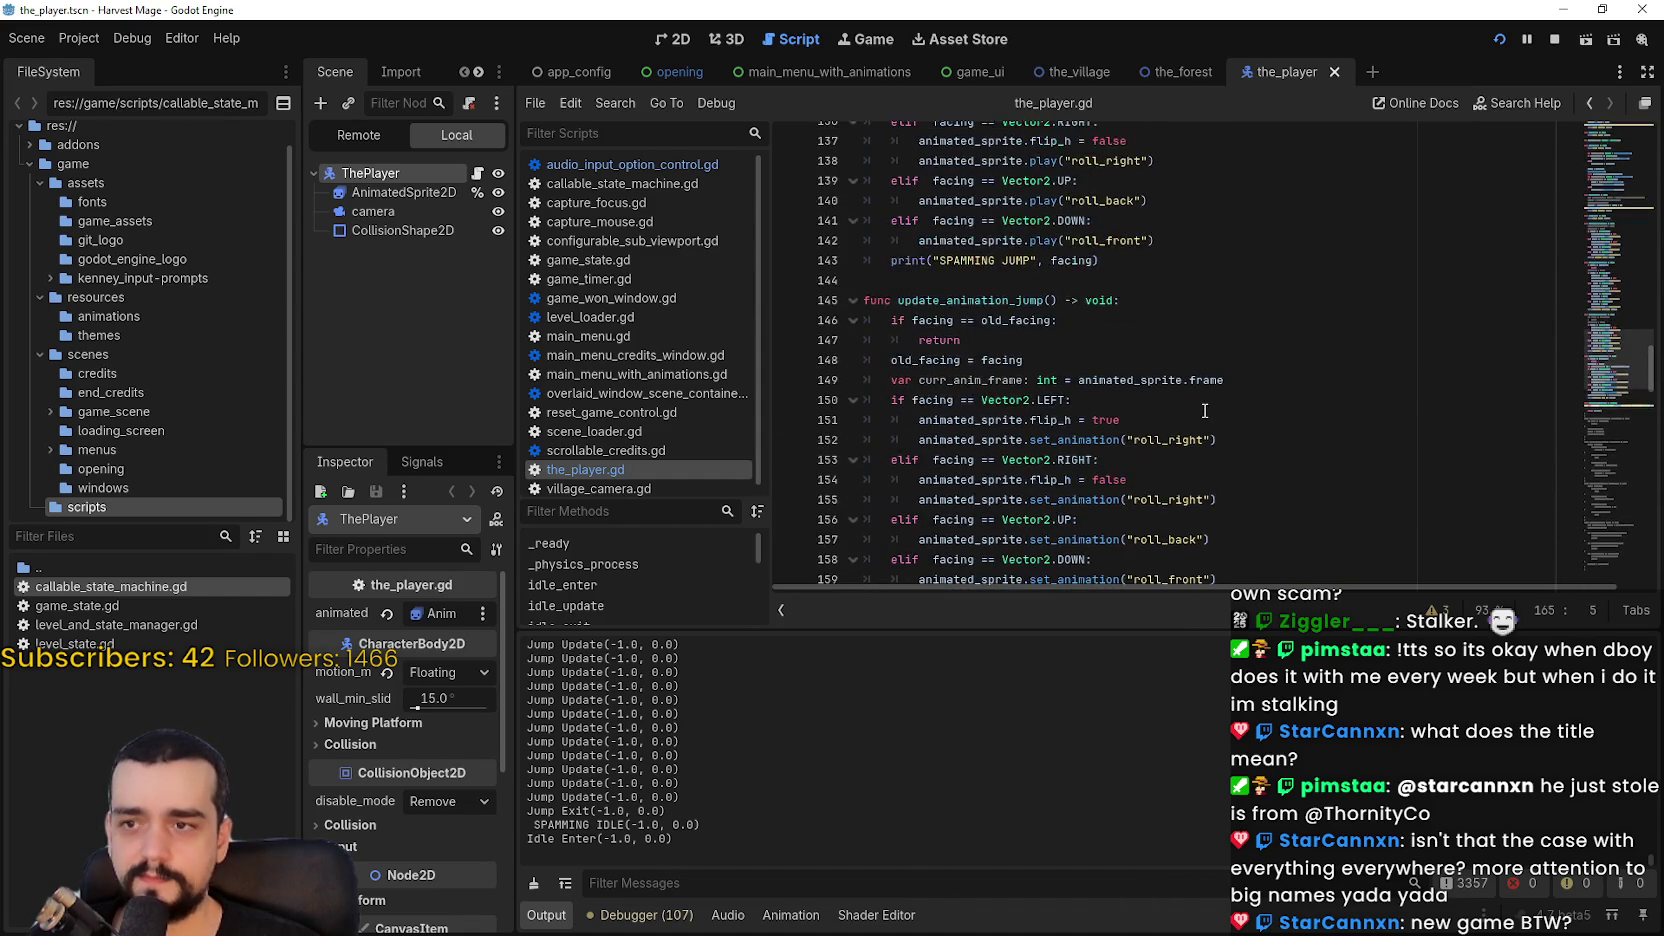
pyautogui.scroll(3, 1205, 410)
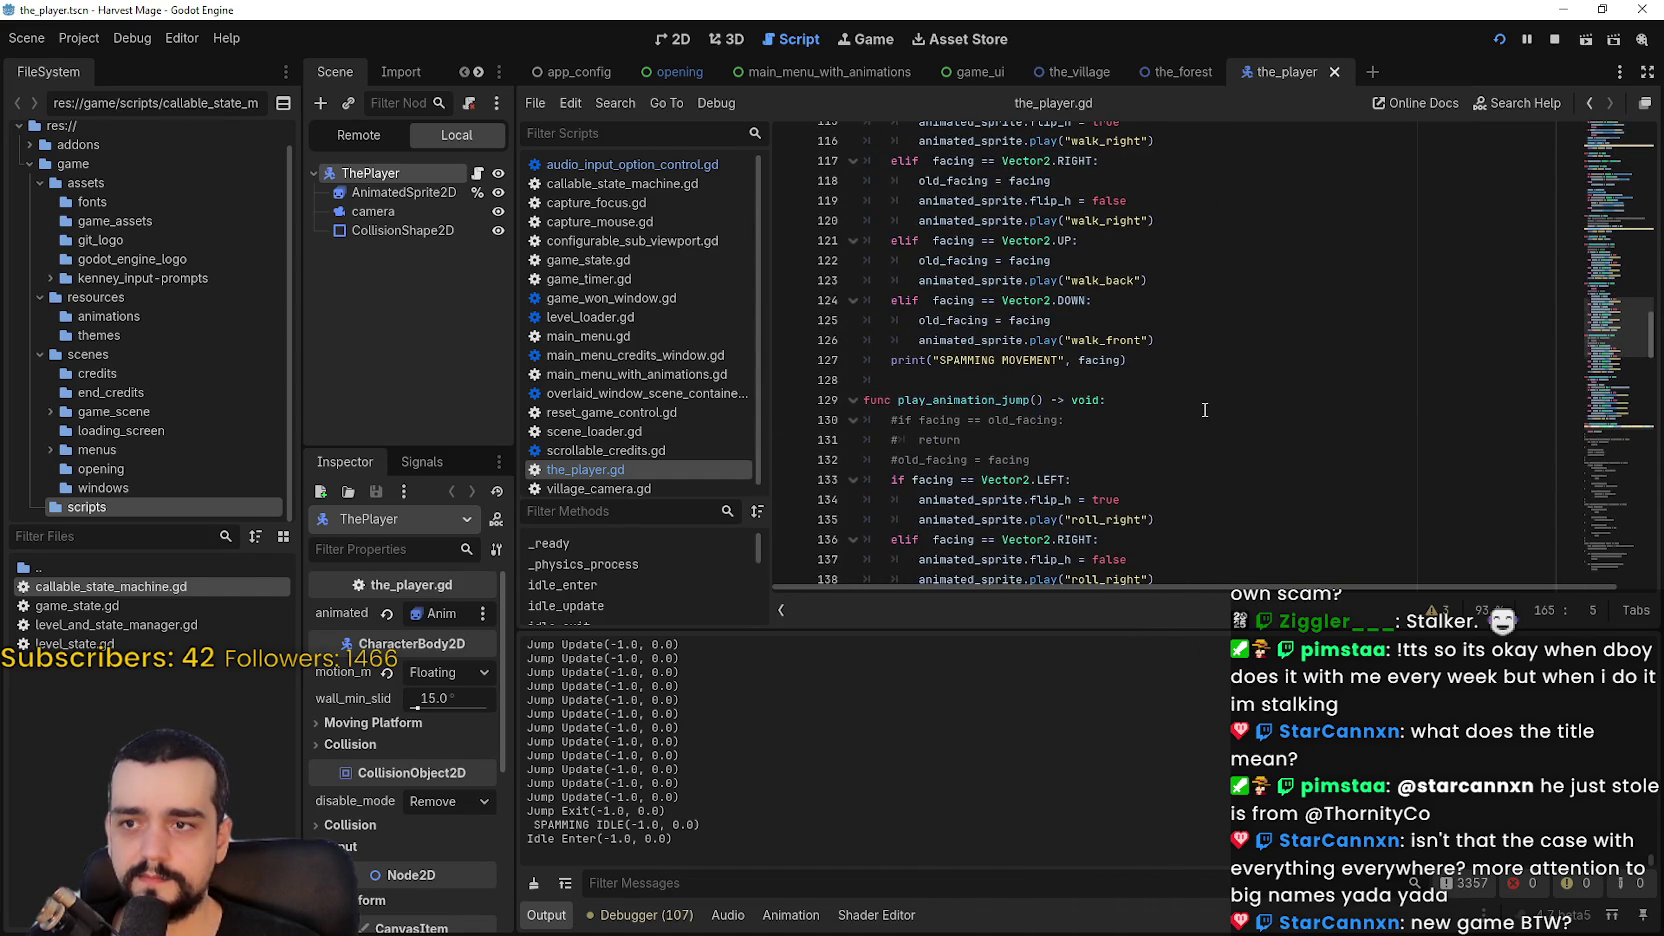
pyautogui.scroll(5, 1205, 410)
pyautogui.press('F5')
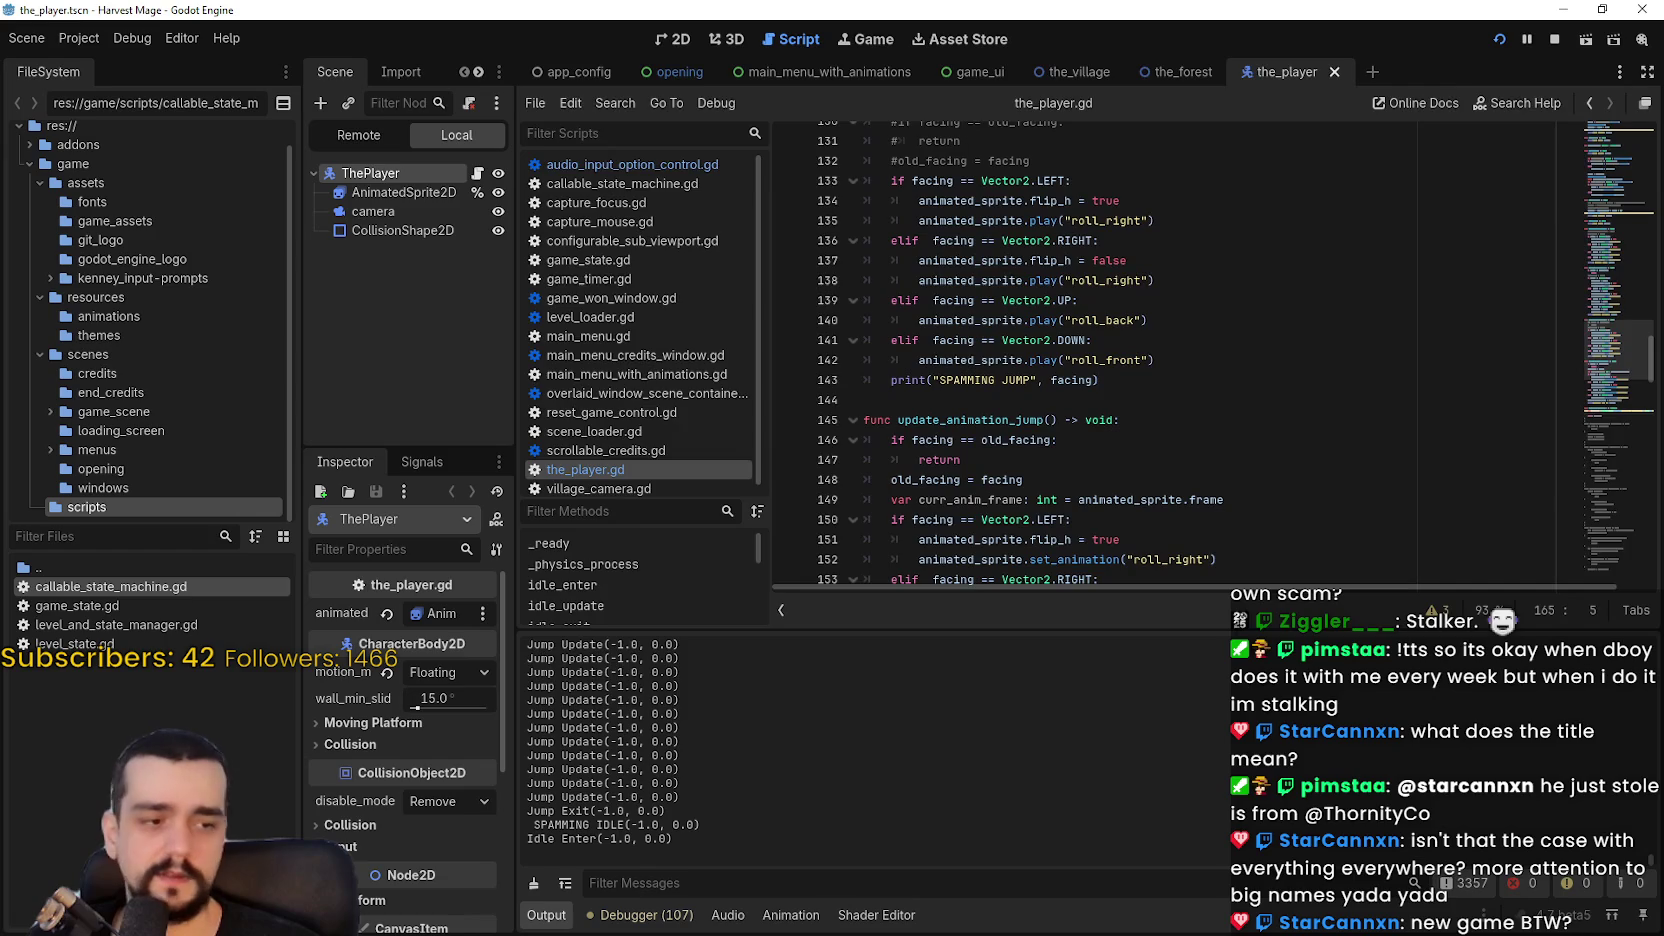
# Step: Walk the character right and left, jump left, walk diagonally down-left, then stop with F8
pyautogui.press('Right')
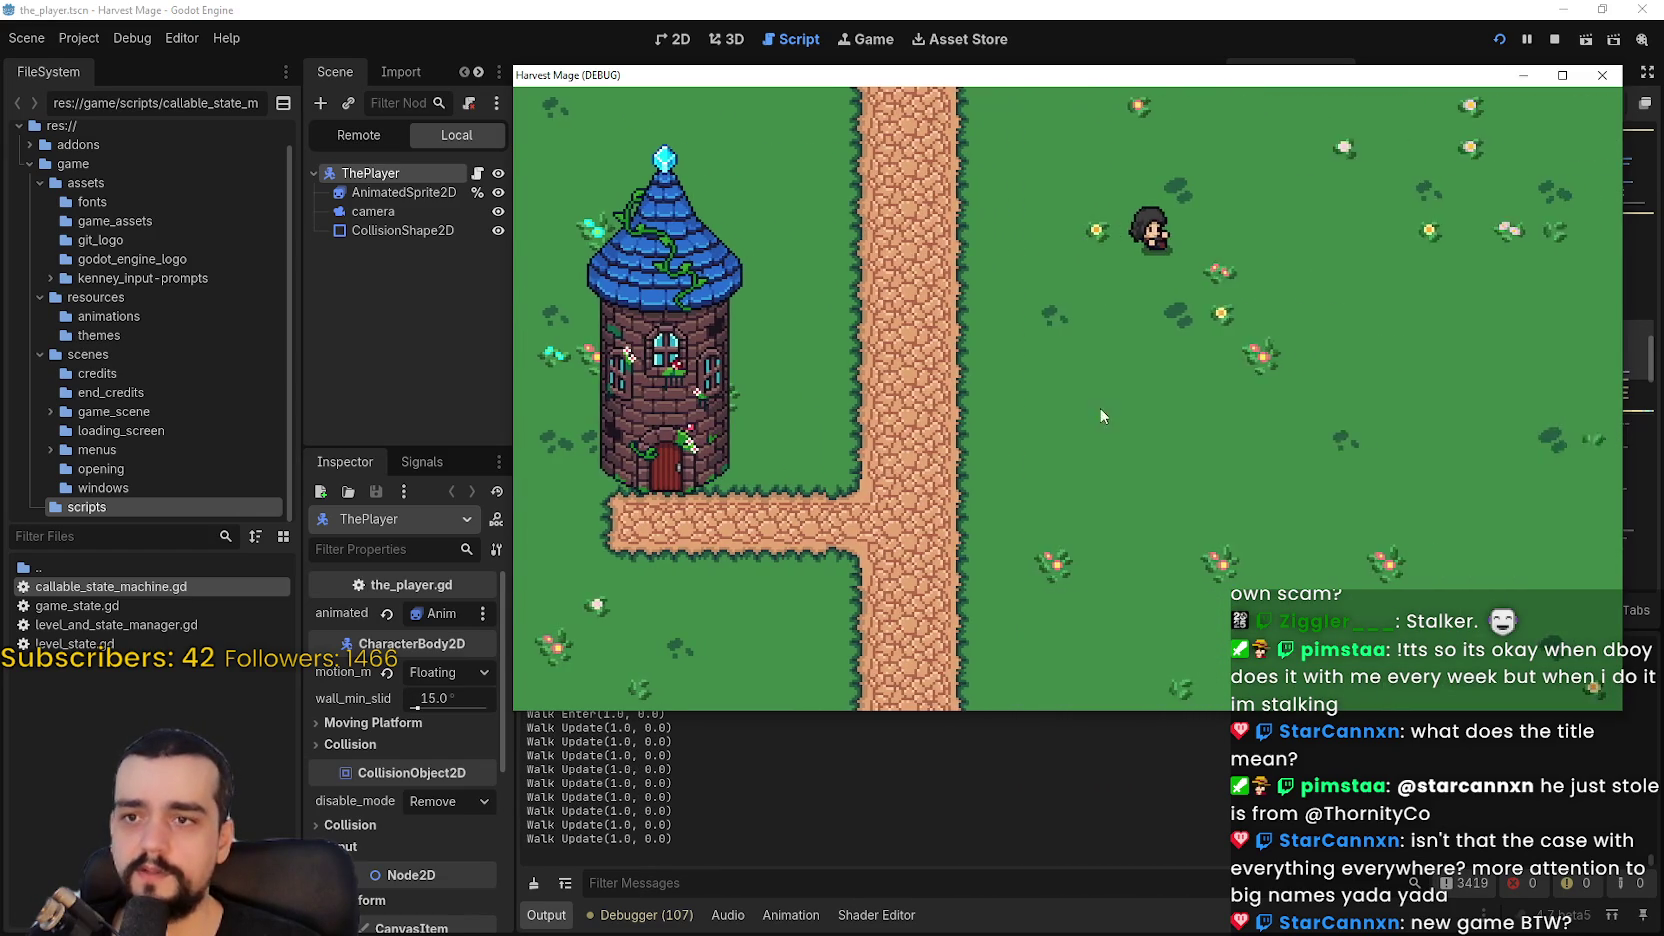
pyautogui.press('space')
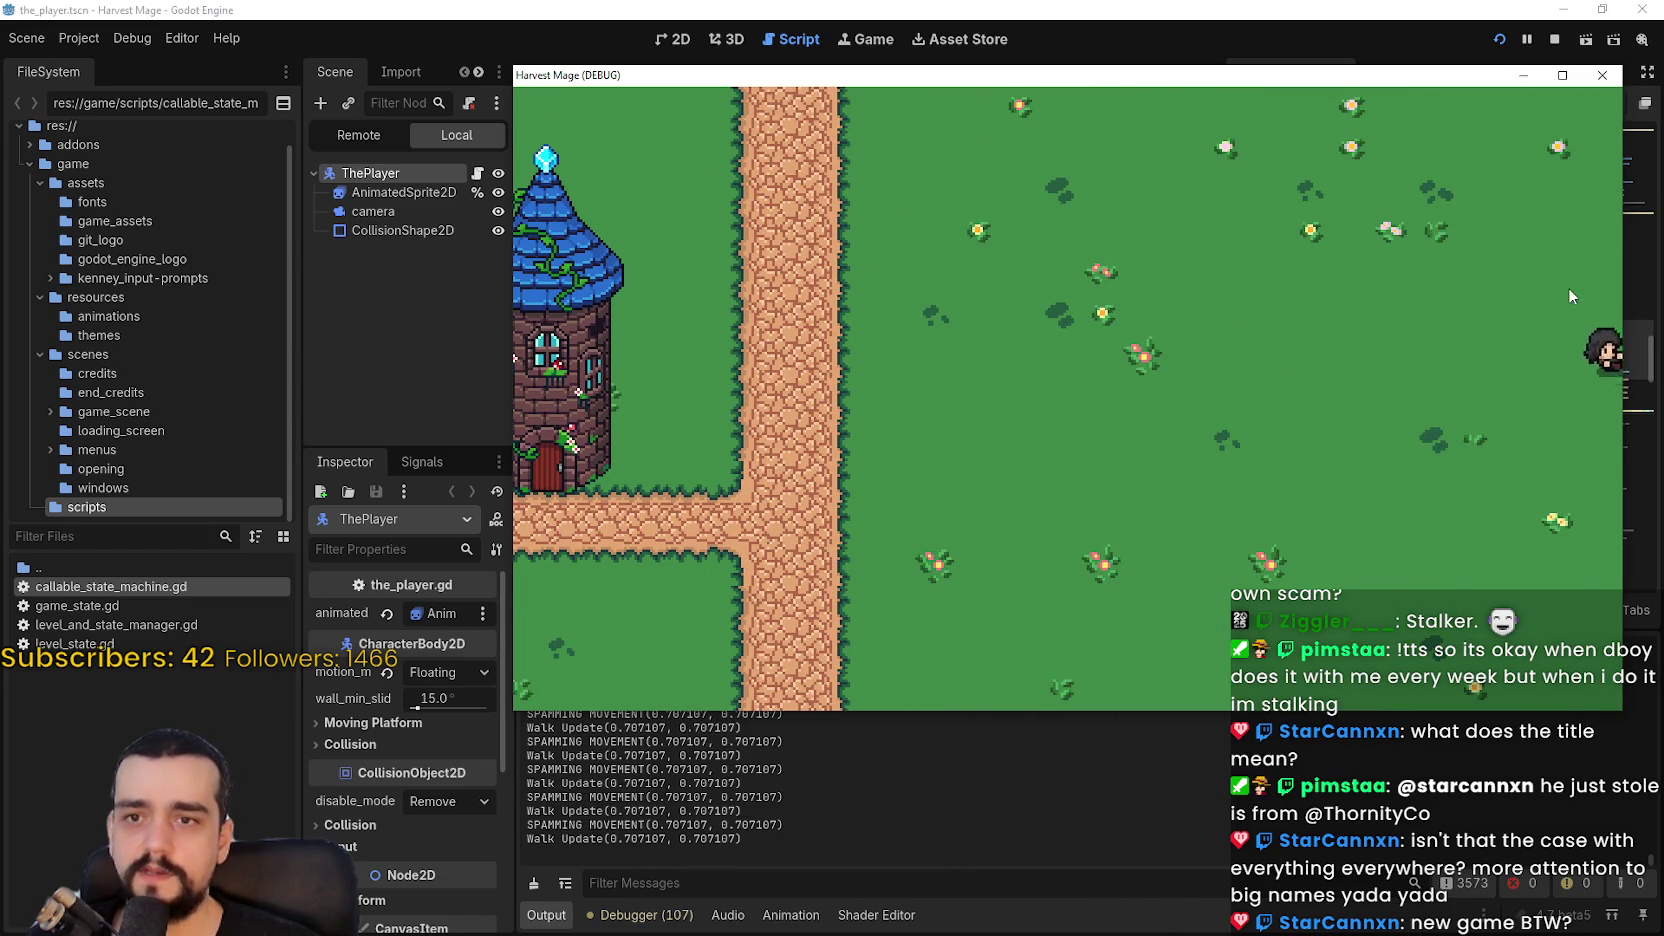
pyautogui.press('Left')
pyautogui.press('Left')
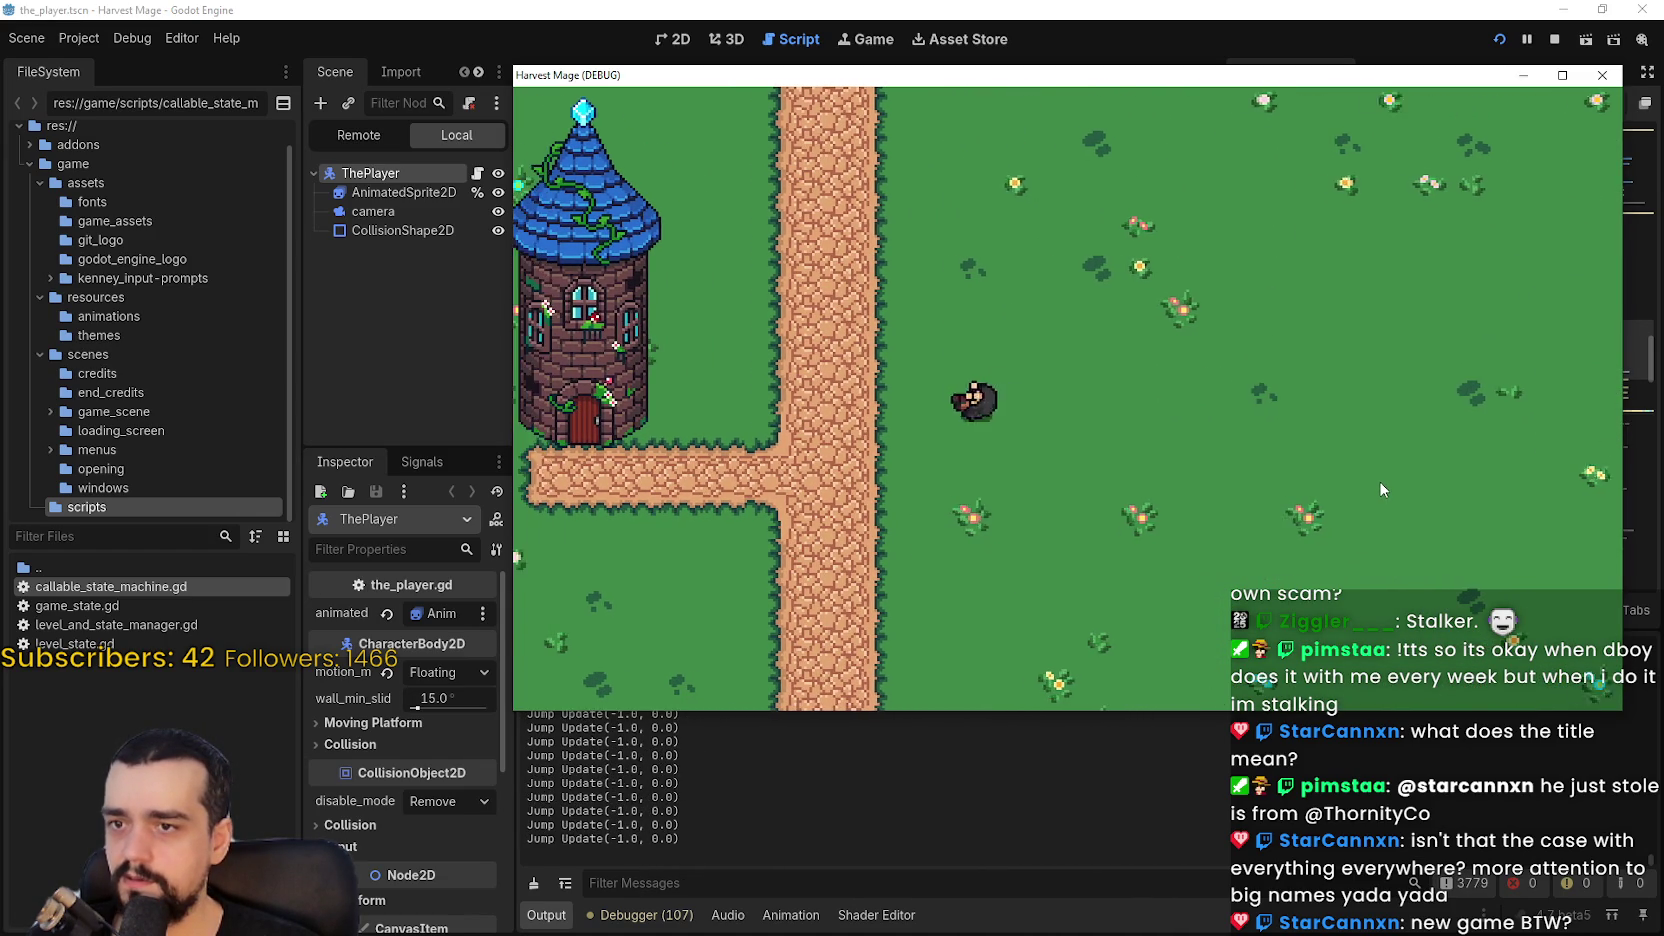
pyautogui.press('Right')
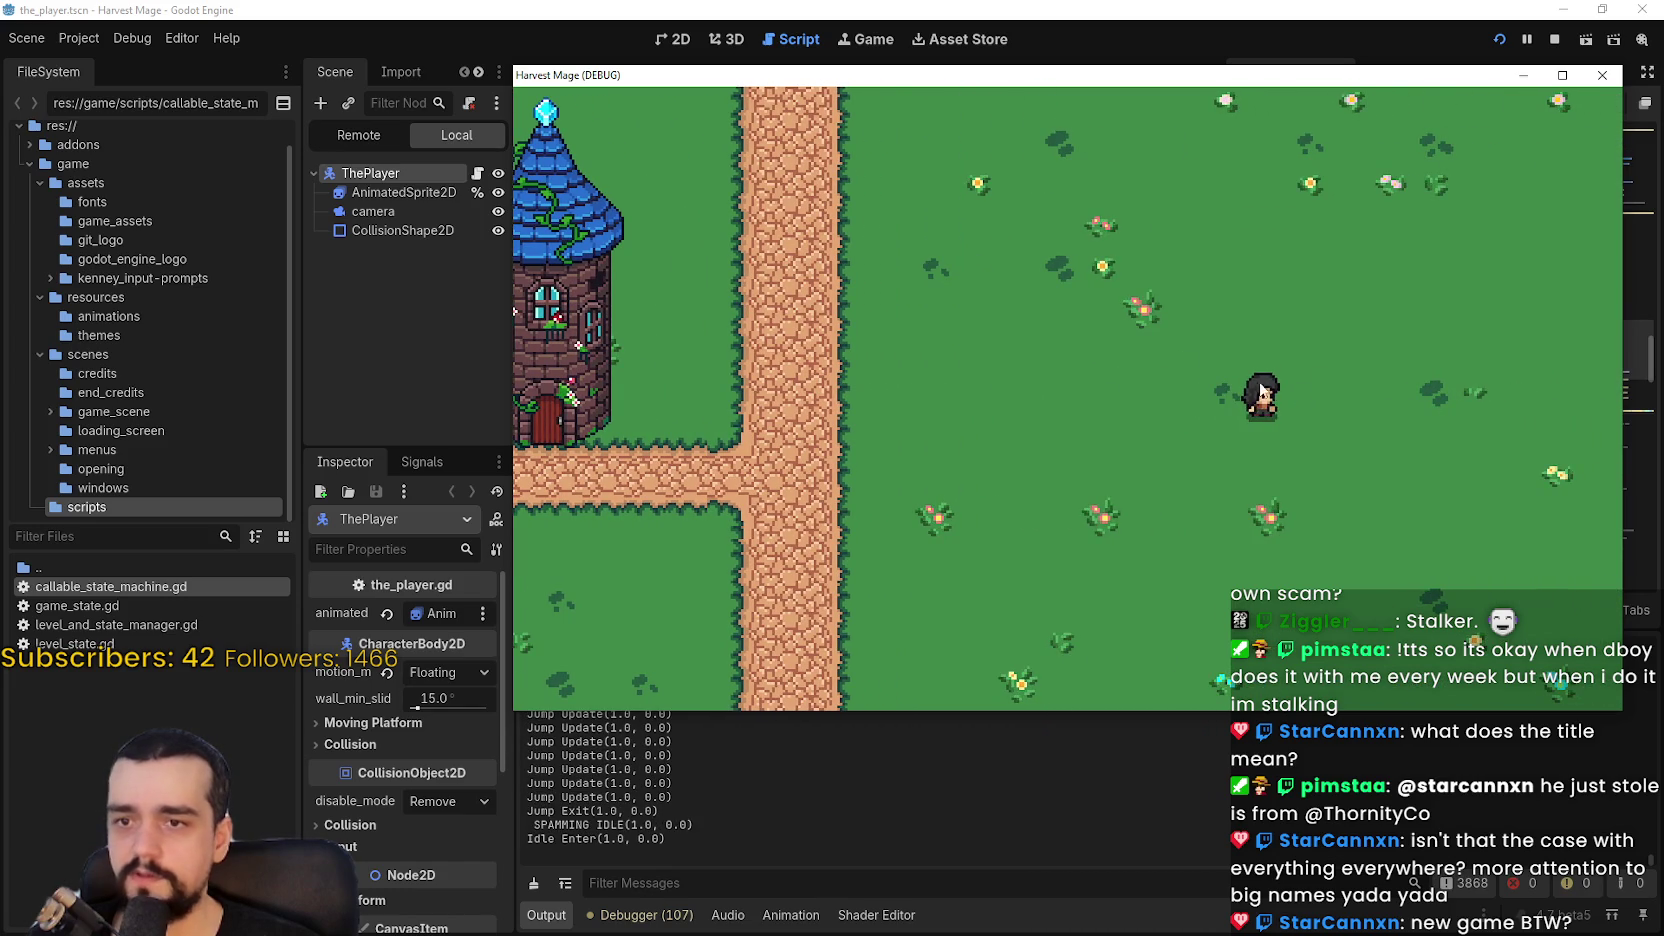
pyautogui.press('Right')
pyautogui.press('Left')
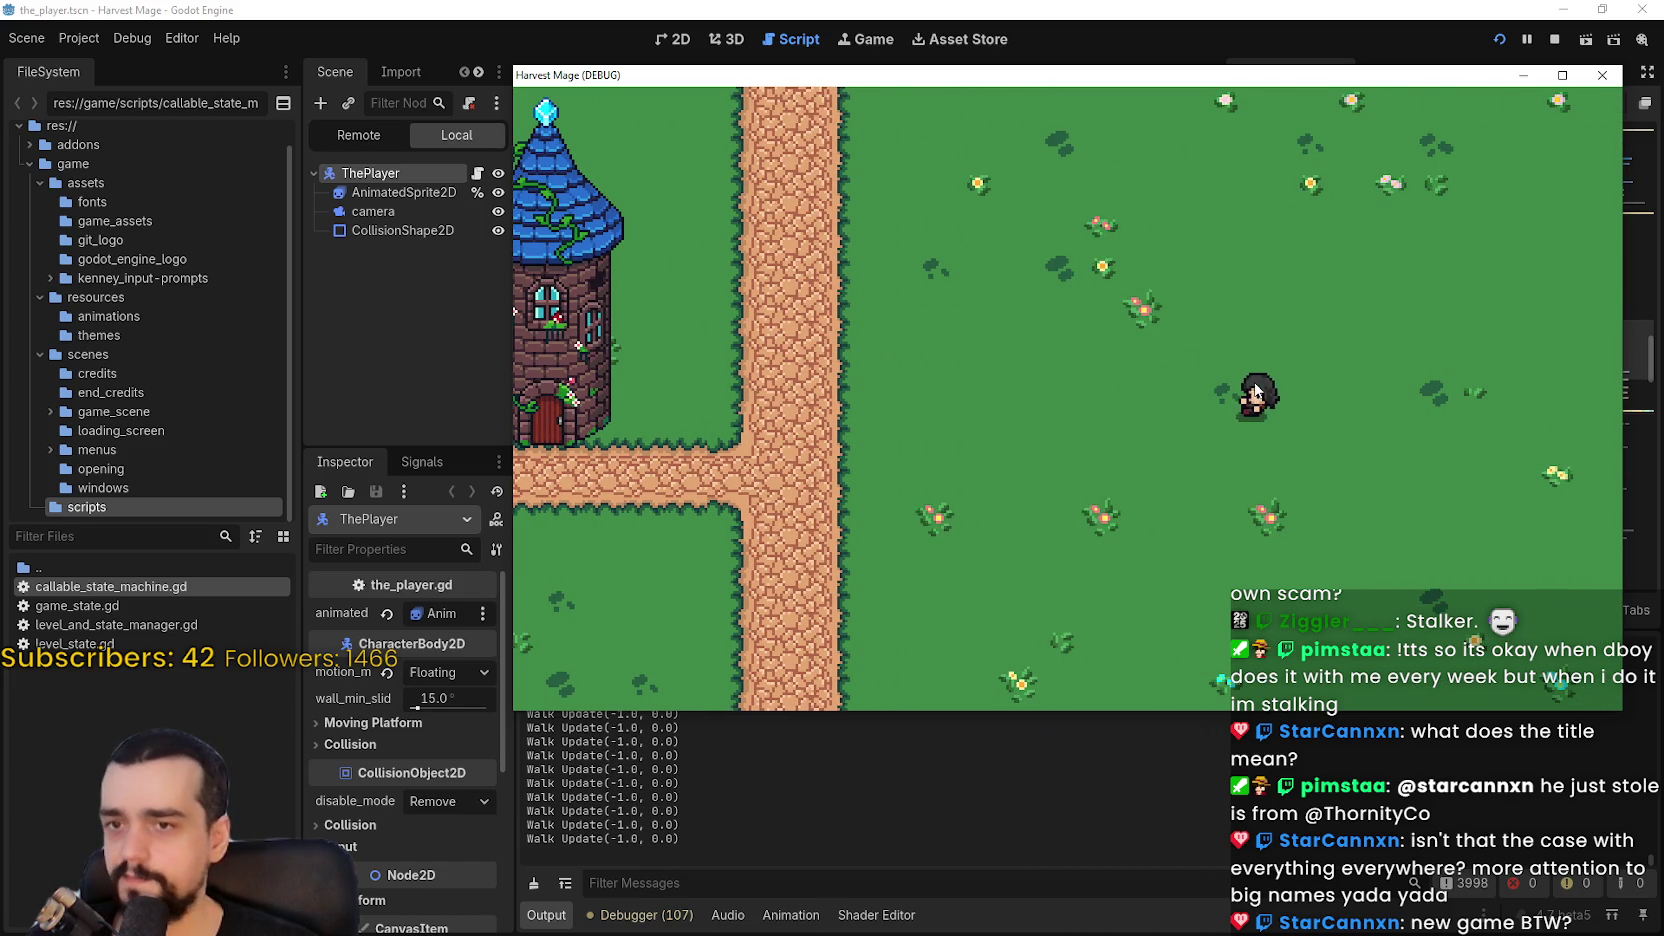
pyautogui.press('Down')
pyautogui.press('Left')
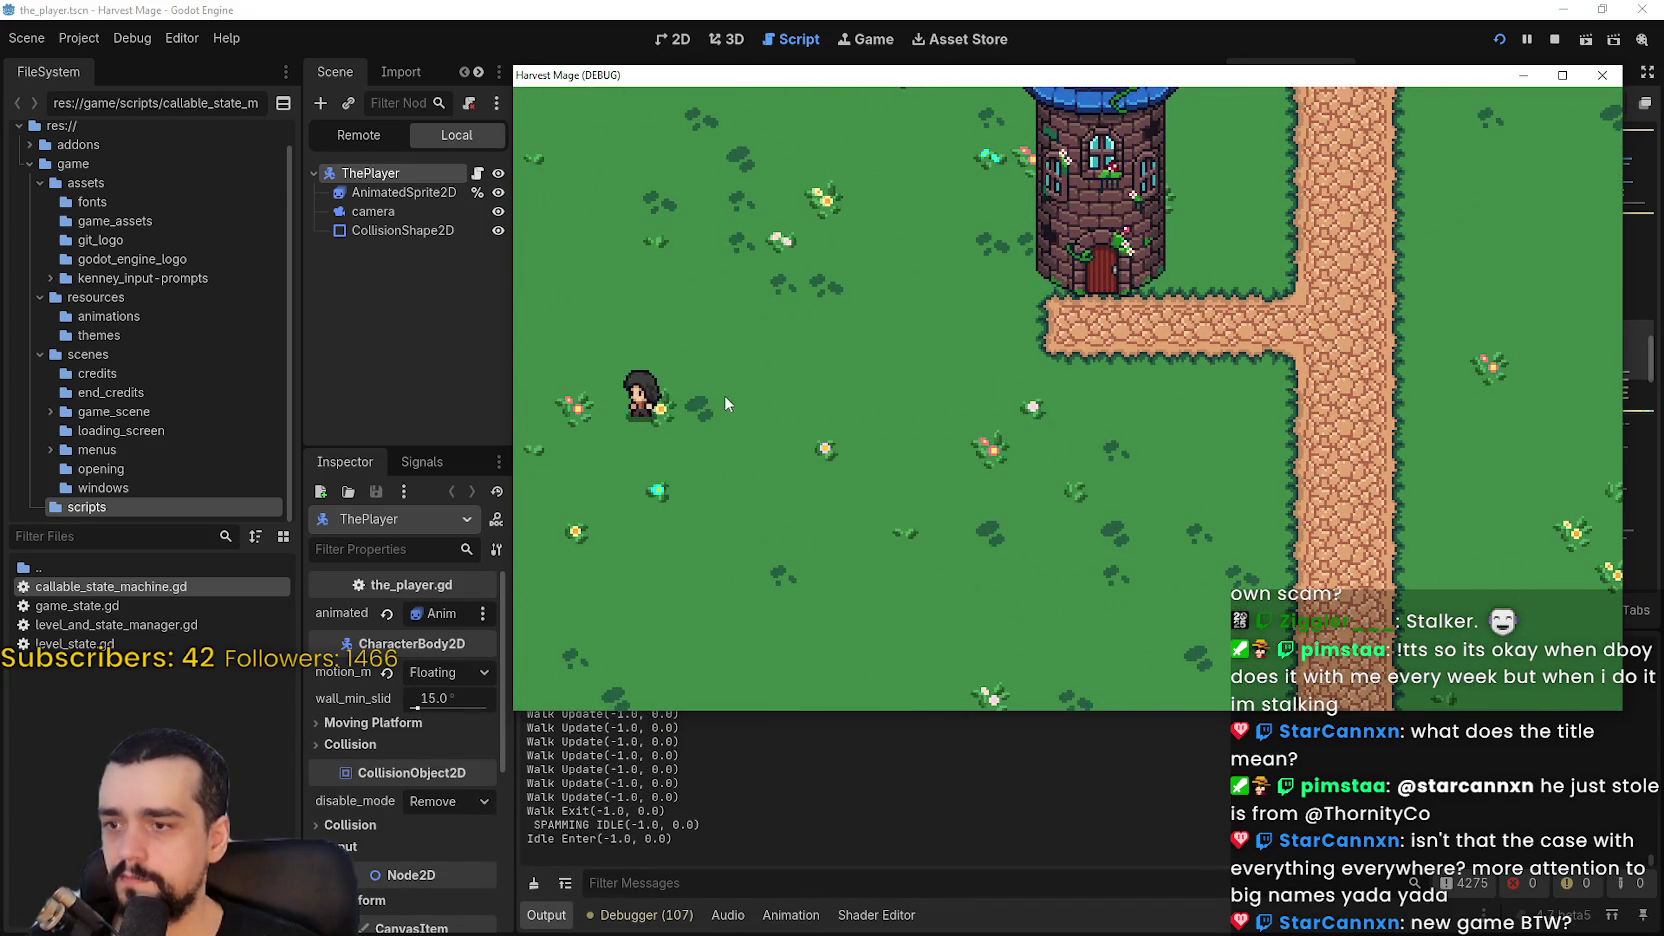
pyautogui.press('Right')
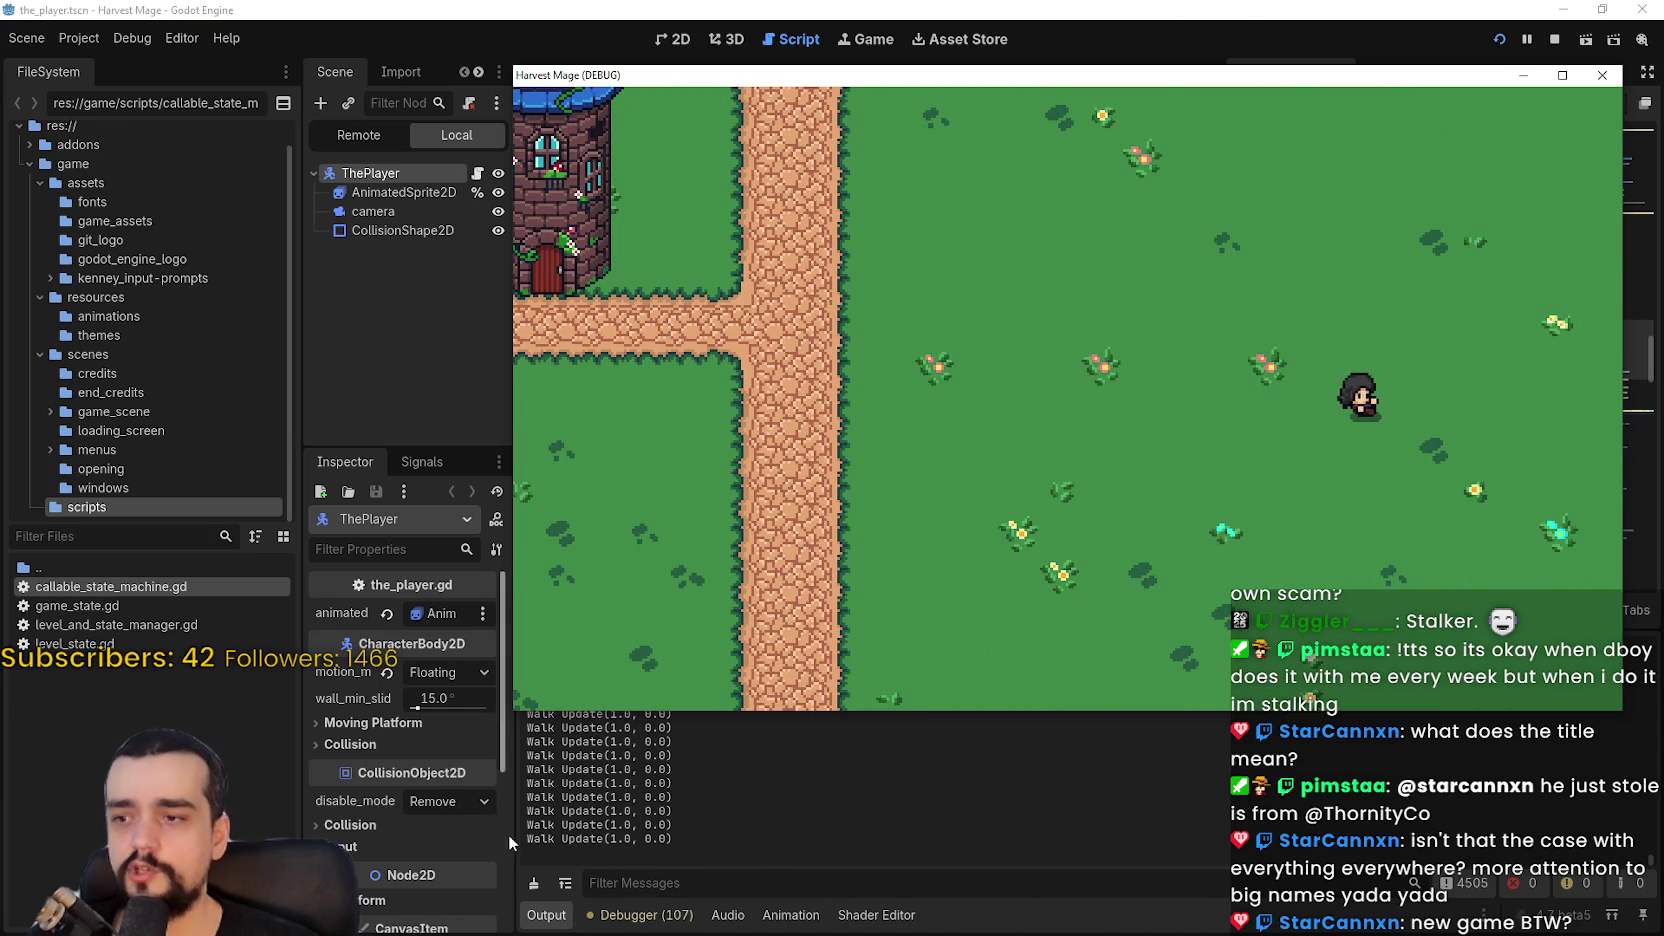
pyautogui.press('Left')
pyautogui.press('F8')
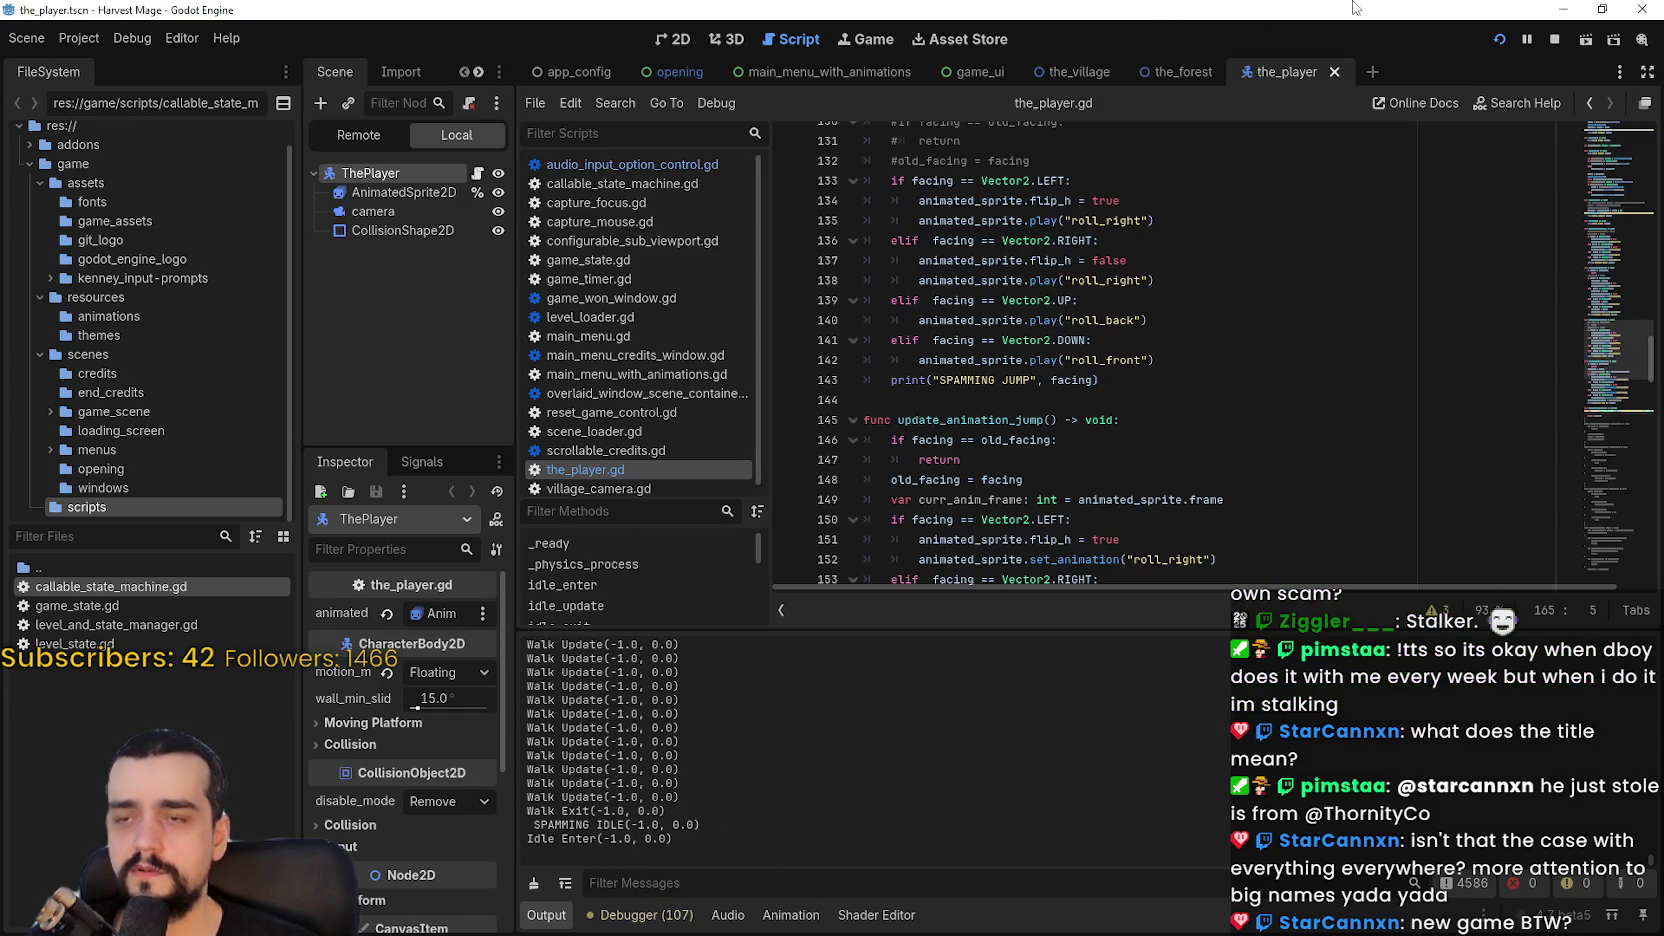
# Step: Save, then scroll the_player.gd to the jump_enter and walk code
pyautogui.hotkey('ctrl', 's')
pyautogui.scroll(-4, 1145, 398)
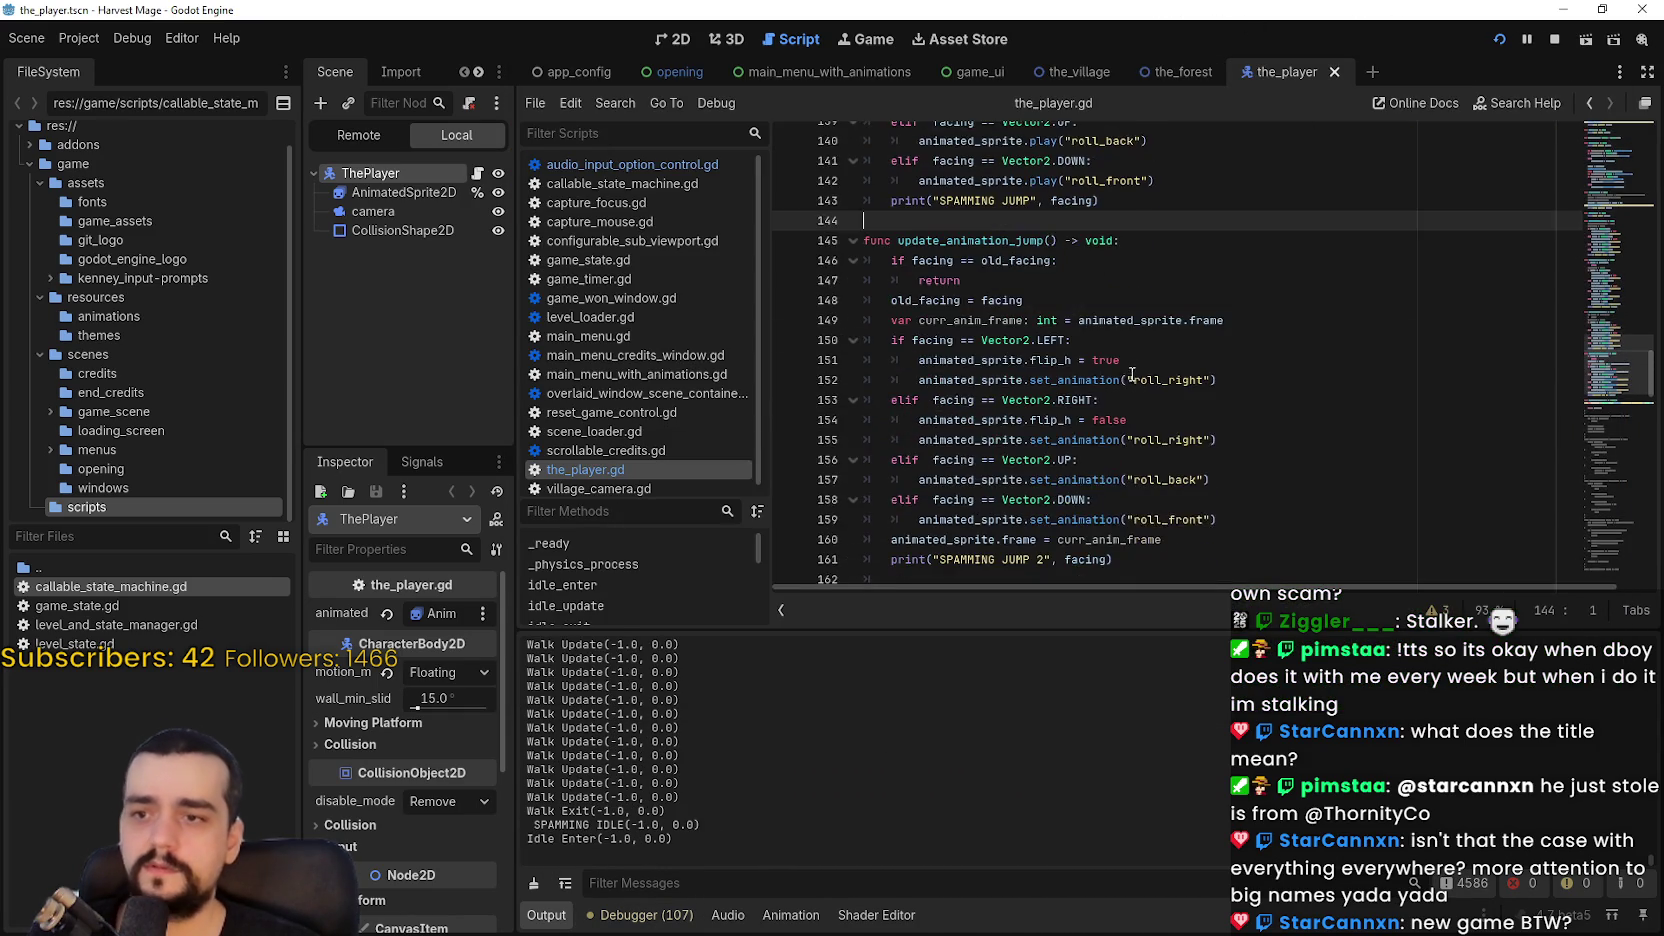
pyautogui.scroll(4, 1155, 408)
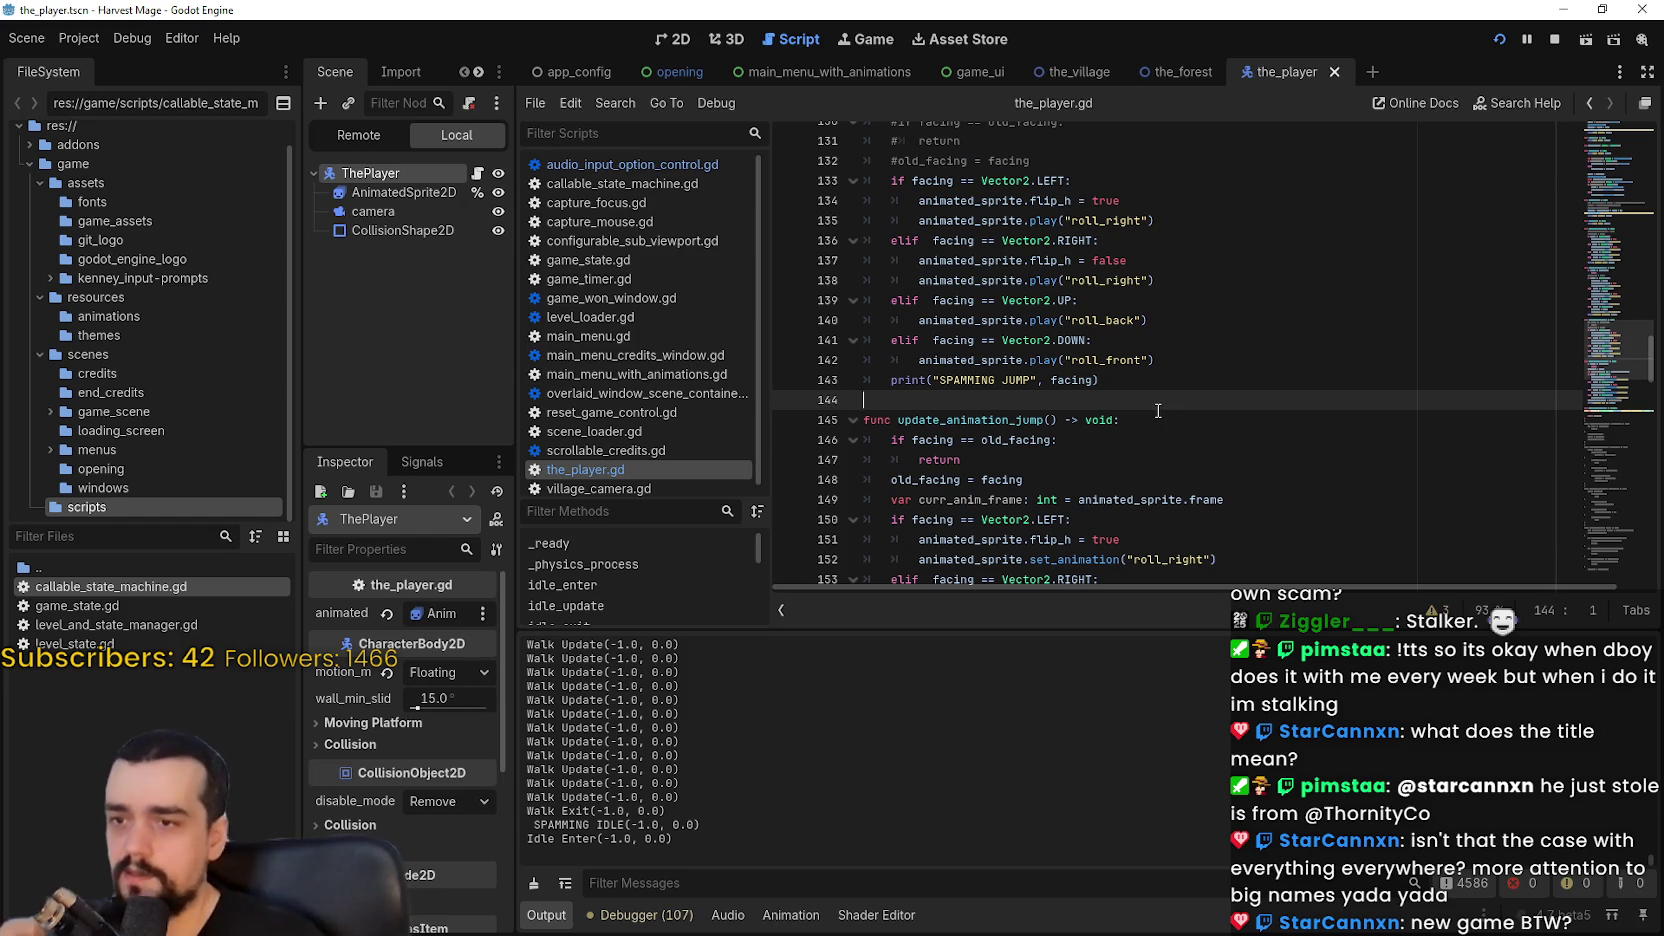
pyautogui.scroll(-3, 1158, 411)
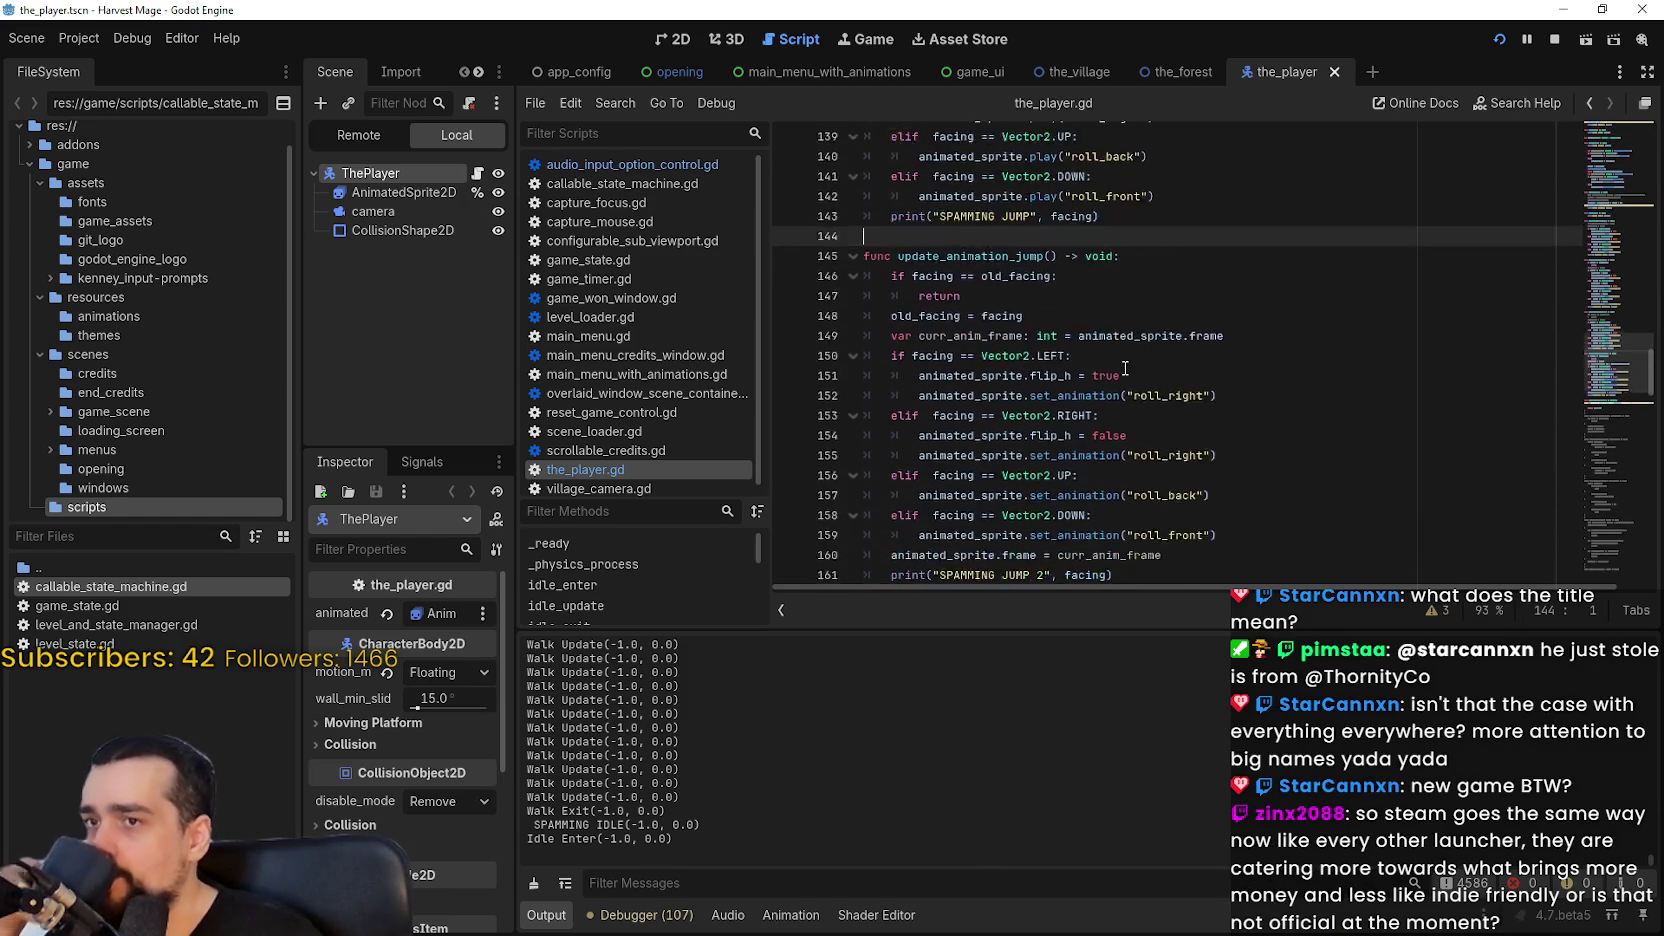
pyautogui.scroll(10, 1125, 368)
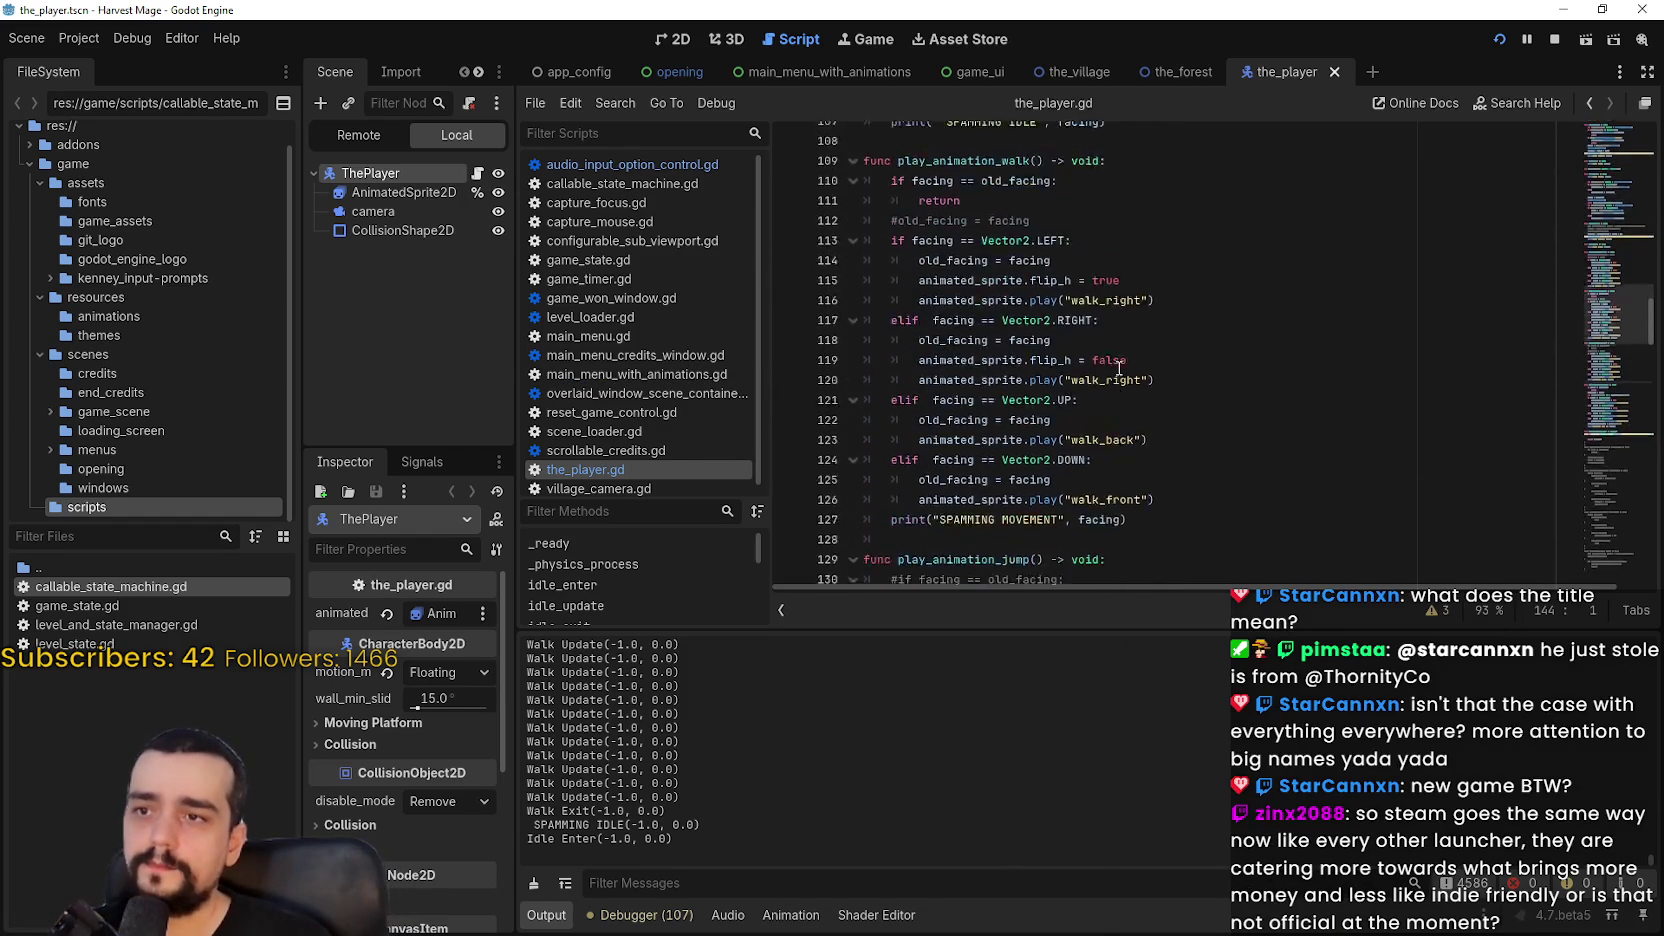
pyautogui.moveTo(1606, 300)
pyautogui.mouseDown()
pyautogui.moveTo(1604, 214)
pyautogui.moveTo(1604, 232)
pyautogui.mouseUp()
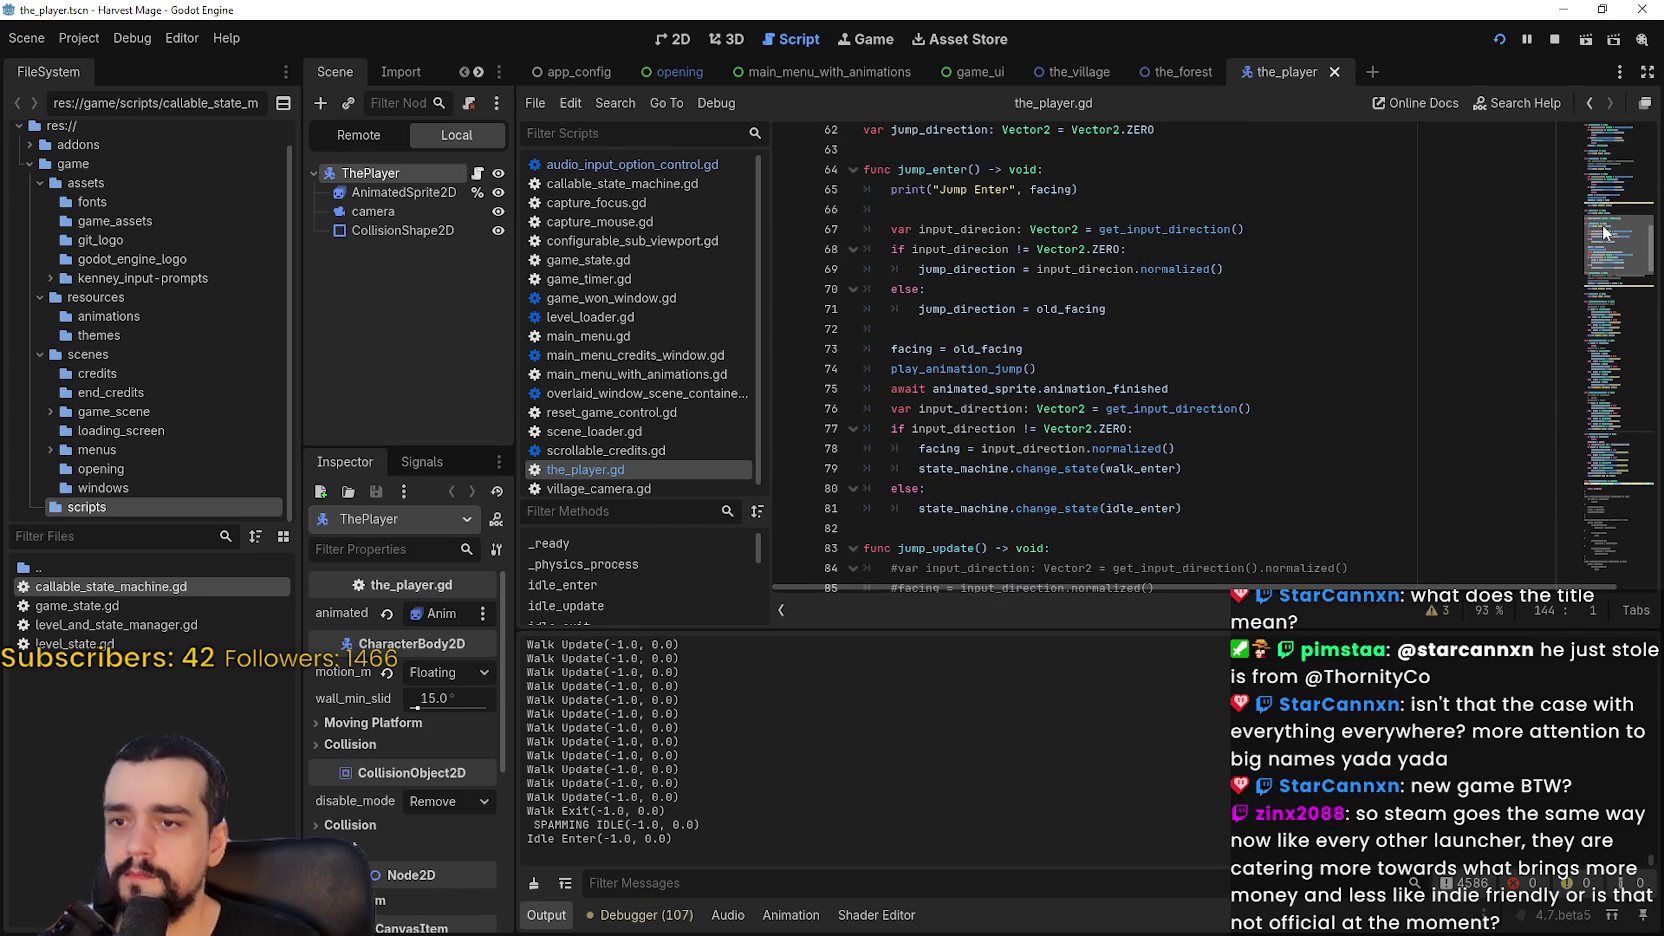
pyautogui.moveTo(1604, 232); pyautogui.dragTo(1598, 240)
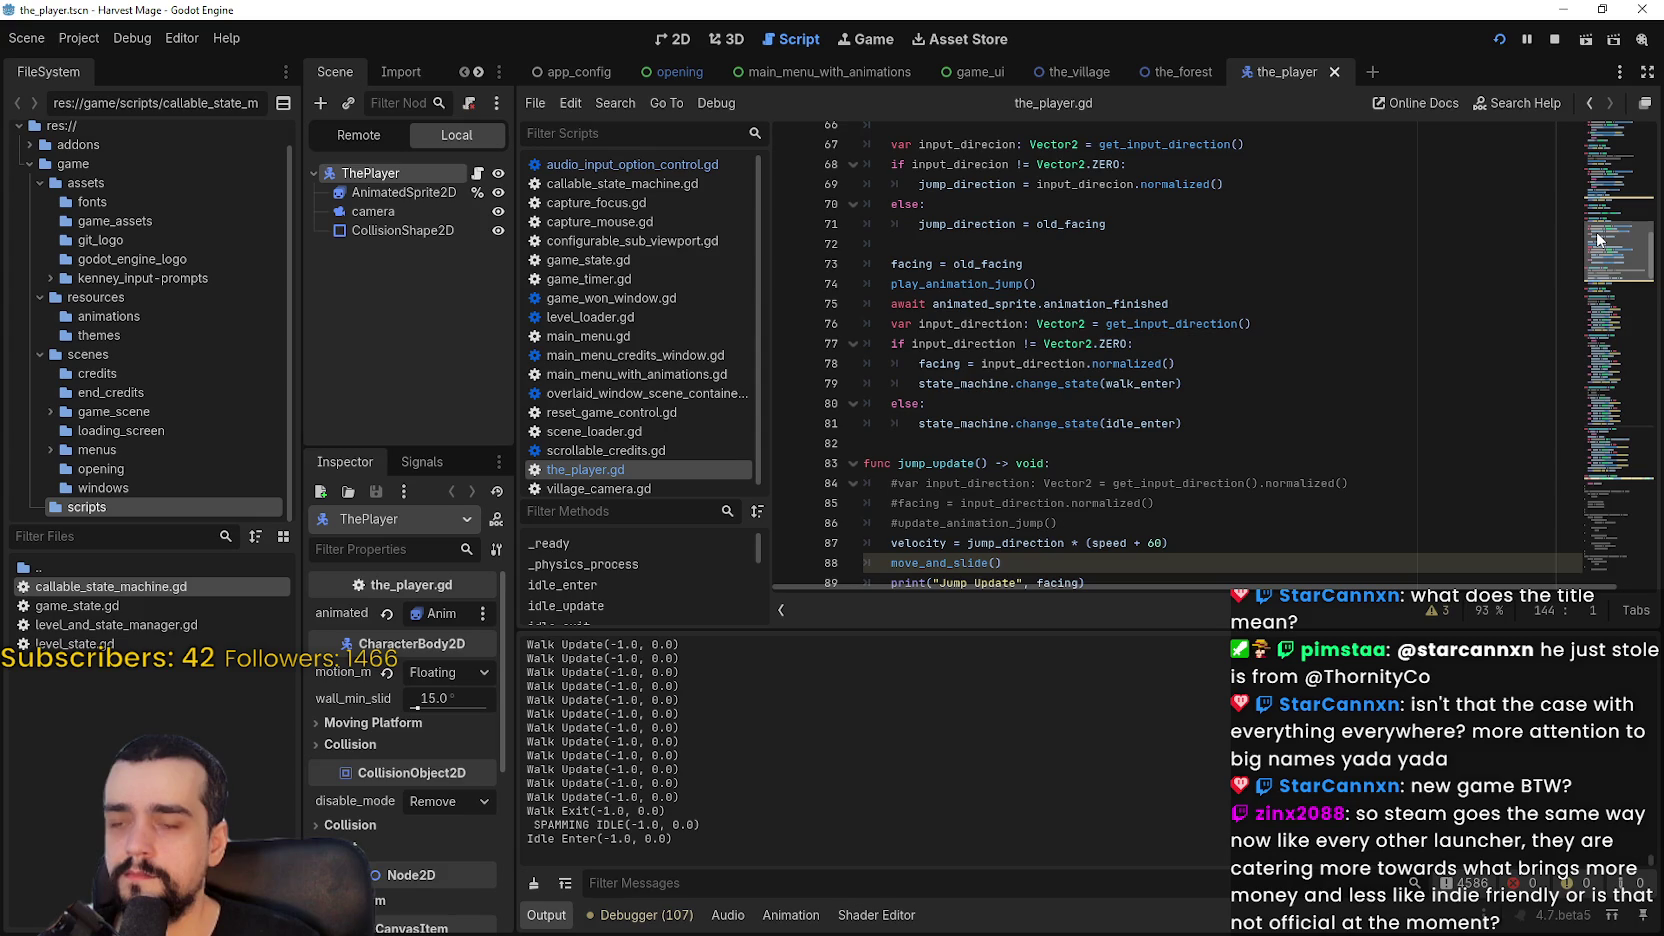
# Step: Highlight every use of input_direction, then switch back to the running game
pyautogui.doubleClick(1013, 324)
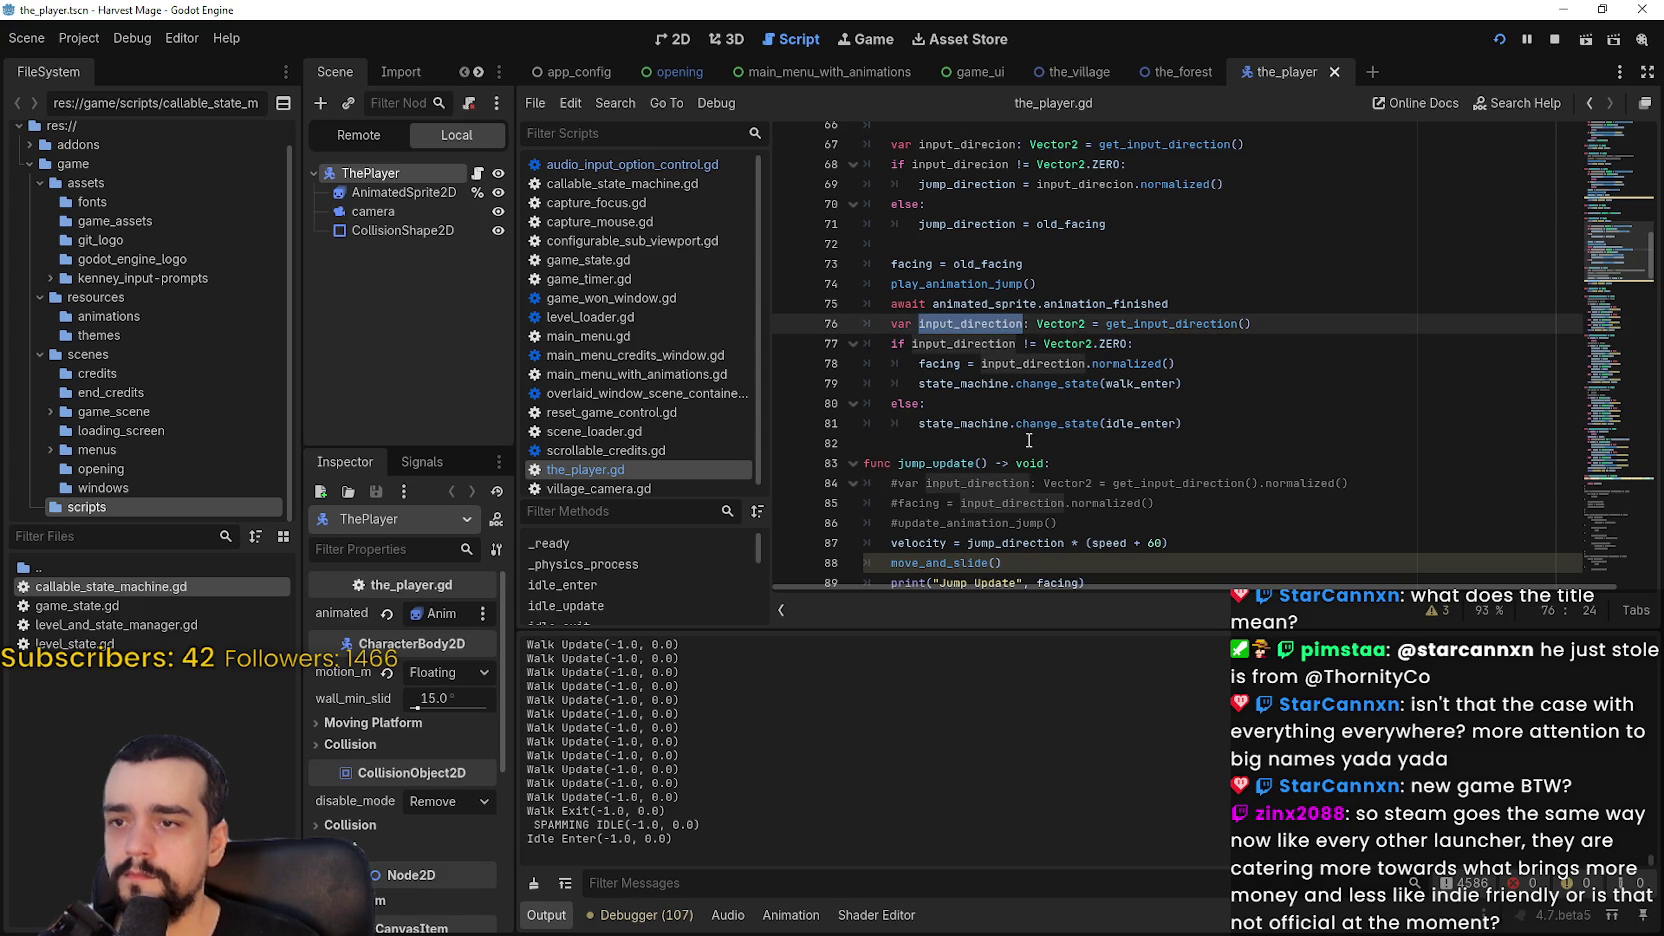
pyautogui.click(1041, 406)
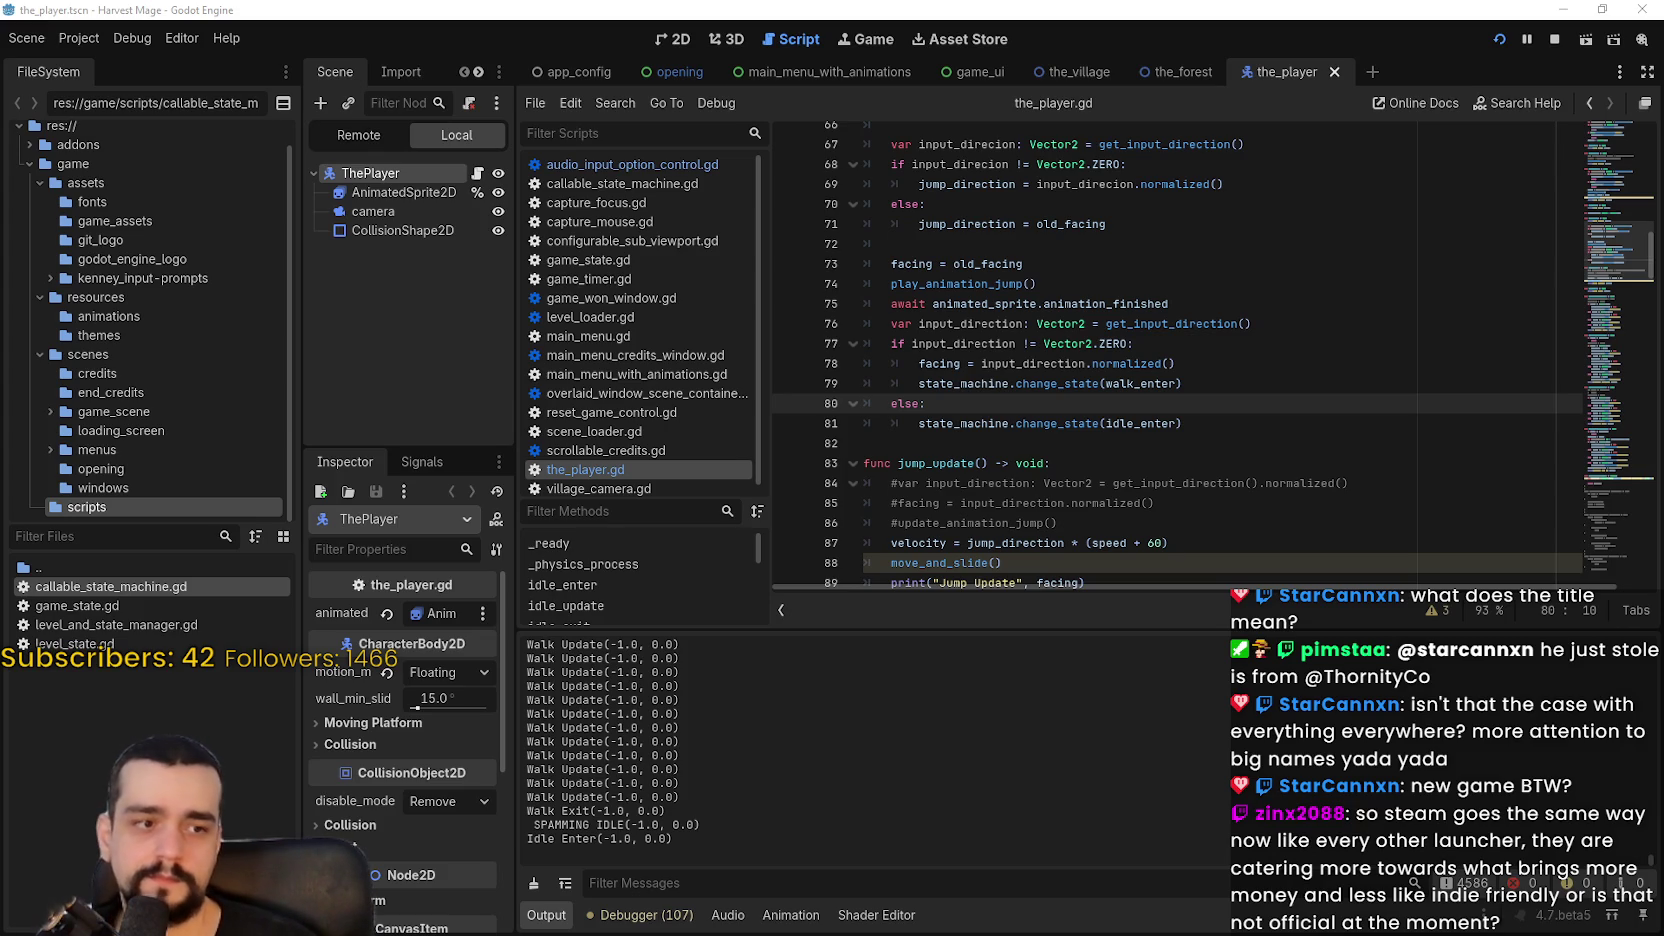
pyautogui.hotkey('alt', 'Tab')
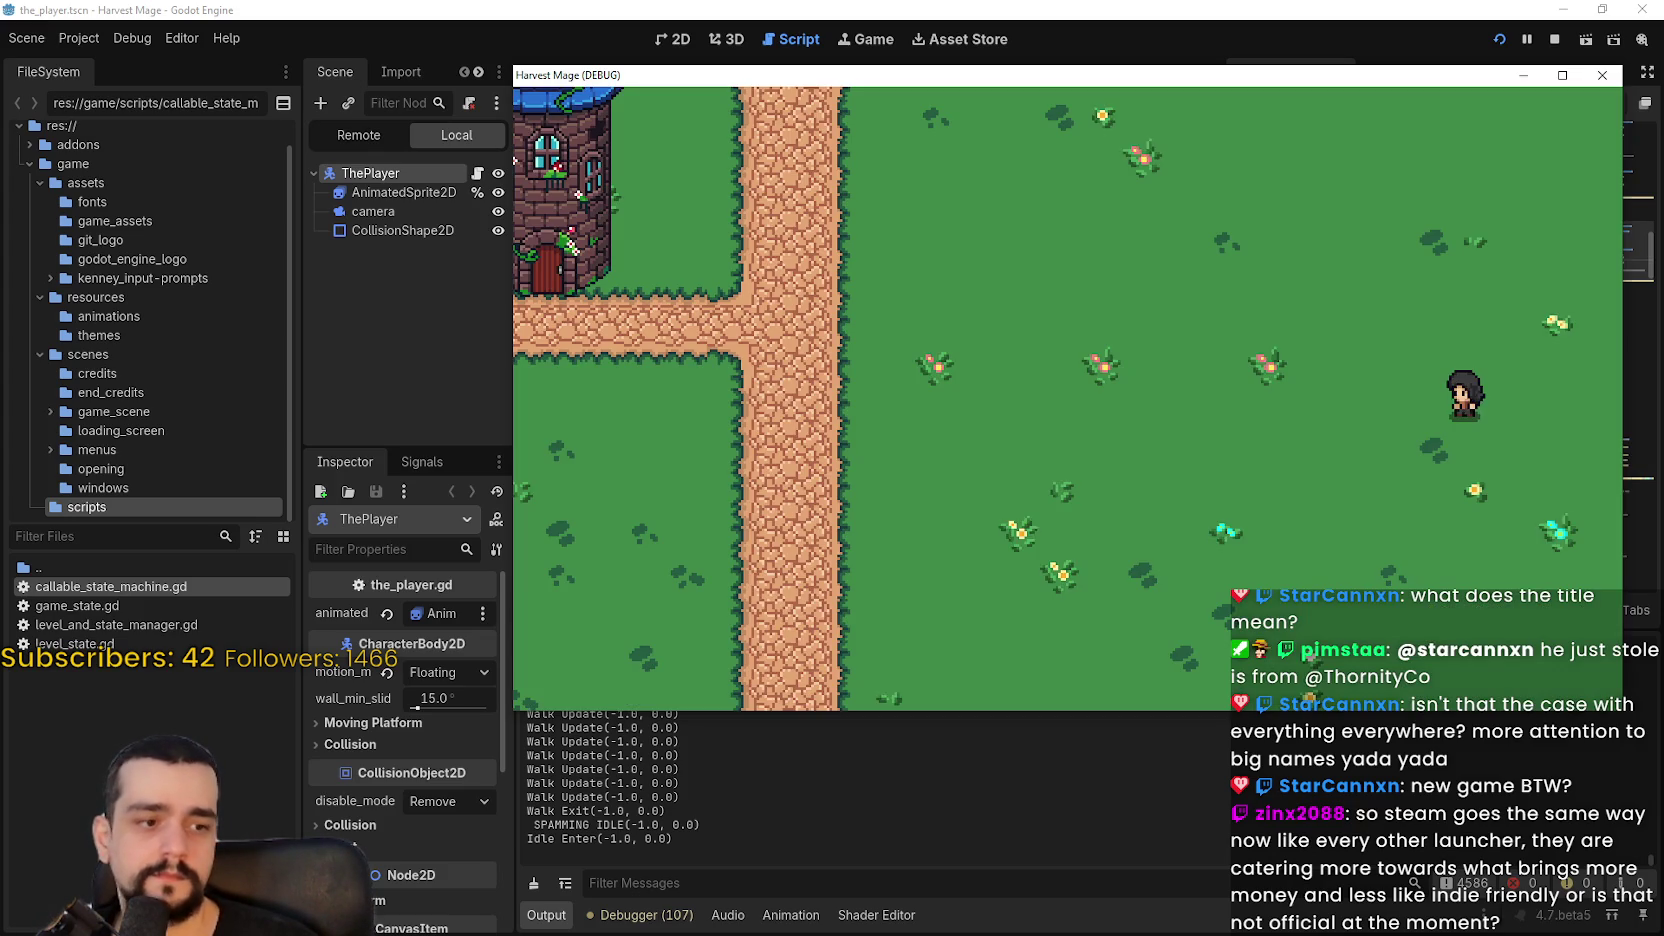
# Step: Walk and jump the character left repeatedly, then stop the game with F8 and return to the script
pyautogui.press('Left')
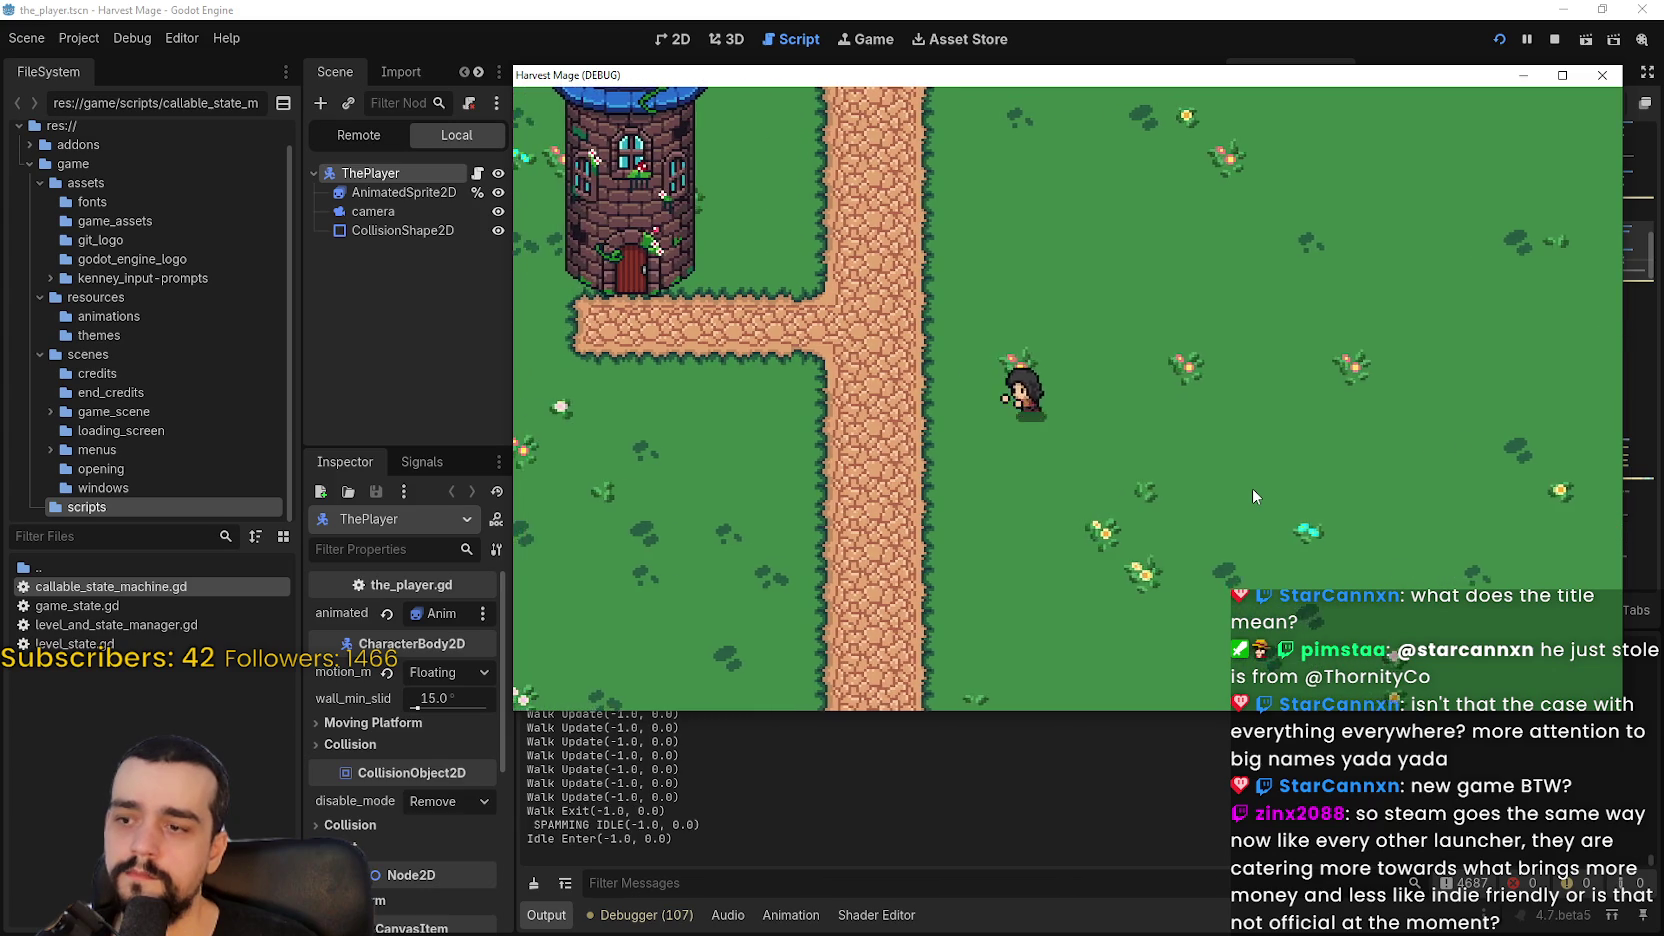
pyautogui.press('Left')
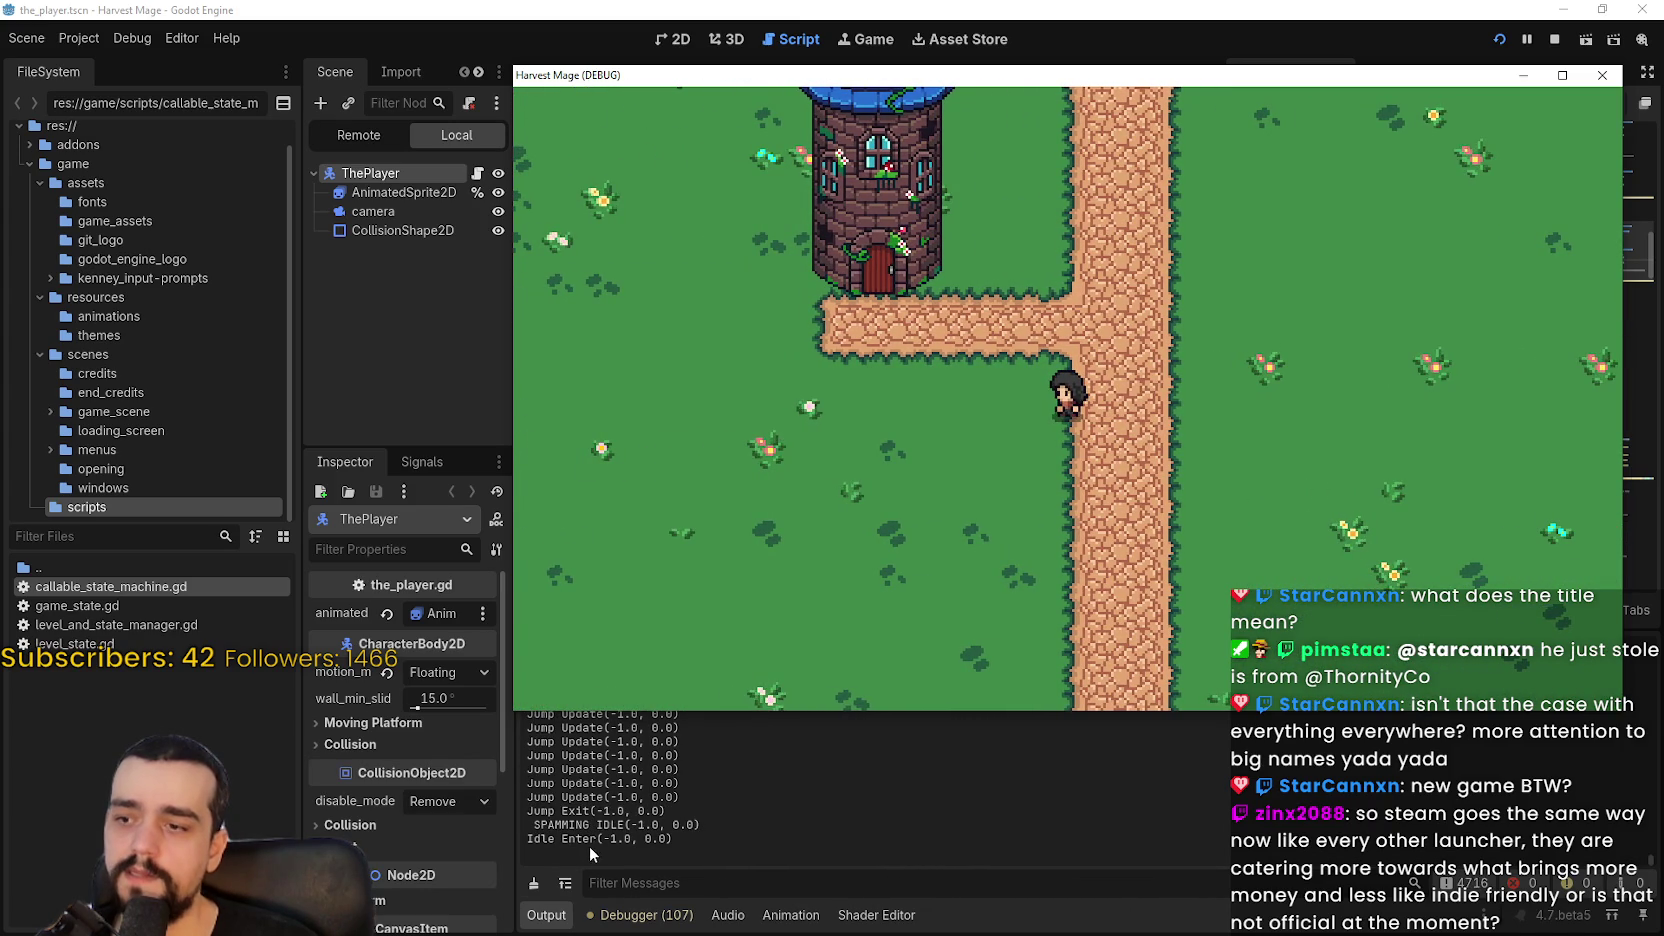
pyautogui.press('Left')
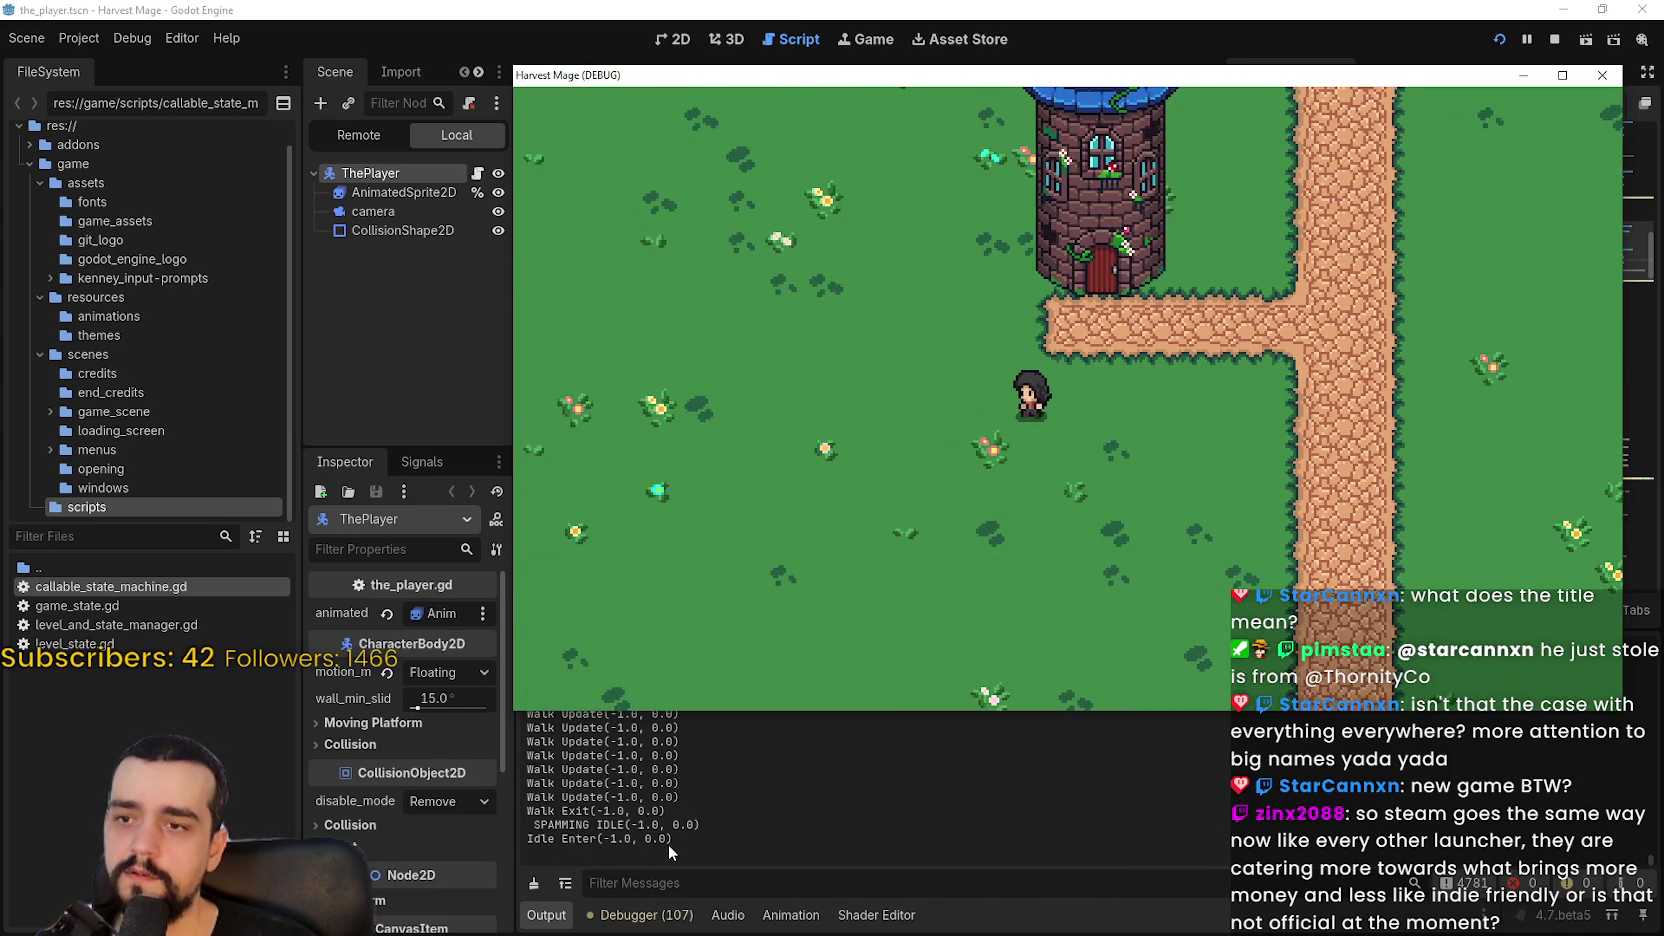
pyautogui.press('Left')
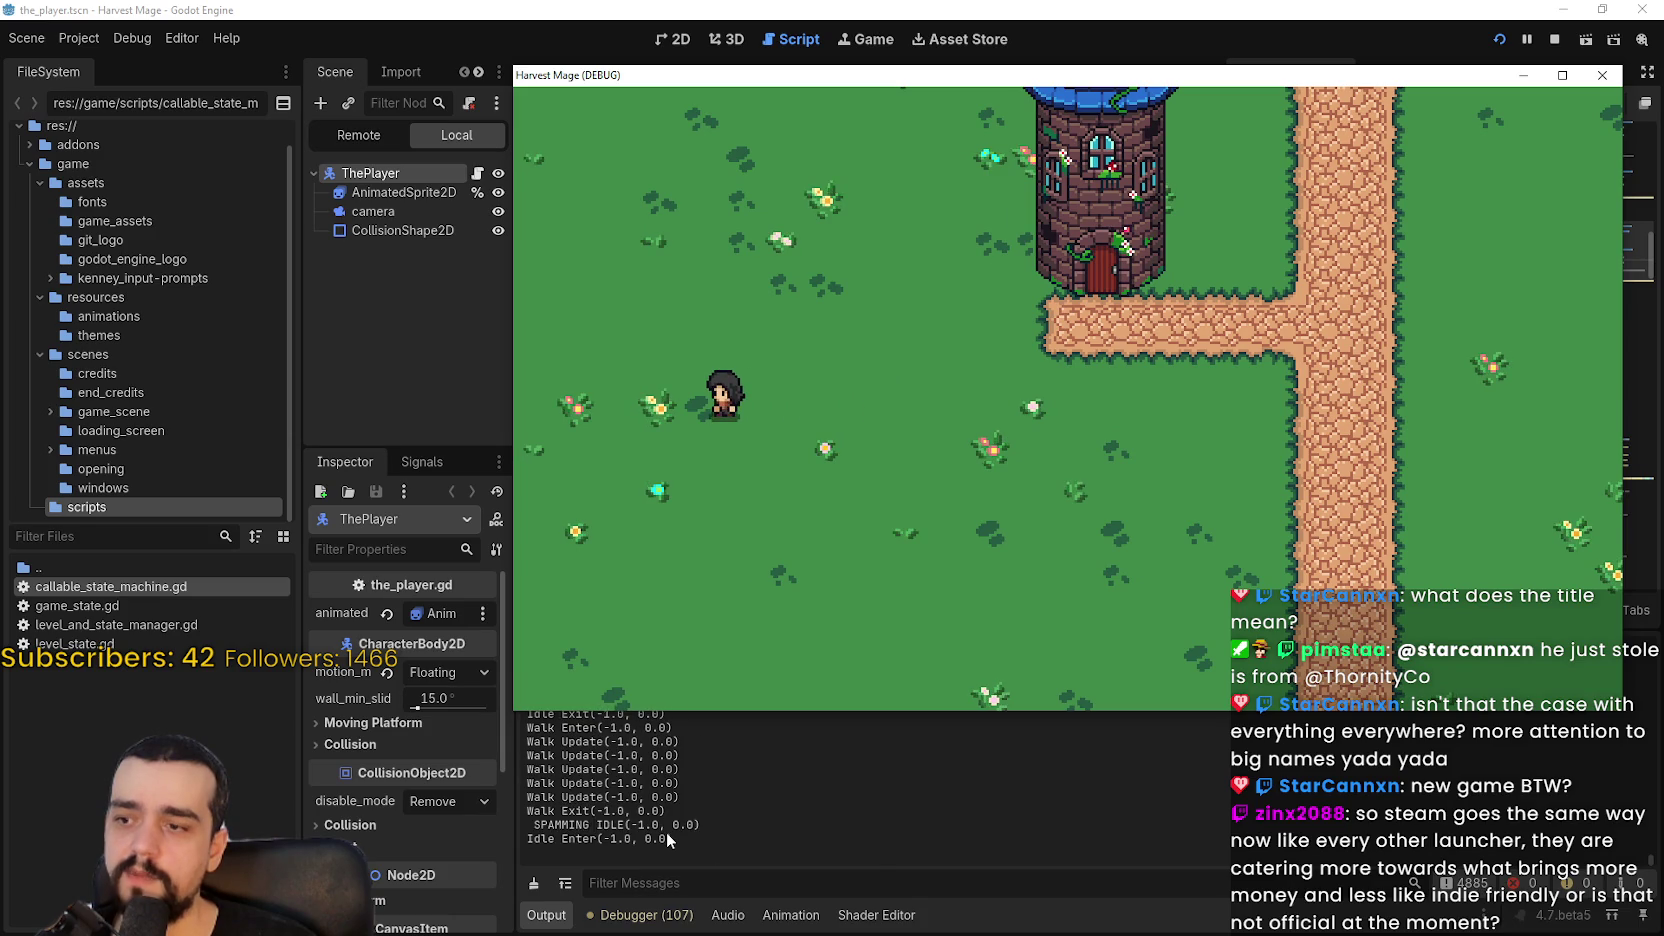
pyautogui.press('F8')
pyautogui.click(1045, 303)
pyautogui.scroll(8, 1045, 320)
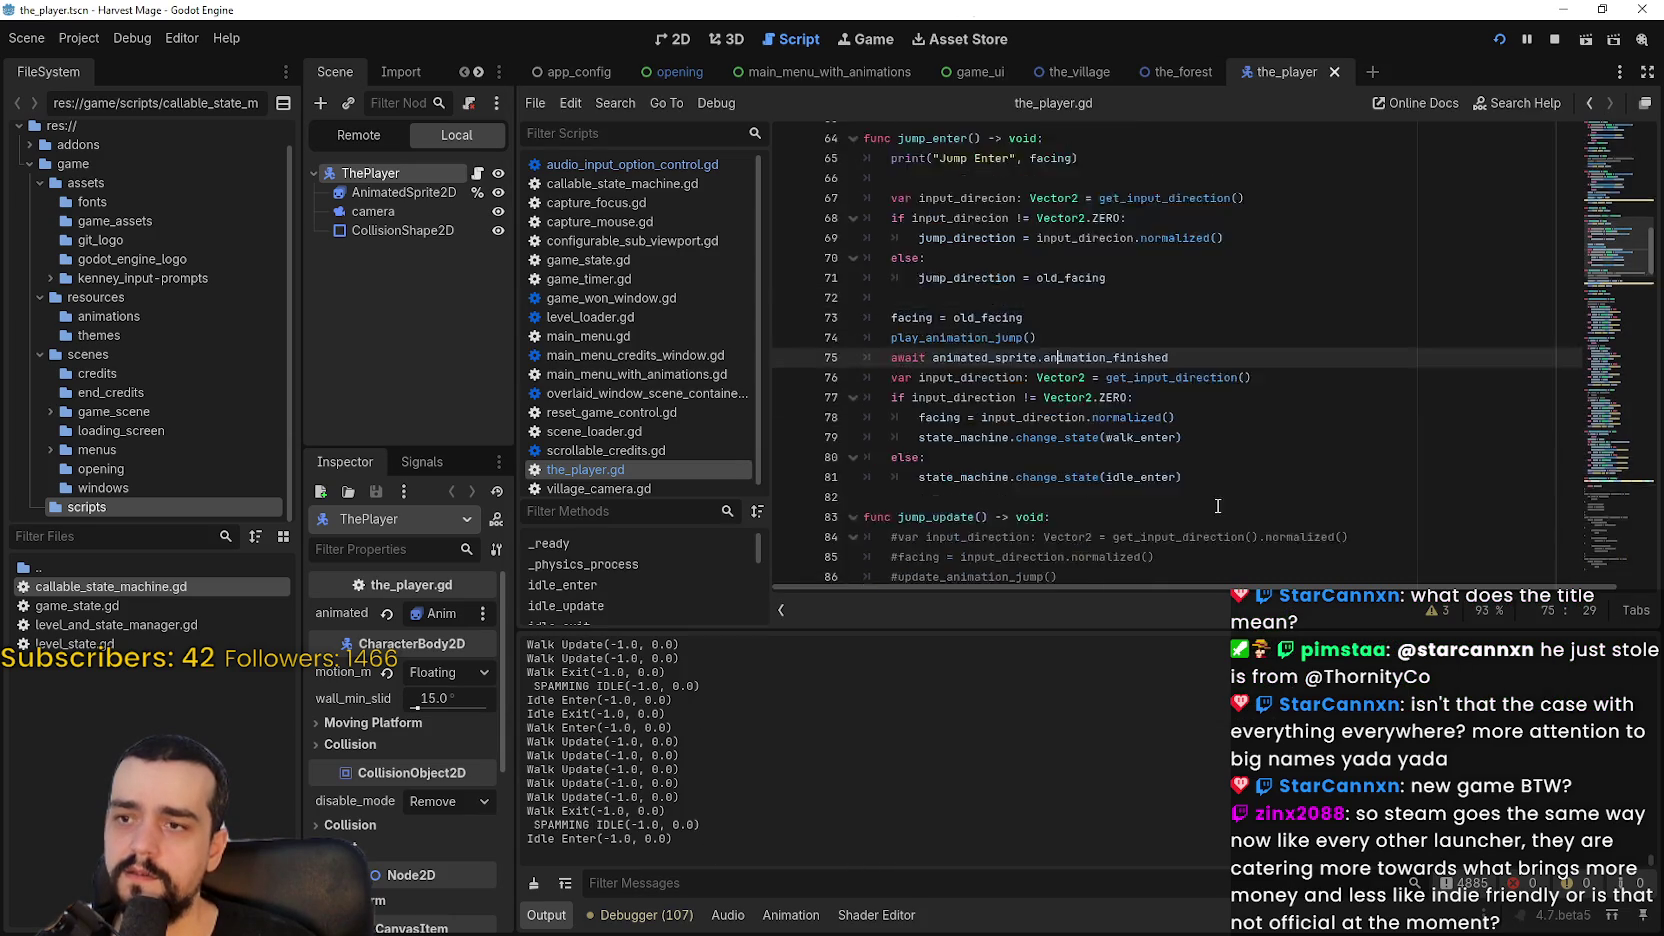
# Step: Go from the play_animation_walk call in walk_update to its definition via Lookup Symbol
pyautogui.scroll(2, 909, 355)
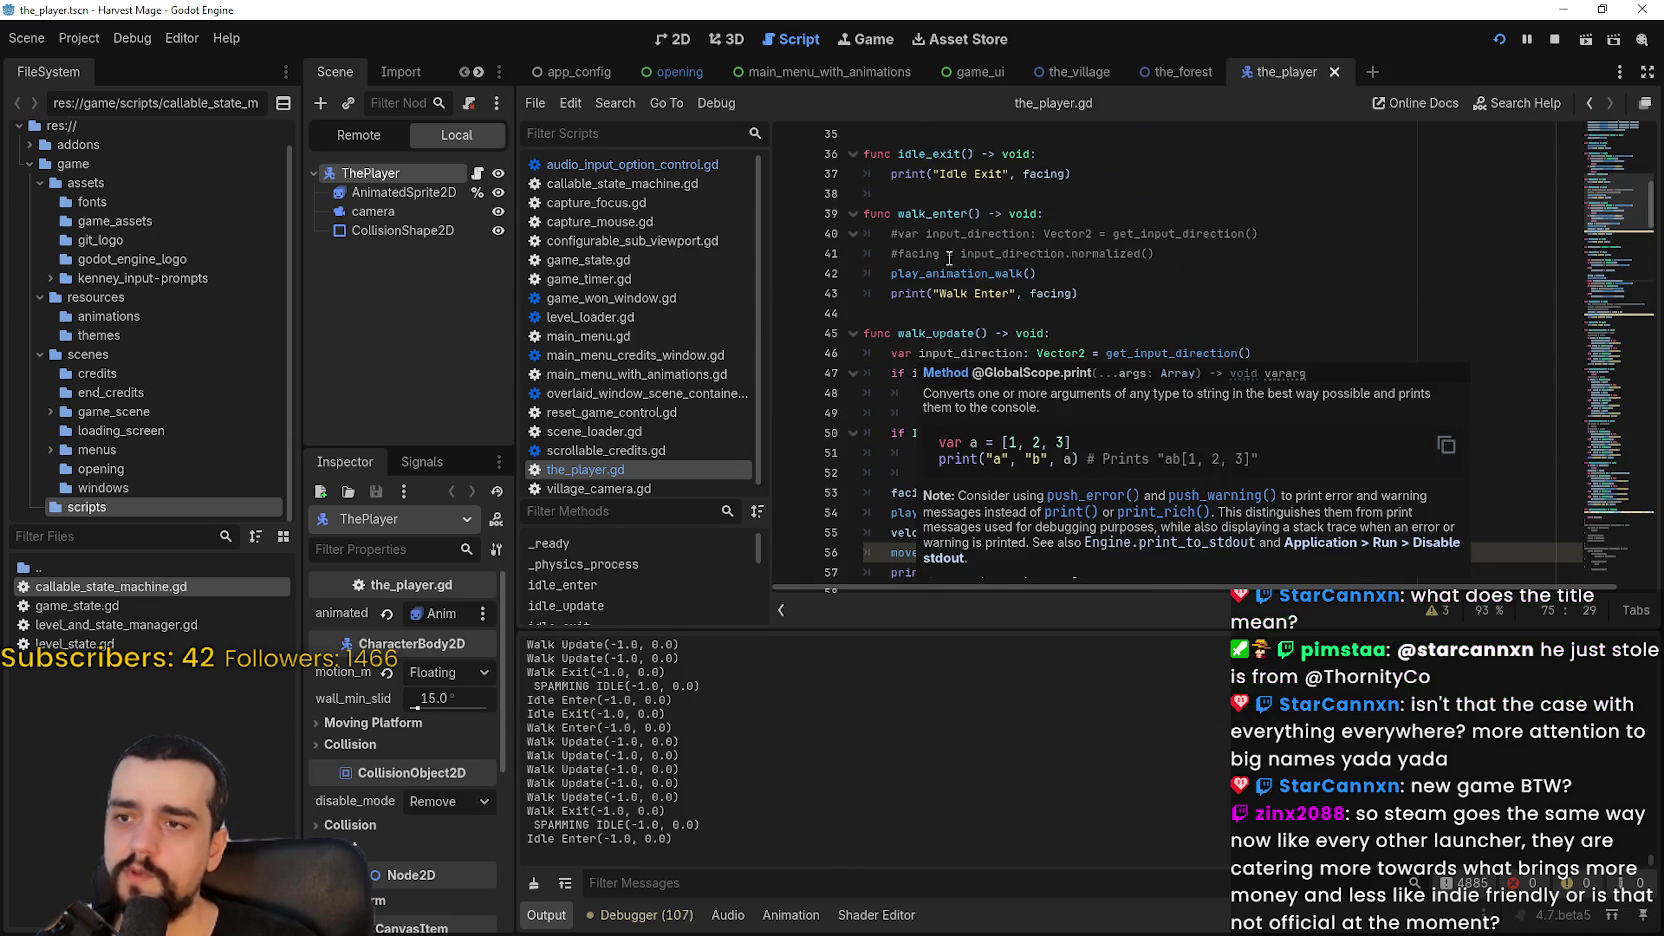
pyautogui.click(1040, 333)
pyautogui.scroll(2, 1068, 358)
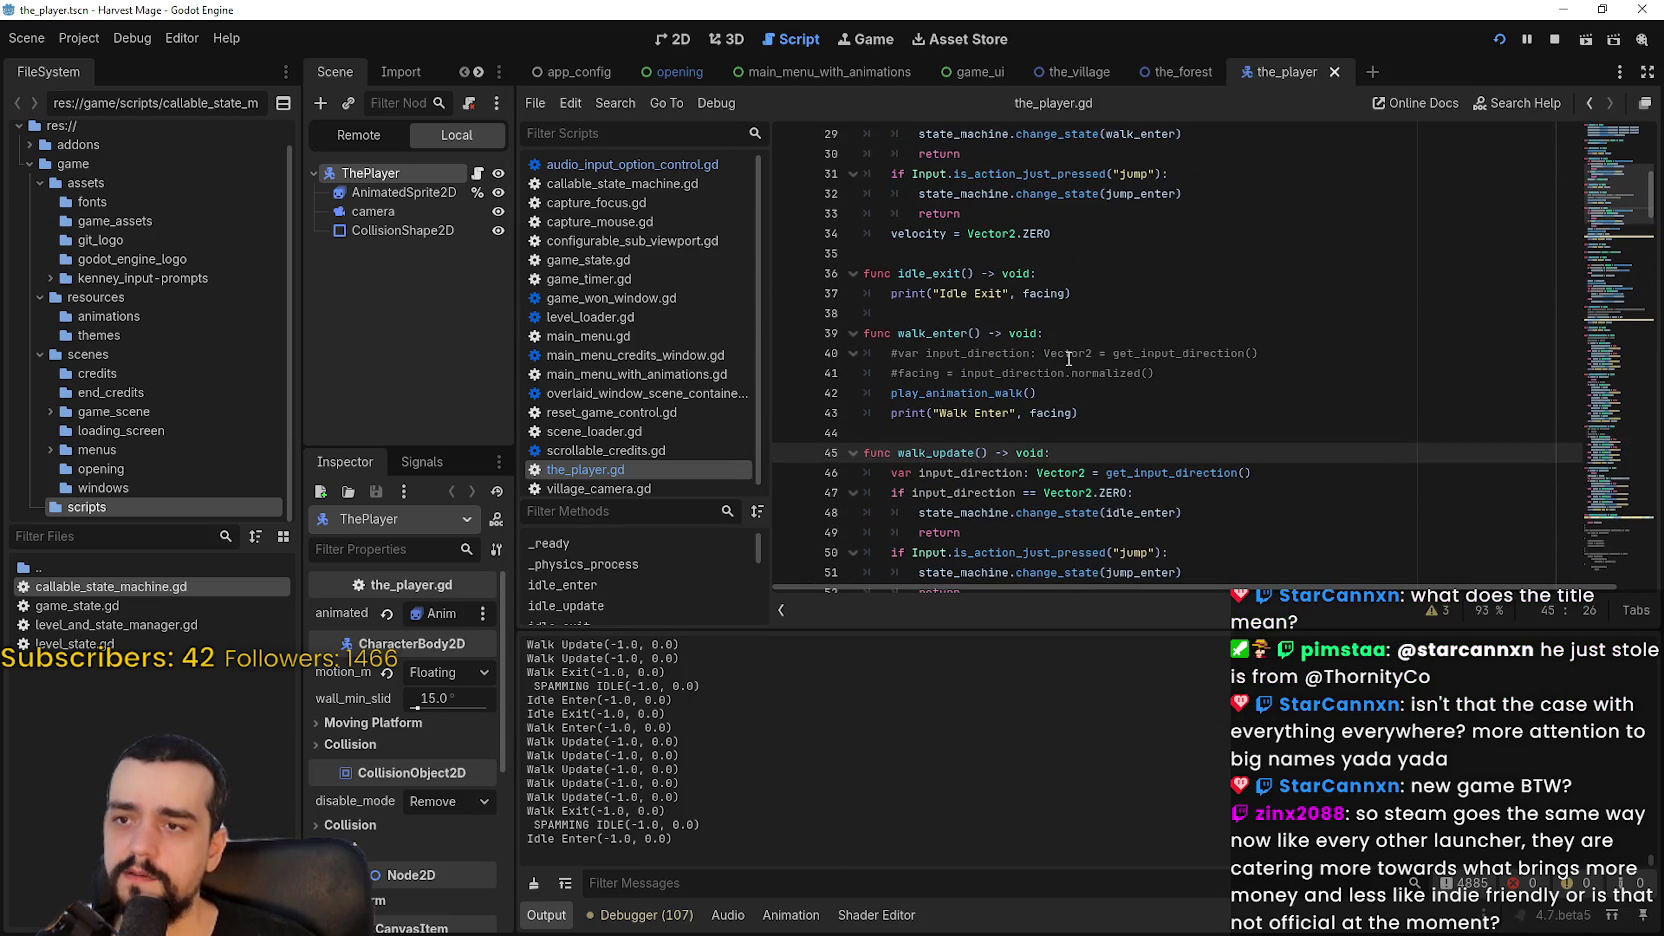
pyautogui.rightClick(969, 399)
pyautogui.click(1068, 675)
# Step: Comment out the facing == old_facing guard on lines 110–111, save, and relaunch the game
pyautogui.moveTo(960, 394); pyautogui.dragTo(932, 375)
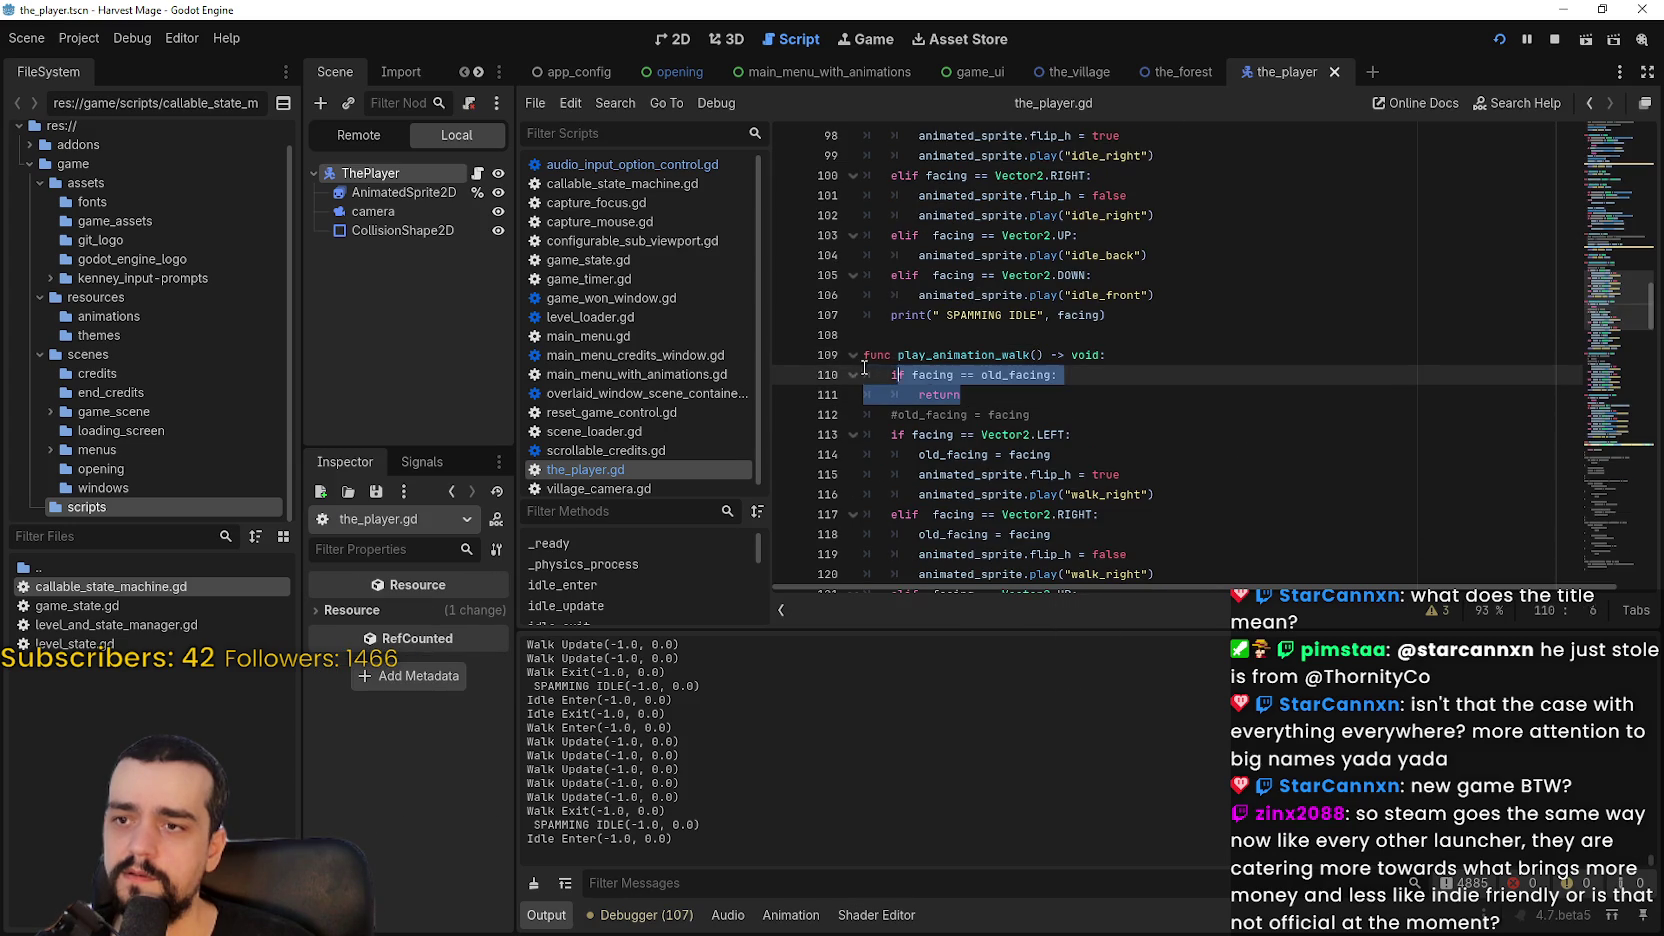
pyautogui.click(889, 376)
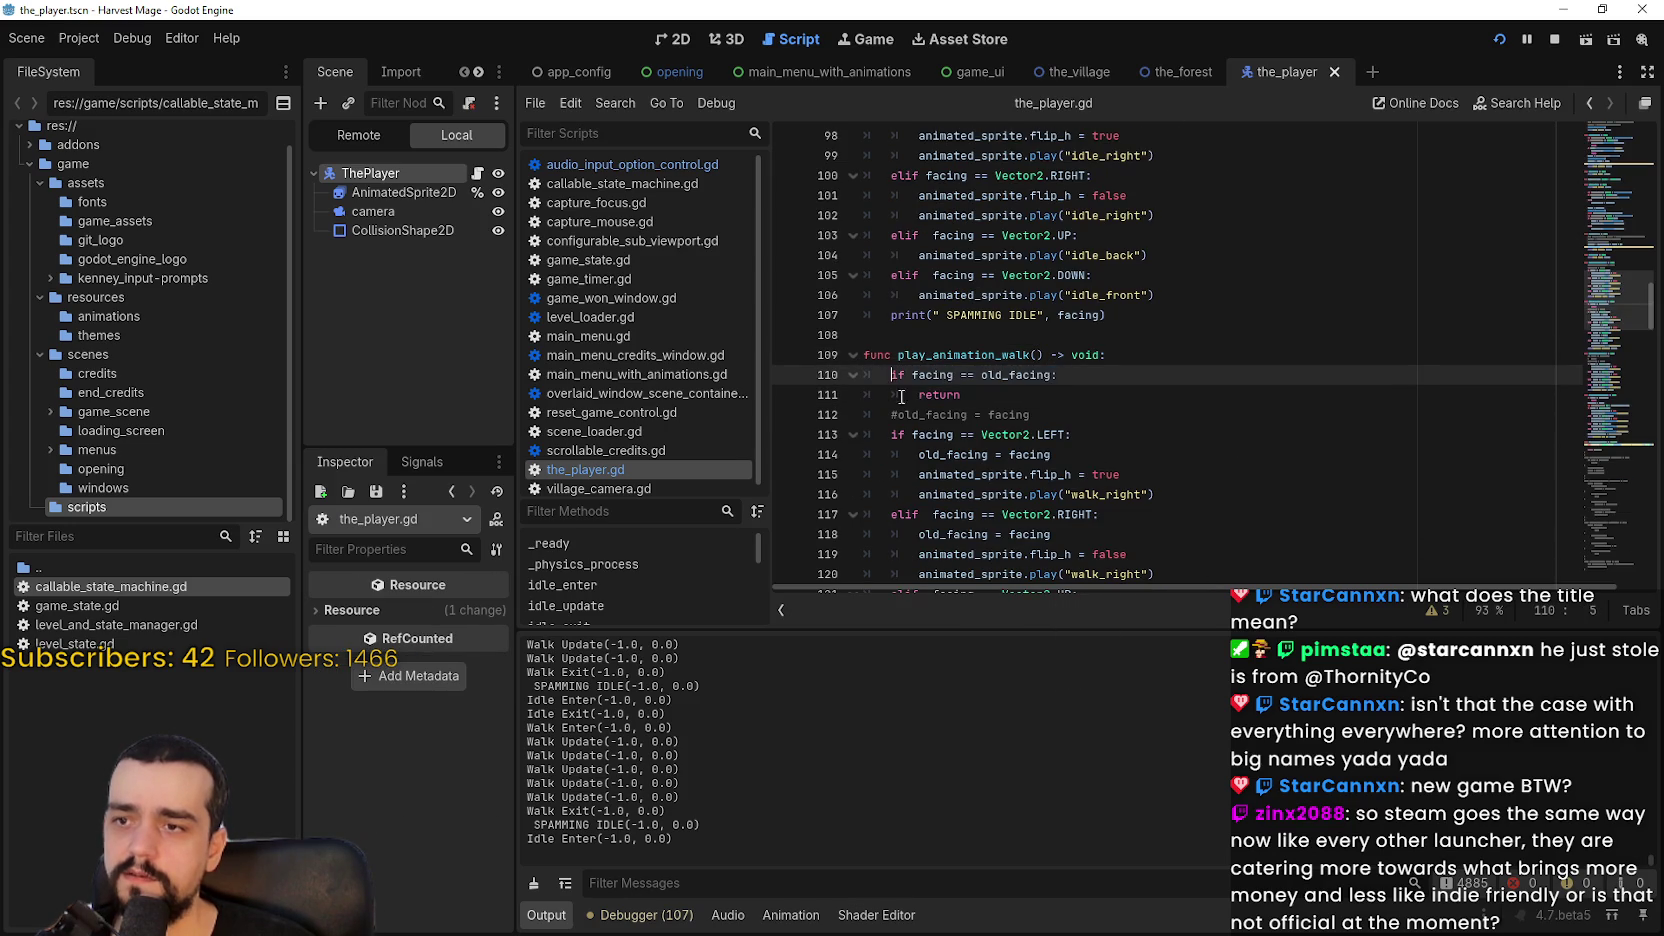
pyautogui.write('#')
pyautogui.hotkey('ctrl', 'k')
pyautogui.click(899, 400)
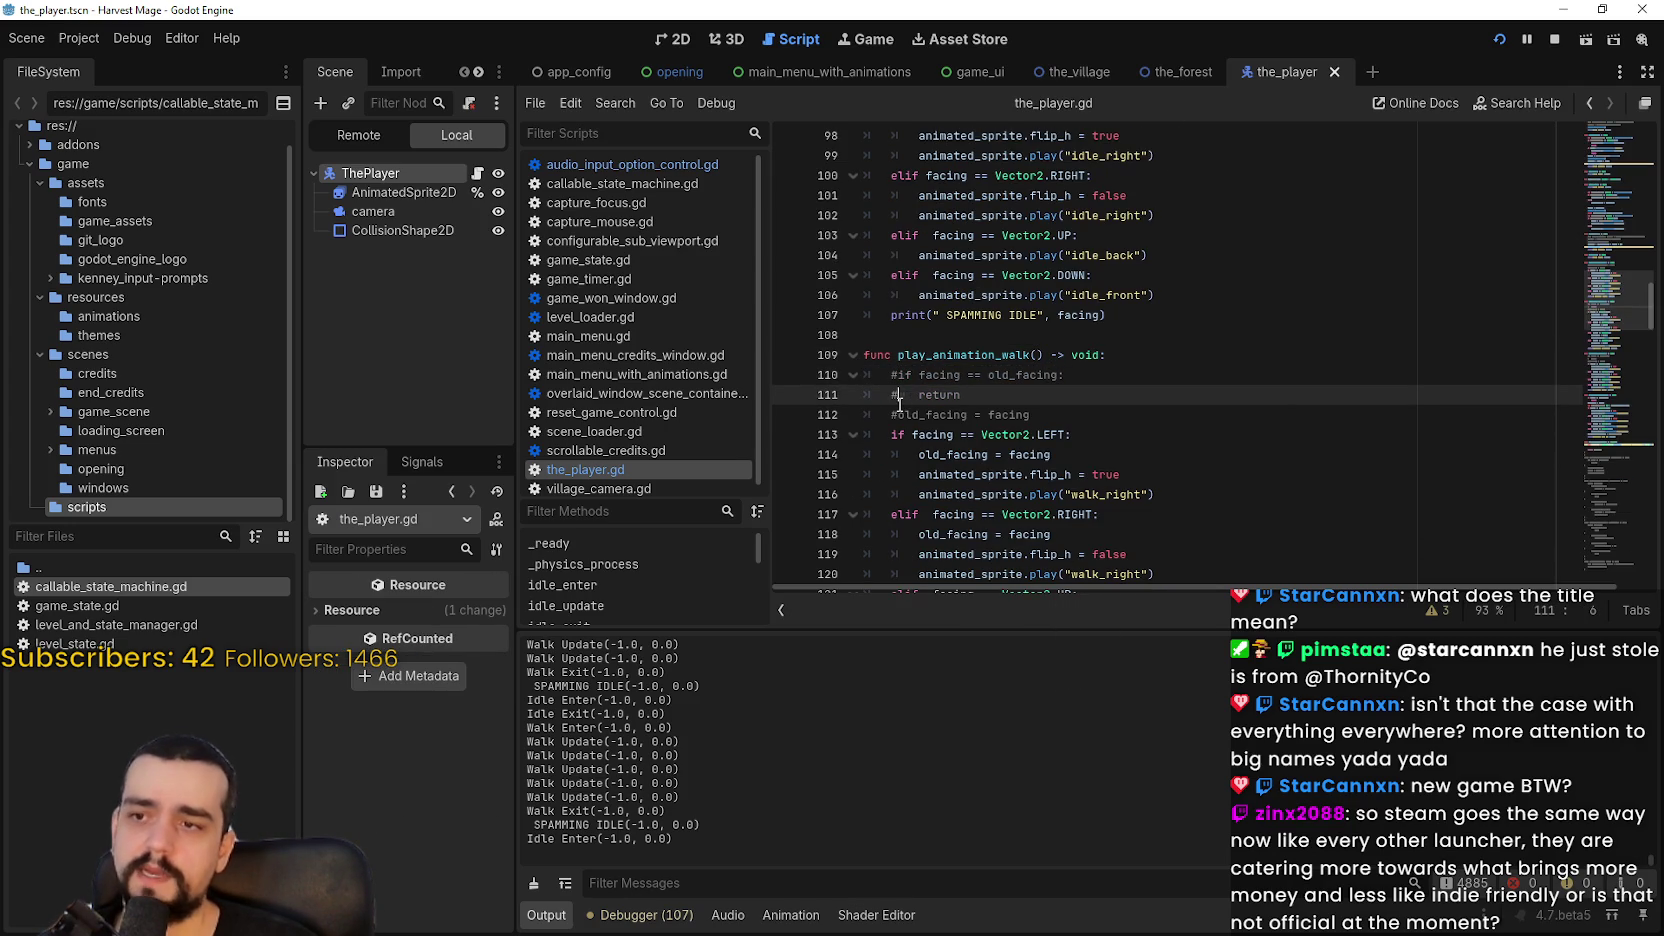
pyautogui.hotkey('ctrl', 's')
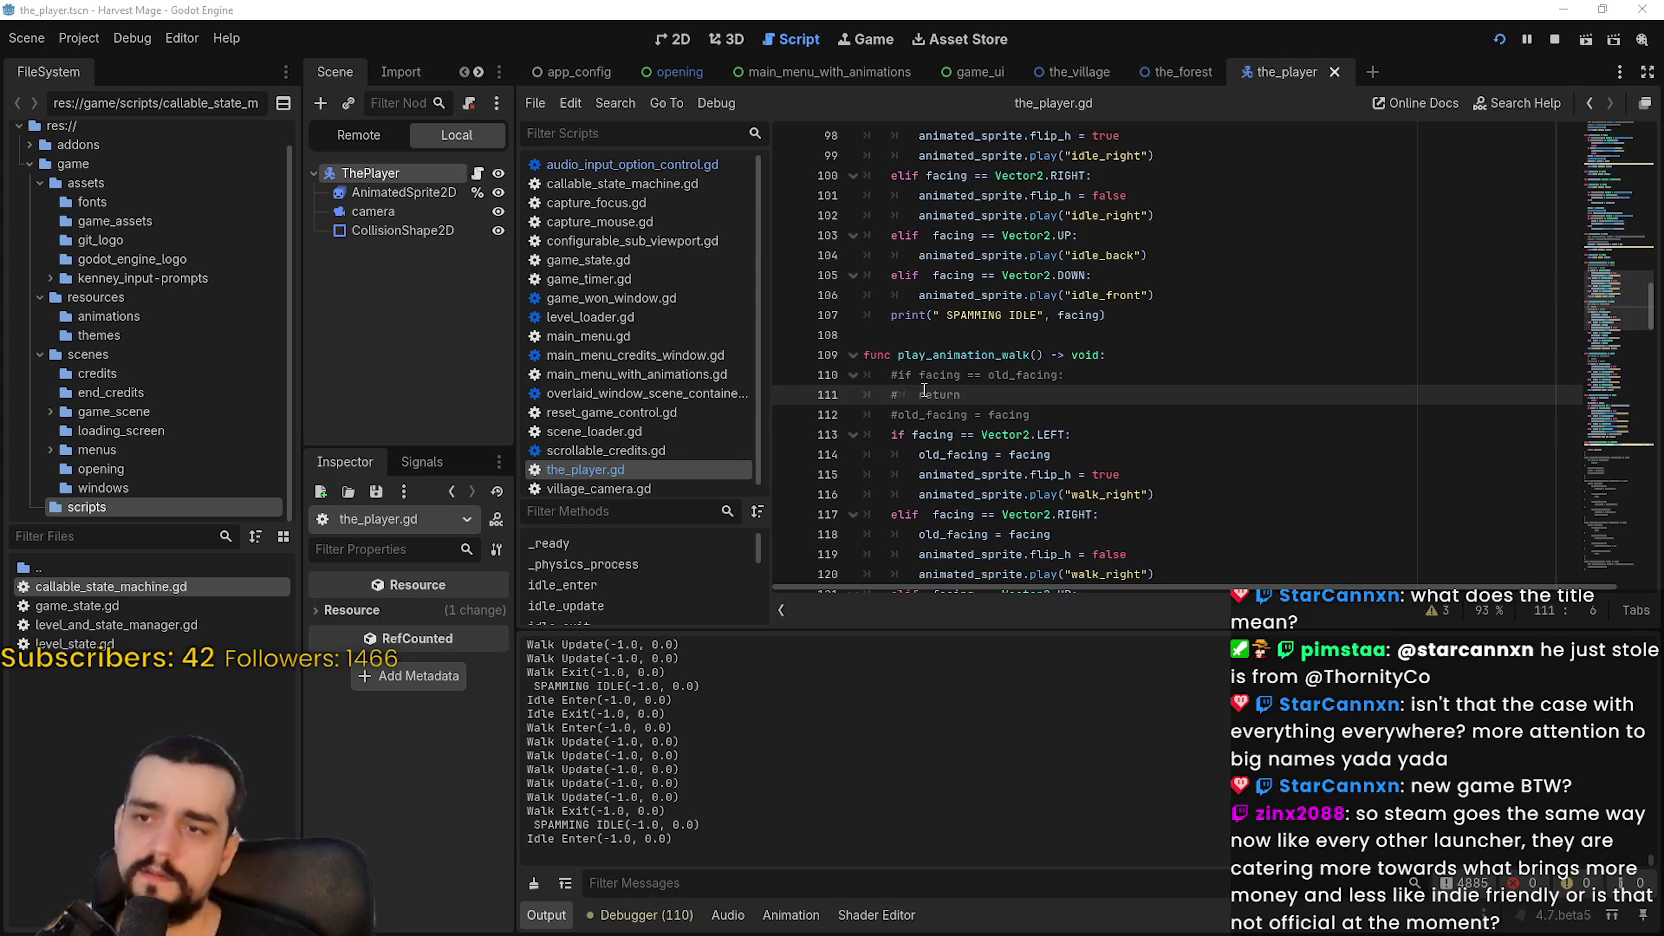
pyautogui.press('Right')
pyautogui.press('Right')
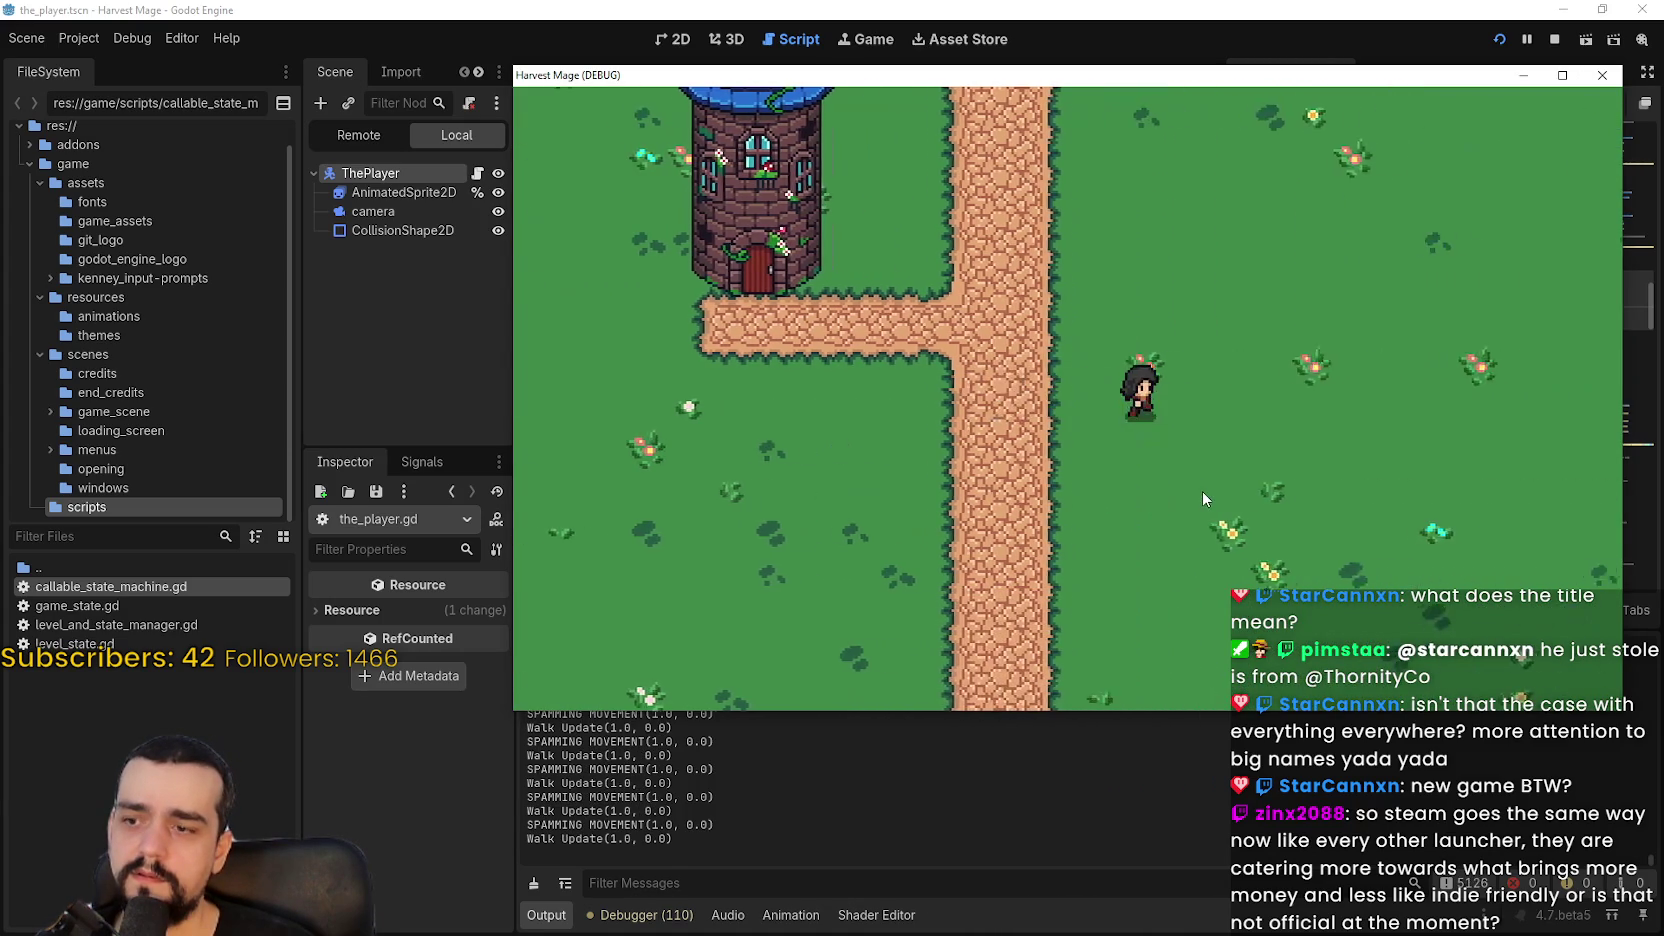
# Step: Walk and jump the character right and left, then up, right and down the field
pyautogui.press('Right')
pyautogui.press('space')
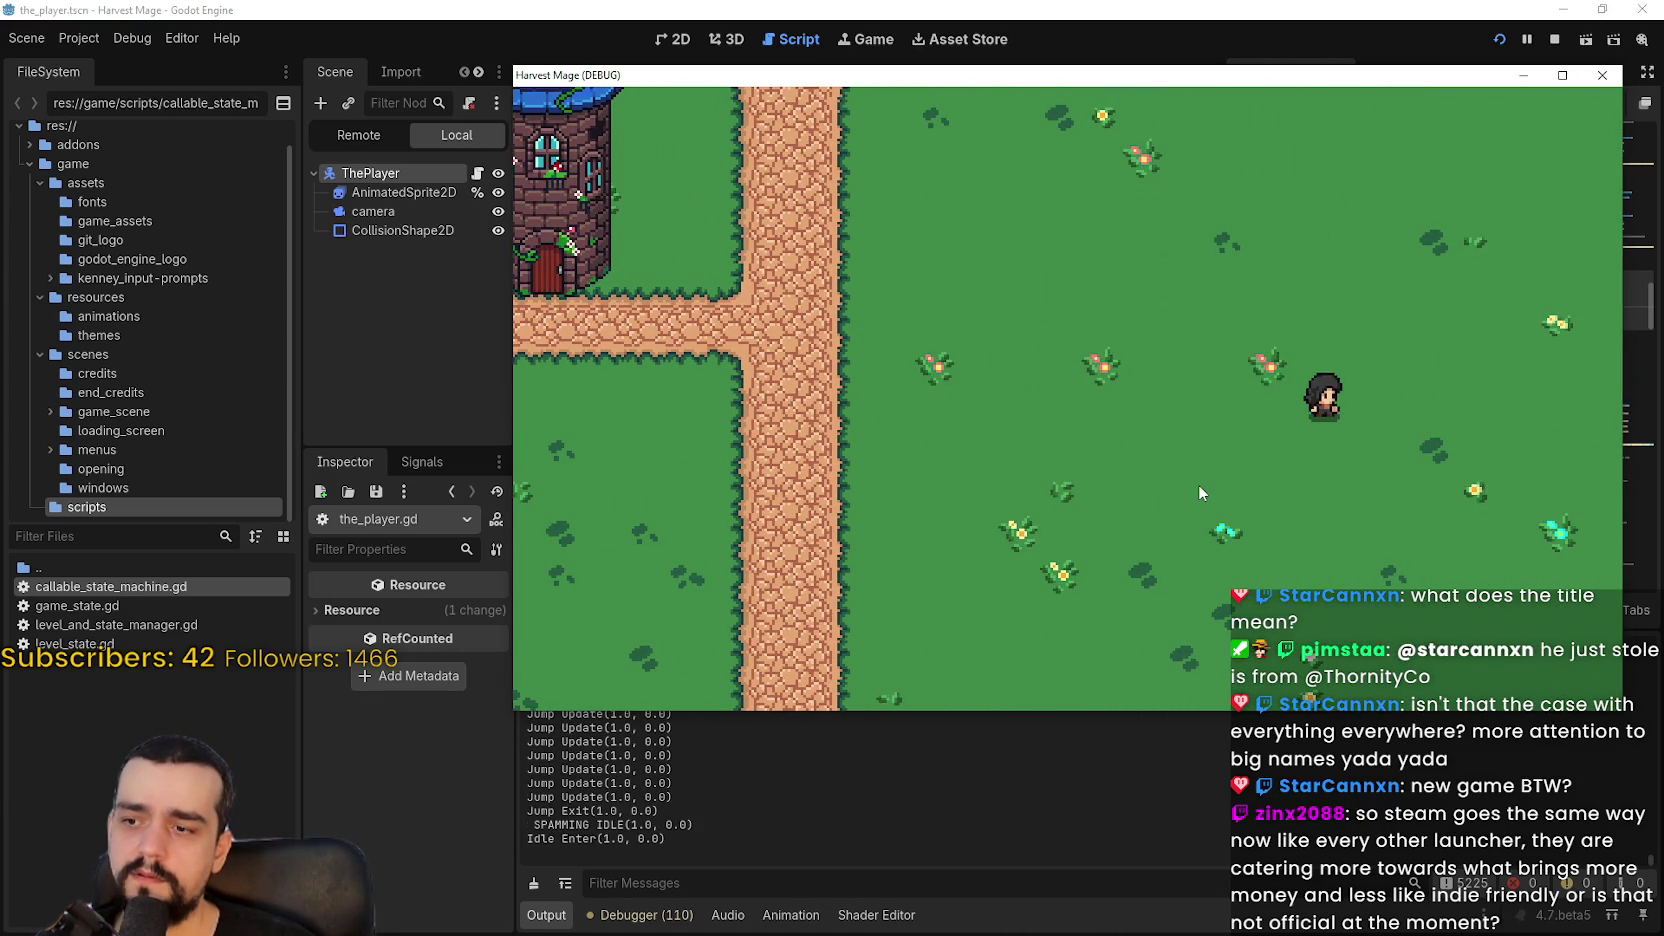
pyautogui.press('Left')
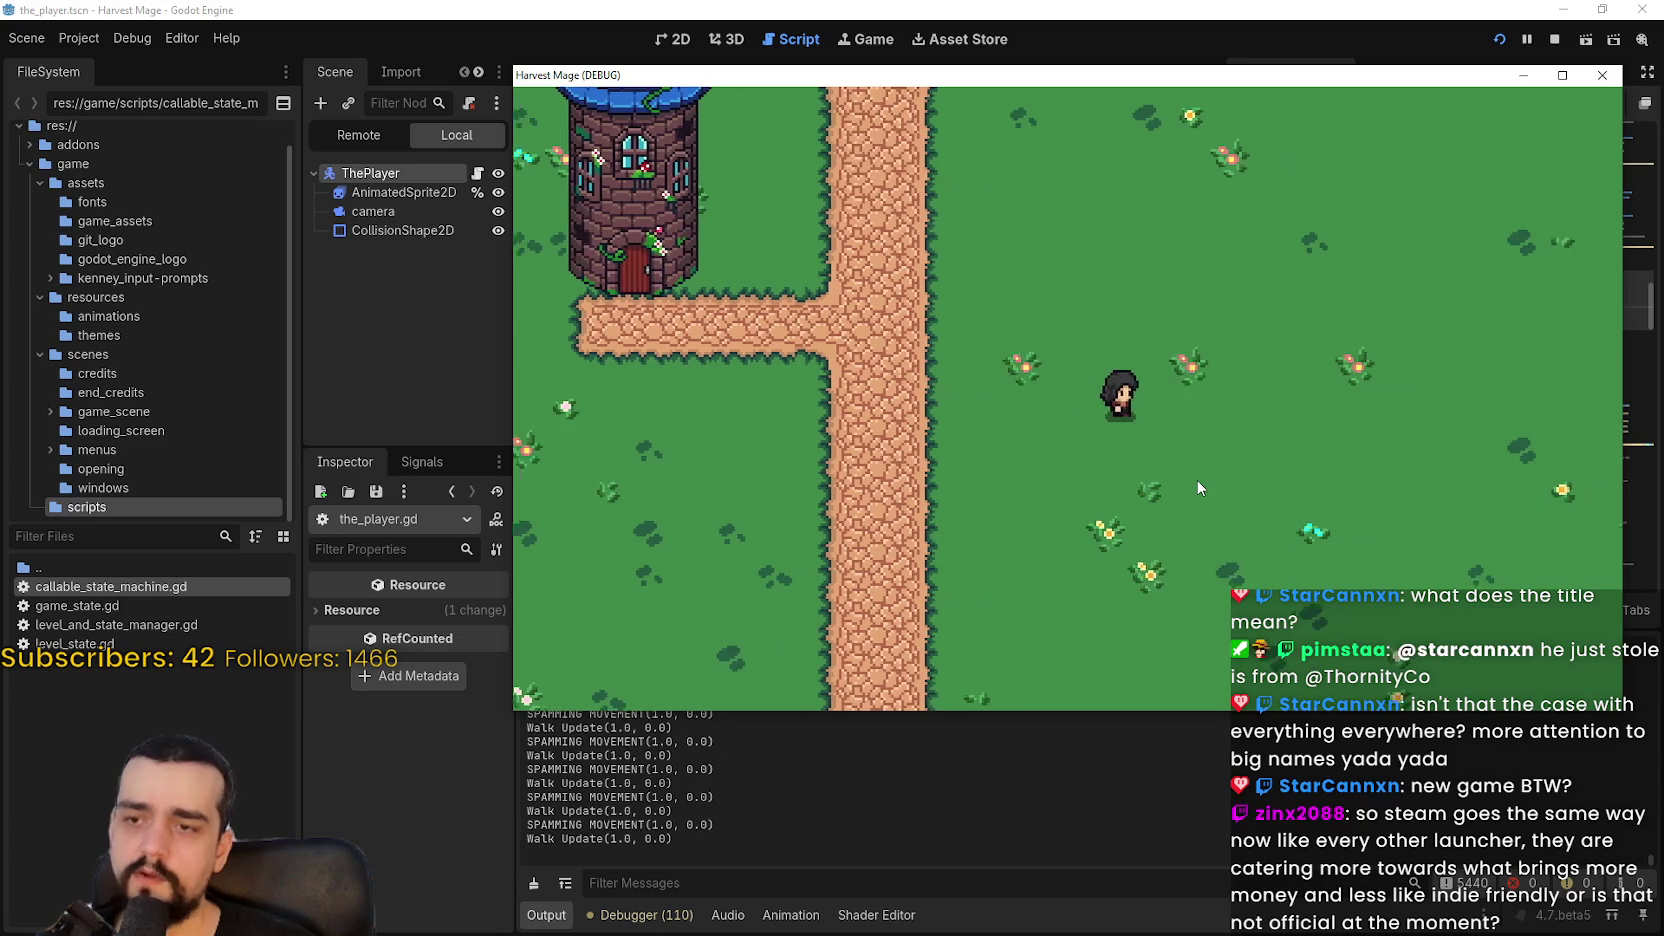
pyautogui.press('Right')
pyautogui.press('space')
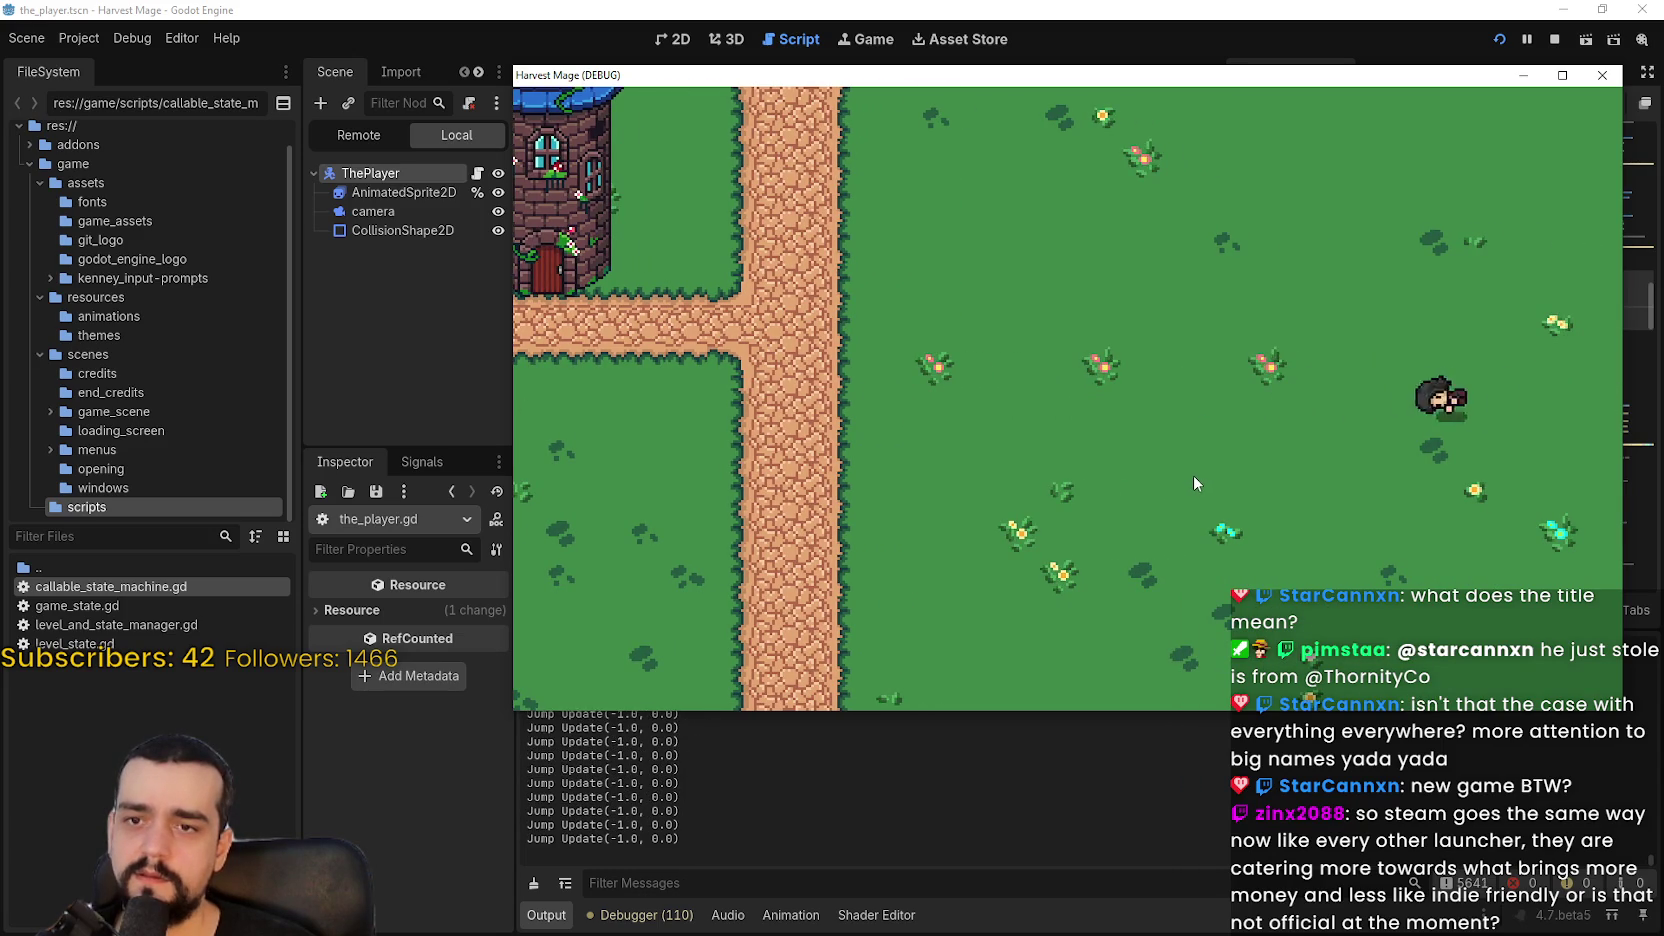
pyautogui.press('Up')
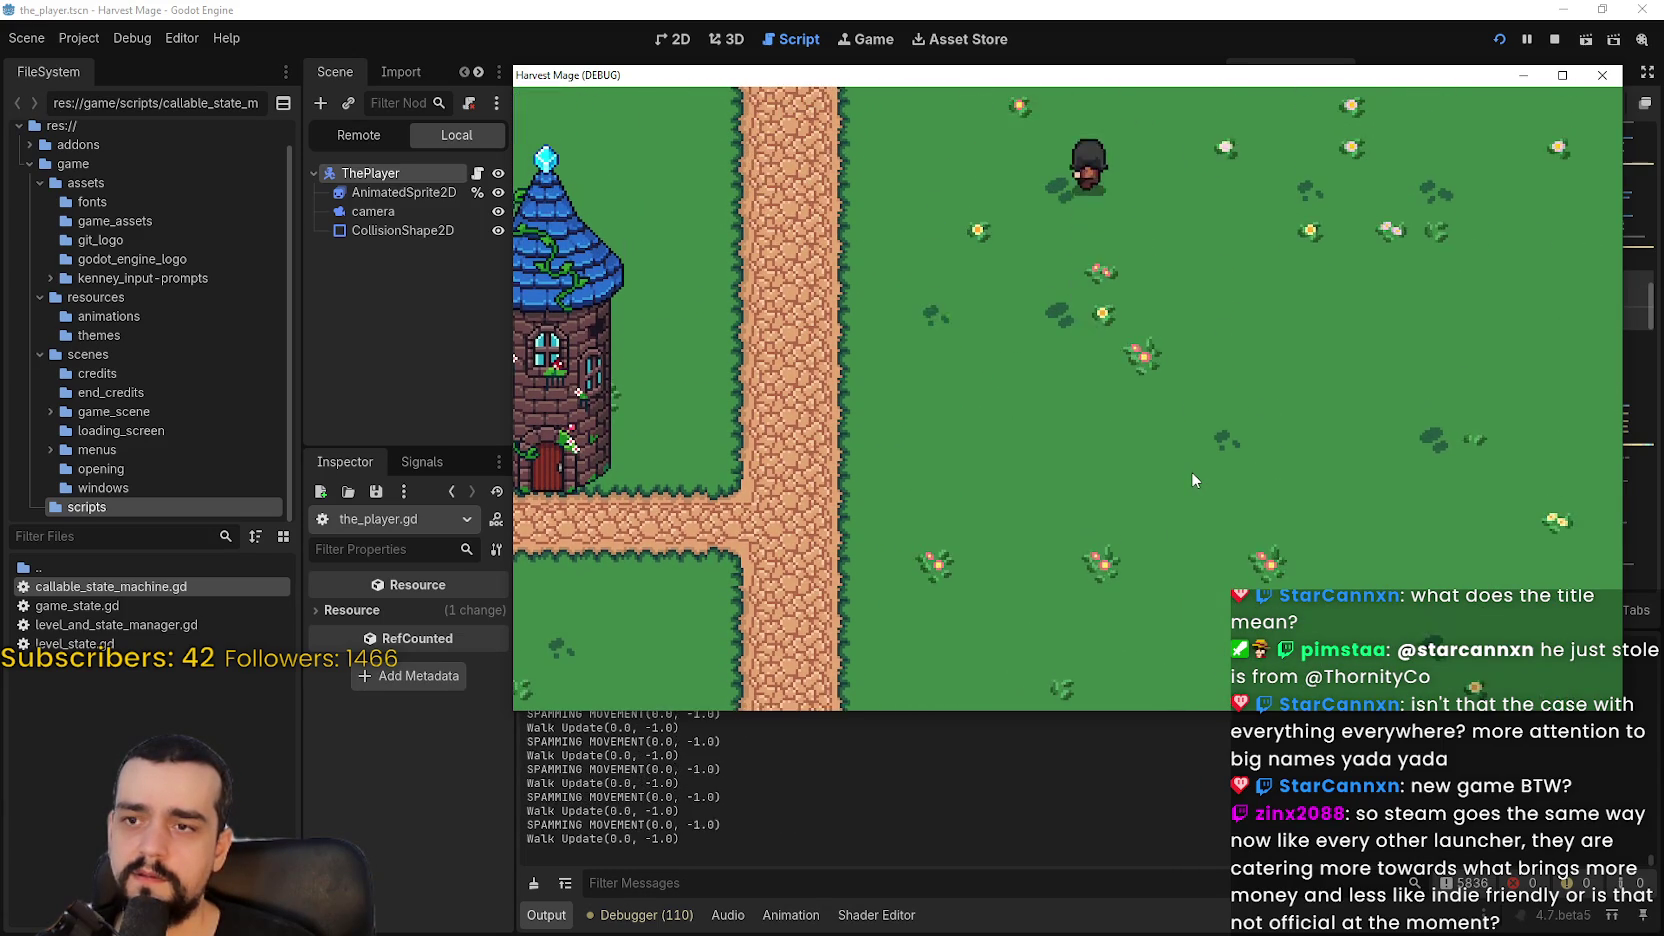
pyautogui.press('Right')
pyautogui.press('Down')
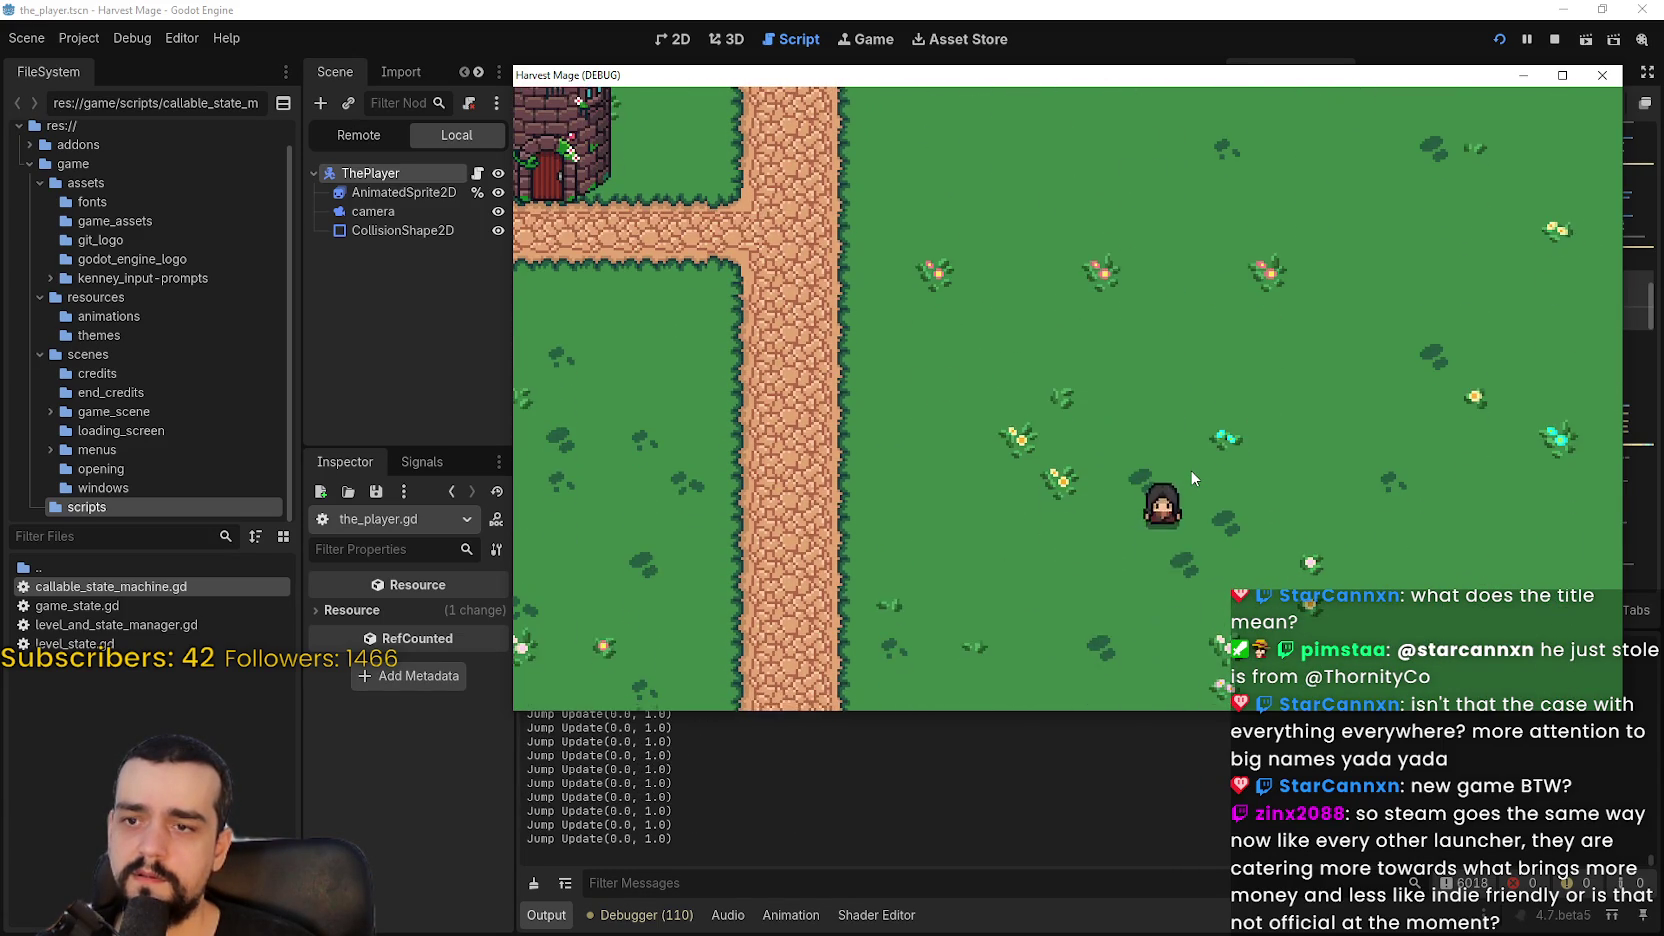
pyautogui.press('Left')
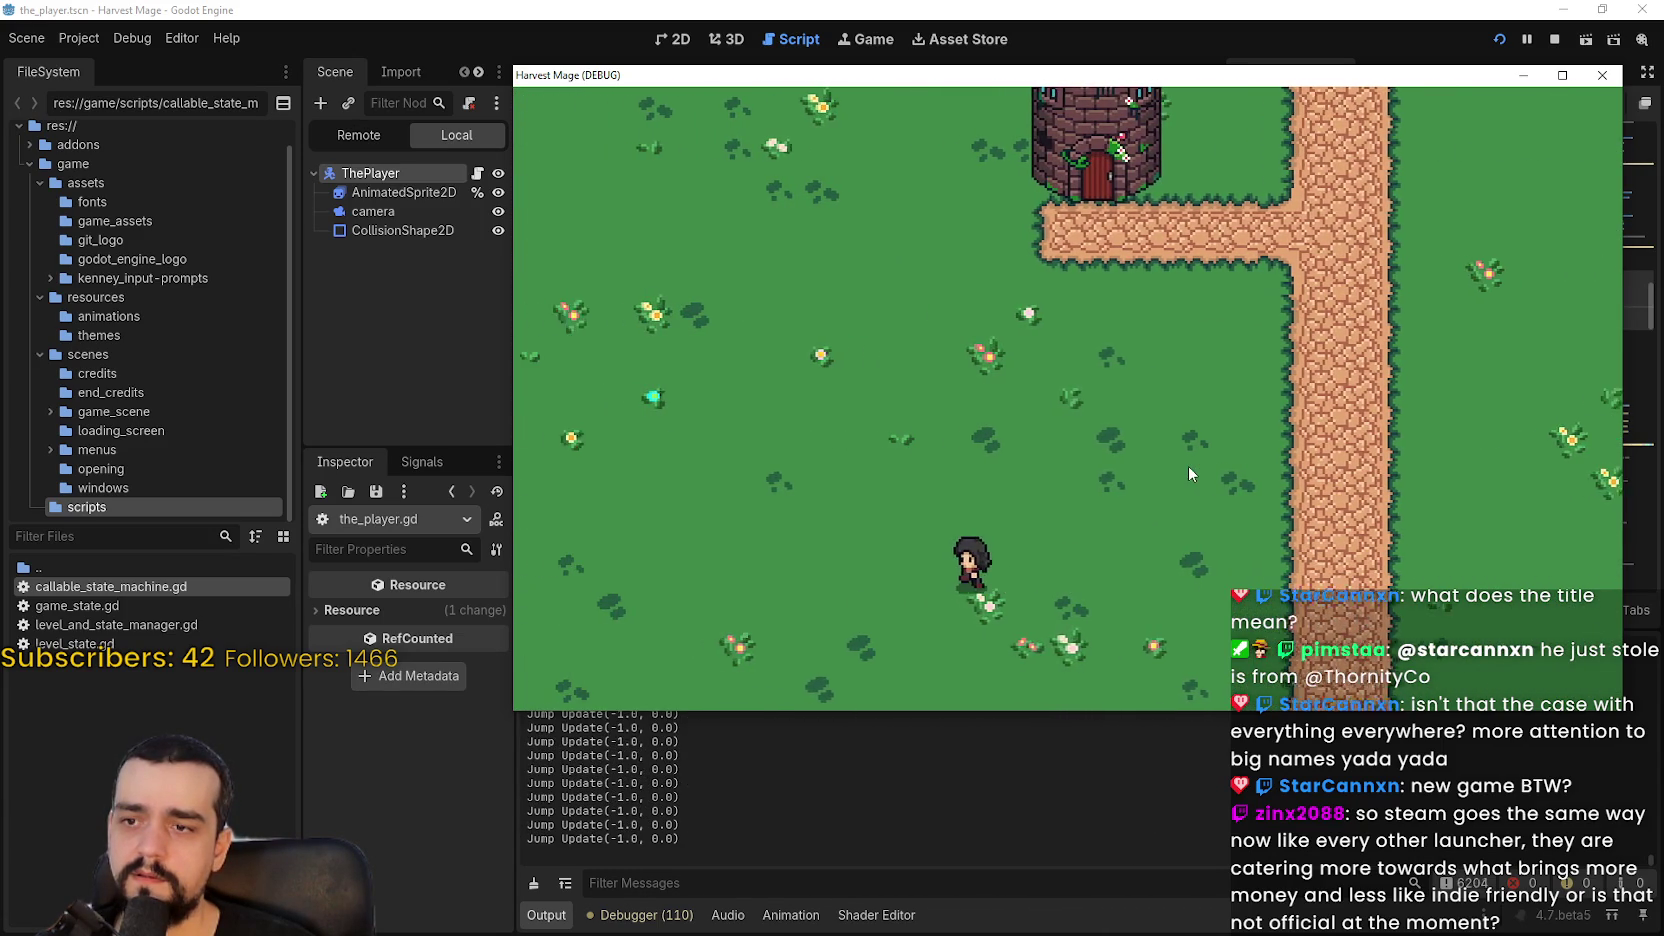
# Step: Walk the character diagonally up-left and down-left, jump right, then stop with F8
pyautogui.press('Up')
pyautogui.press('Right')
pyautogui.press('Right')
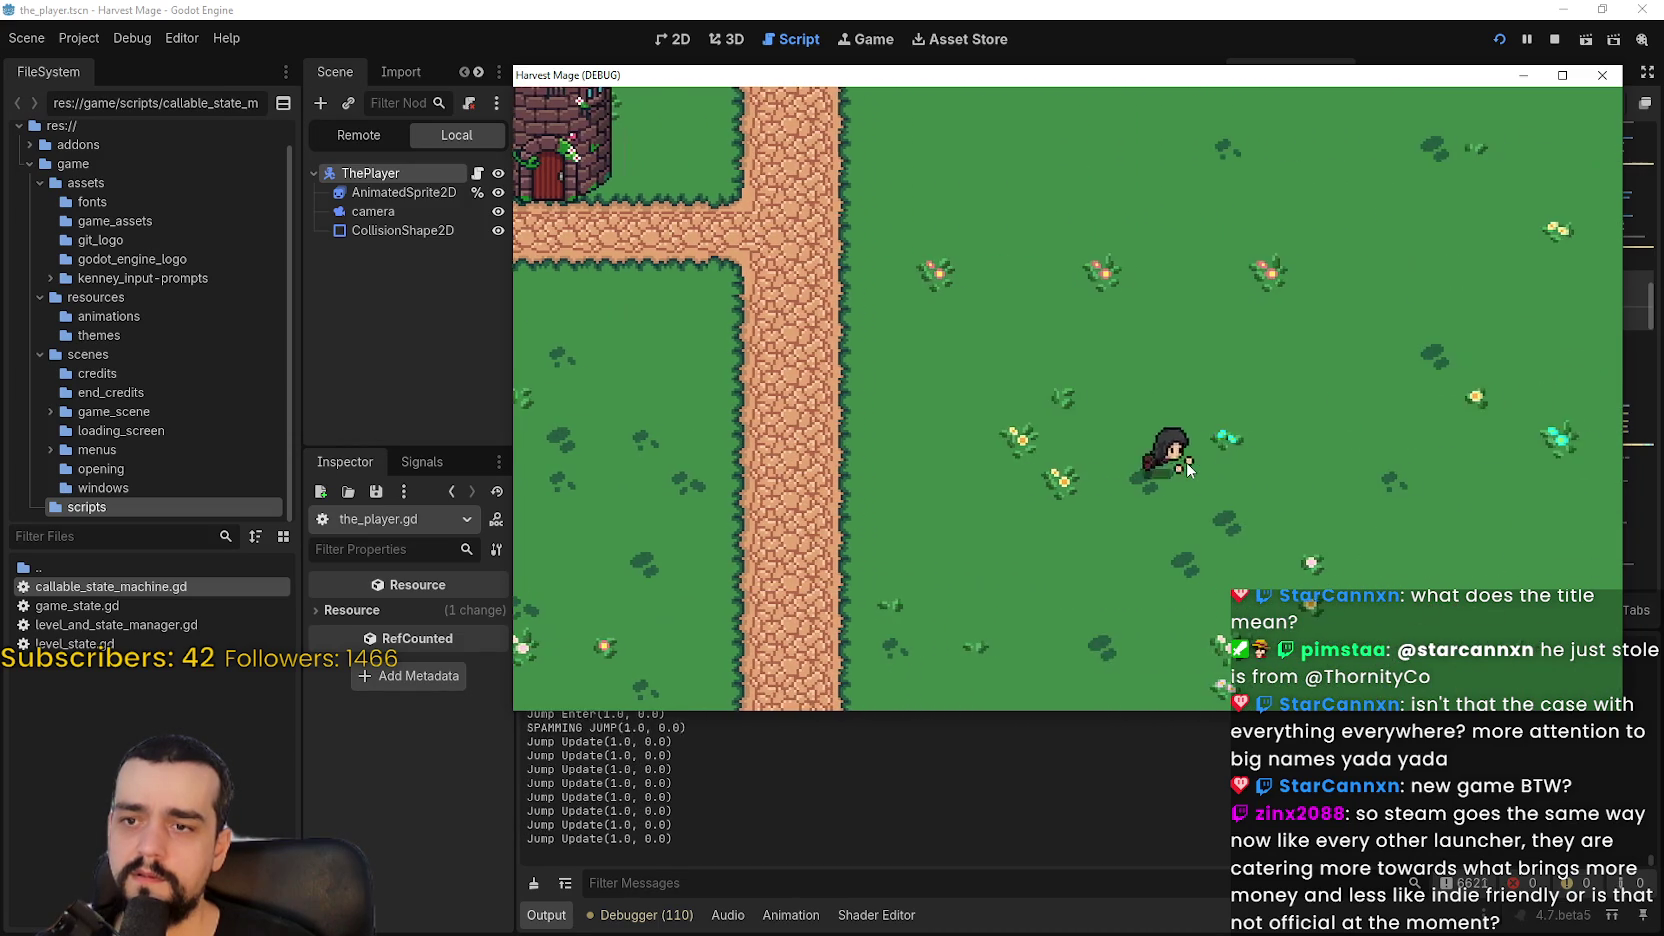
pyautogui.press('Up')
pyautogui.press('Left')
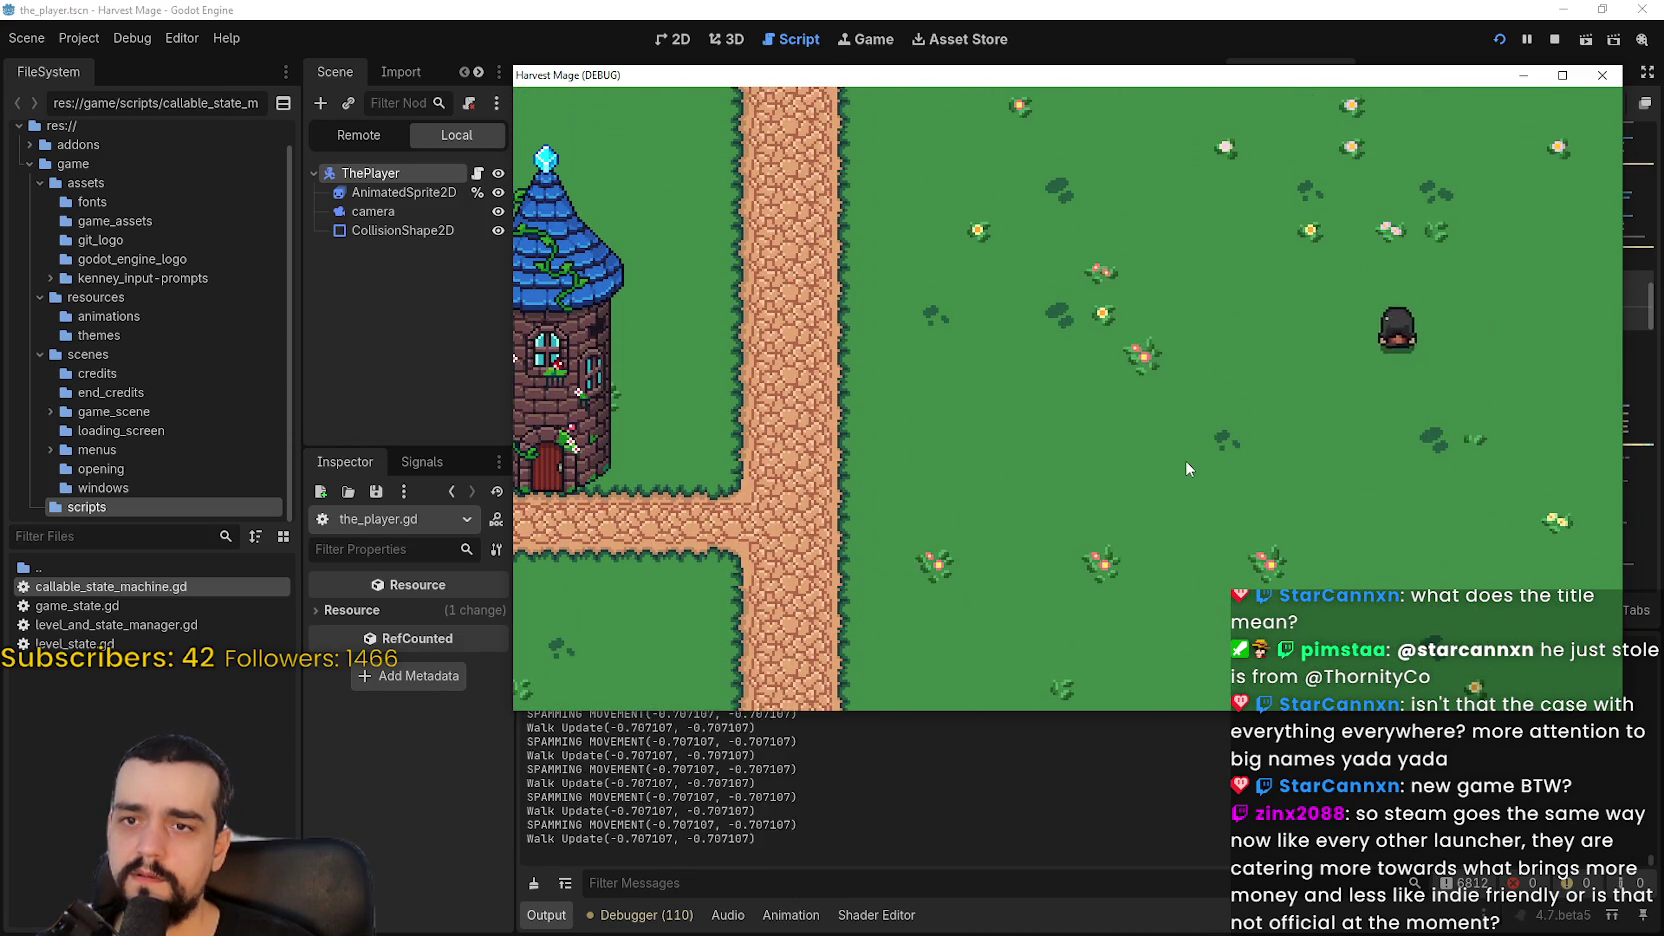
pyautogui.press('space')
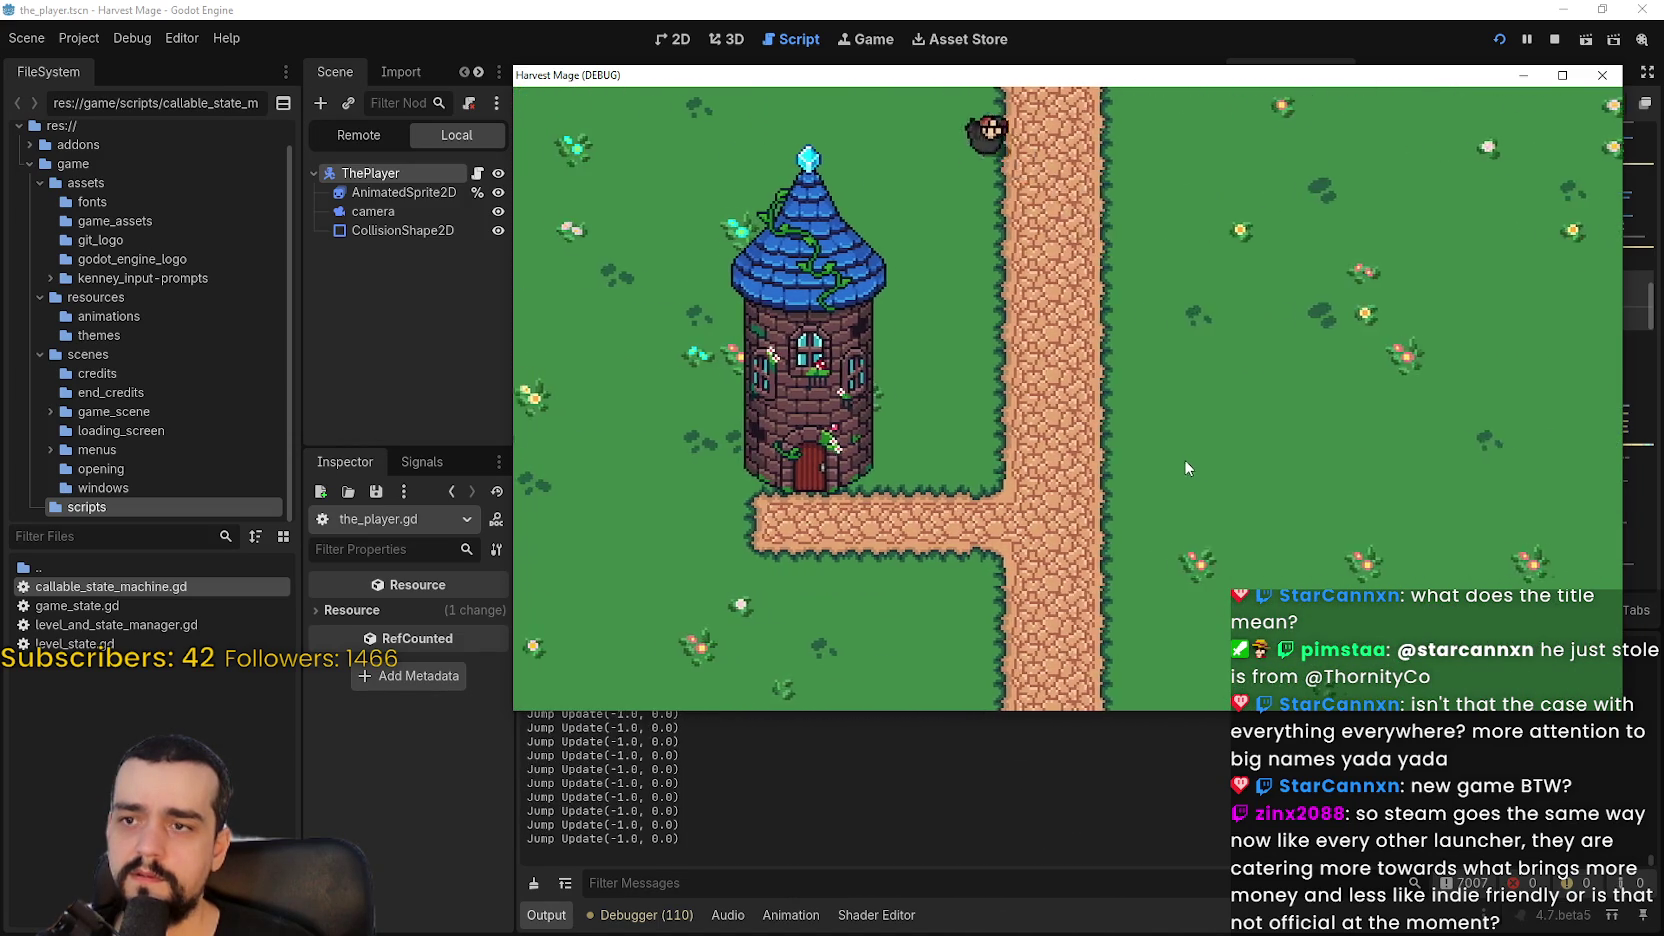
pyautogui.press('Down')
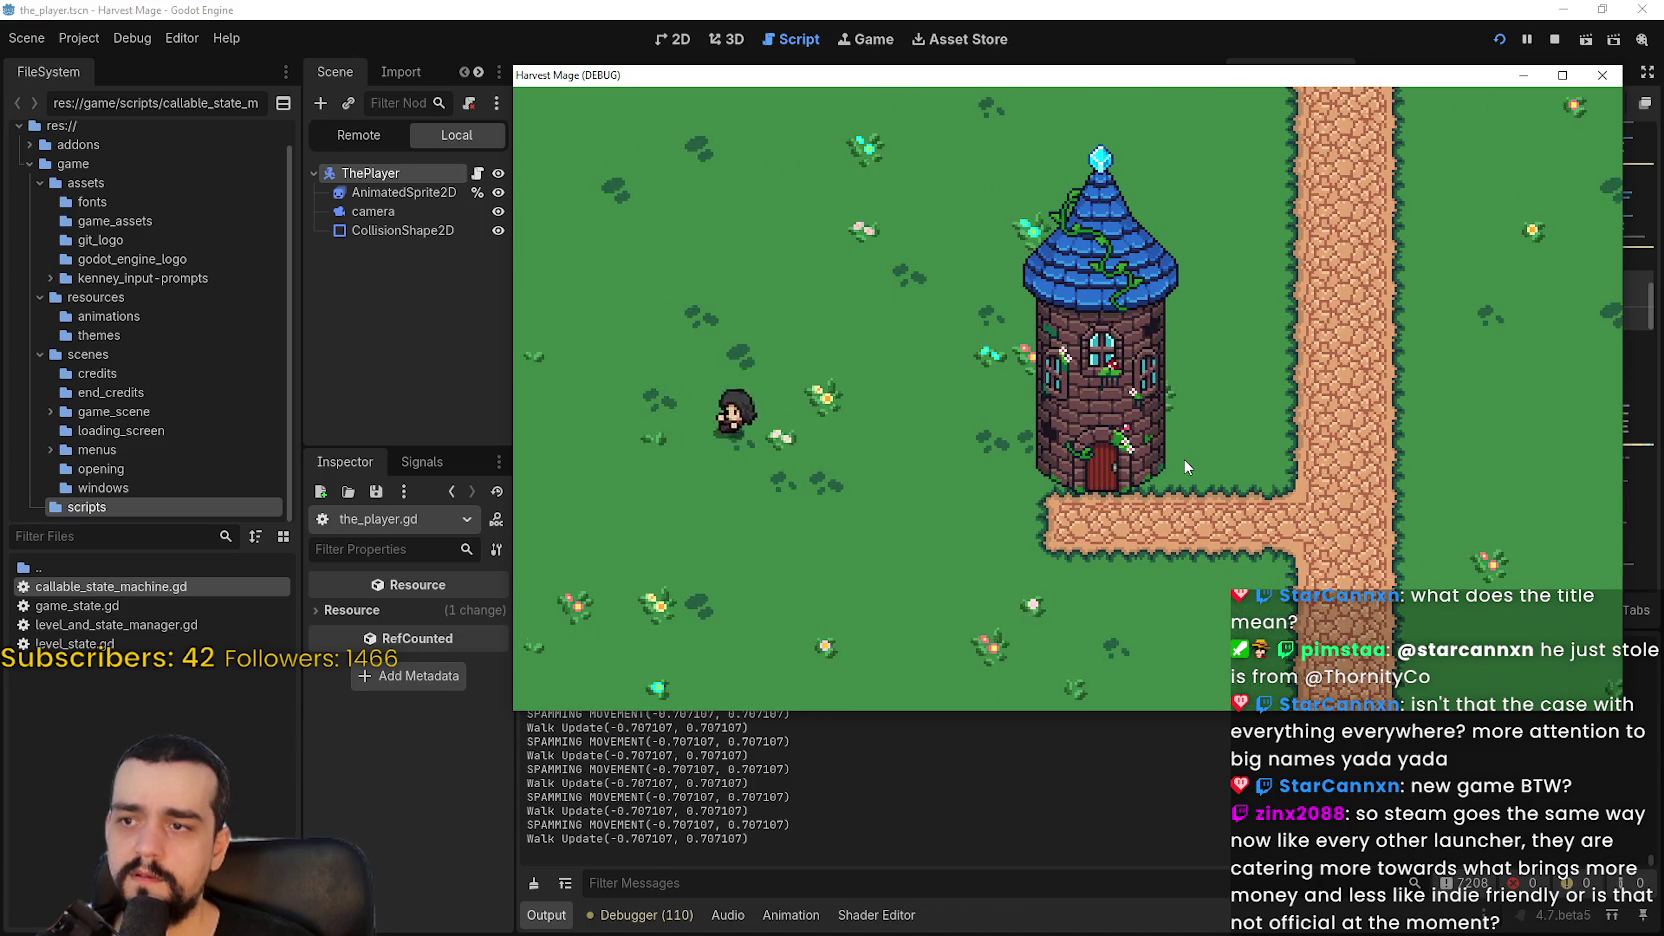
pyautogui.press('Right')
pyautogui.press('space')
pyautogui.press('F8')
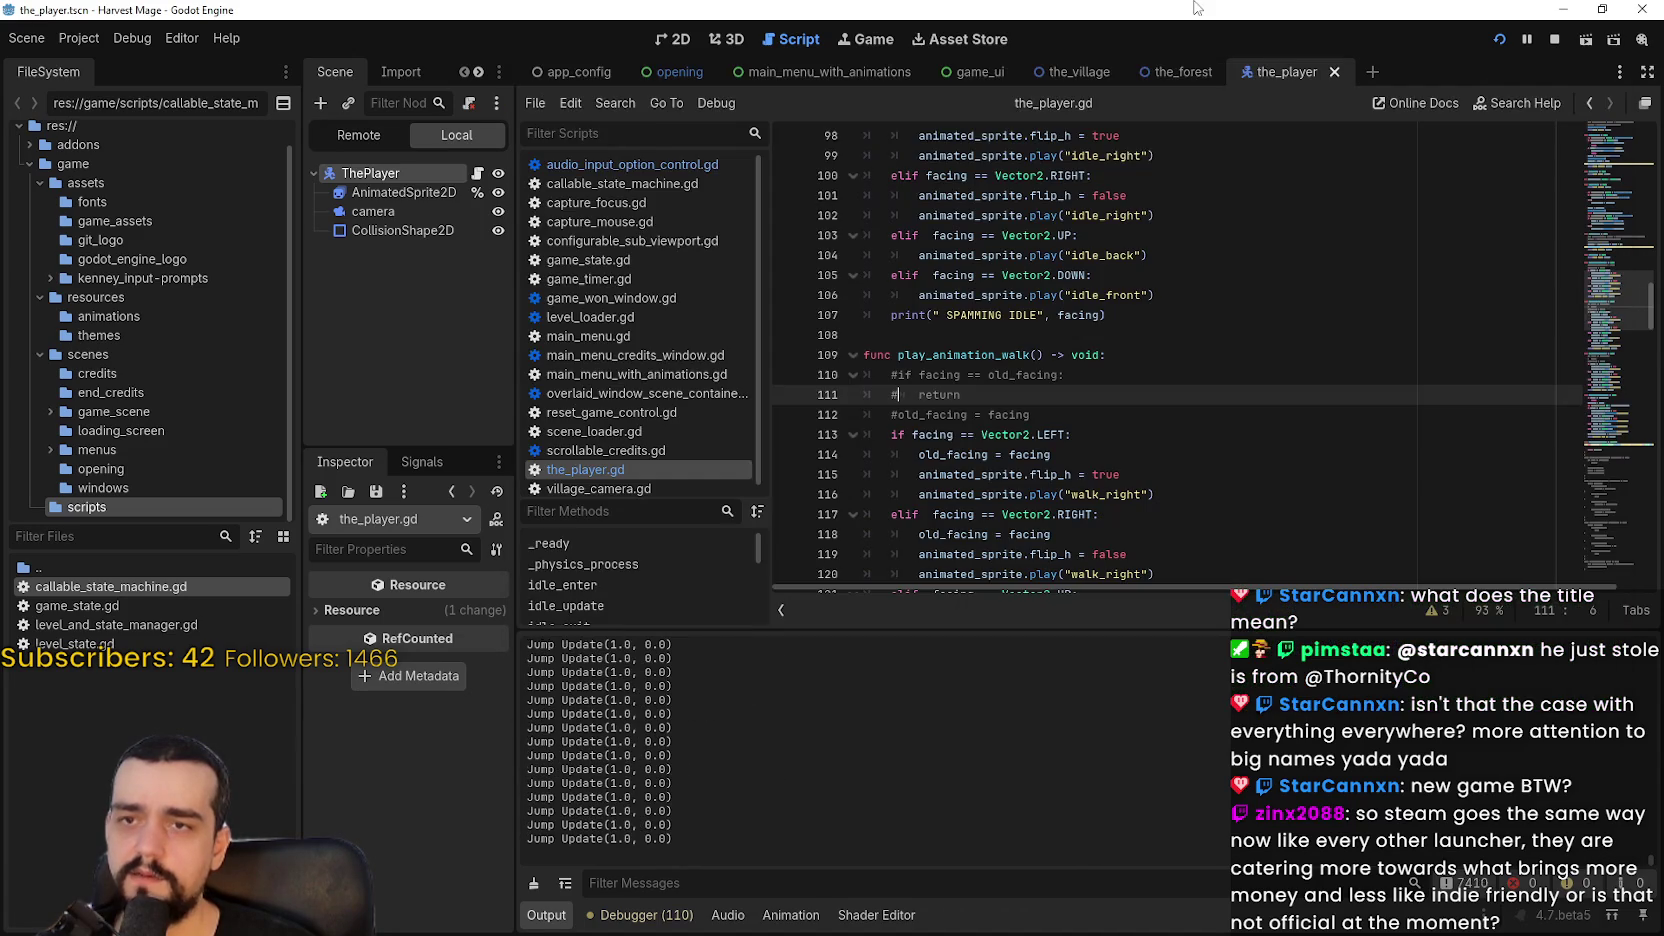
# Step: Uncomment the facing == old_facing guard on lines 110–111 in play_animation_walk
pyautogui.hotkey('ctrl', 'k')
pyautogui.press('Up')
pyautogui.hotkey('ctrl', 'k')
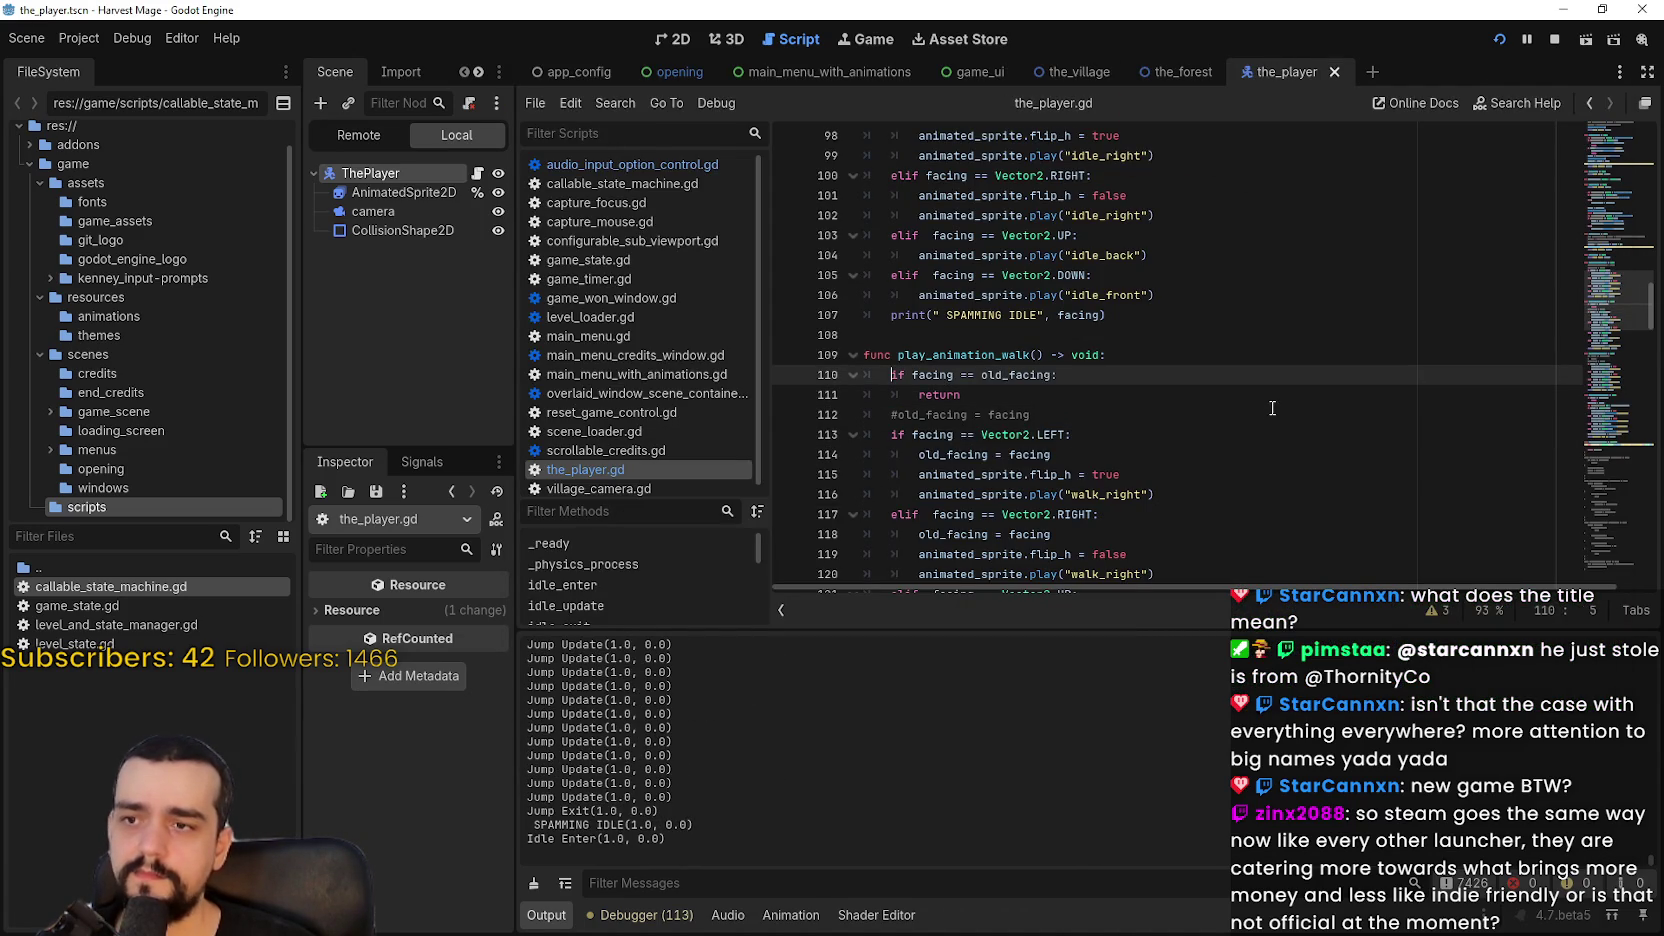
pyautogui.scroll(8, 1021, 365)
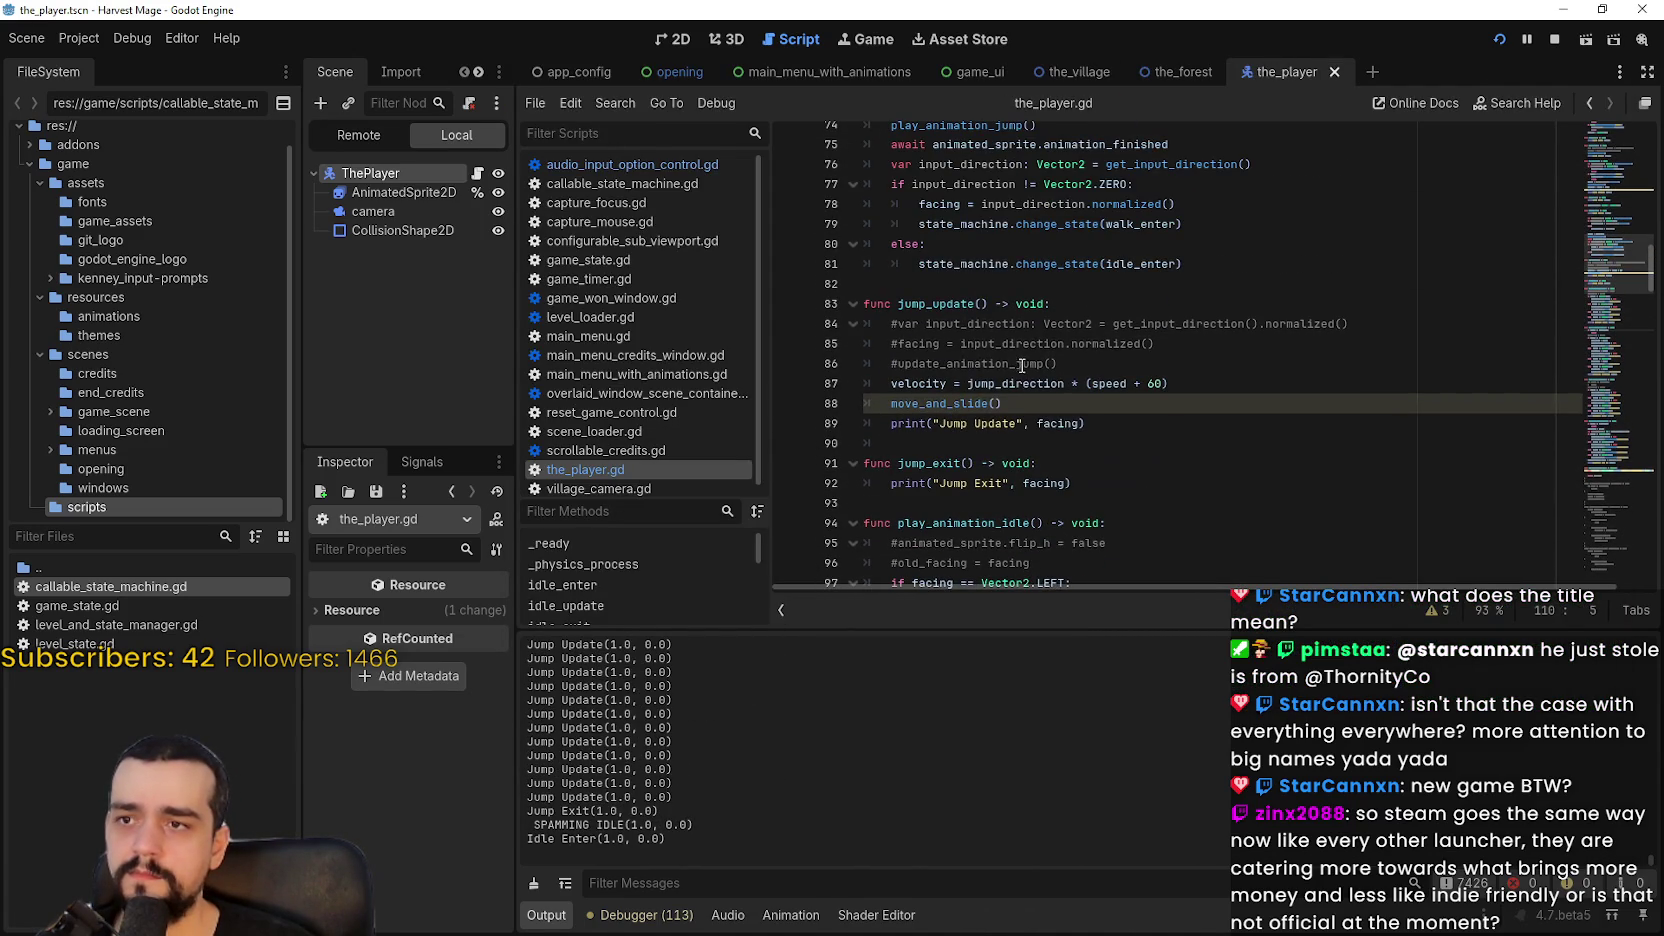
pyautogui.scroll(8, 1250, 422)
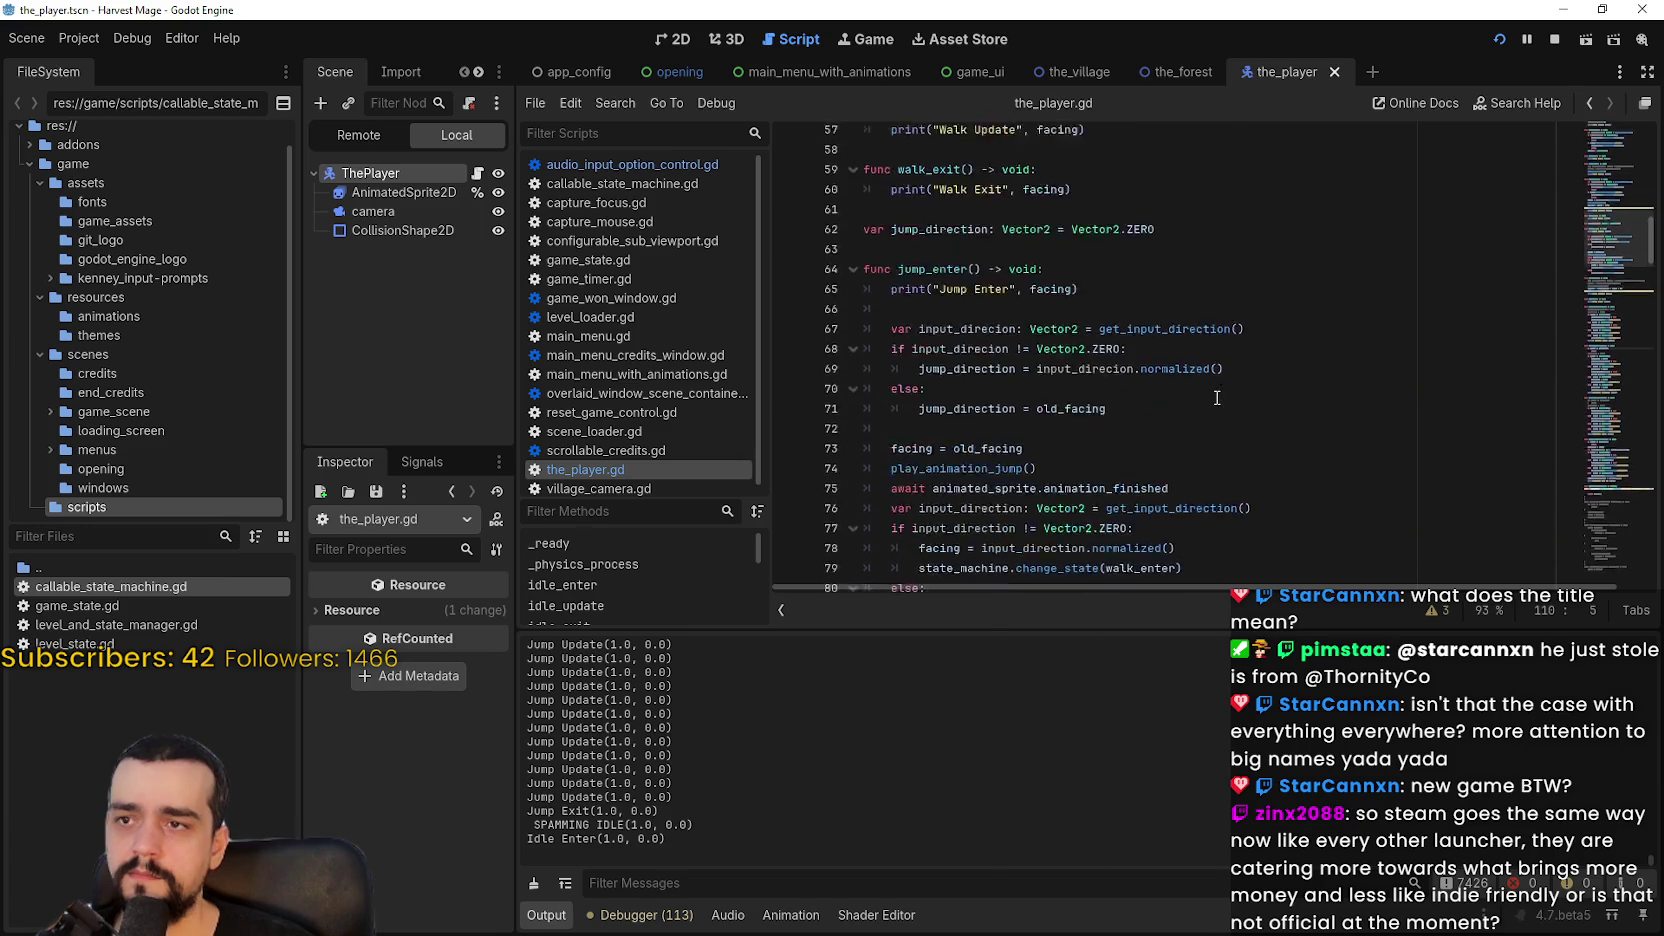
pyautogui.scroll(-1, 1207, 412)
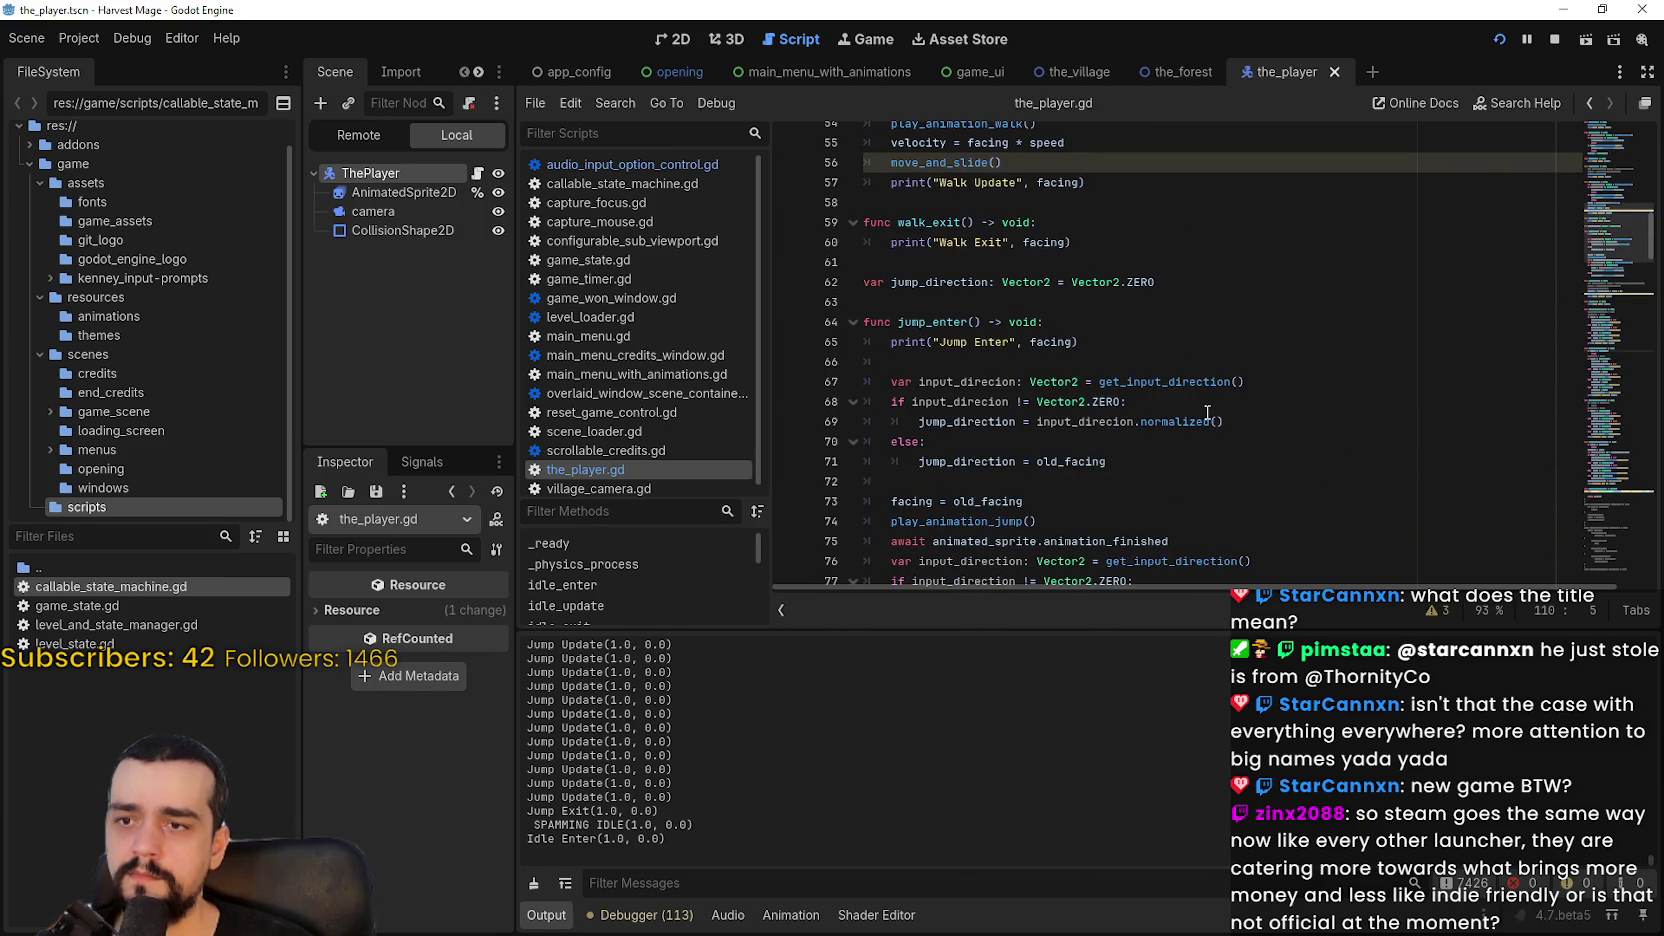
# Step: In walk_enter, add the line 'facing = jump_direction' below line 41
pyautogui.doubleClick(927, 467)
pyautogui.scroll(3, 1095, 404)
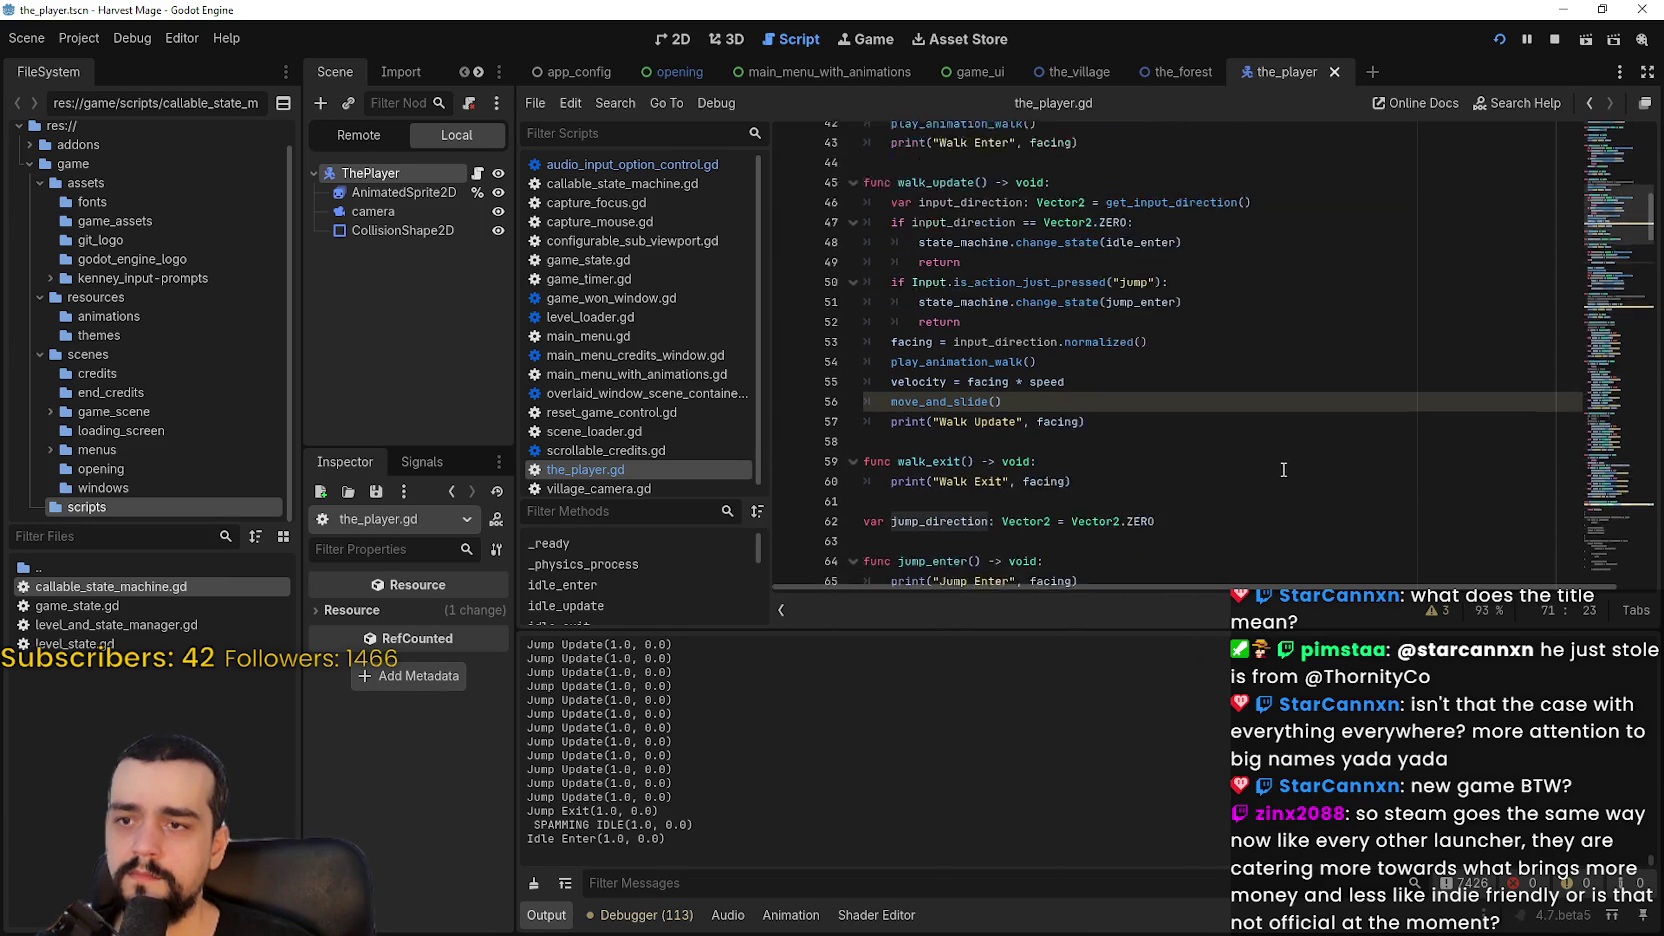
pyautogui.scroll(3, 921, 358)
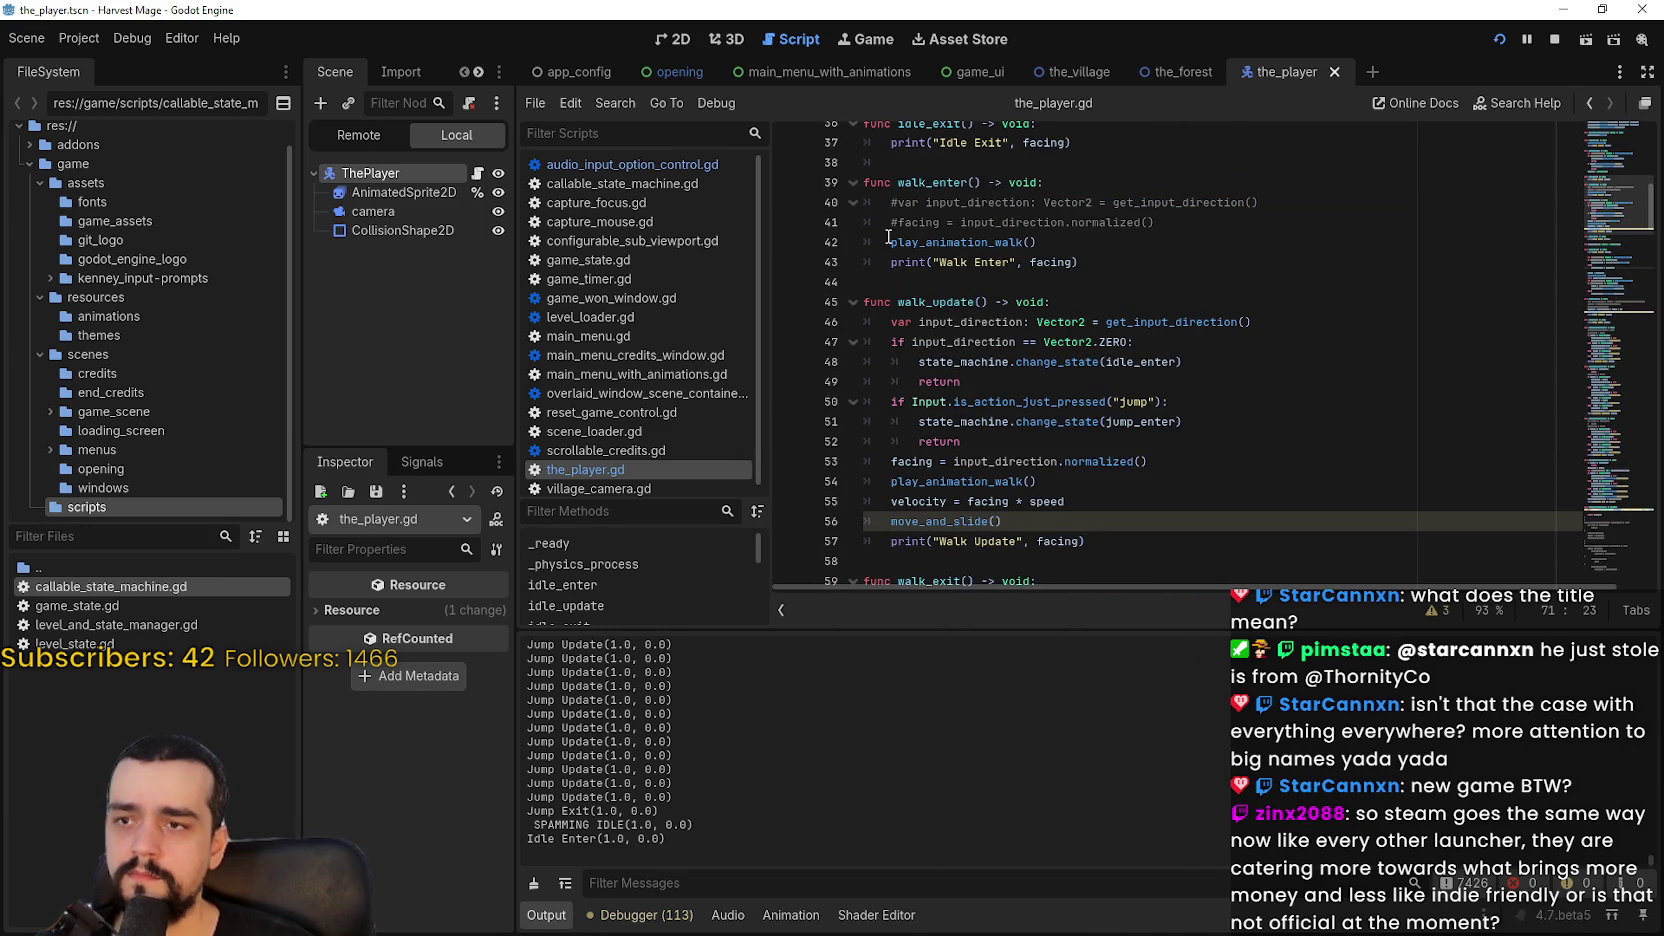
pyautogui.scroll(2, 888, 236)
pyautogui.click(1183, 338)
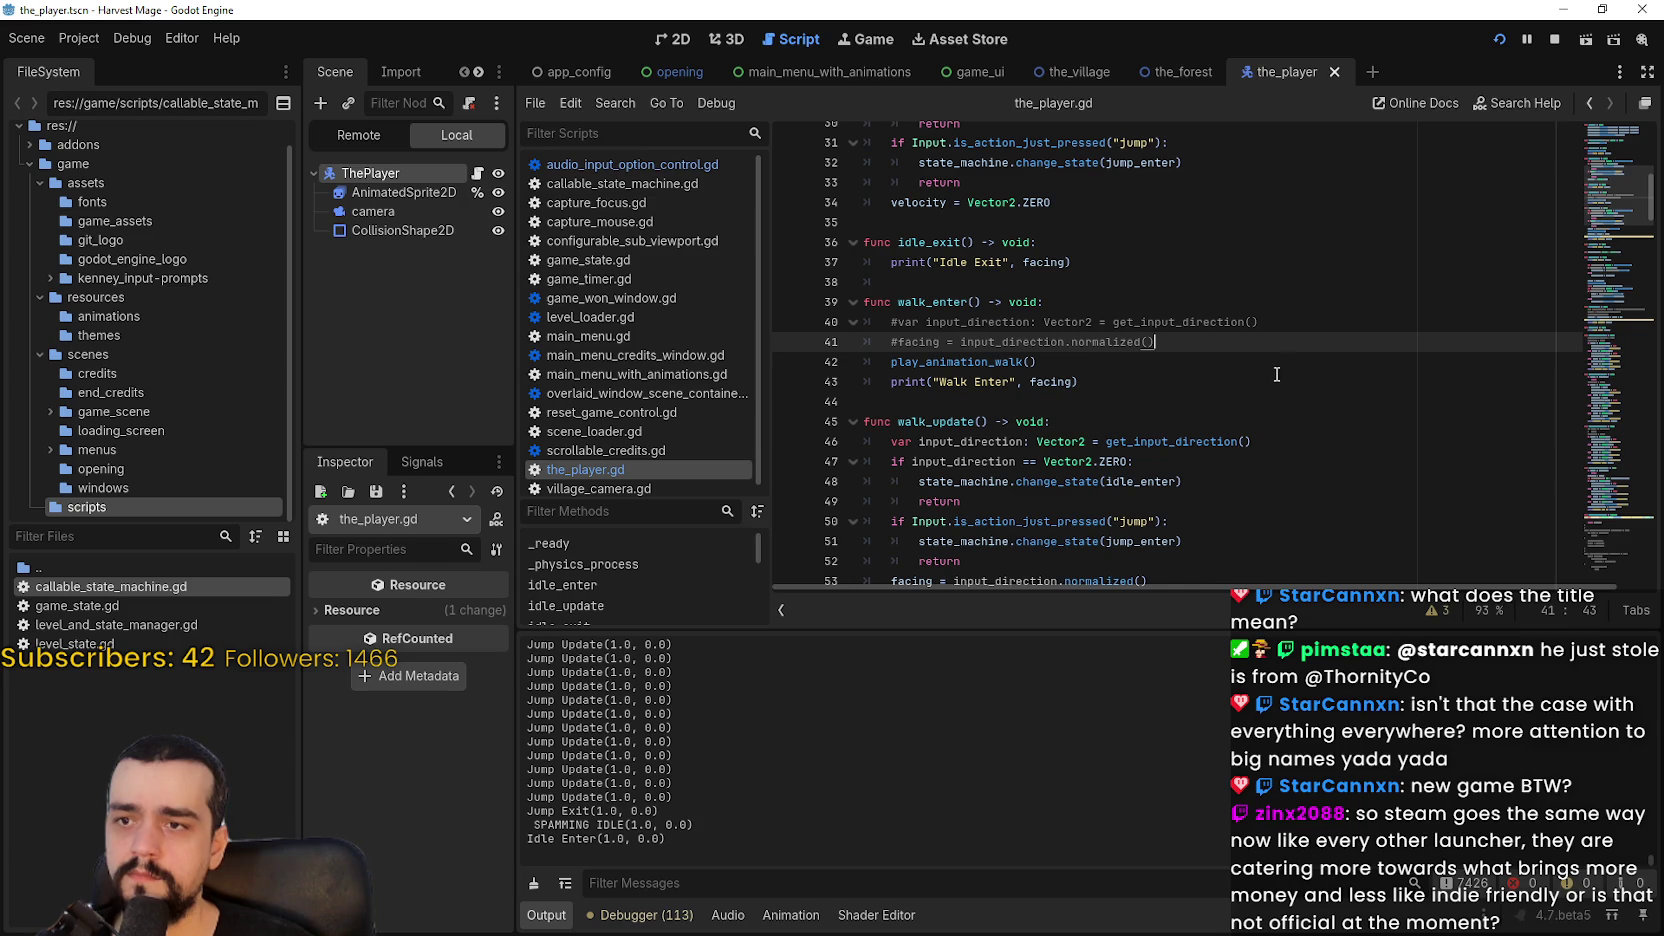
pyautogui.press('Return')
pyautogui.write('facing = jump_direction')
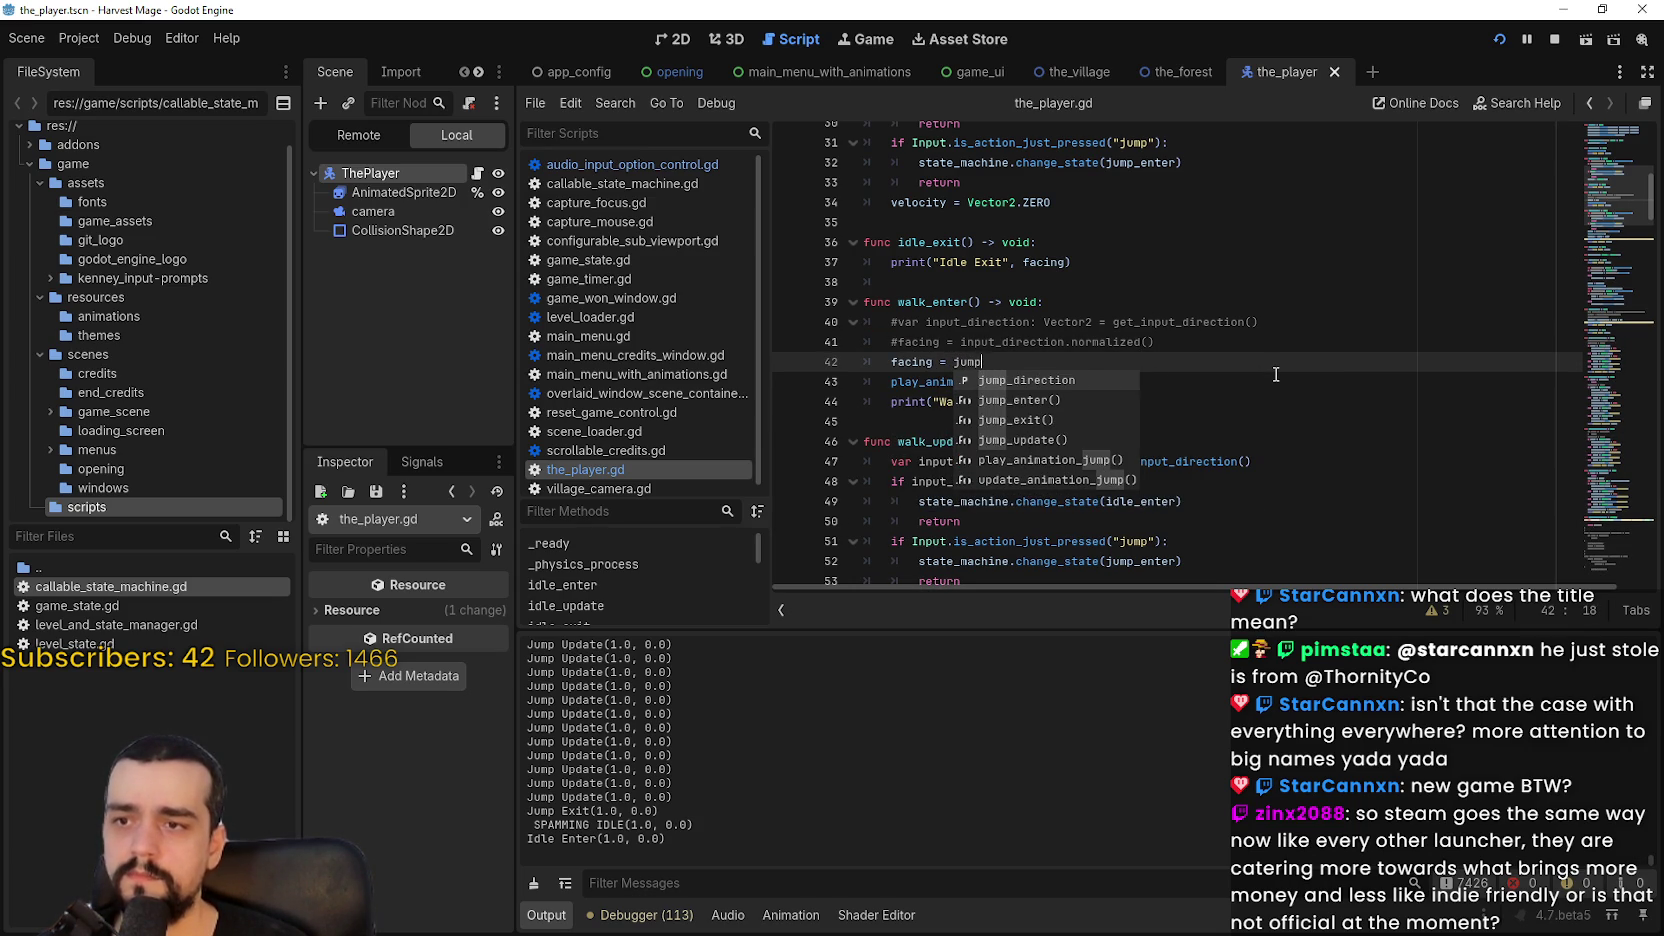
pyautogui.press('Return')
# Step: Save the_player.gd, run the game to test the change, then stop it with F8
pyautogui.hotkey('ctrl', 's')
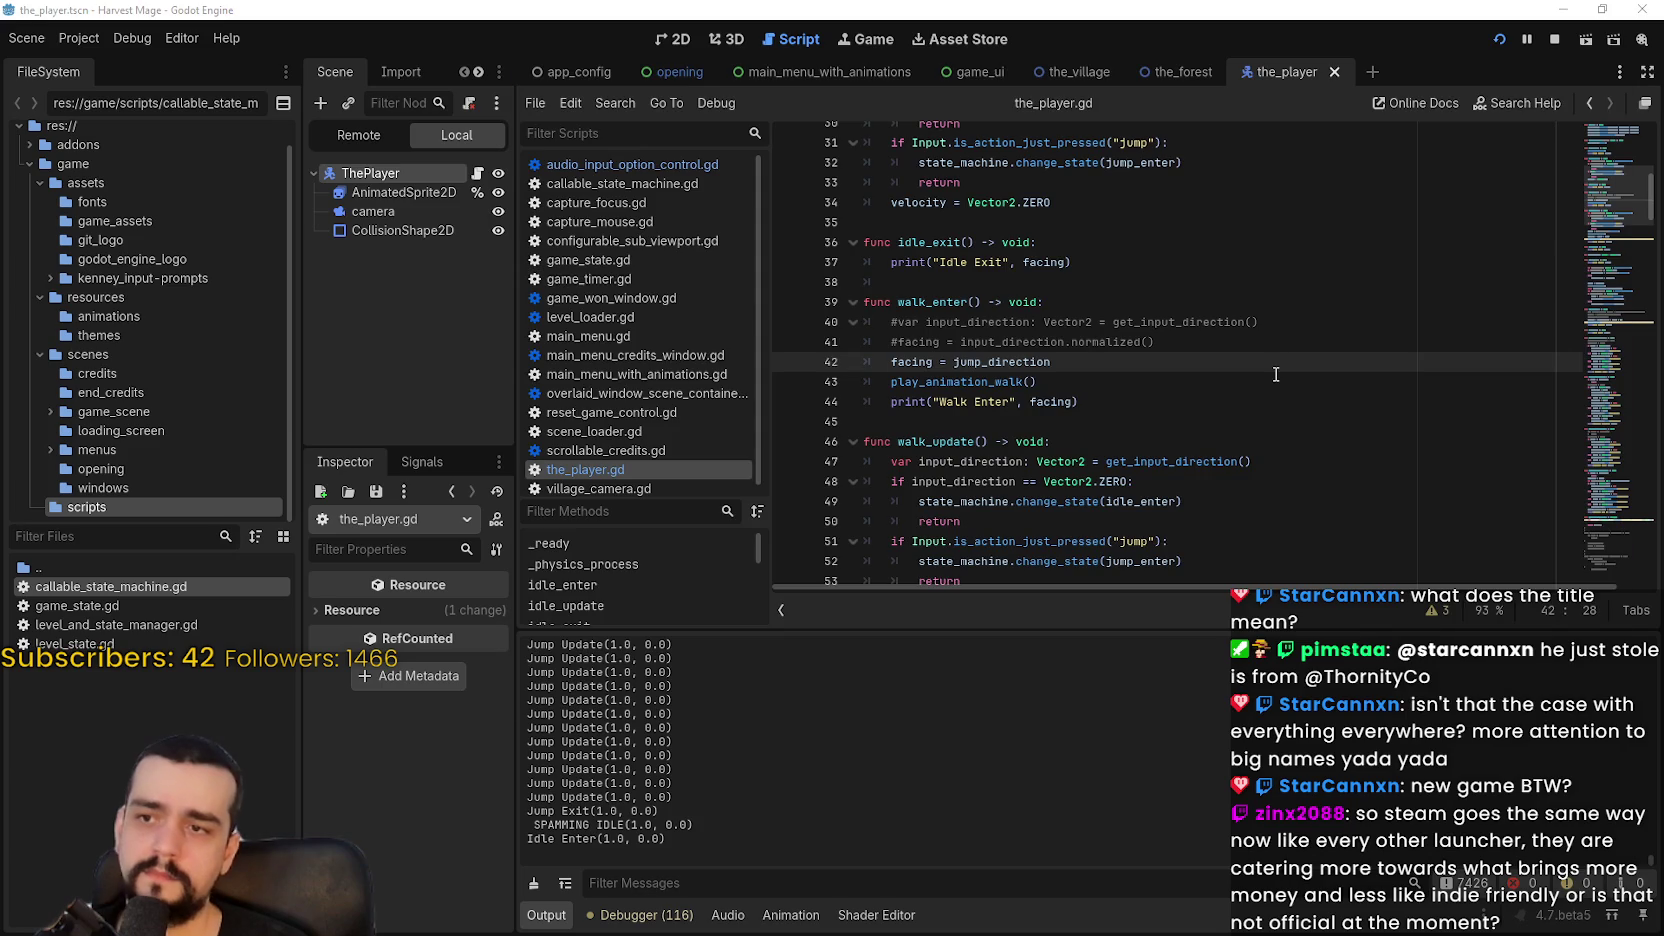
pyautogui.press('Right')
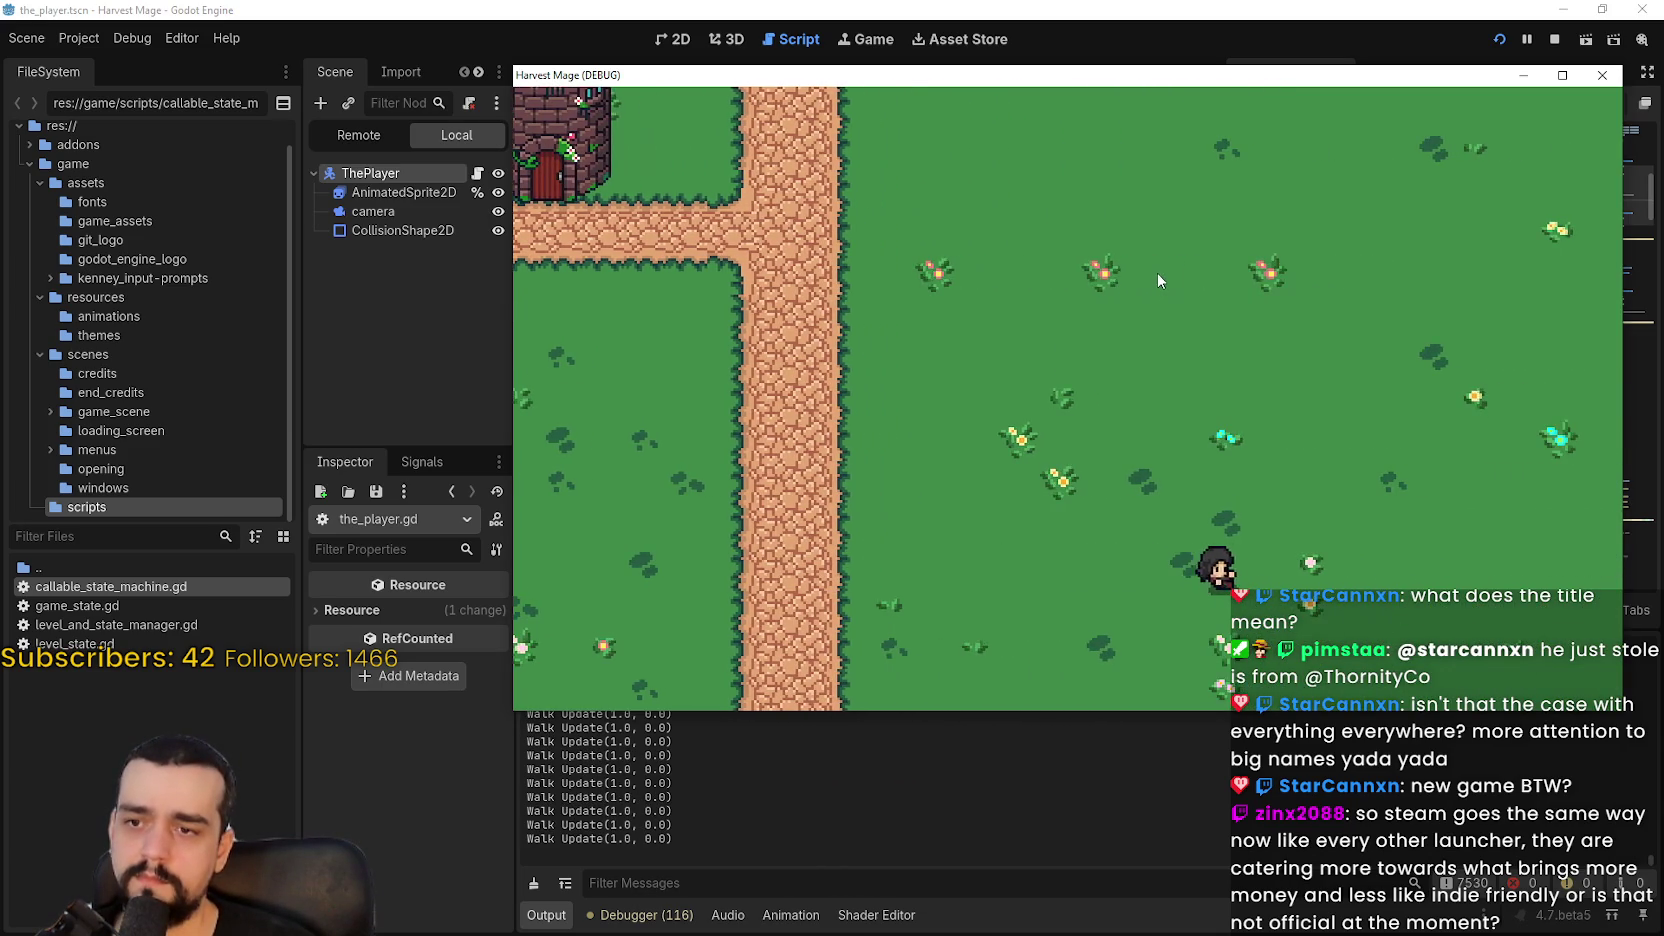
pyautogui.press('F8')
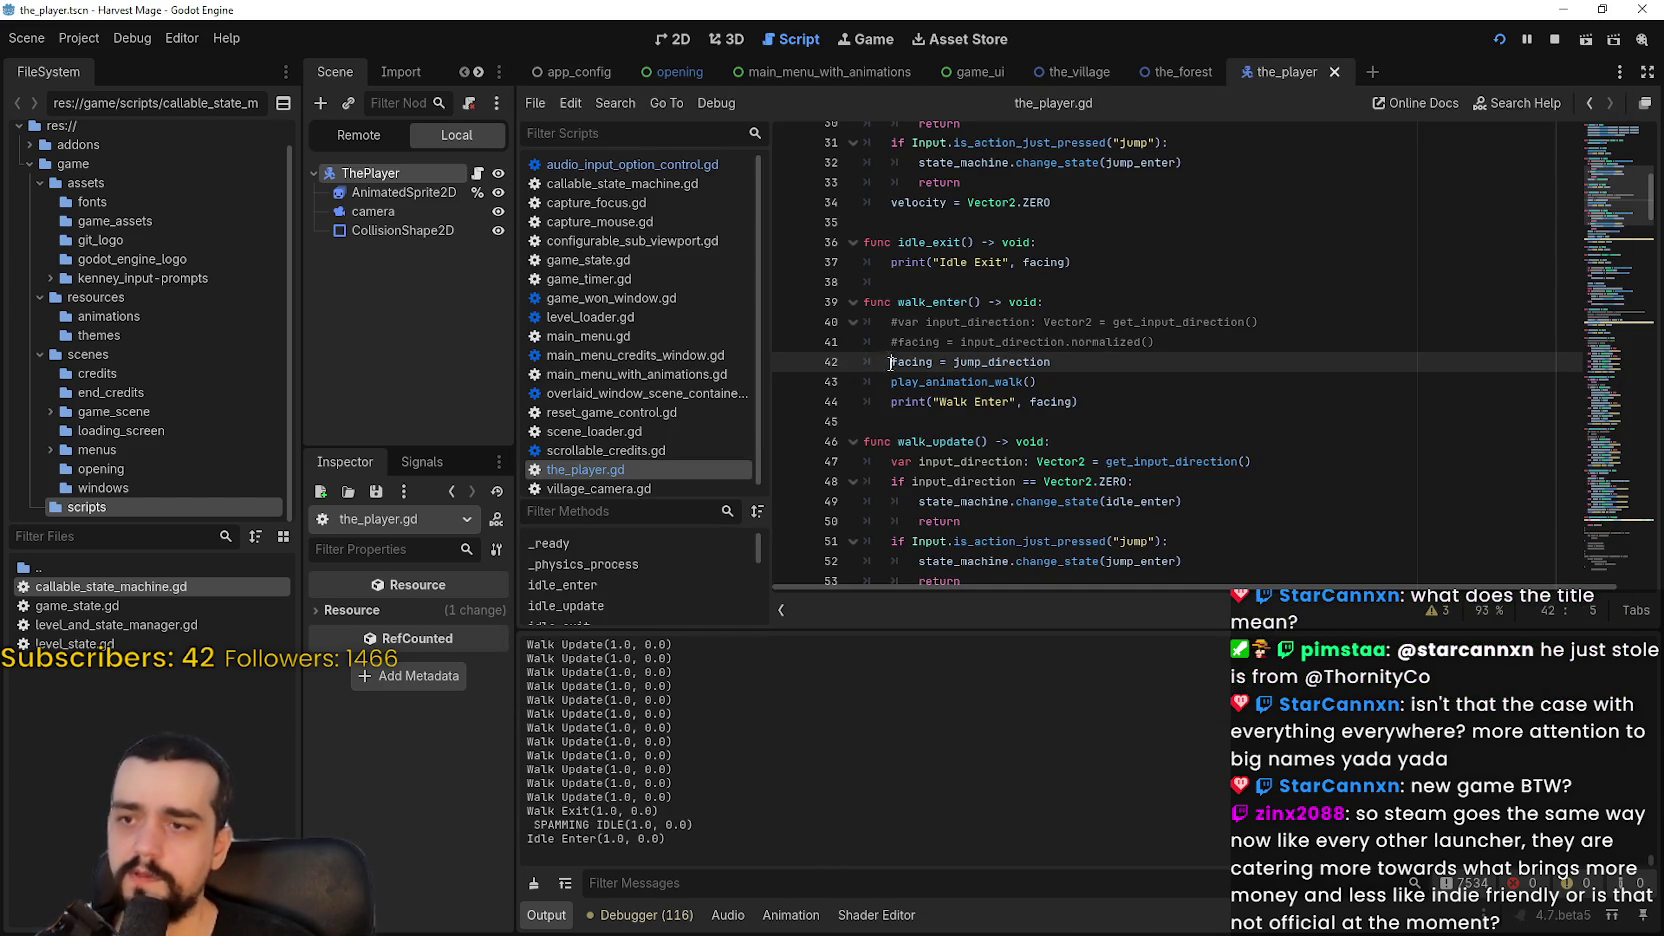
# Step: Highlight every use of facing and locate the play_animation_walk call on line 43
pyautogui.doubleClick(895, 361)
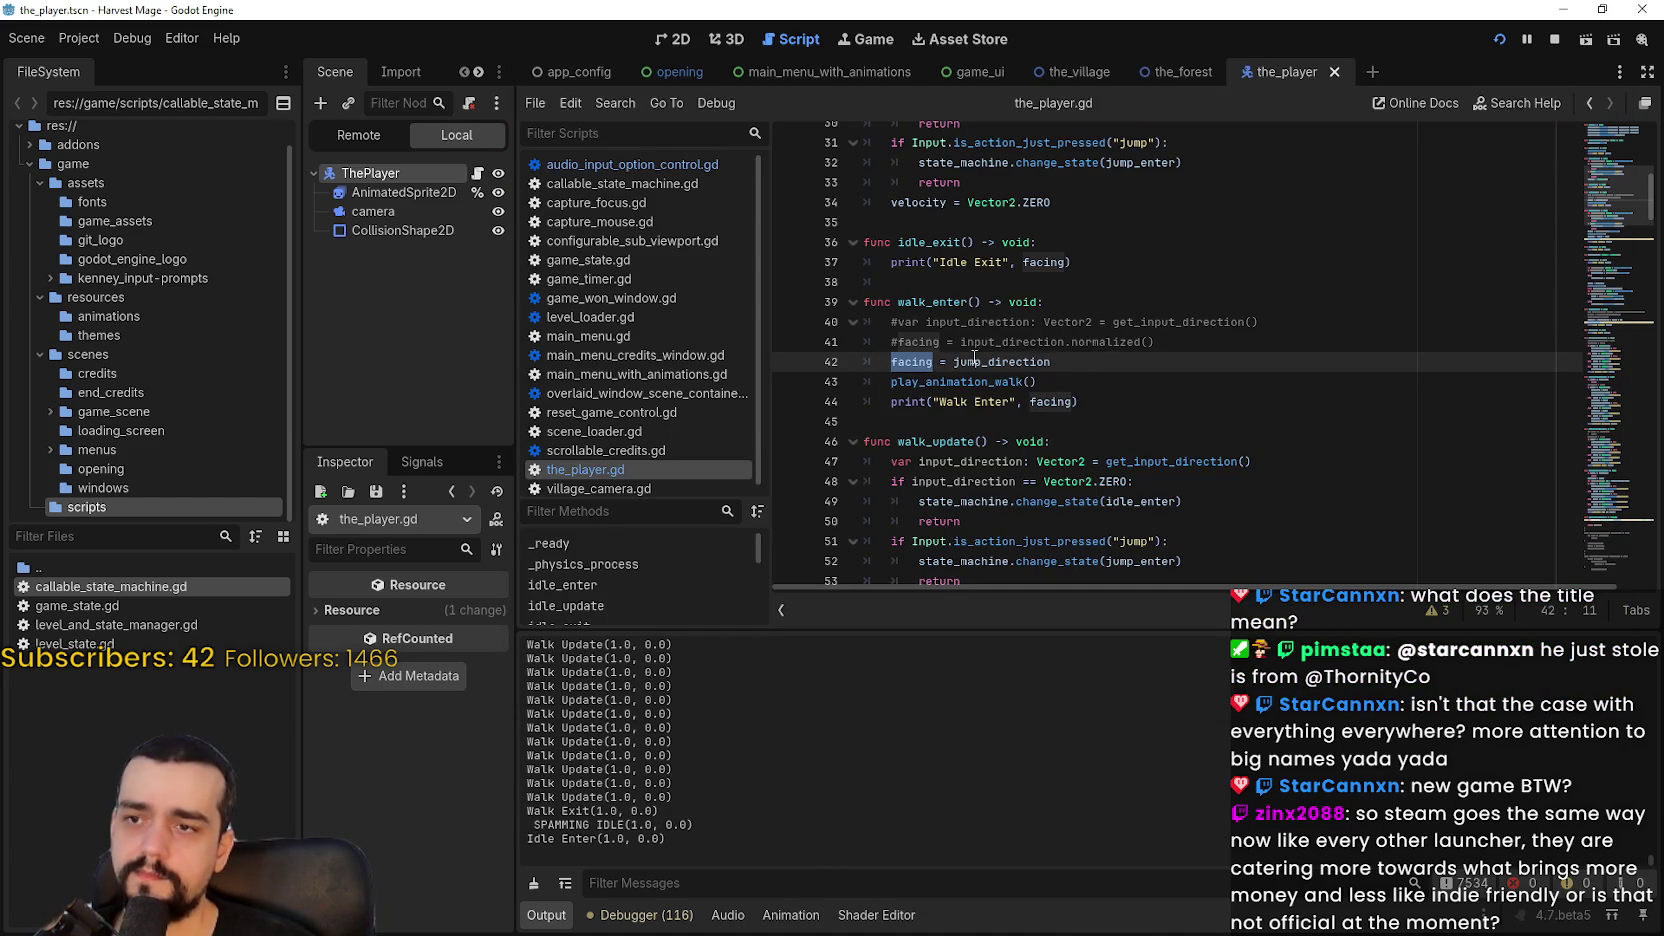
pyautogui.click(888, 361)
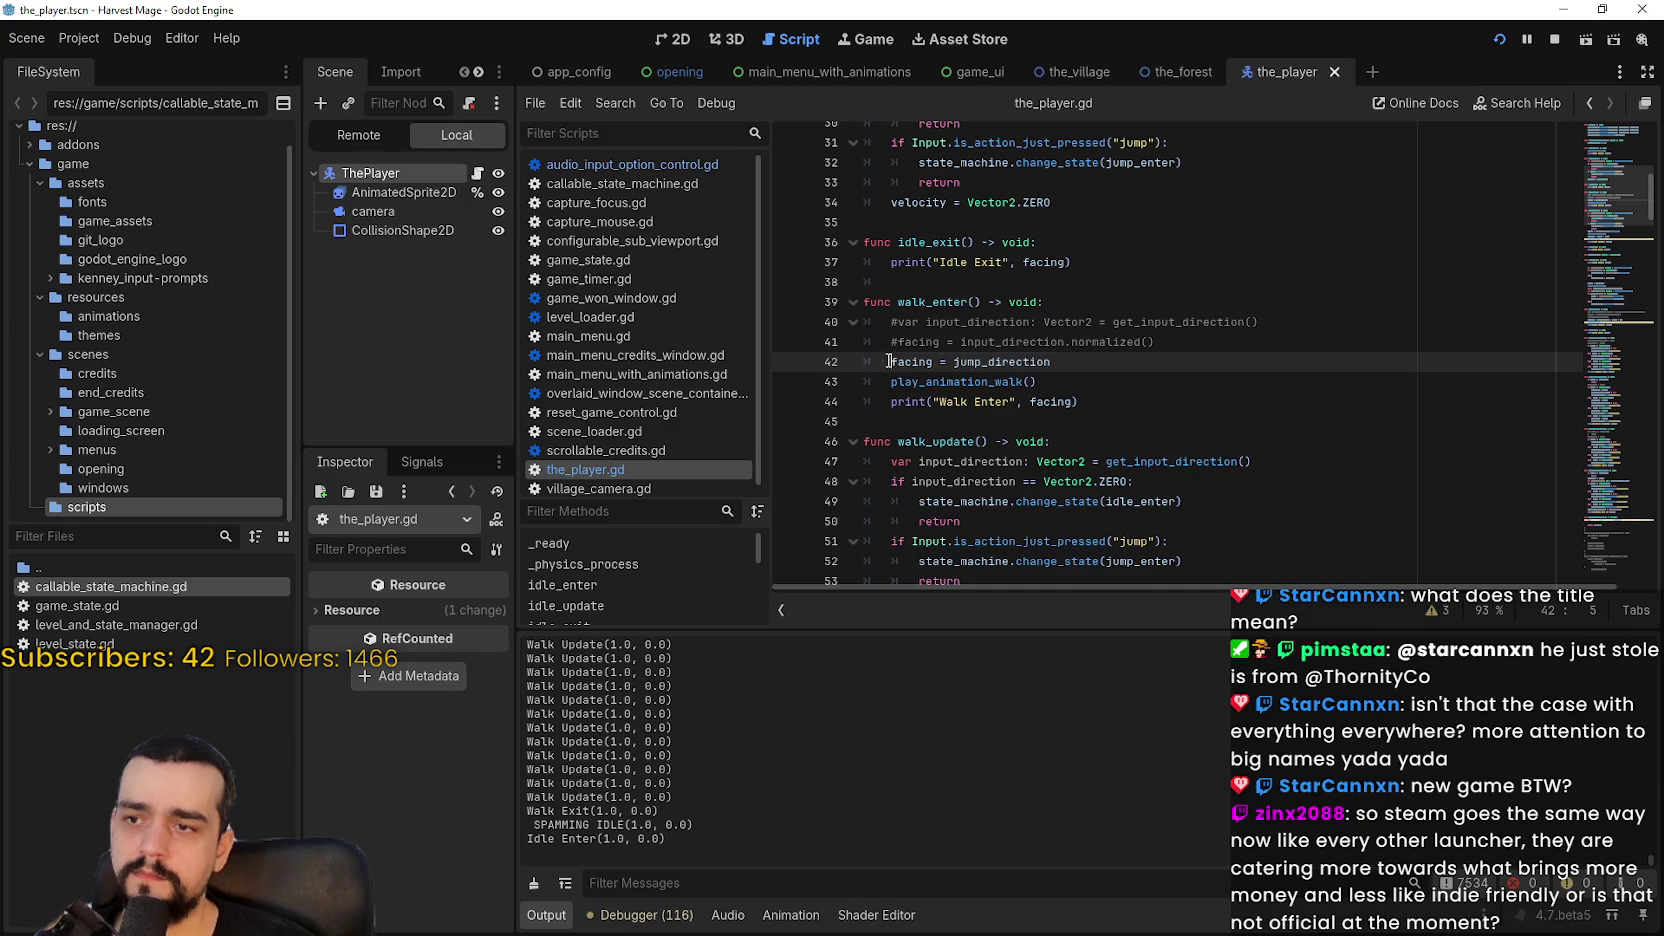
pyautogui.write('#')
pyautogui.doubleClick(942, 381)
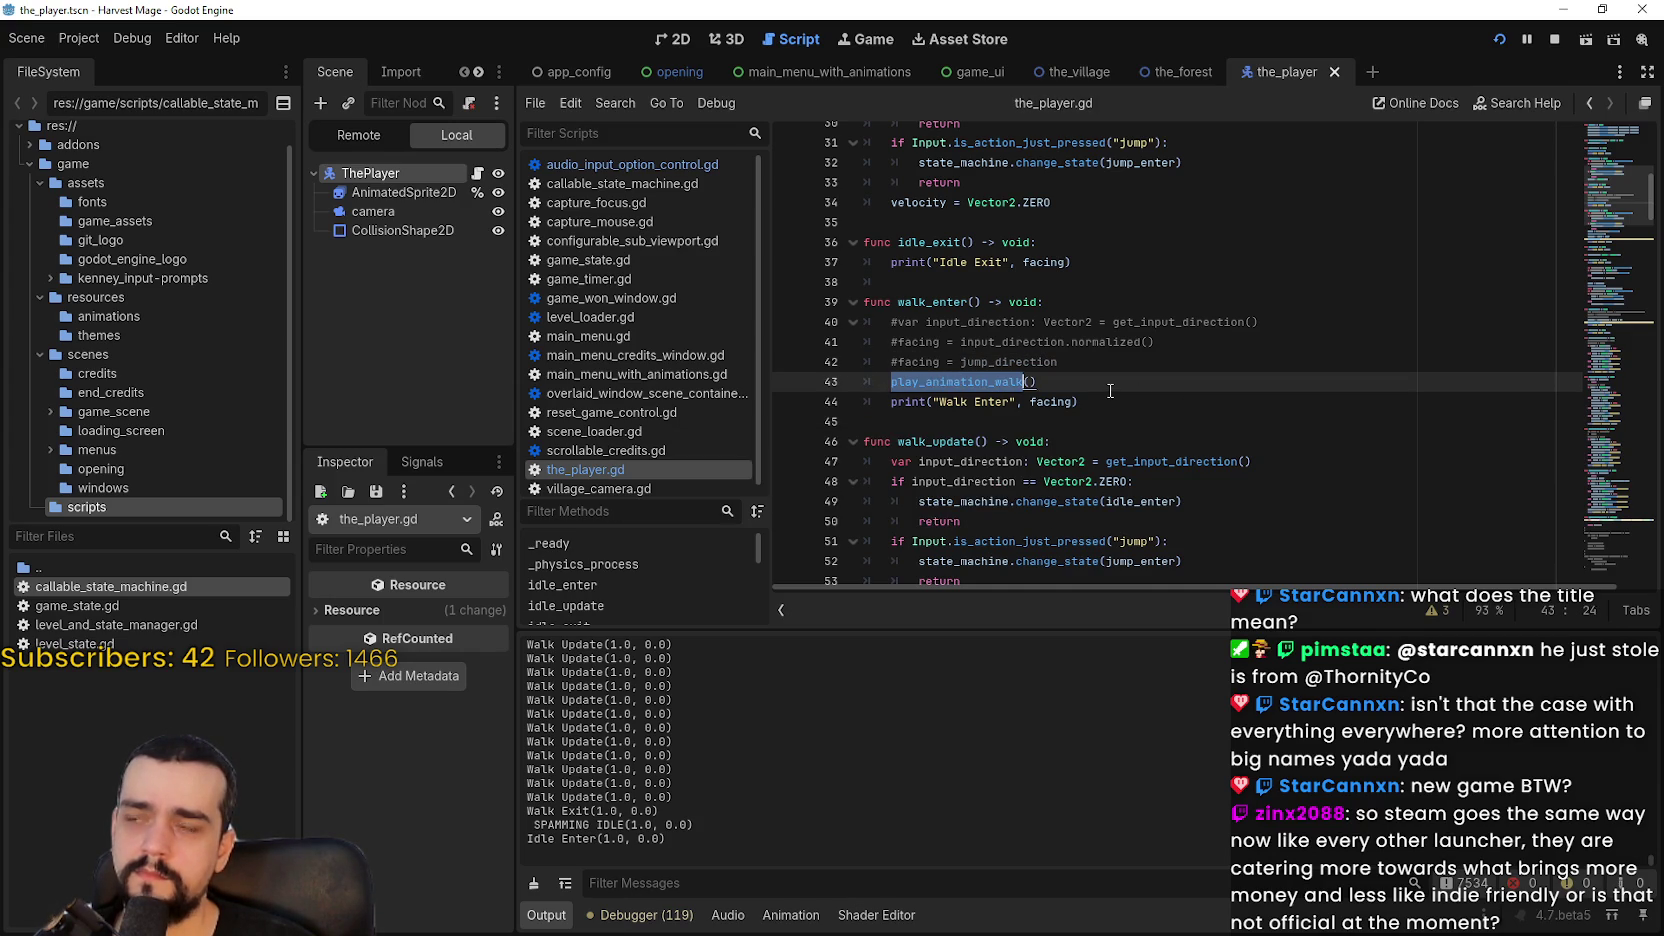
pyautogui.scroll(-12, 1110, 390)
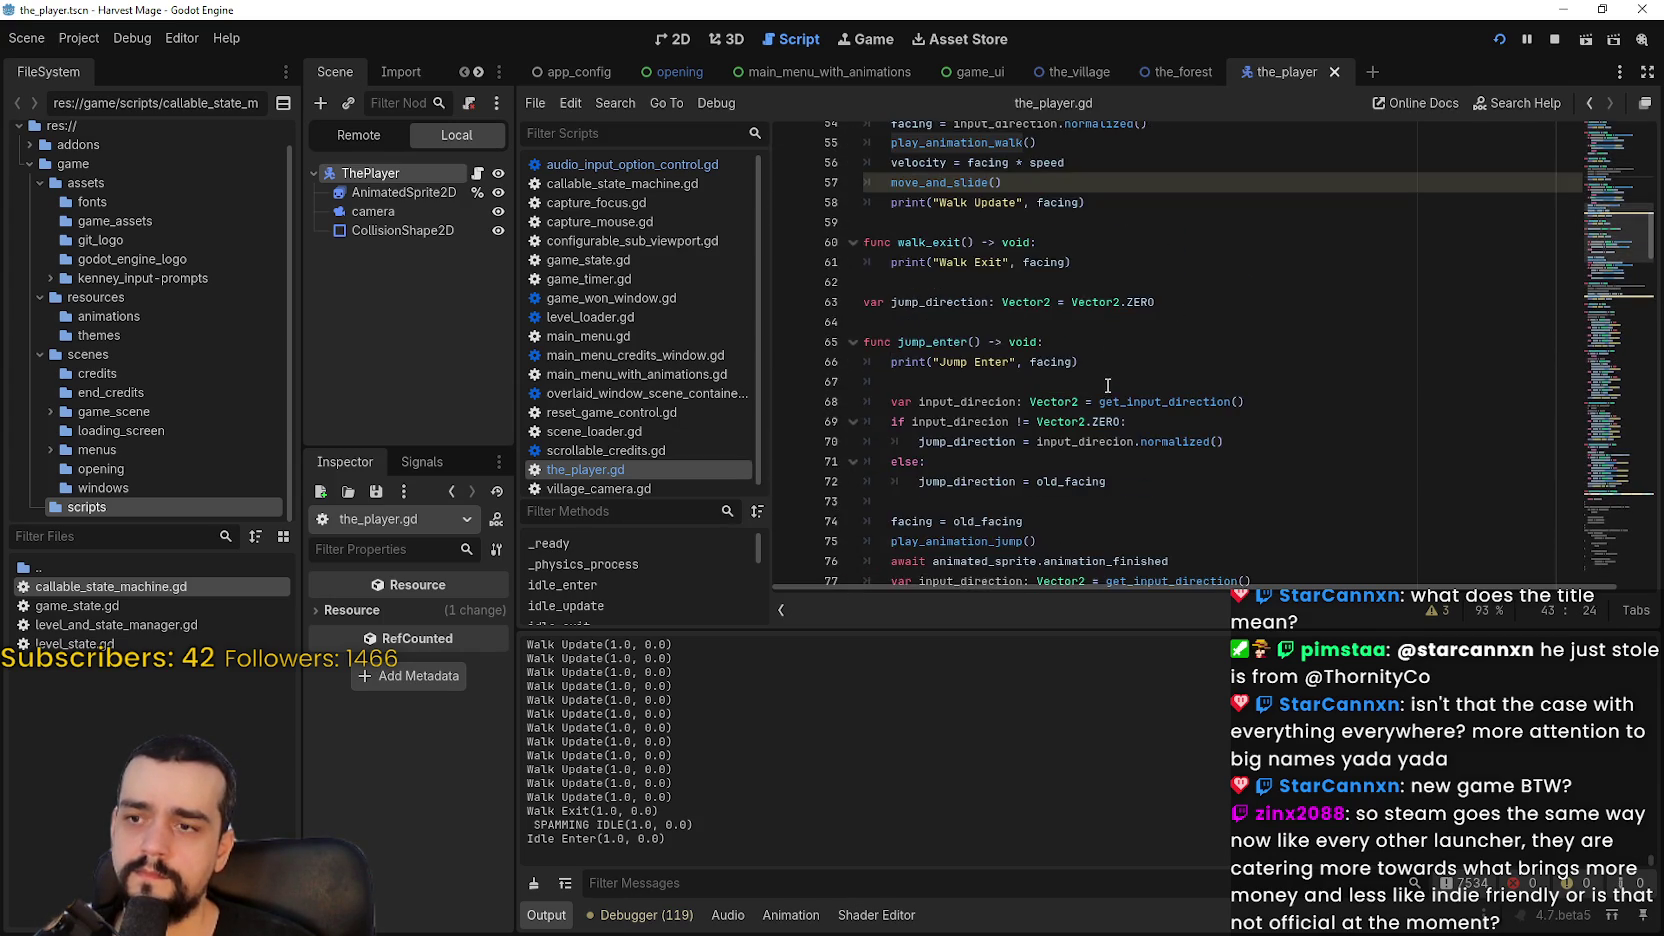
pyautogui.scroll(3, 1098, 381)
pyautogui.scroll(5, 931, 366)
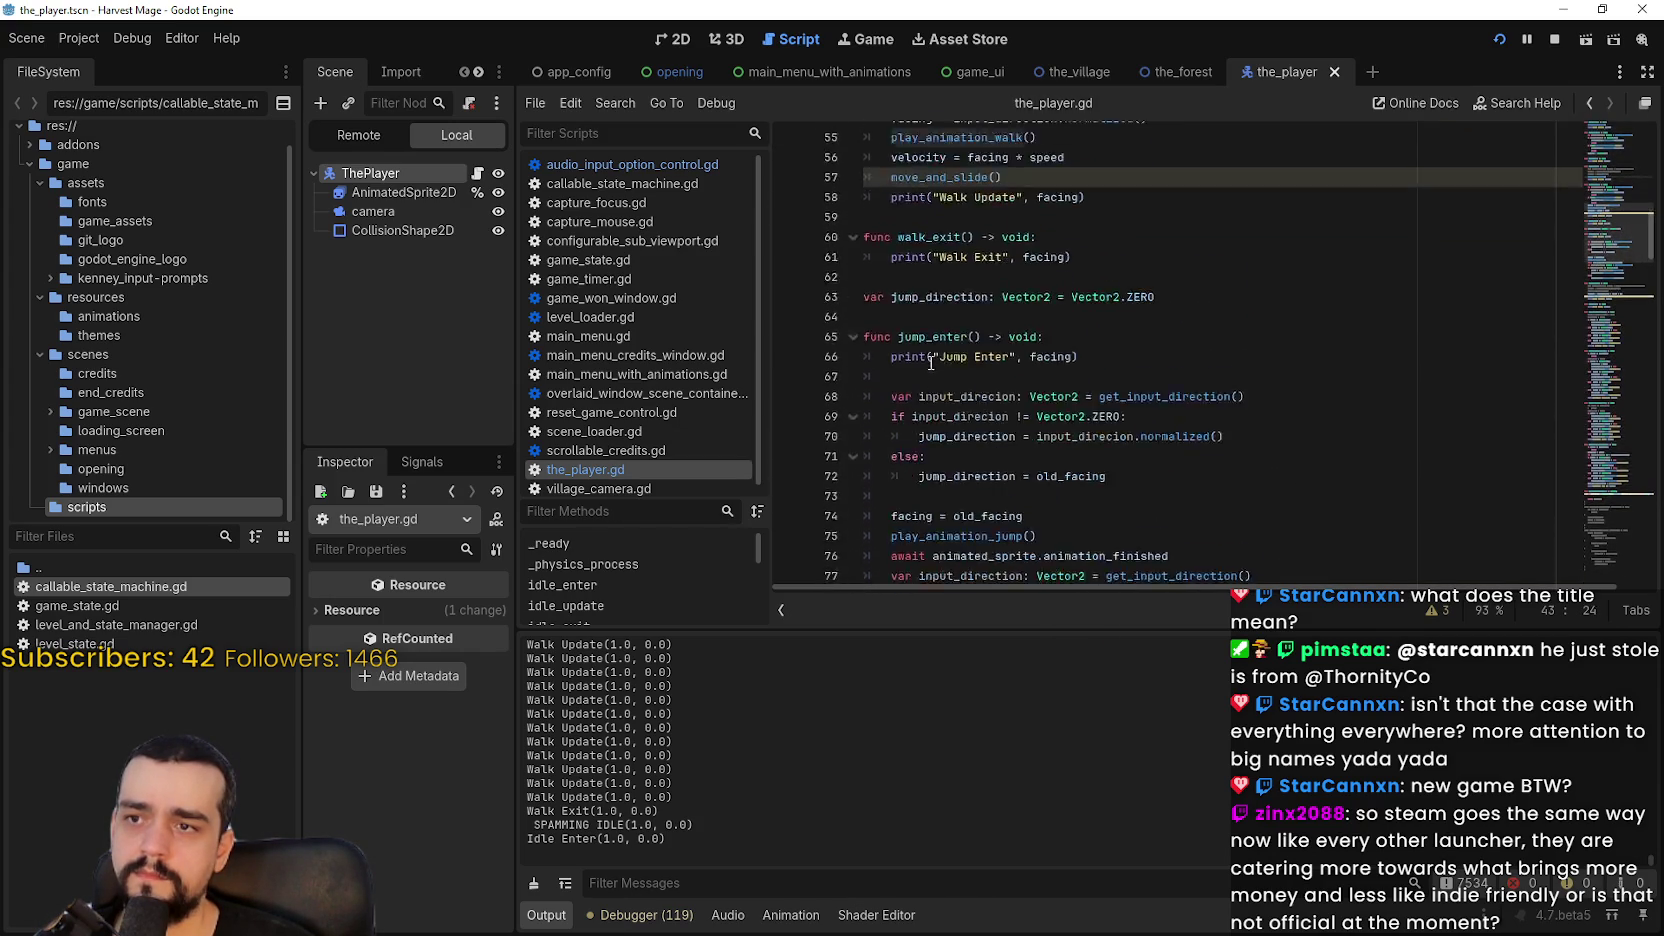
pyautogui.scroll(4, 933, 354)
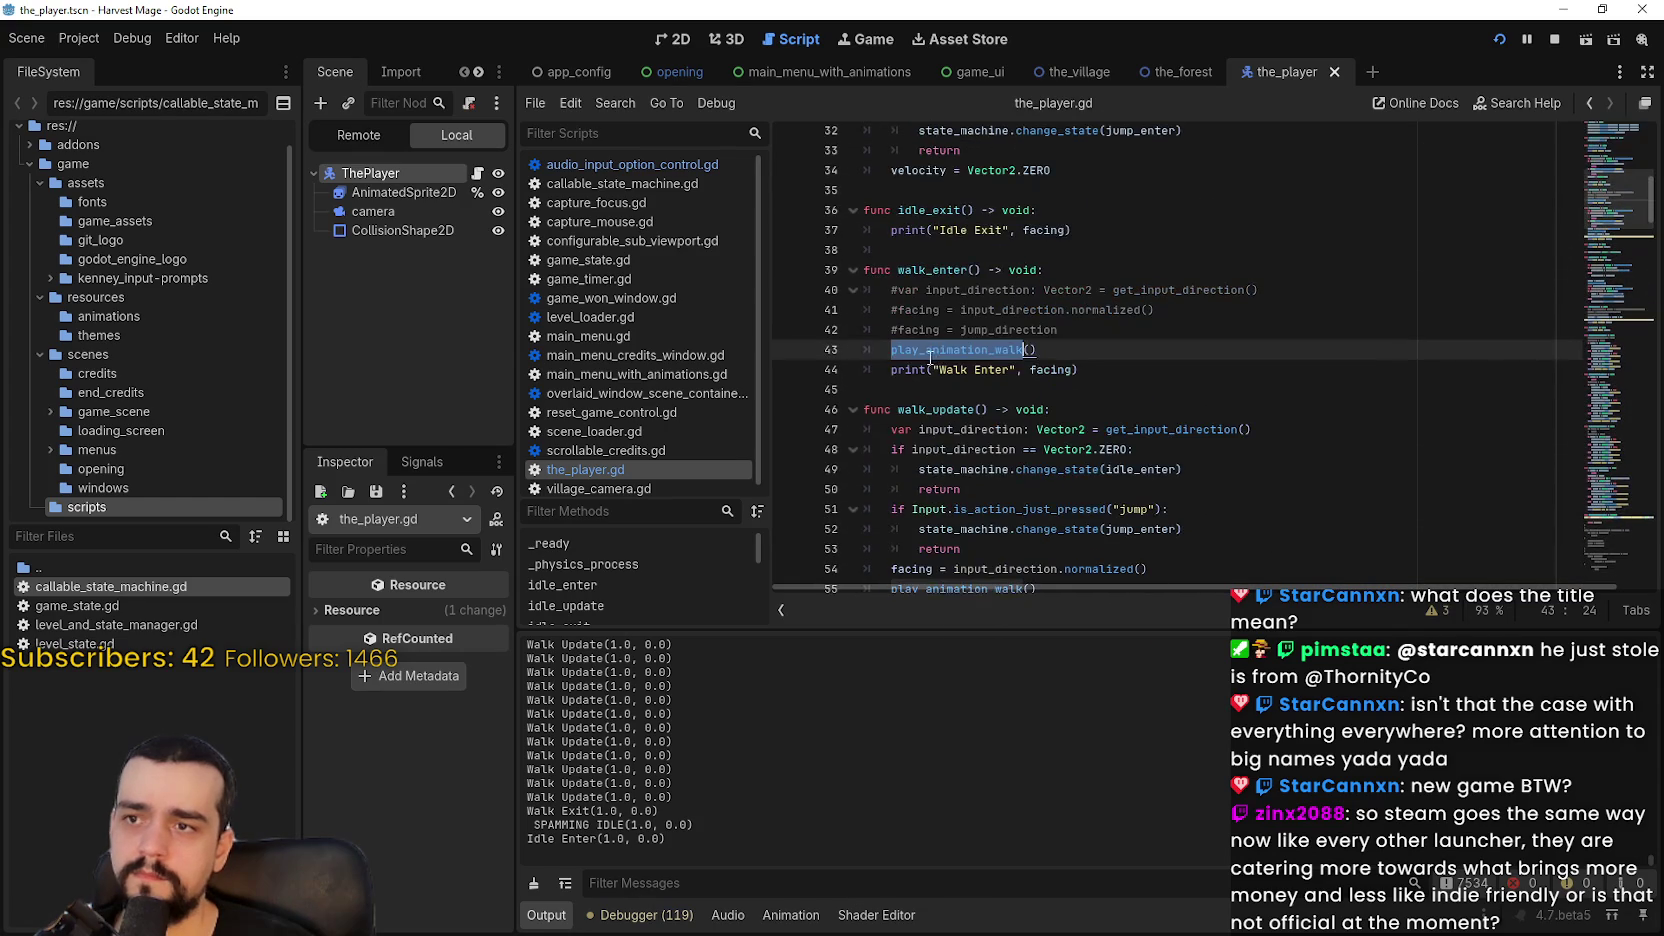
pyautogui.click(1118, 349)
# Step: Scroll up to review the jump_update function around line 38
pyautogui.scroll(2, 1116, 349)
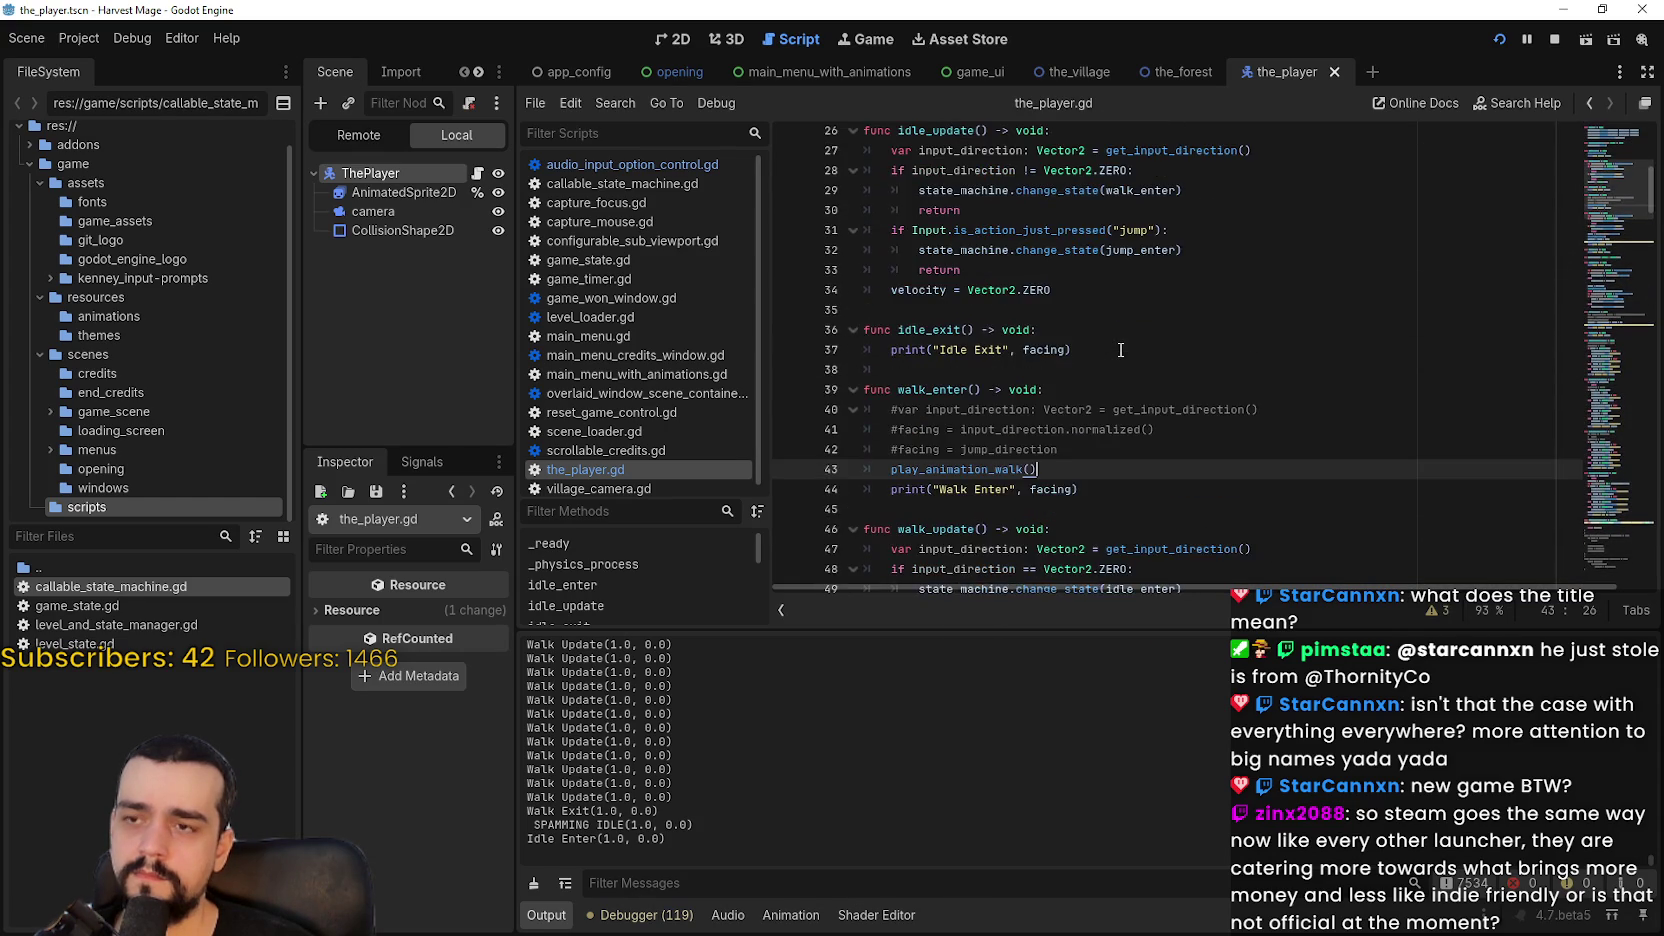
pyautogui.scroll(2, 1116, 349)
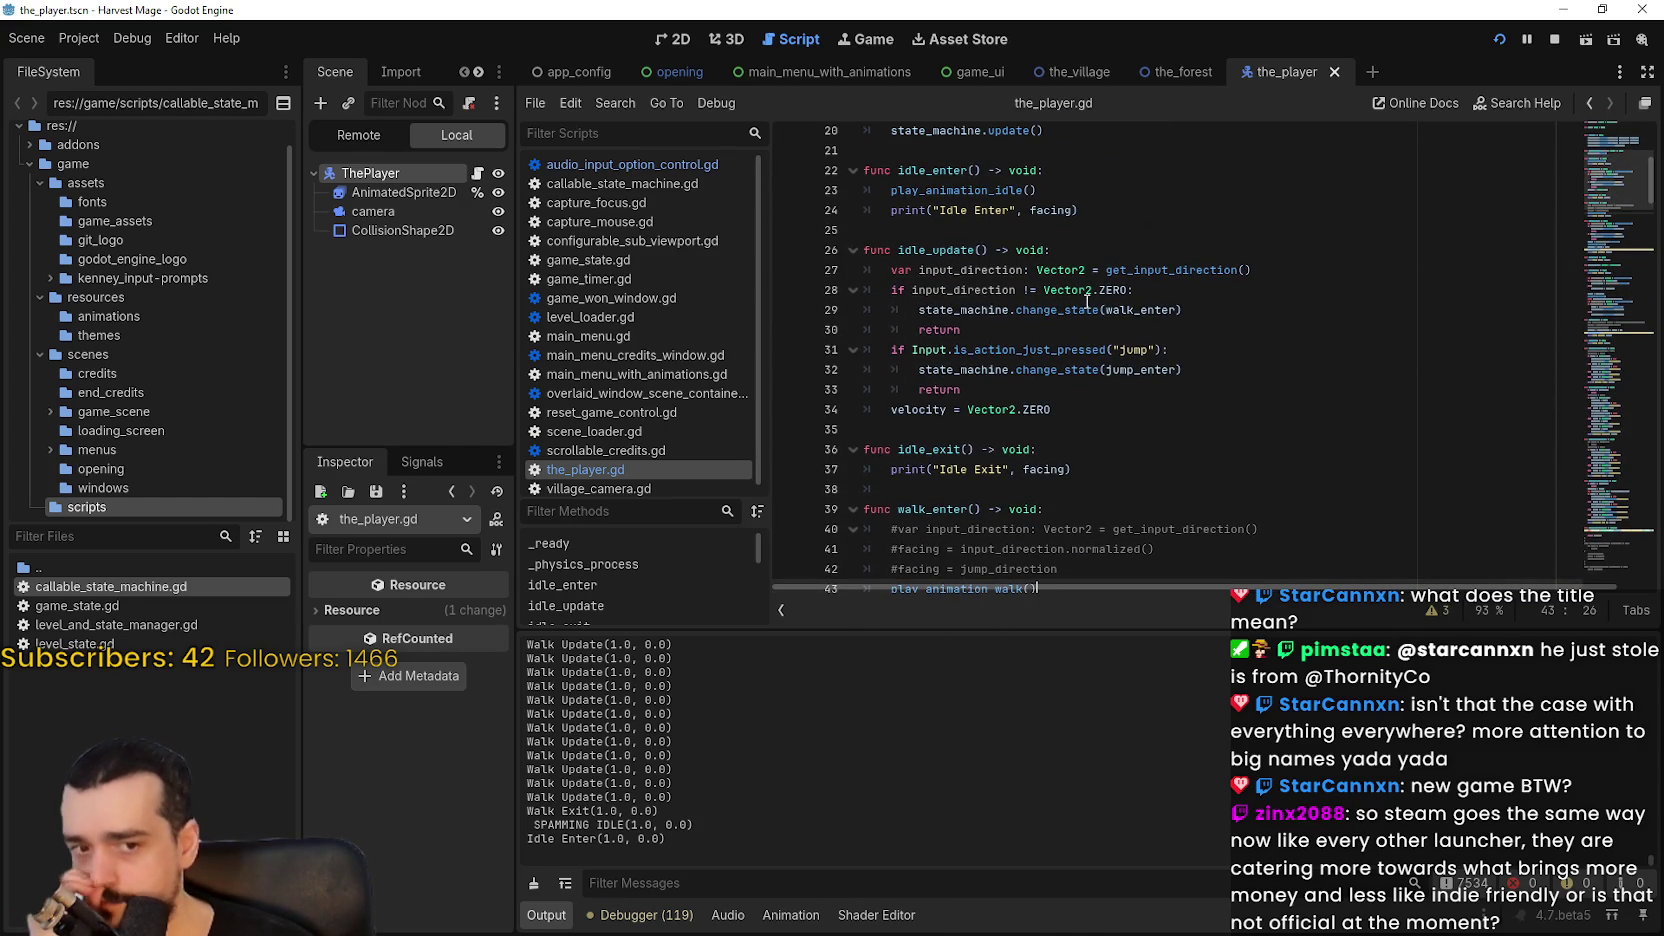
pyautogui.scroll(3, 1086, 300)
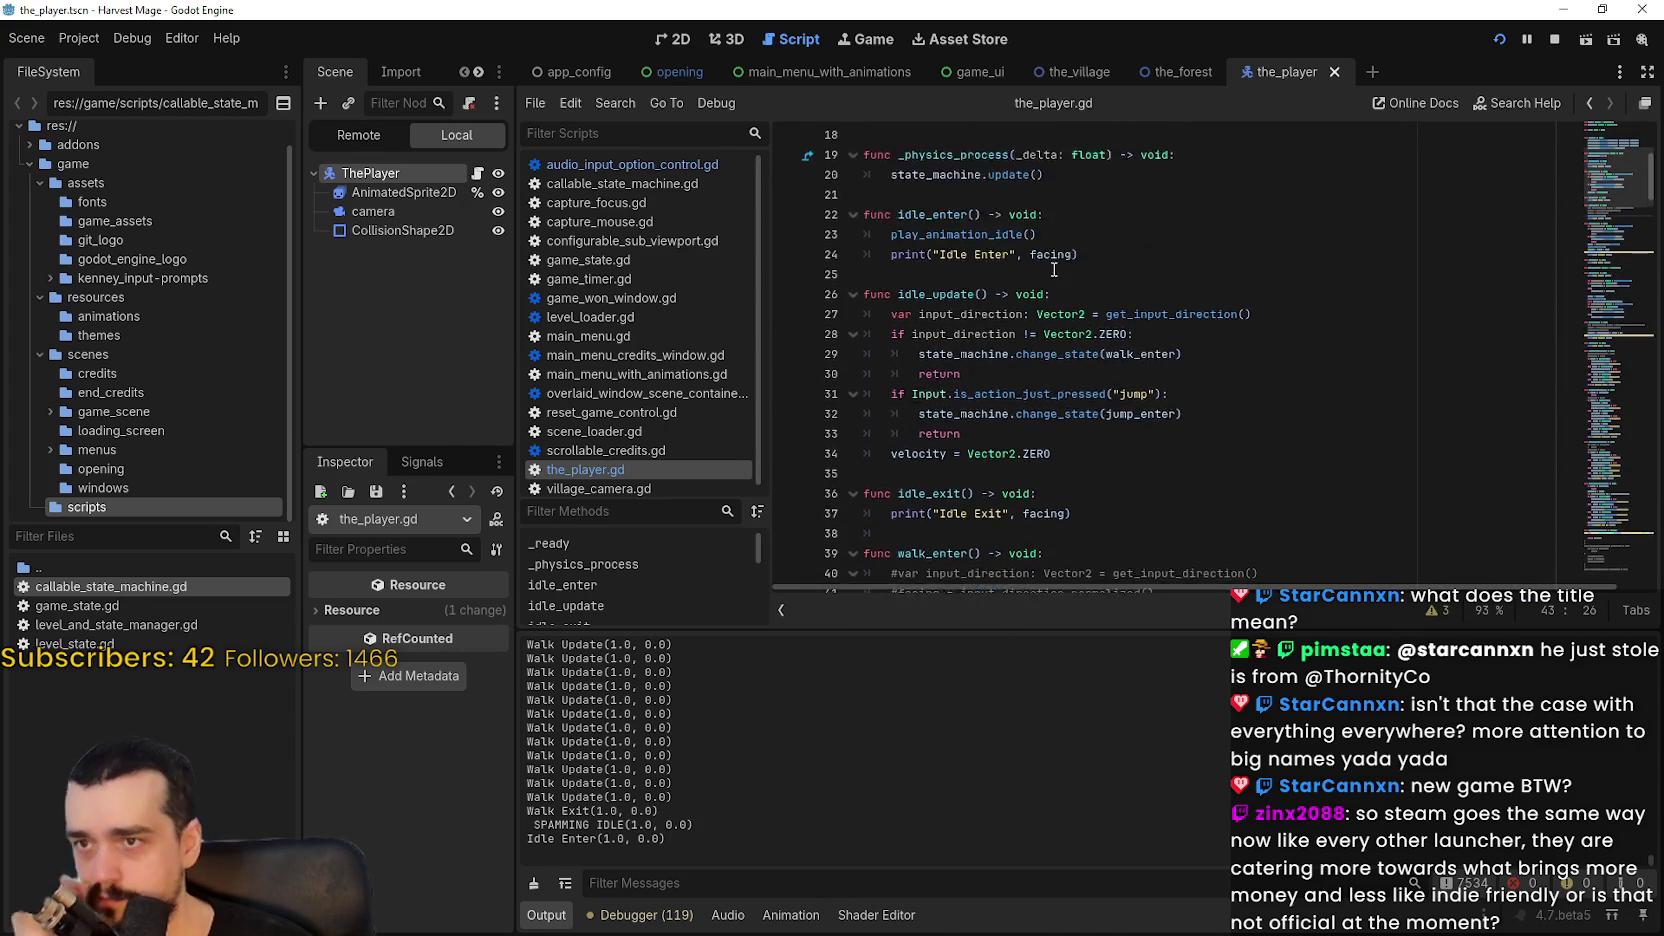
pyautogui.scroll(-5, 1042, 316)
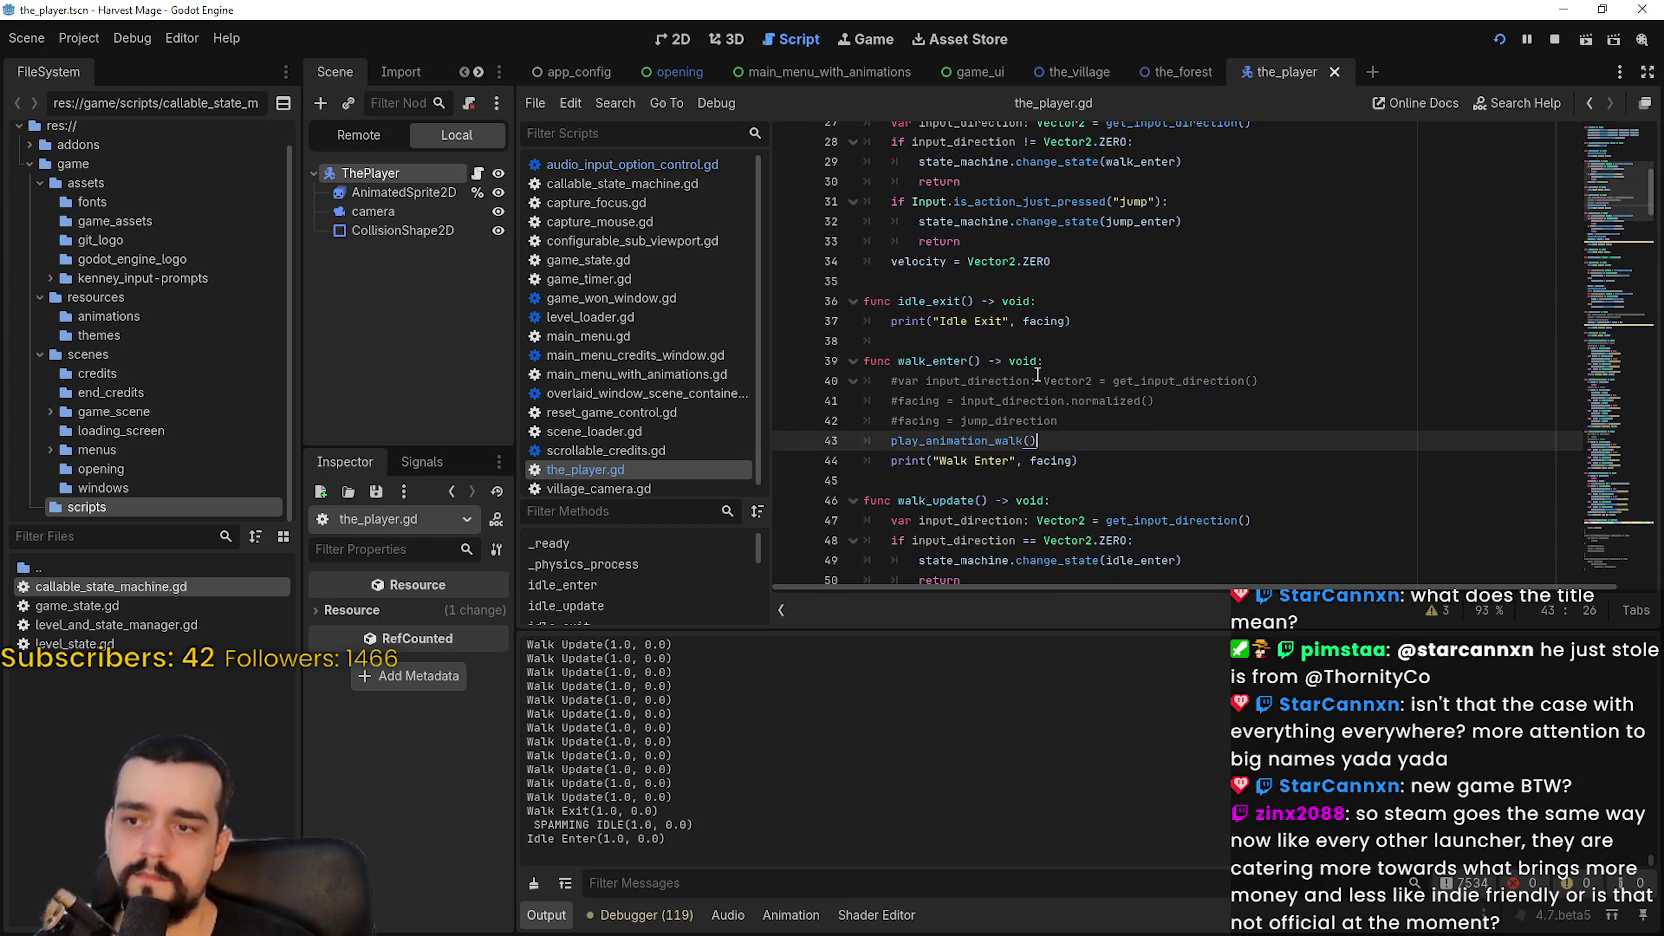
pyautogui.click(1037, 340)
pyautogui.scroll(-12, 1033, 345)
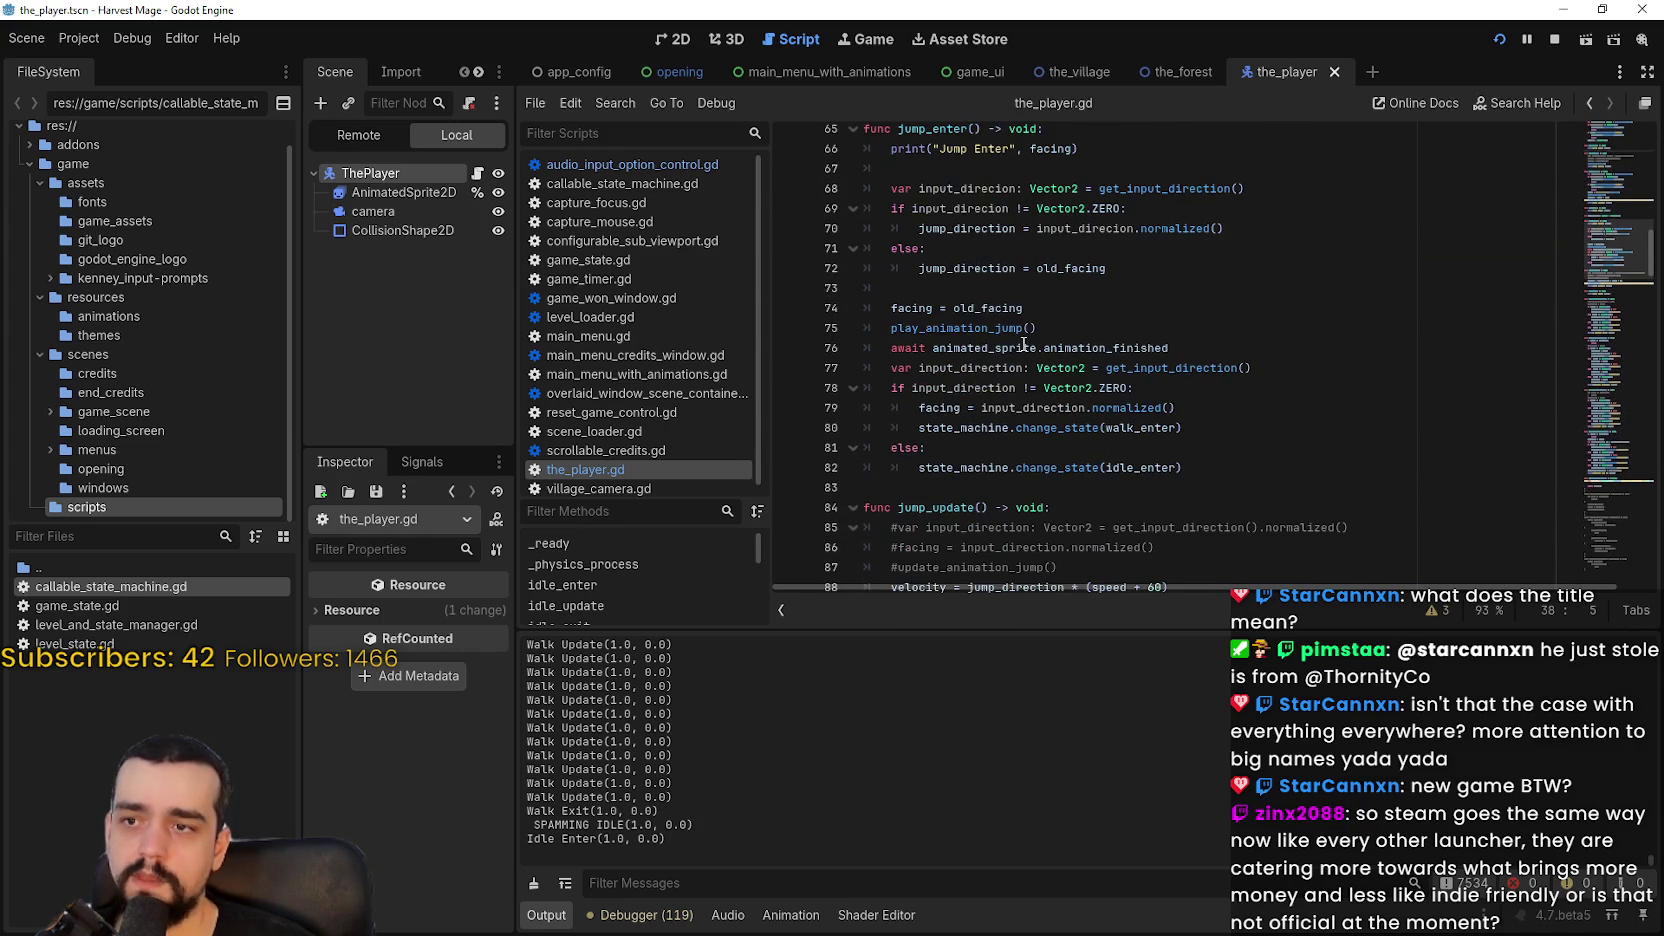
pyautogui.scroll(-4, 969, 307)
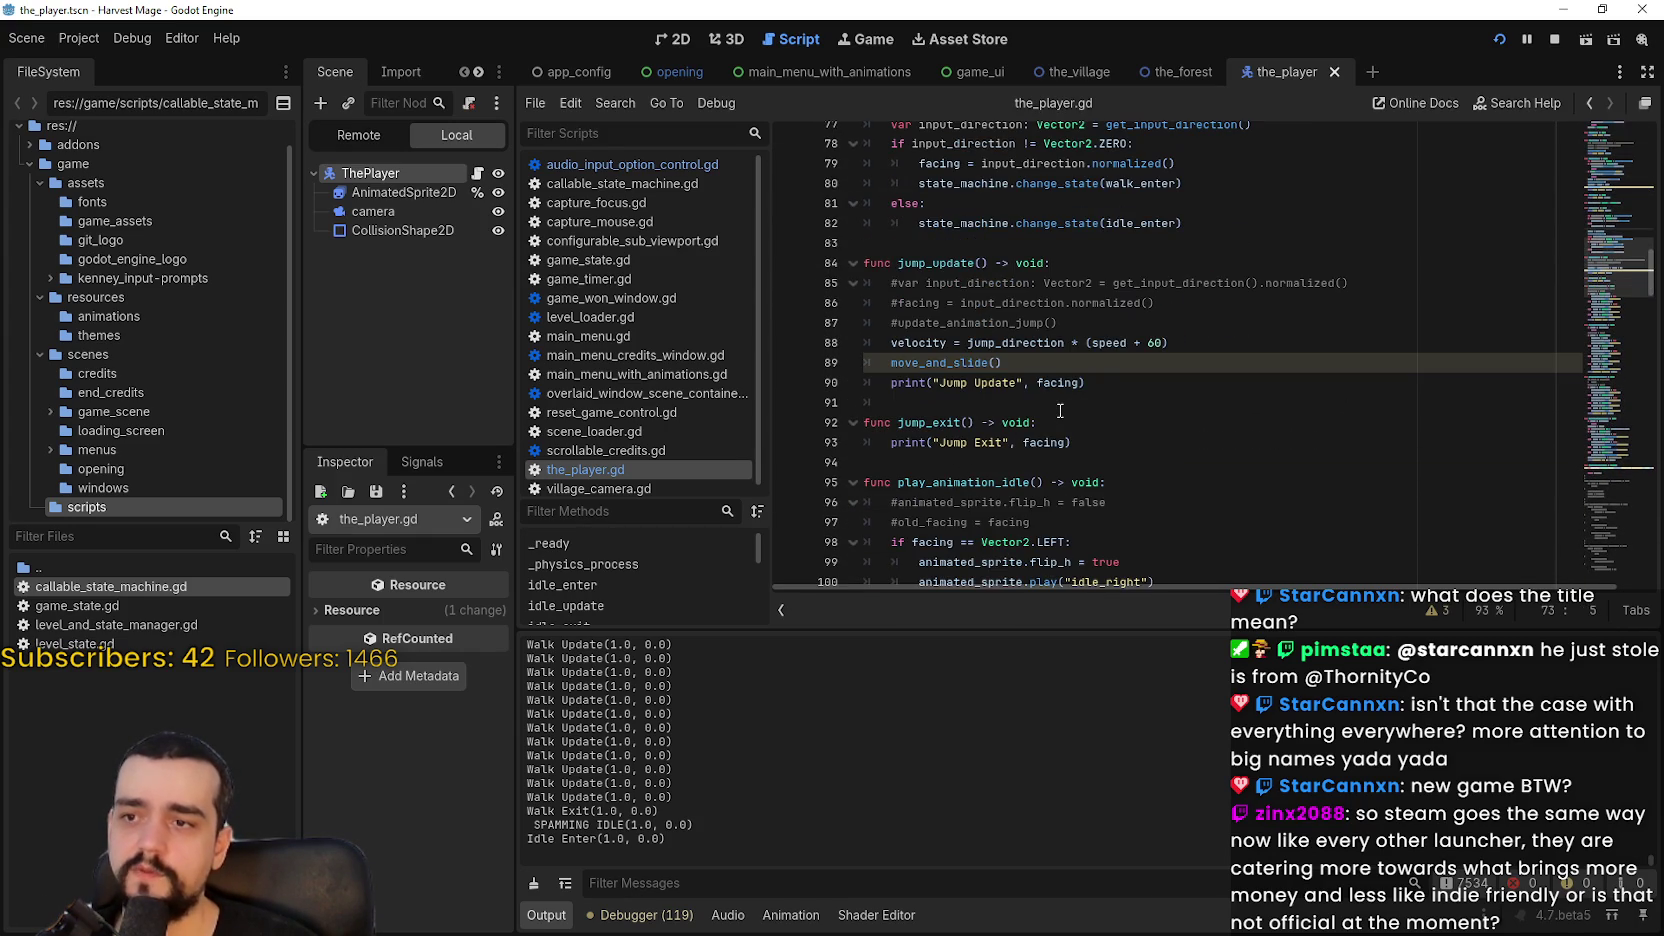
pyautogui.click(1089, 410)
# Step: Check the commented facing lines in jump_update and review play_animation_idle
pyautogui.click(1166, 305)
pyautogui.moveTo(1152, 329); pyautogui.dragTo(871, 302)
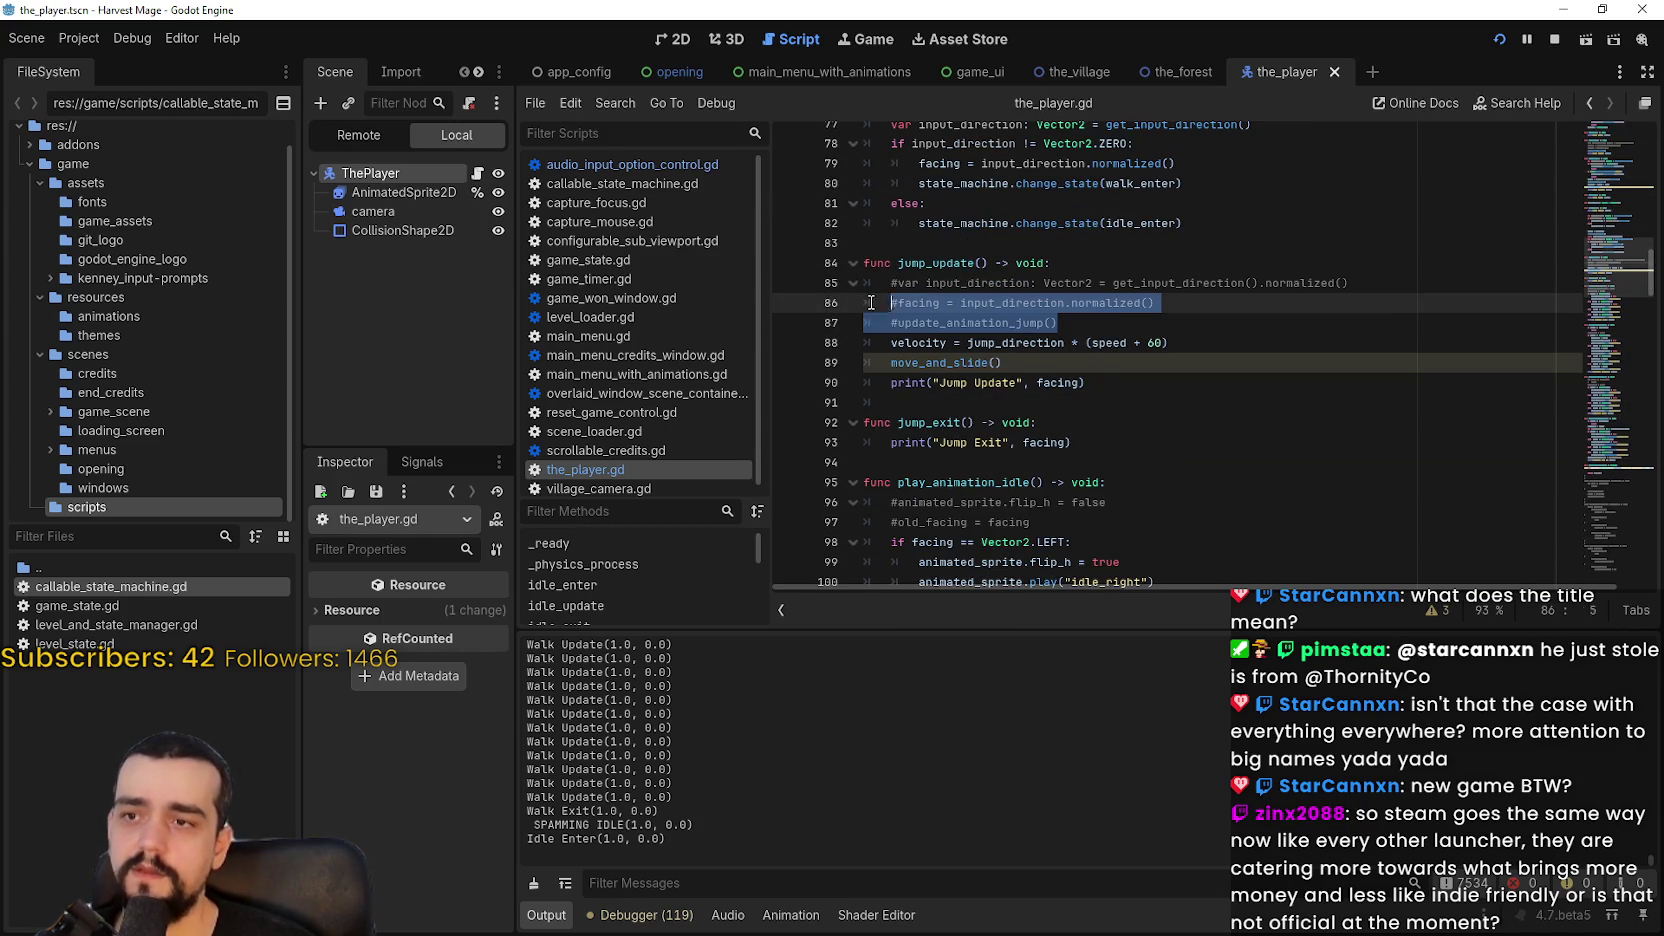
pyautogui.scroll(-4, 1013, 376)
pyautogui.moveTo(1106, 243); pyautogui.dragTo(1256, 532)
pyautogui.click(1248, 502)
# Step: Comment out the 'if facing == old_facing: return' guard in play_animation_walk and select the function
pyautogui.scroll(-4, 1249, 495)
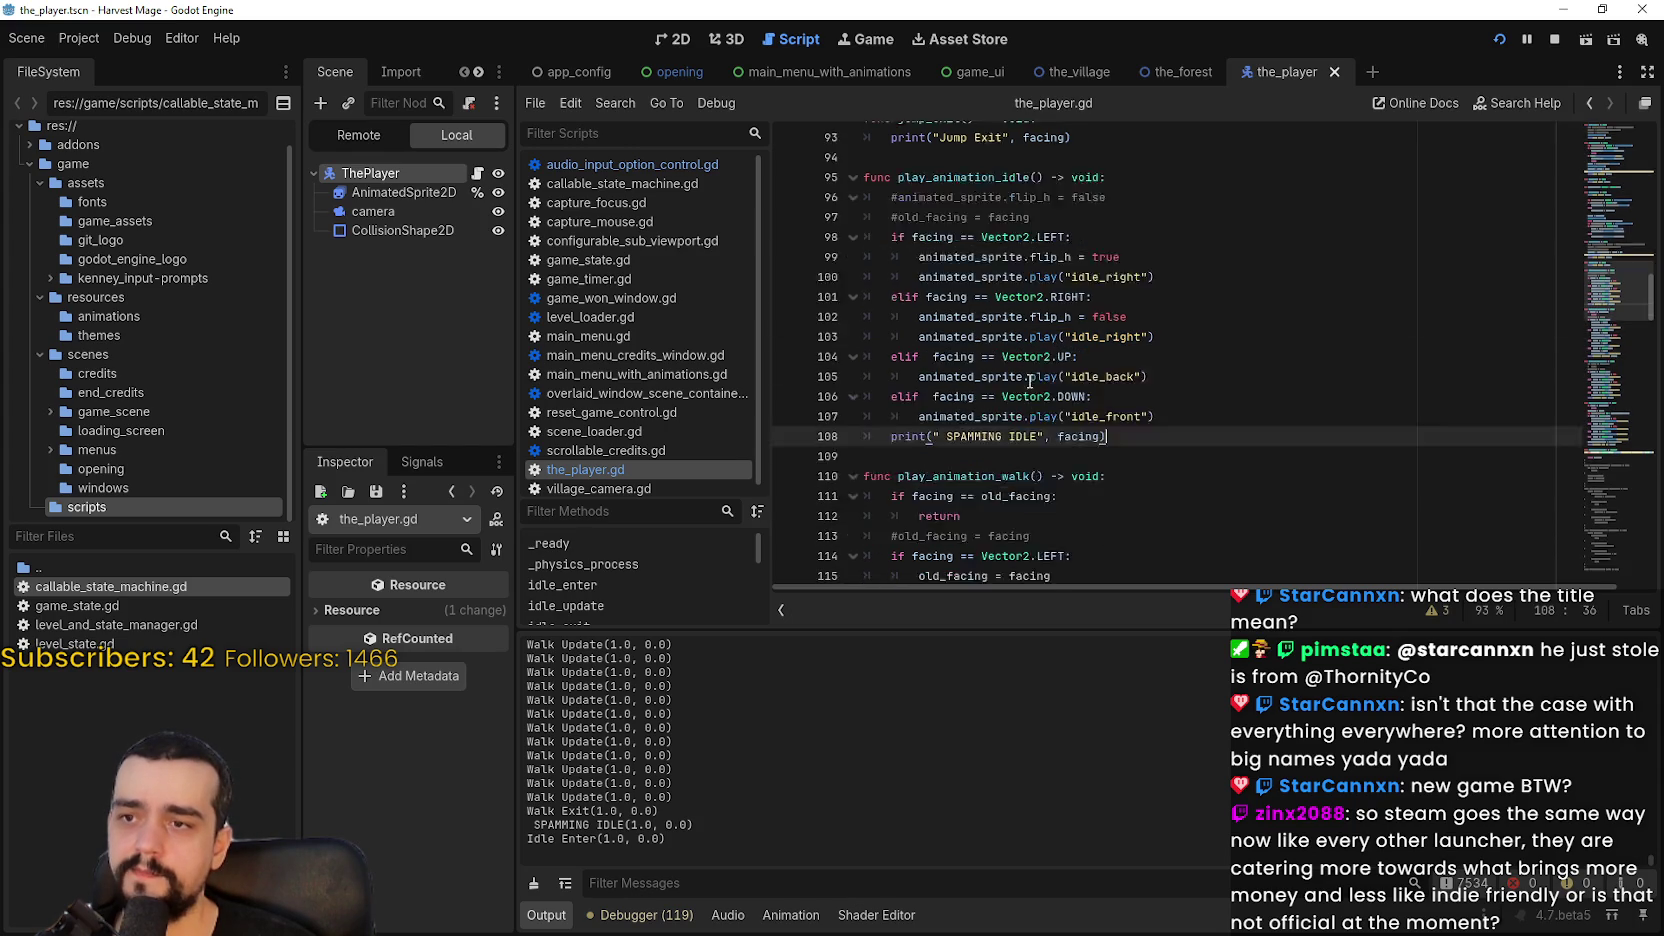
pyautogui.click(889, 320)
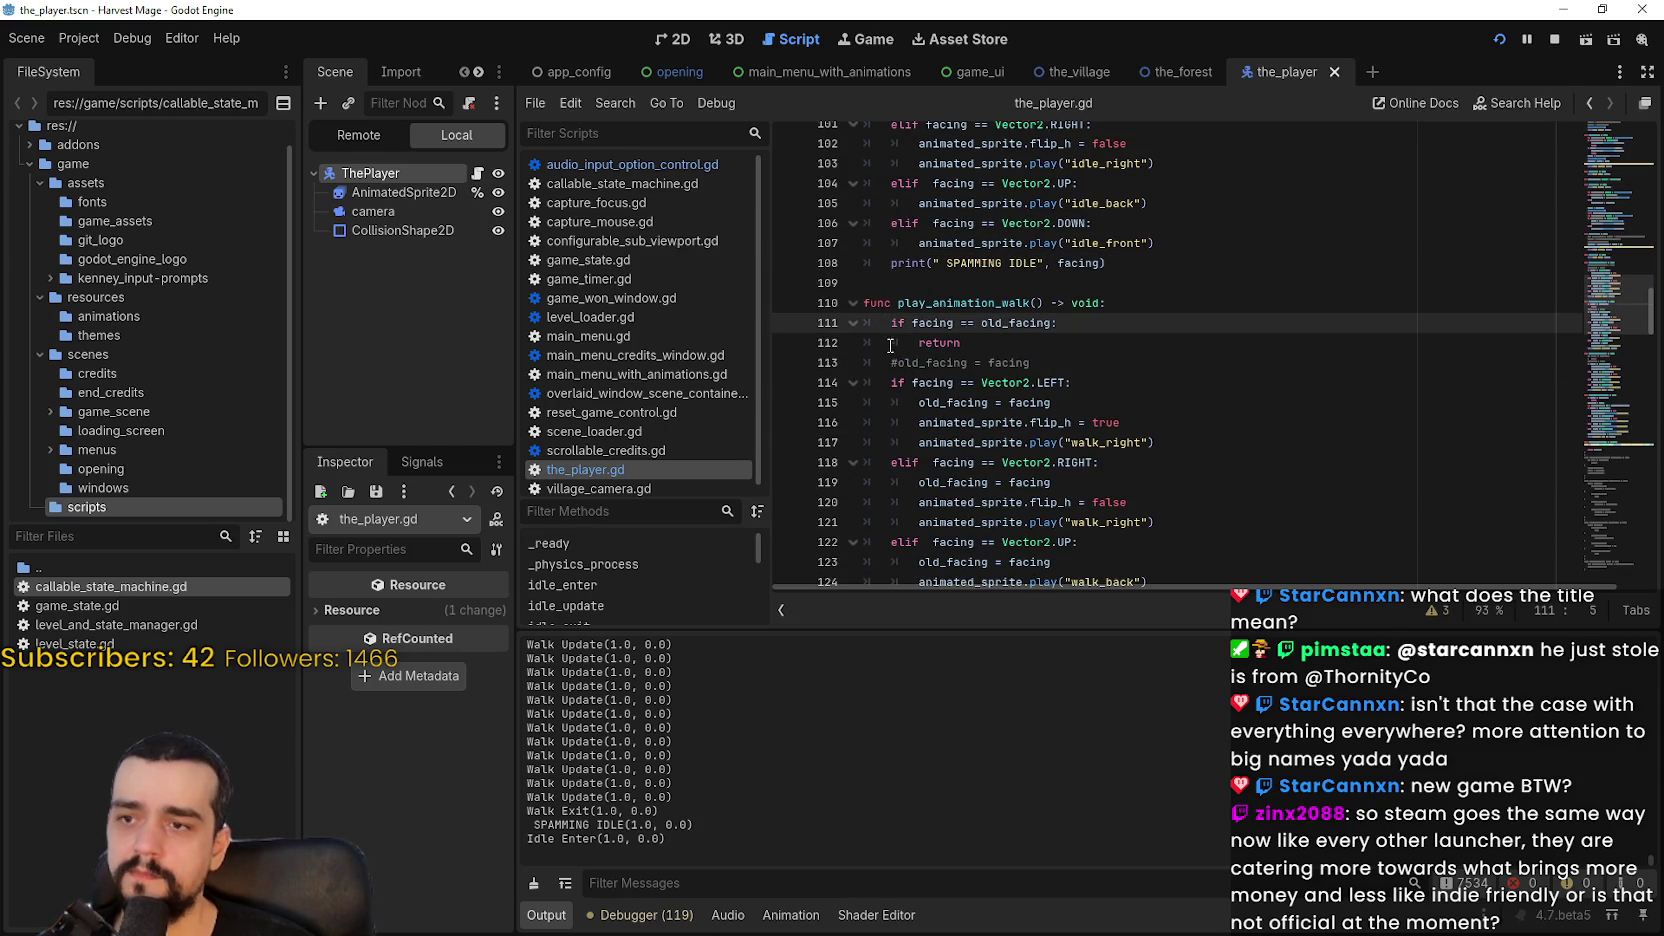
pyautogui.click(889, 344)
pyautogui.scroll(-4, 1025, 382)
pyautogui.click(1187, 420)
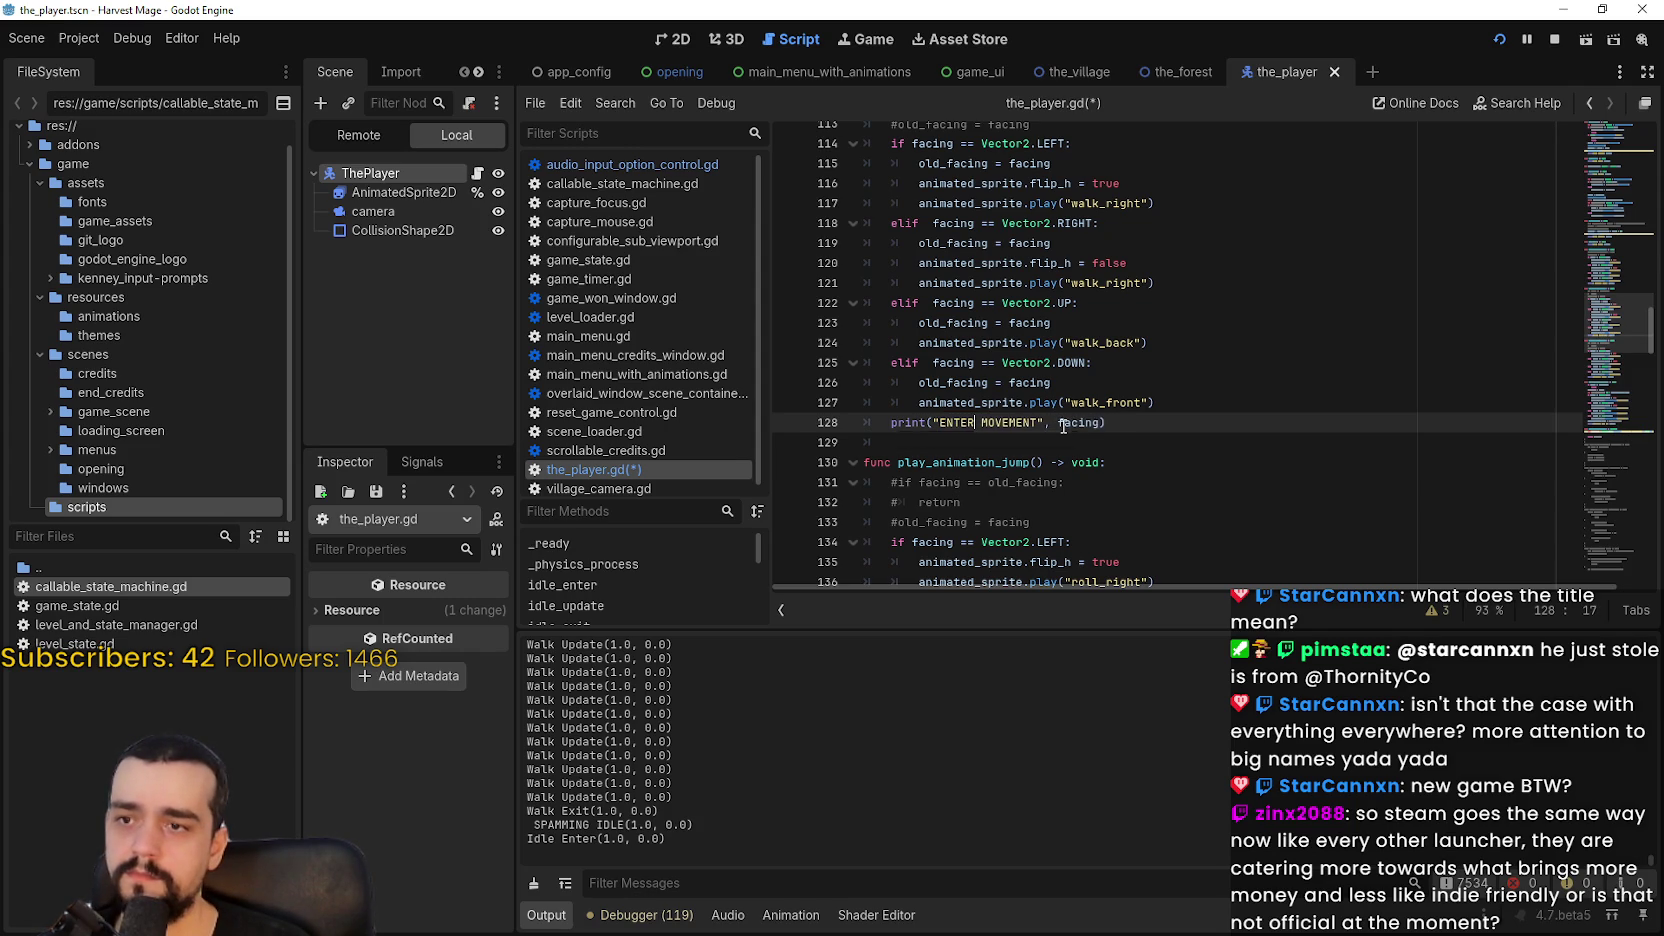
pyautogui.moveTo(1108, 422)
pyautogui.mouseDown()
pyautogui.moveTo(975, 335)
pyautogui.moveTo(900, 140)
pyautogui.moveTo(868, 292)
pyautogui.mouseUp()
pyautogui.hotkey('ctrl', 'c')
# Step: Paste a copy of the walk animation function below play_animation_walk, with blank lines around it
pyautogui.scroll(1, 956, 305)
pyautogui.scroll(-3, 948, 372)
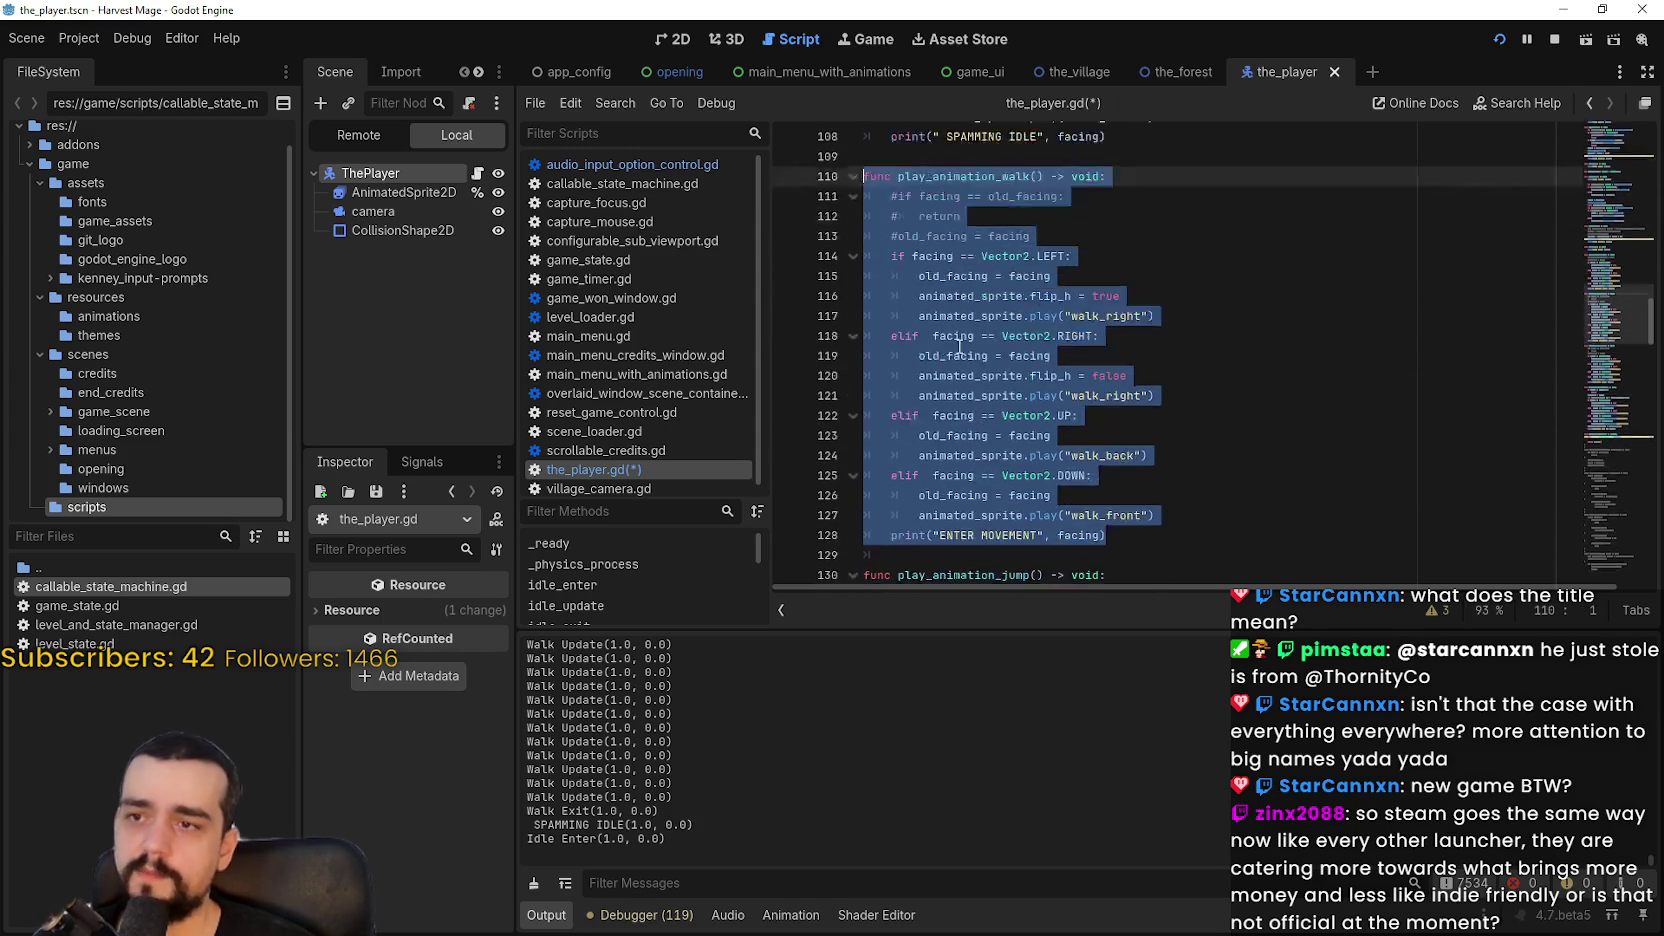
pyautogui.click(942, 399)
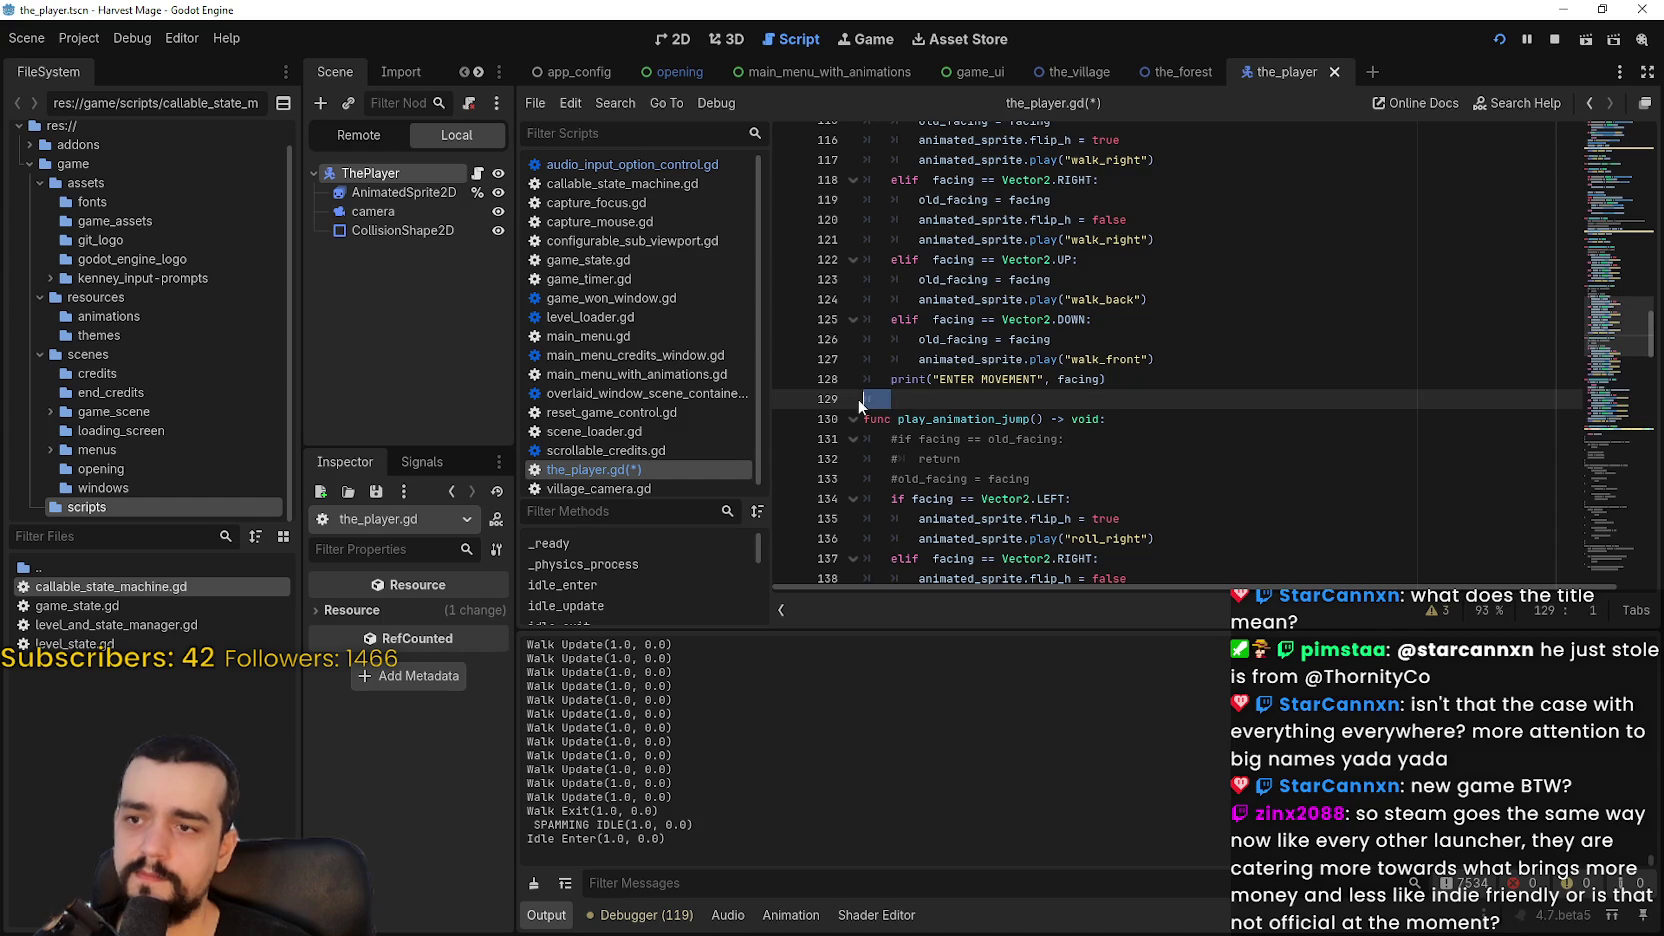
pyautogui.hotkey('ctrl', 'v')
pyautogui.click(1211, 186)
pyautogui.press('Return')
pyautogui.scroll(-2, 1190, 220)
pyautogui.click(1136, 476)
pyautogui.press('Return')
pyautogui.scroll(1, 1110, 380)
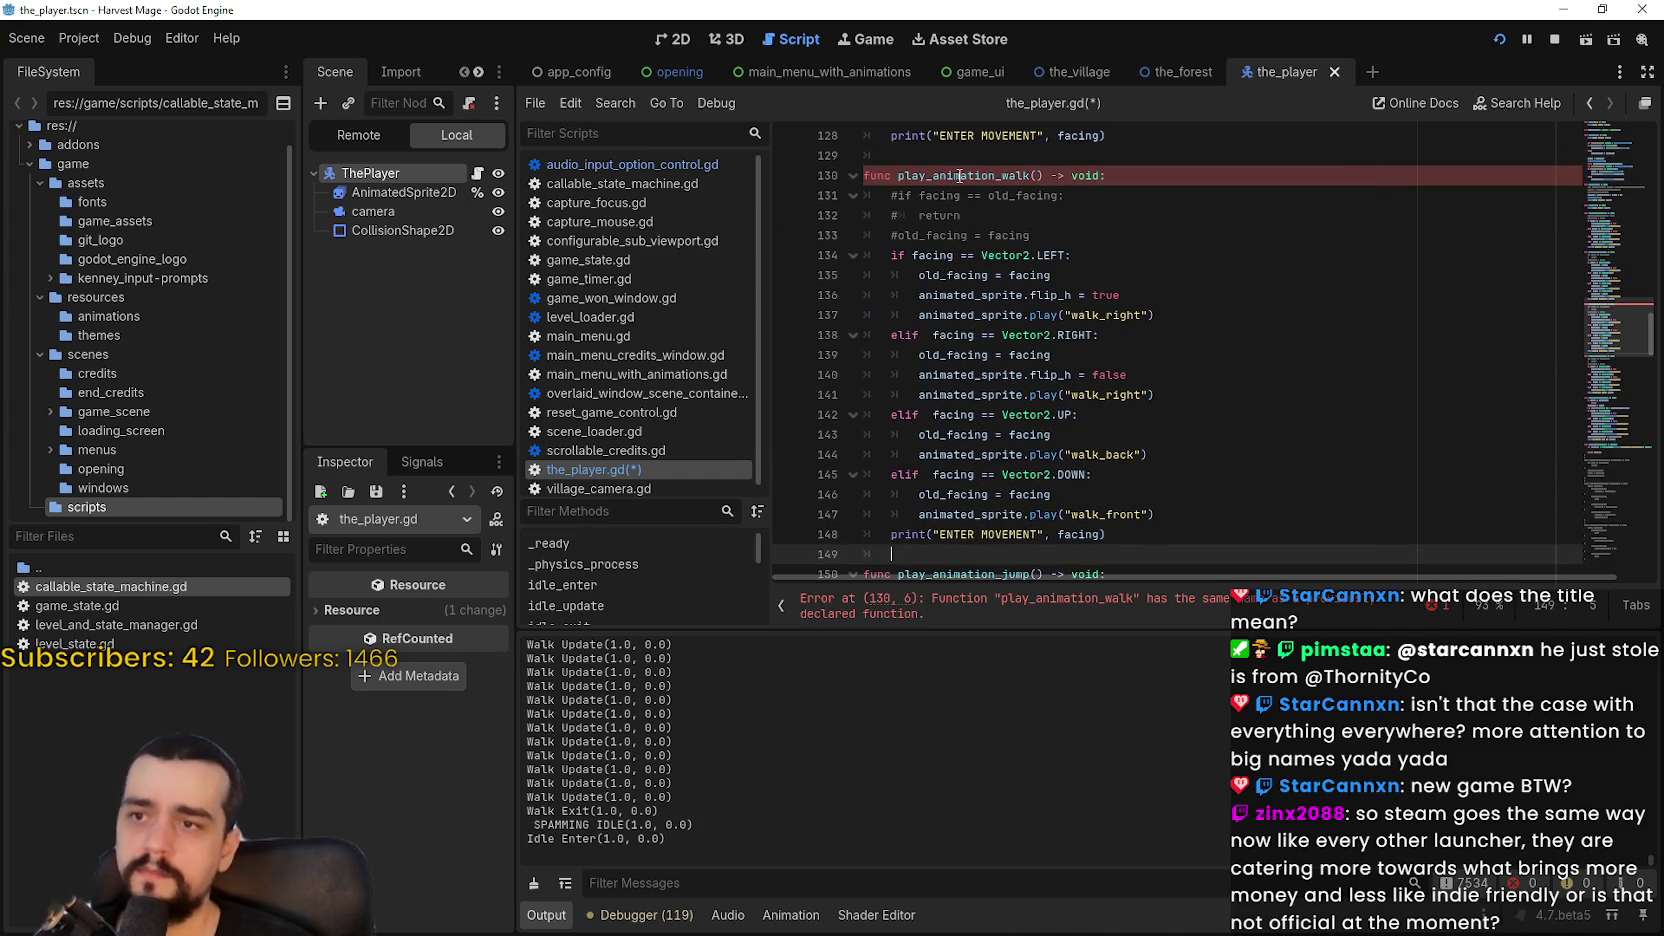
# Step: Rename the copy update_animation_walk, reactivate its facing guard return, and save the_player.gd
pyautogui.click(1019, 176)
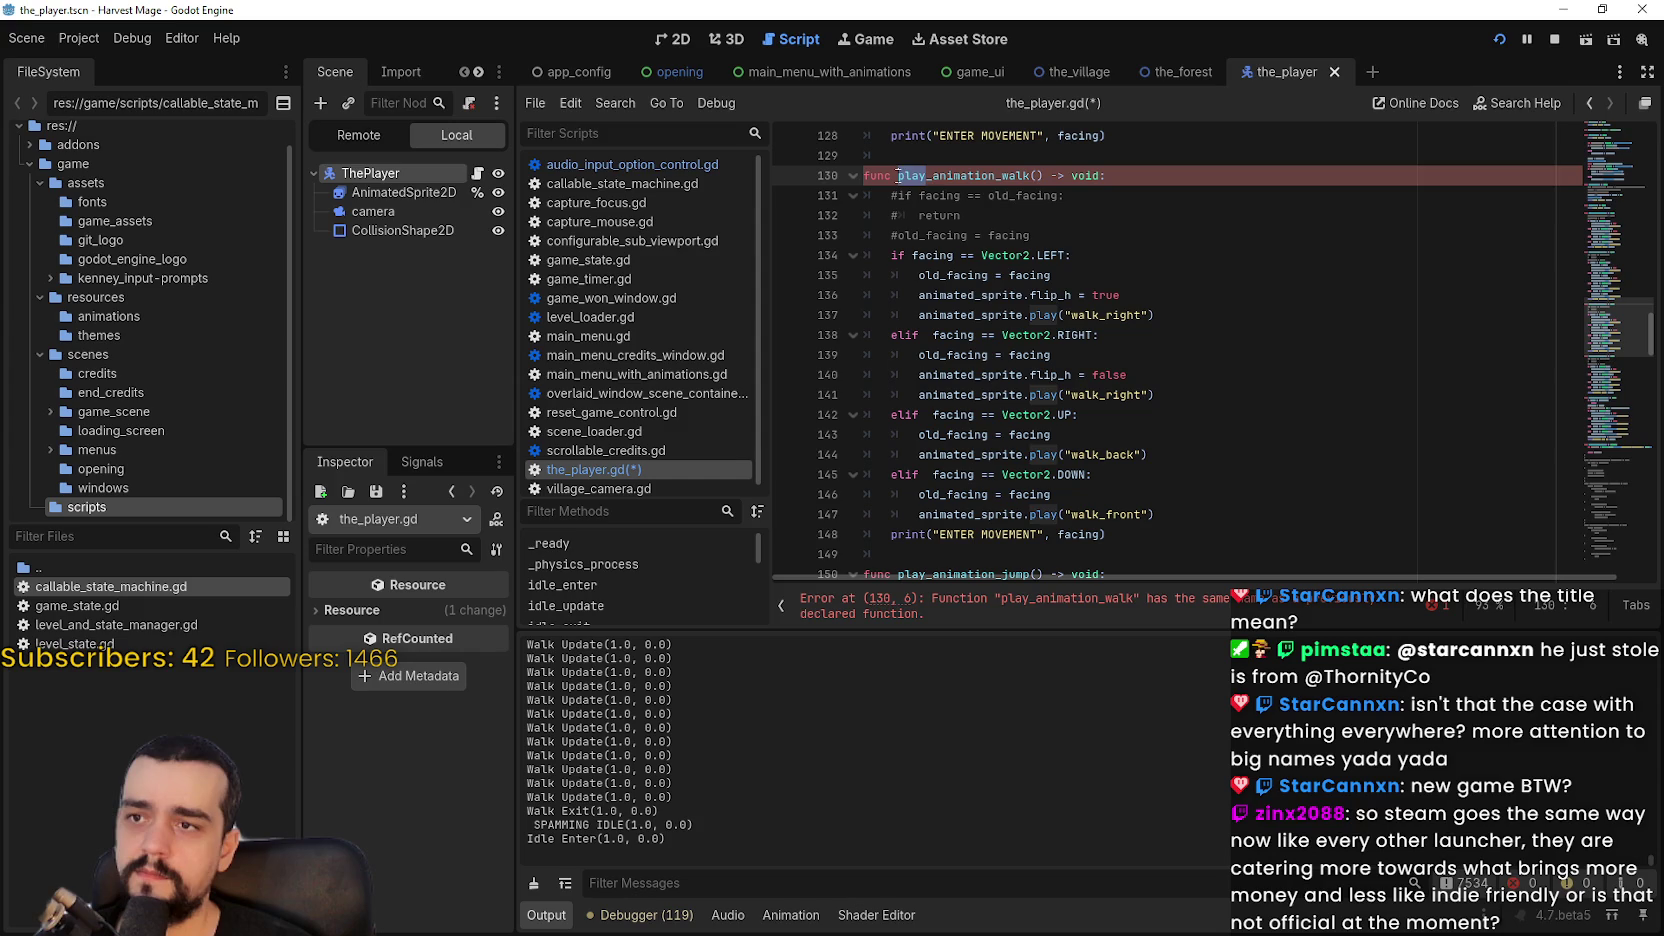
pyautogui.write('update')
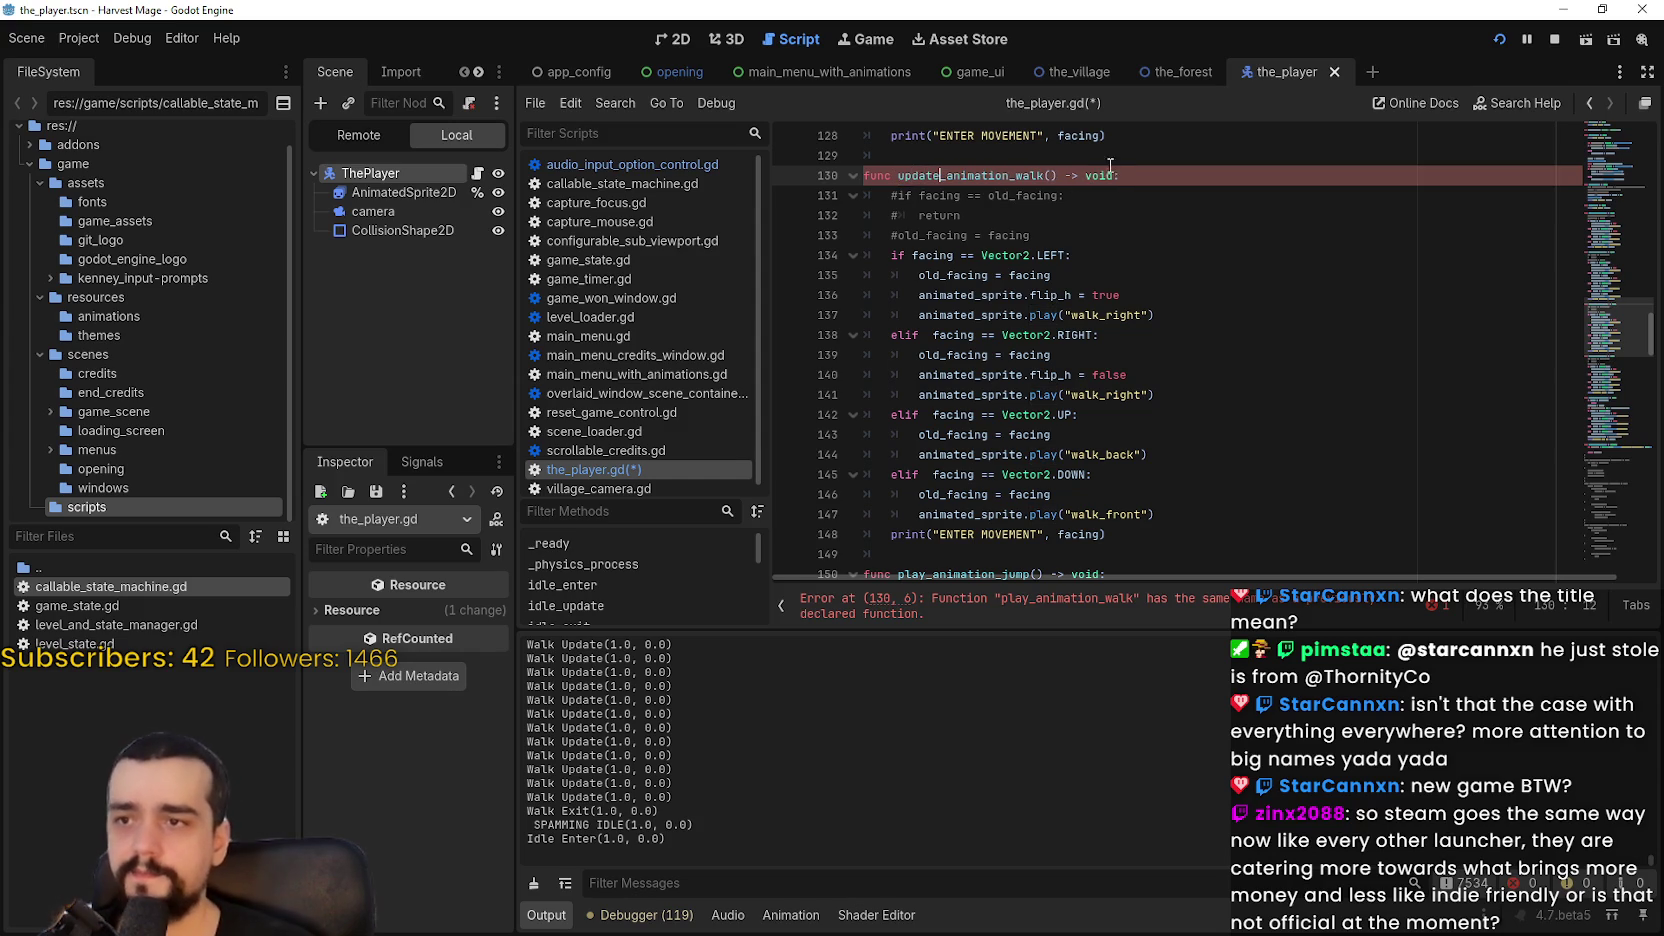
pyautogui.click(903, 196)
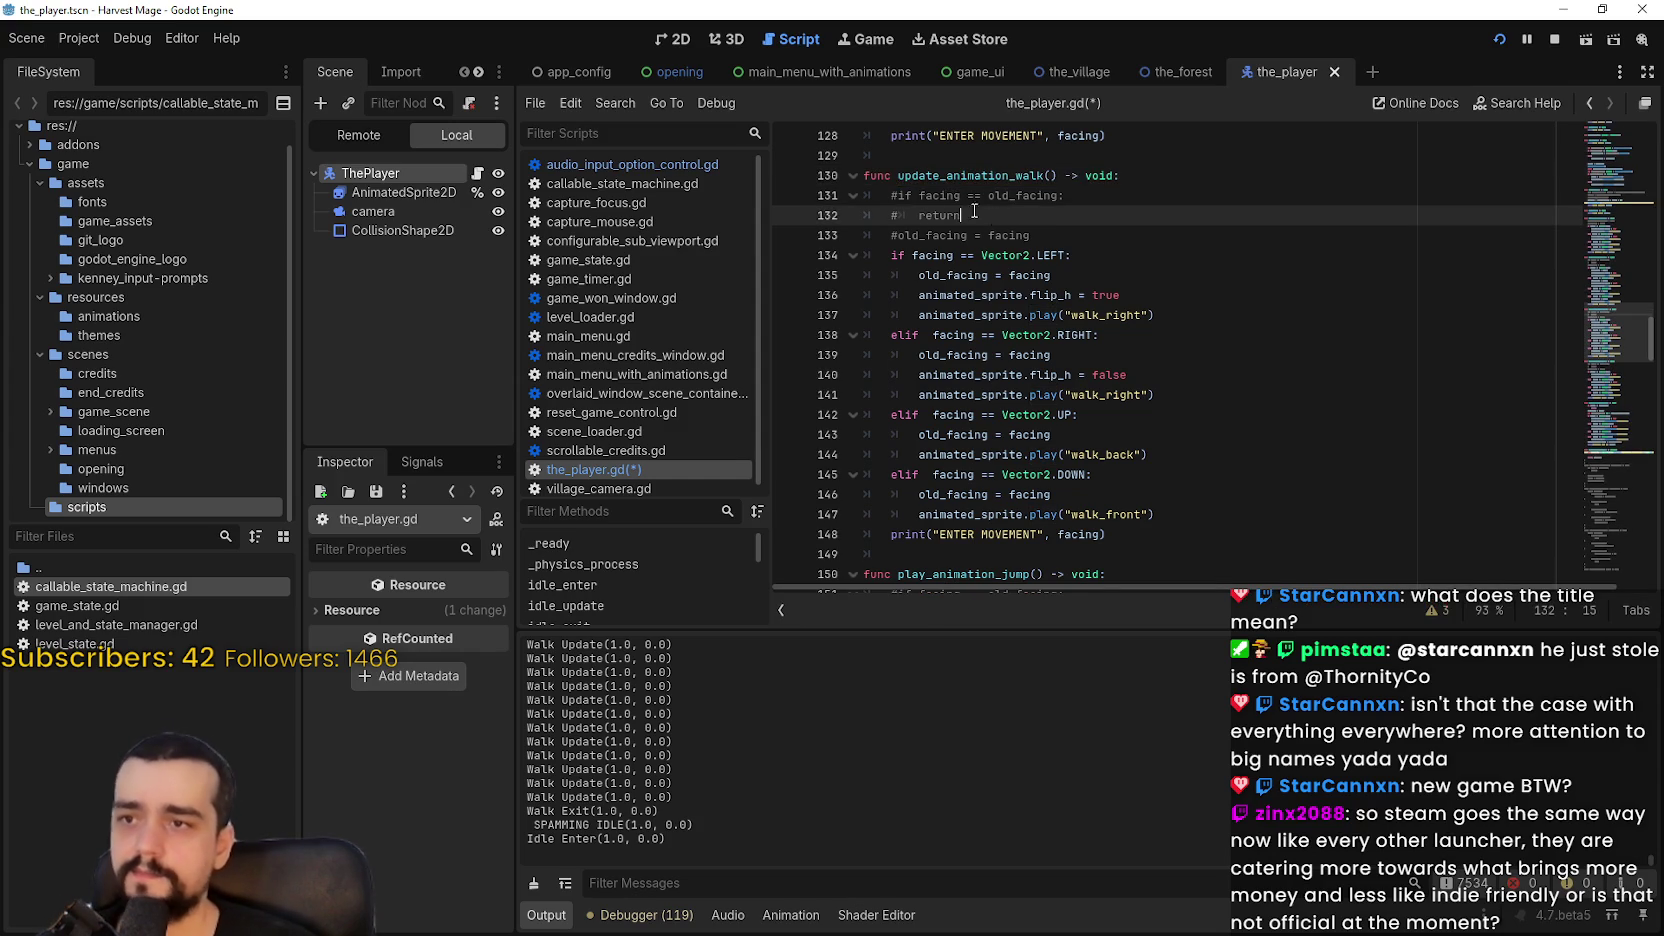
pyautogui.click(901, 216)
pyautogui.press('BackSpace')
pyautogui.scroll(2, 1133, 362)
pyautogui.click(1109, 352)
pyautogui.hotkey('ctrl', 's')
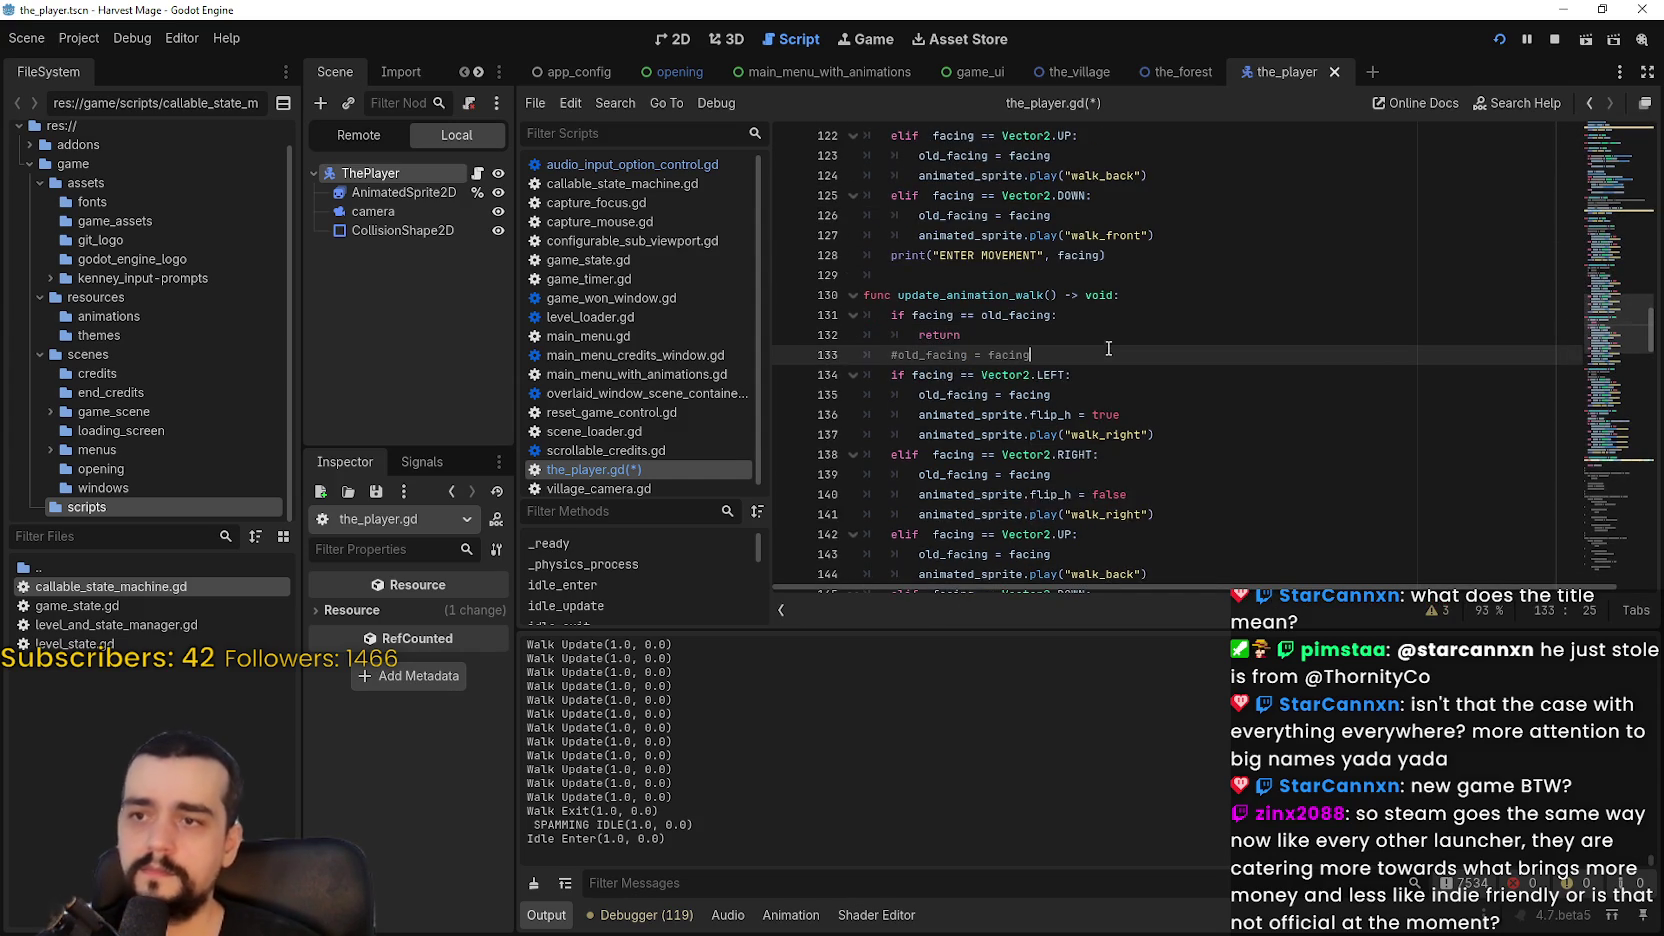
pyautogui.scroll(2, 901, 355)
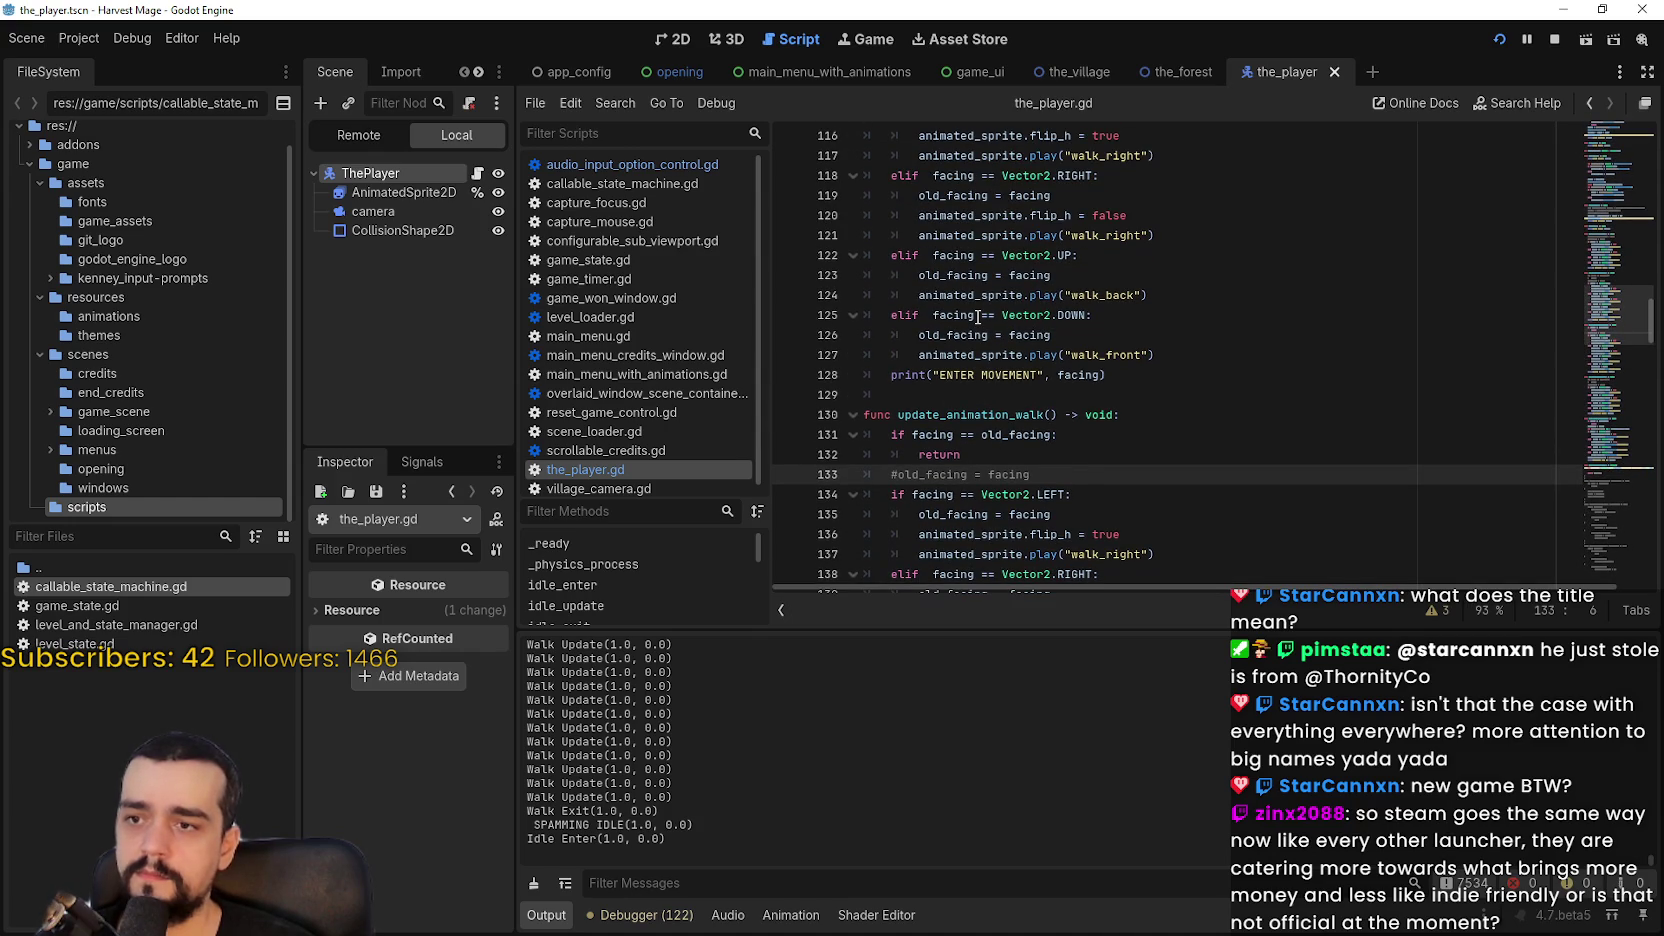
# Step: In walk_update, replace the play_animation_walk() call with update_animation_walk()
pyautogui.doubleClick(990, 414)
pyautogui.scroll(8, 995, 412)
pyautogui.scroll(12, 999, 410)
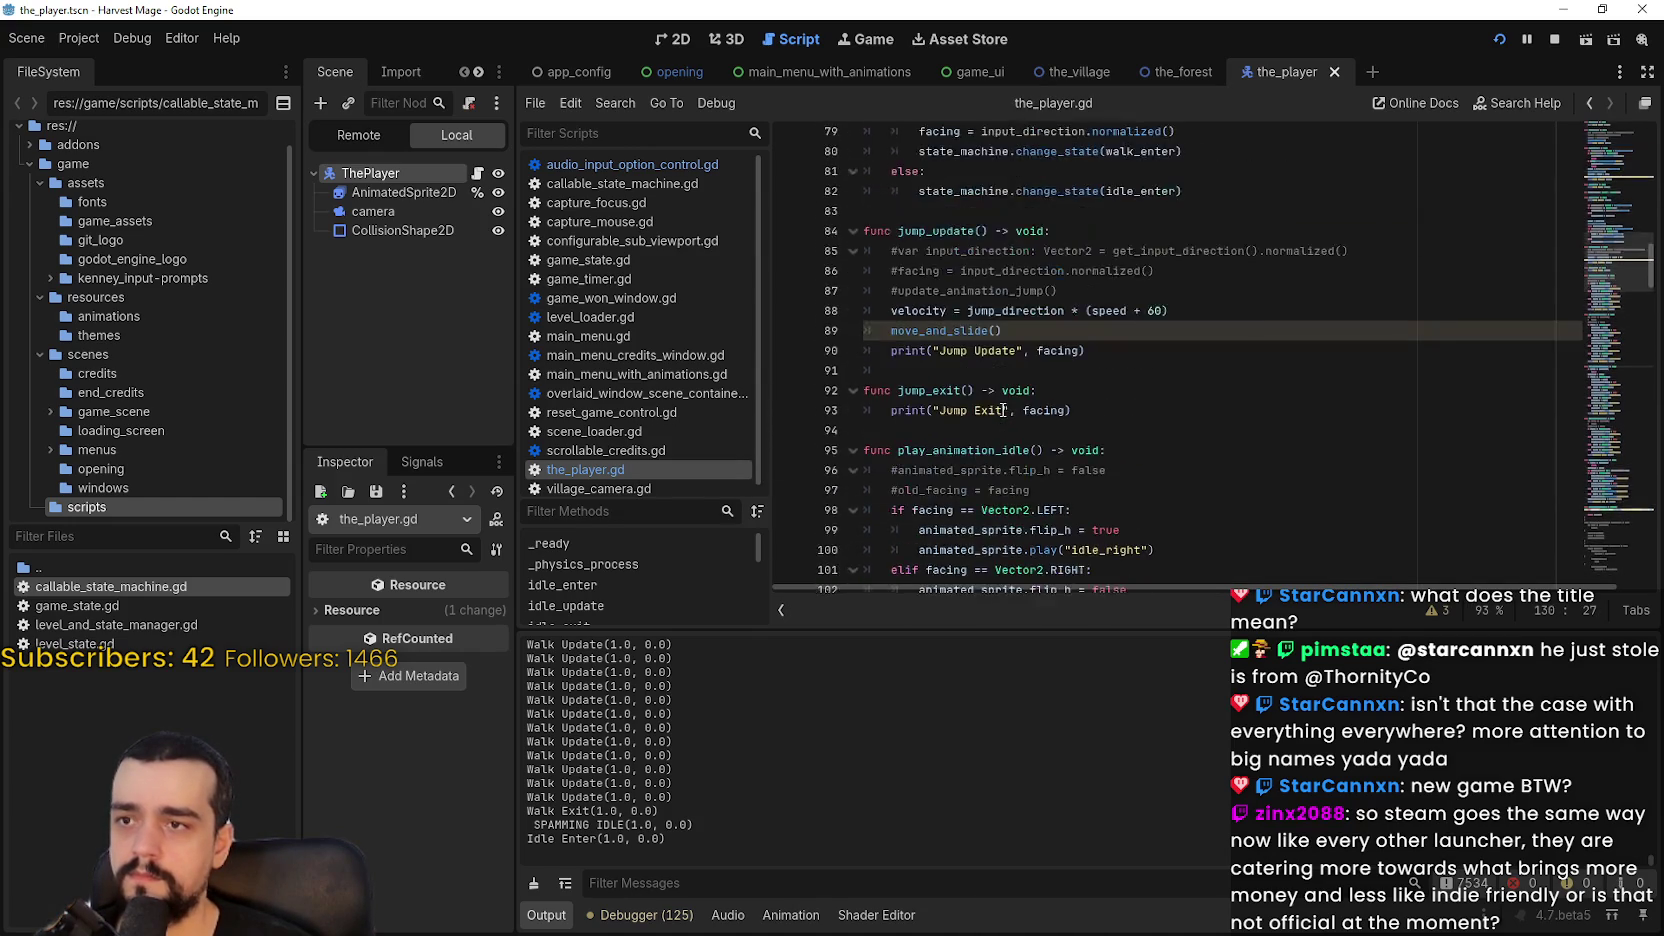
pyautogui.scroll(6, 993, 403)
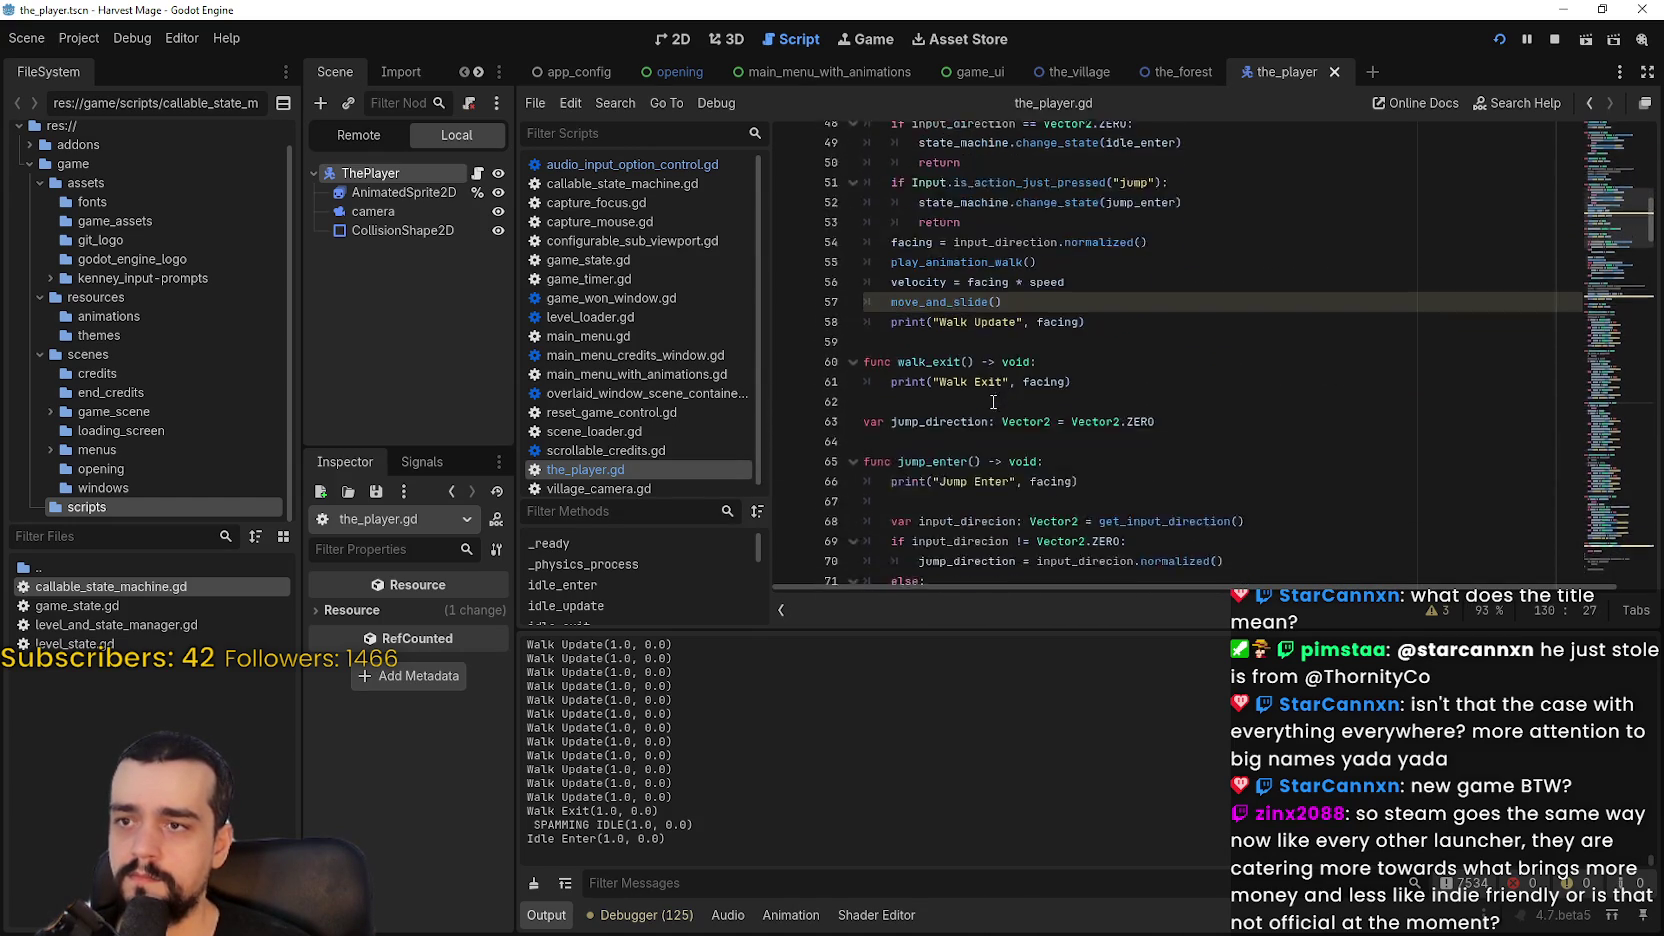
pyautogui.scroll(-1, 914, 310)
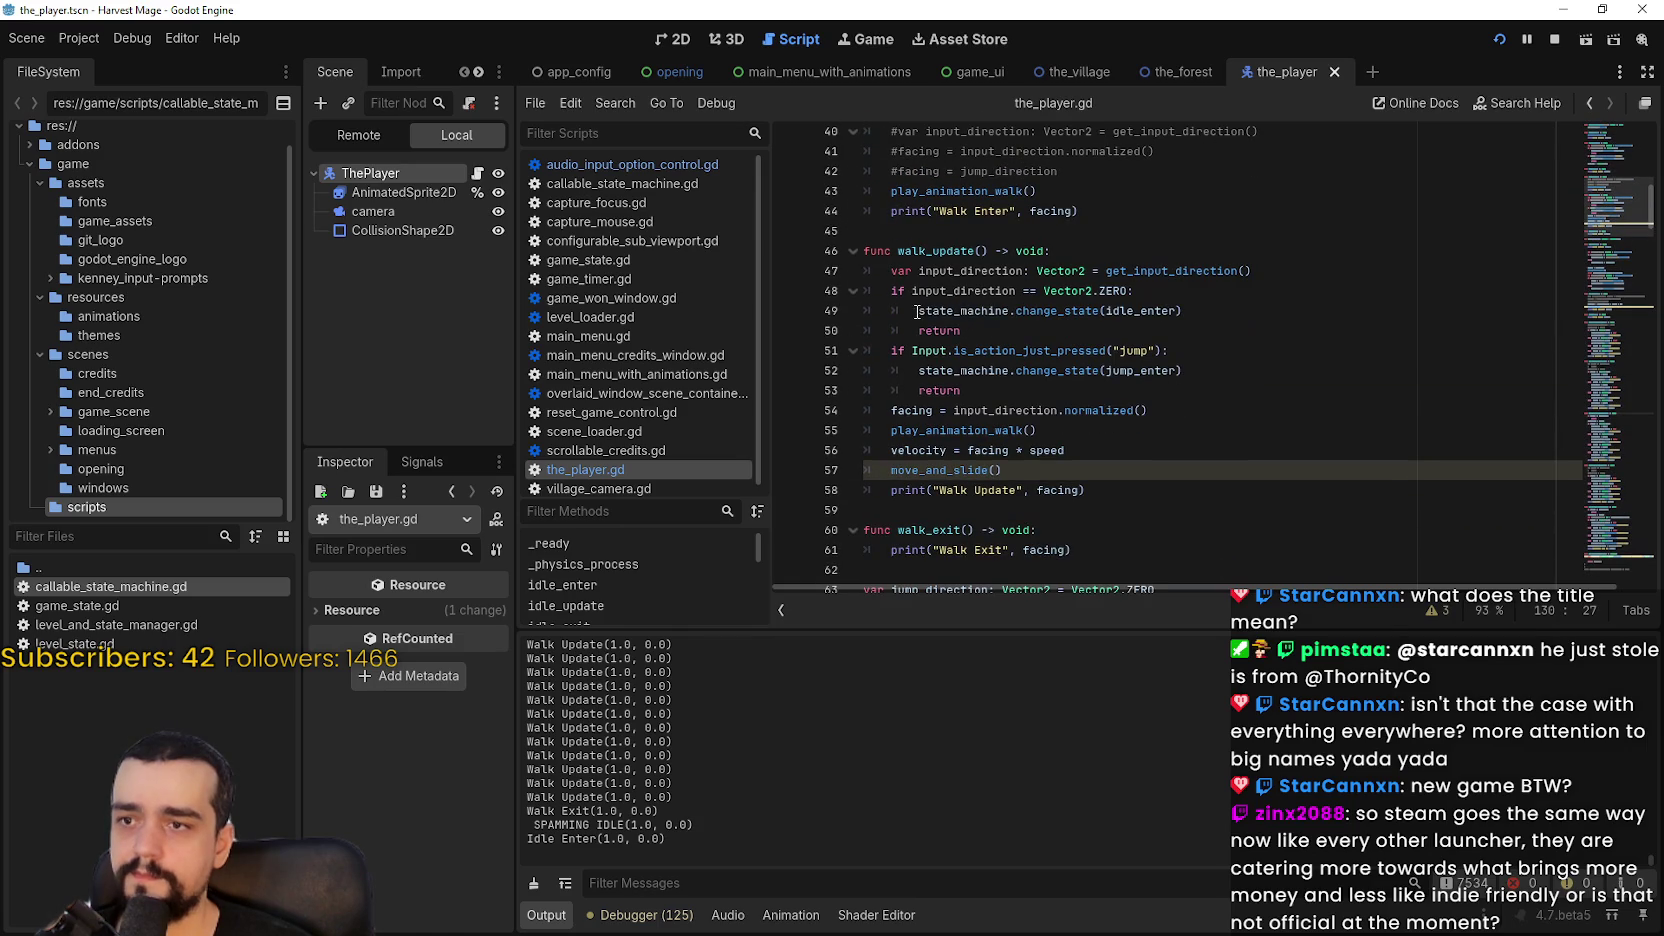
pyautogui.scroll(-1, 1190, 409)
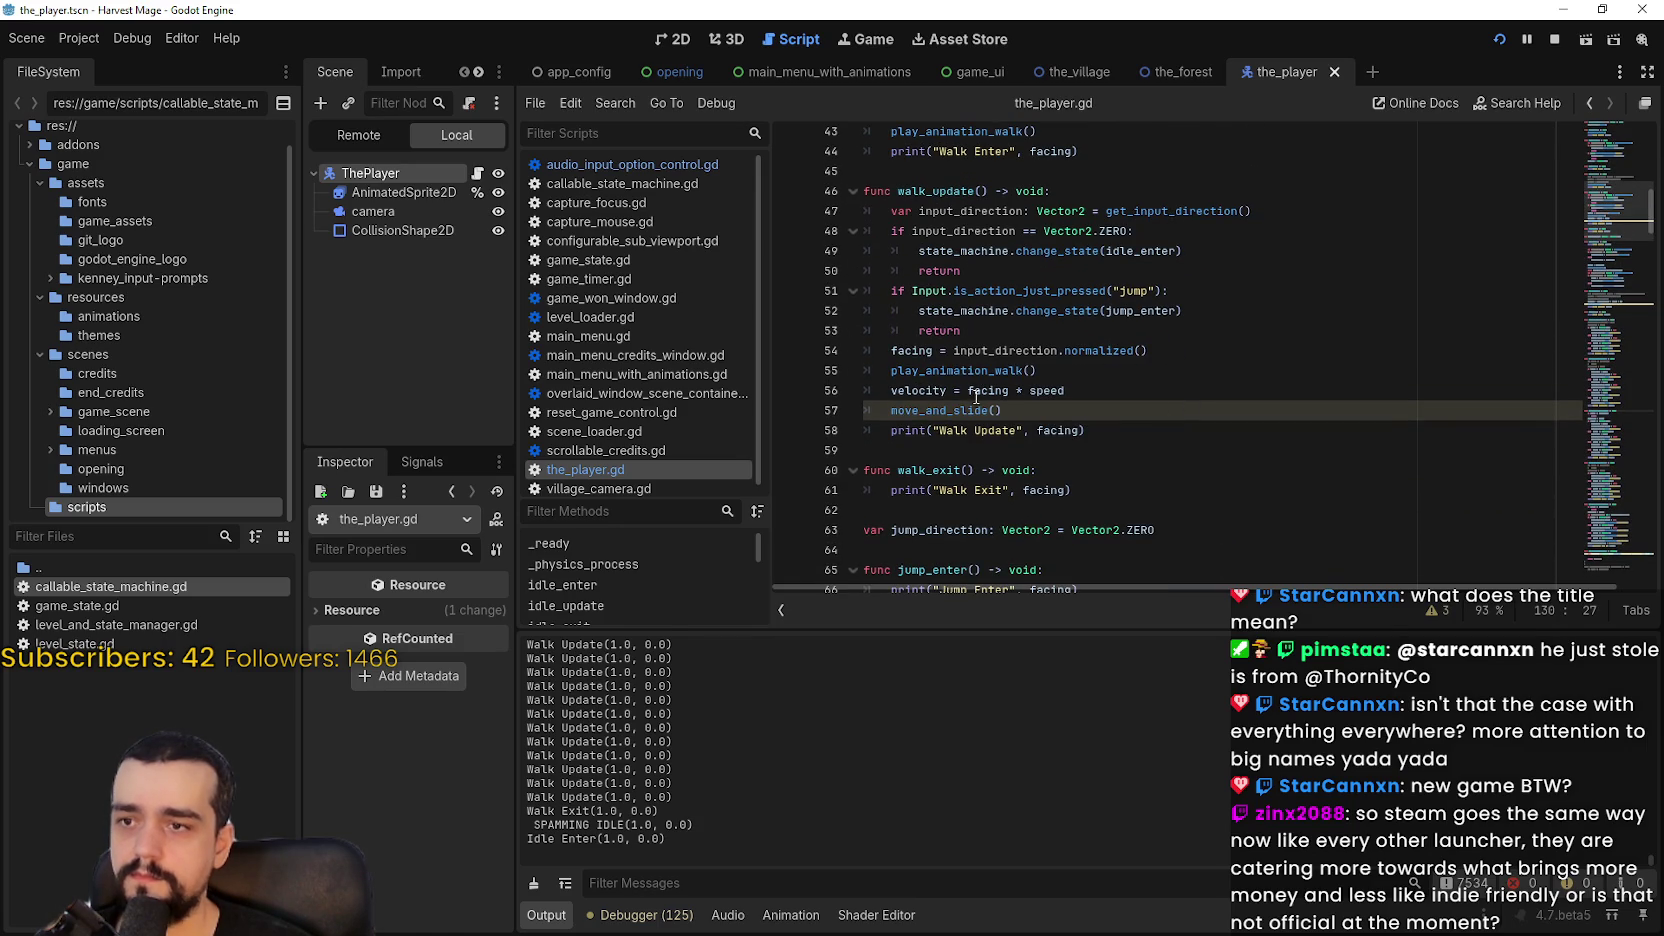
pyautogui.doubleClick(948, 370)
pyautogui.write('update_animation_walk')
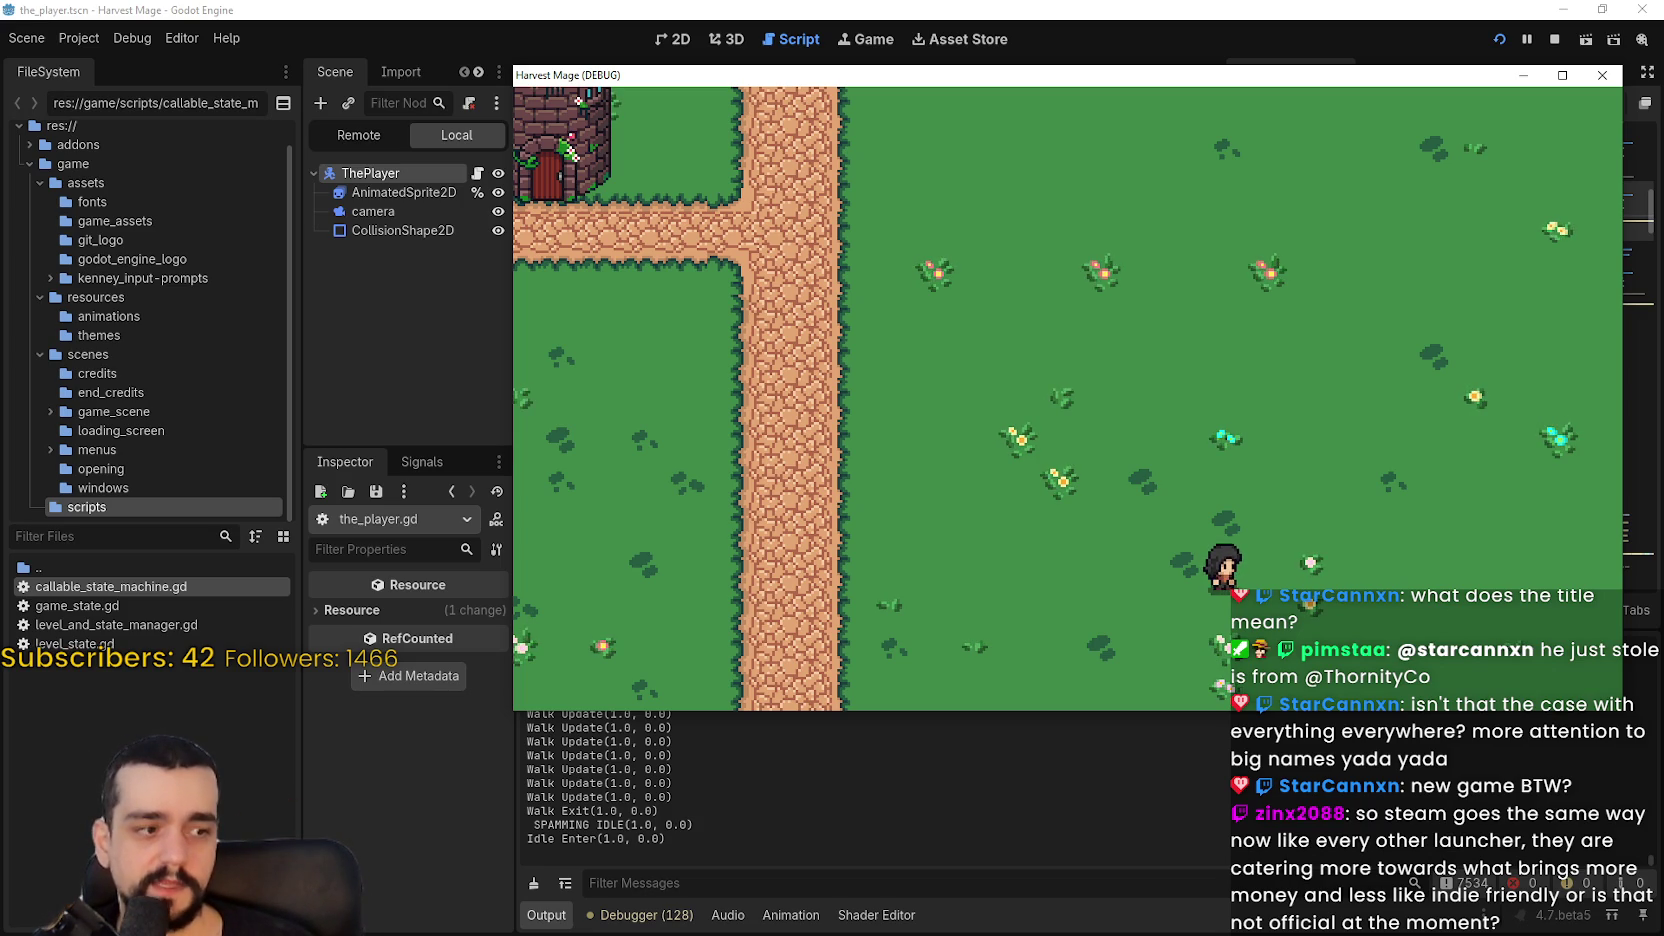
pyautogui.hotkey('alt', 'Tab')
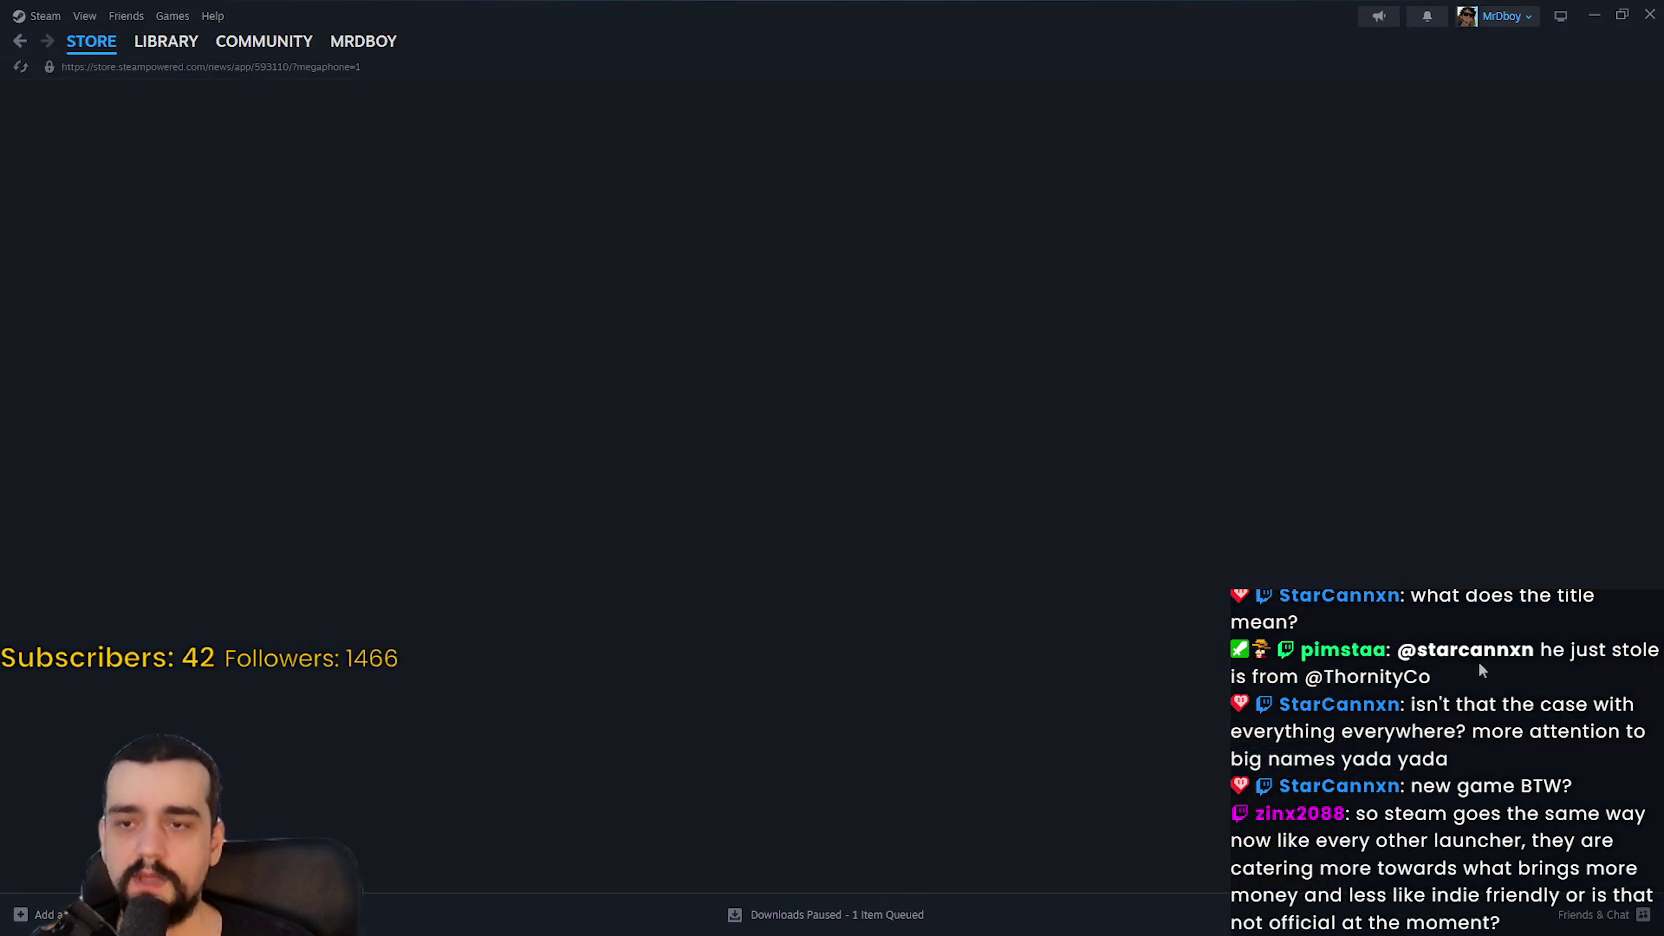
# Step: Read down the store home page news post, pausing on the Popular Upcoming heading
pyautogui.scroll(-4, 797, 670)
pyautogui.scroll(-8, 802, 625)
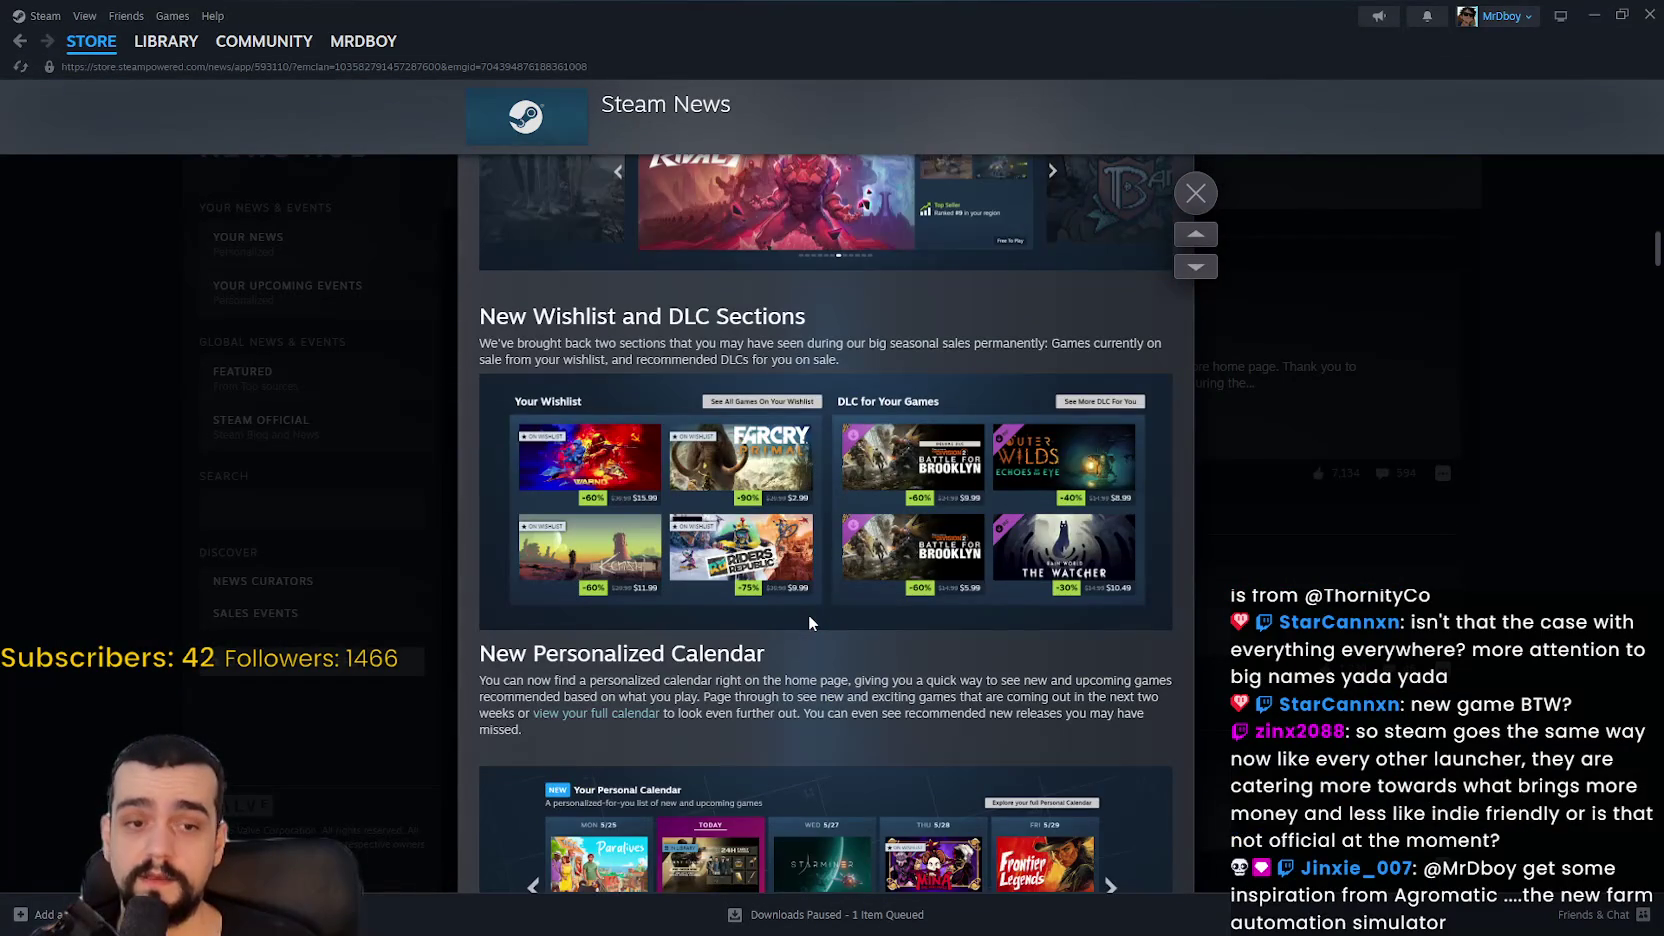
pyautogui.scroll(-3, 809, 622)
pyautogui.scroll(-3, 809, 612)
pyautogui.scroll(-12, 930, 610)
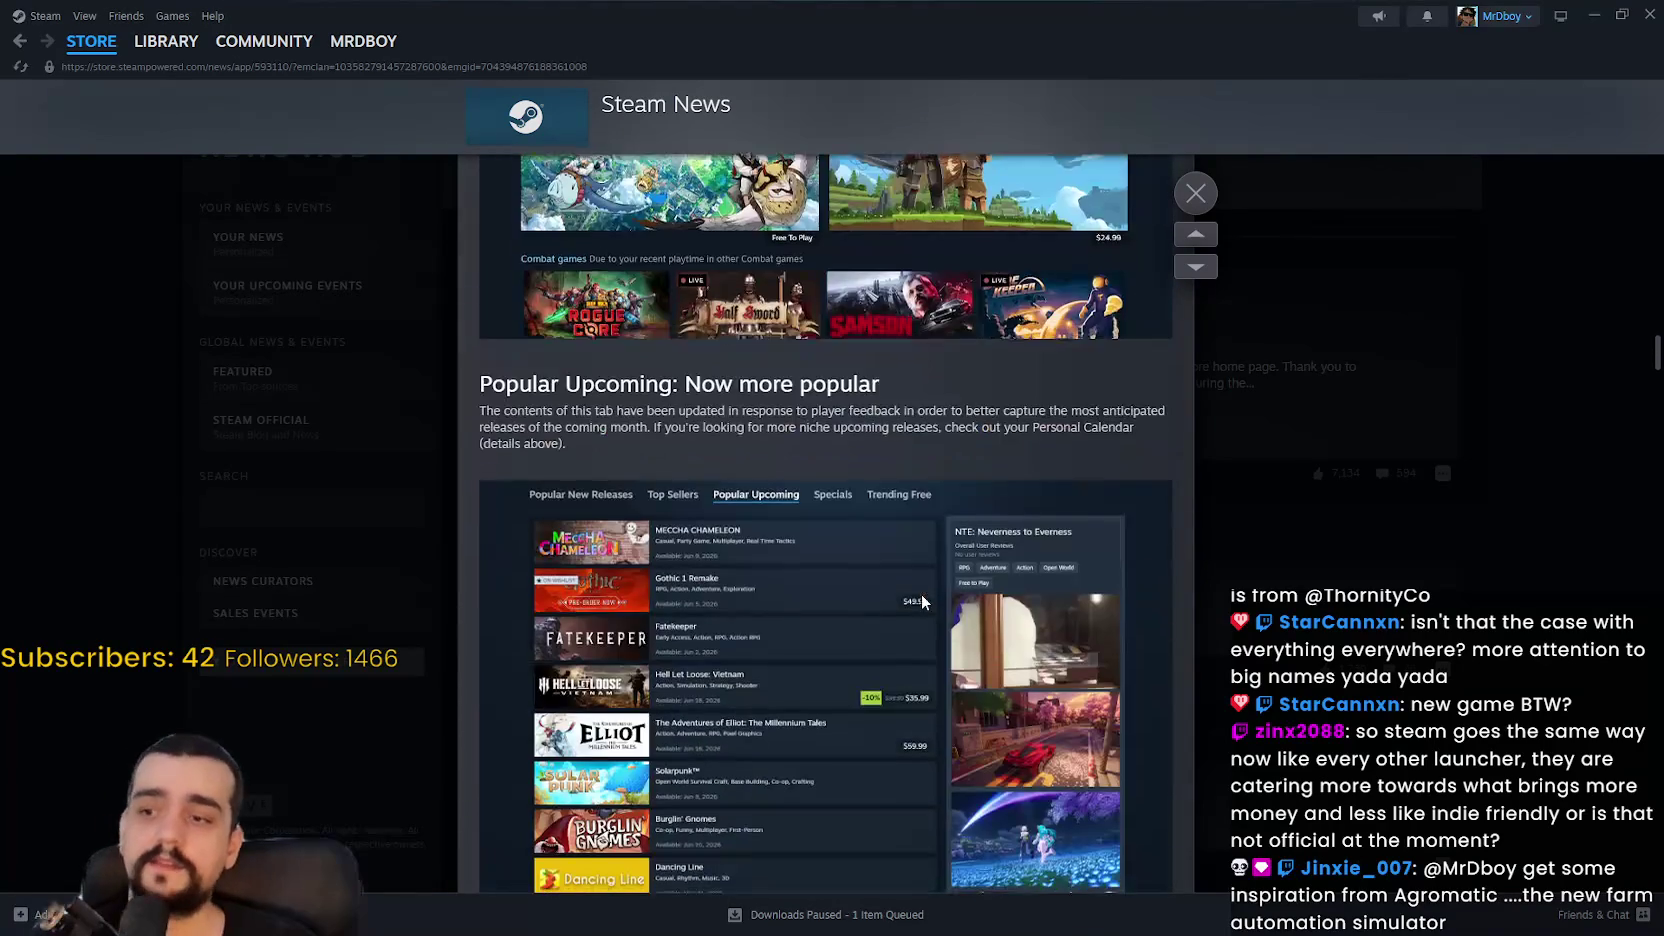
pyautogui.scroll(-2, 916, 588)
pyautogui.scroll(2, 671, 404)
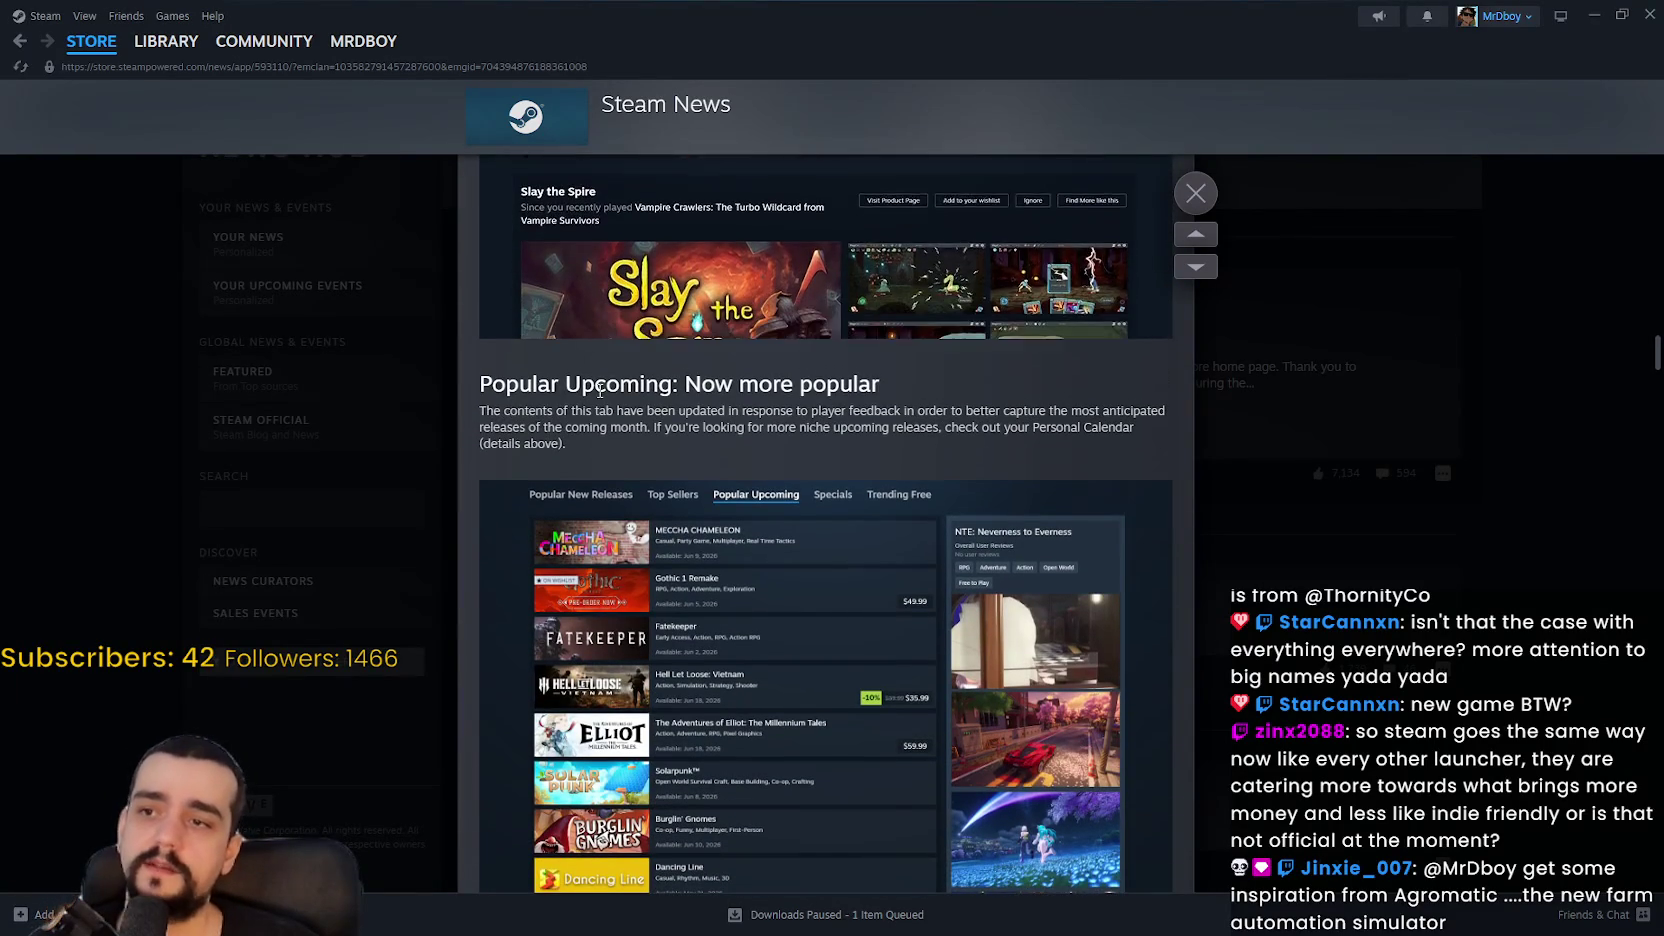
pyautogui.moveTo(490, 412)
pyautogui.mouseDown()
pyautogui.moveTo(921, 411)
pyautogui.moveTo(606, 384)
pyautogui.mouseUp()
pyautogui.click(507, 382)
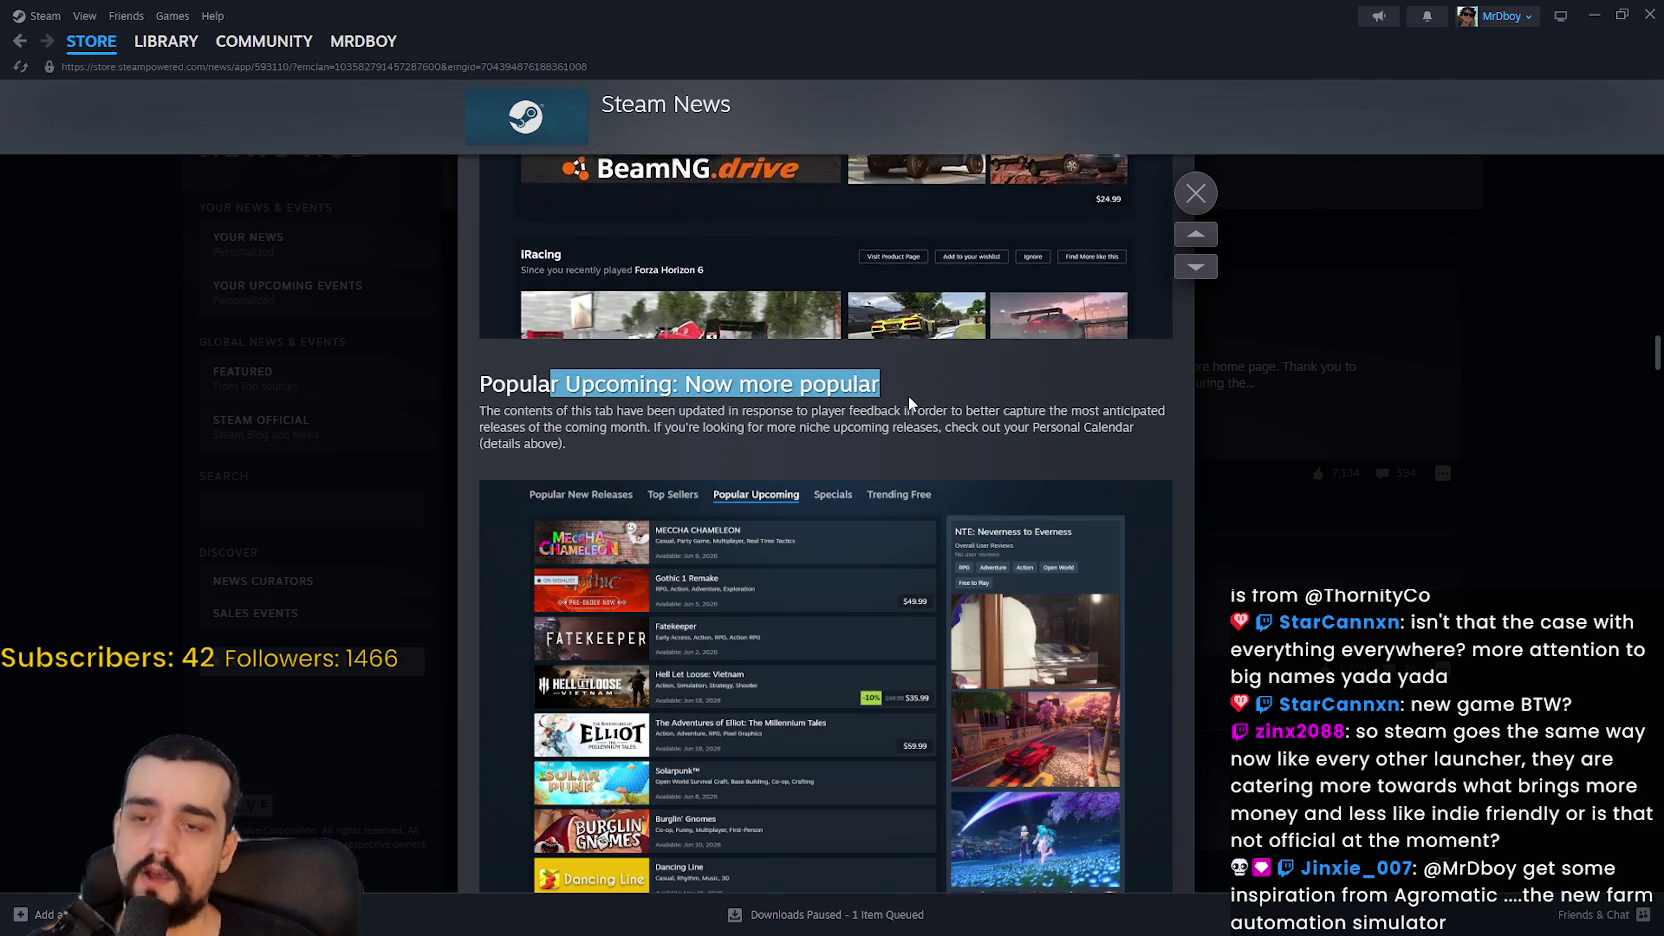
pyautogui.click(907, 395)
# Step: Read the passage about niche upcoming releases, then close the news post
pyautogui.scroll(-3, 712, 478)
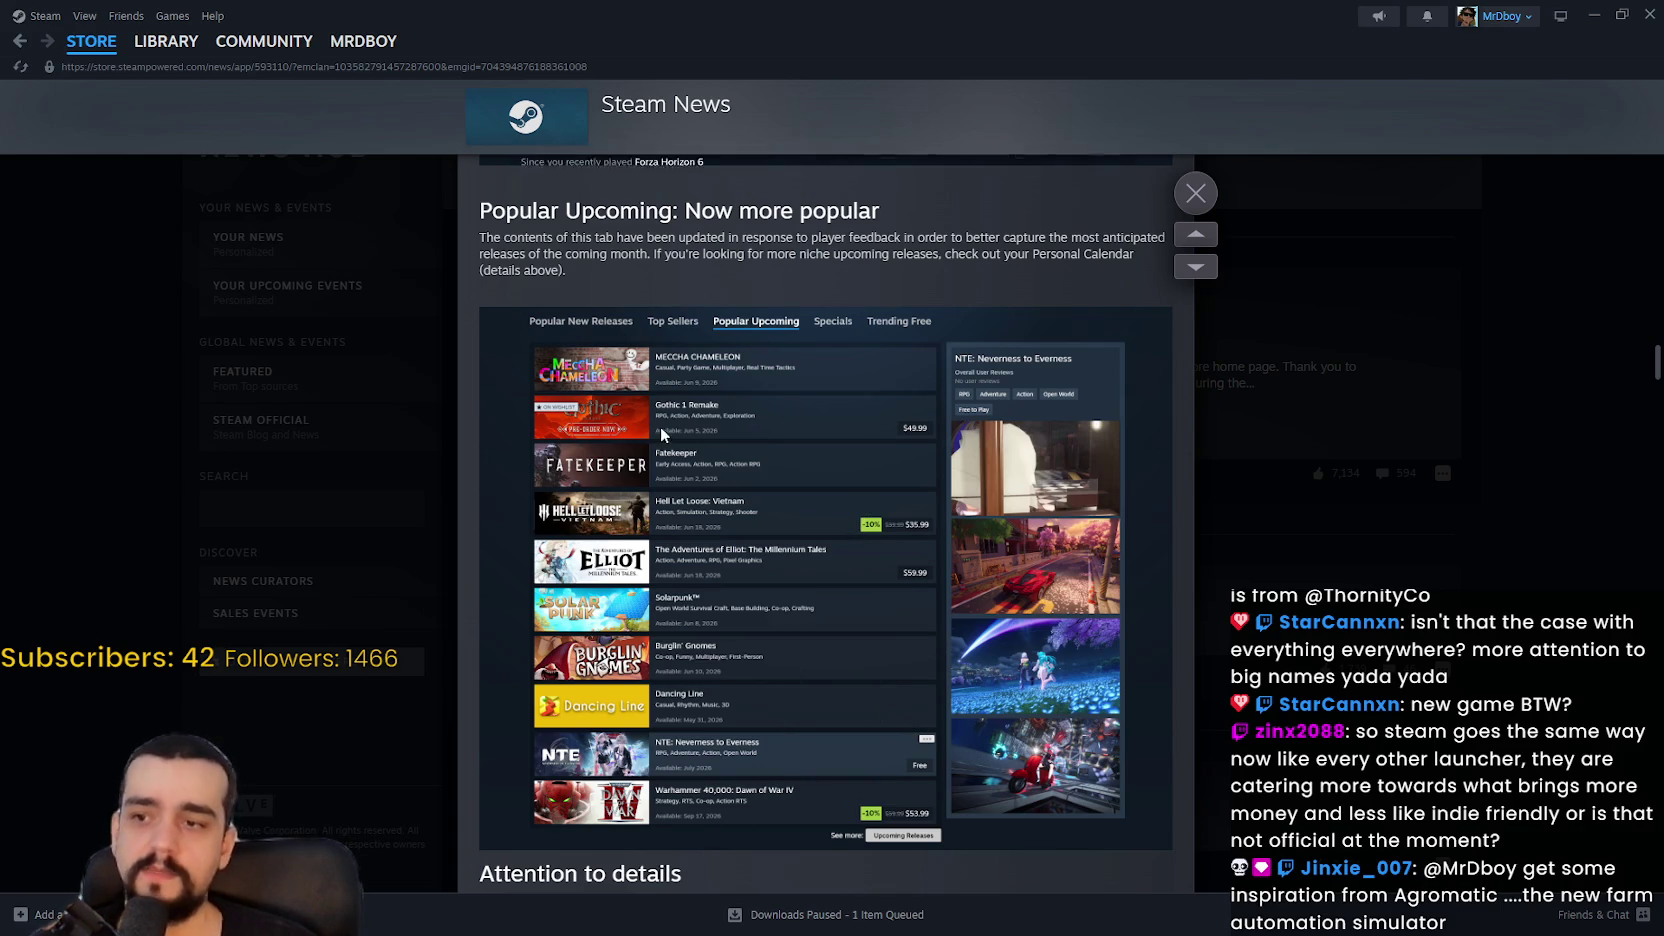
pyautogui.scroll(3, 696, 751)
pyautogui.moveTo(571, 497)
pyautogui.mouseDown()
pyautogui.moveTo(1165, 505)
pyautogui.moveTo(1140, 497)
pyautogui.mouseUp()
pyautogui.moveTo(686, 513)
pyautogui.mouseDown()
pyautogui.moveTo(1141, 515)
pyautogui.moveTo(1119, 550)
pyautogui.mouseUp()
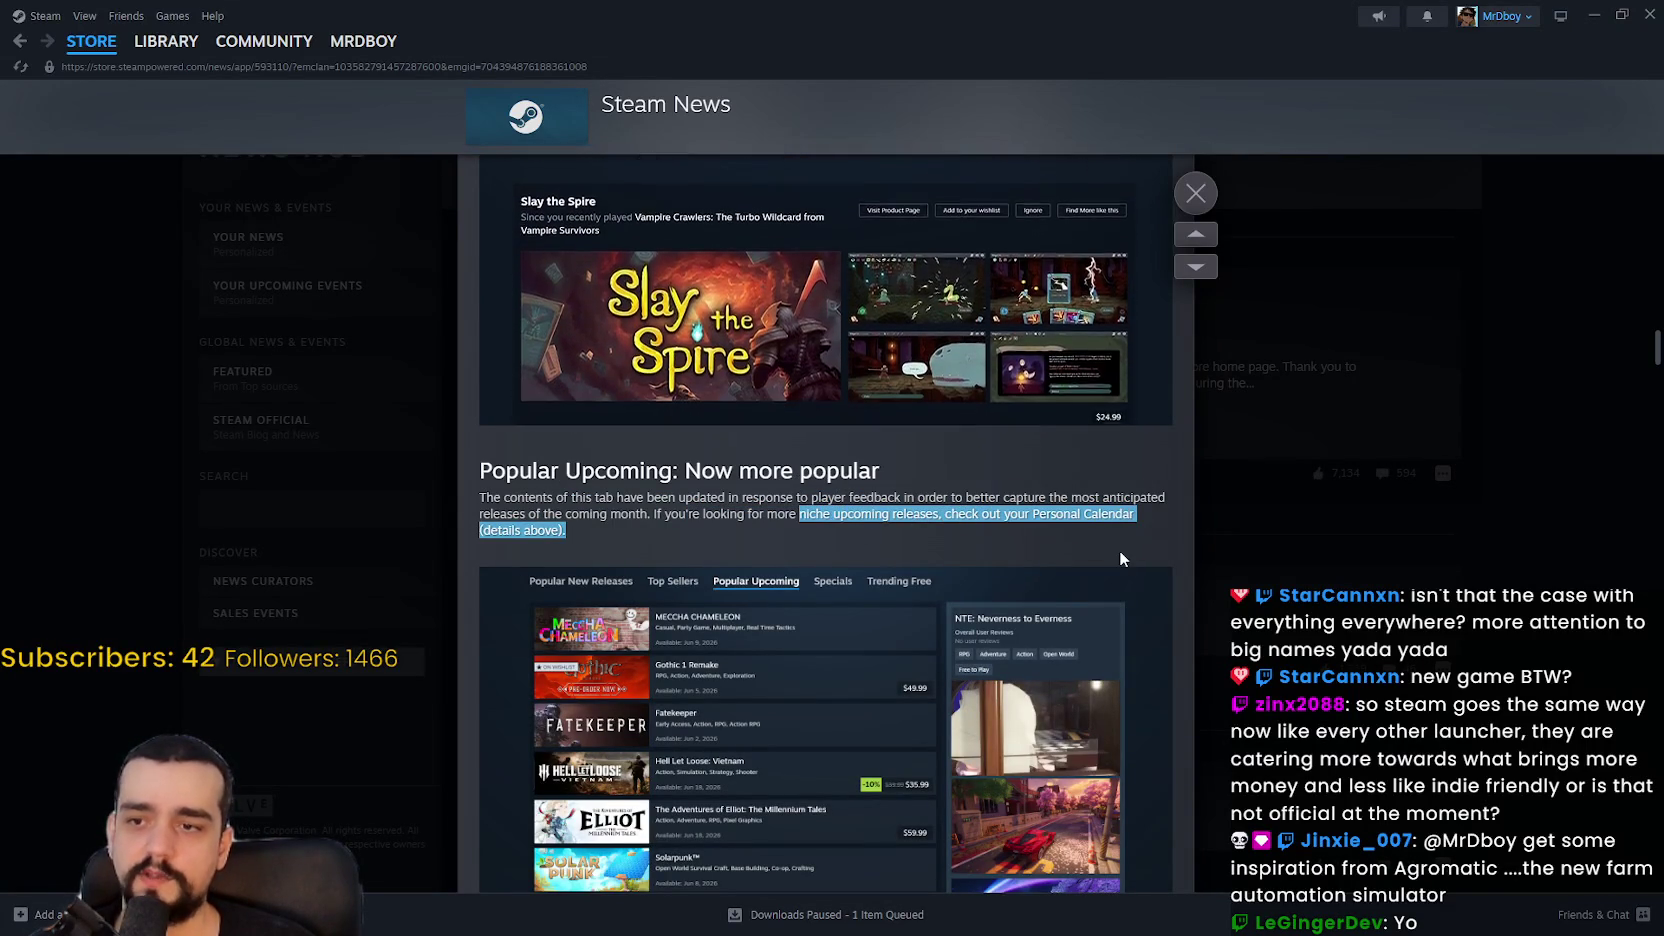
pyautogui.scroll(5, 950, 600)
pyautogui.scroll(8, 940, 594)
pyautogui.scroll(-2, 658, 578)
pyautogui.click(1510, 500)
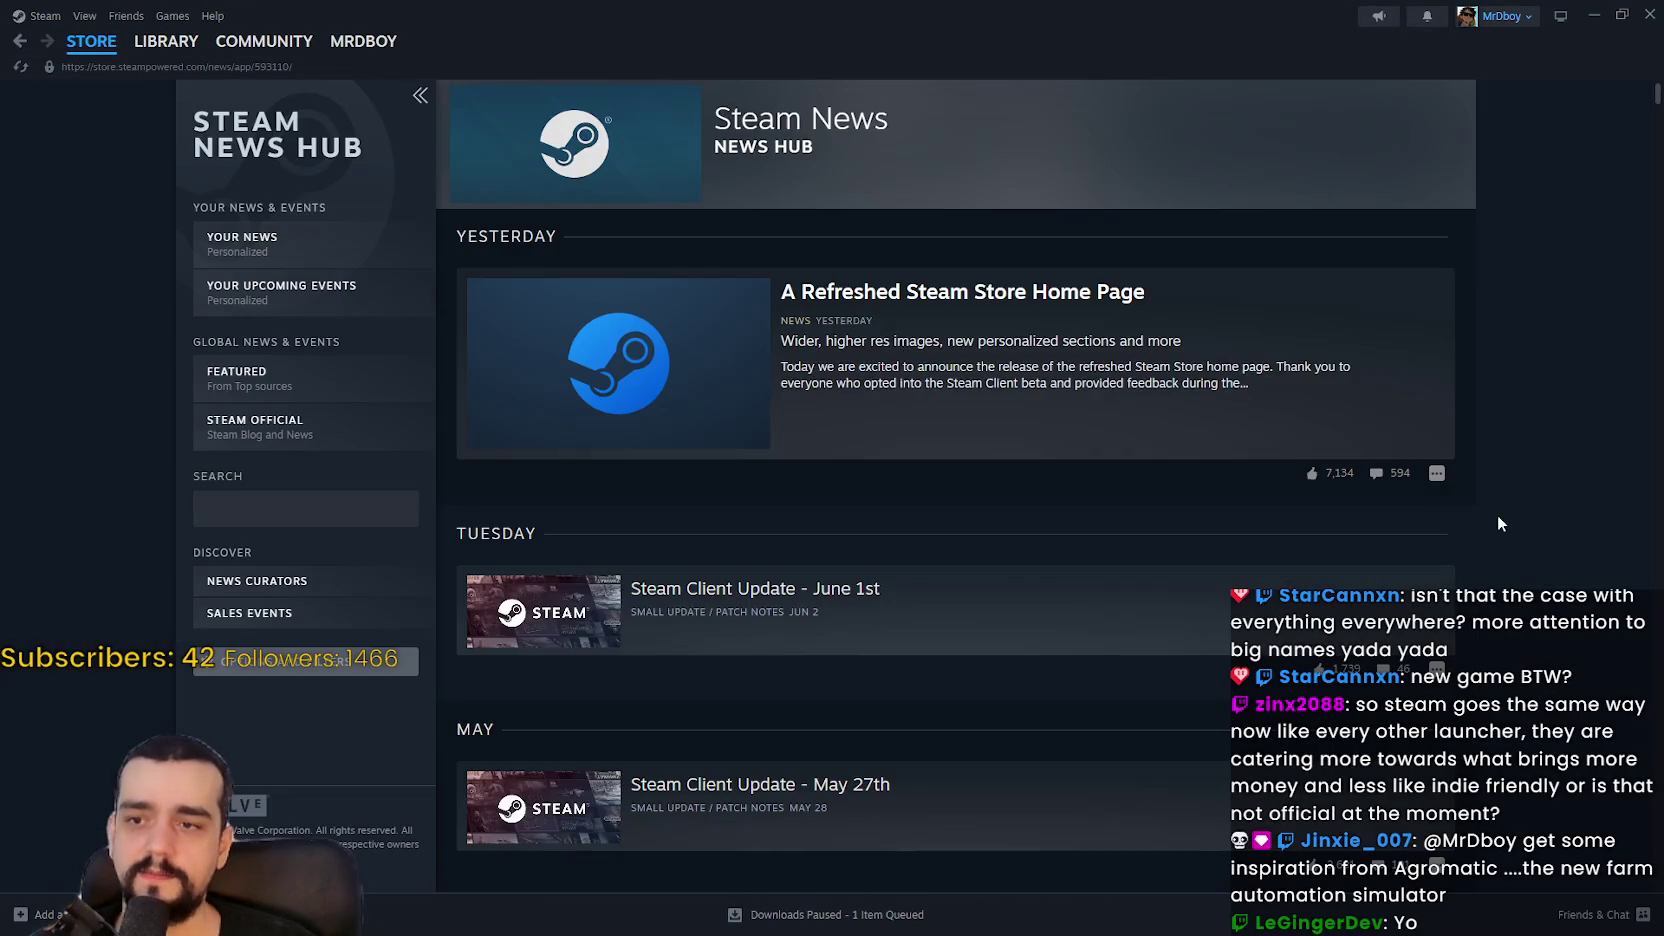
# Step: On the Steam Store front page, page the Personal Calendar back and then forward past 6/1–6/5
pyautogui.click(91, 41)
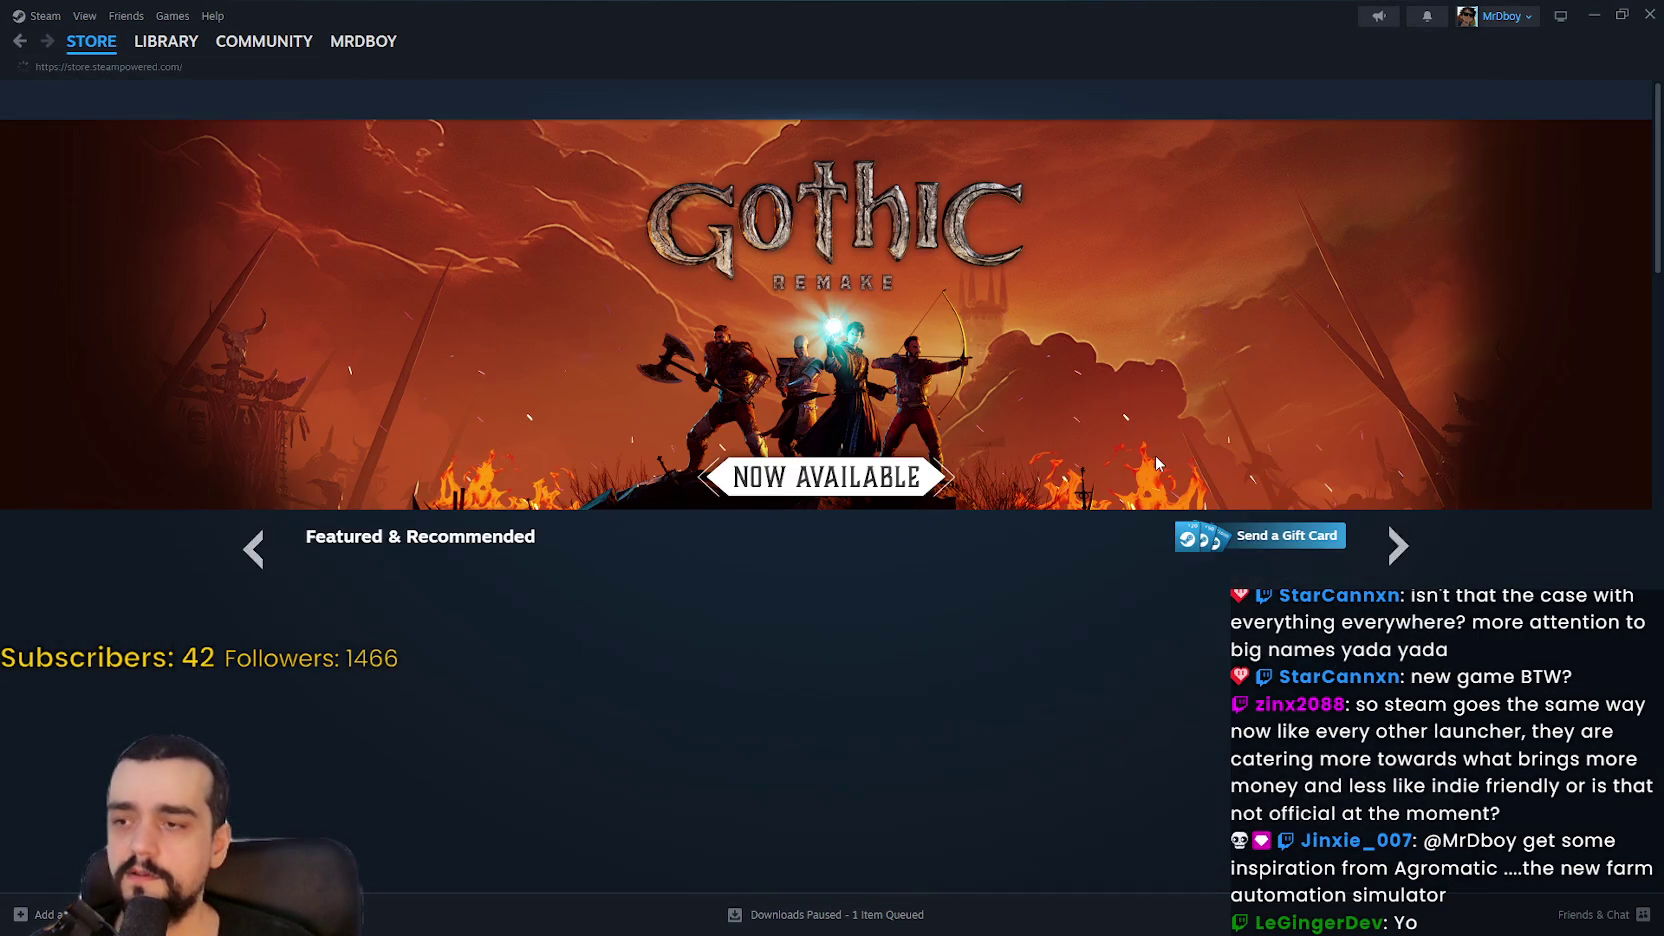
pyautogui.scroll(-15, 836, 402)
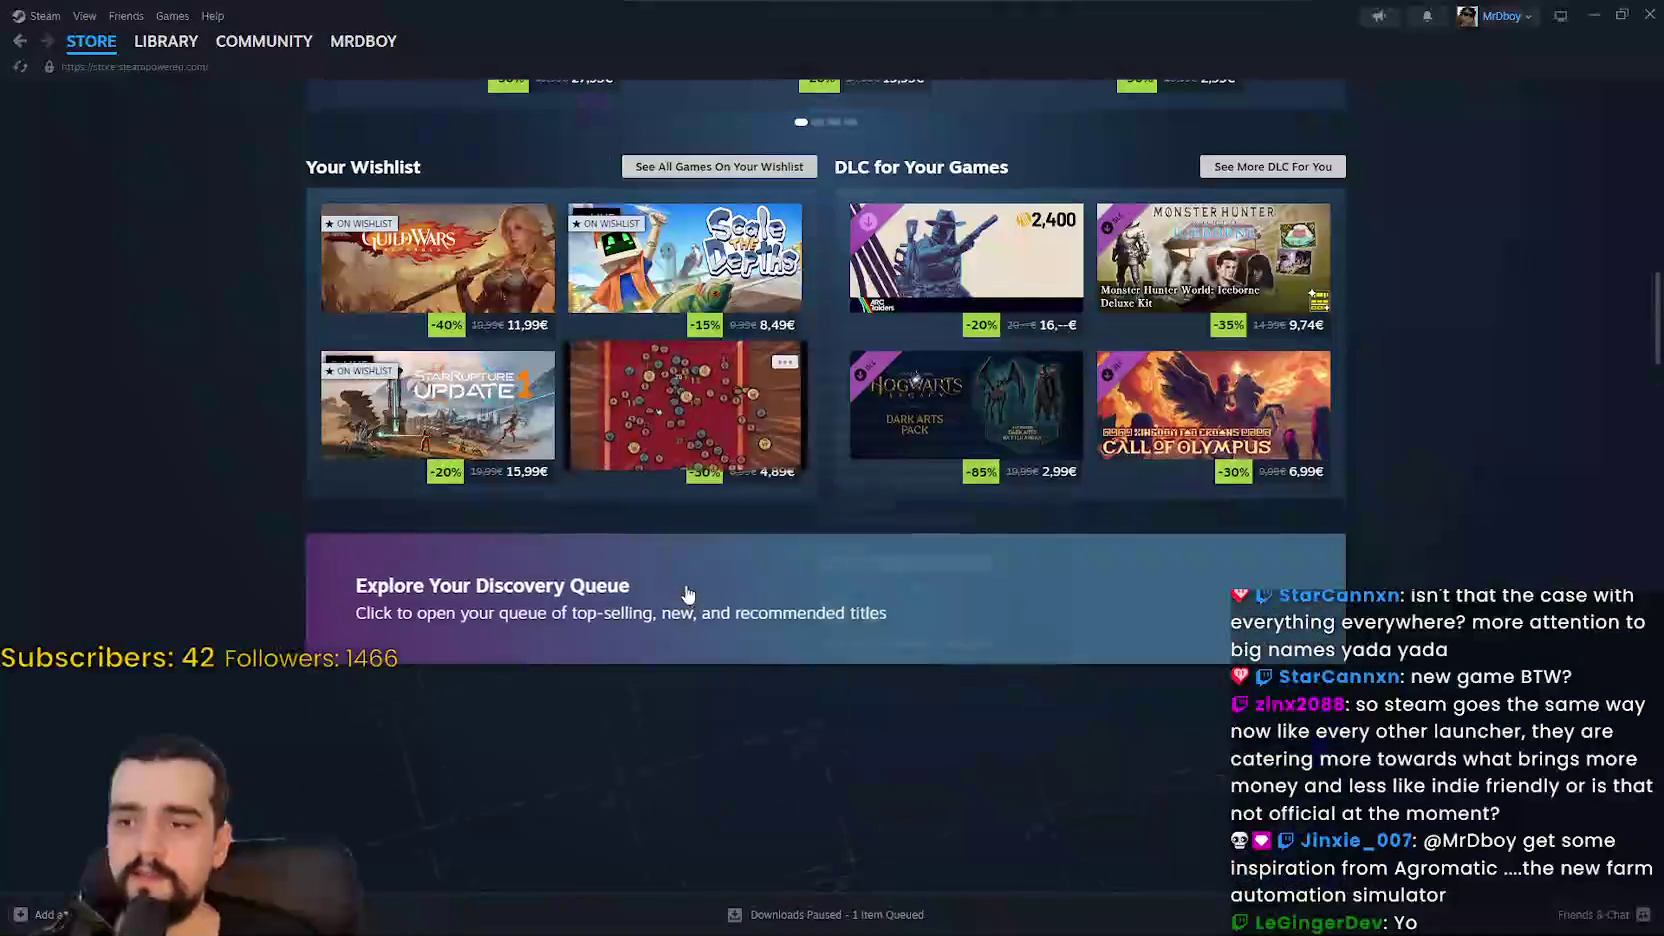
pyautogui.scroll(-7, 1433, 448)
pyautogui.scroll(2, 1398, 377)
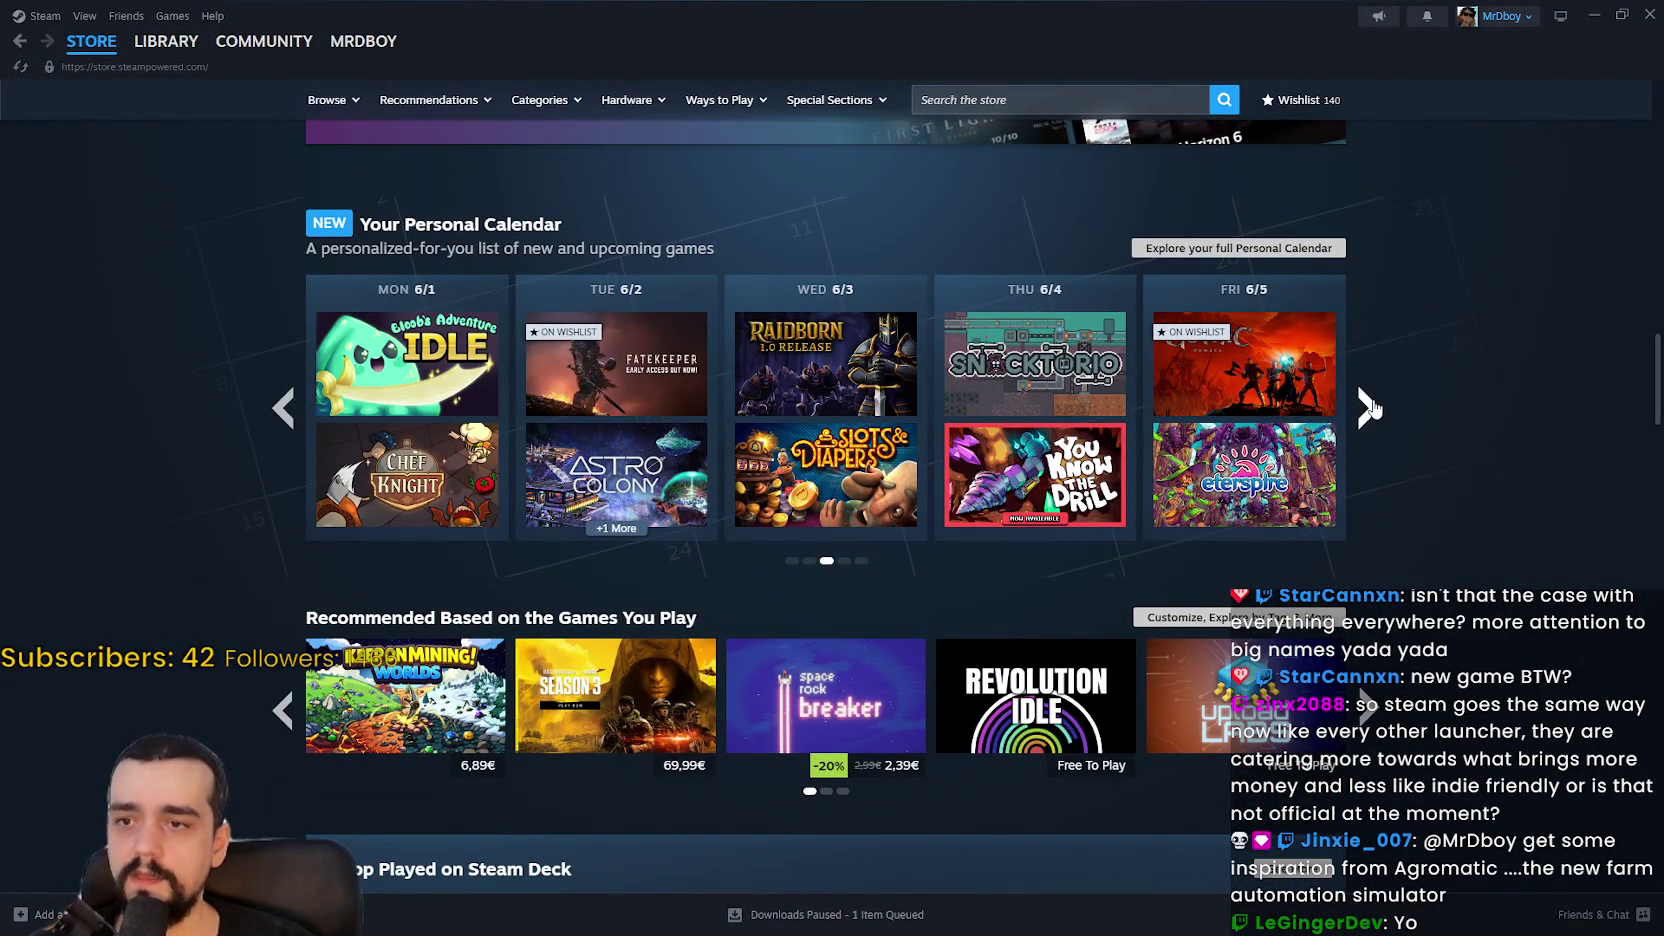
pyautogui.click(282, 410)
pyautogui.click(281, 411)
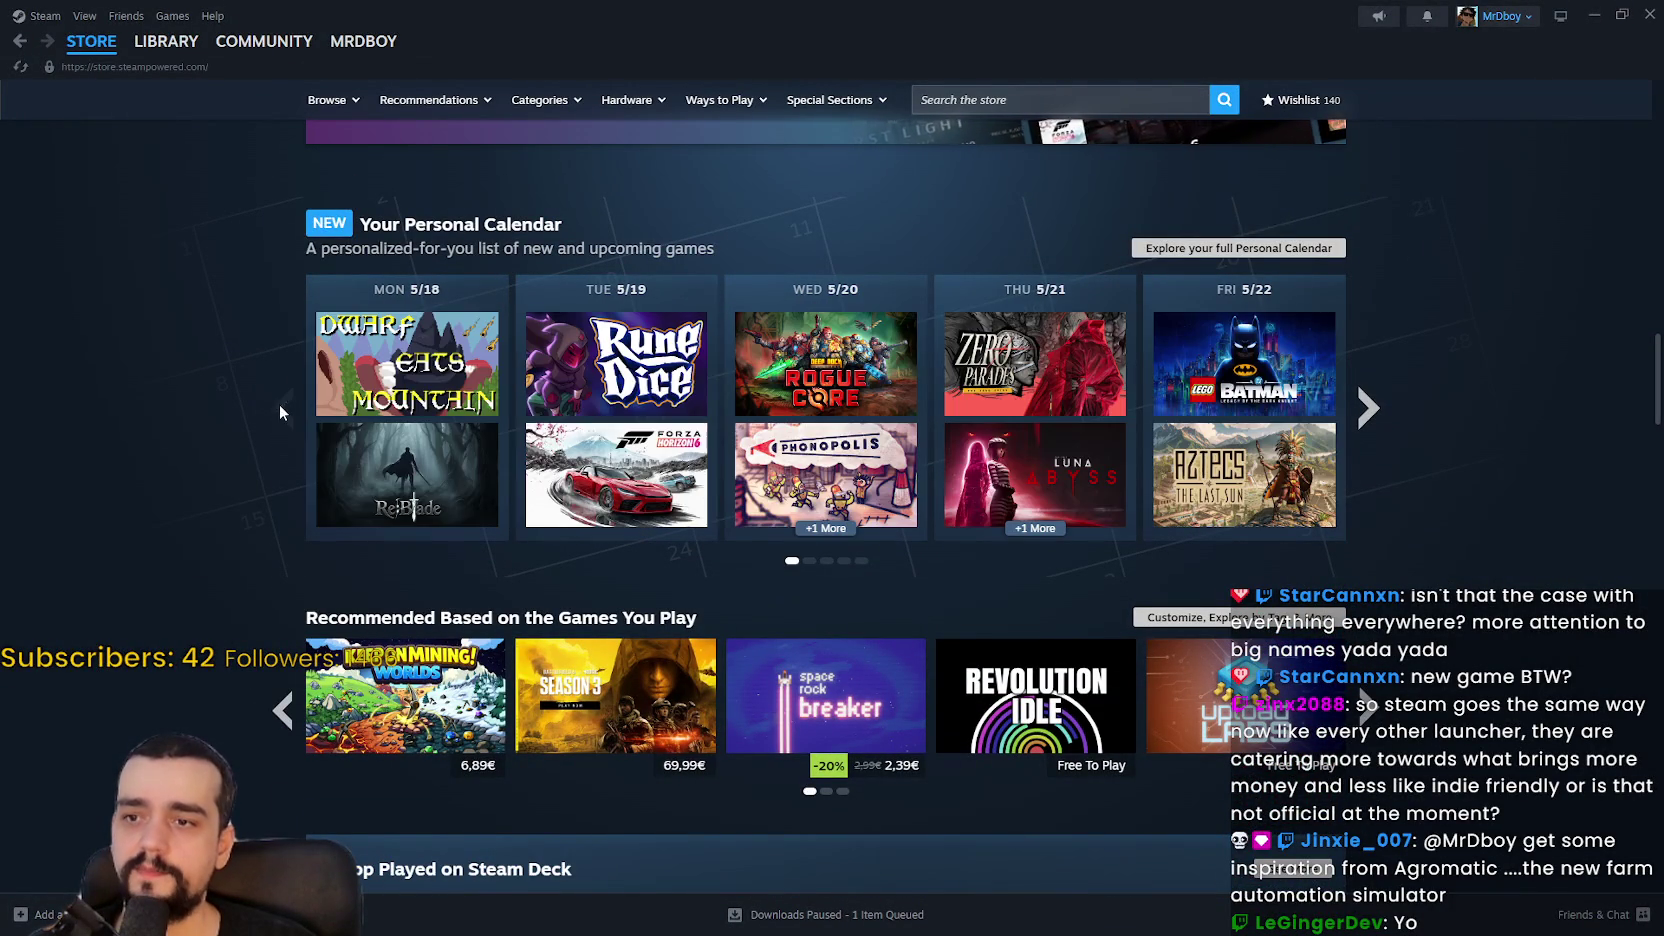
pyautogui.click(1370, 414)
pyautogui.click(1372, 418)
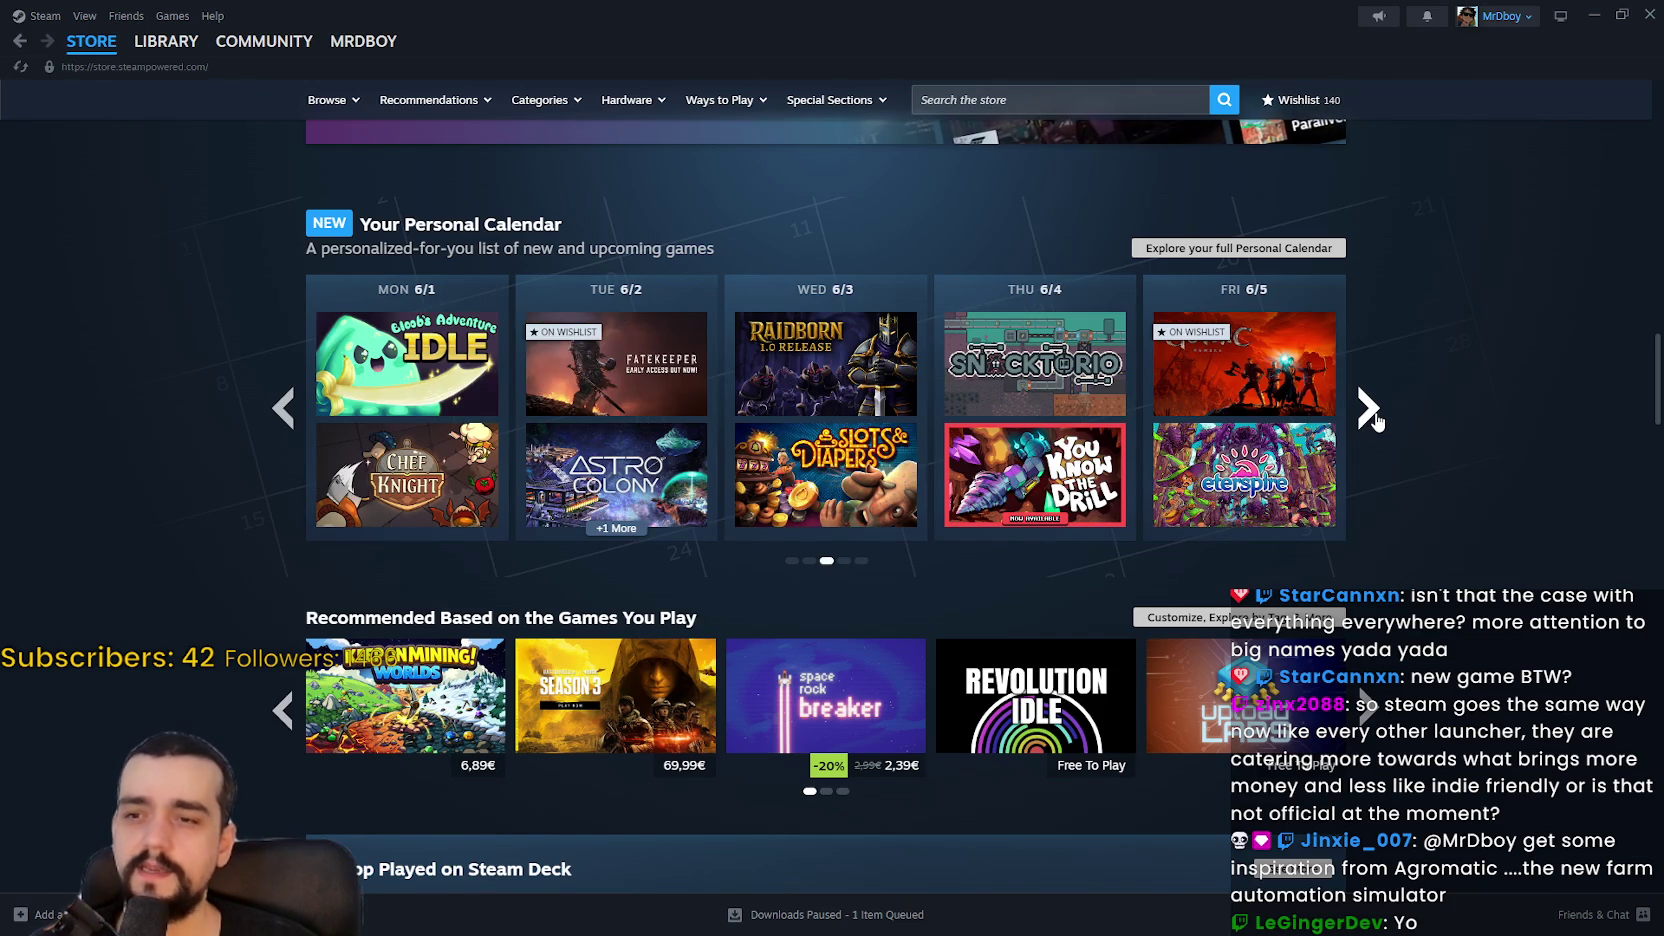
pyautogui.click(1370, 414)
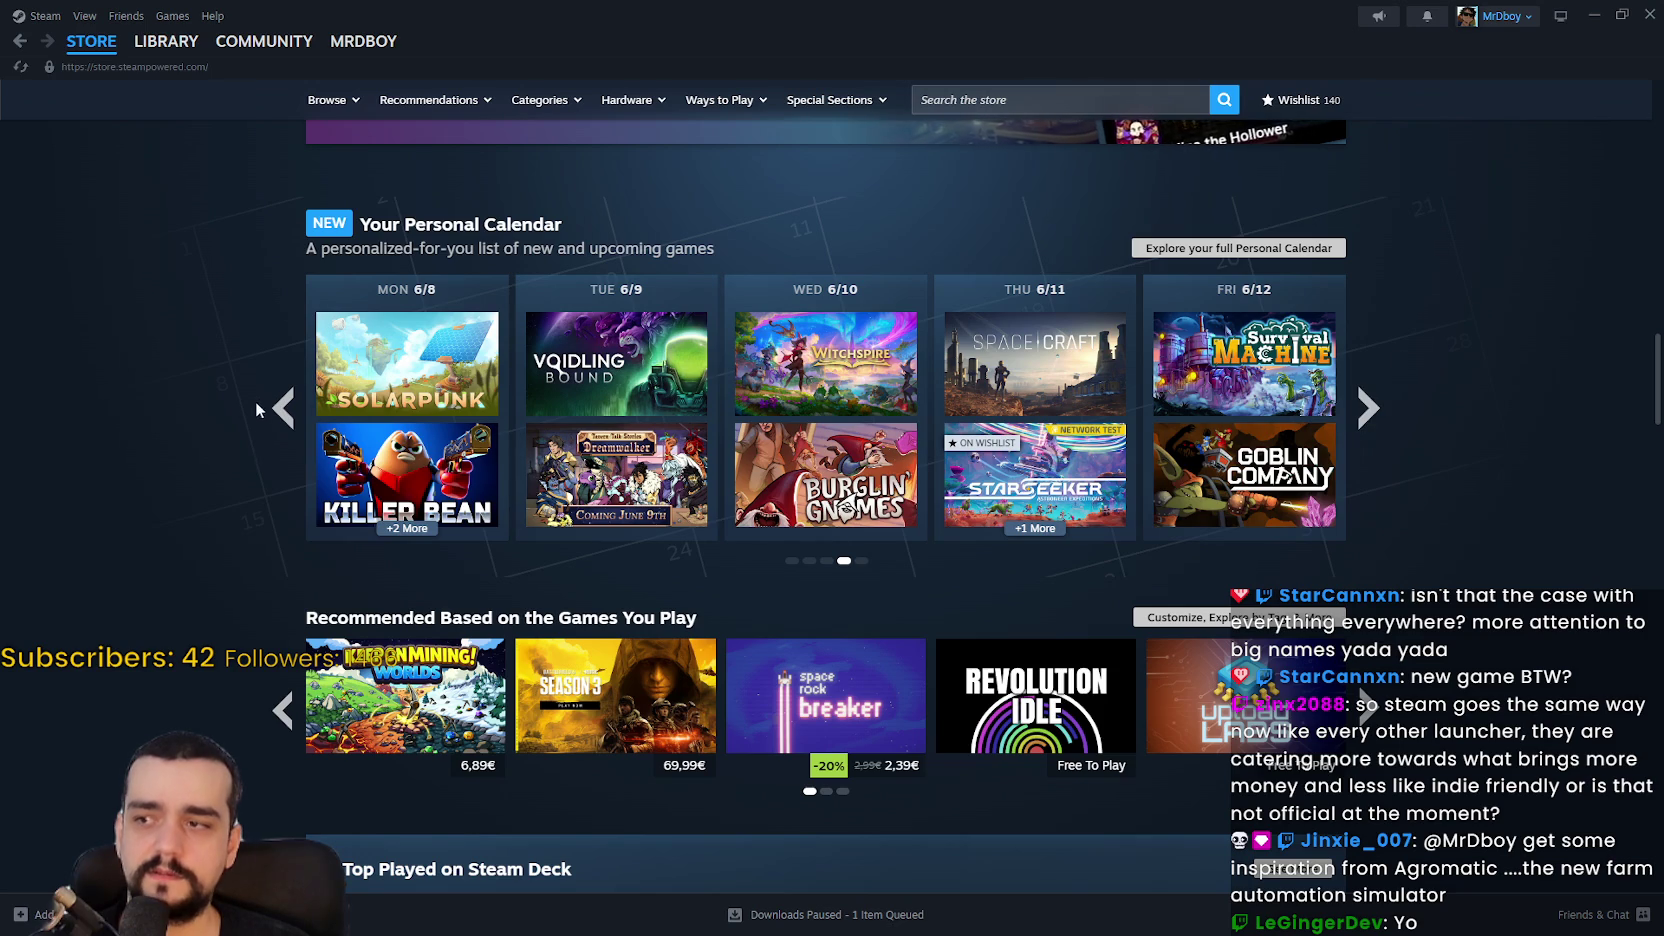
# Step: Step the Personal Calendar between 6/8–6/12 and 6/15–6/19, ending on 6/15–6/19
pyautogui.click(283, 408)
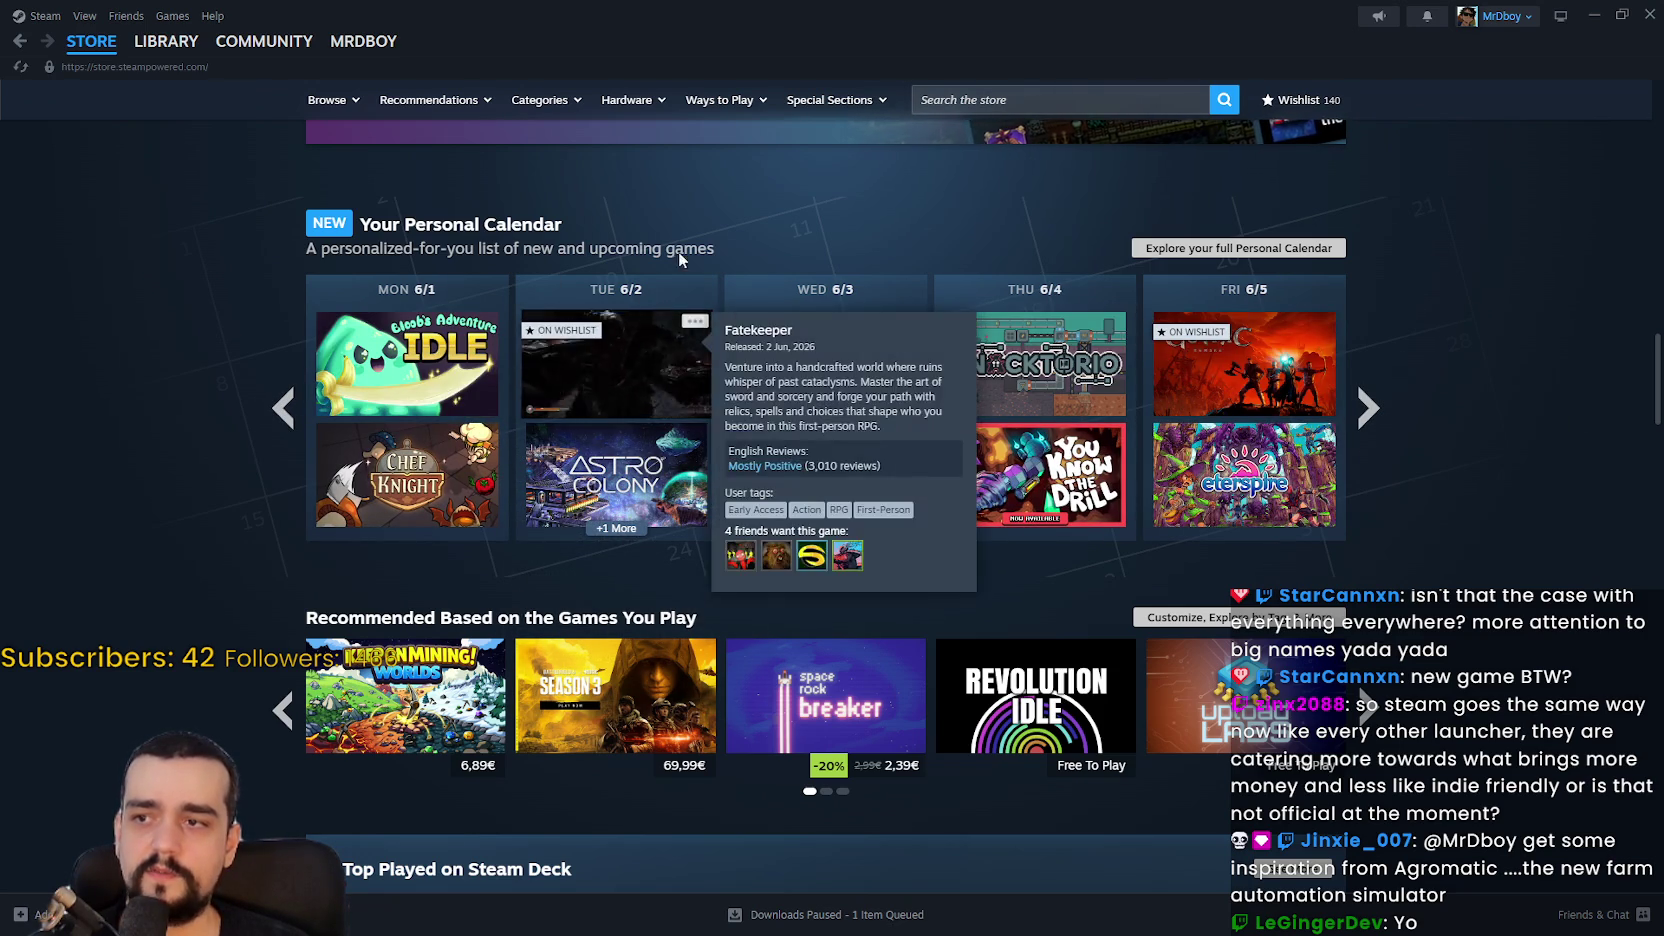
pyautogui.click(1369, 410)
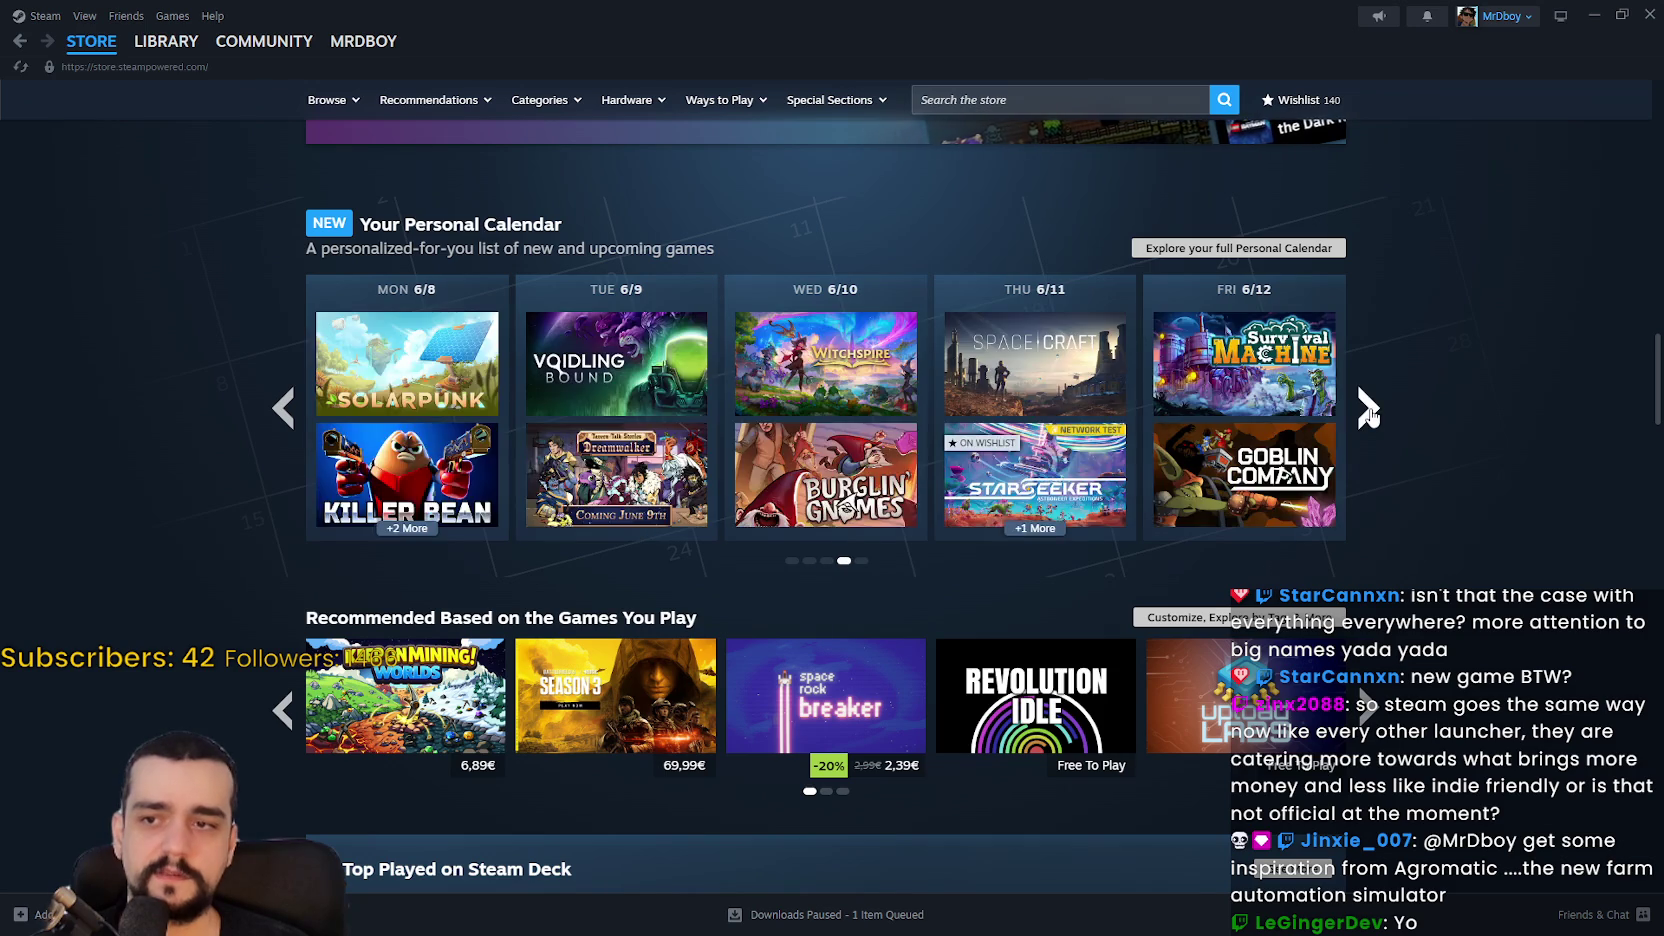
pyautogui.click(1370, 412)
pyautogui.click(282, 408)
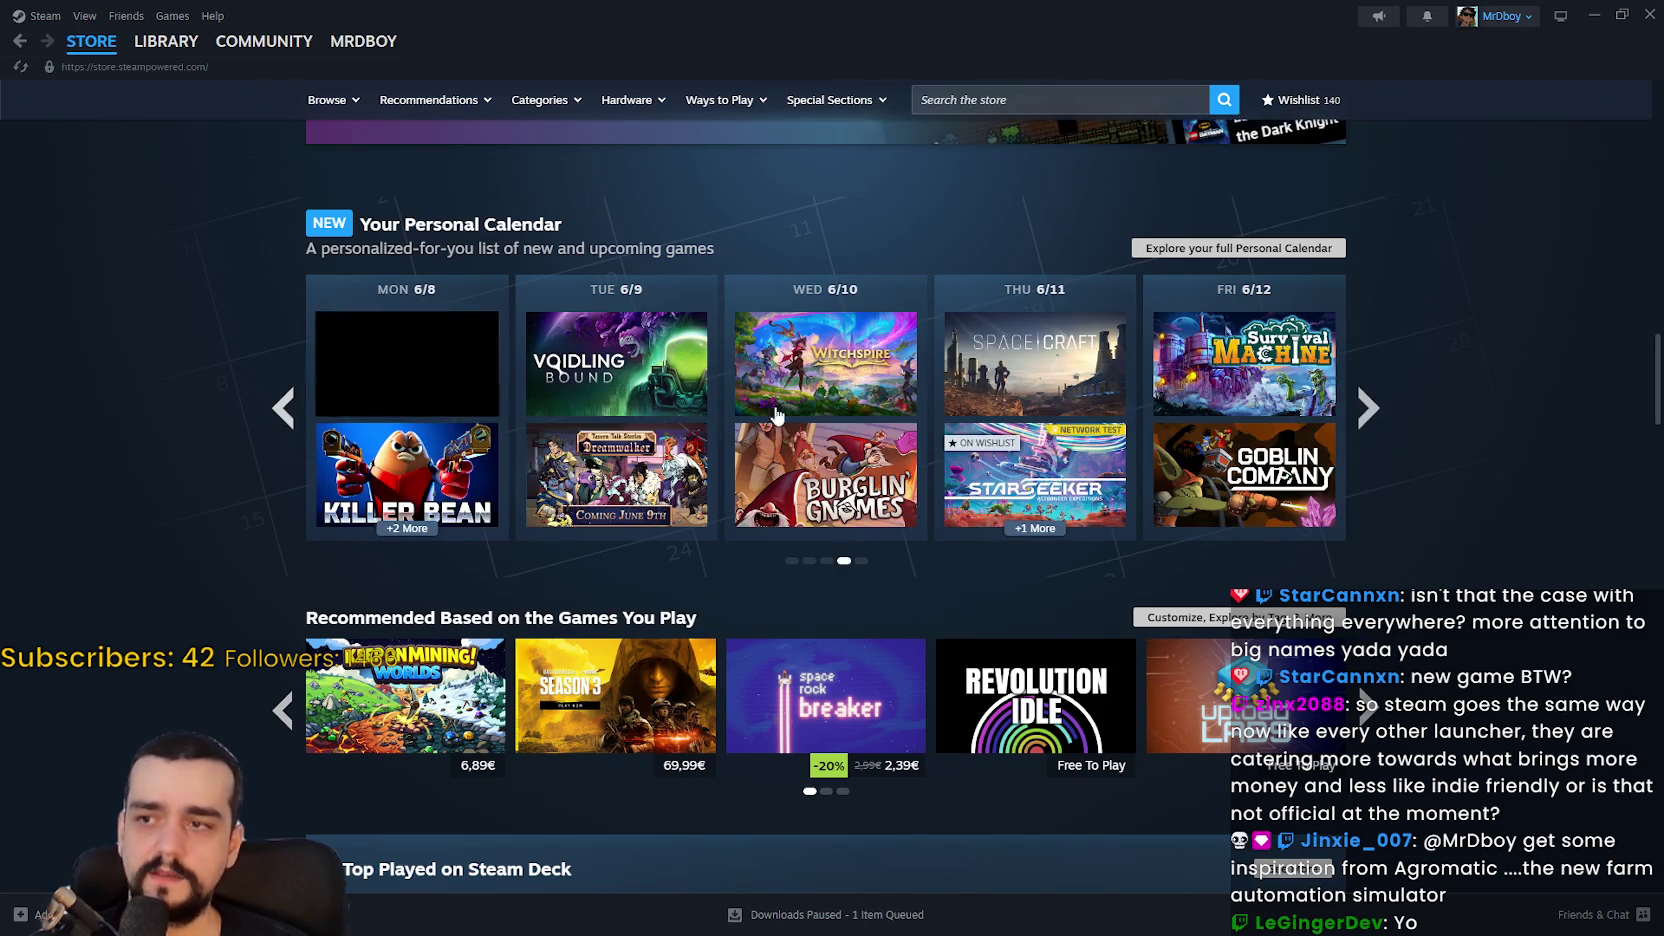
pyautogui.click(1368, 408)
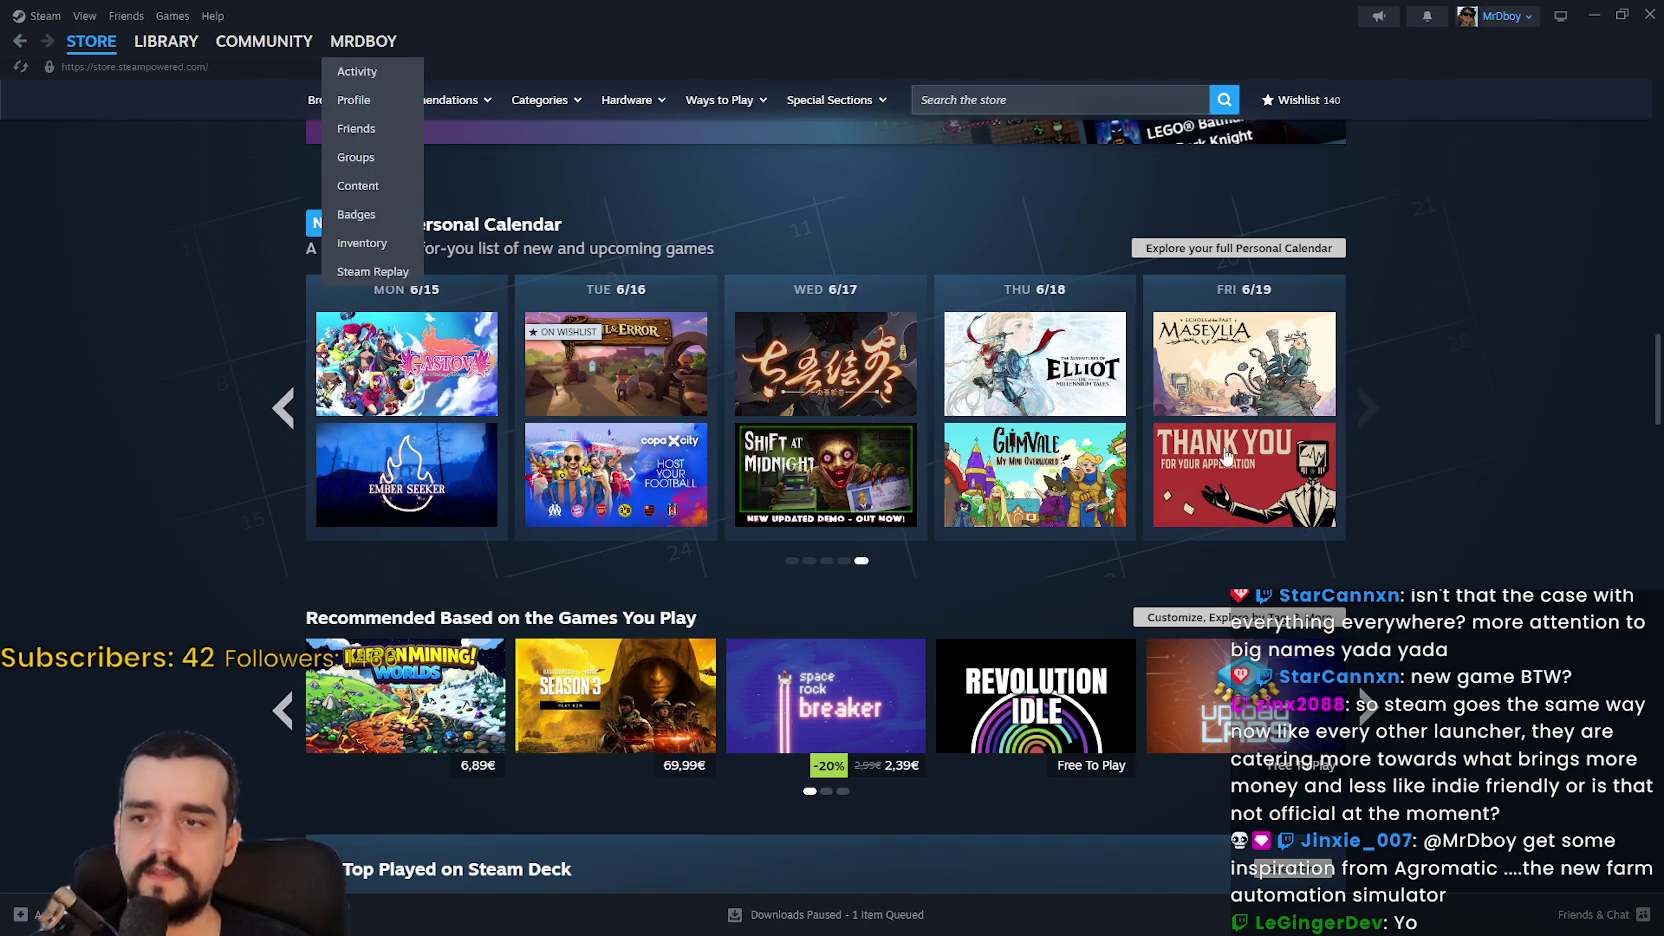
# Step: Page the Personal Calendar from 6/1–6/5 up to 6/15–6/19, back to 5/25–5/29, then forward a week
pyautogui.doubleClick(282, 408)
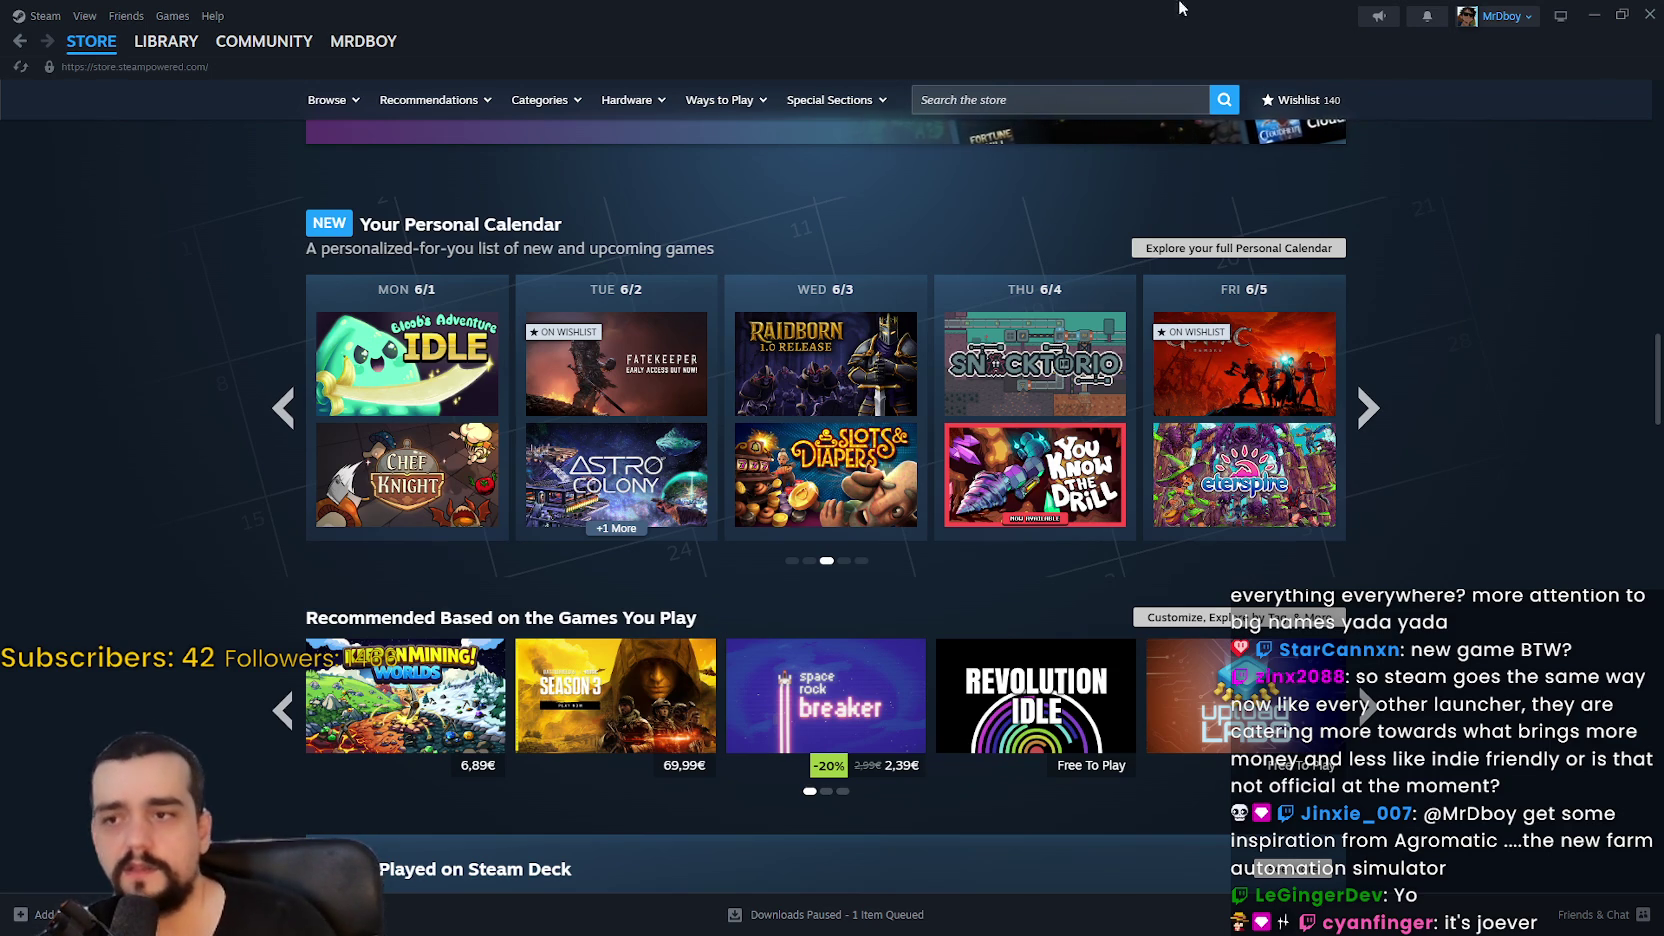
pyautogui.click(1370, 410)
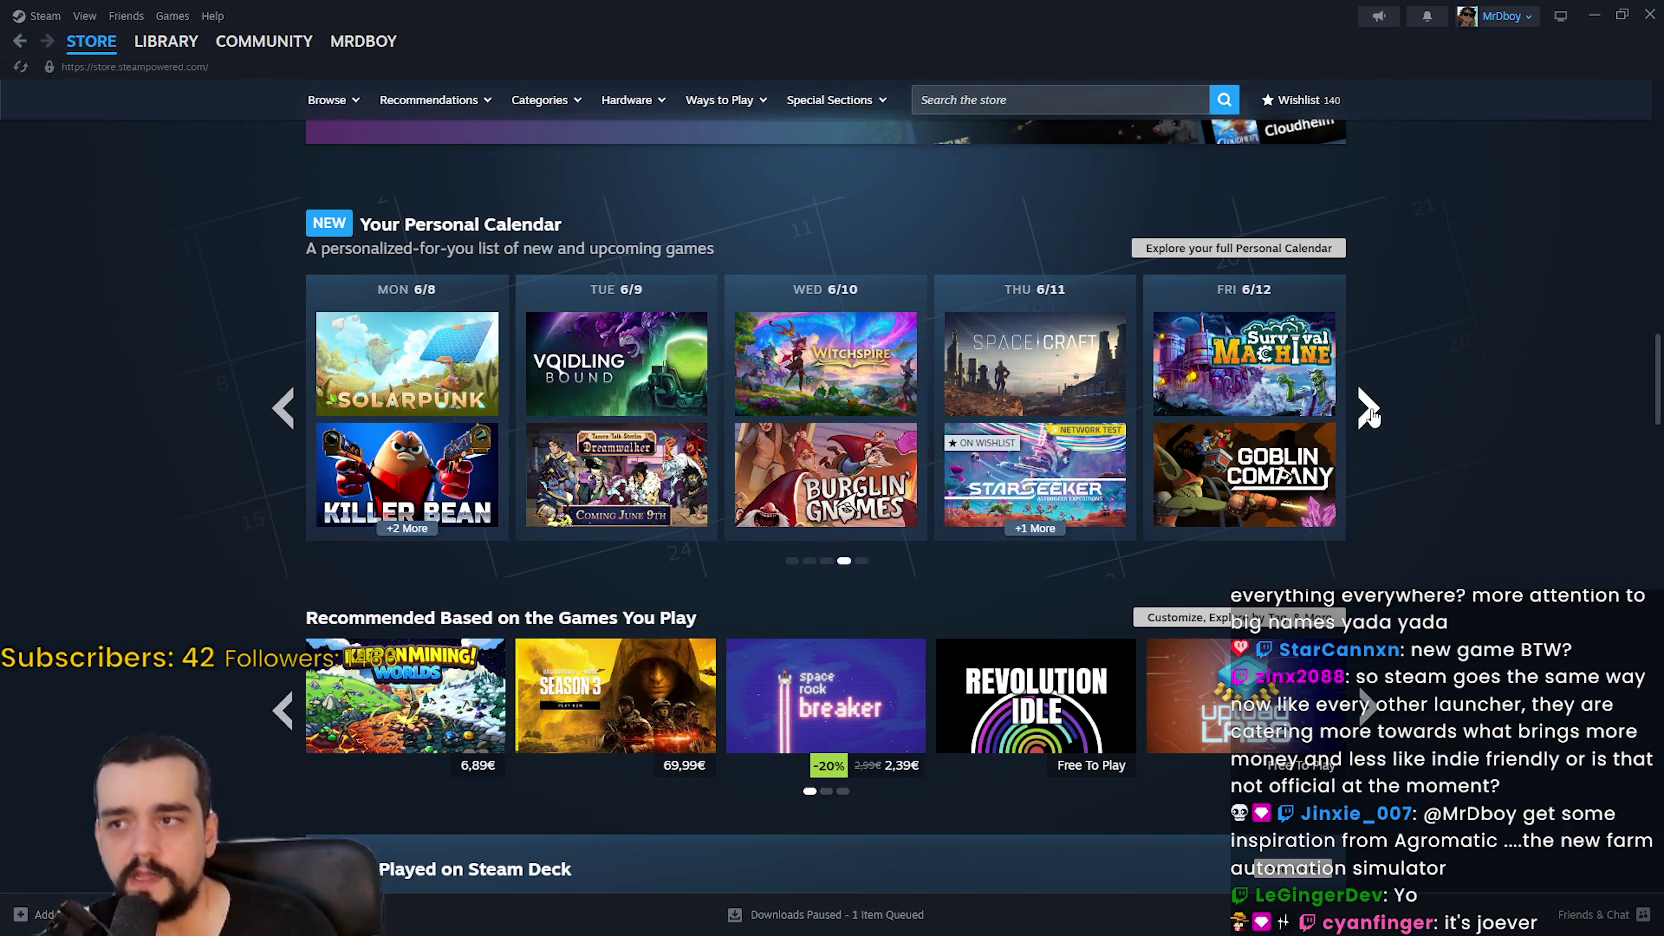
pyautogui.click(1370, 410)
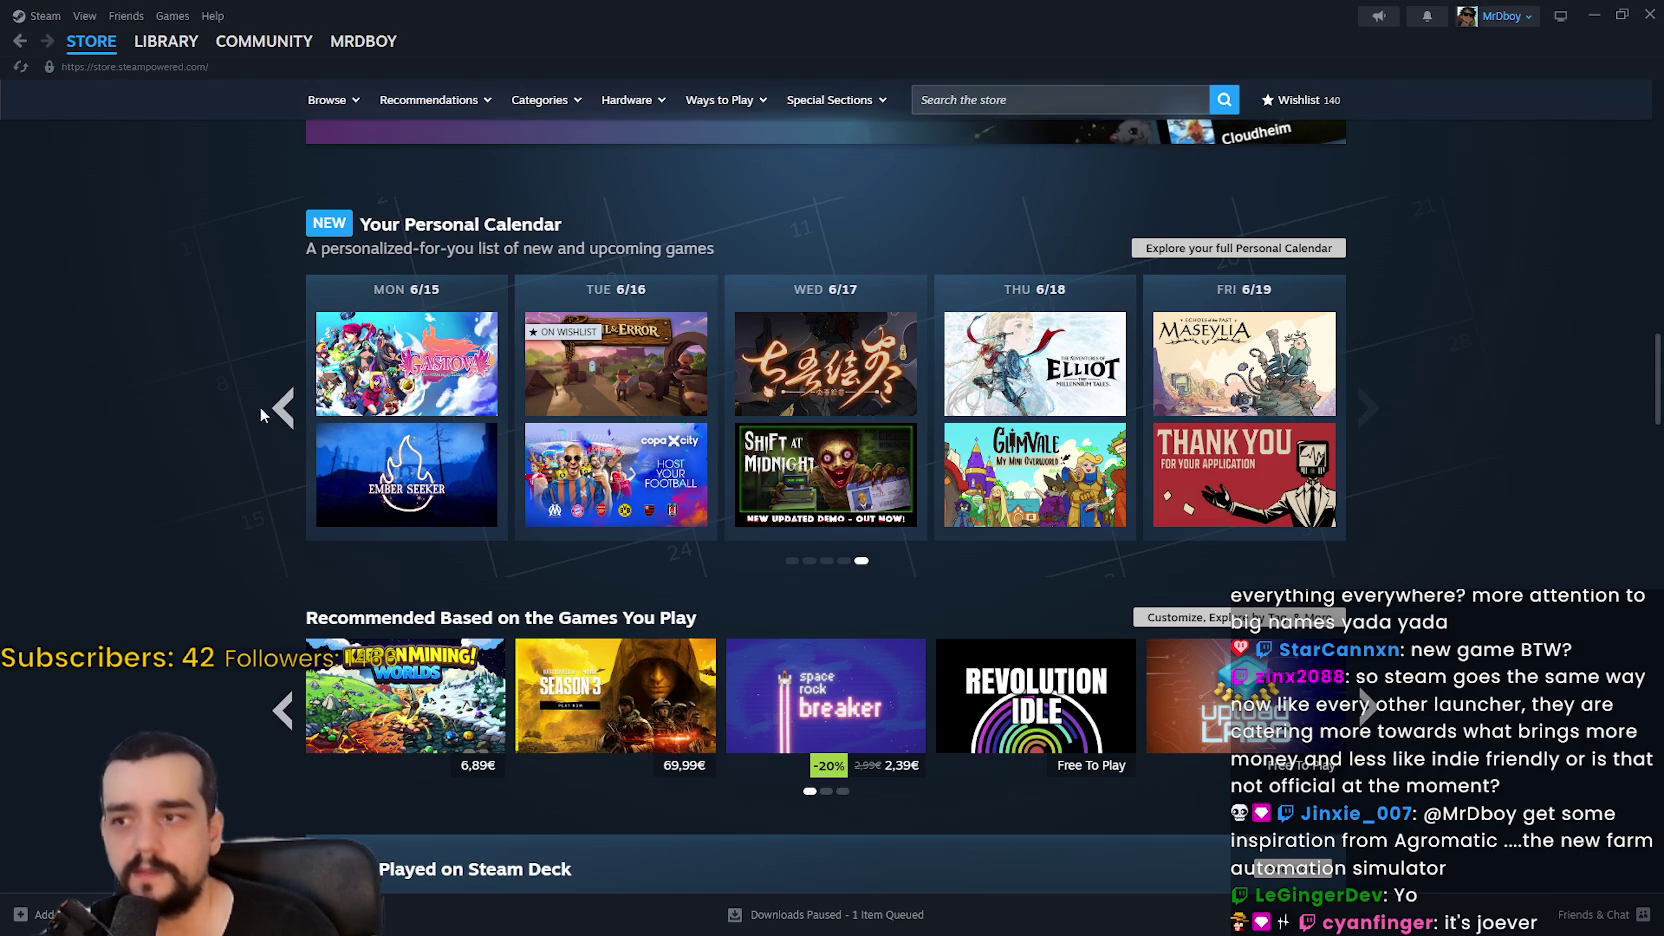
pyautogui.click(262, 408)
pyautogui.click(262, 408)
pyautogui.click(262, 408)
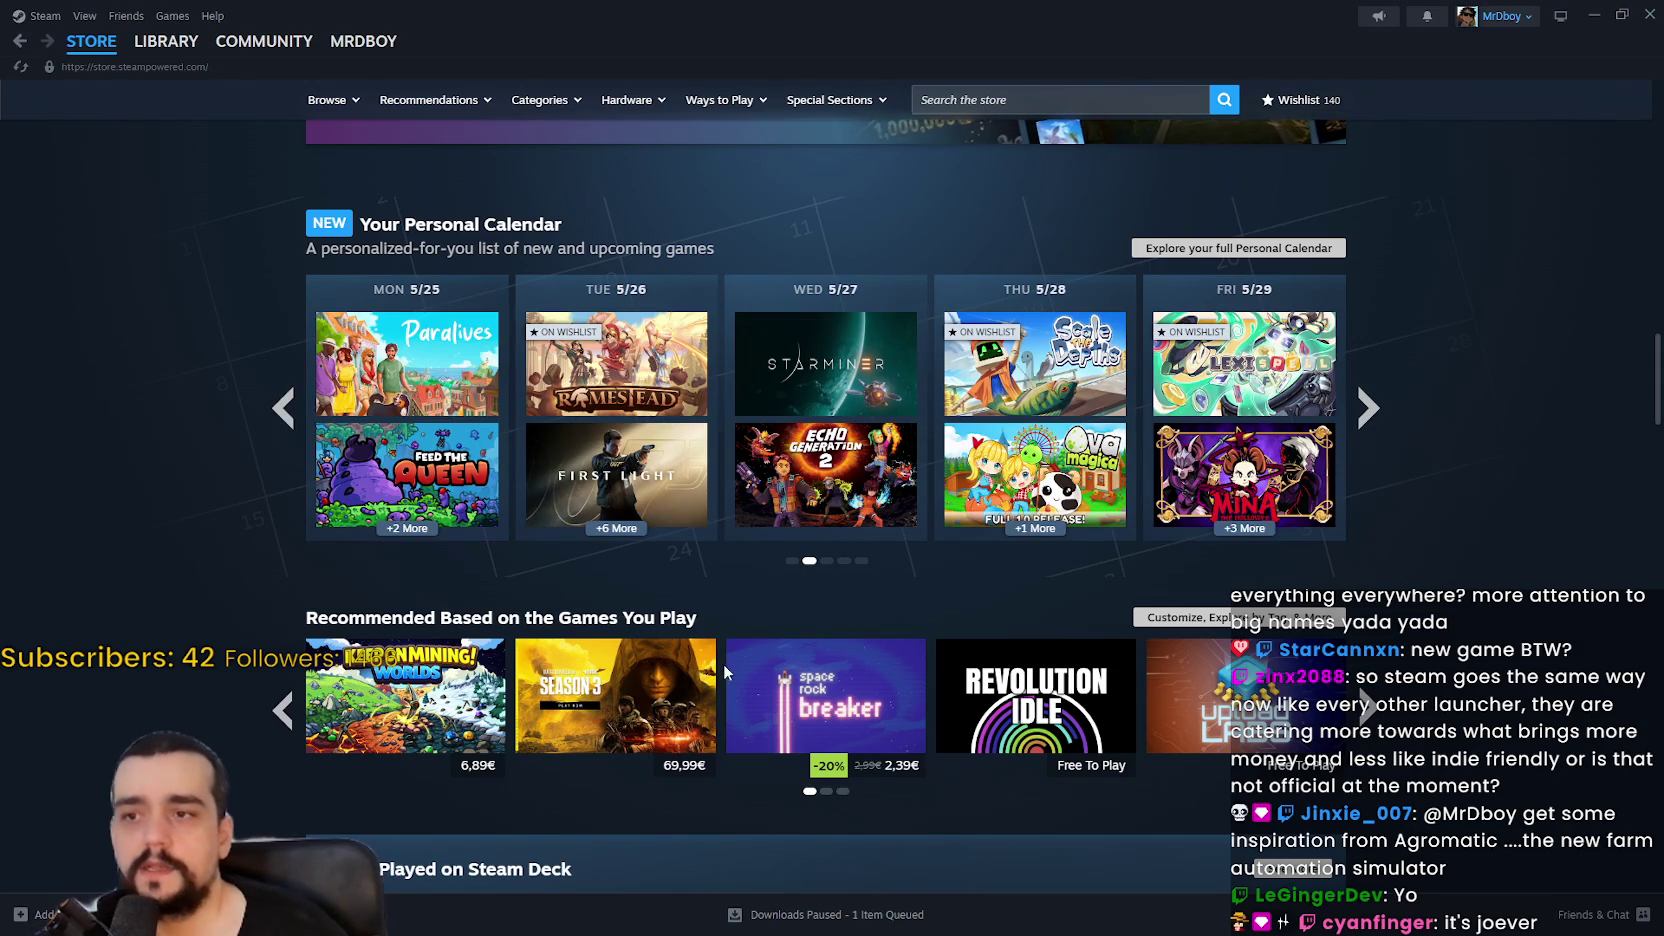
pyautogui.click(1367, 408)
pyautogui.scroll(-10, 1367, 420)
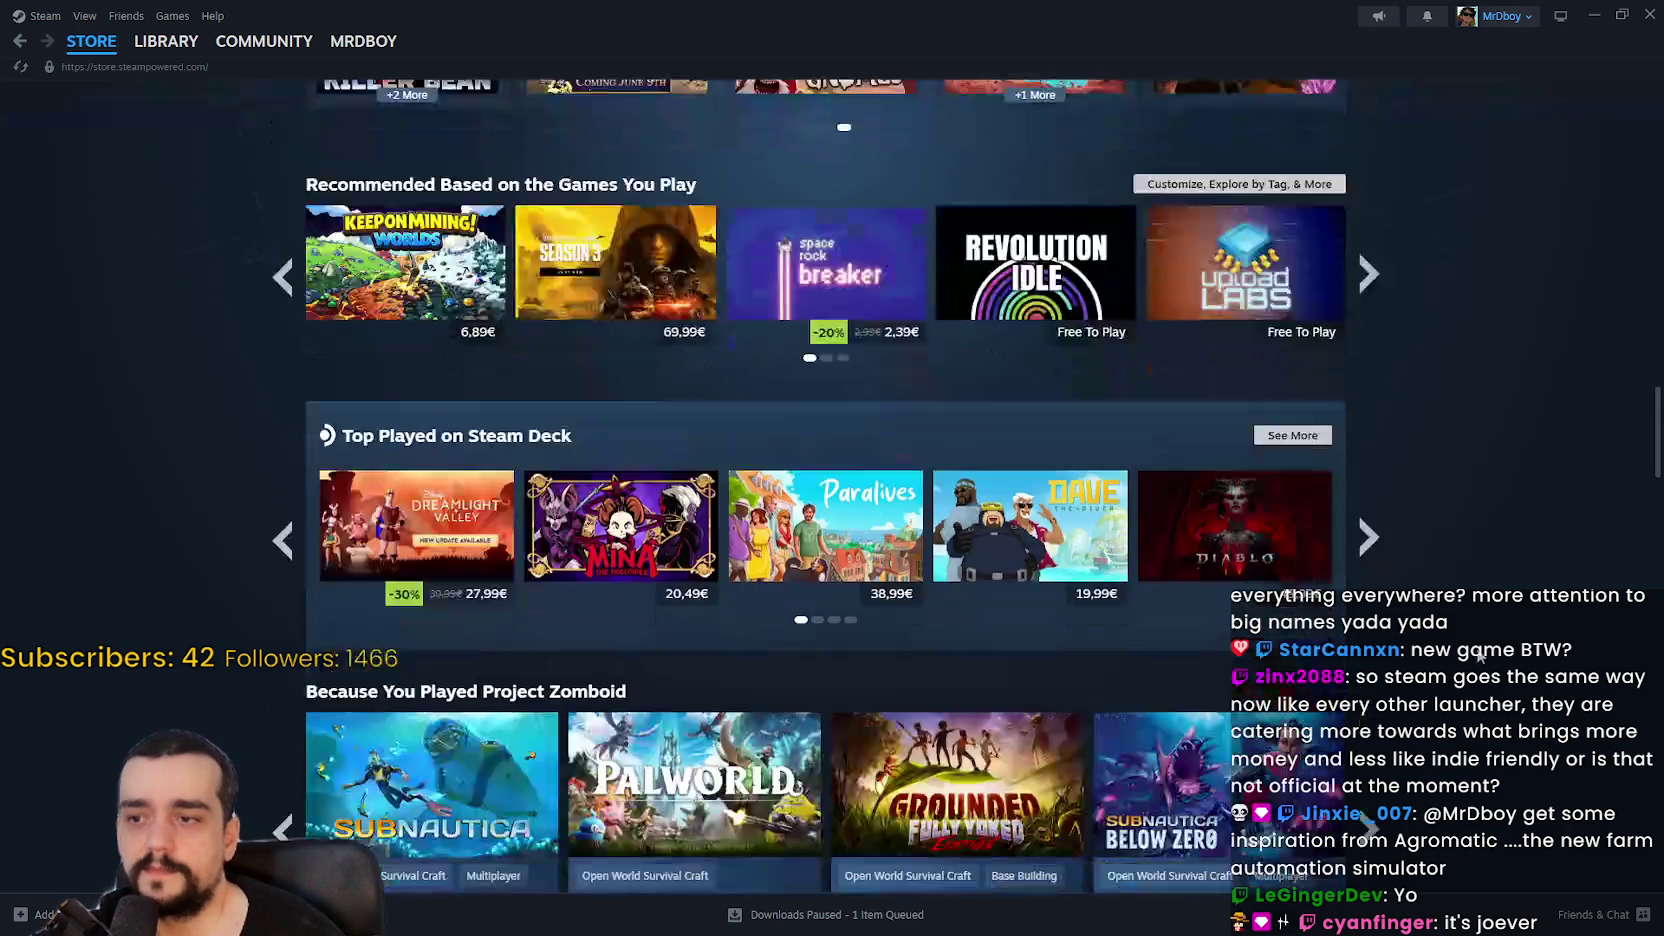
# Step: Scroll through the store front page sections and show the next page of Discounts & Events deals
pyautogui.scroll(-15, 1481, 655)
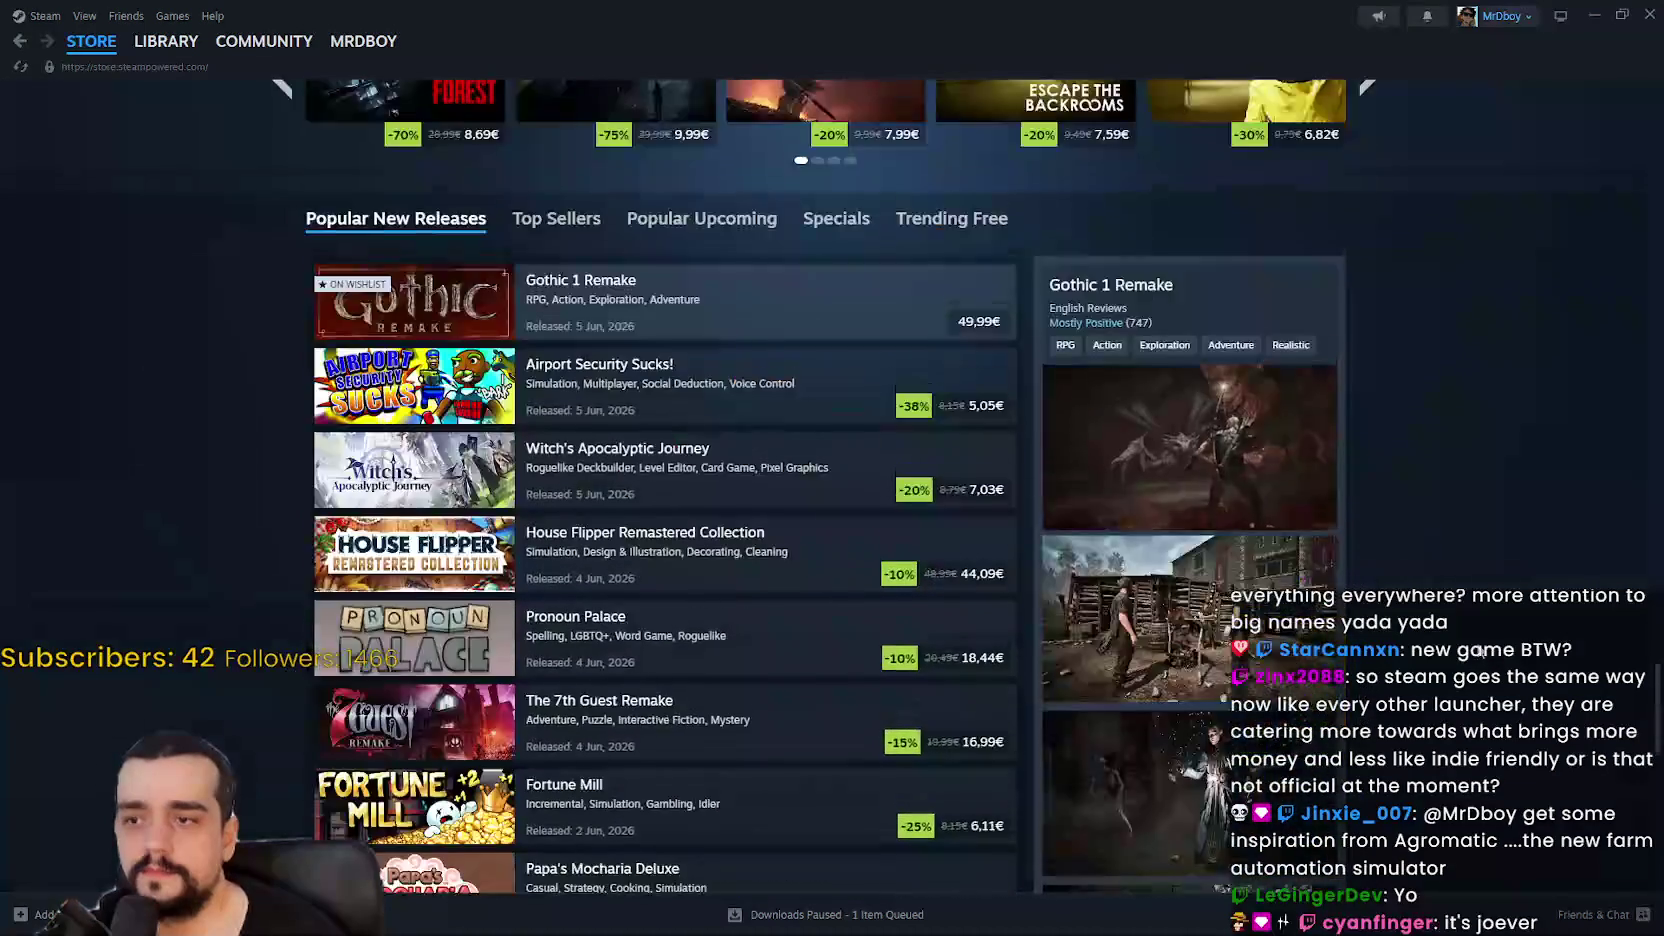
pyautogui.scroll(3, 1453, 478)
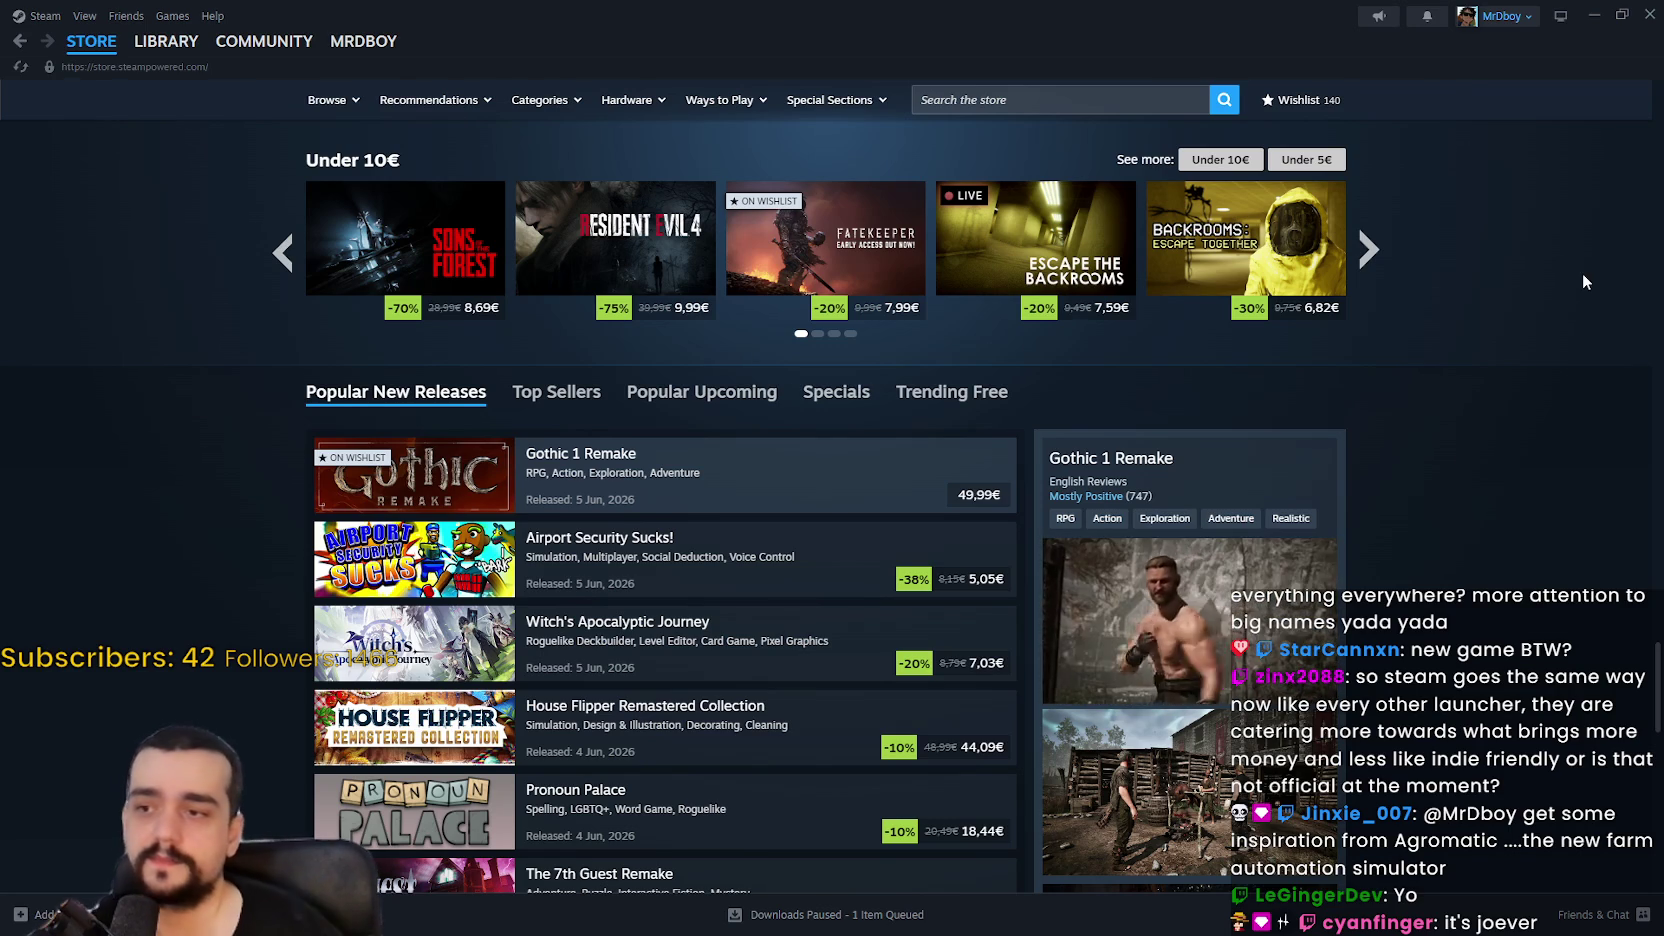
pyautogui.scroll(1, 1381, 407)
pyautogui.scroll(-2, 1376, 385)
pyautogui.scroll(9, 1376, 385)
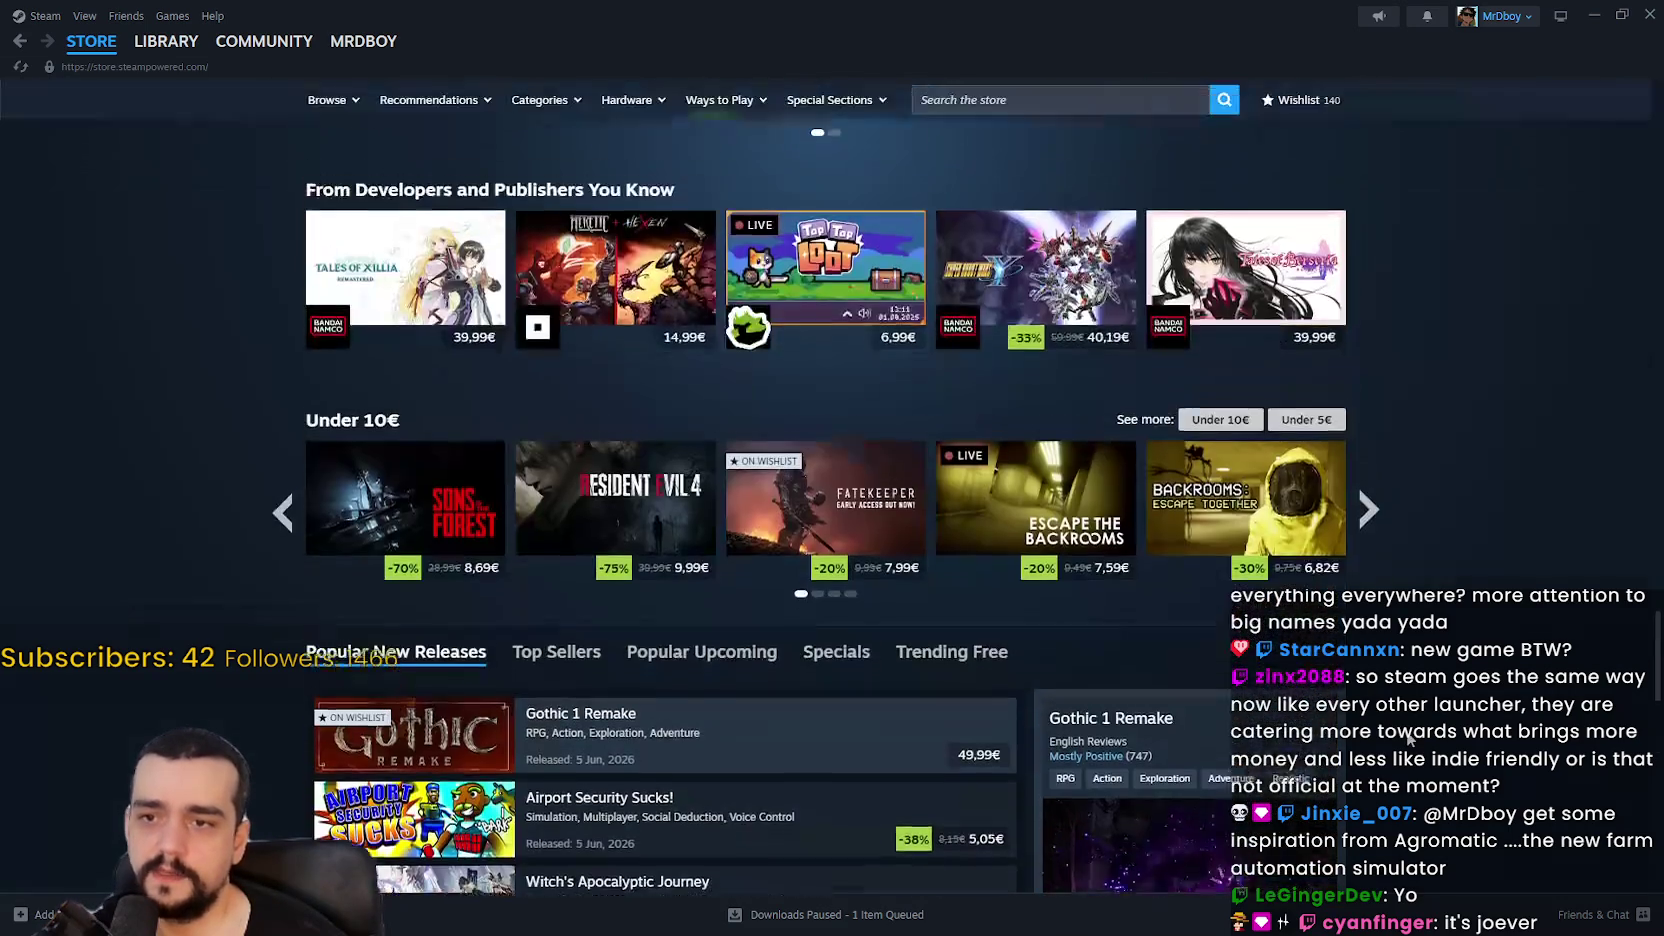
pyautogui.scroll(4, 1405, 727)
pyautogui.scroll(-4, 1400, 710)
pyautogui.scroll(4, 1397, 692)
pyautogui.scroll(15, 1397, 690)
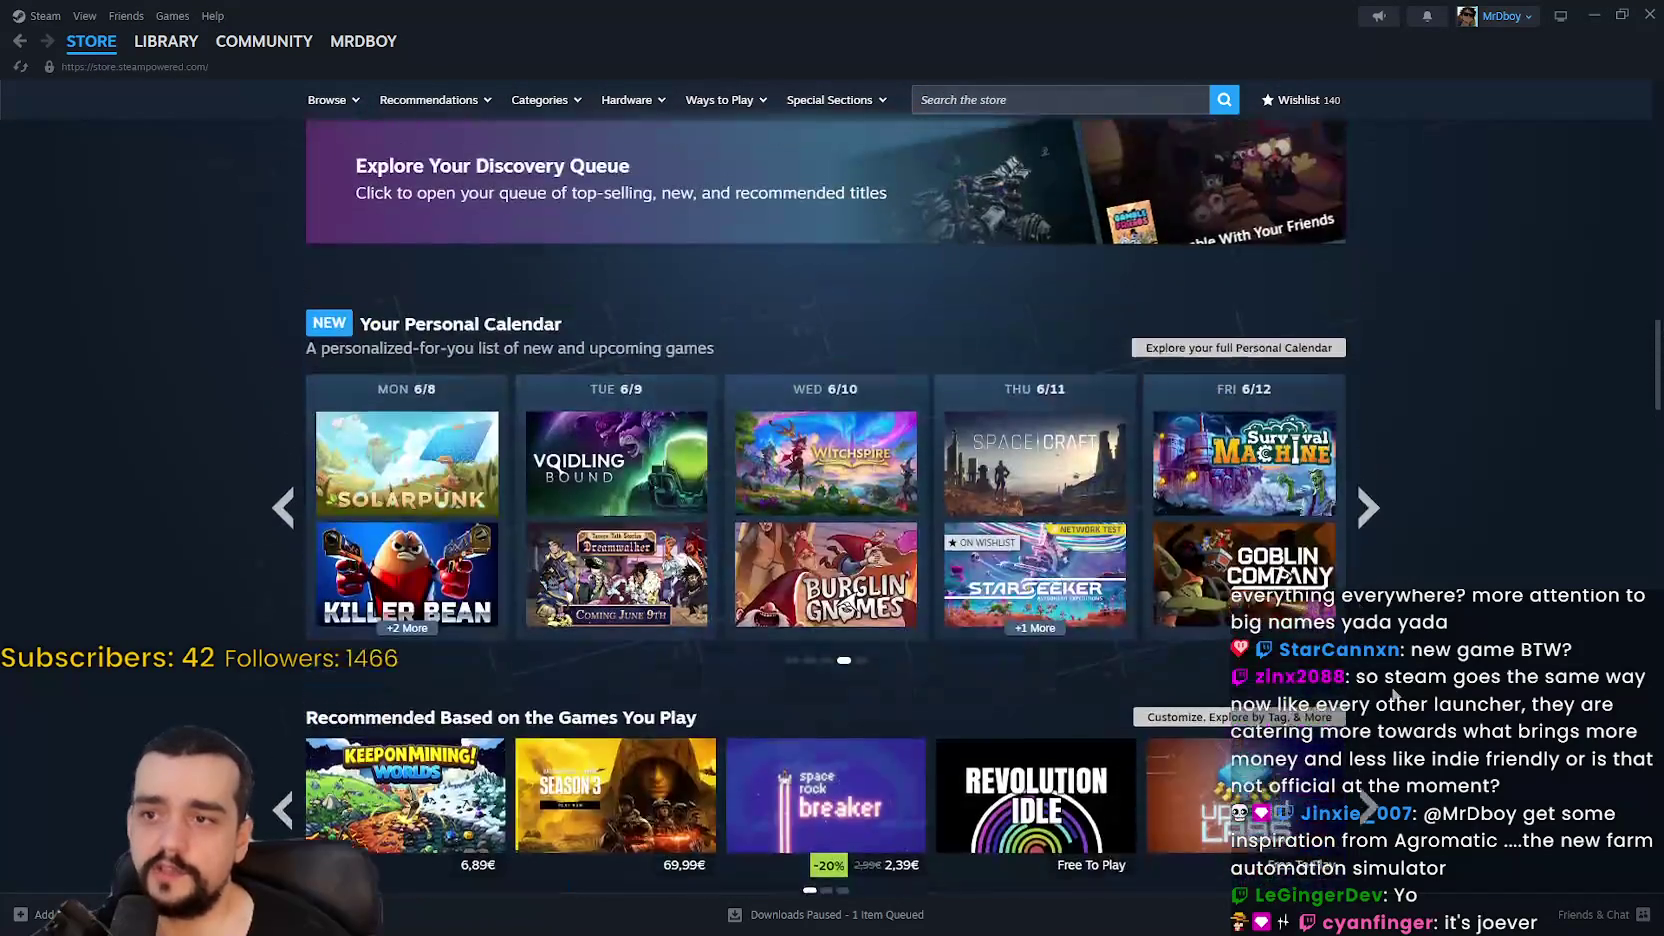
pyautogui.scroll(6, 1395, 697)
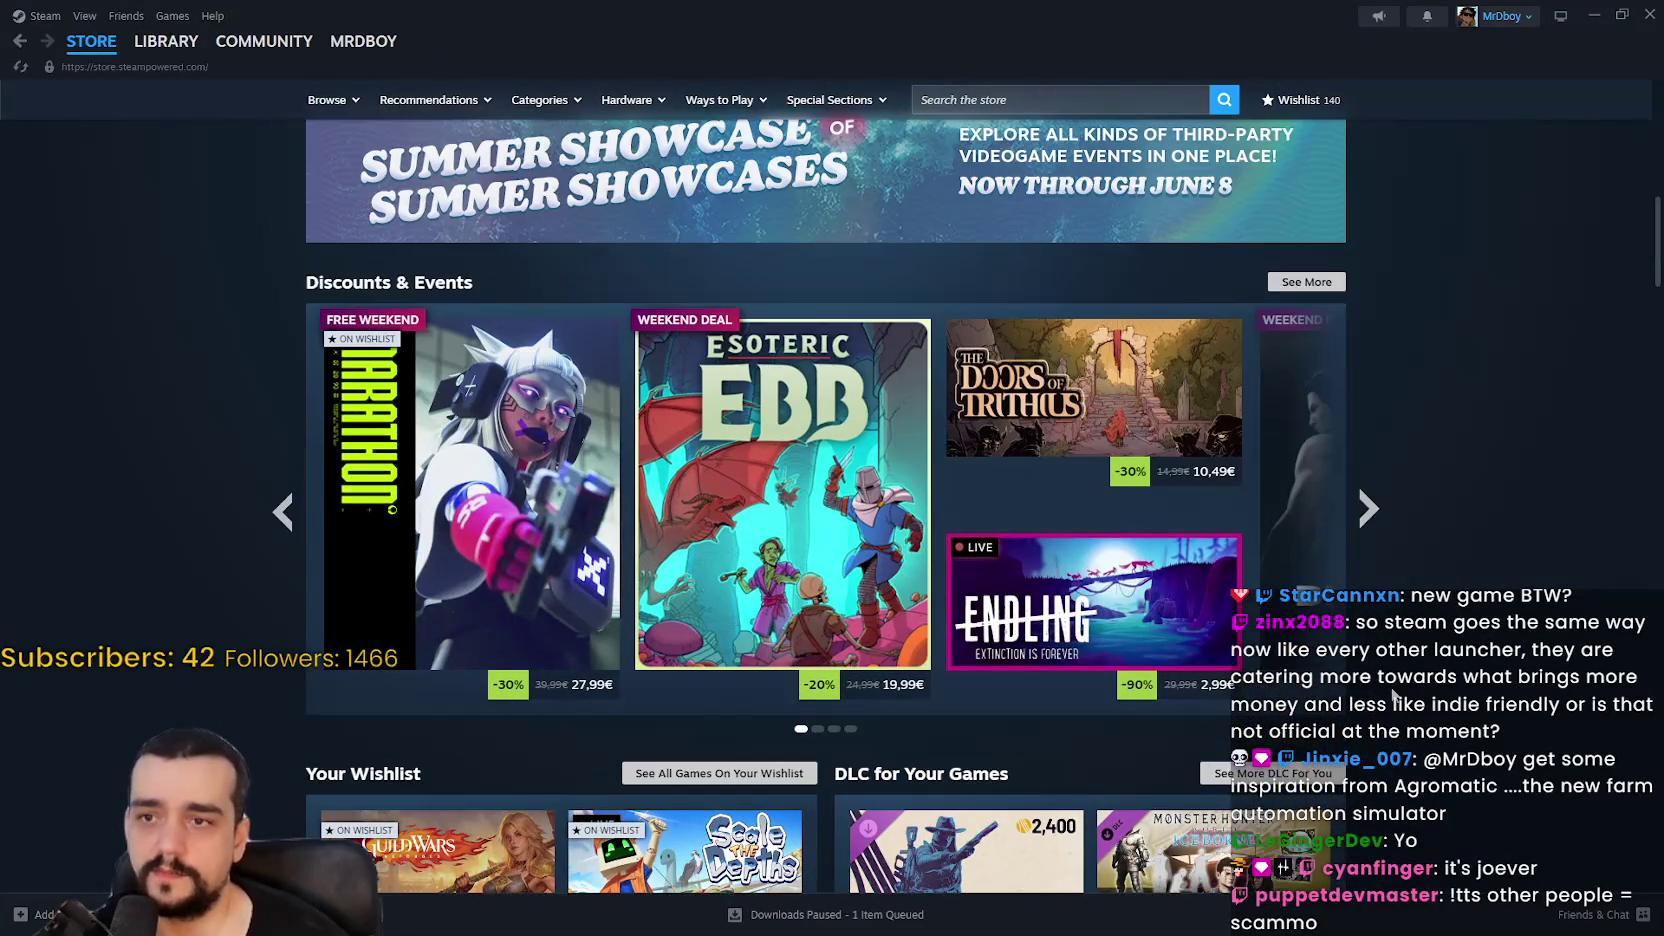
pyautogui.scroll(7, 1395, 697)
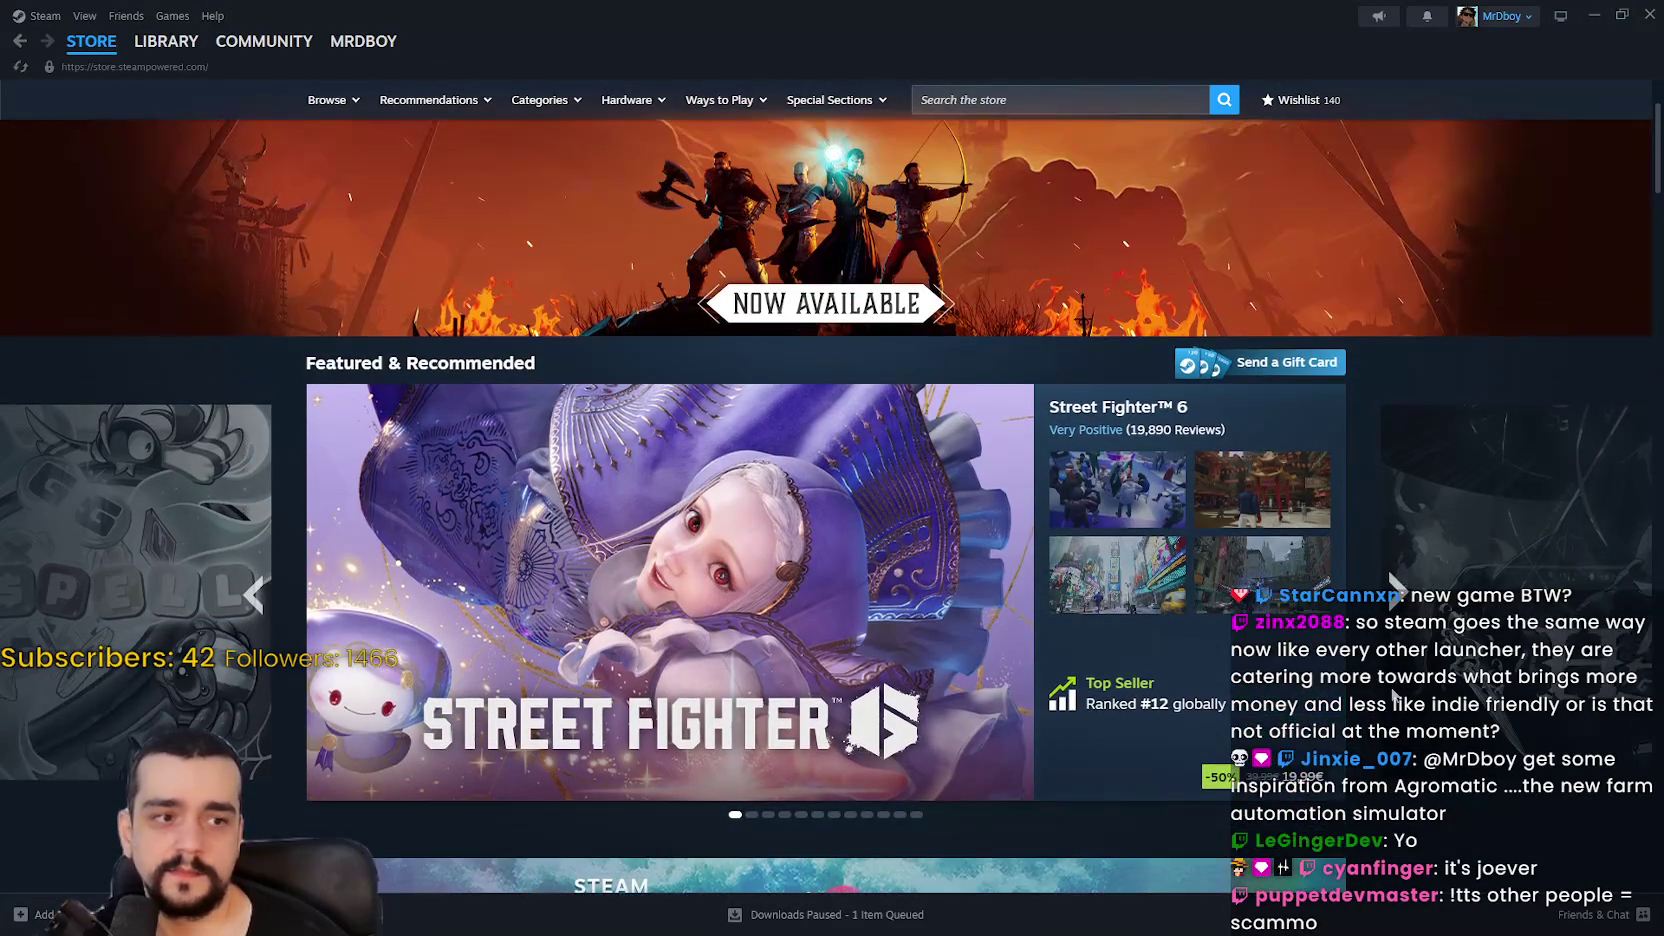
pyautogui.scroll(-20, 1395, 697)
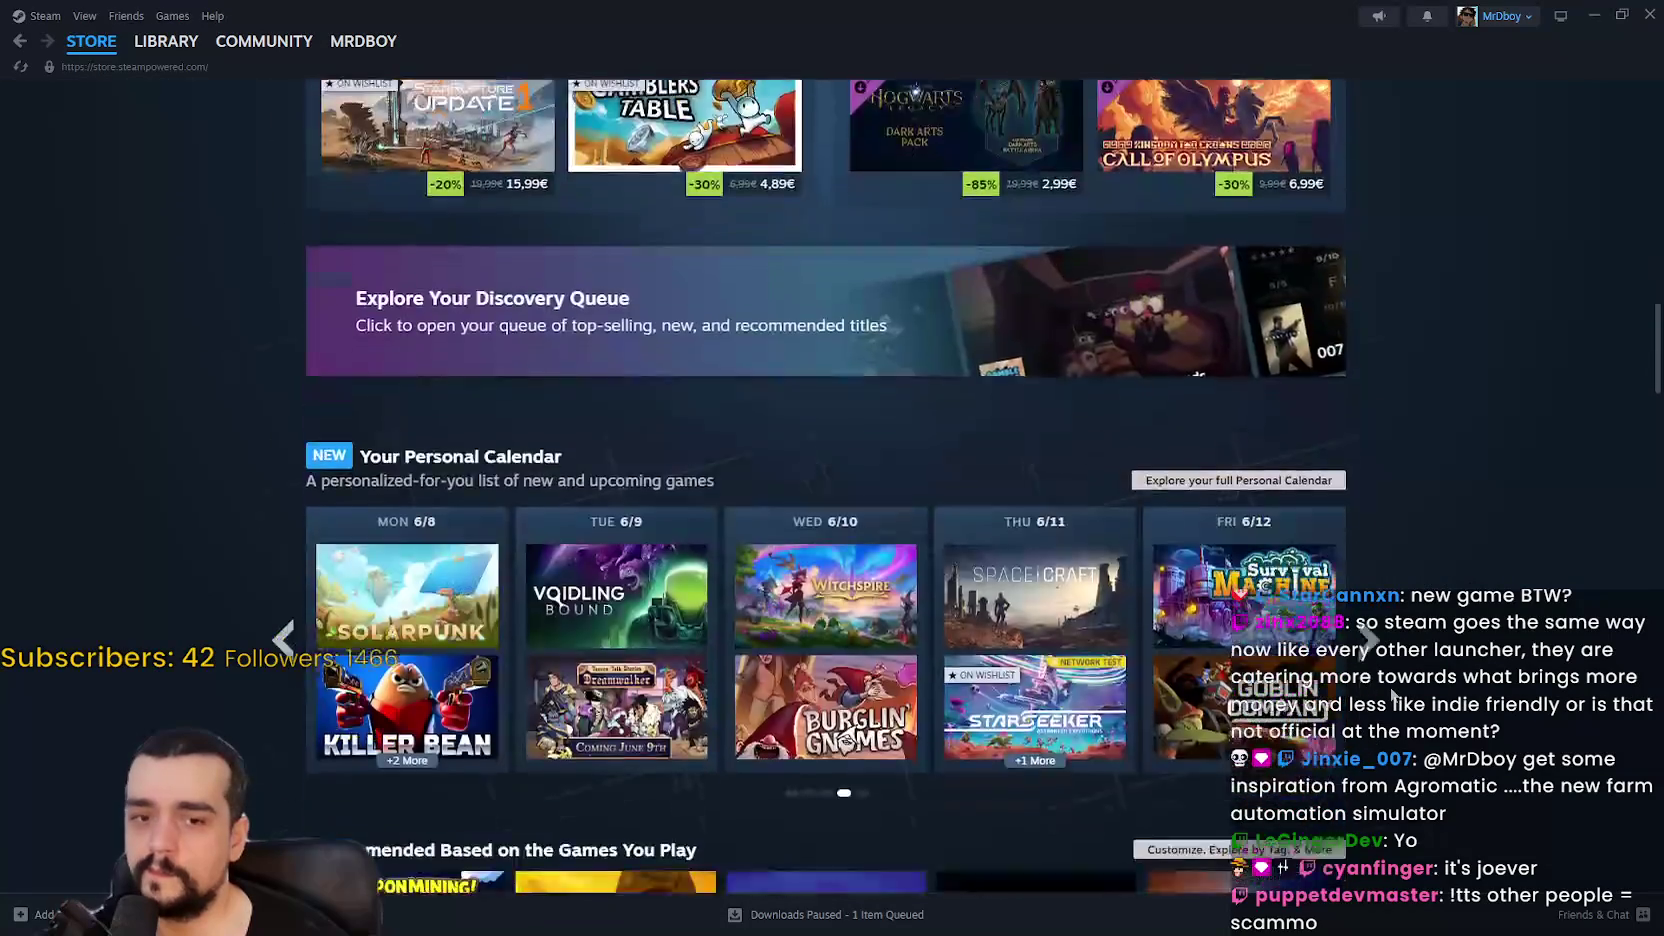
pyautogui.scroll(-12, 1392, 697)
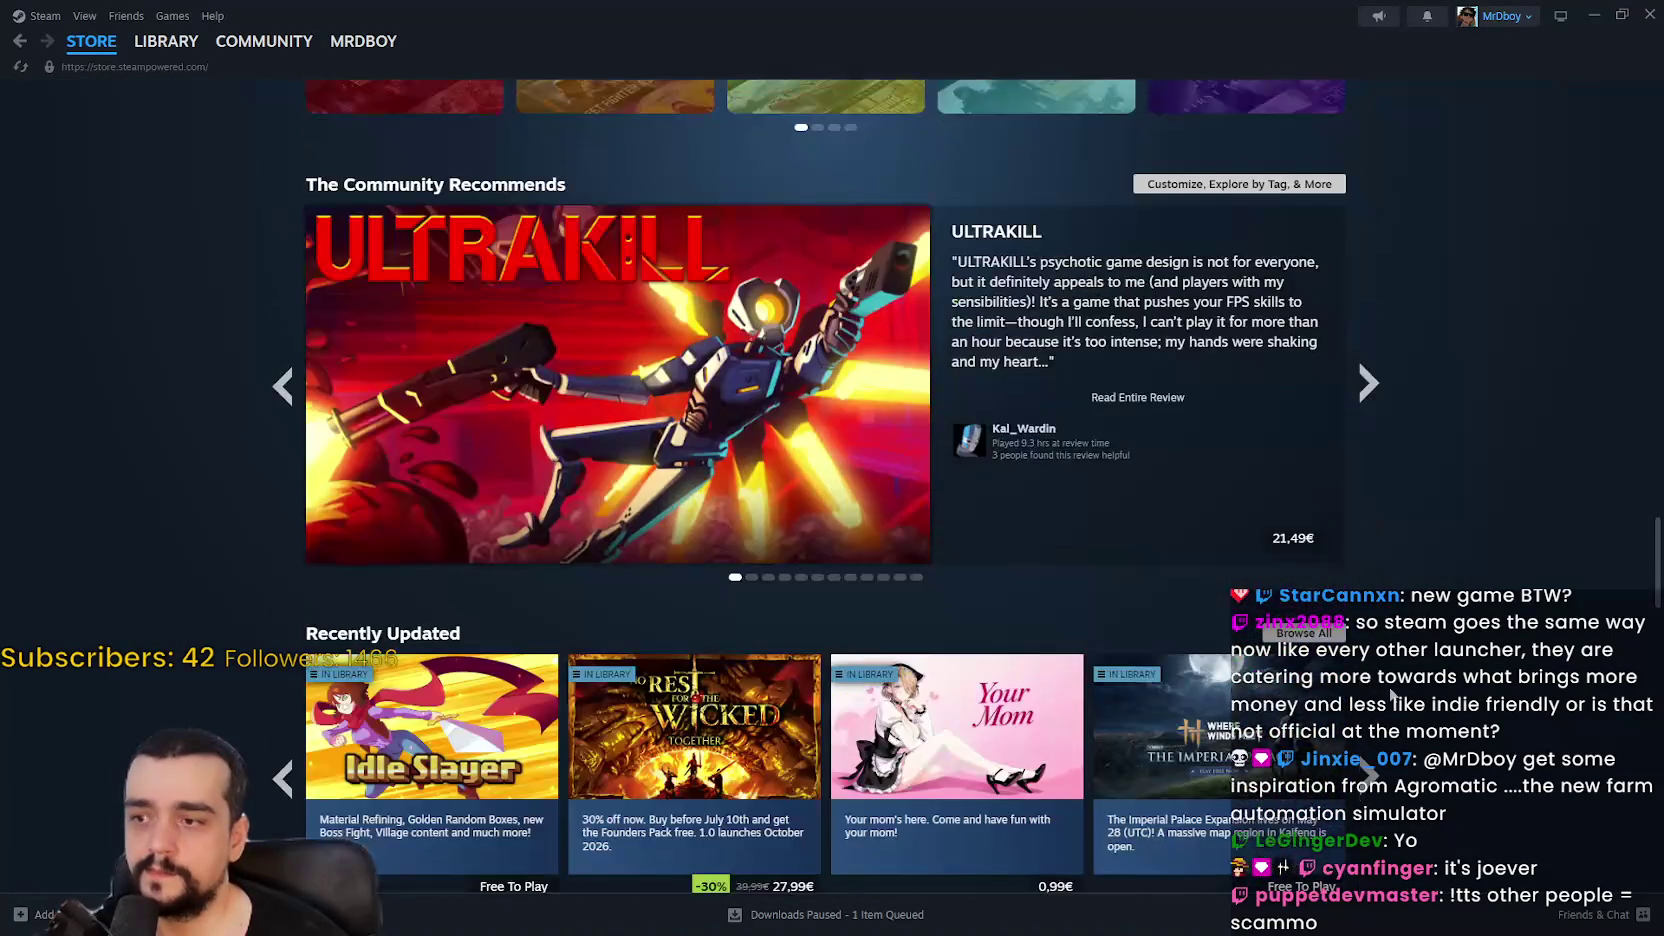
pyautogui.scroll(-8, 1392, 697)
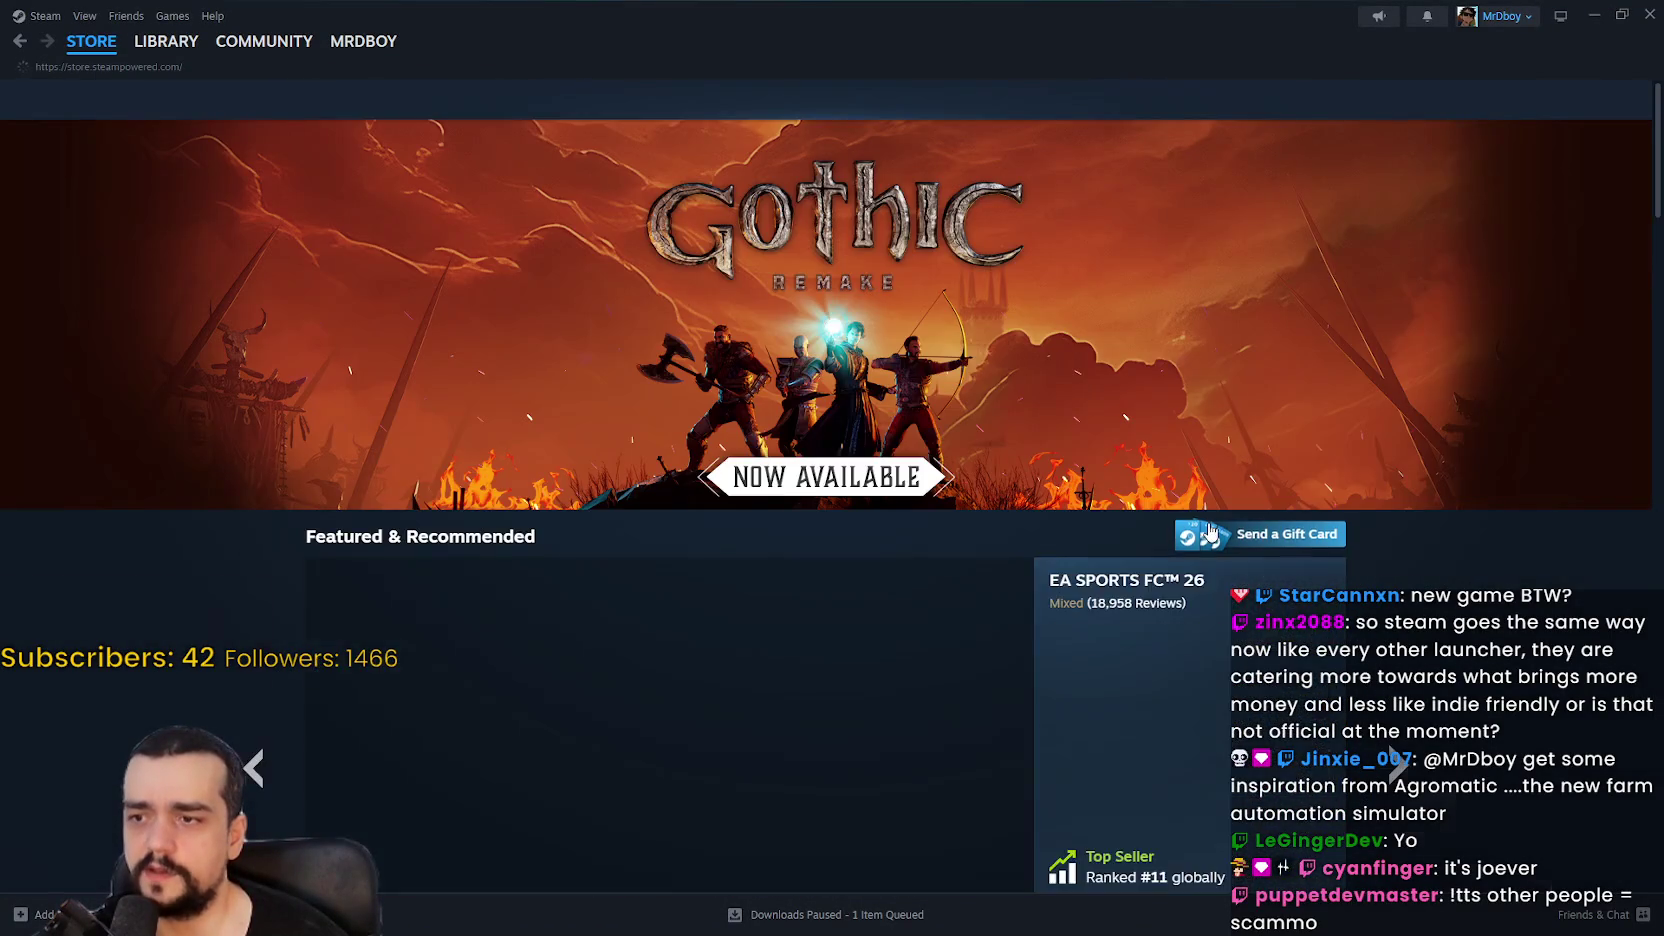
pyautogui.scroll(-8, 1448, 612)
pyautogui.scroll(-4, 1448, 612)
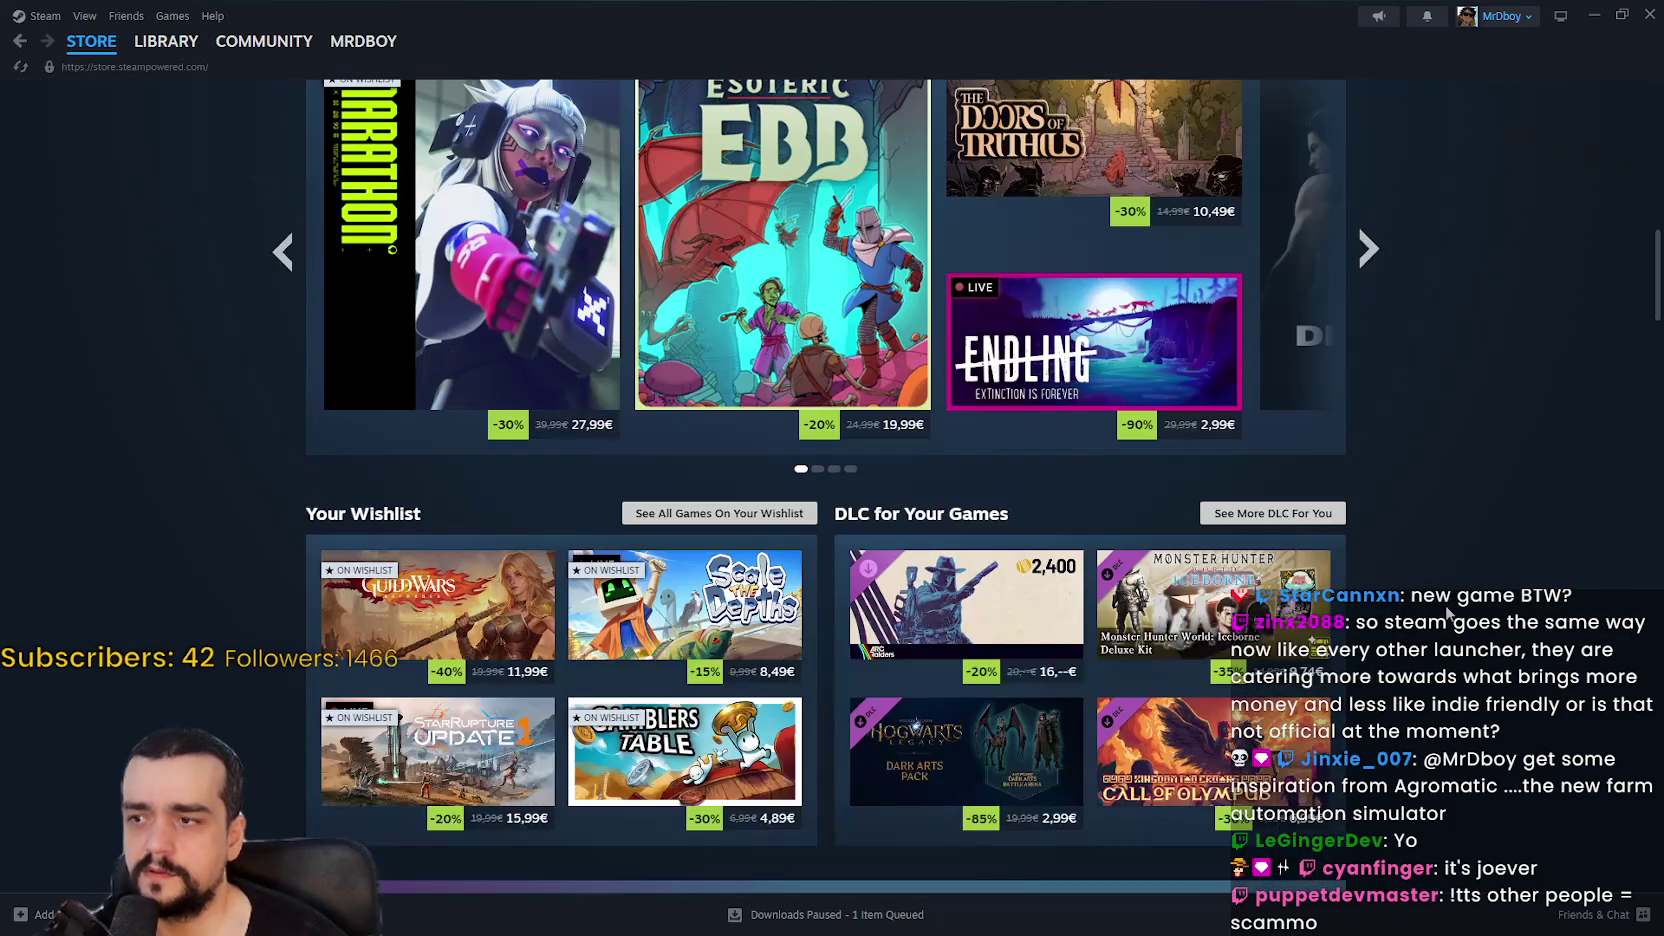
pyautogui.scroll(4, 1420, 607)
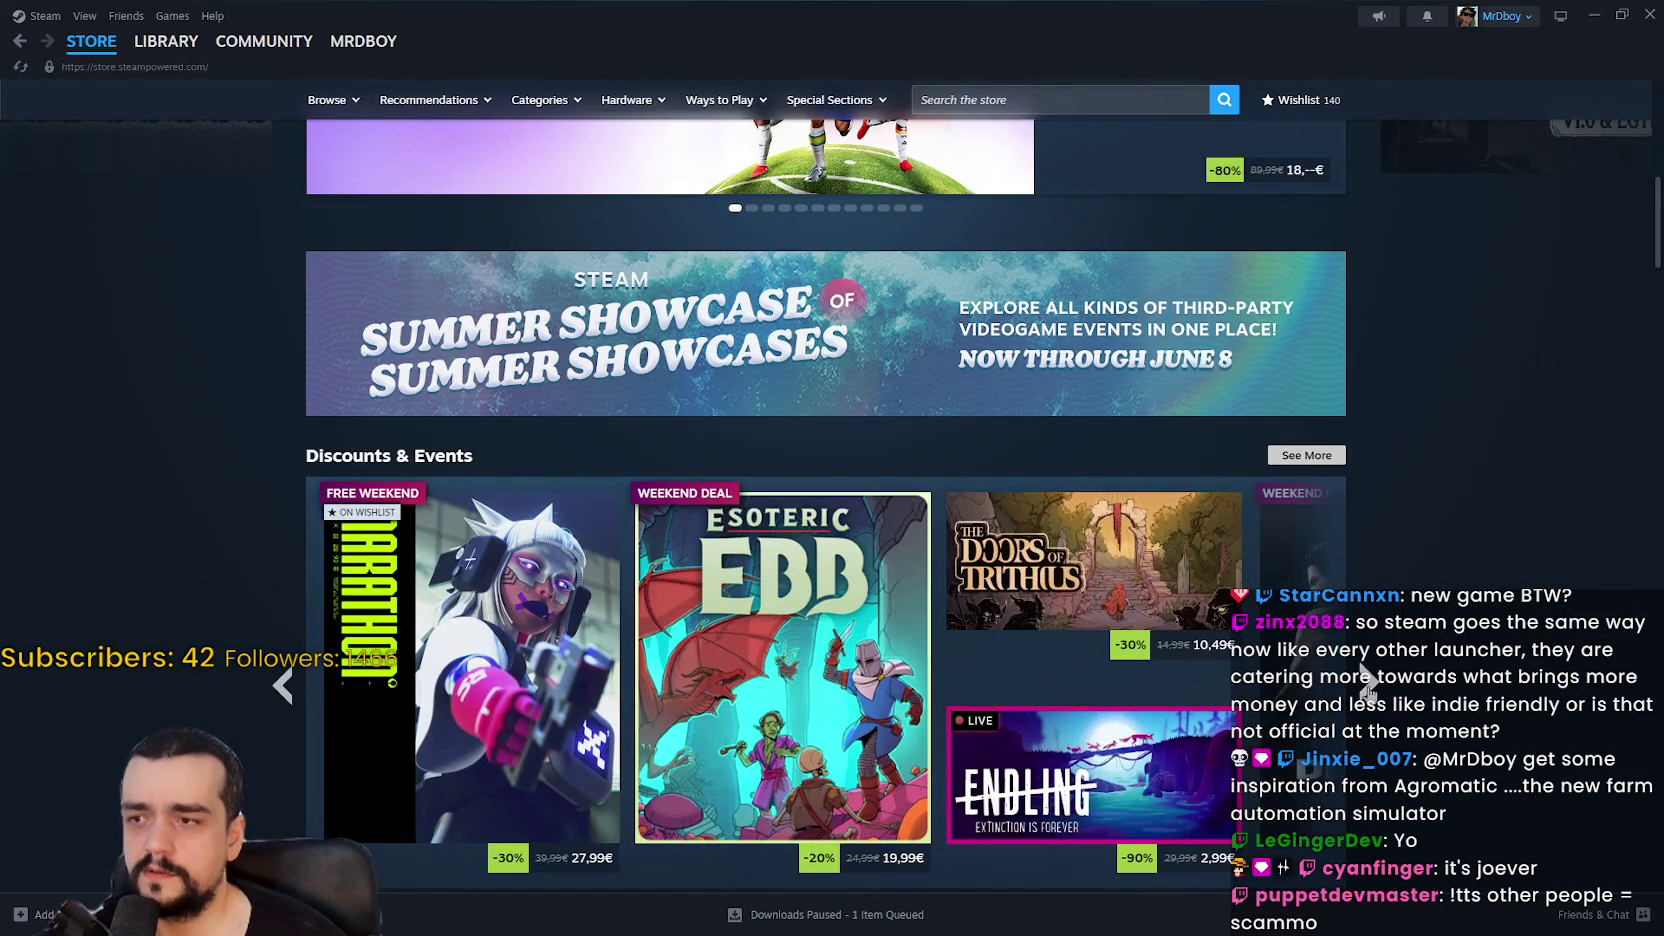
pyautogui.click(1368, 684)
# Step: Keep browsing the remaining store front page sections below the deals
pyautogui.scroll(-8, 1370, 670)
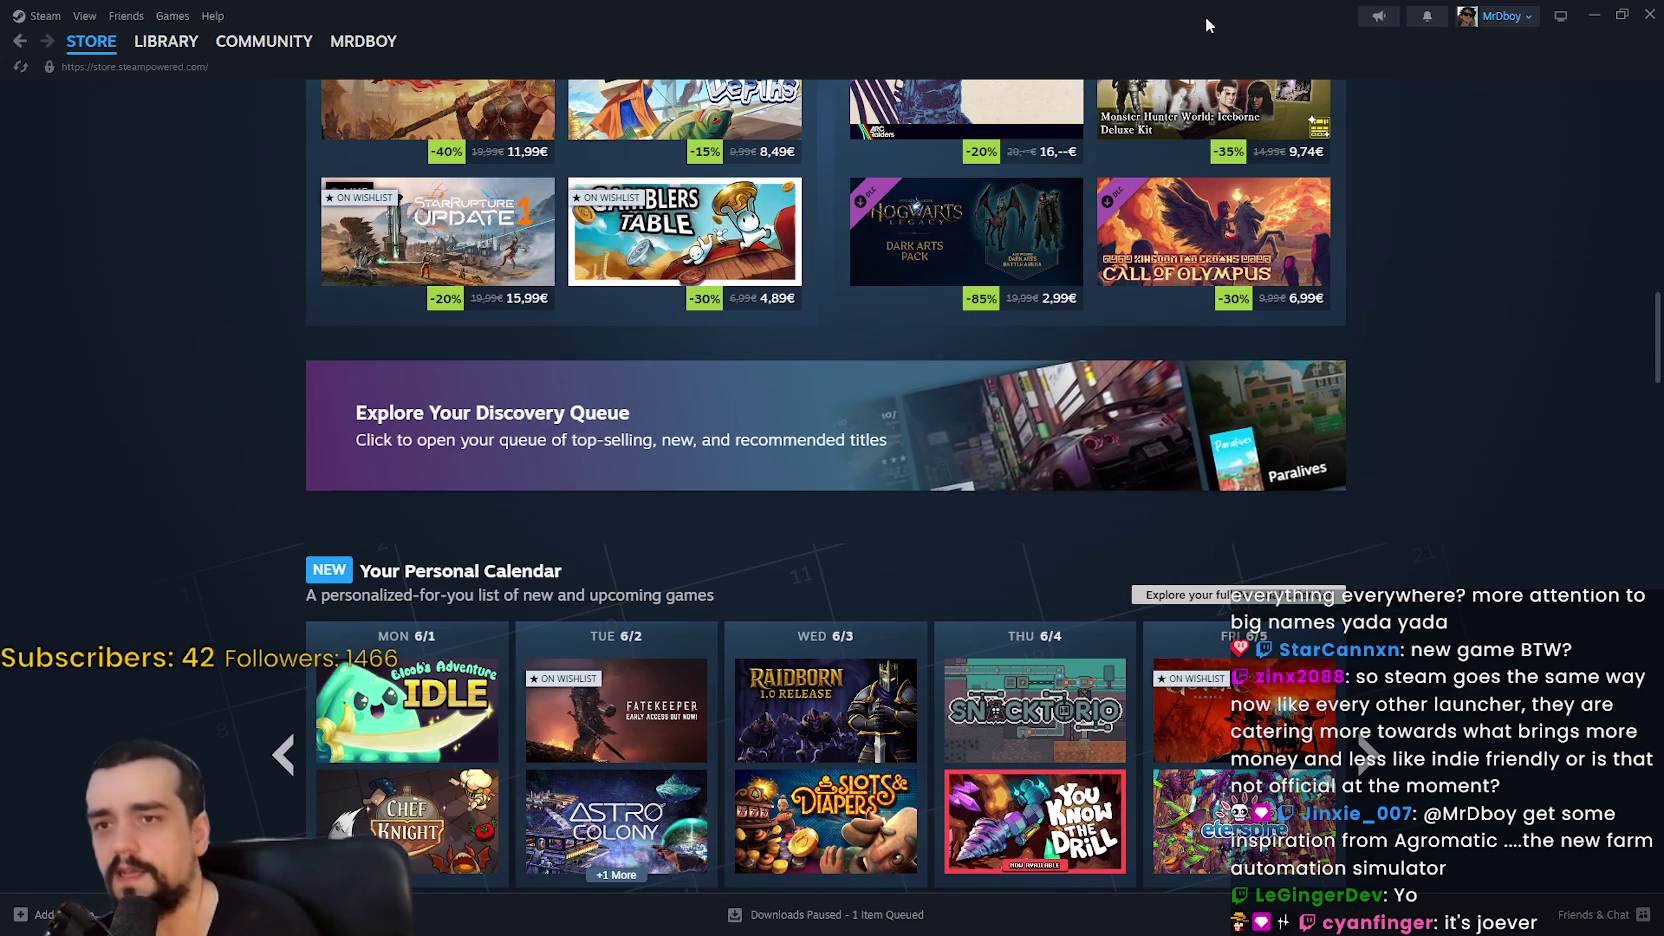
pyautogui.scroll(8, 1410, 635)
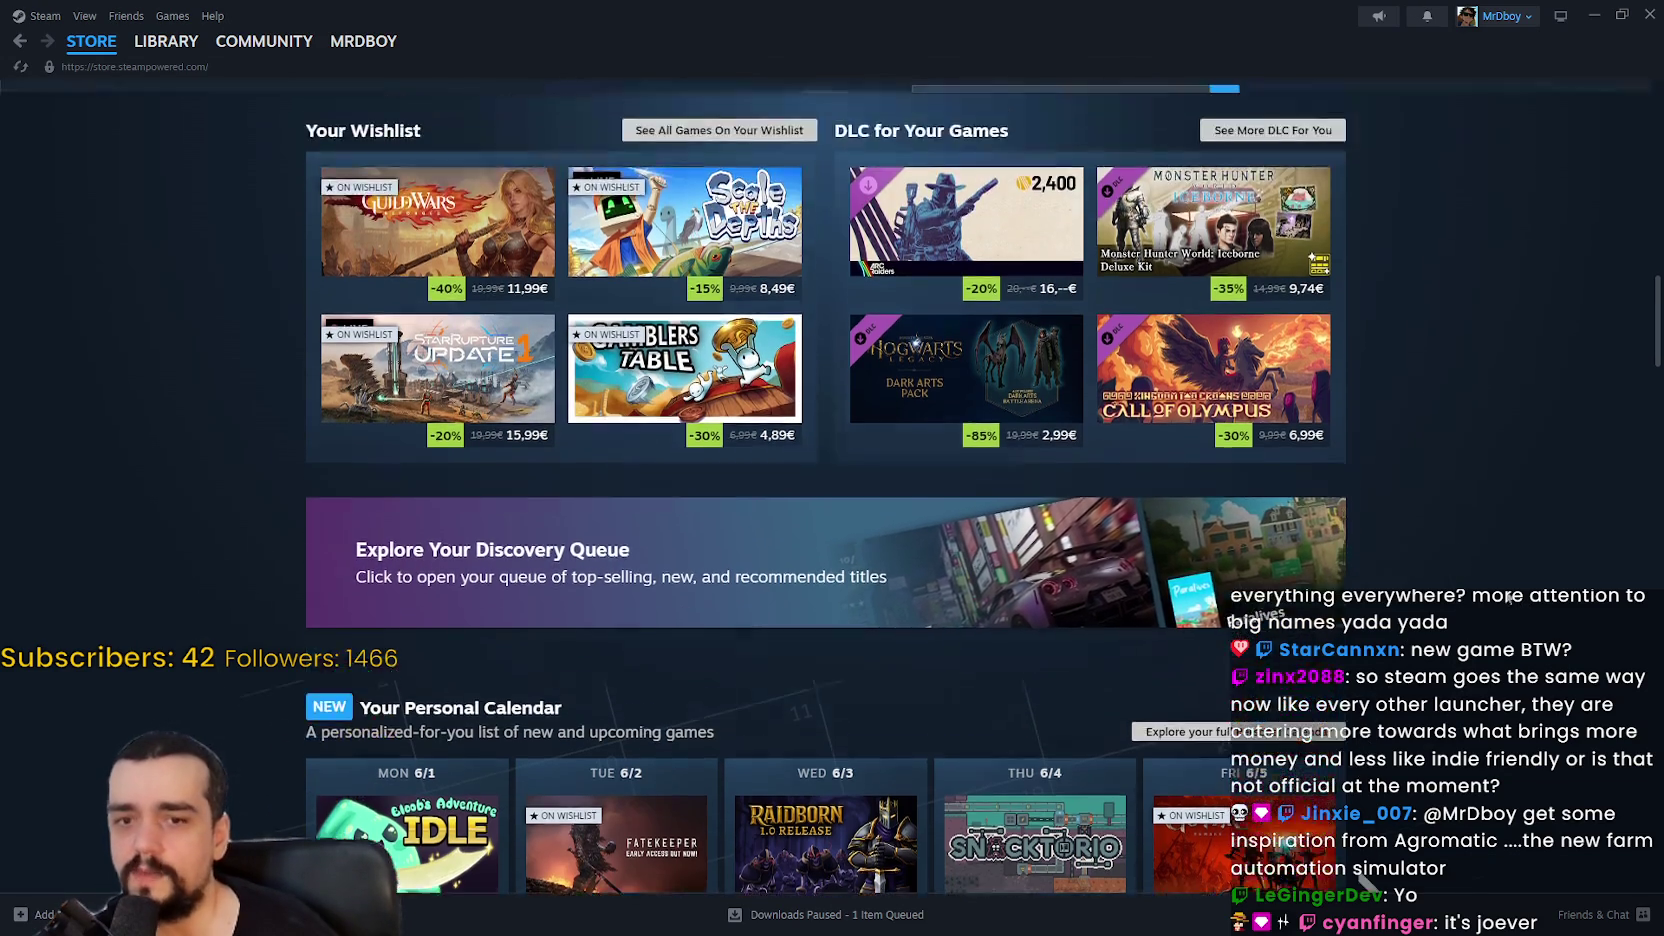
pyautogui.scroll(-4, 1514, 548)
pyautogui.scroll(-5, 1510, 540)
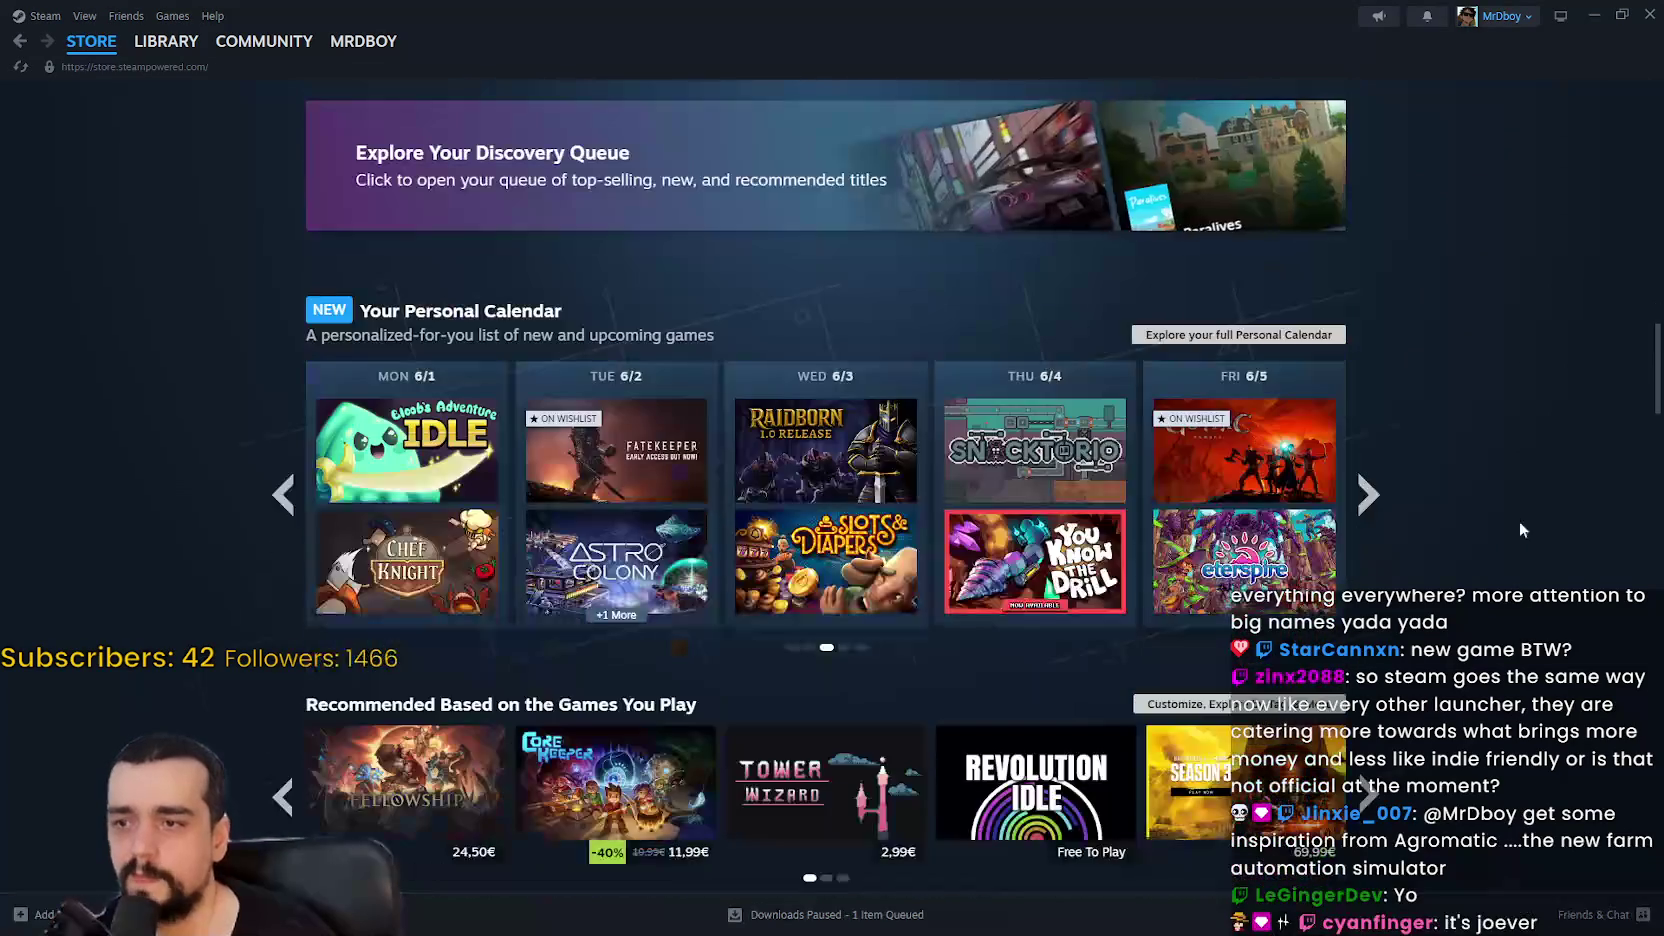
pyautogui.scroll(3, 1494, 359)
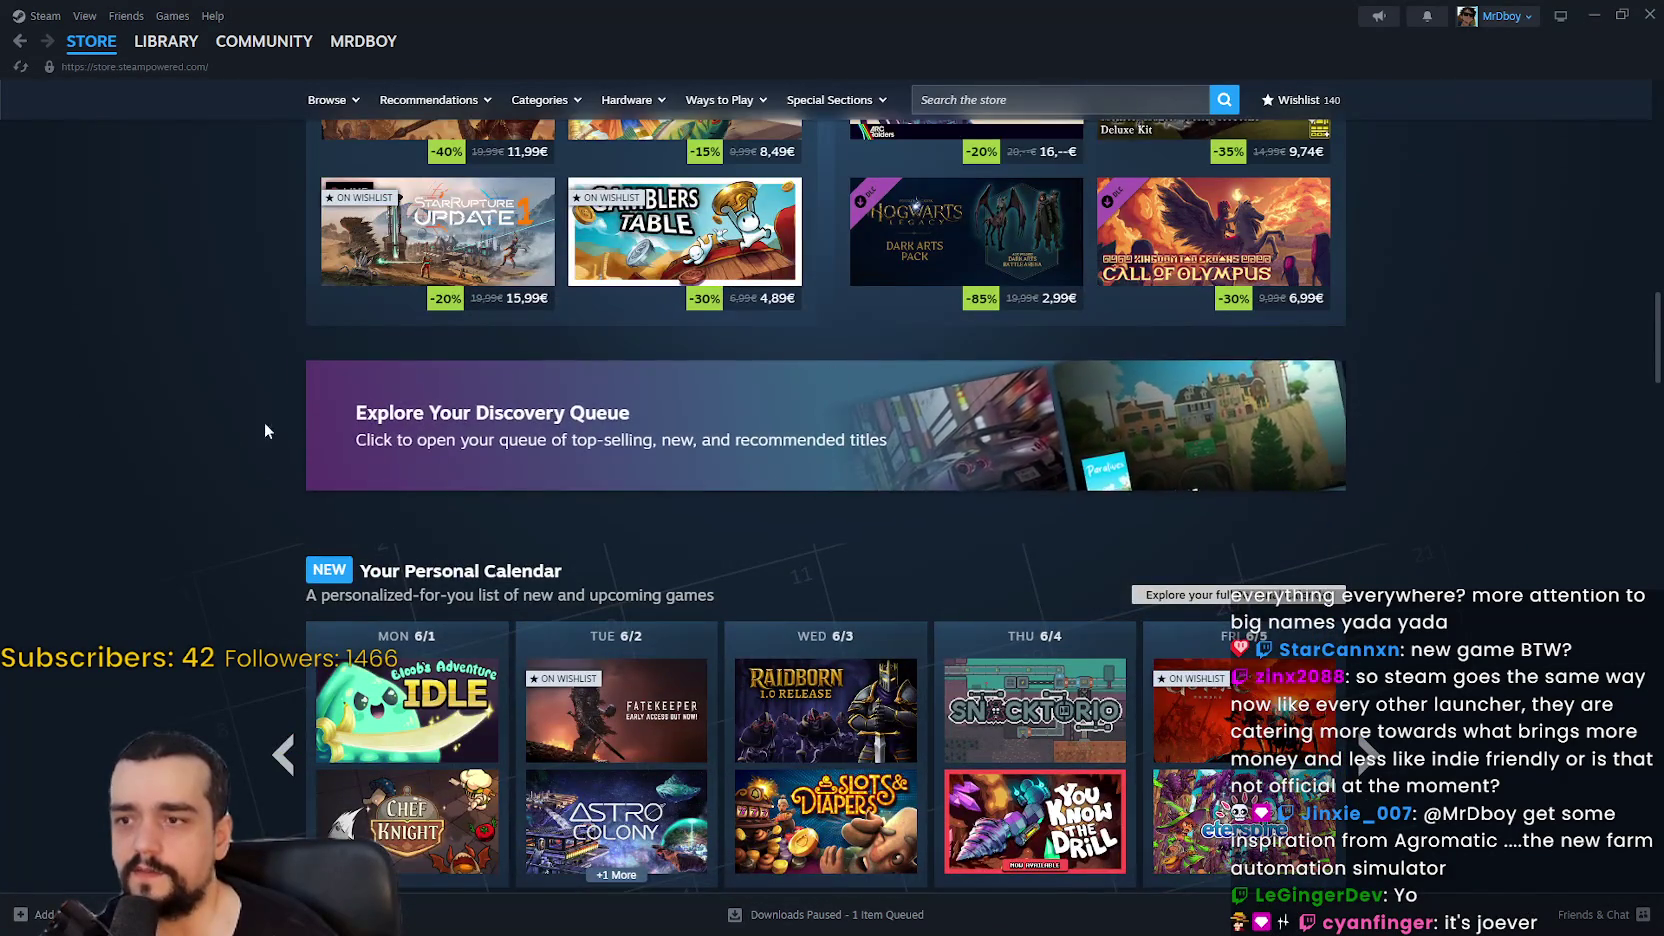
pyautogui.scroll(7, 501, 660)
pyautogui.scroll(8, 510, 662)
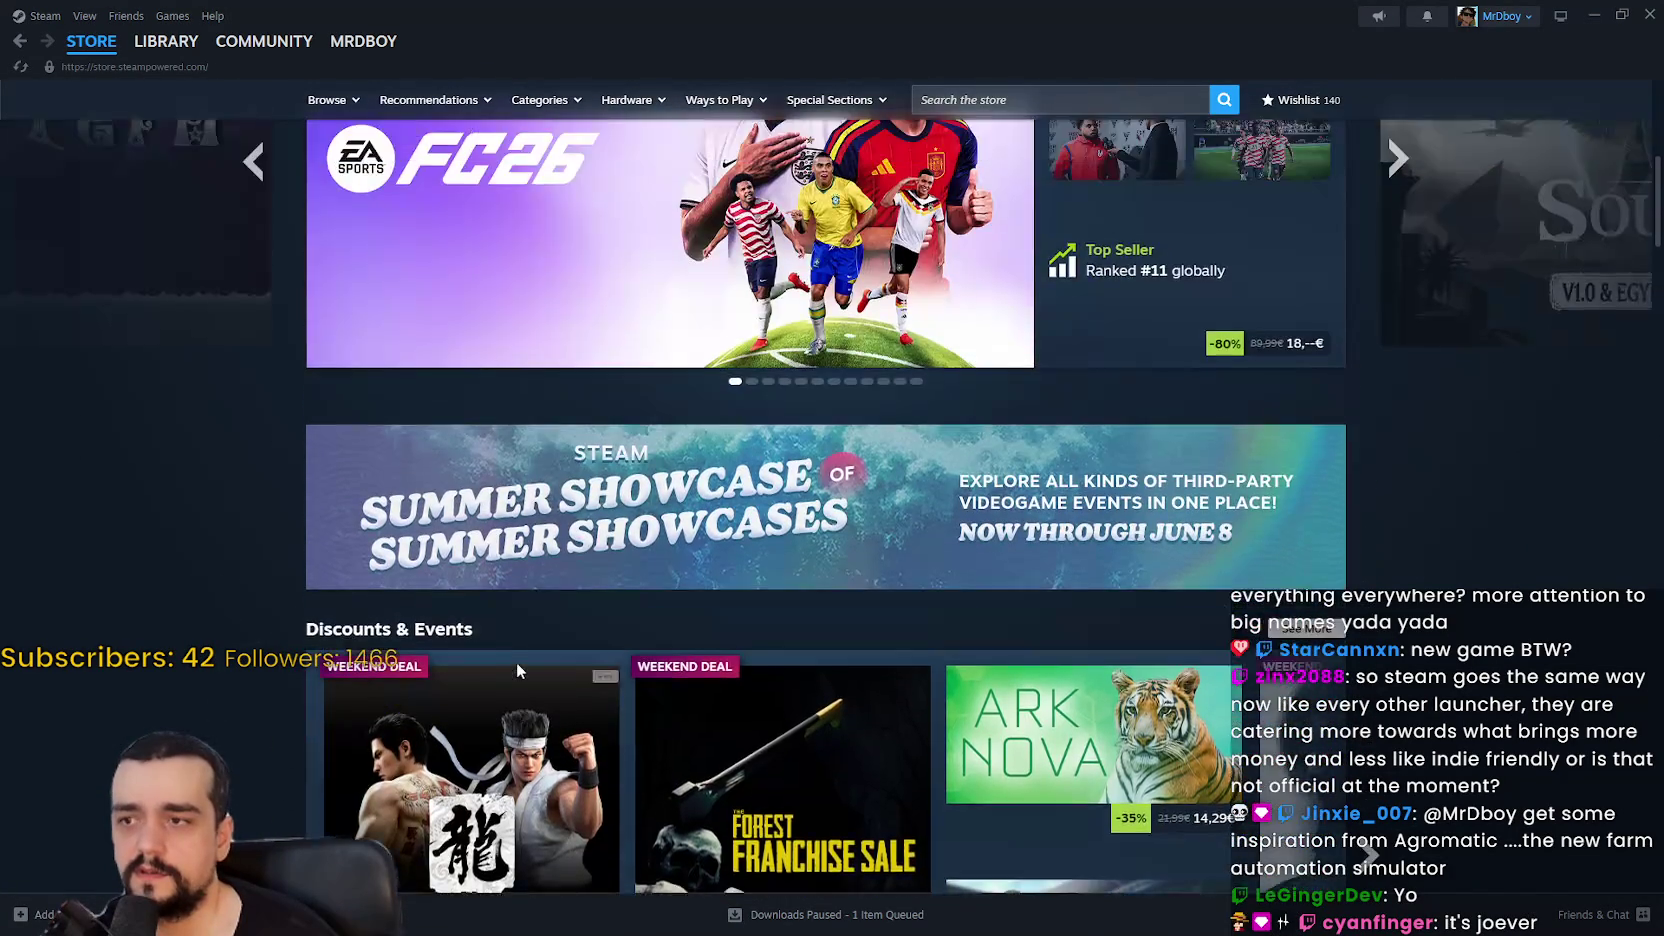
pyautogui.scroll(-6, 539, 650)
pyautogui.scroll(-6, 539, 650)
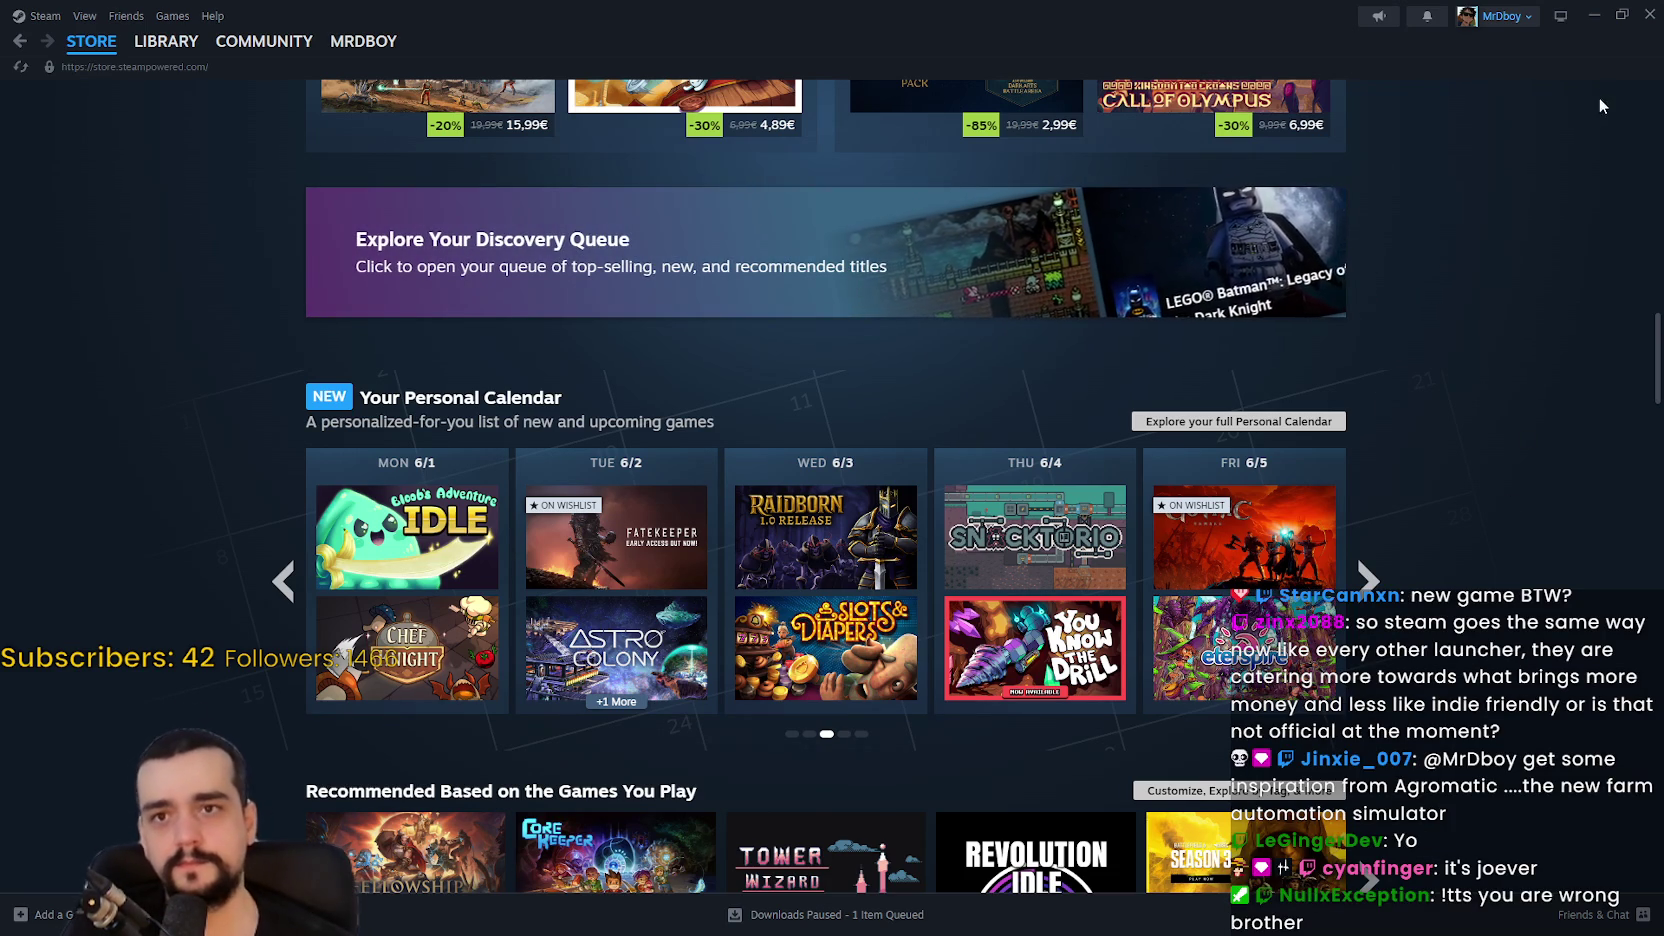
pyautogui.hotkey('alt', 'Tab')
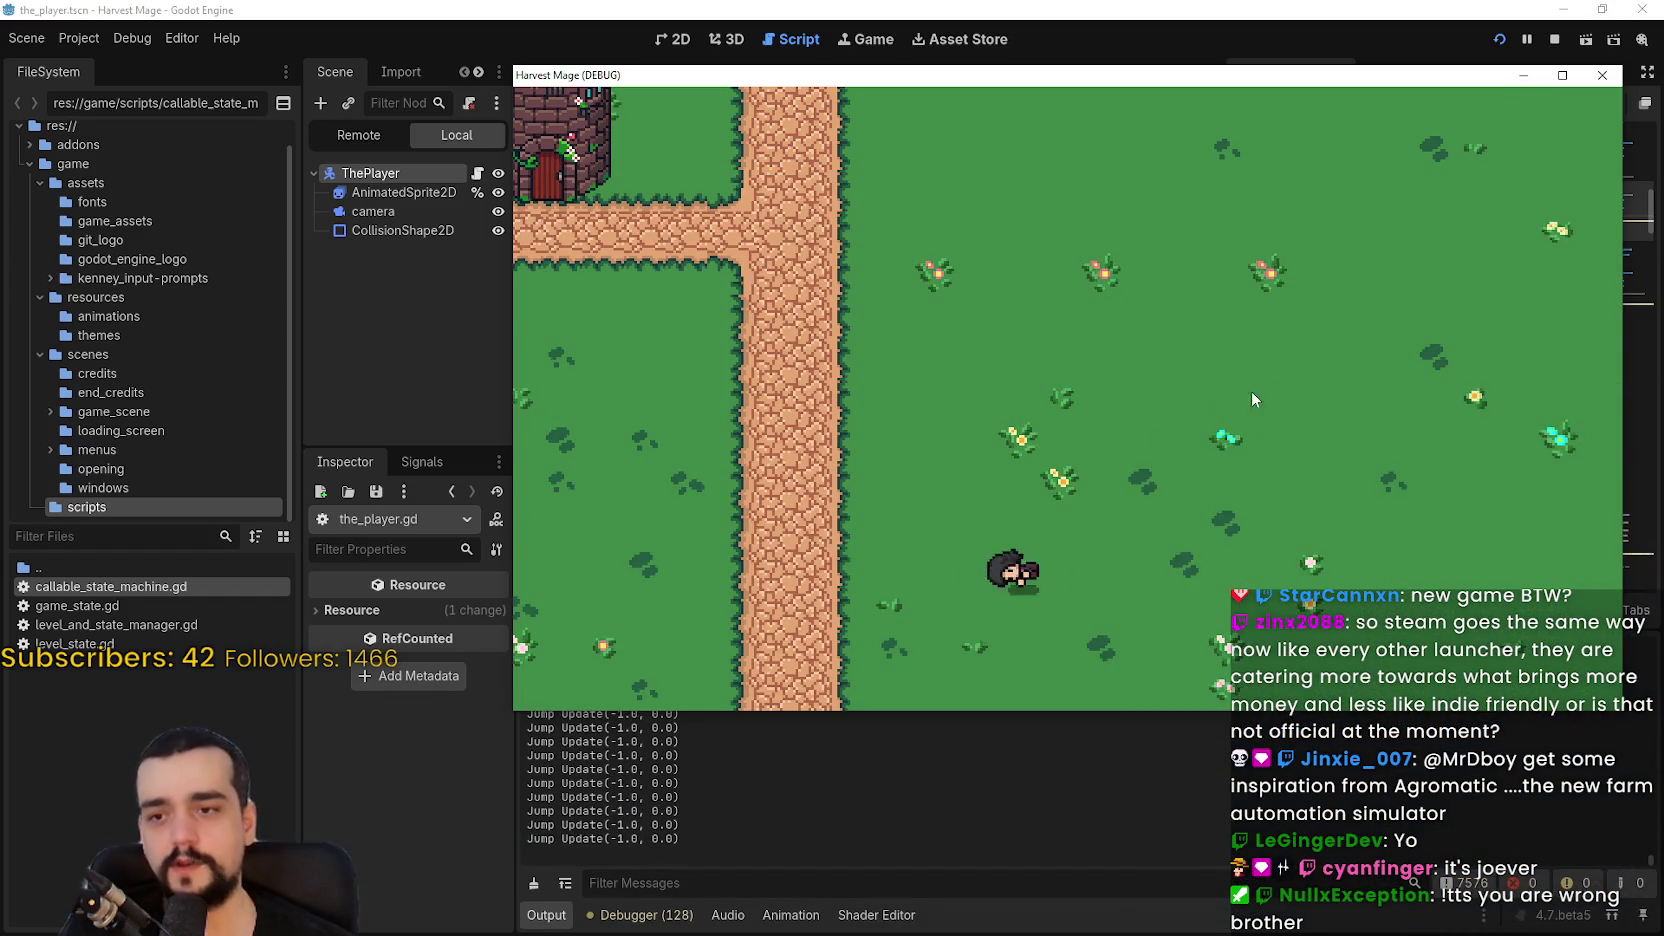
# Step: In the maximized game window, walk the character up, right, down and left around the field and tower
pyautogui.press('Up')
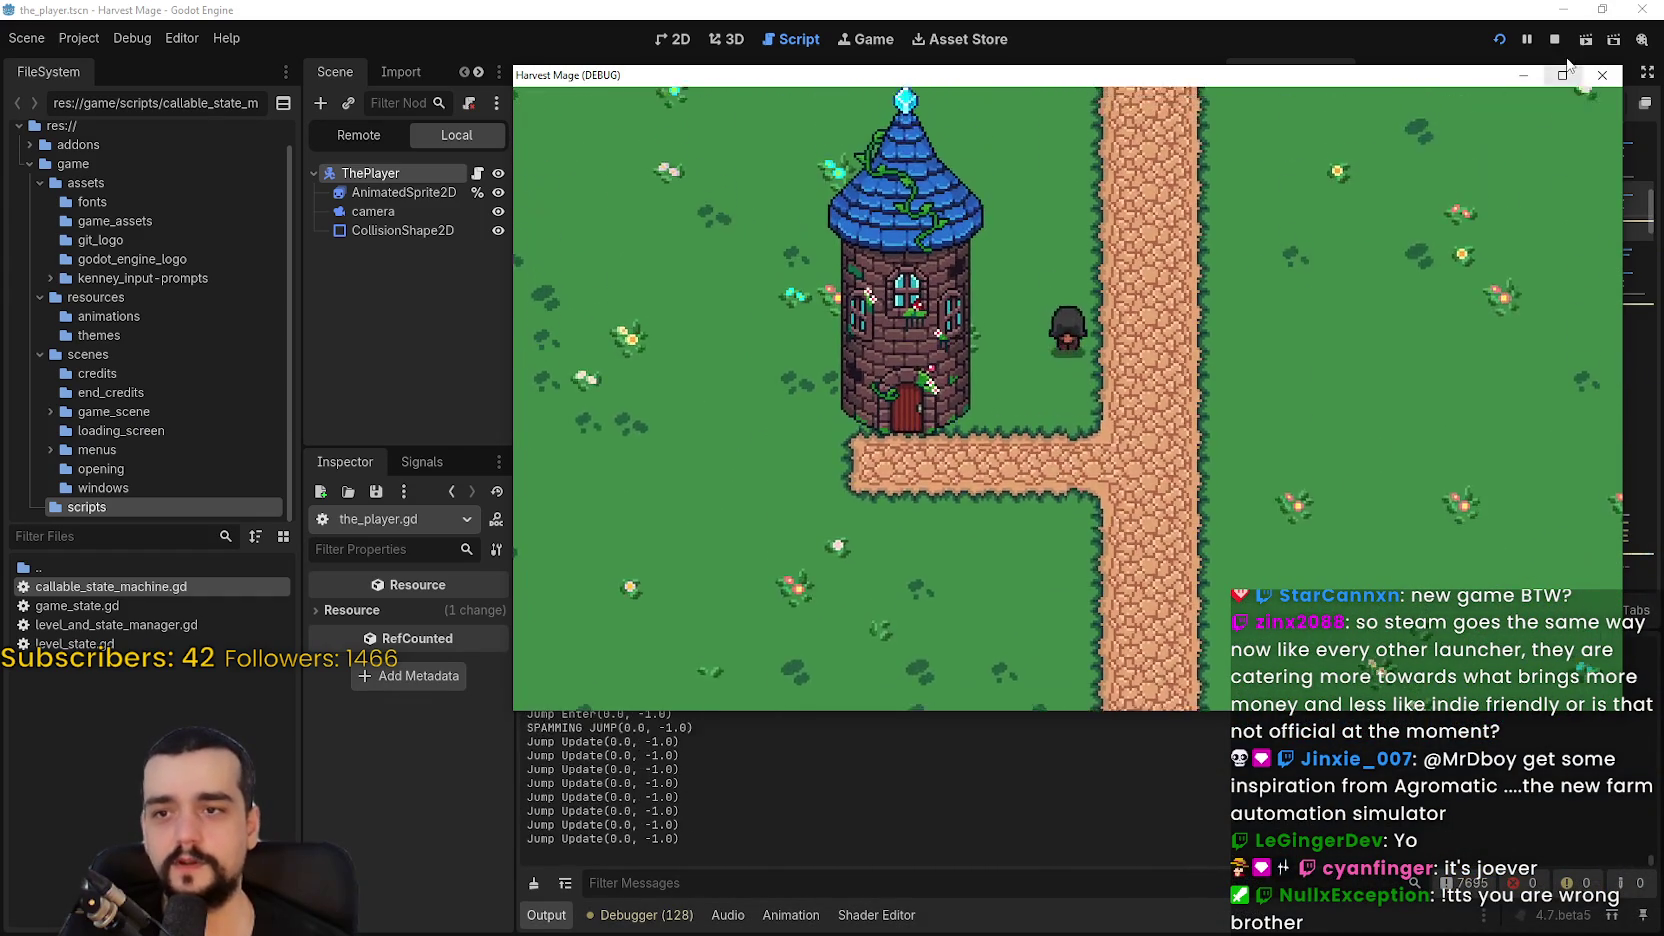
pyautogui.click(1563, 75)
pyautogui.press('Right')
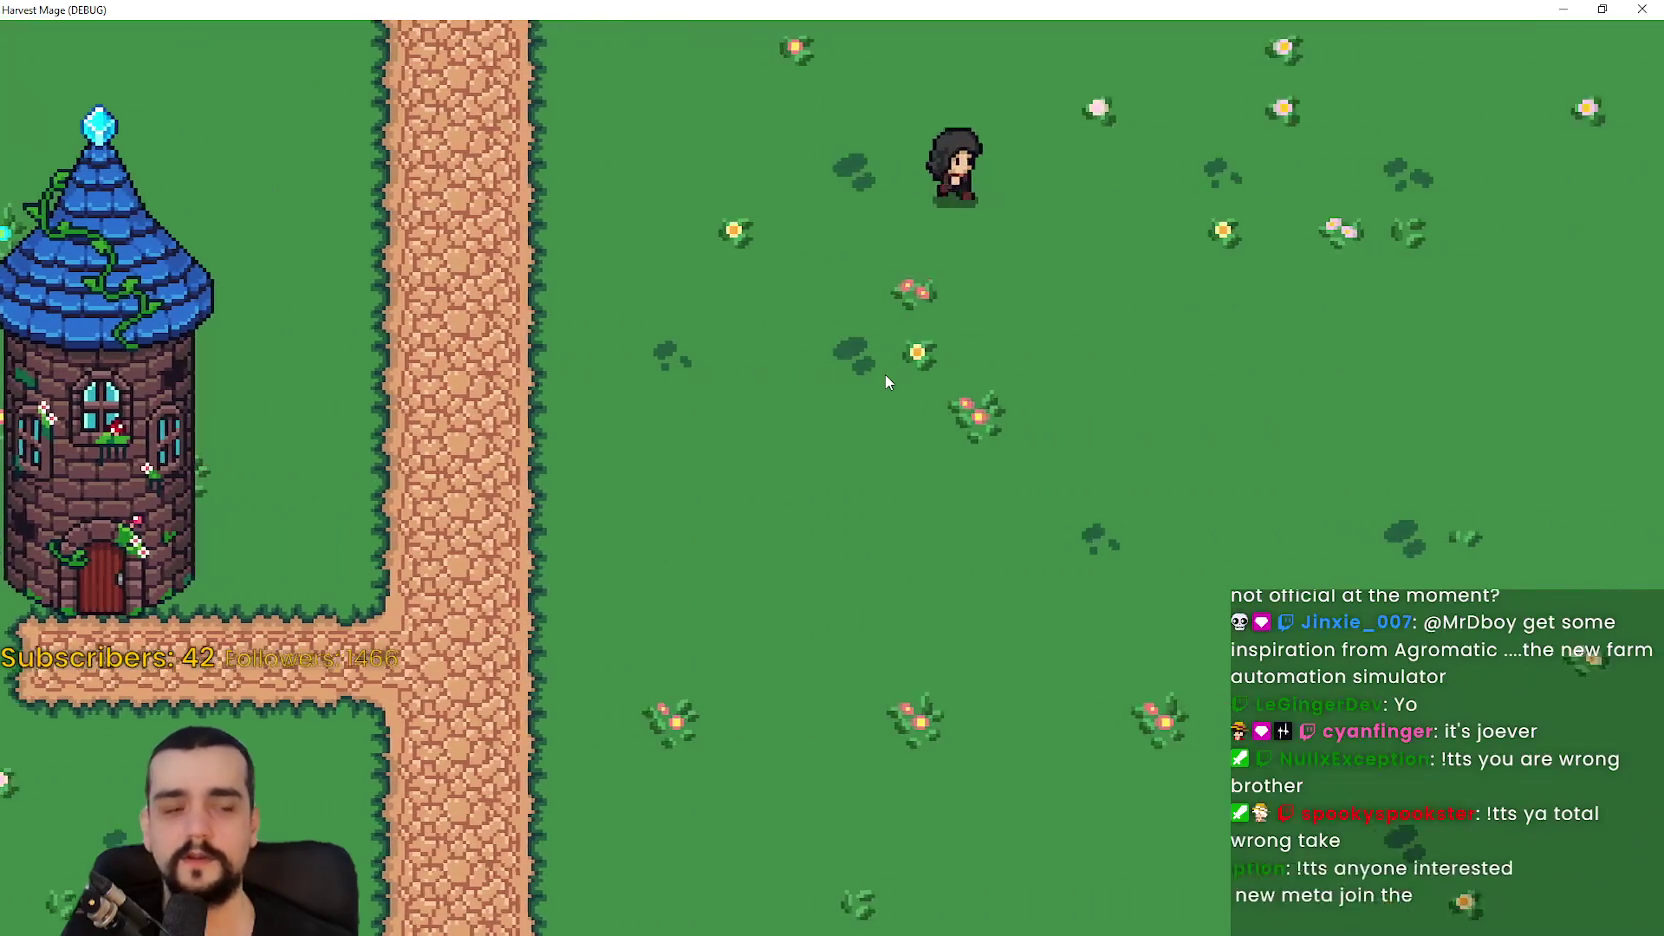
pyautogui.press('Down')
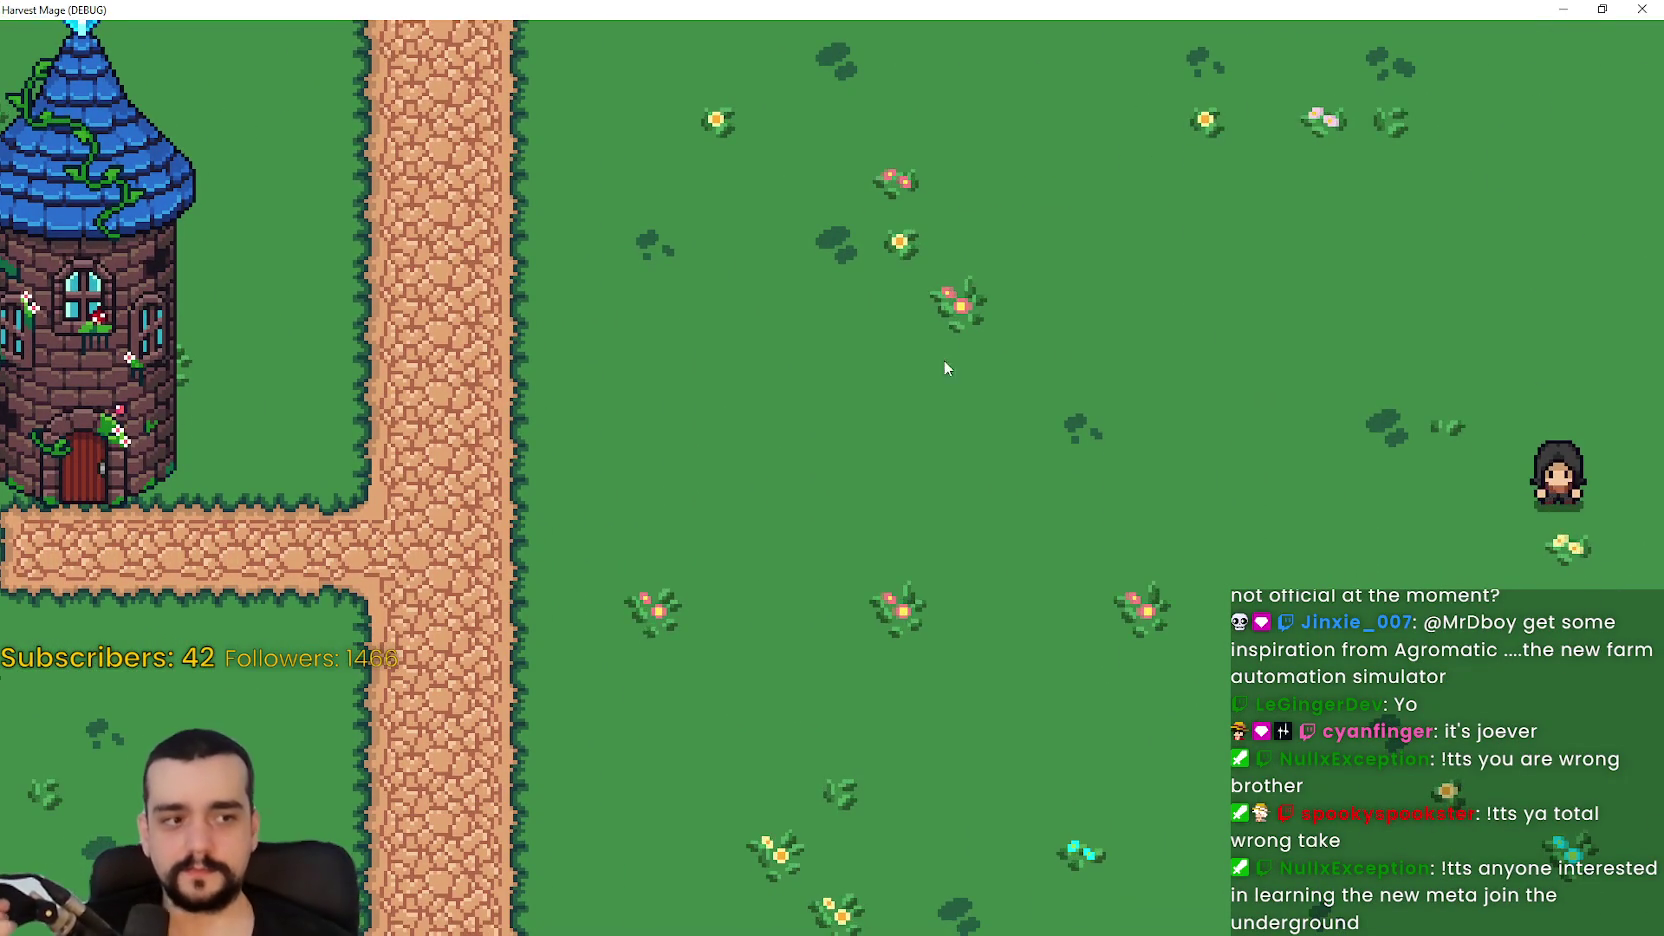
pyautogui.press('Left')
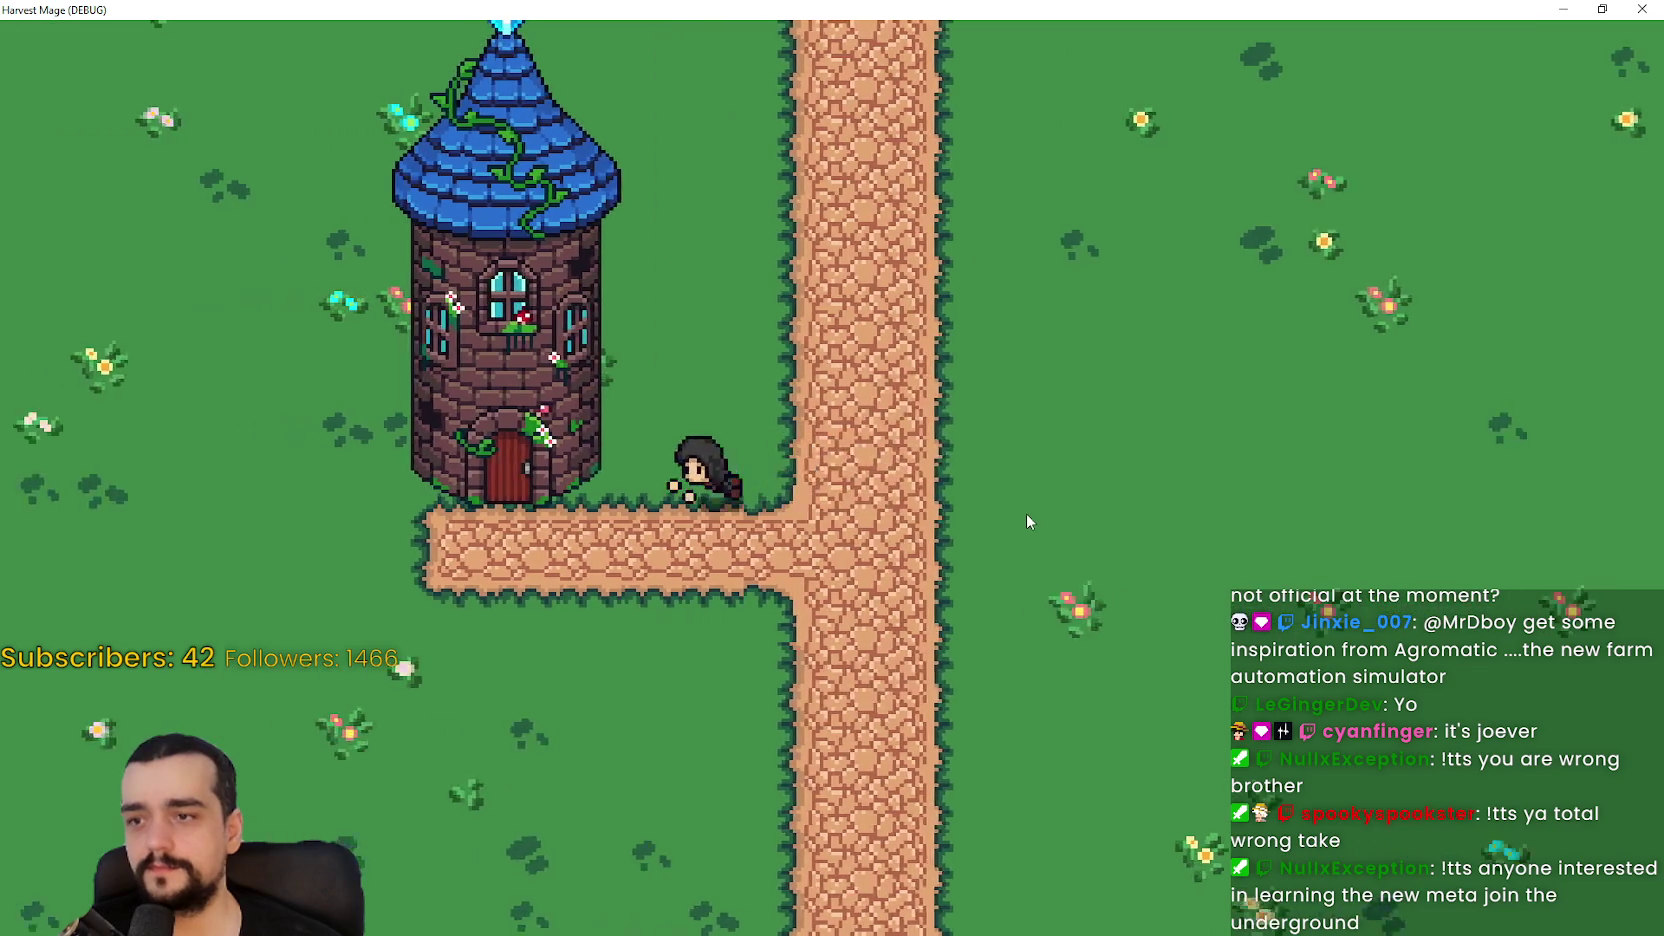
pyautogui.press('Down')
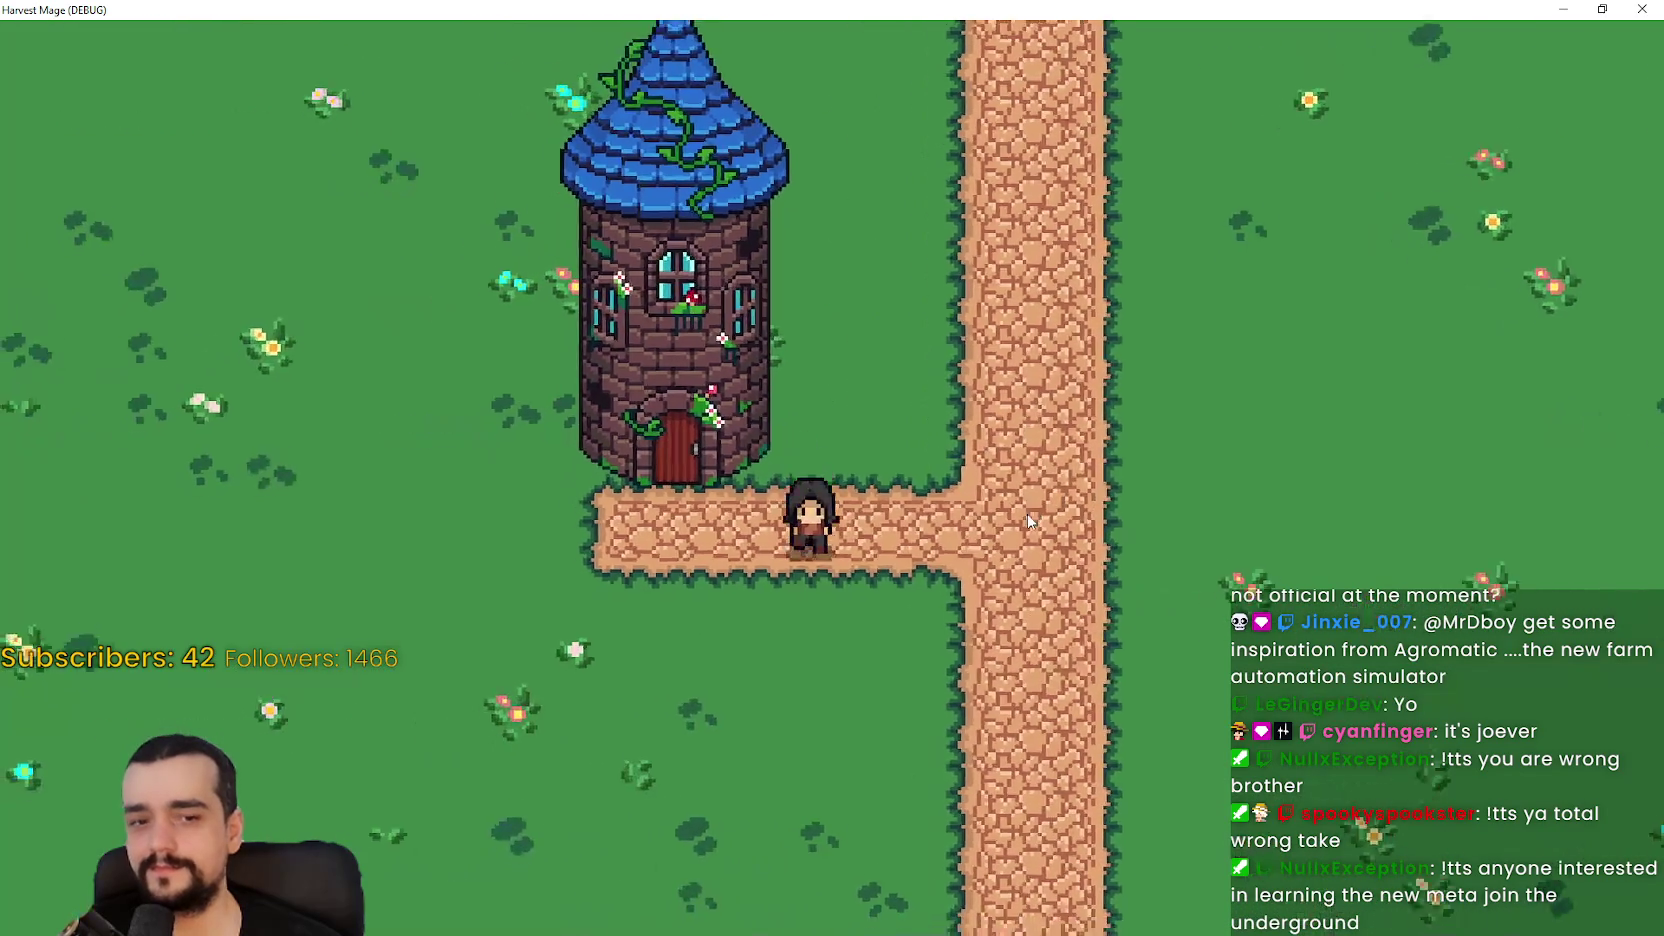
pyautogui.press('Left')
pyautogui.press('Up')
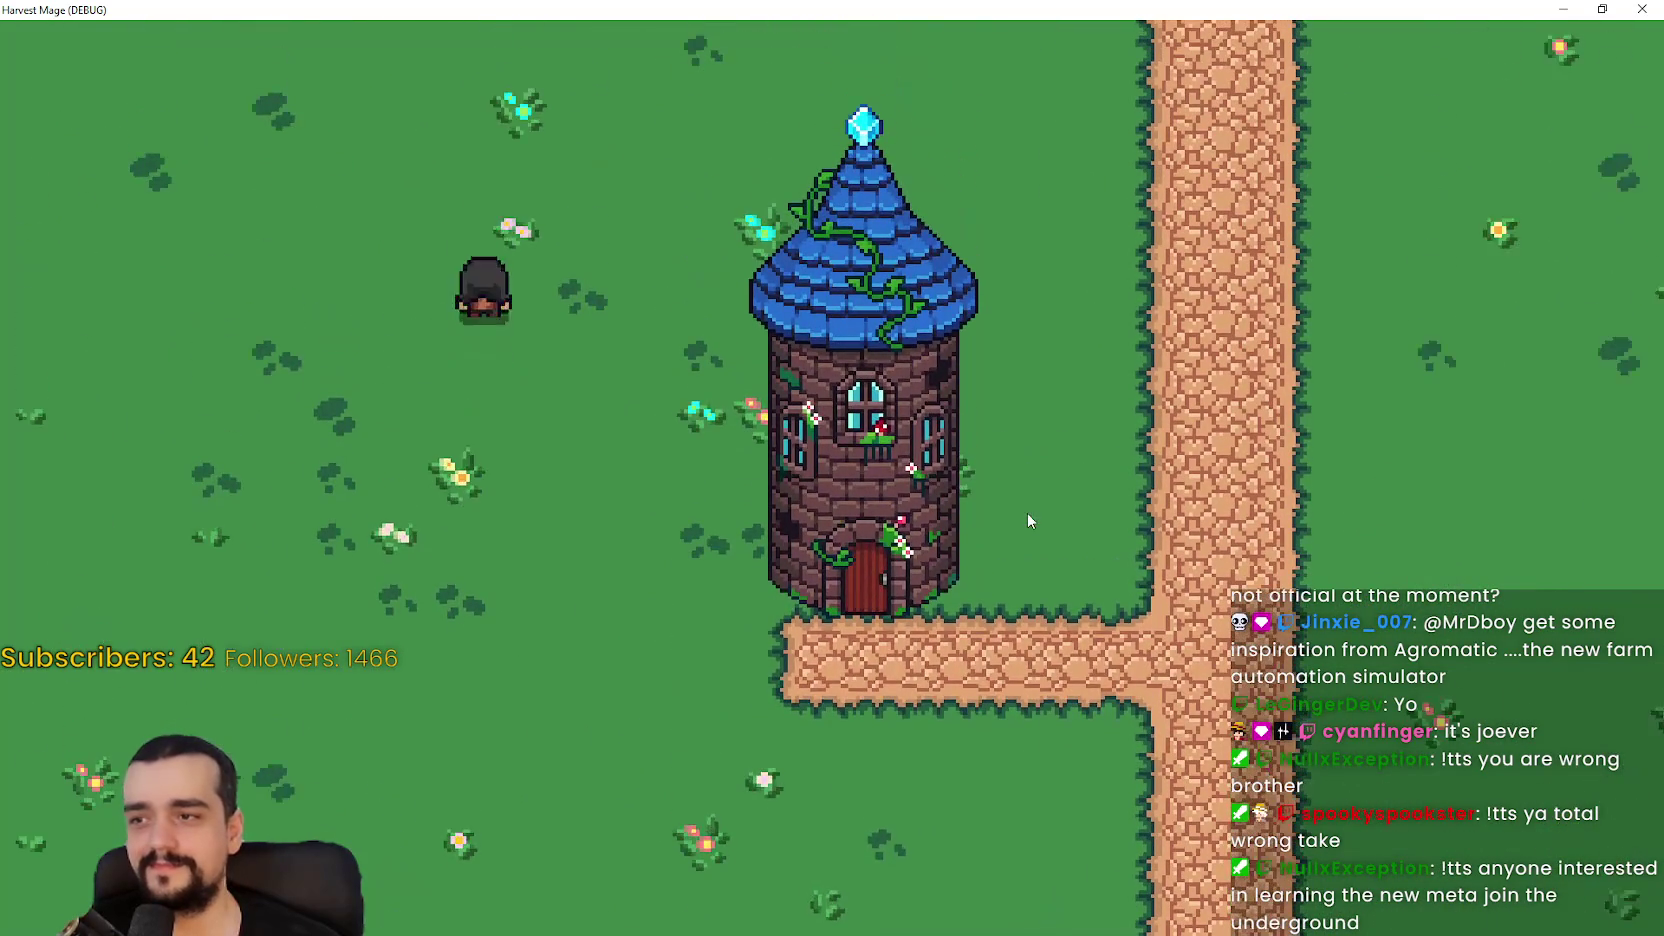
pyautogui.press('Right')
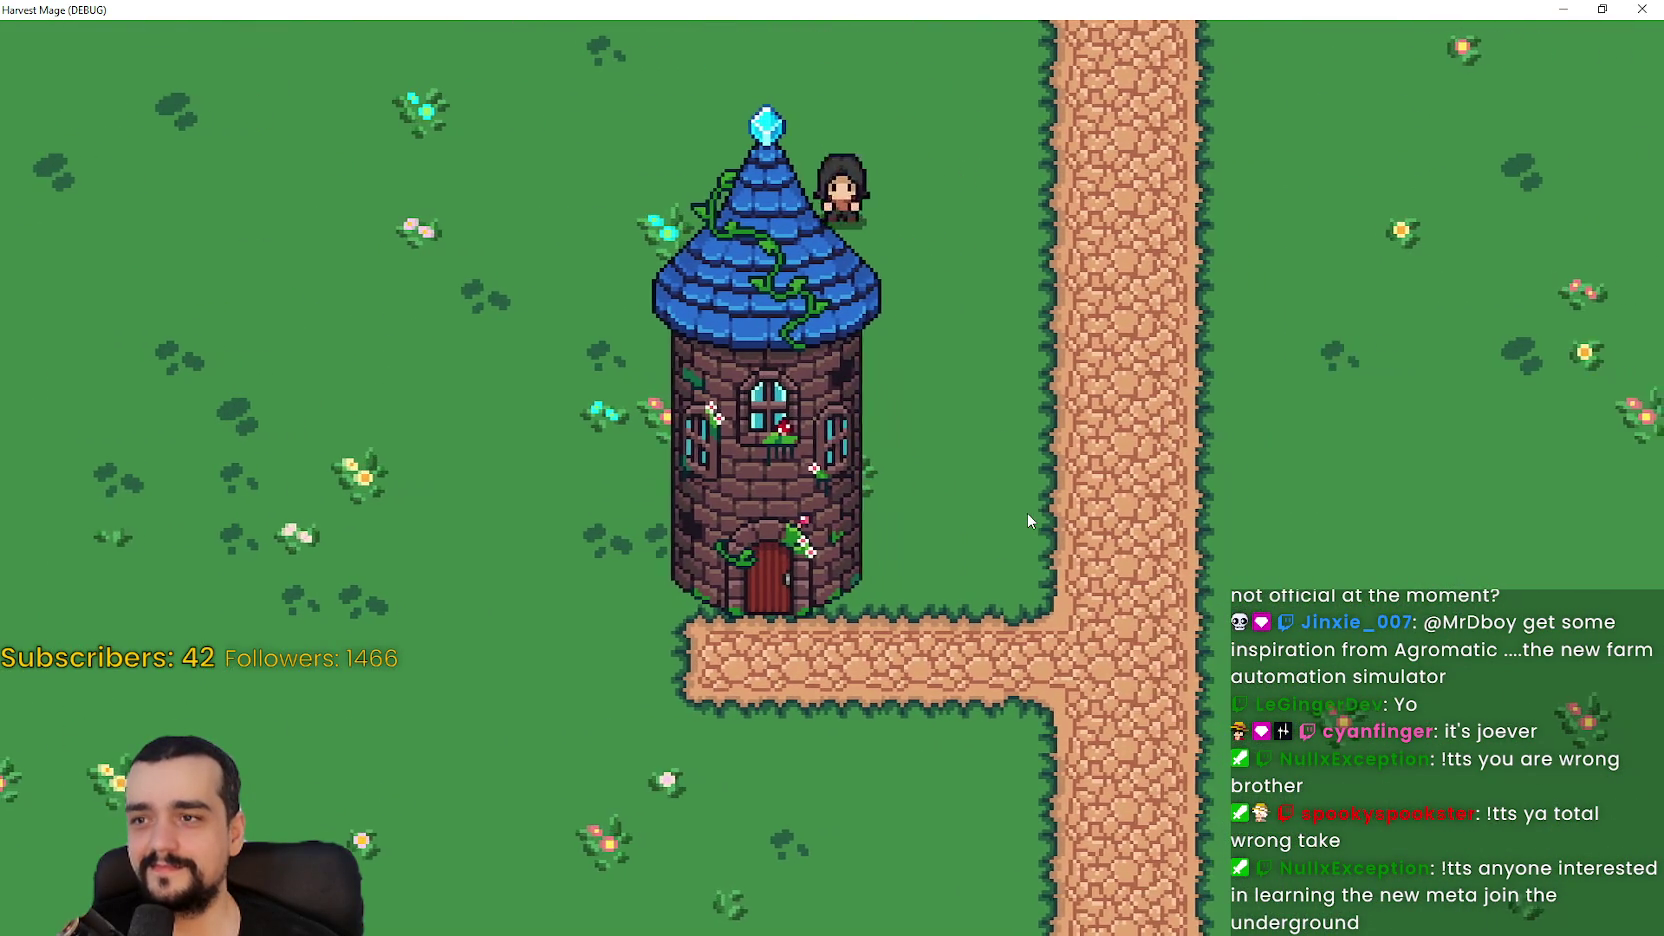
pyautogui.press('Down')
pyautogui.press('Right')
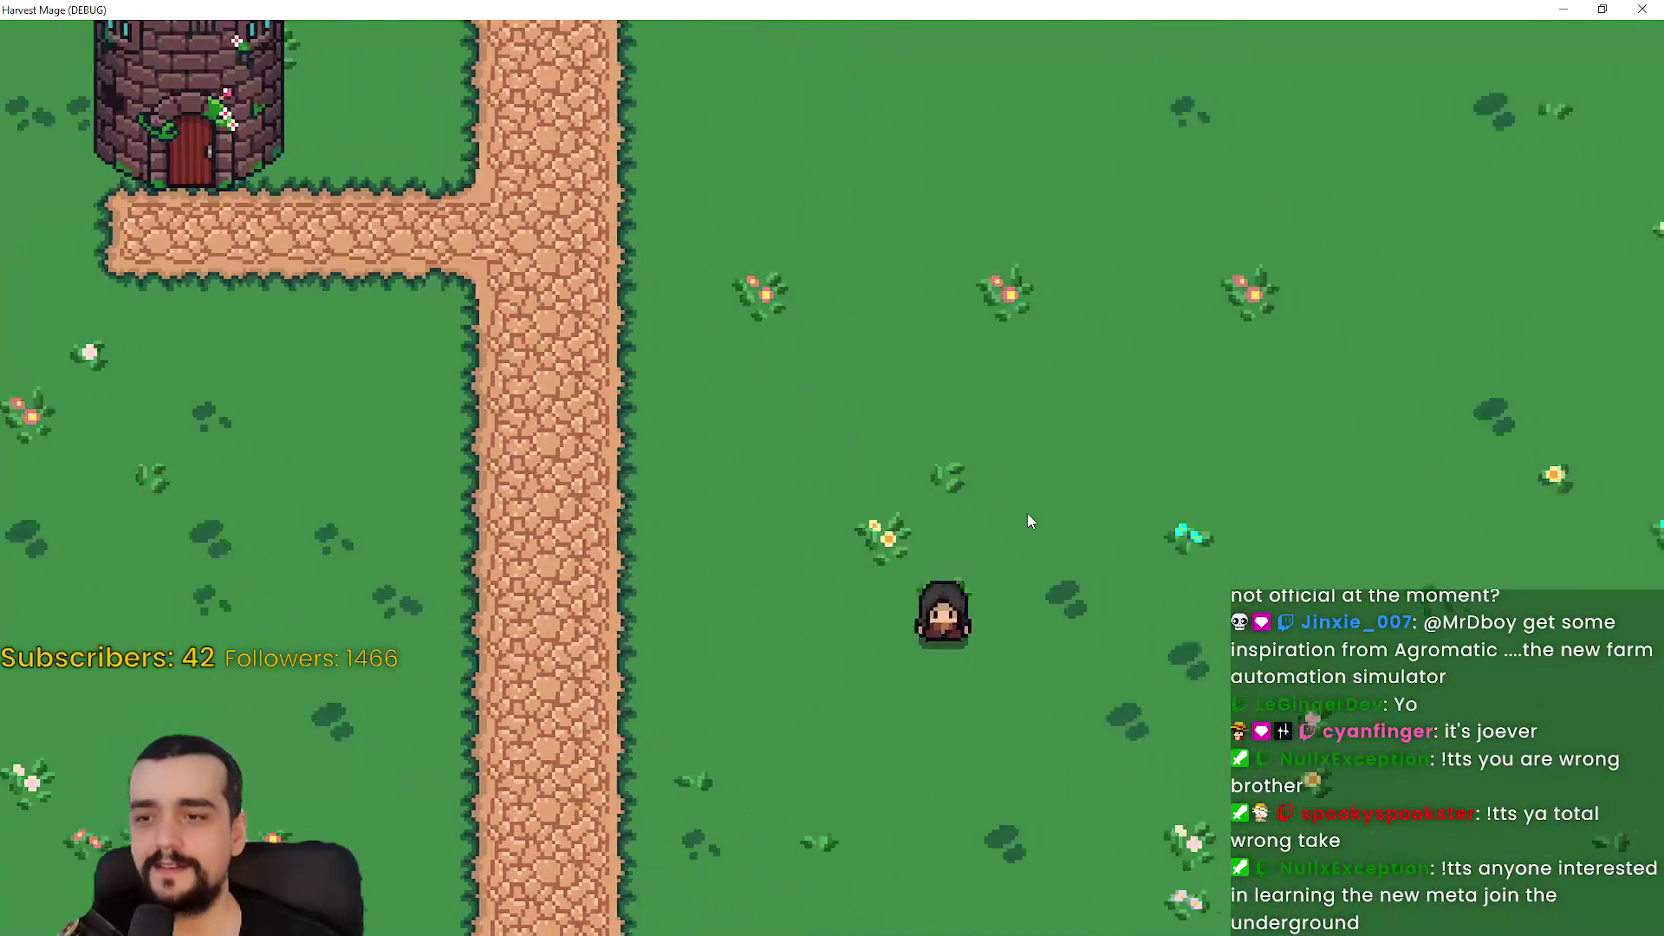
pyautogui.press('Down')
pyautogui.press('Right')
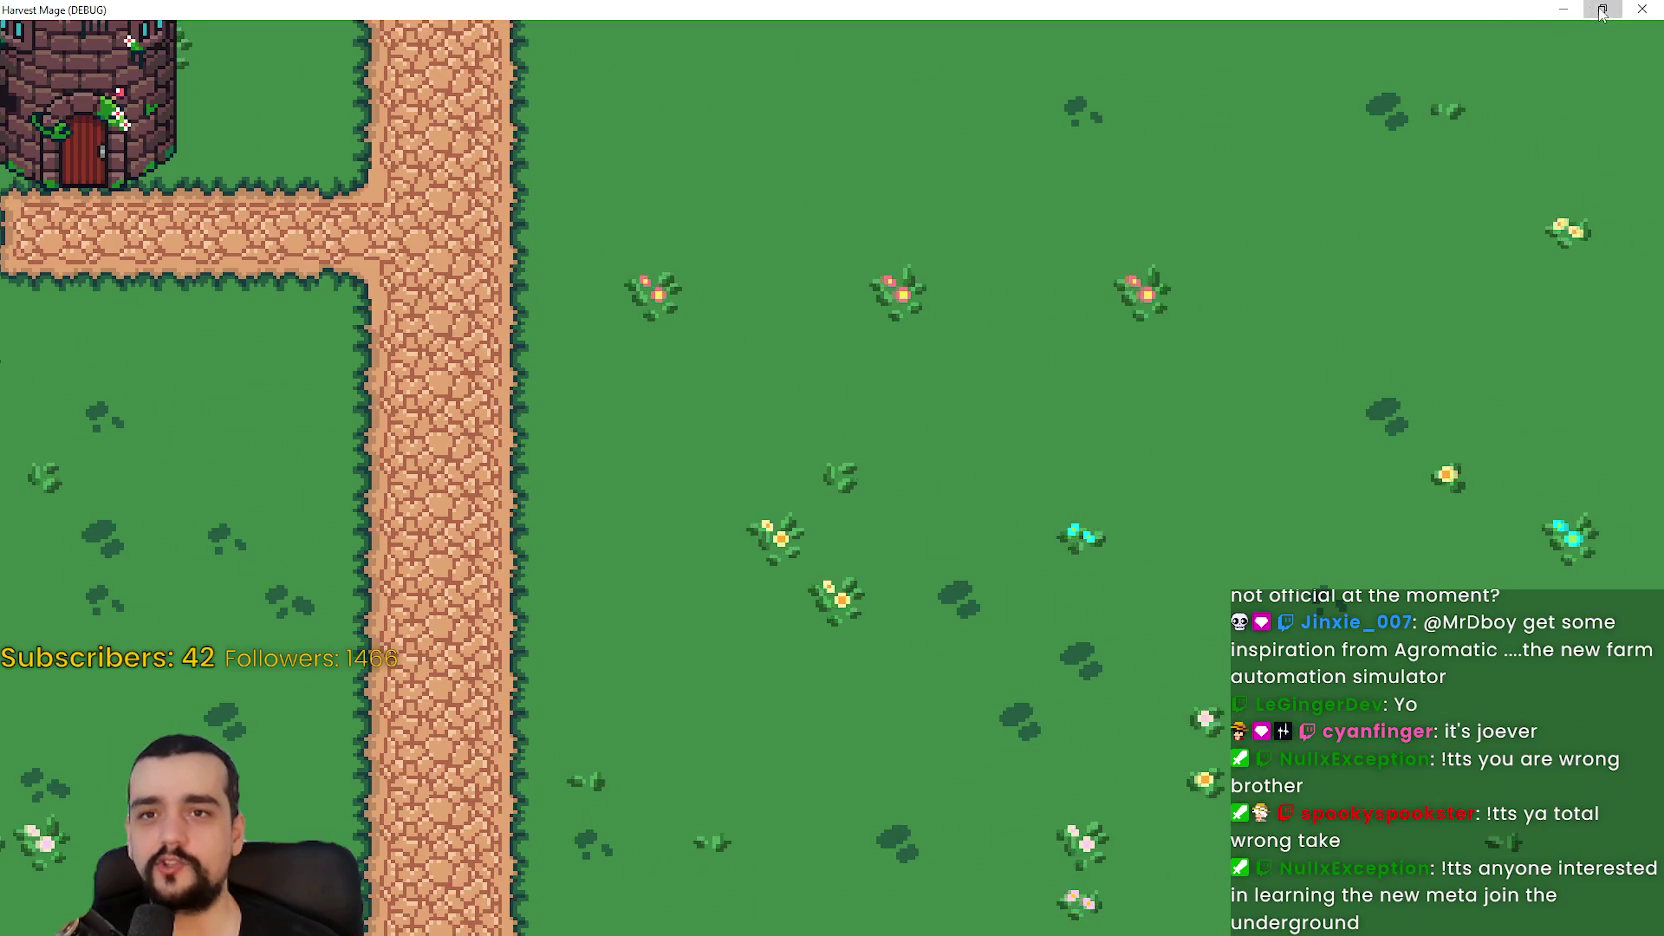
# Step: Restore and close the running Harvest Mage game, returning to the_player.gd
pyautogui.click(1601, 10)
pyautogui.click(1615, 75)
pyautogui.click(1149, 428)
pyautogui.scroll(3, 1146, 398)
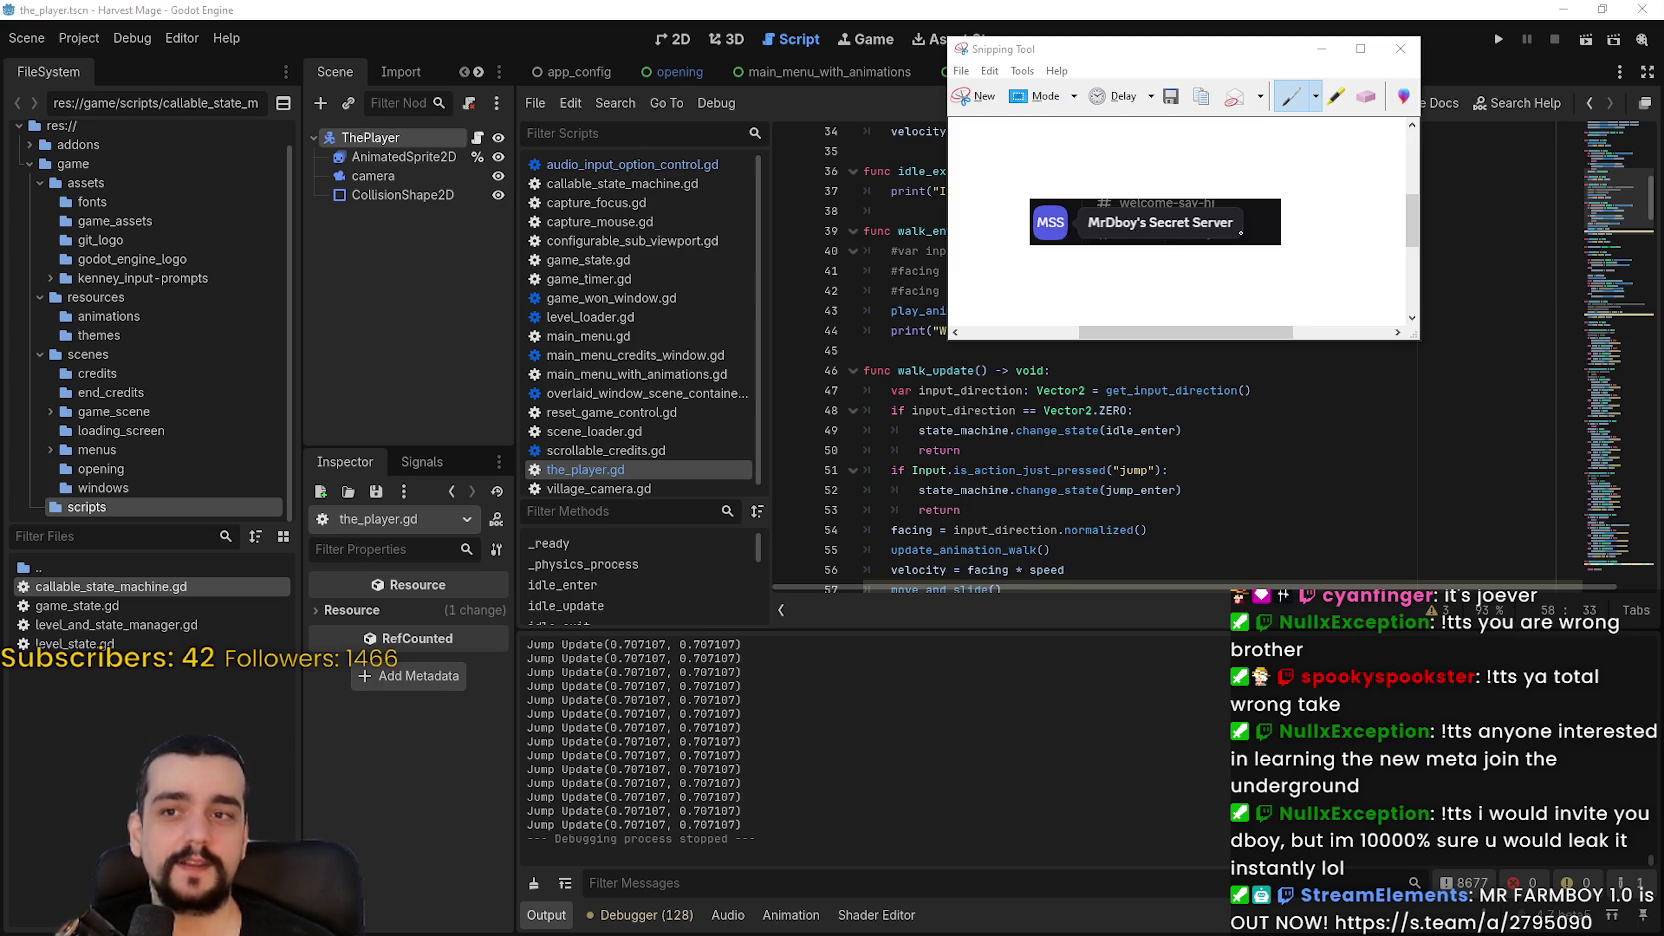
# Step: Draw red loops, wavy strokes and arrows around the server-name banner in the snip
pyautogui.moveTo(959, 227)
pyautogui.mouseDown()
pyautogui.moveTo(998, 173)
pyautogui.moveTo(1326, 198)
pyautogui.moveTo(1183, 310)
pyautogui.moveTo(977, 236)
pyautogui.moveTo(981, 200)
pyautogui.mouseUp()
pyautogui.moveTo(1357, 124)
pyautogui.mouseDown()
pyautogui.moveTo(1183, 185)
pyautogui.moveTo(1163, 174)
pyautogui.moveTo(1220, 193)
pyautogui.mouseUp()
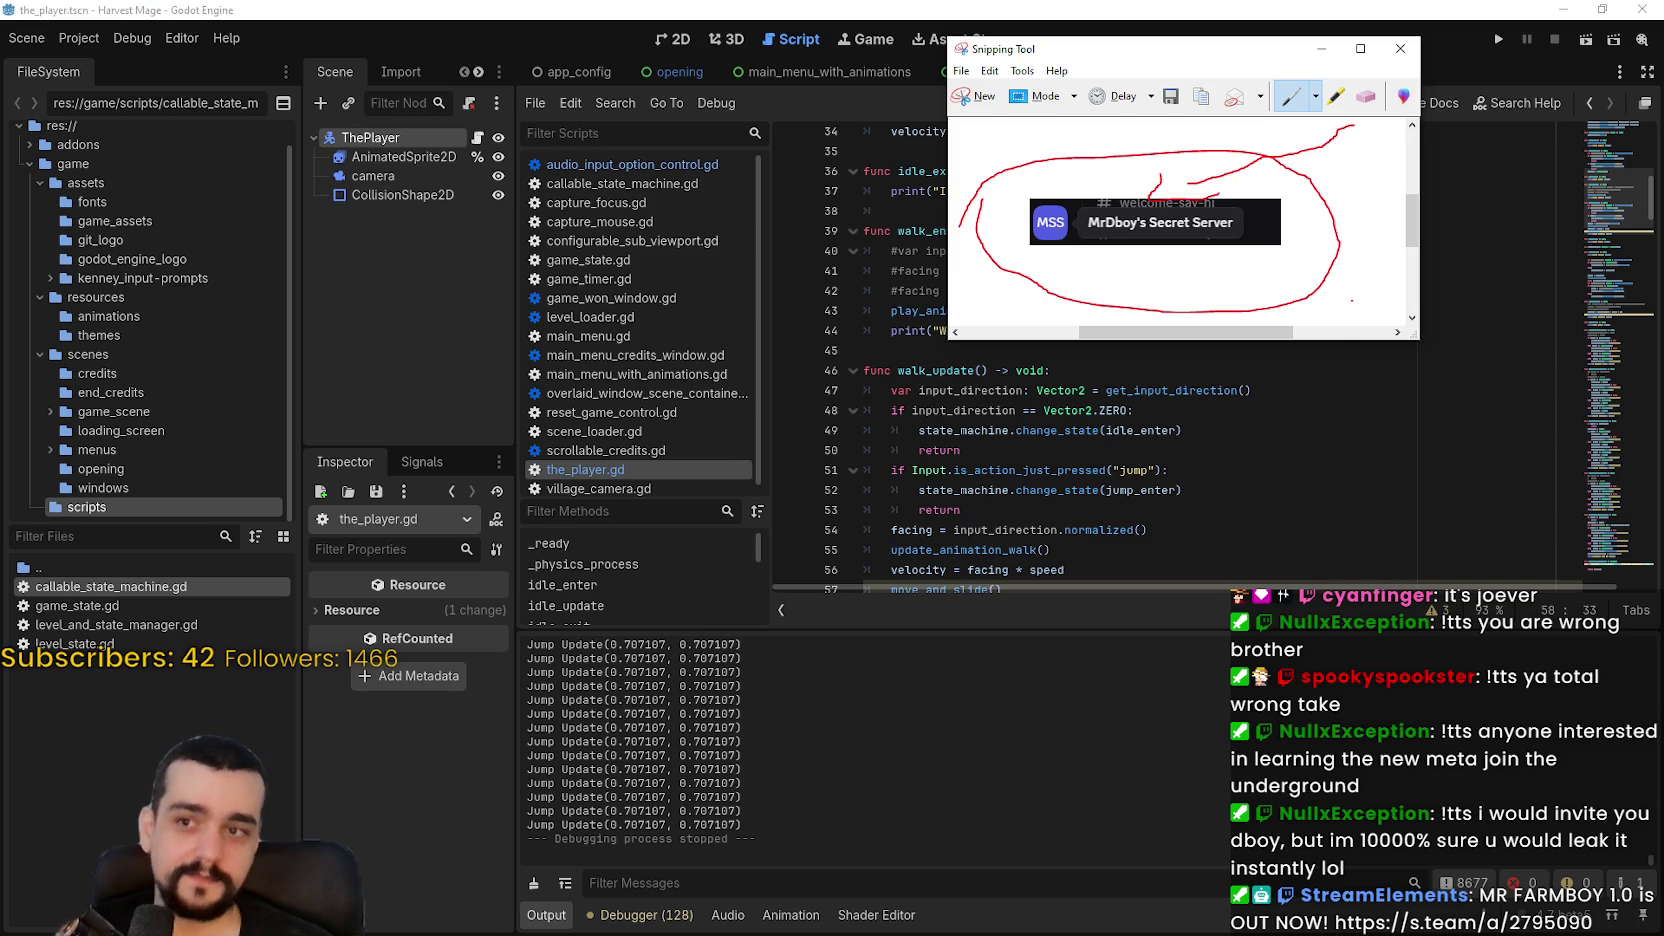
pyautogui.moveTo(988, 132)
pyautogui.mouseDown()
pyautogui.moveTo(1048, 174)
pyautogui.moveTo(1027, 196)
pyautogui.moveTo(1020, 178)
pyautogui.mouseUp()
pyautogui.moveTo(1008, 314)
pyautogui.mouseDown()
pyautogui.moveTo(1082, 250)
pyautogui.moveTo(1082, 268)
pyautogui.mouseUp()
pyautogui.moveTo(1226, 287)
pyautogui.mouseDown()
pyautogui.moveTo(1196, 260)
pyautogui.moveTo(1181, 266)
pyautogui.moveTo(1197, 288)
pyautogui.mouseUp()
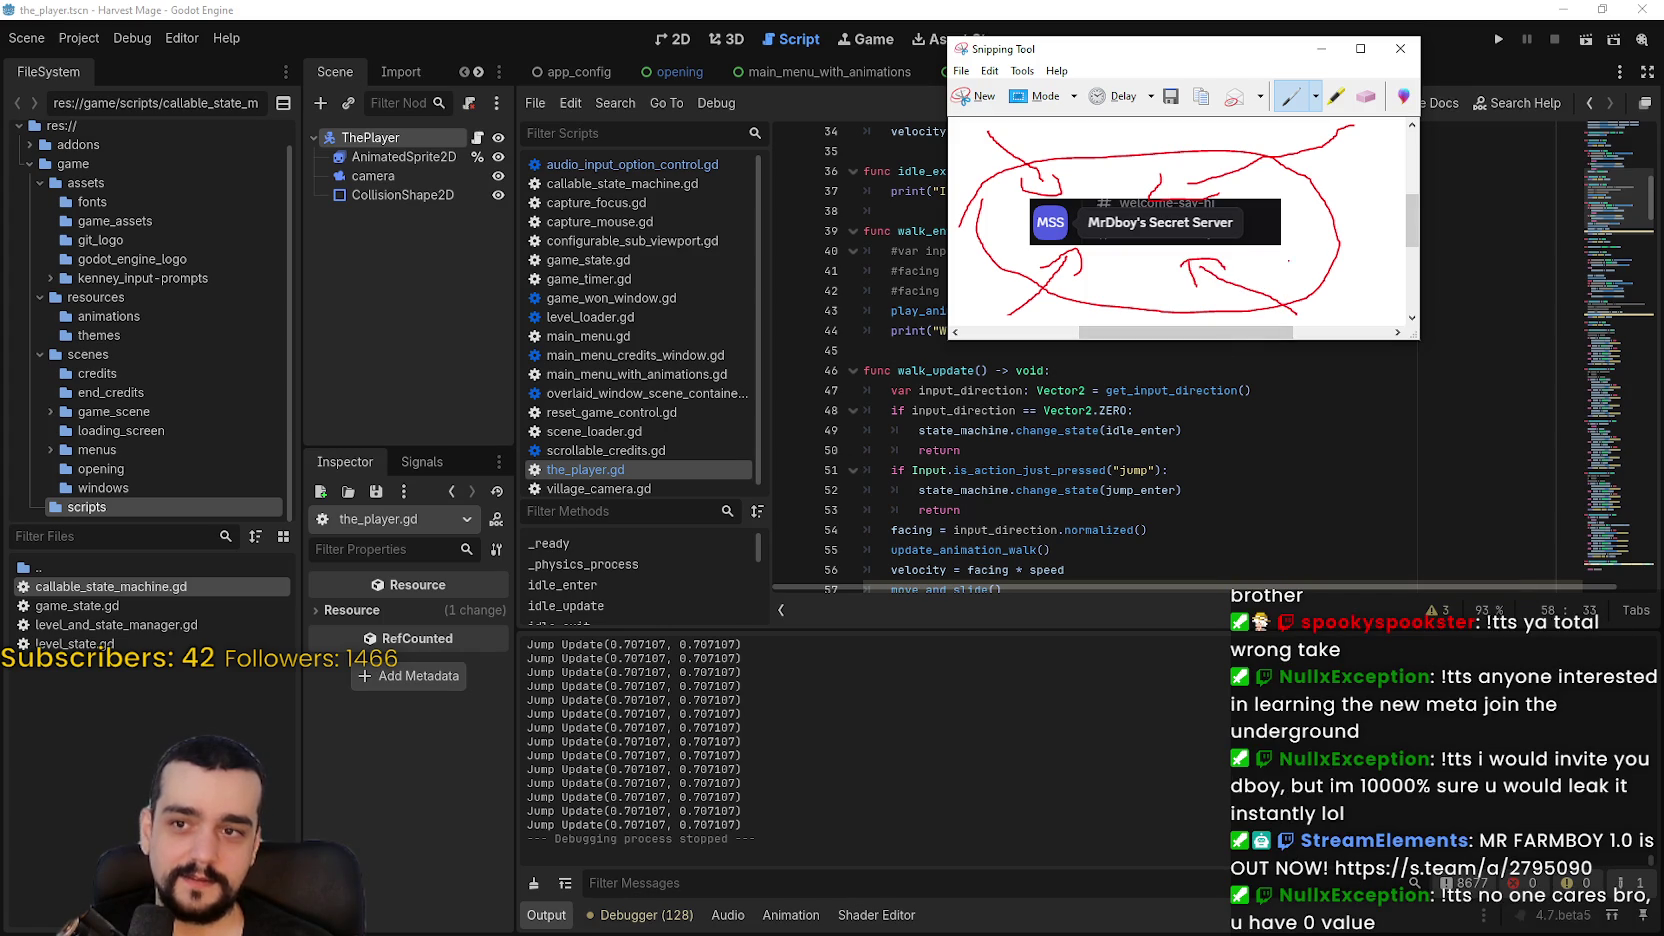
pyautogui.moveTo(1373, 189); pyautogui.dragTo(1326, 234)
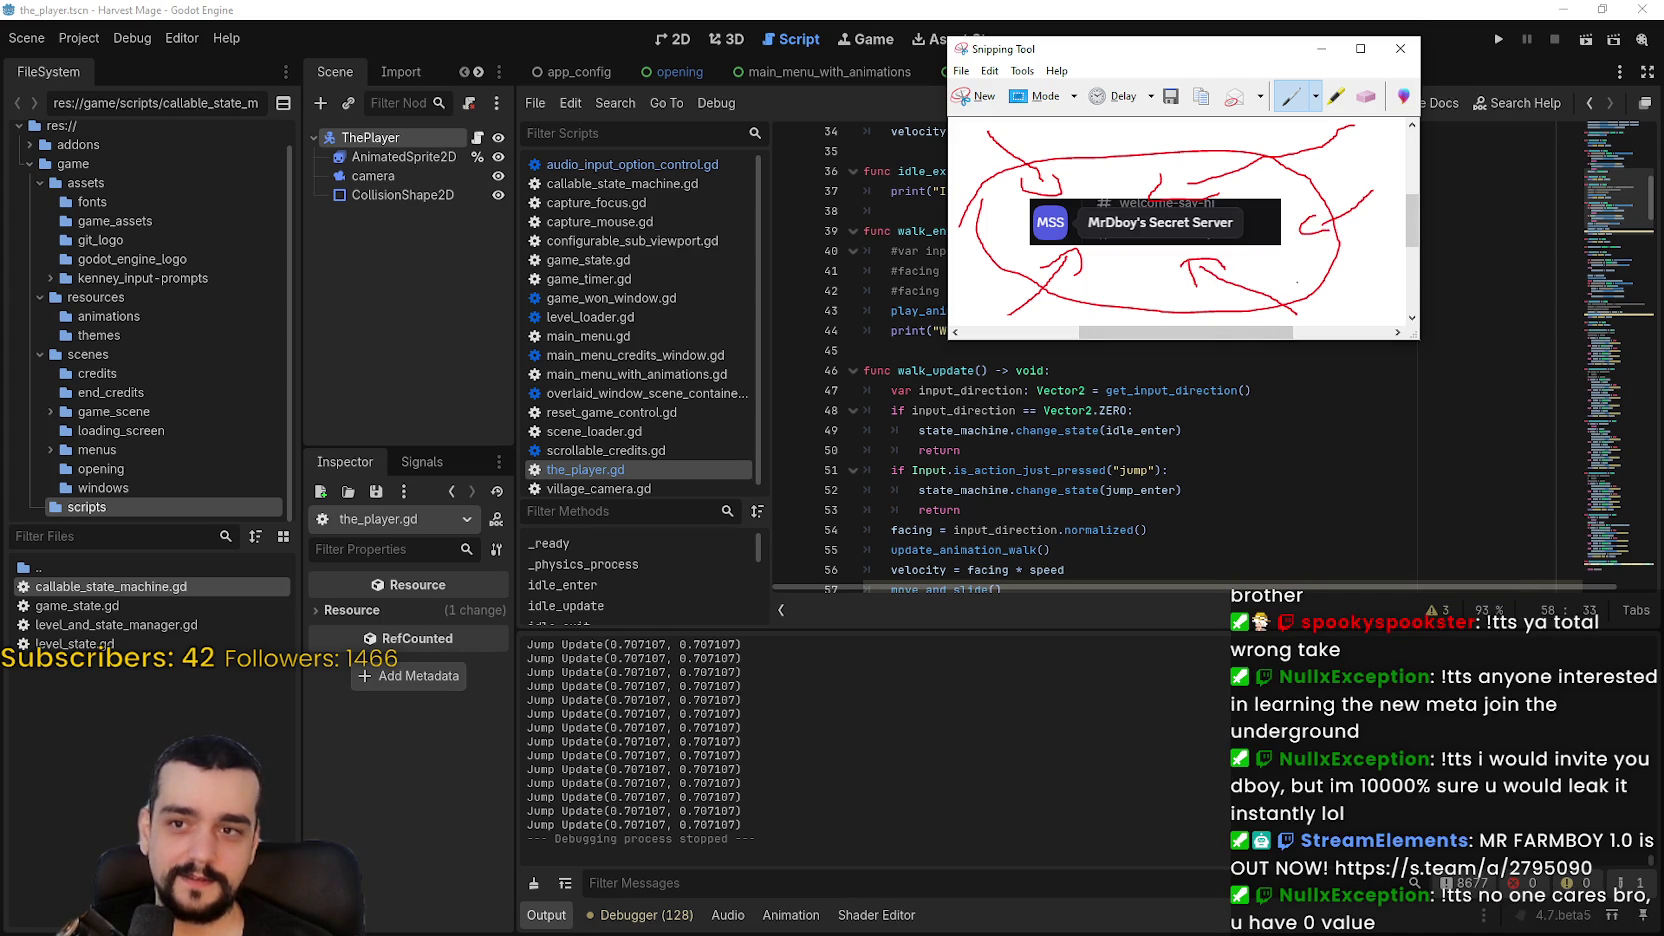
pyautogui.scroll(-1, 942, 289)
pyautogui.scroll(2, 942, 289)
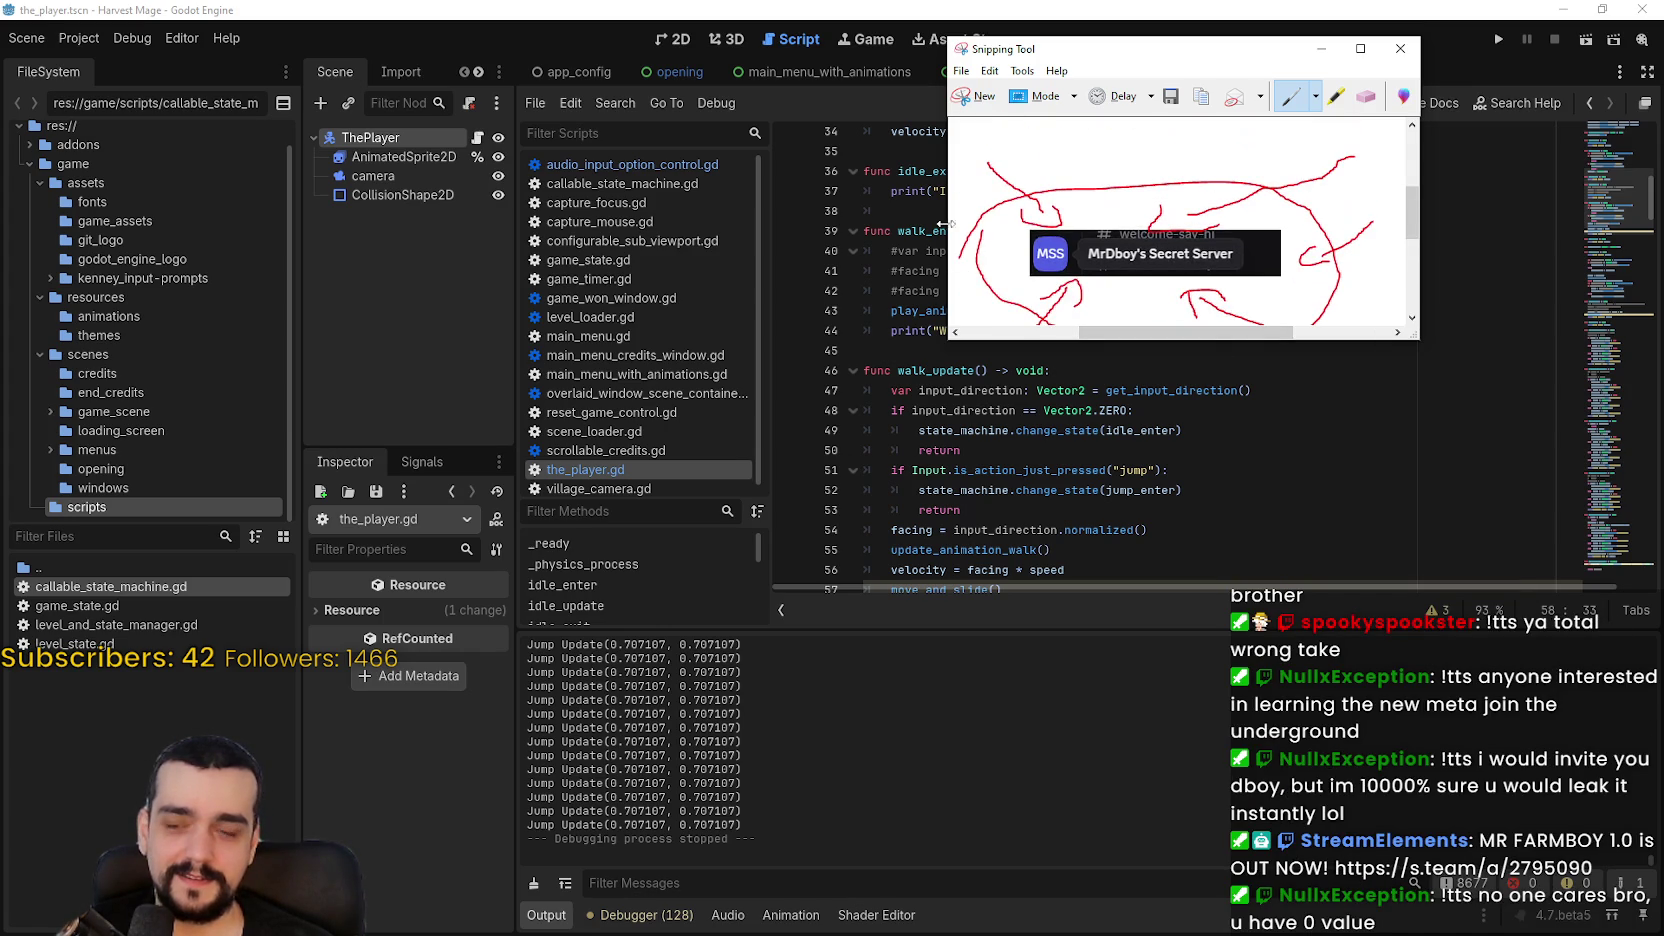
pyautogui.moveTo(1015, 256); pyautogui.dragTo(961, 295)
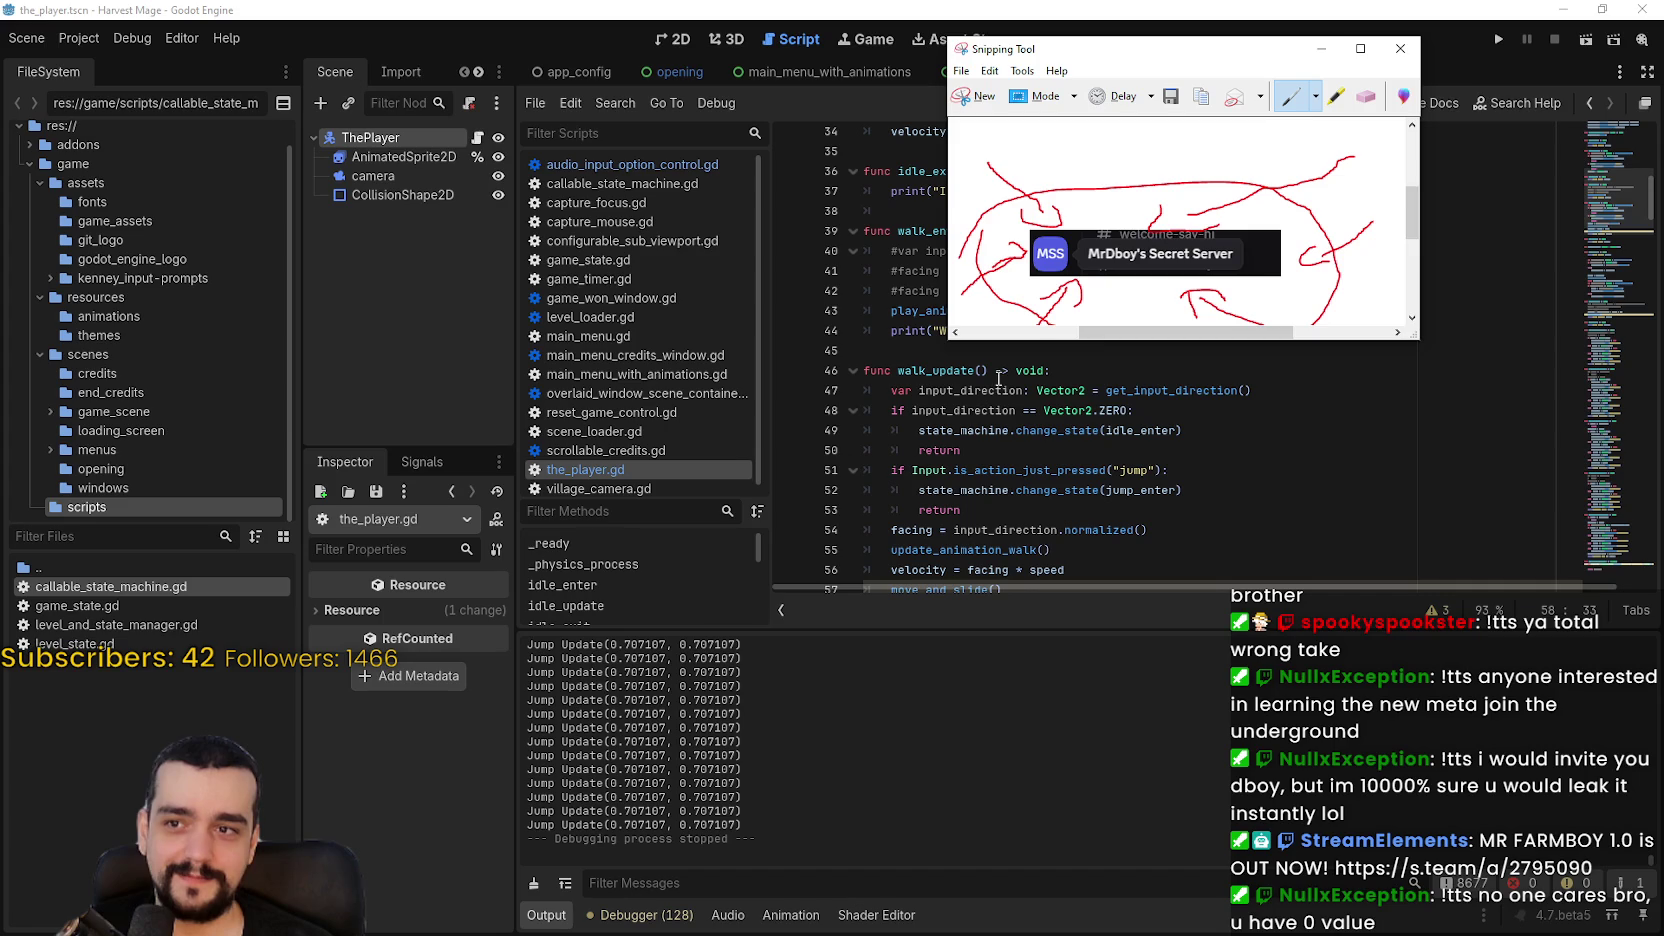
pyautogui.scroll(-1, 1230, 228)
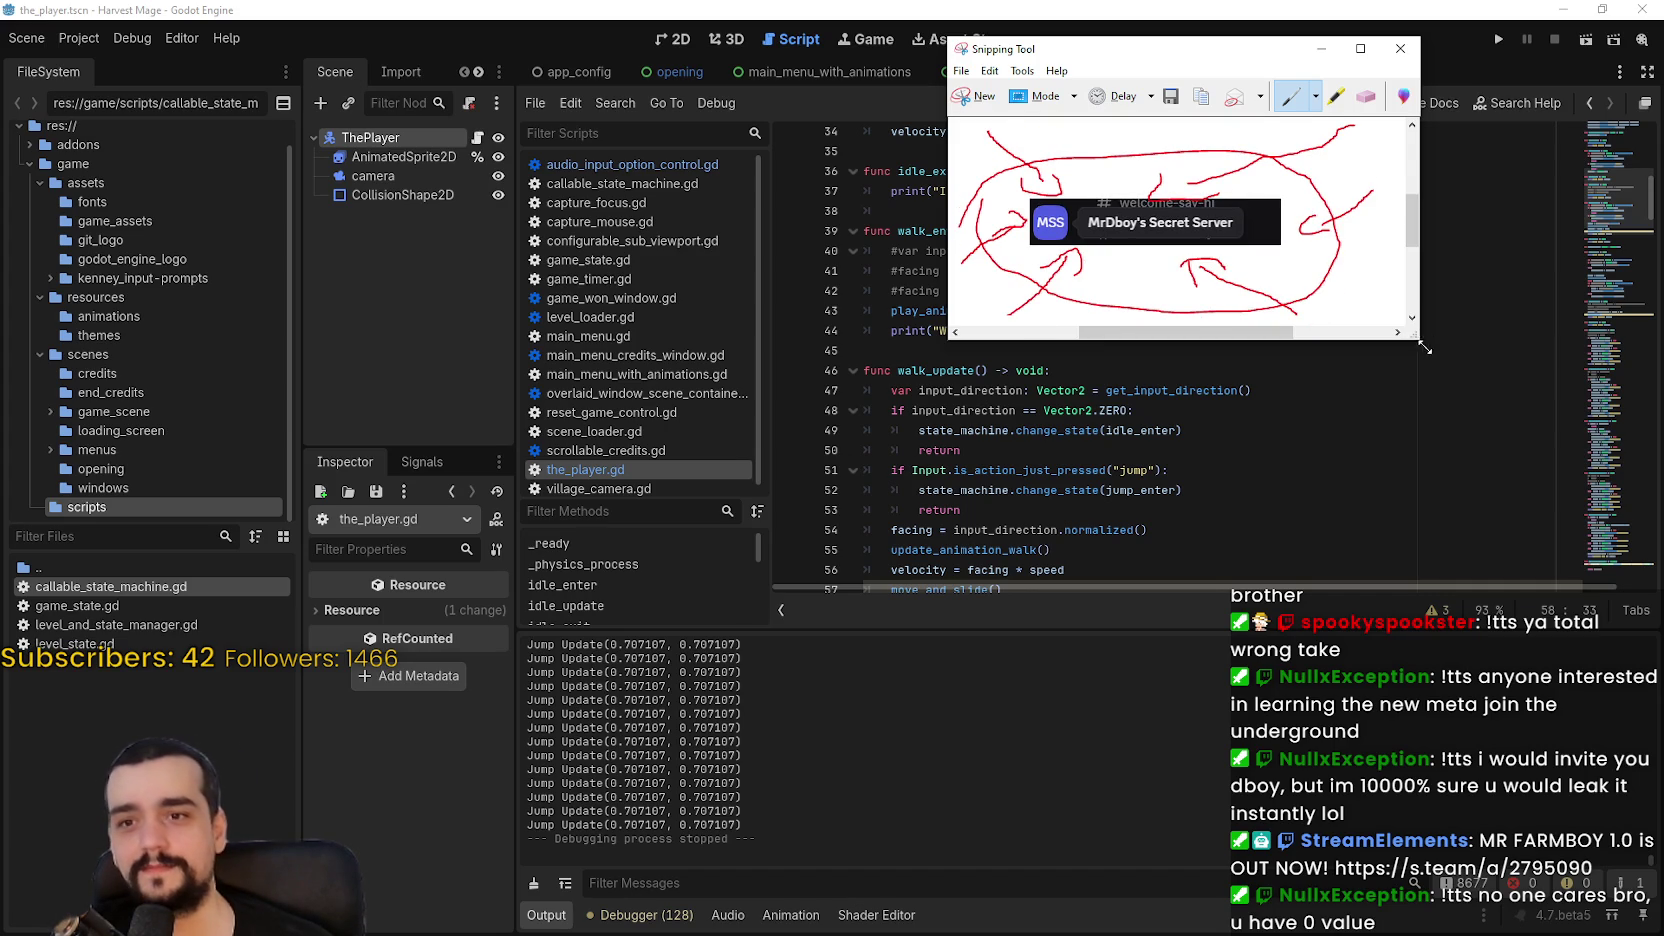
# Step: Enlarge the Snipping Tool window, move it left and down, then close the snip
pyautogui.moveTo(1417, 339)
pyautogui.mouseDown()
pyautogui.moveTo(1451, 443)
pyautogui.moveTo(1484, 404)
pyautogui.mouseUp()
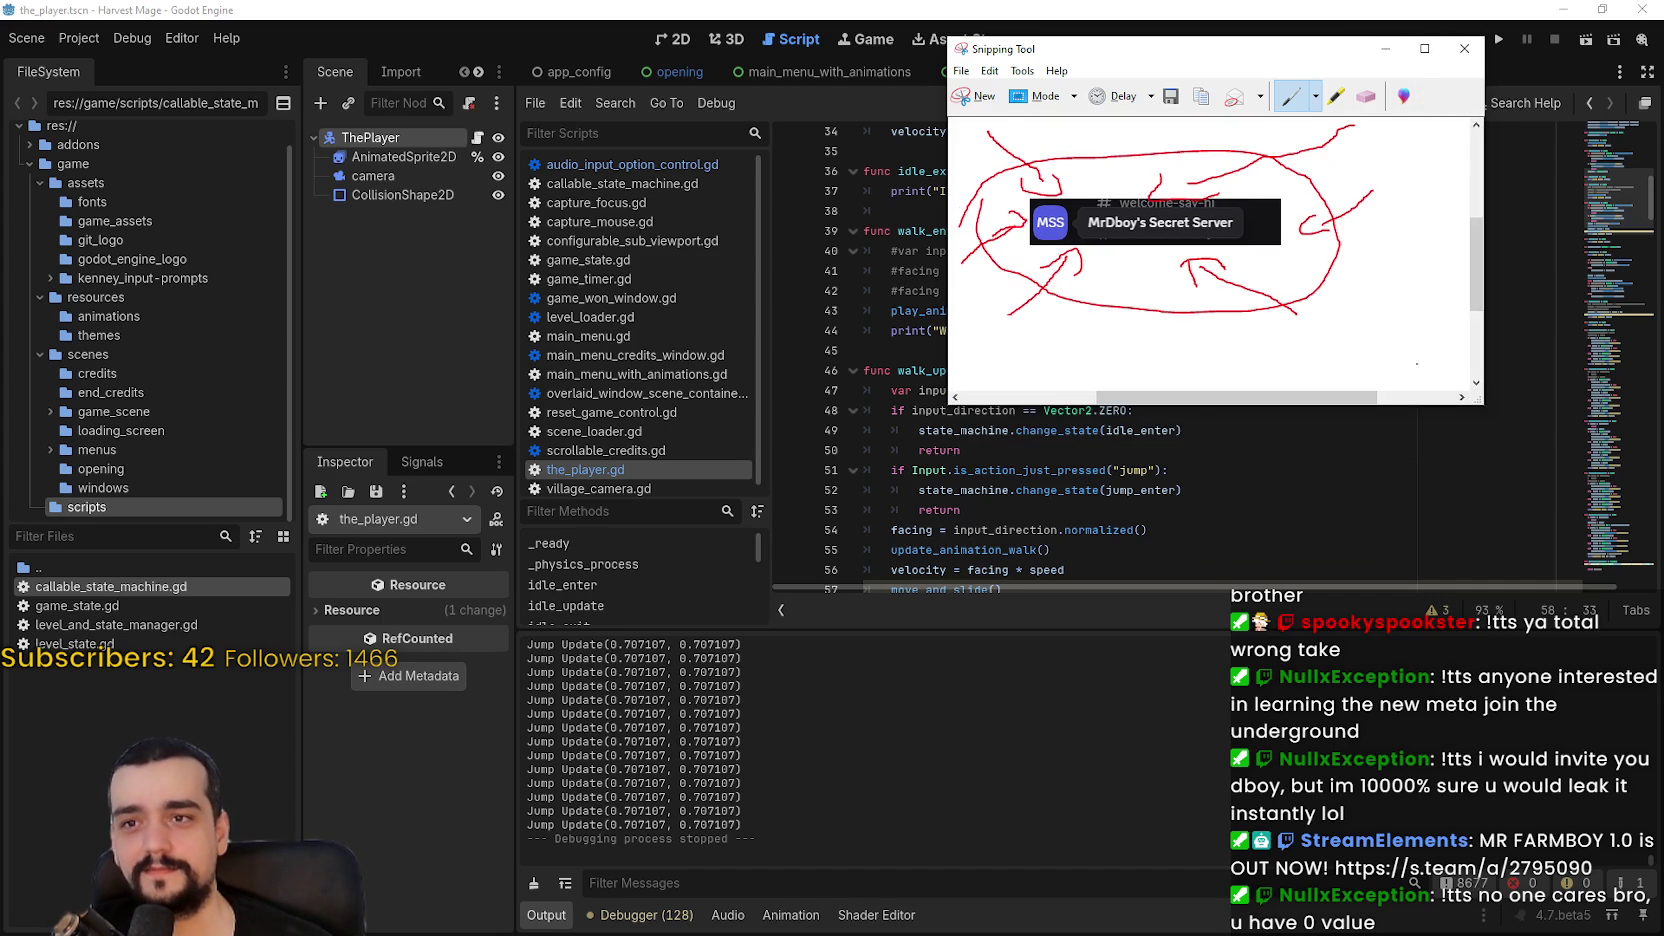
pyautogui.scroll(1, 1300, 360)
pyautogui.moveTo(1318, 396); pyautogui.dragTo(1294, 395)
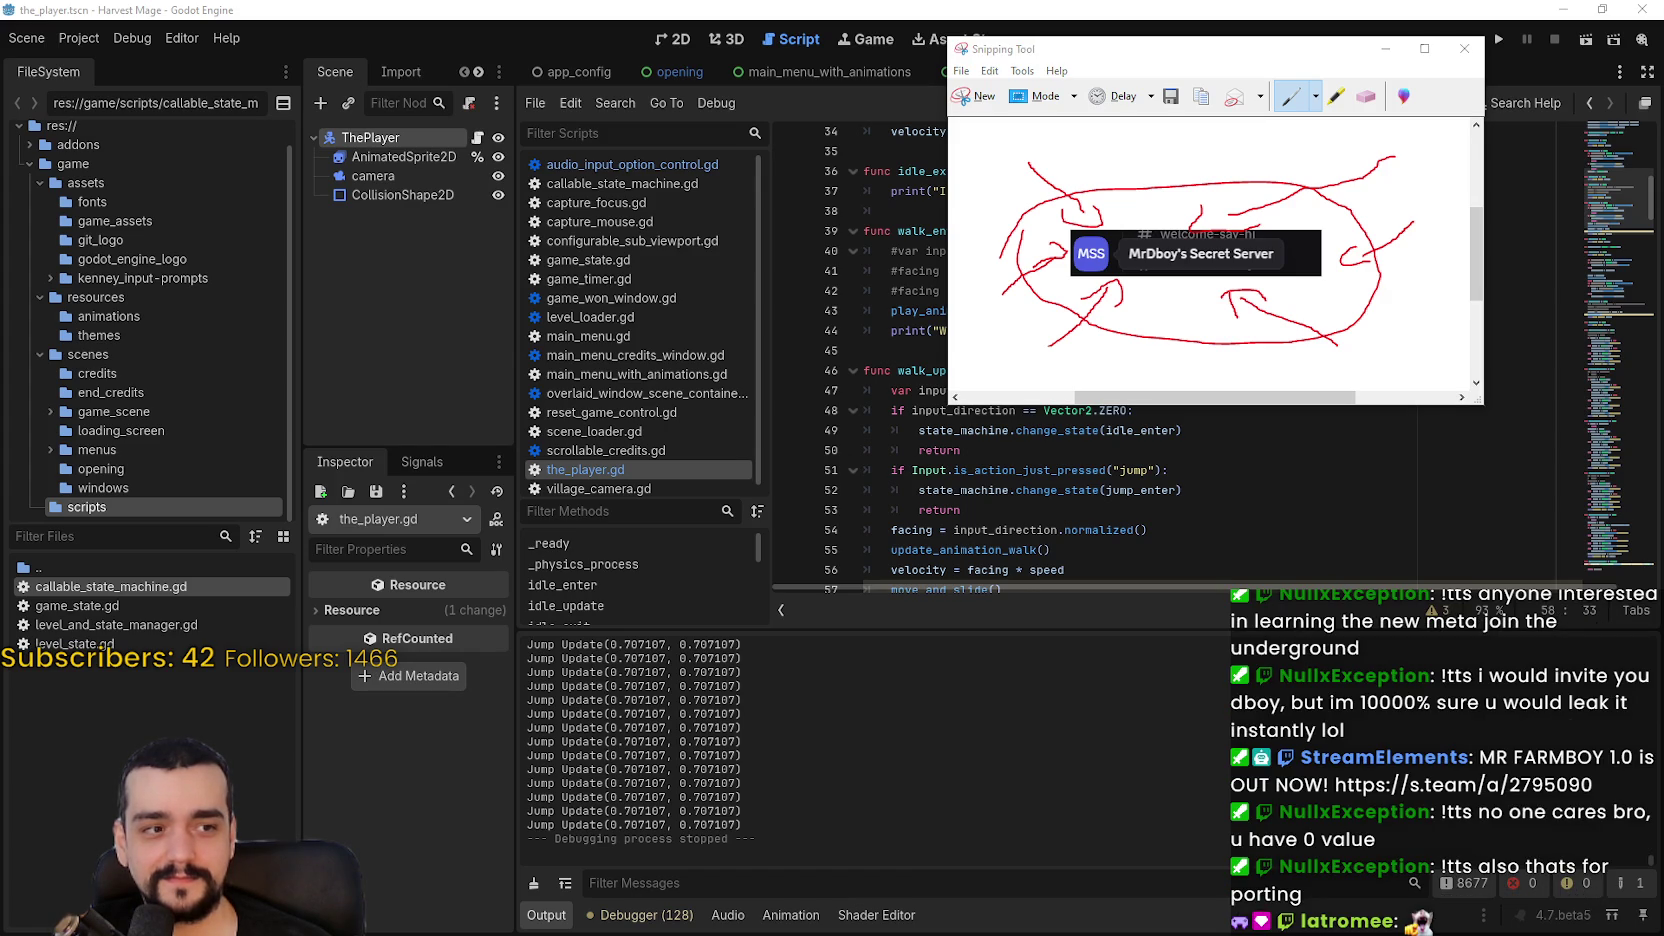
pyautogui.moveTo(1236, 62); pyautogui.dragTo(1168, 107)
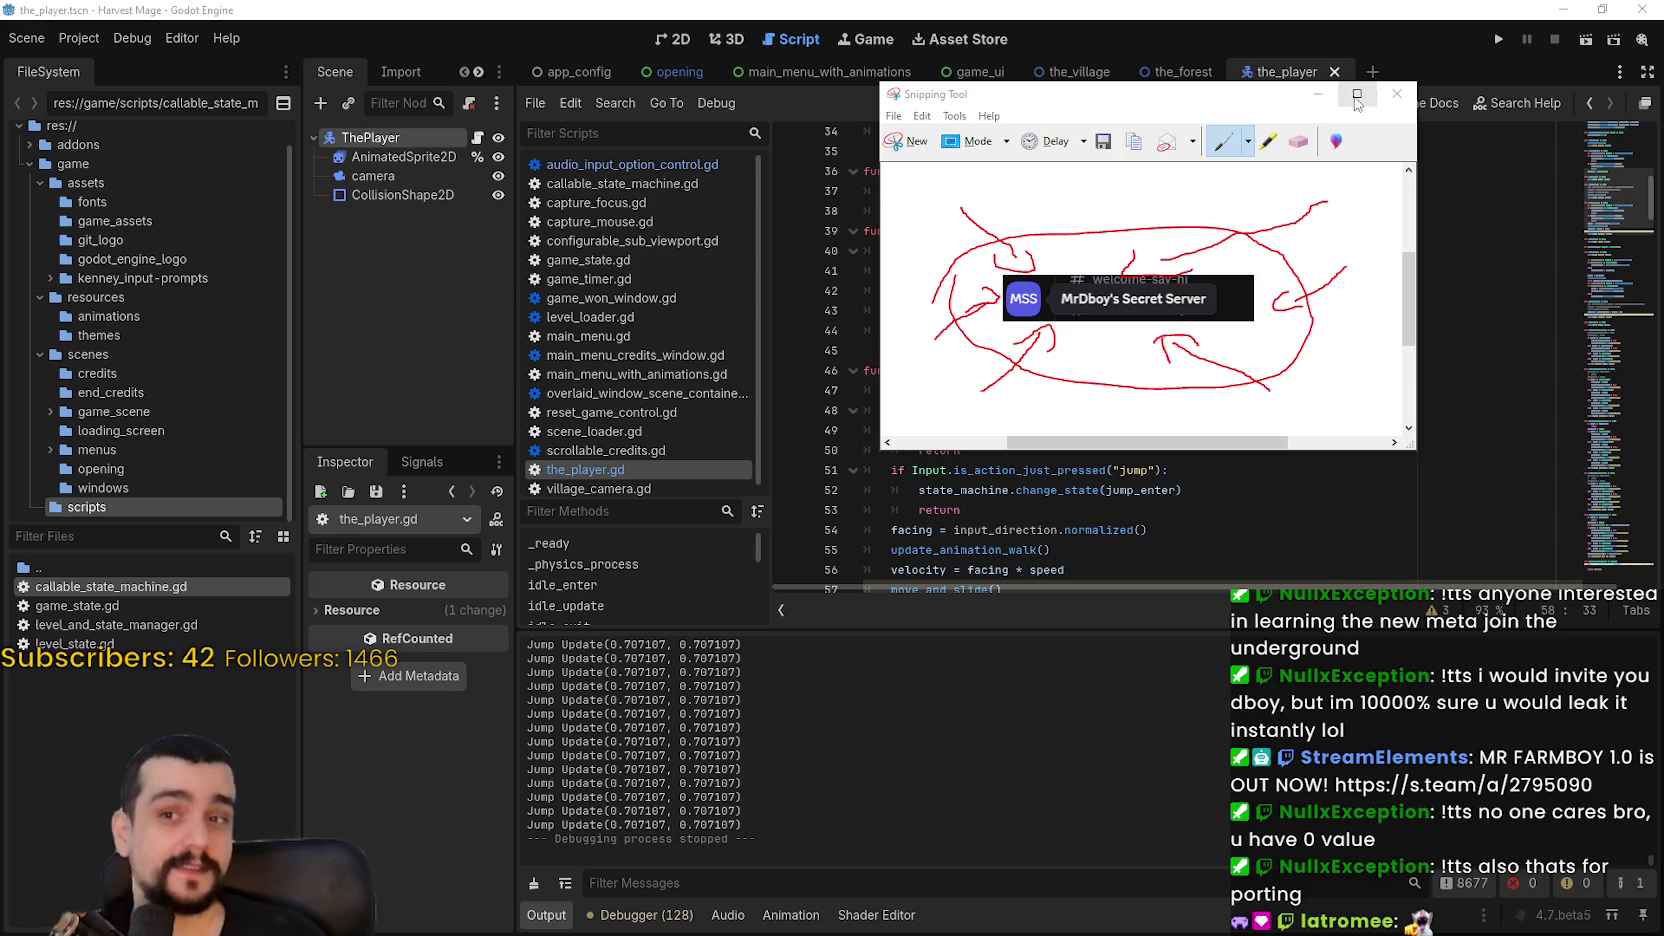
pyautogui.click(1397, 93)
# Step: Discard the annotated snip without saving and return to the_player.gd at lines 50–56
pyautogui.click(1220, 284)
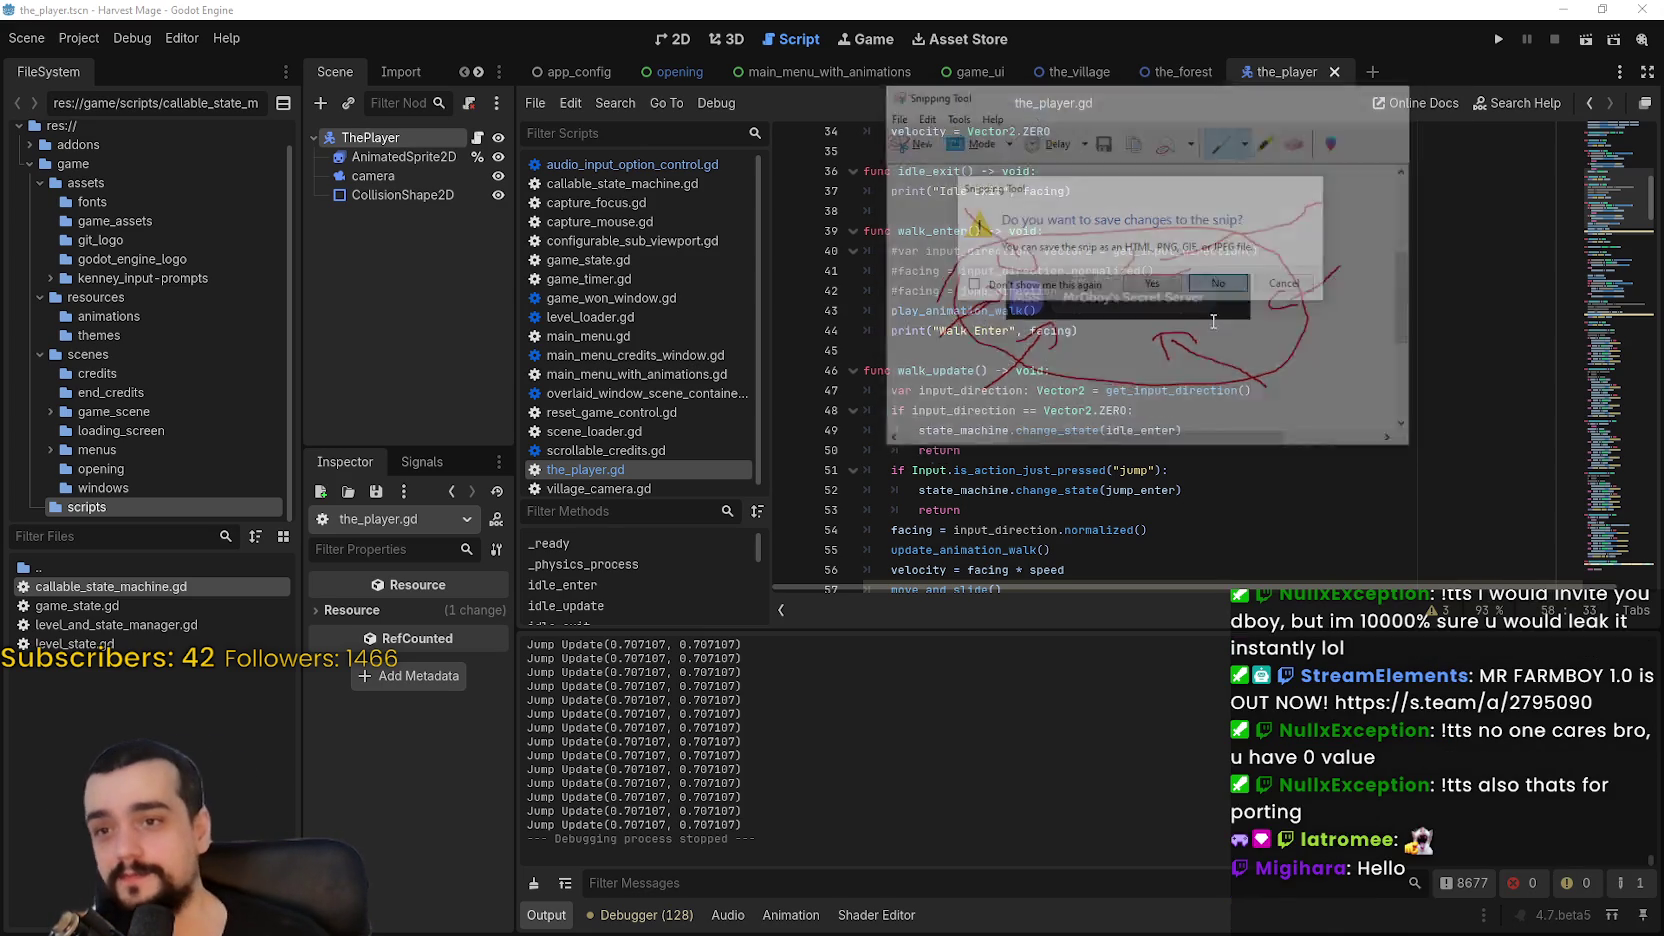
pyautogui.scroll(-2, 1118, 414)
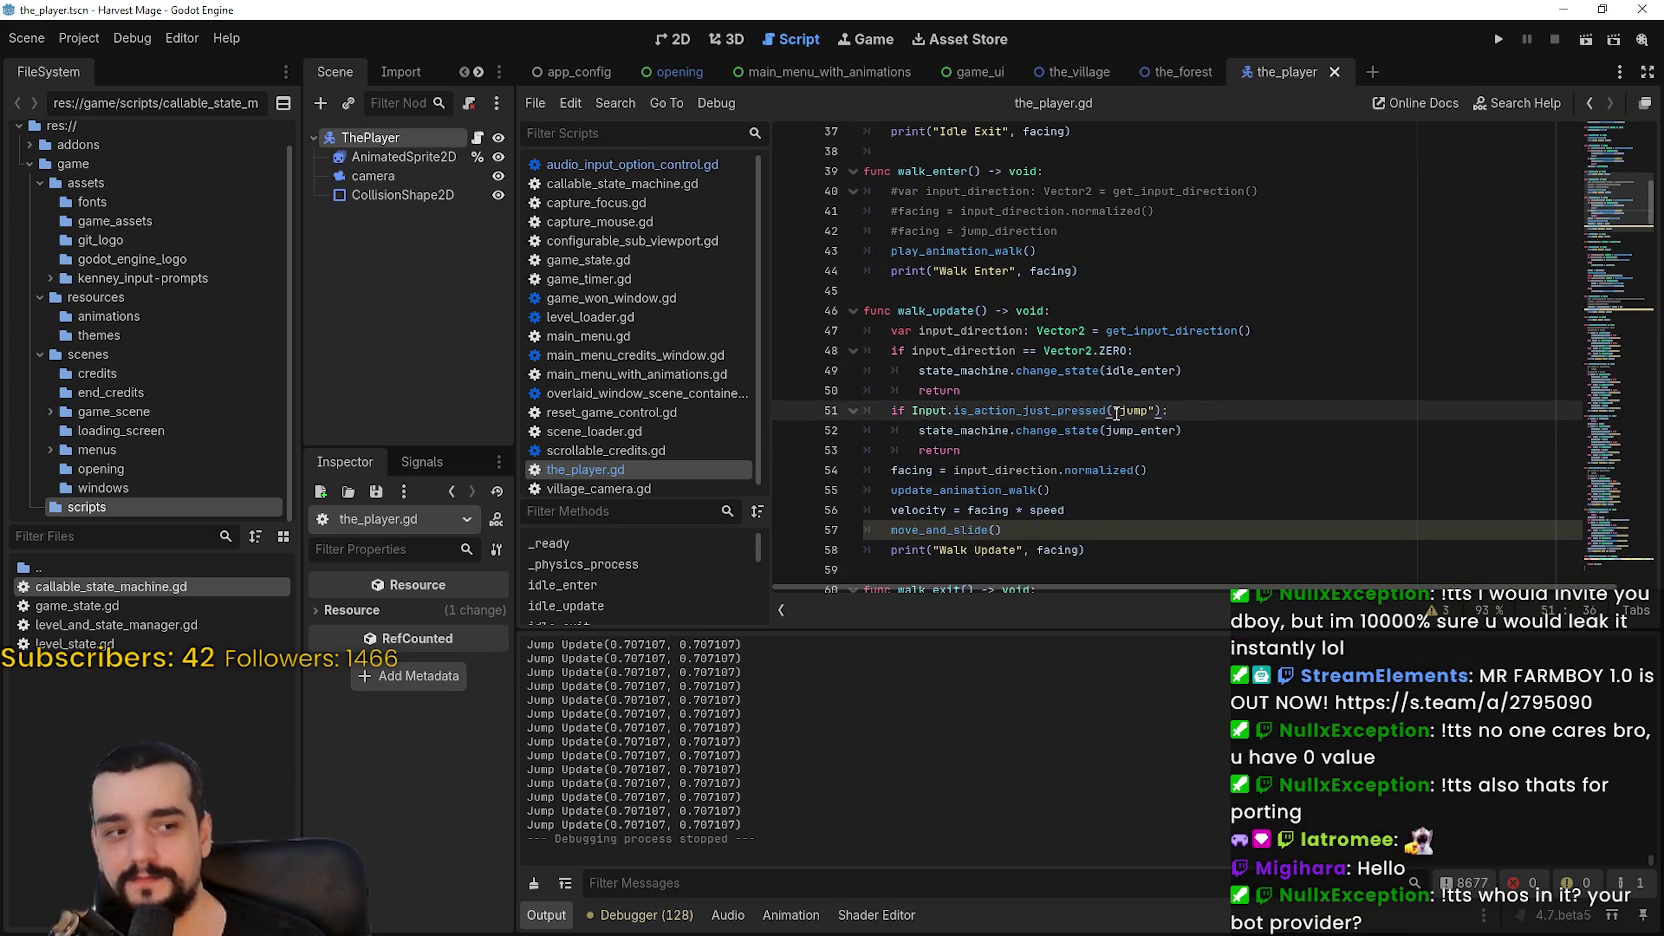
pyautogui.click(1149, 333)
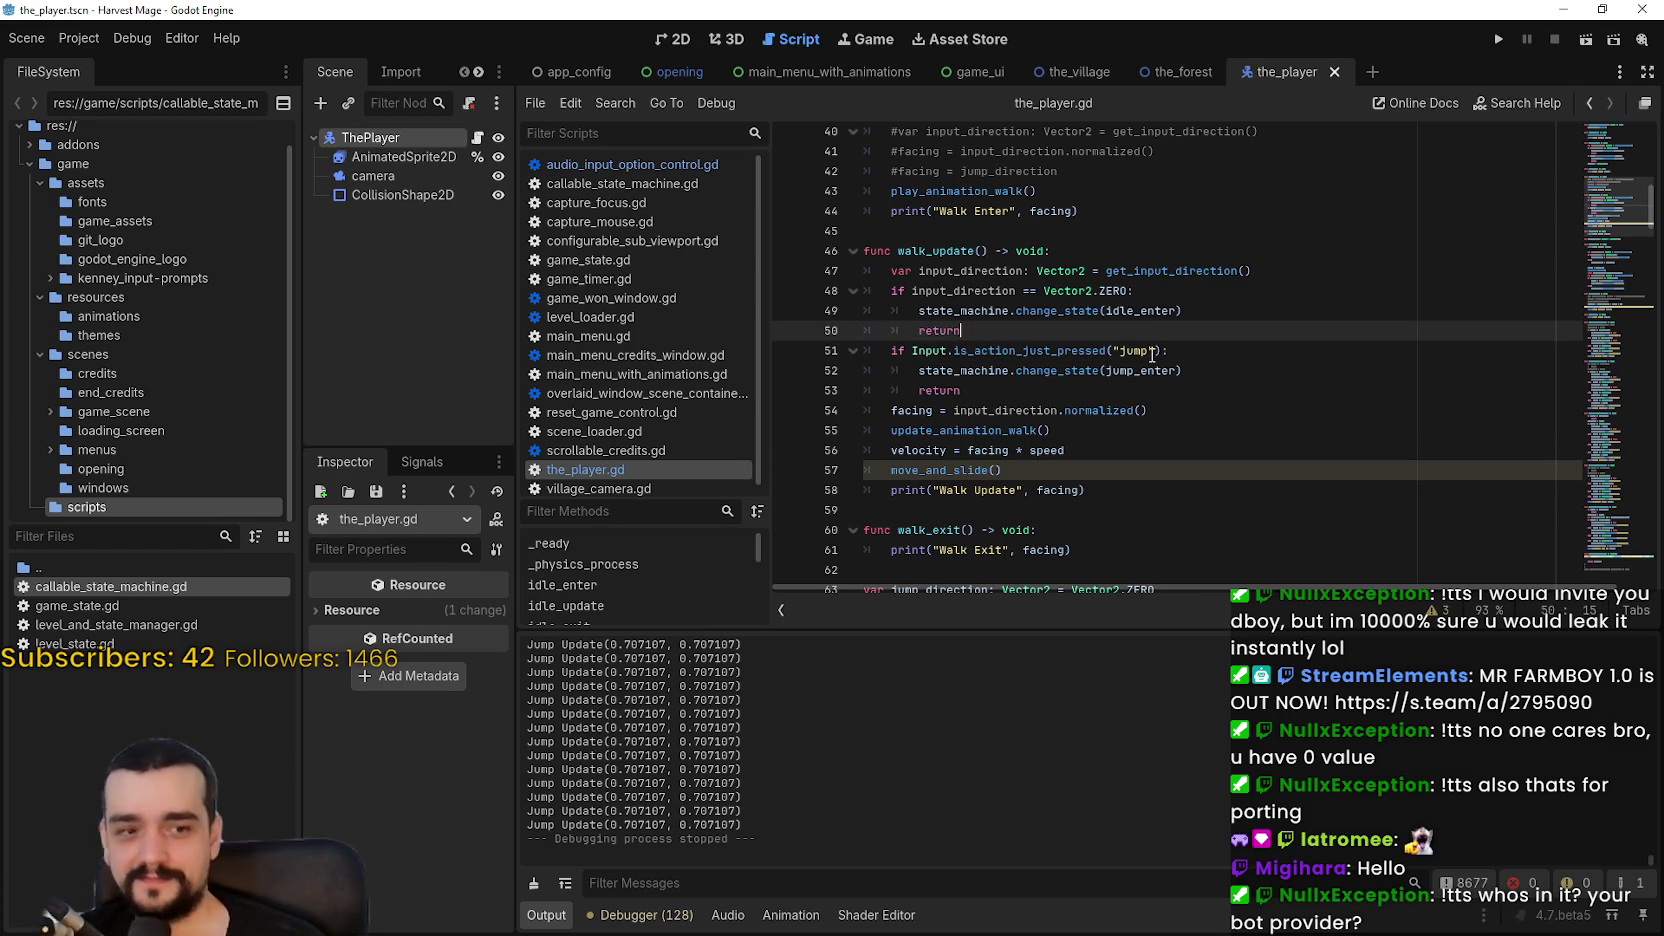
pyautogui.moveTo(1138, 376)
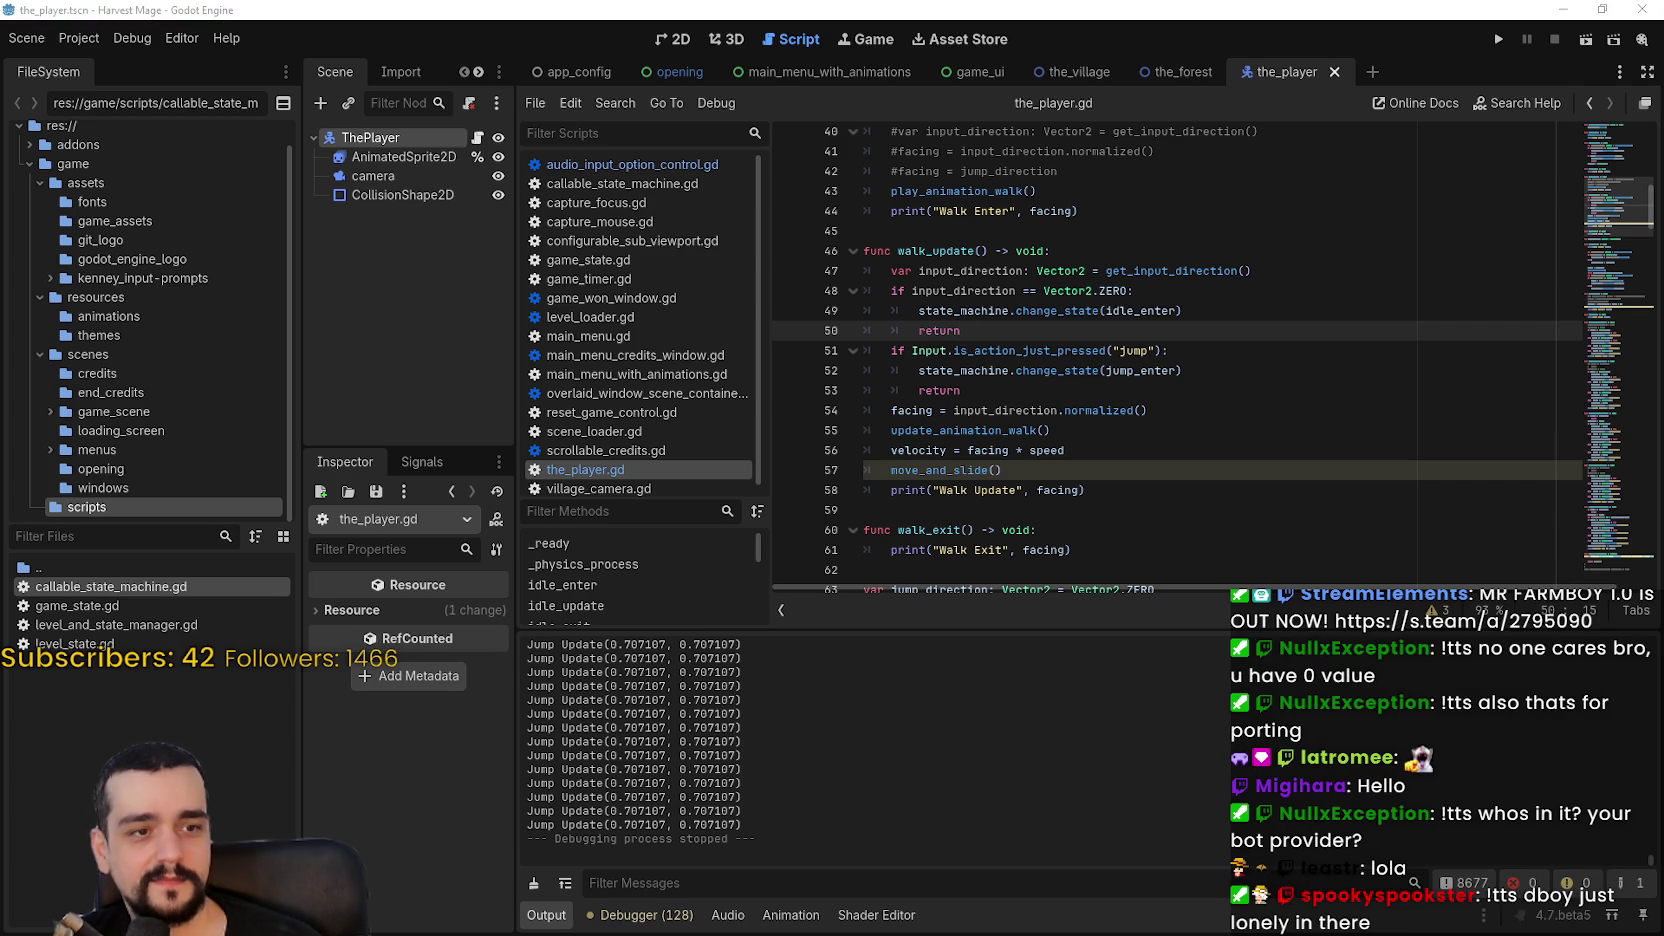
pyautogui.click(1165, 450)
# Step: Check lines 59–67 of the_player.gd below walk_update by placing the caret on them
pyautogui.scroll(-4, 1170, 446)
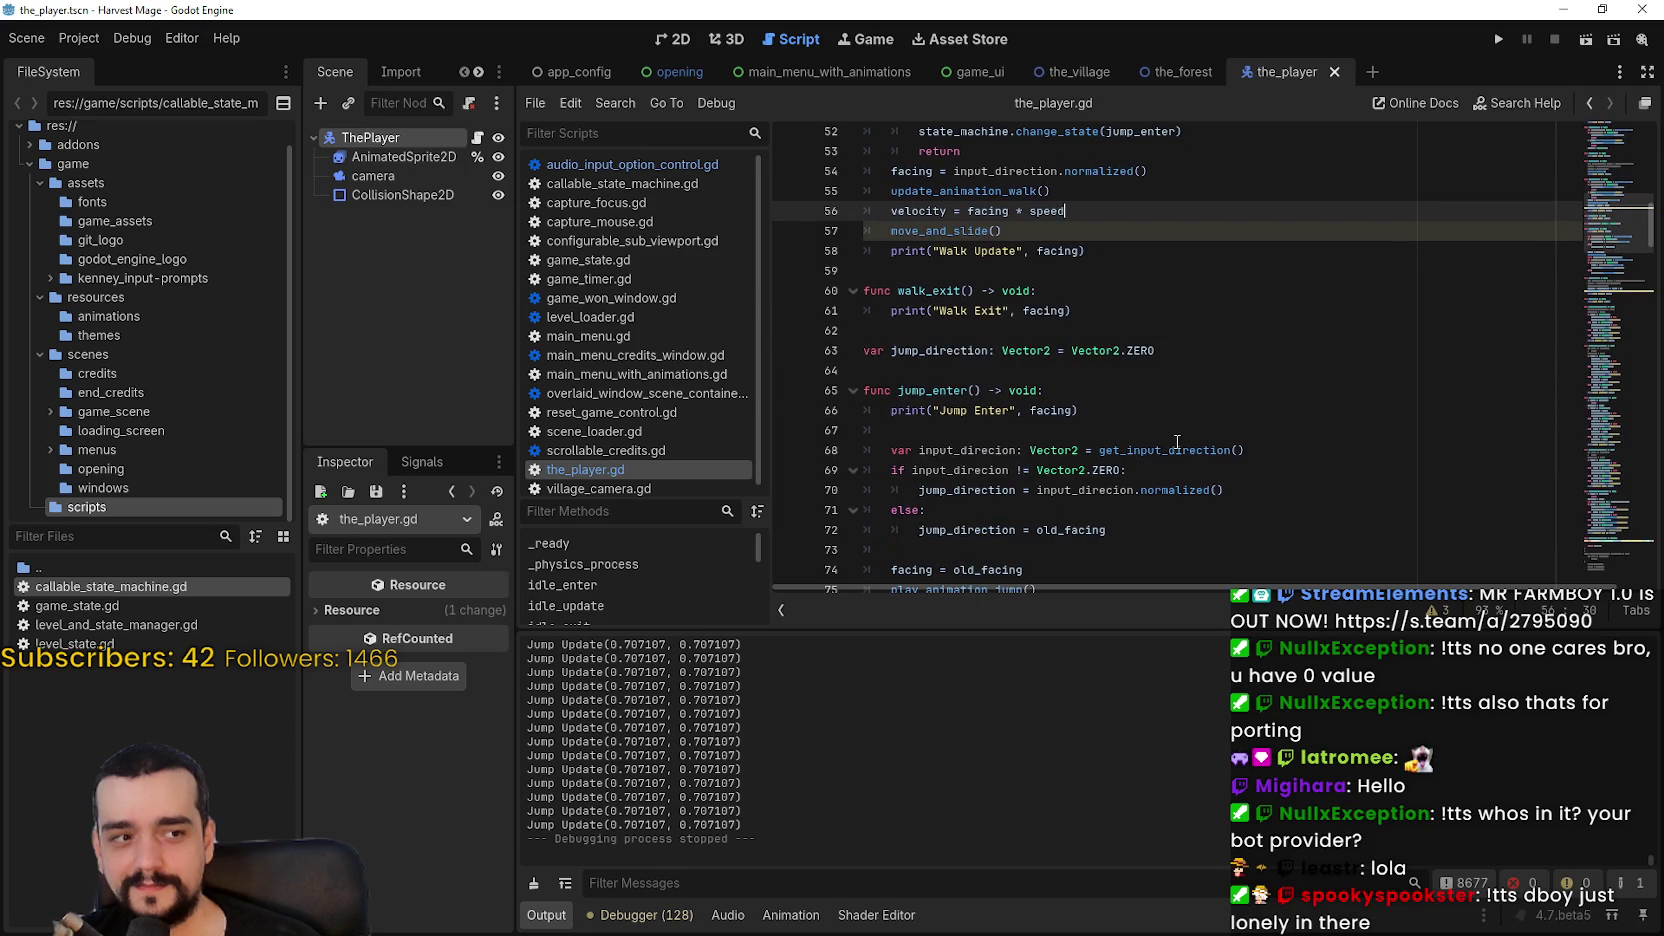
pyautogui.click(1192, 436)
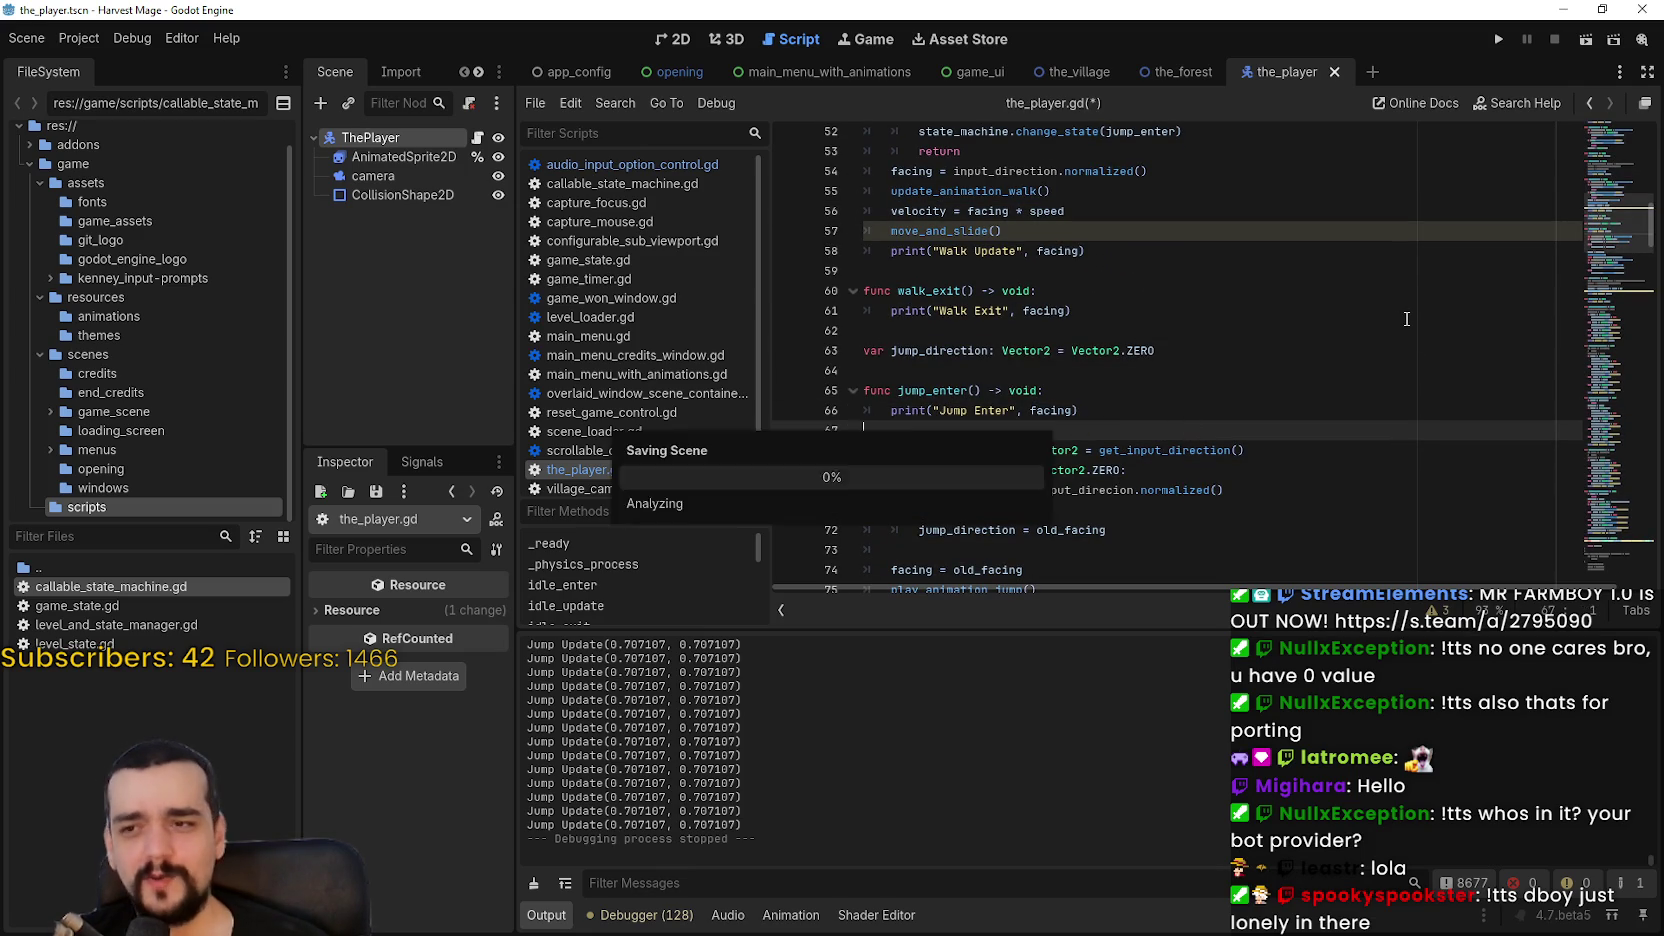
pyautogui.click(995, 372)
pyautogui.scroll(2, 1330, 475)
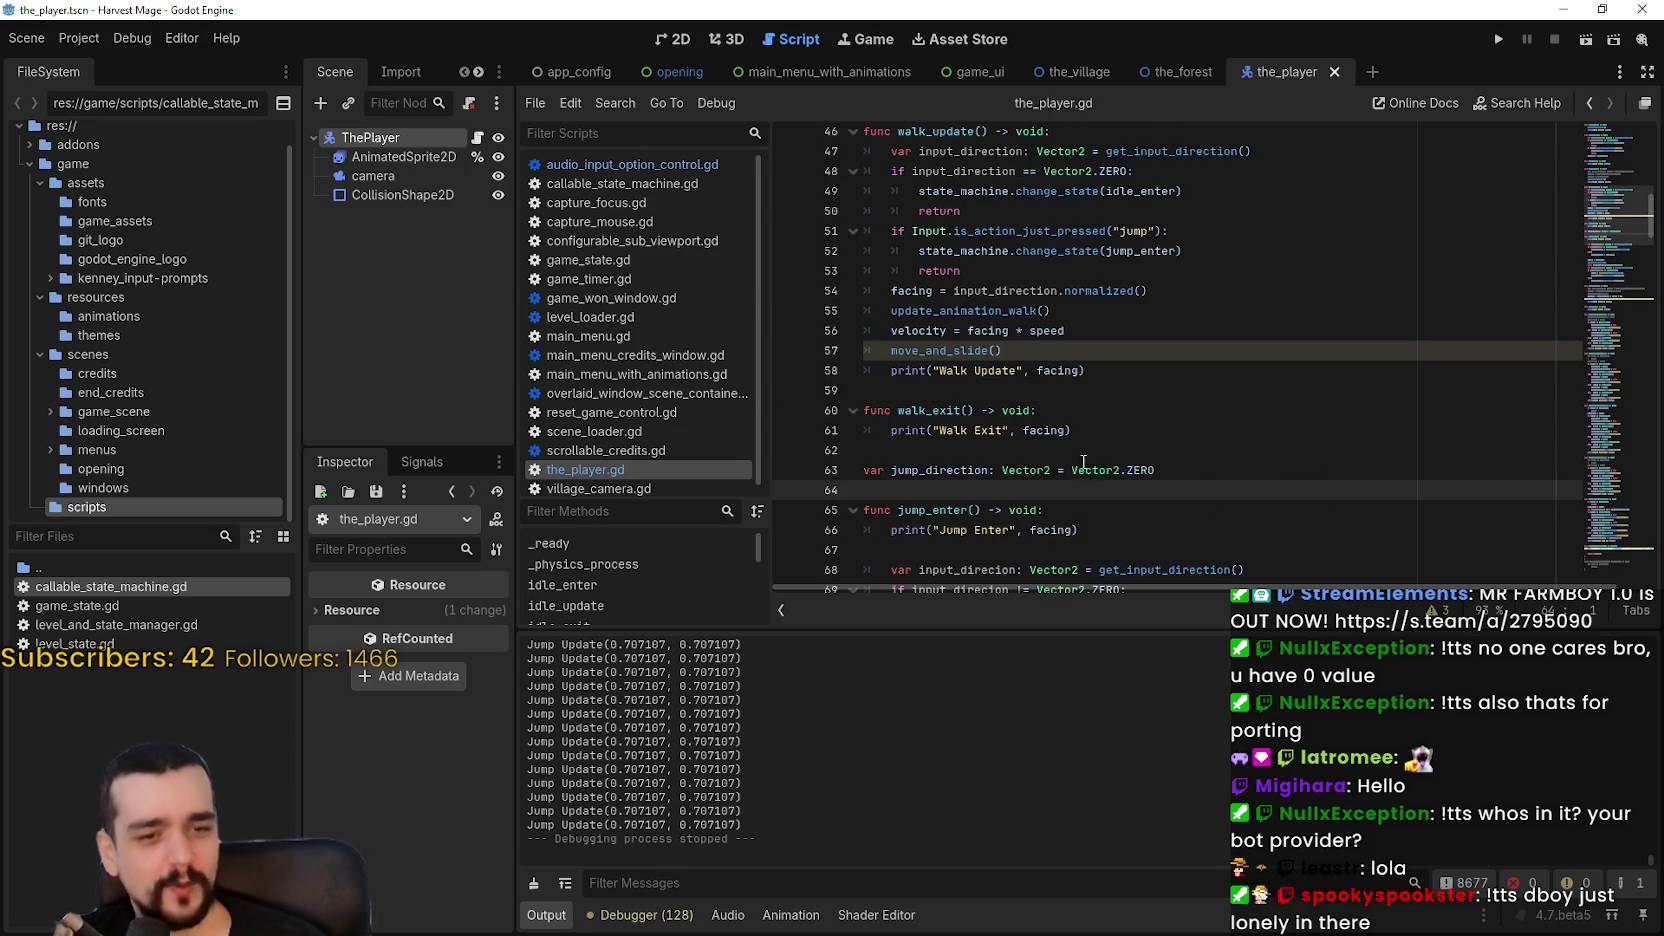
pyautogui.click(1076, 408)
pyautogui.click(1096, 393)
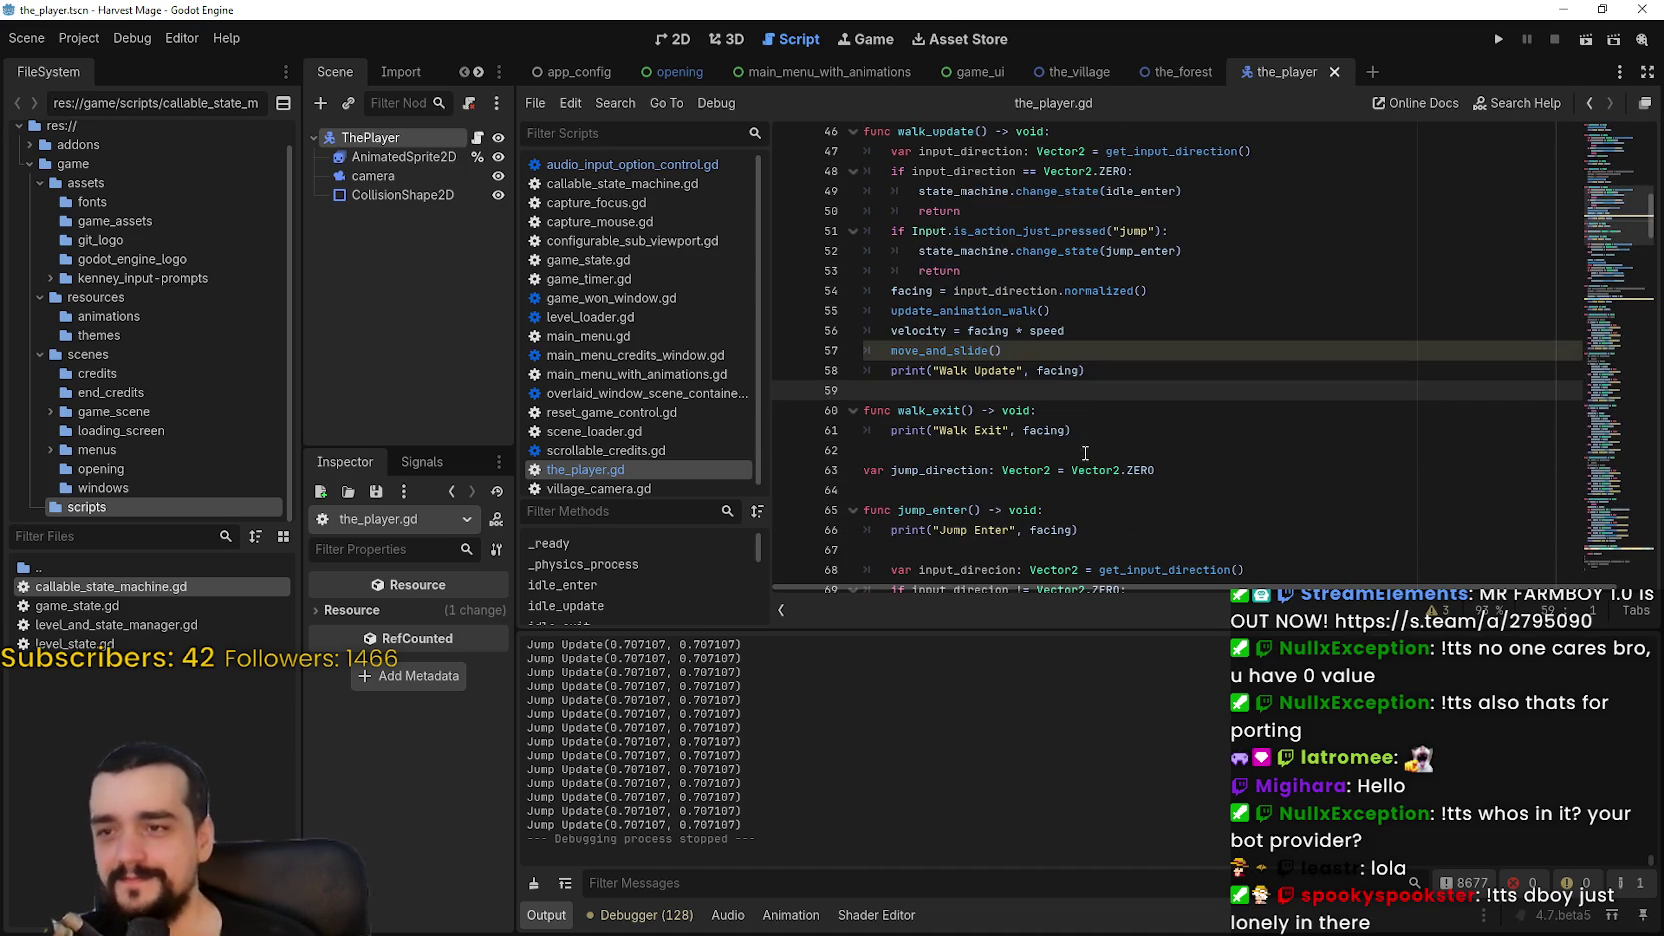
pyautogui.click(1236, 449)
pyautogui.scroll(-1, 1222, 468)
pyautogui.scroll(6, 1220, 469)
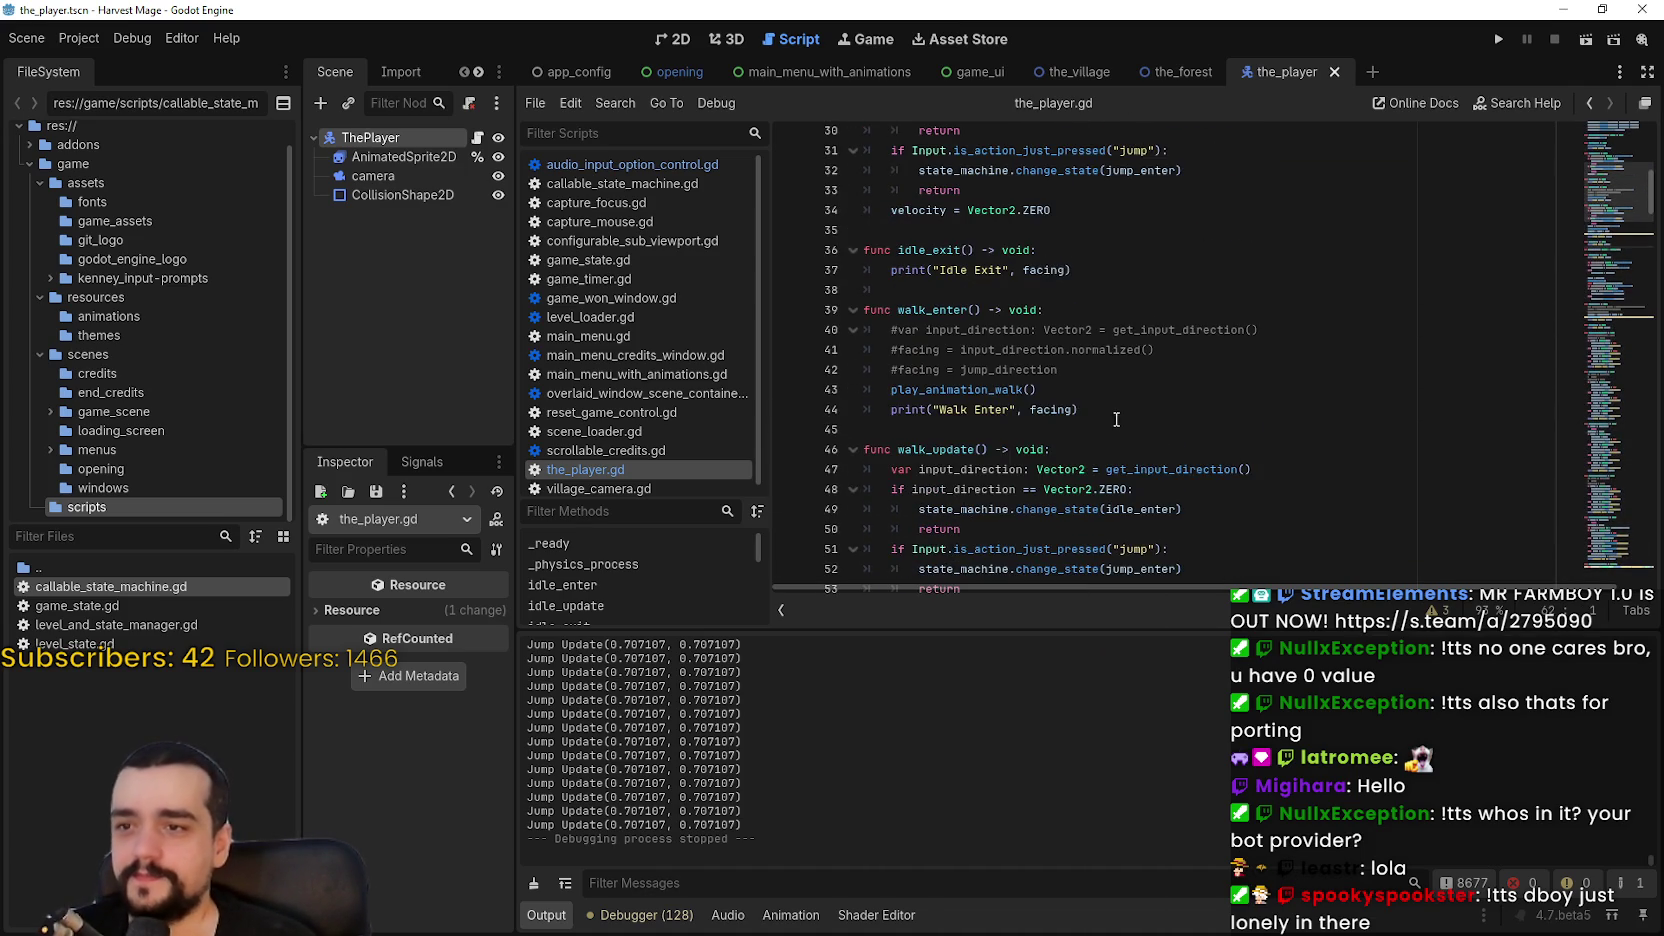
# Step: Place the caret in walk_update's code at line 56 and then blank line 59
pyautogui.click(1120, 415)
pyautogui.scroll(-3, 1115, 418)
pyautogui.click(1114, 412)
pyautogui.click(1148, 465)
pyautogui.scroll(-3, 1152, 450)
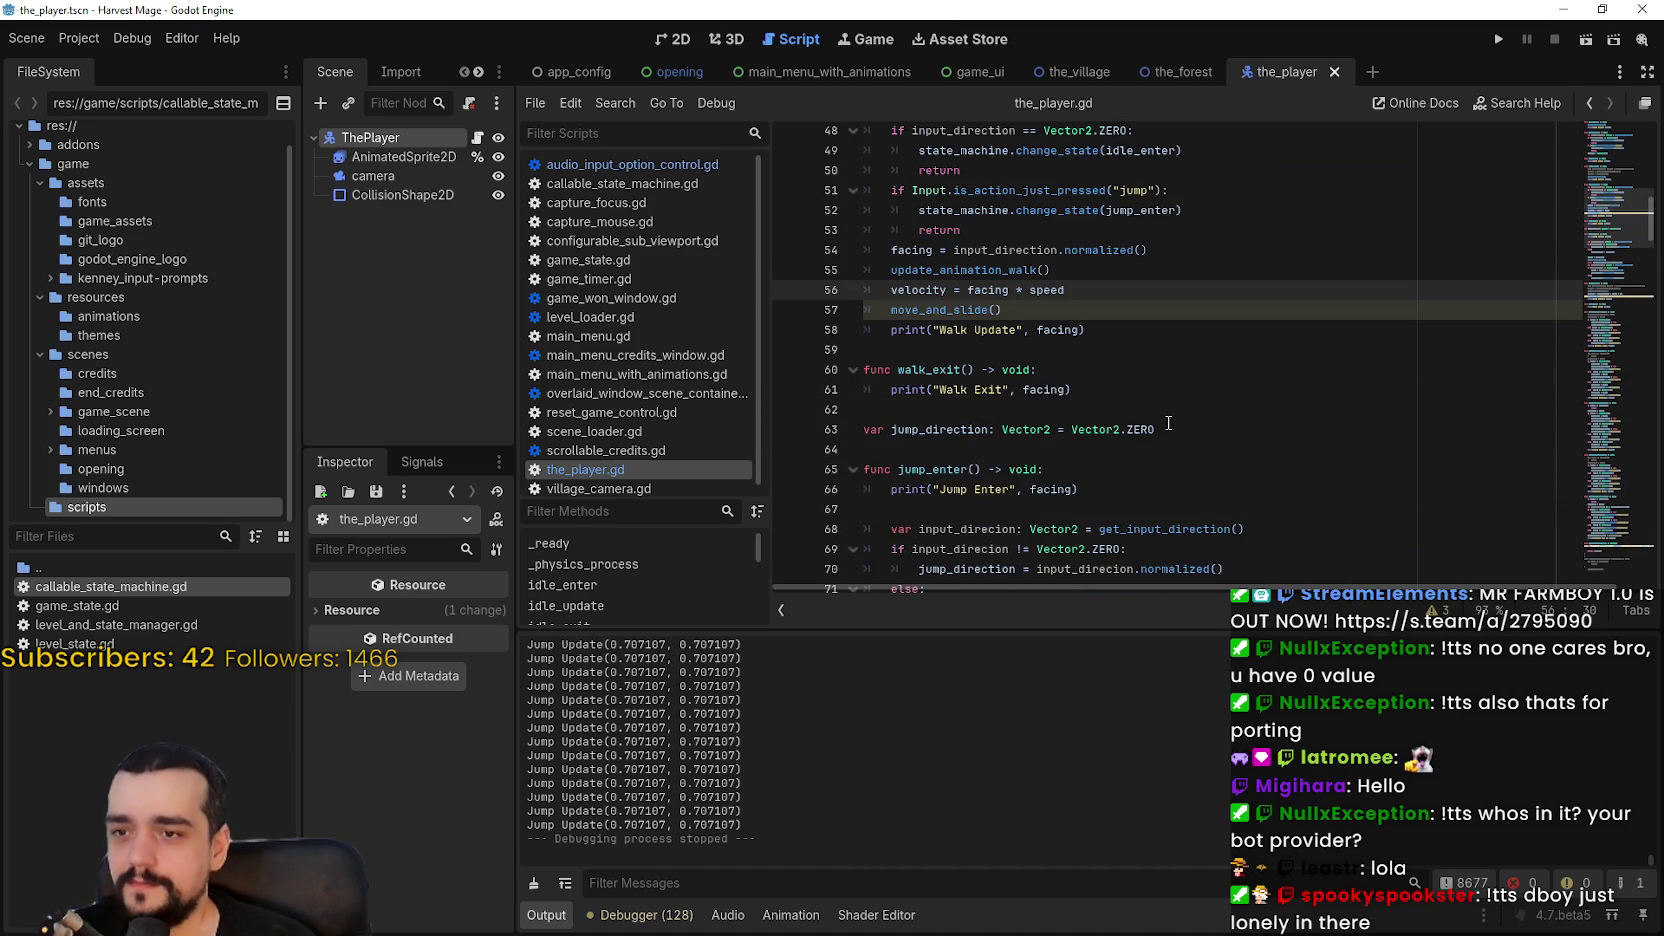
pyautogui.scroll(1, 1395, 200)
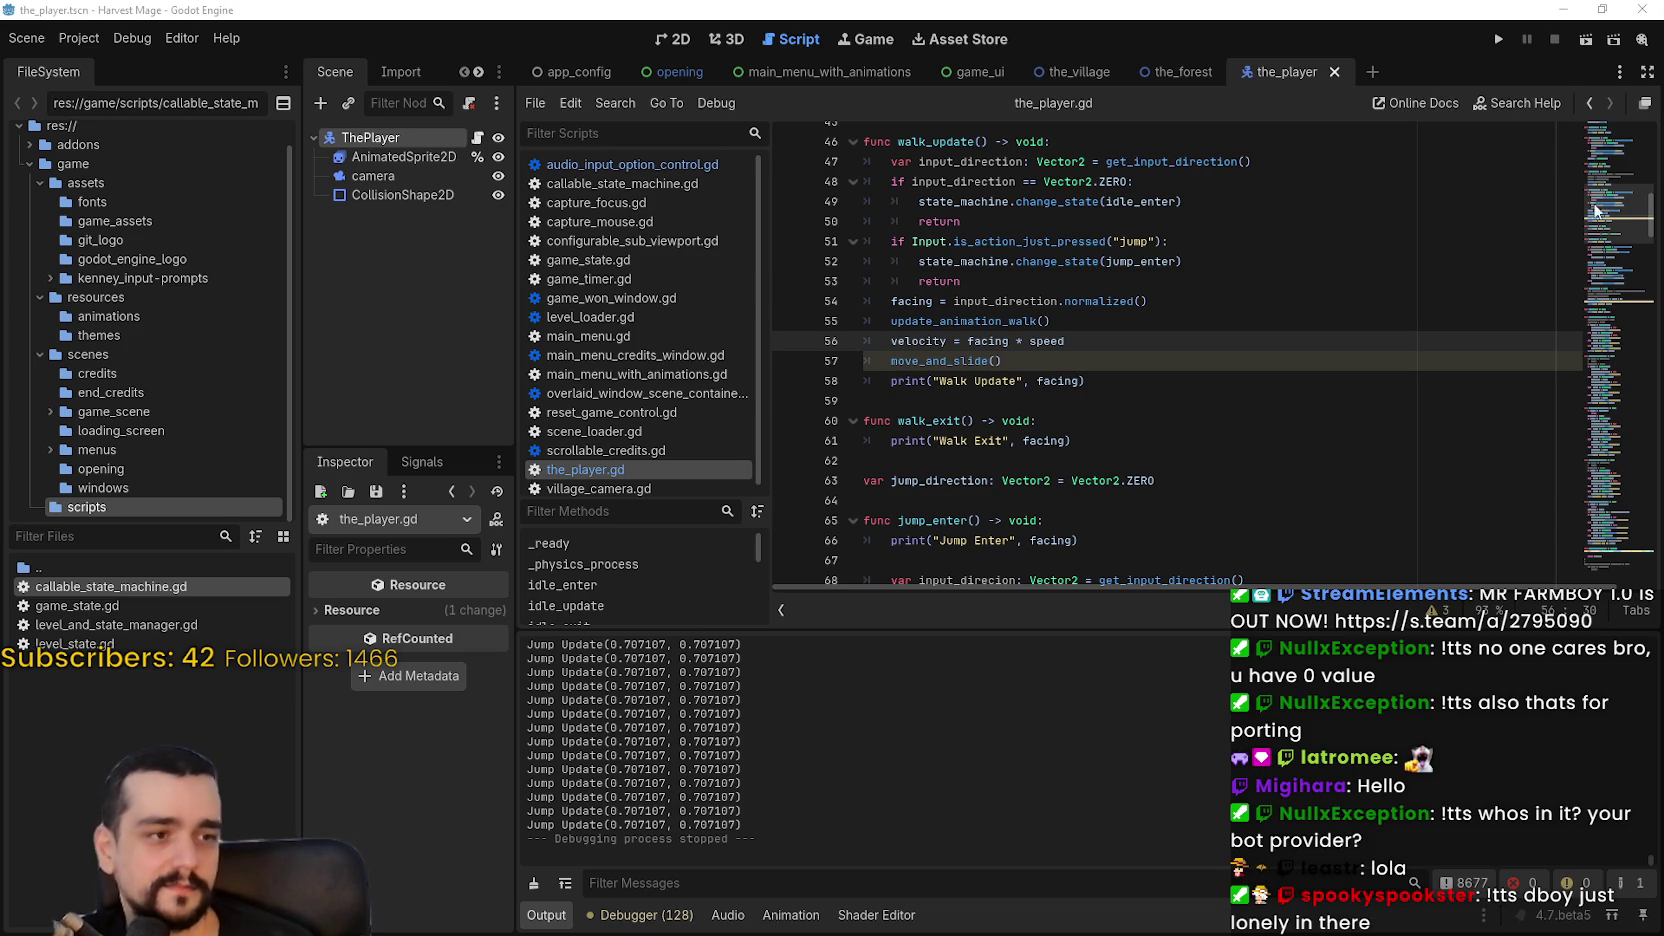
pyautogui.click(1226, 428)
pyautogui.click(1223, 399)
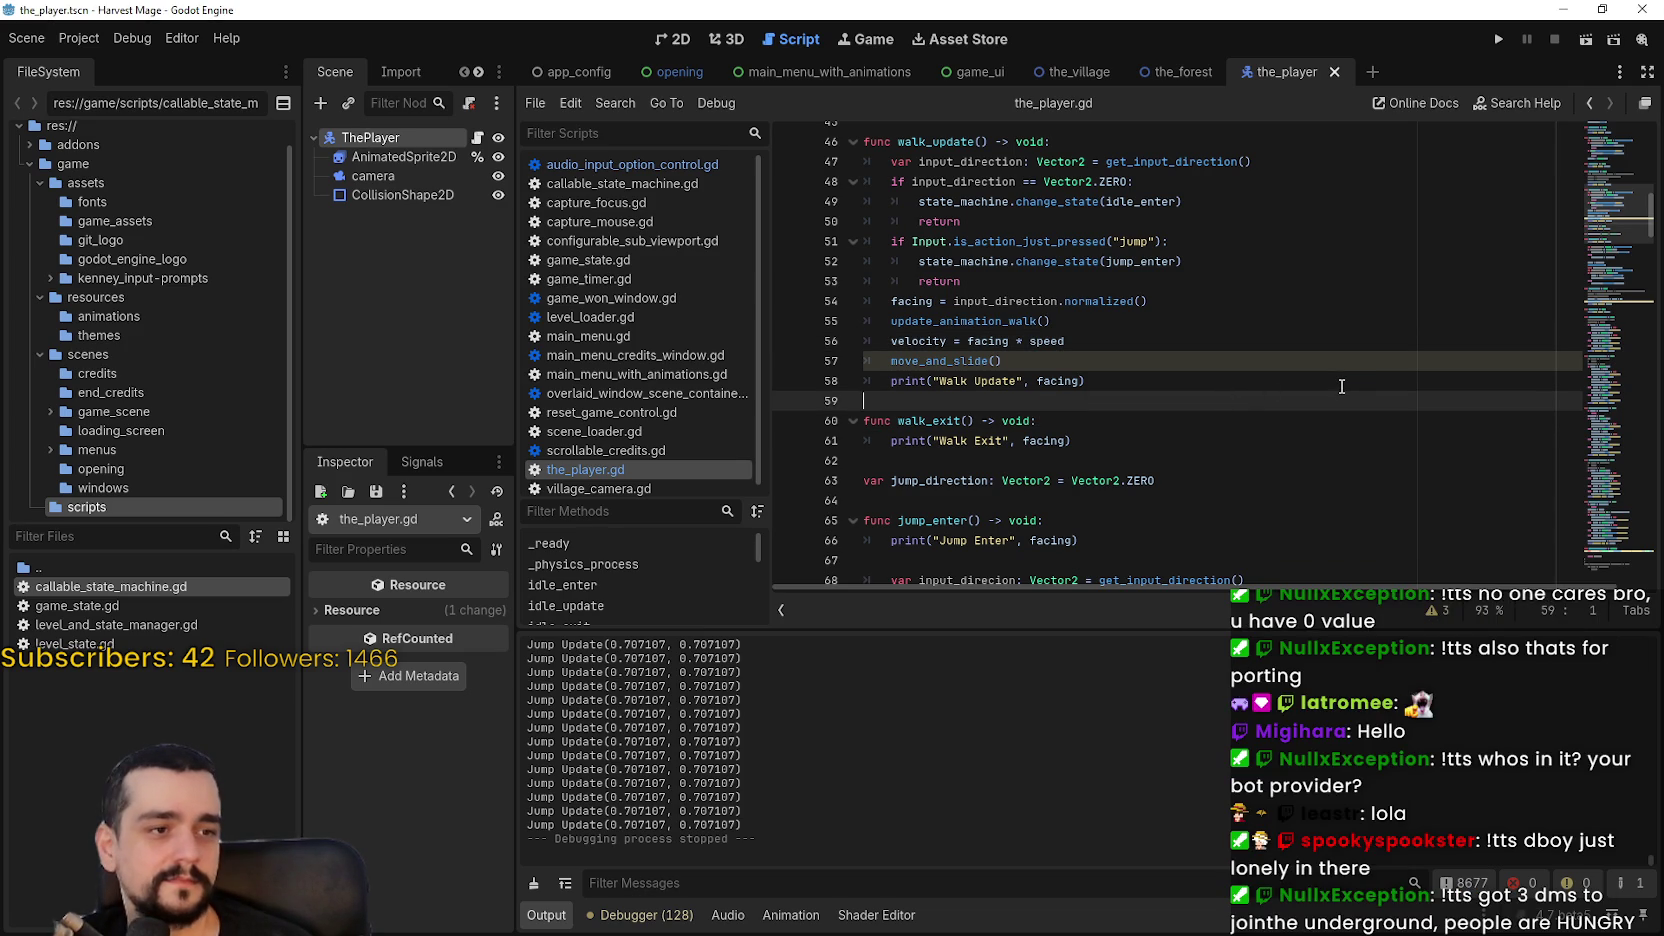
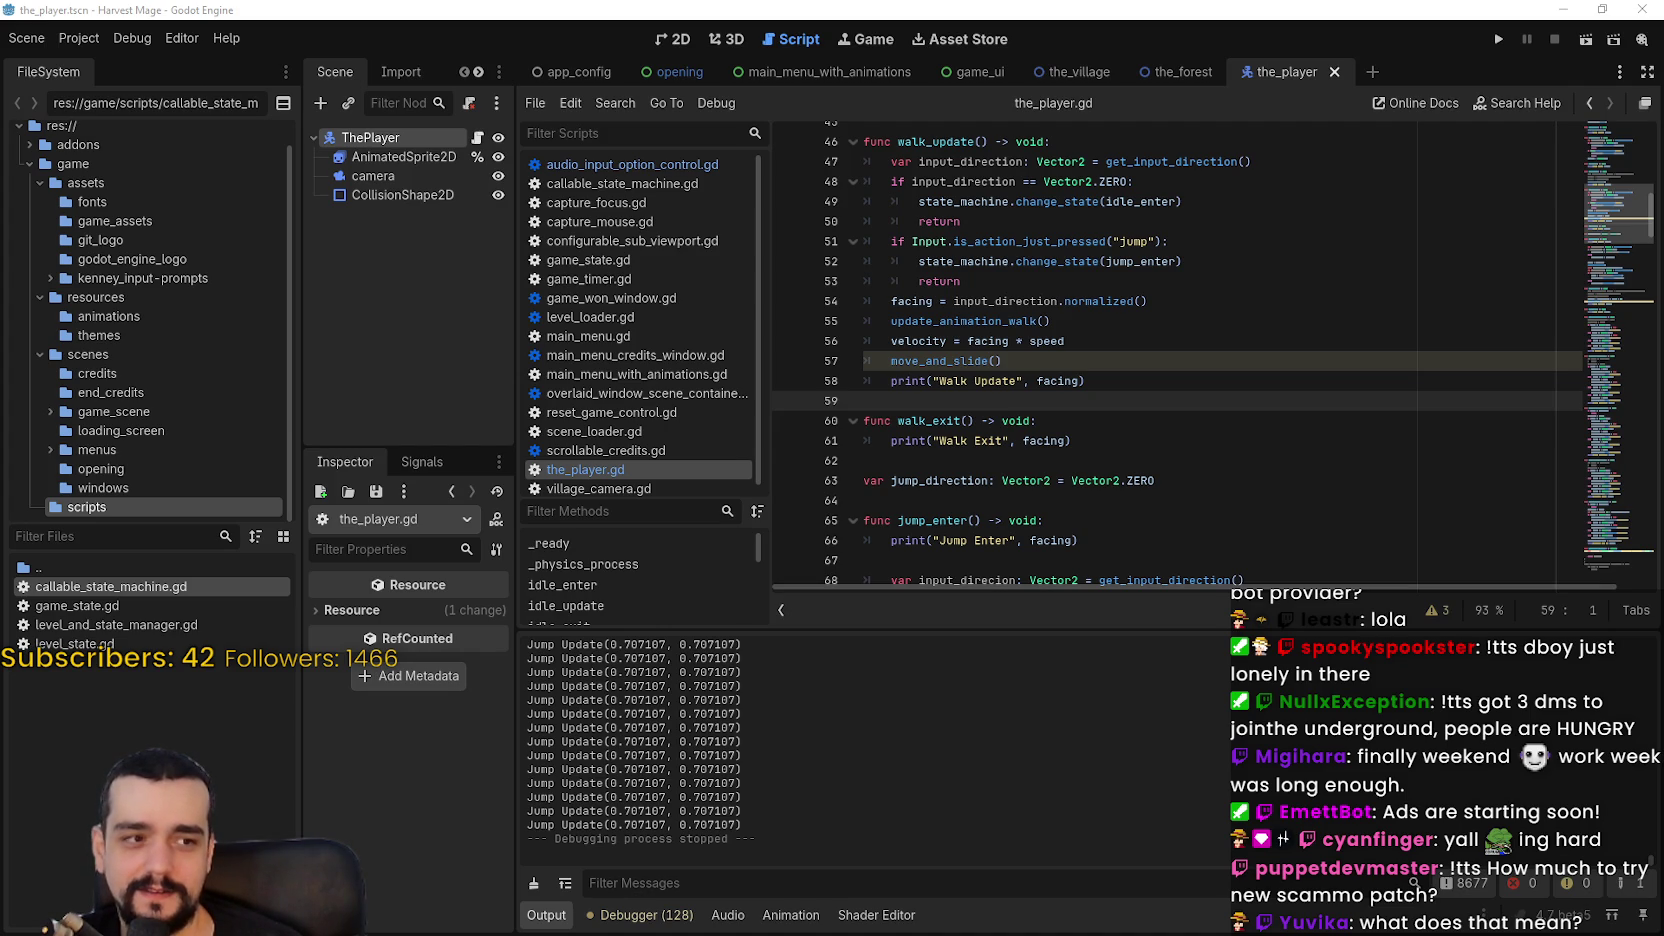
# Step: Open the calculator, move it aside, and work out 20 × 5
pyautogui.press('XF86Calculator')
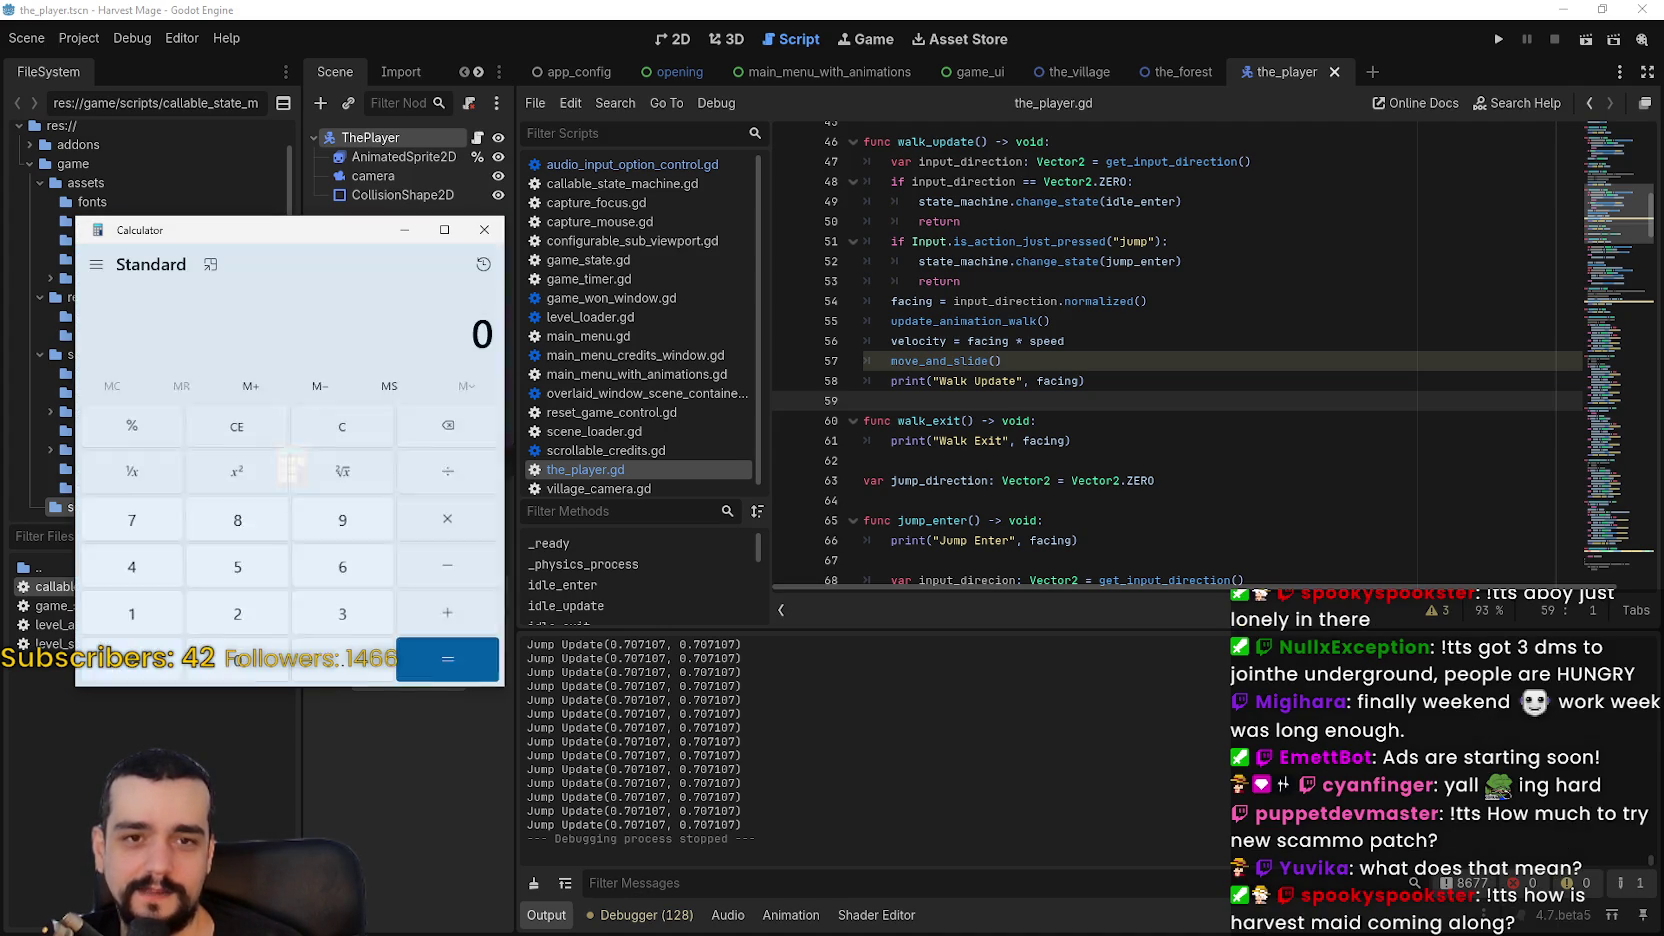
pyautogui.moveTo(287, 240)
pyautogui.mouseDown()
pyautogui.moveTo(587, 241)
pyautogui.moveTo(993, 192)
pyautogui.mouseUp()
pyautogui.write('20')
pyautogui.click(1152, 468)
pyautogui.write('5')
pyautogui.click(1159, 612)
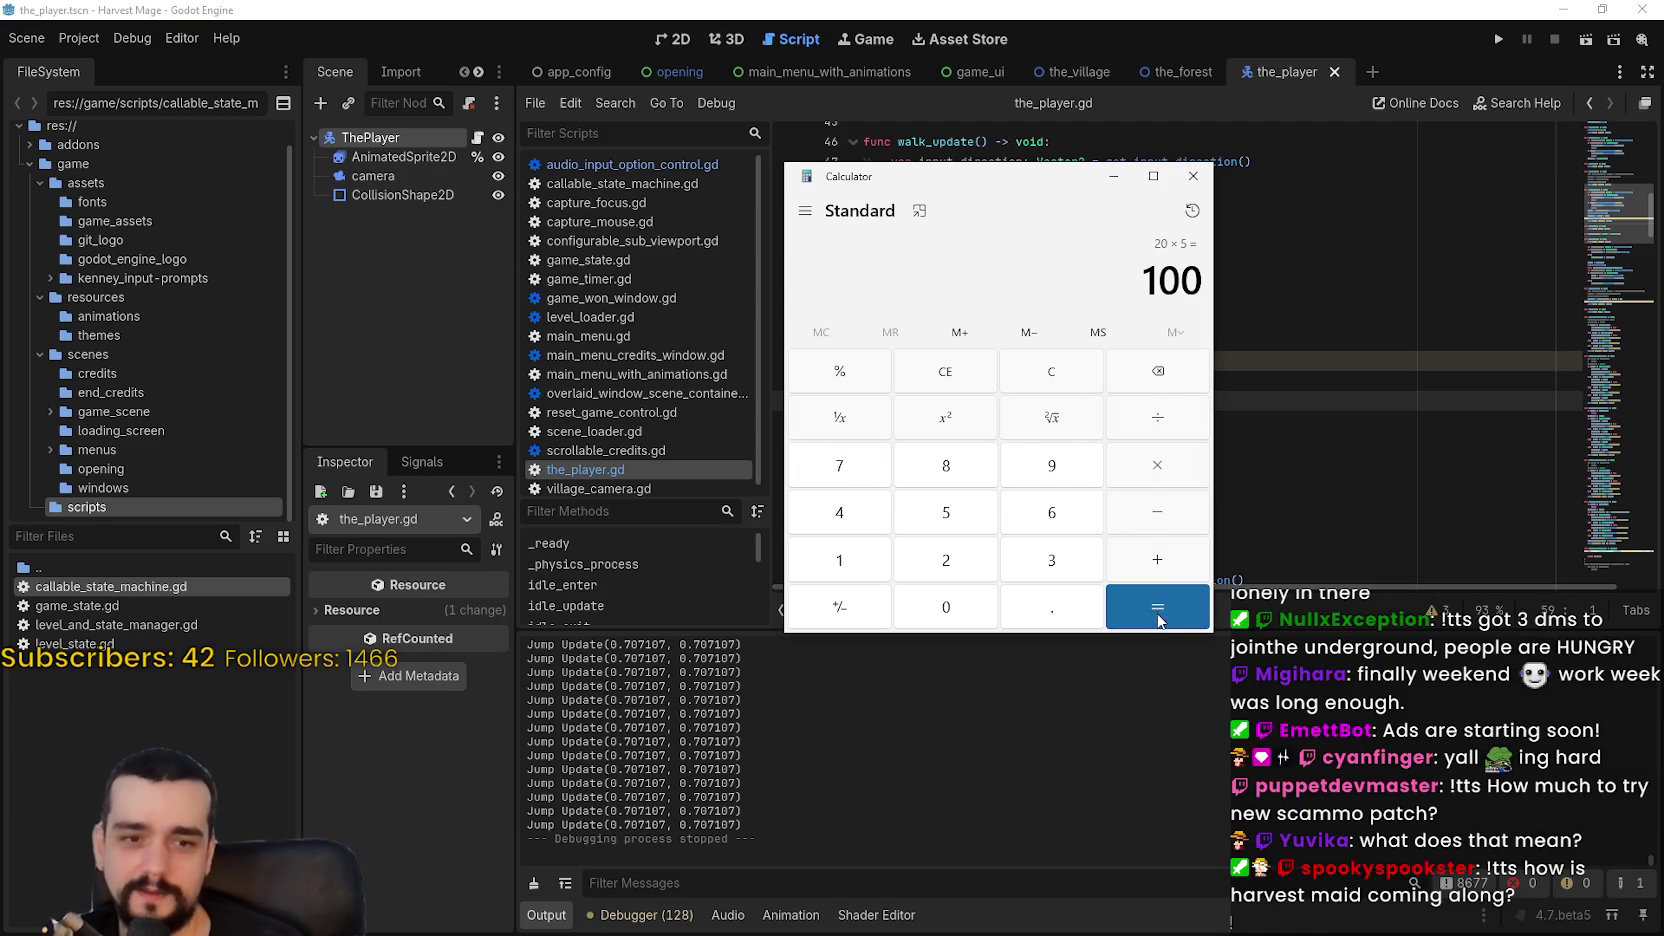
pyautogui.press('Escape')
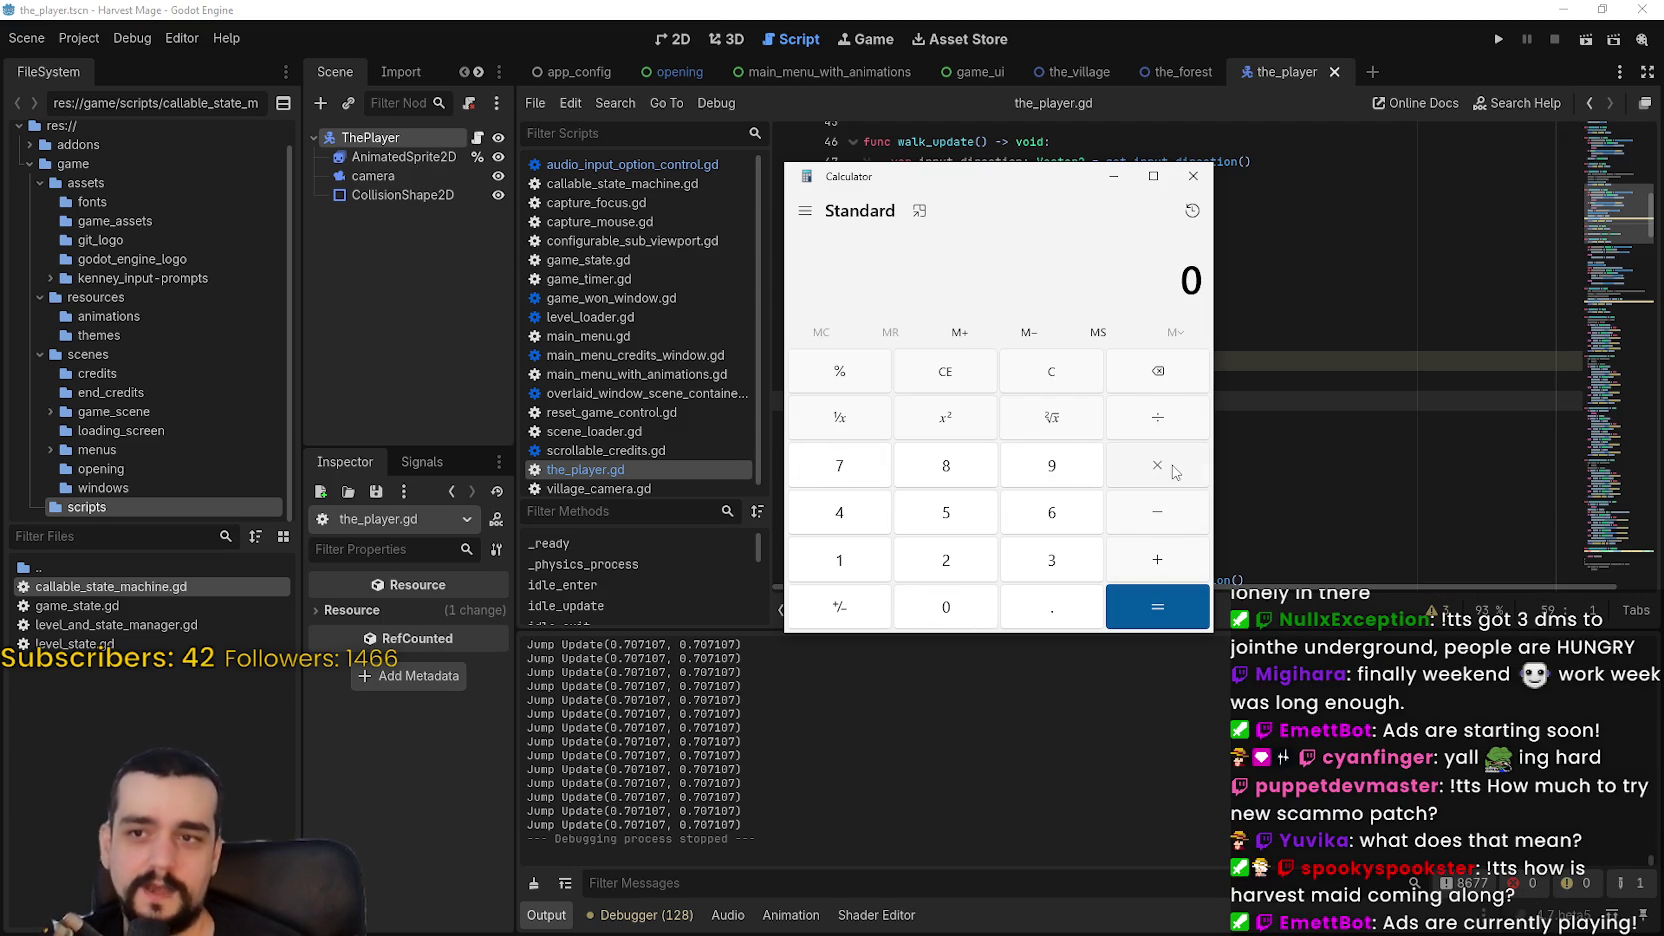
# Step: Recompute 20 × 5, subtract 50 from 100, then clear and close the calculator
pyautogui.write('20')
pyautogui.click(1172, 468)
pyautogui.write('5')
pyautogui.press('Return')
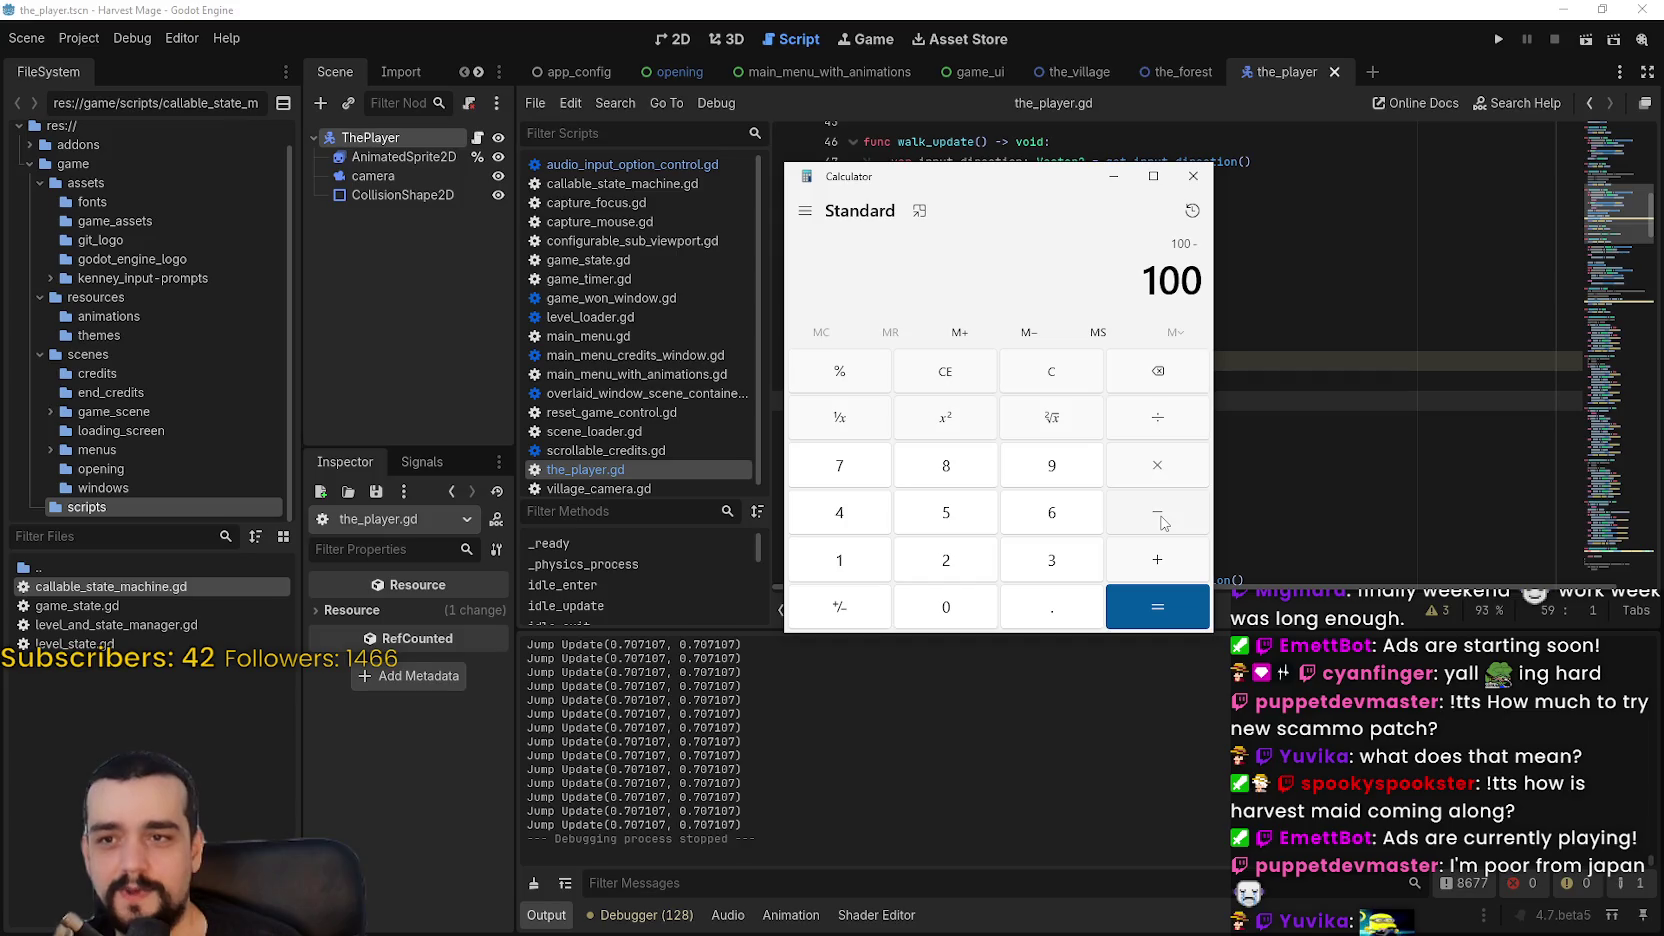
pyautogui.click(1164, 518)
pyautogui.write('50')
pyautogui.press('Return')
pyautogui.press('Return')
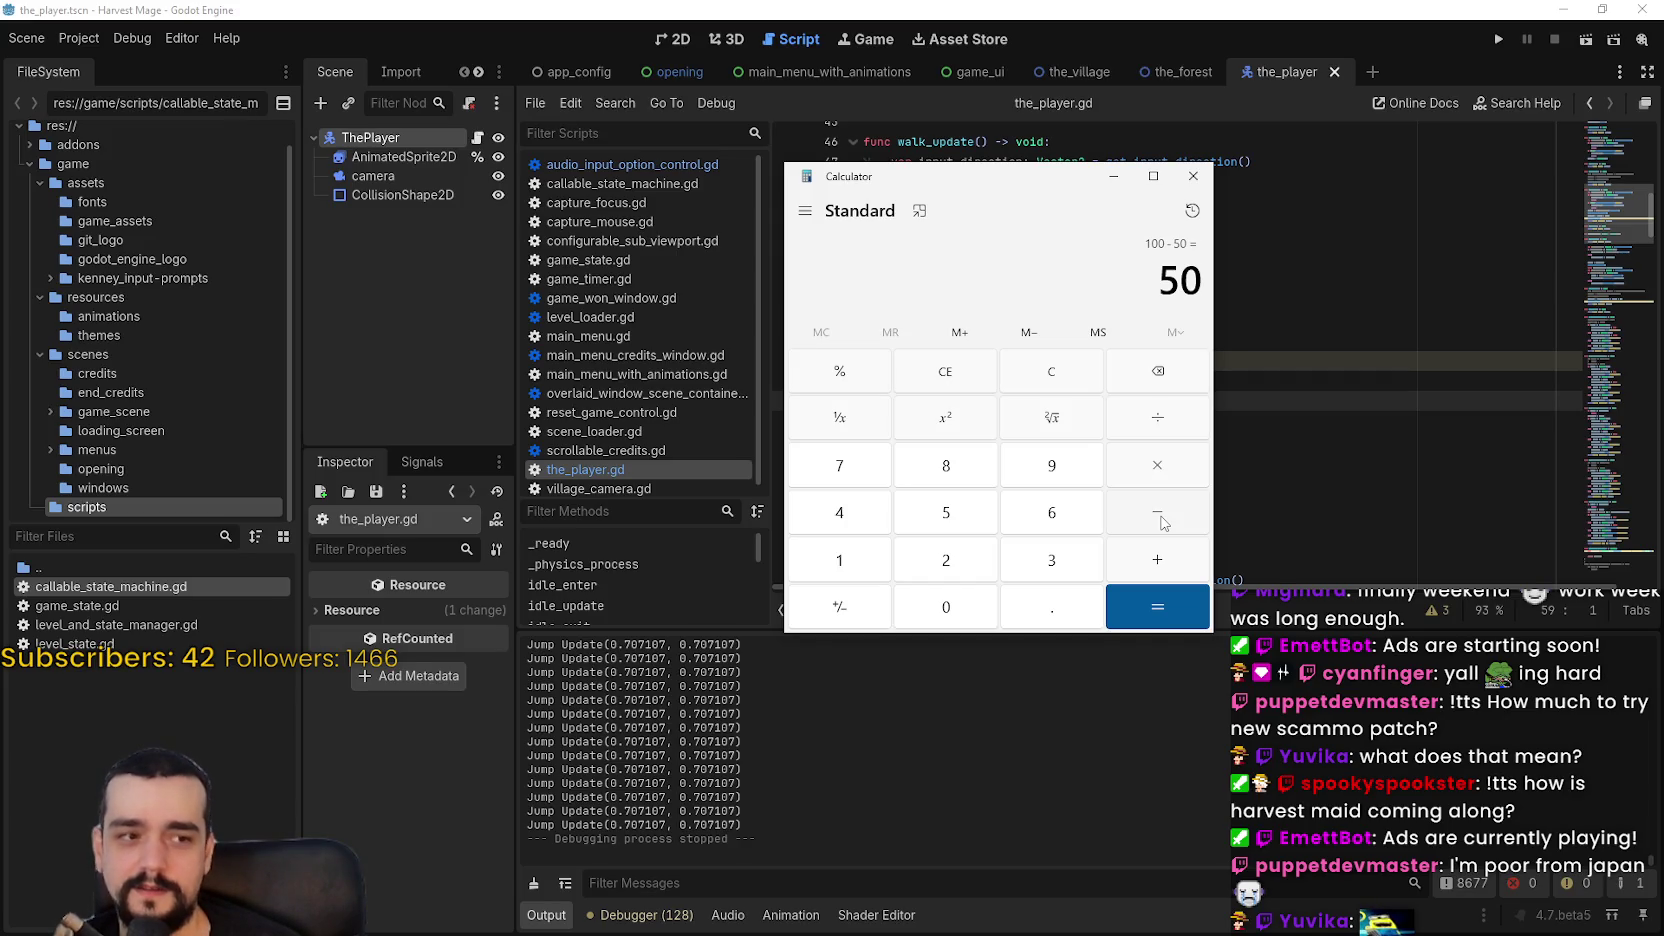
pyautogui.moveTo(989, 190); pyautogui.dragTo(1063, 89)
pyautogui.click(1112, 273)
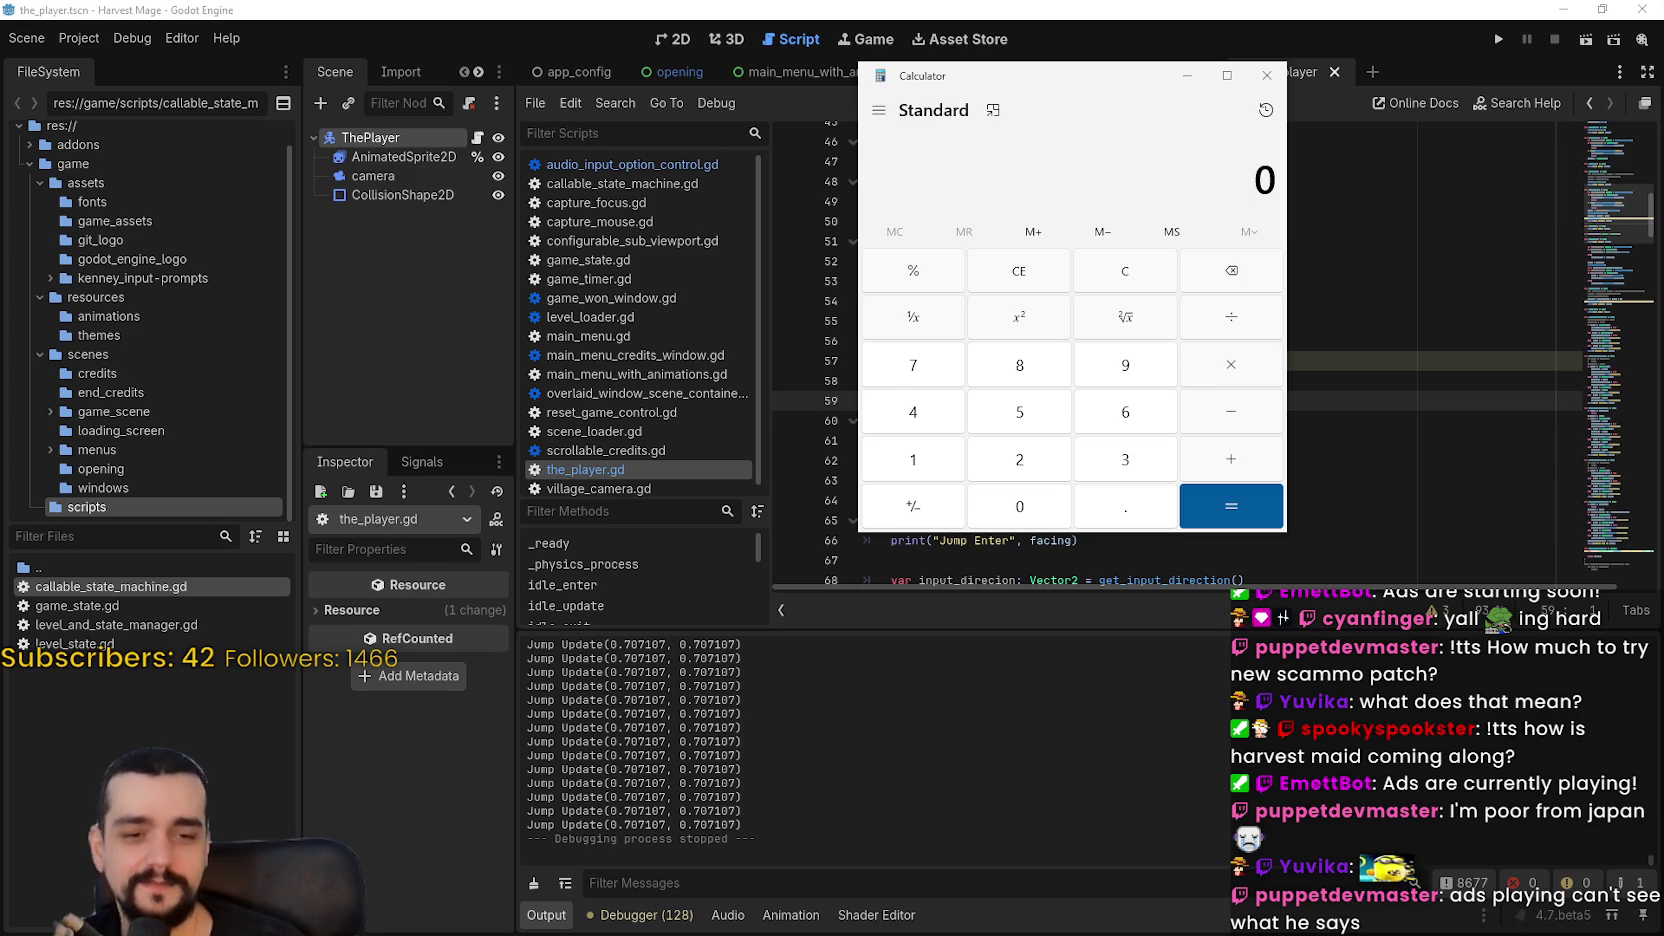
pyautogui.click(1266, 77)
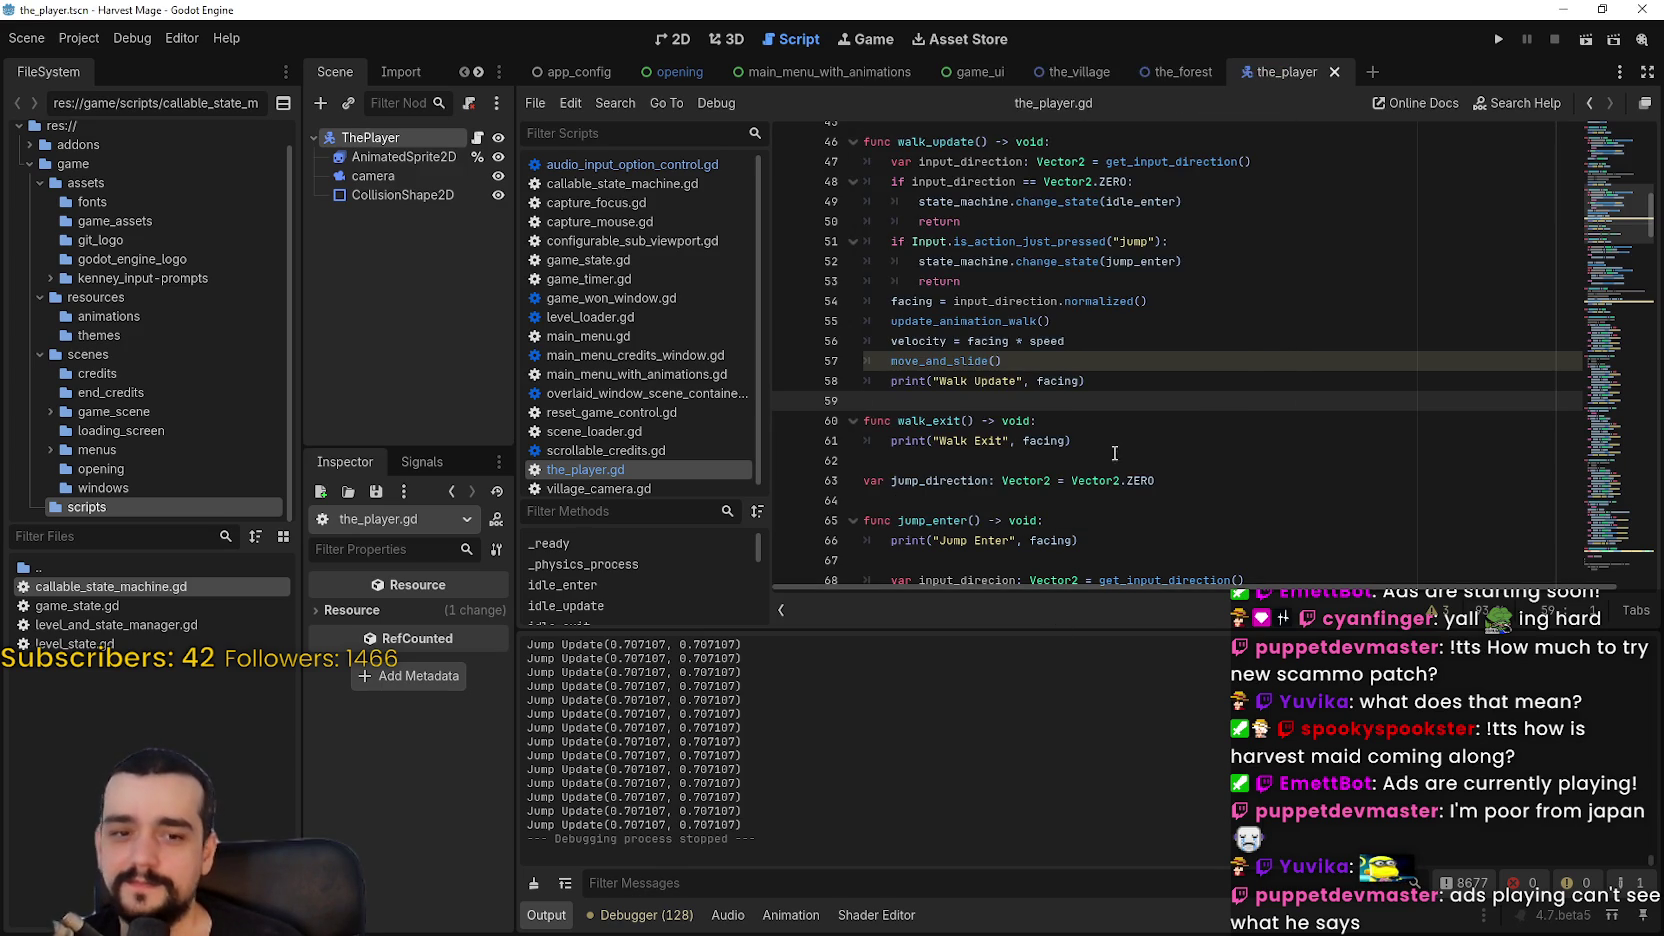
# Step: Browse the_player.gd through the jump_enter, walk_exit and jump_update code
pyautogui.scroll(-2, 1120, 460)
pyautogui.scroll(-1, 1184, 447)
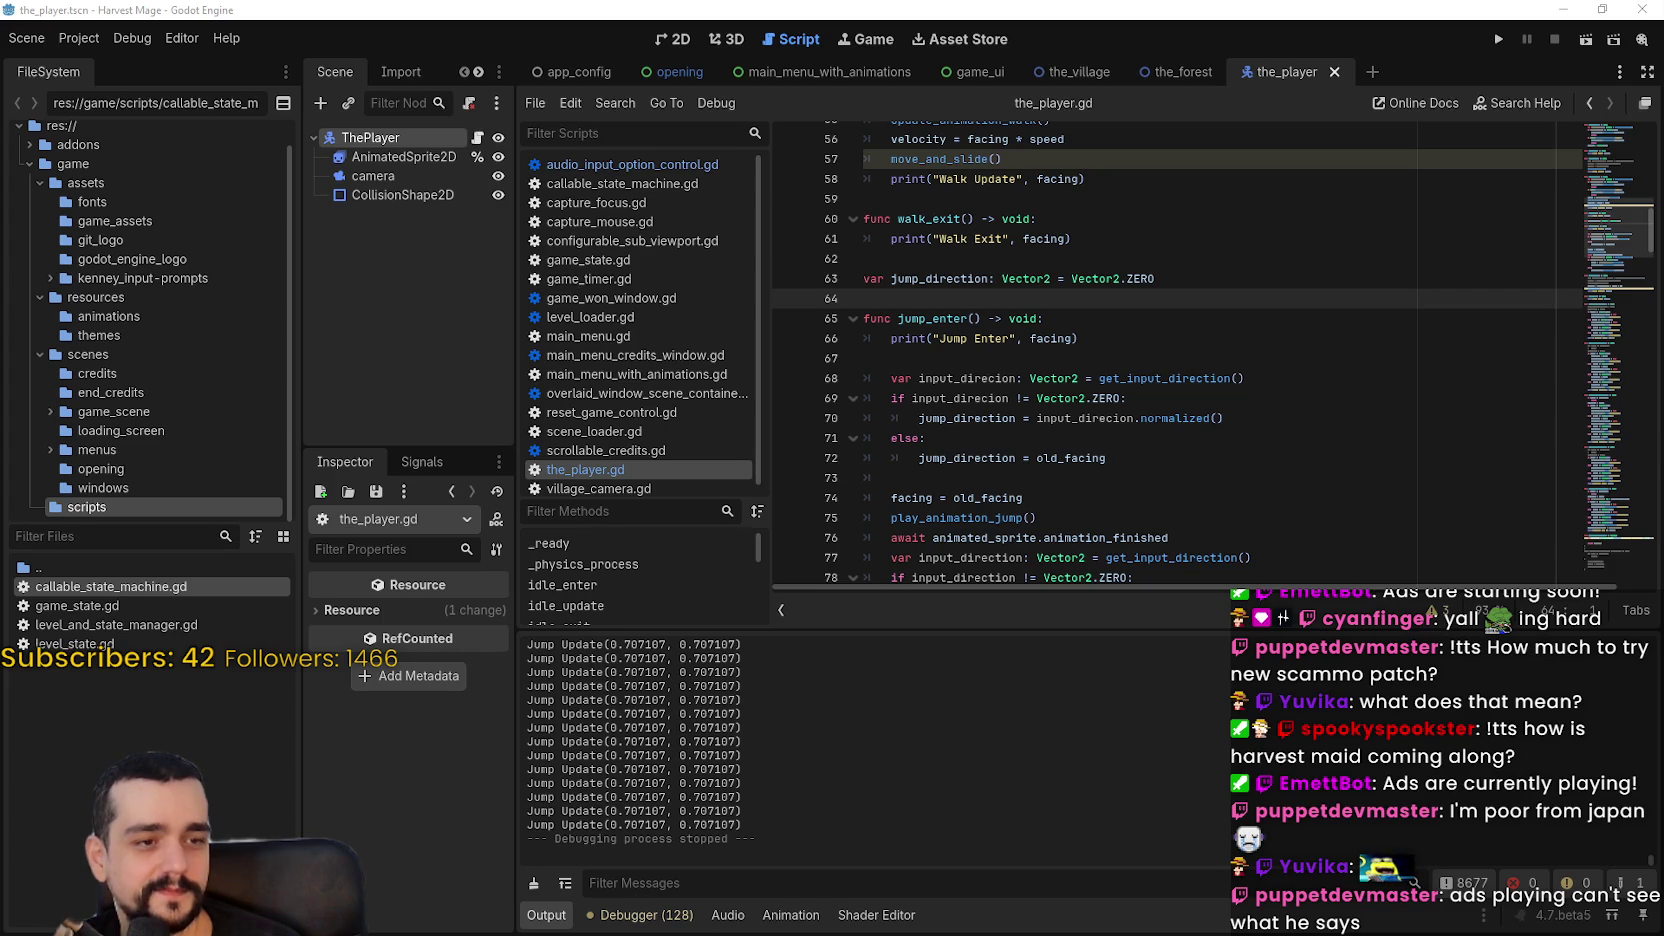
pyautogui.click(1218, 405)
pyautogui.scroll(2, 1150, 400)
pyautogui.click(1049, 348)
pyautogui.scroll(7, 1607, 330)
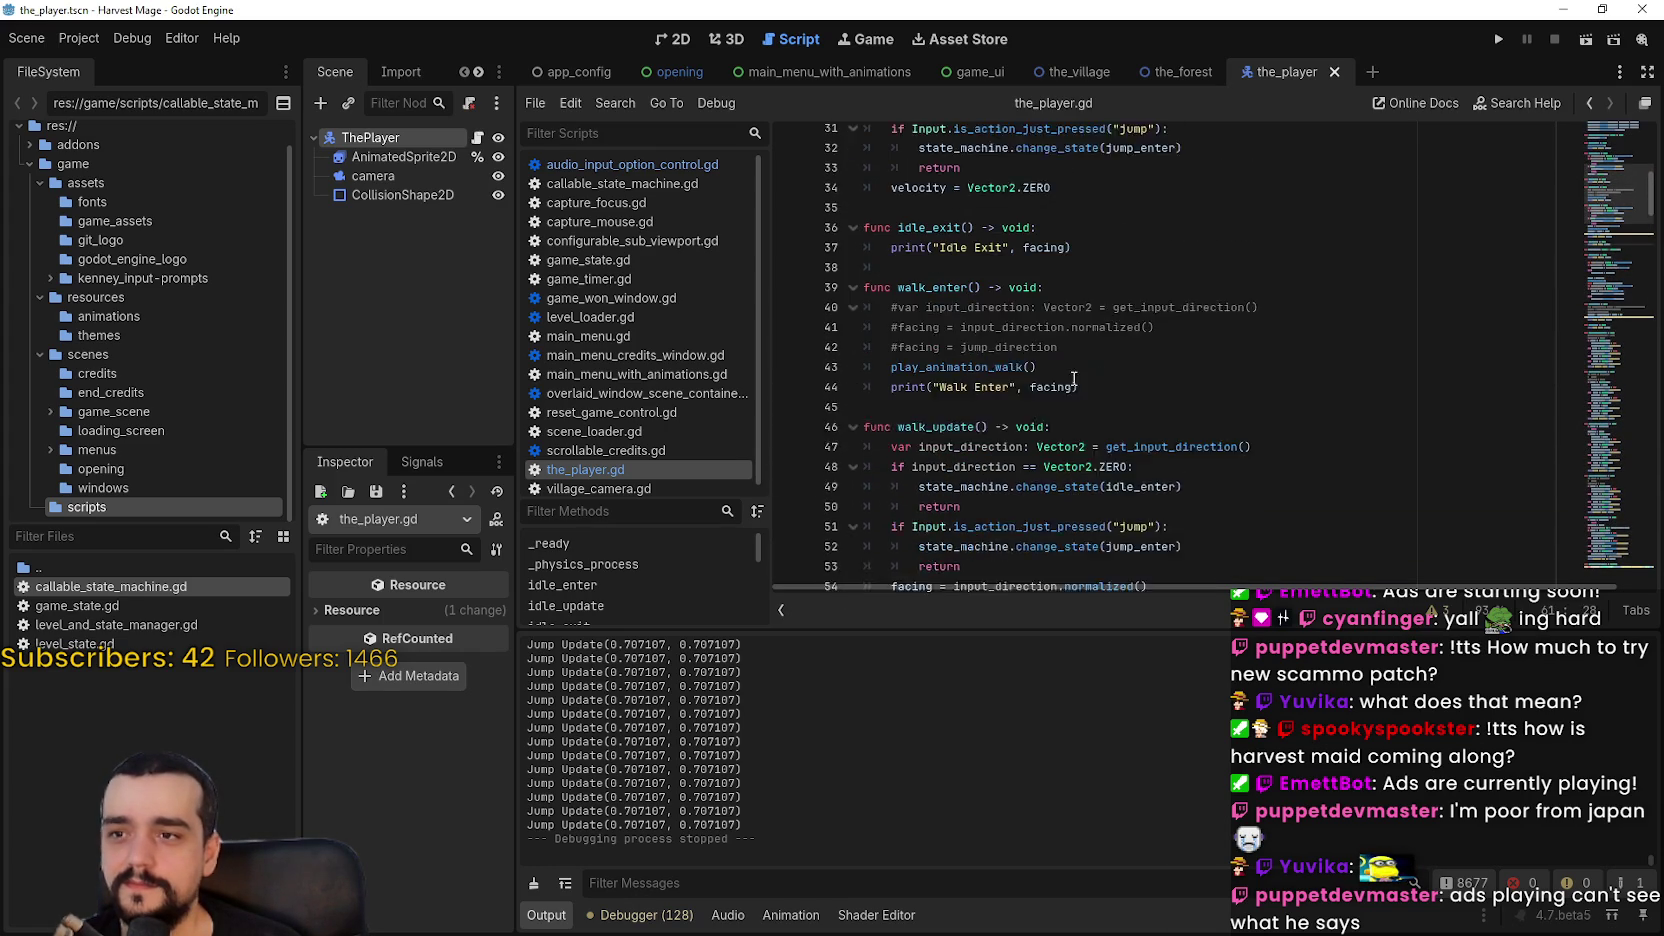
pyautogui.click(1607, 330)
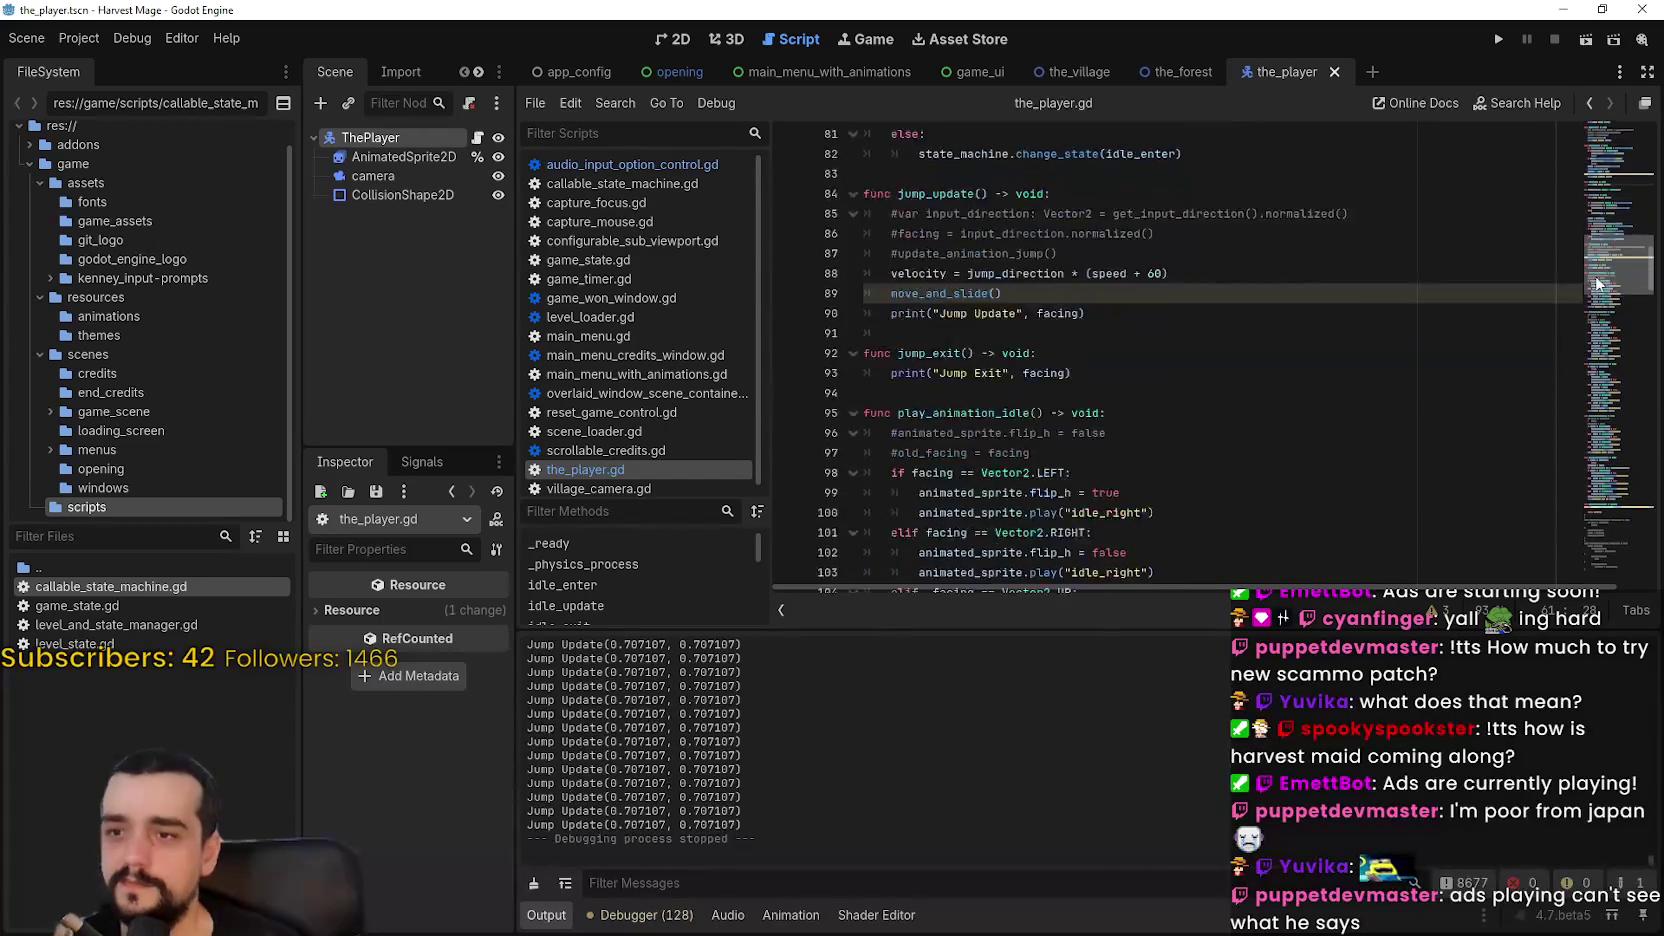
pyautogui.moveTo(1592, 290)
pyautogui.mouseDown()
pyautogui.moveTo(1576, 400)
pyautogui.moveTo(1574, 329)
pyautogui.moveTo(1611, 190)
pyautogui.mouseUp()
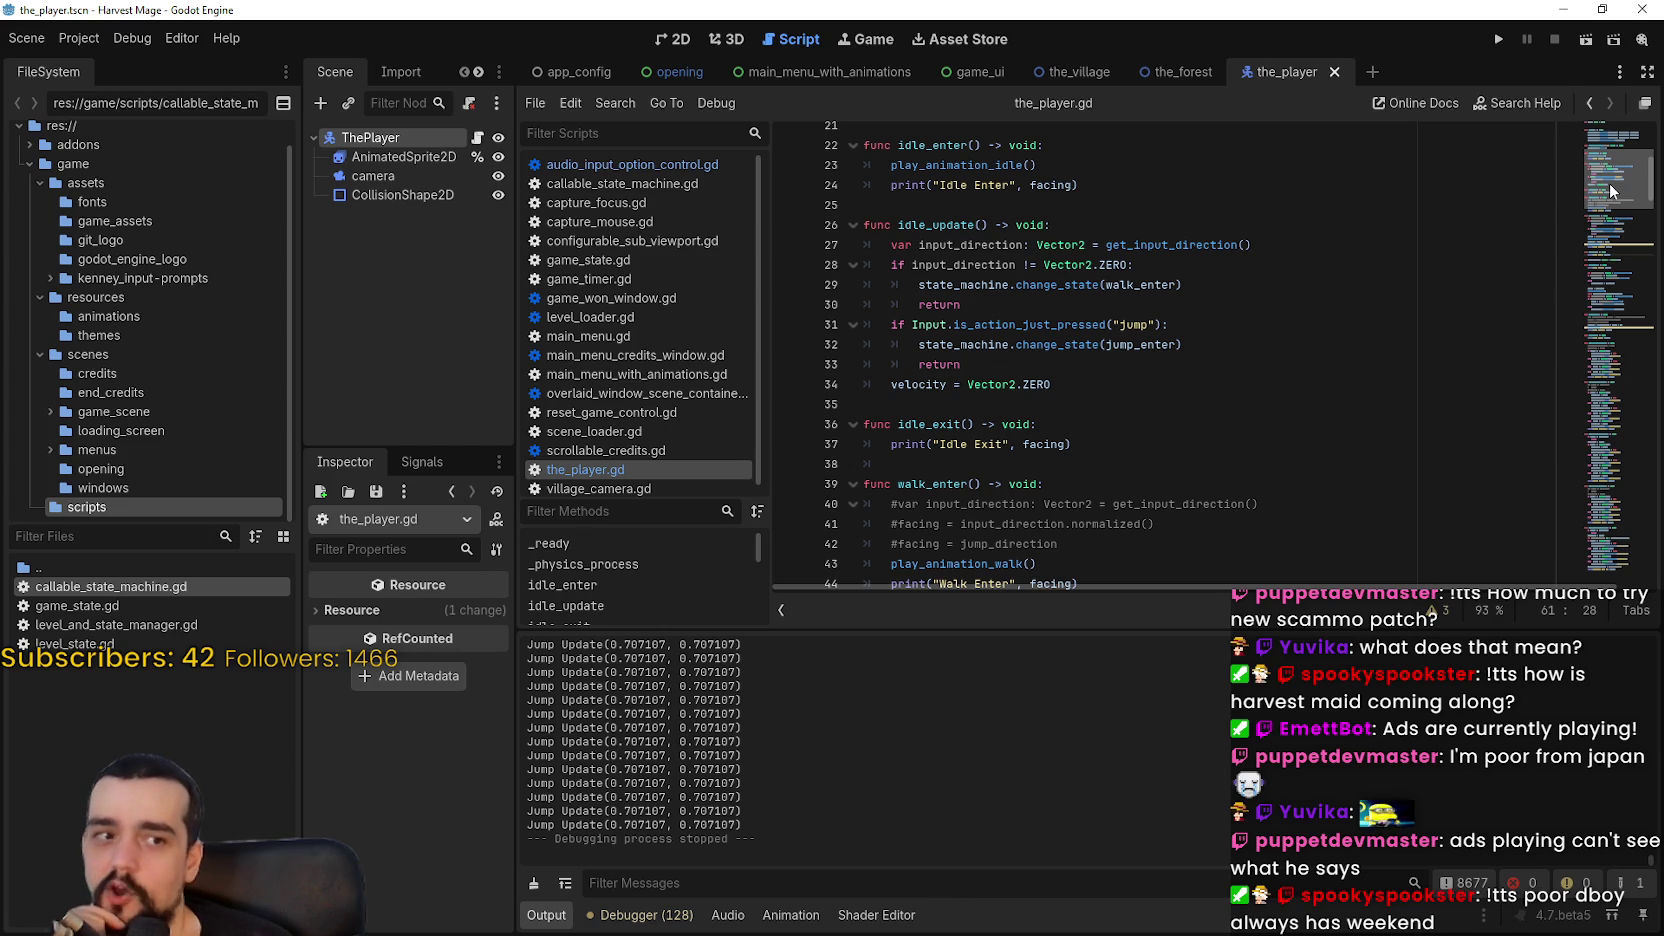
pyautogui.moveTo(1611, 190)
pyautogui.mouseDown()
pyautogui.moveTo(1610, 160)
pyautogui.moveTo(1612, 243)
pyautogui.mouseUp()
pyautogui.moveTo(1611, 244); pyautogui.dragTo(1613, 313)
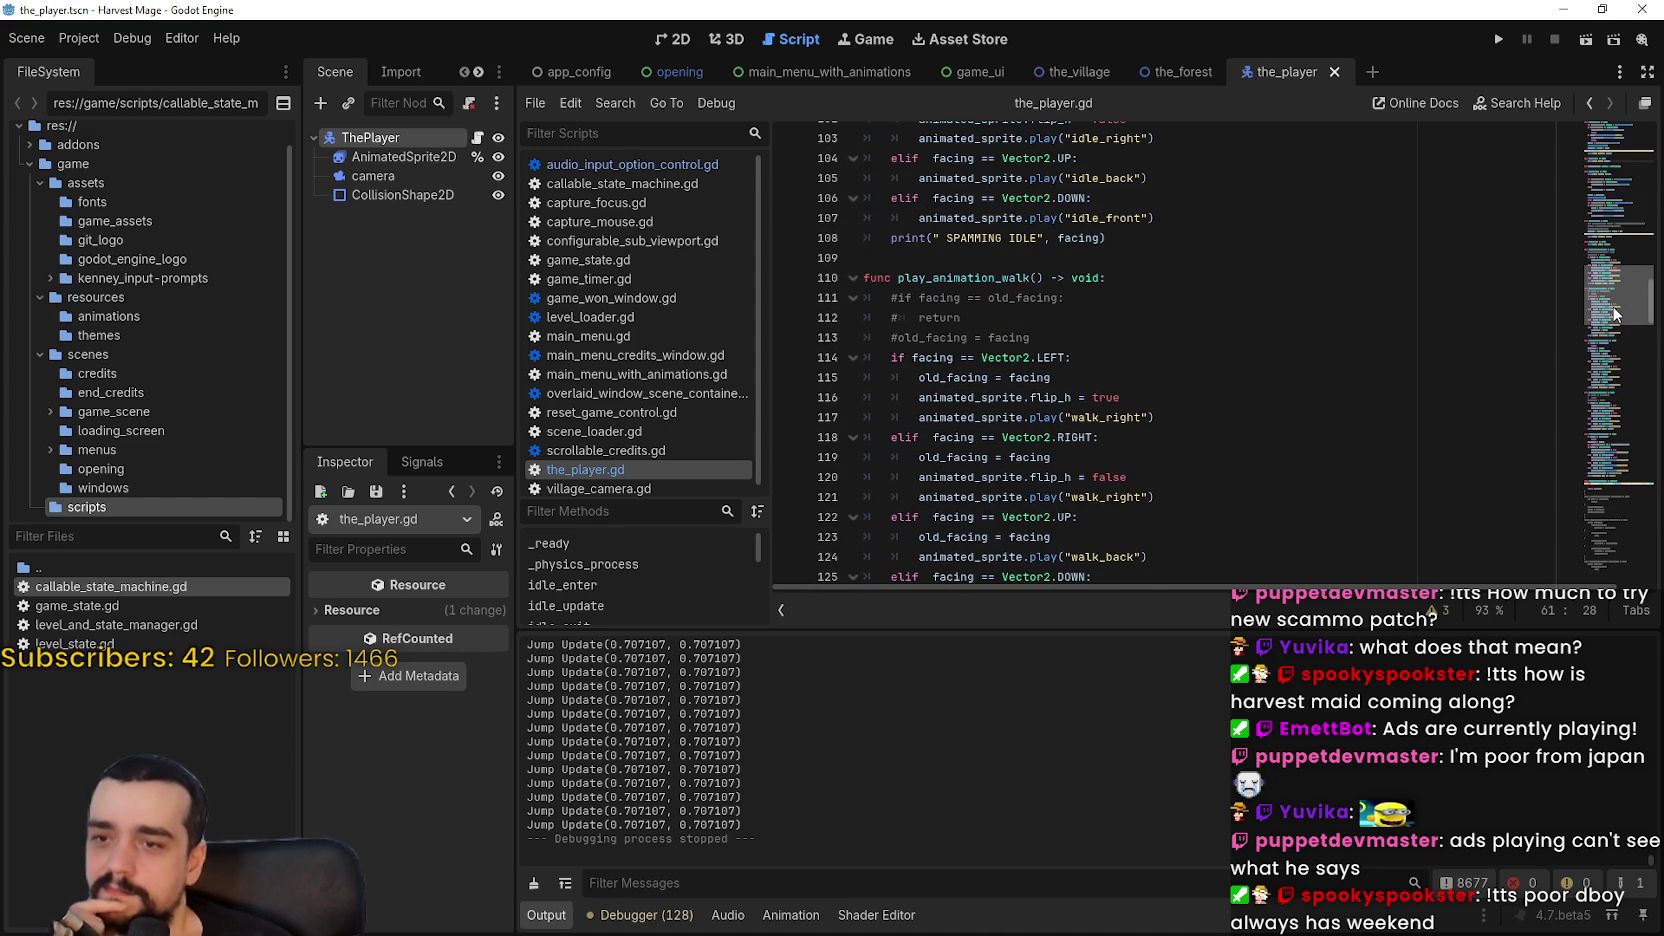
pyautogui.moveTo(1613, 313); pyautogui.dragTo(1600, 312)
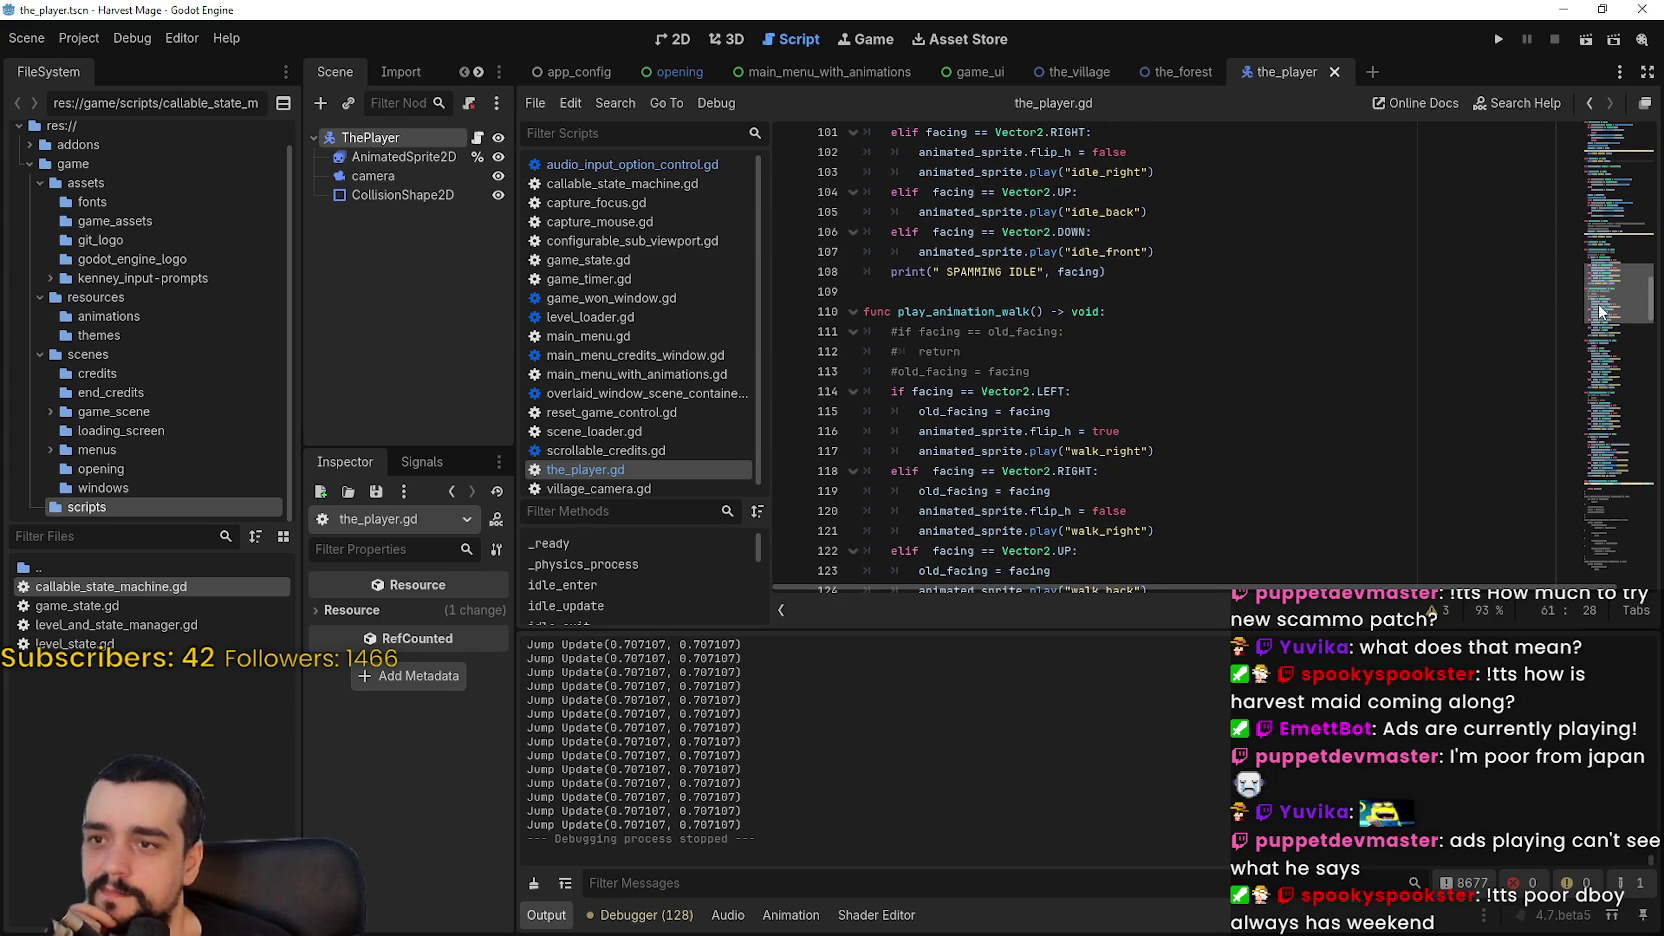
# Step: Scroll back to the play_animation_walk code just above get_input_direction
pyautogui.click(1064, 298)
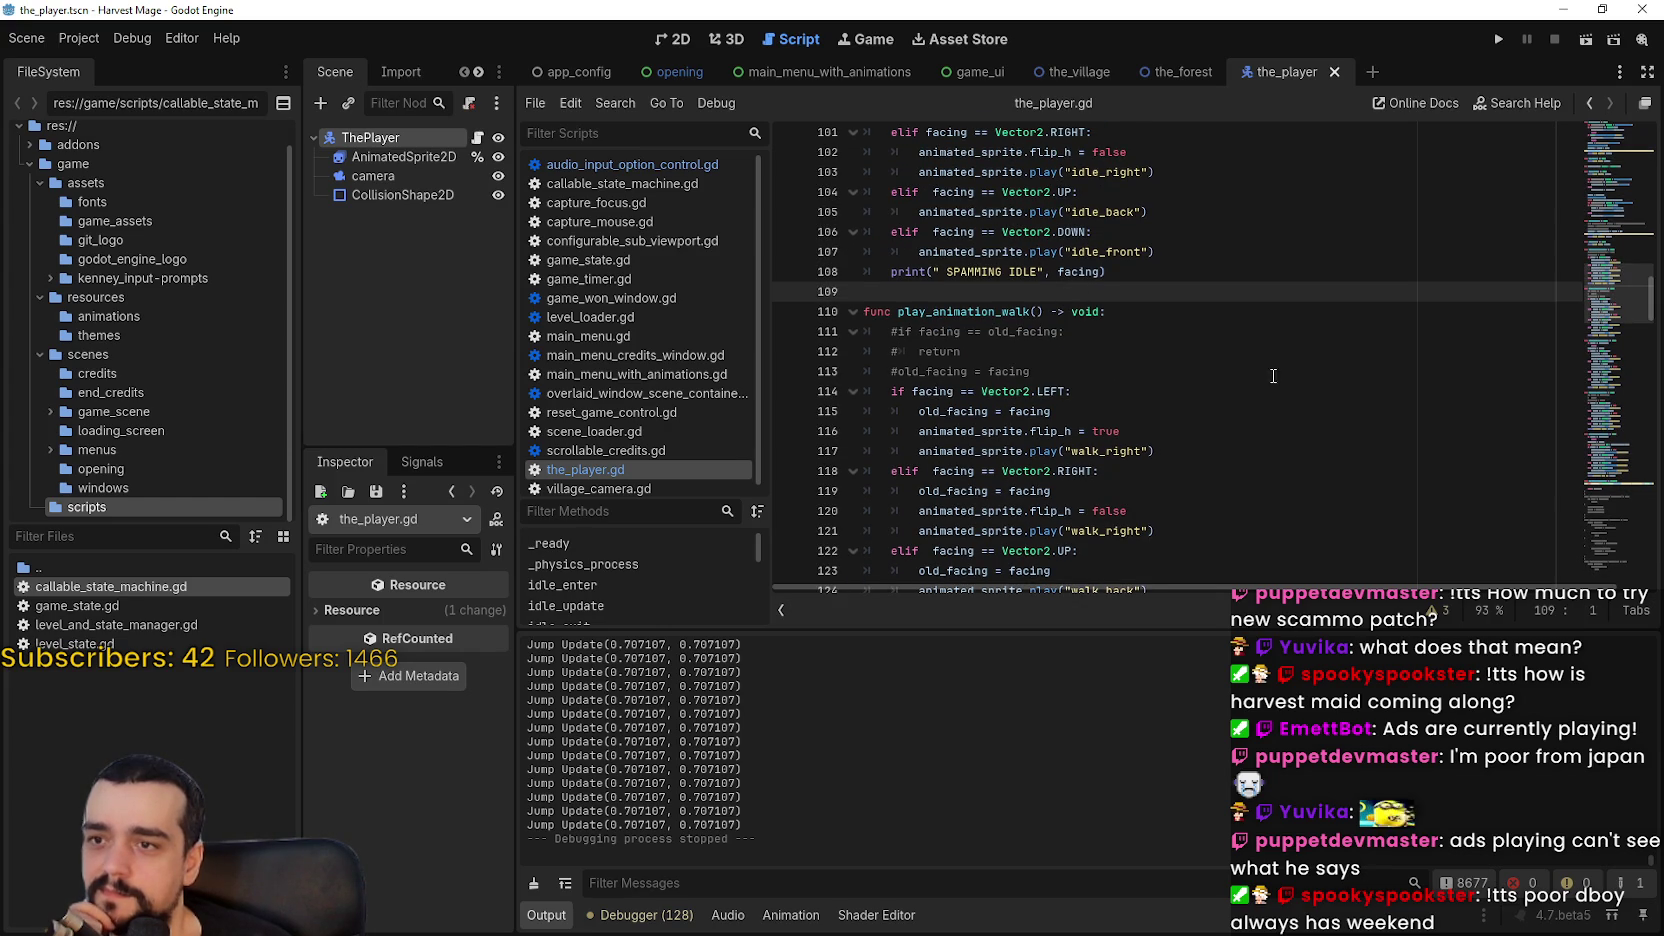
pyautogui.scroll(5, 1270, 365)
pyautogui.scroll(4, 1258, 357)
pyautogui.click(1600, 335)
pyautogui.moveTo(1600, 335)
pyautogui.mouseDown()
pyautogui.moveTo(1602, 410)
pyautogui.moveTo(1595, 360)
pyautogui.moveTo(1597, 389)
pyautogui.mouseUp()
pyautogui.moveTo(865, 380); pyautogui.dragTo(1100, 380)
# Step: Insert 'func update_facing(input_direction_: Vector2) -> void:' with a pass body above get_input_direction
pyautogui.click(1189, 358)
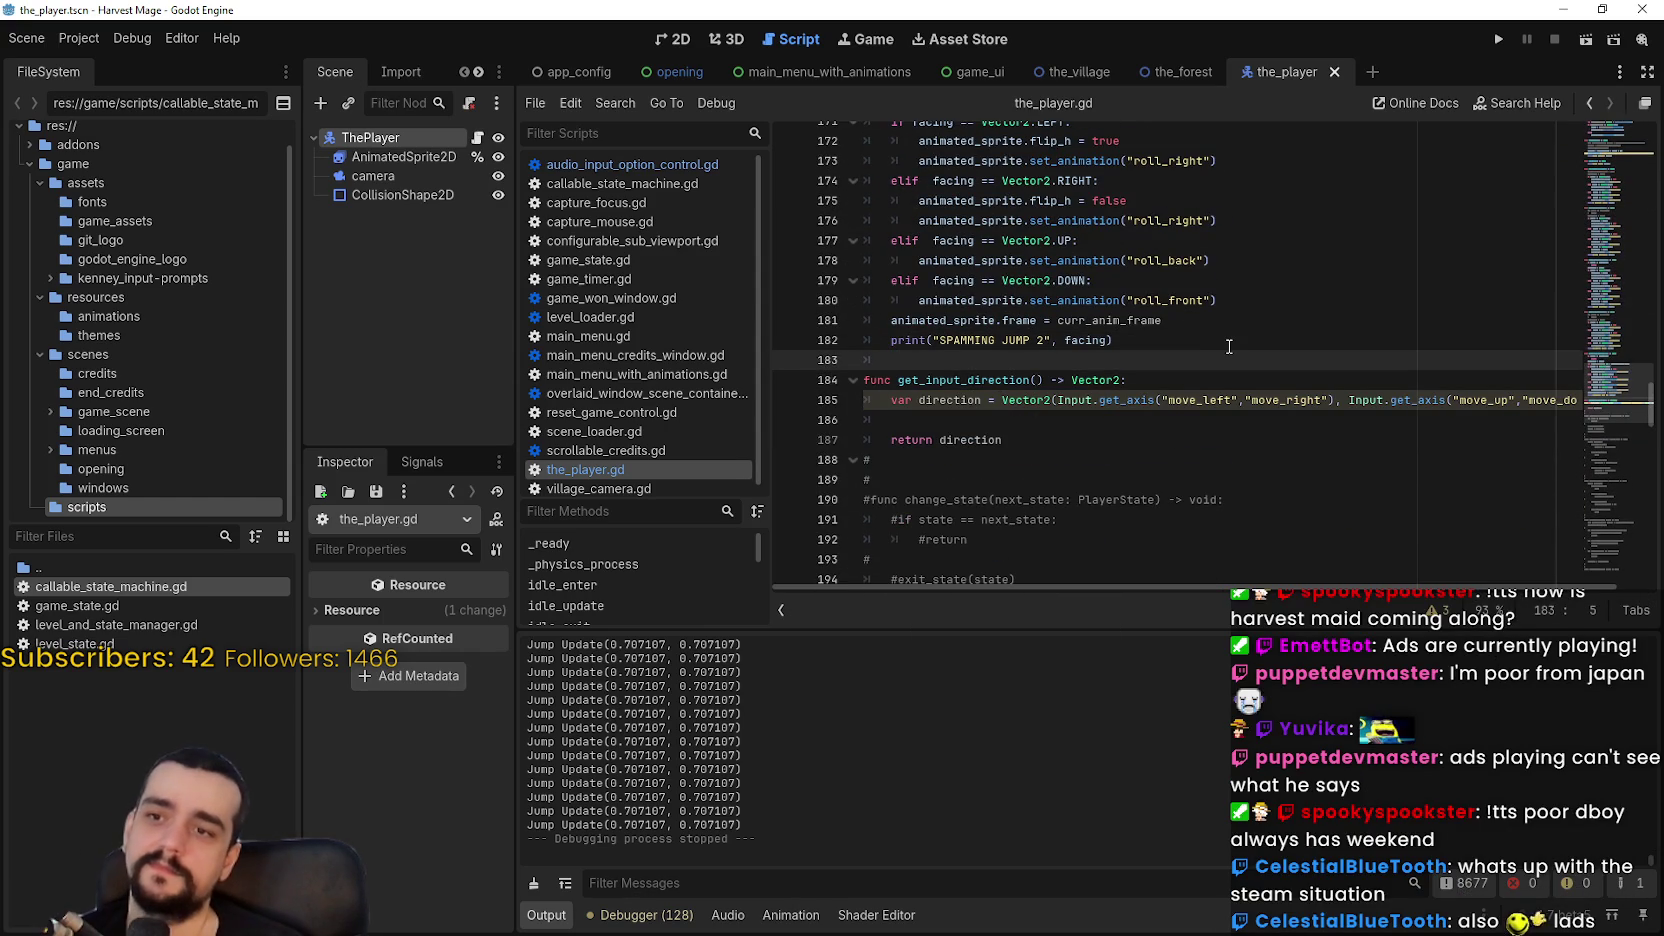
pyautogui.press('Return')
pyautogui.write('func update_f')
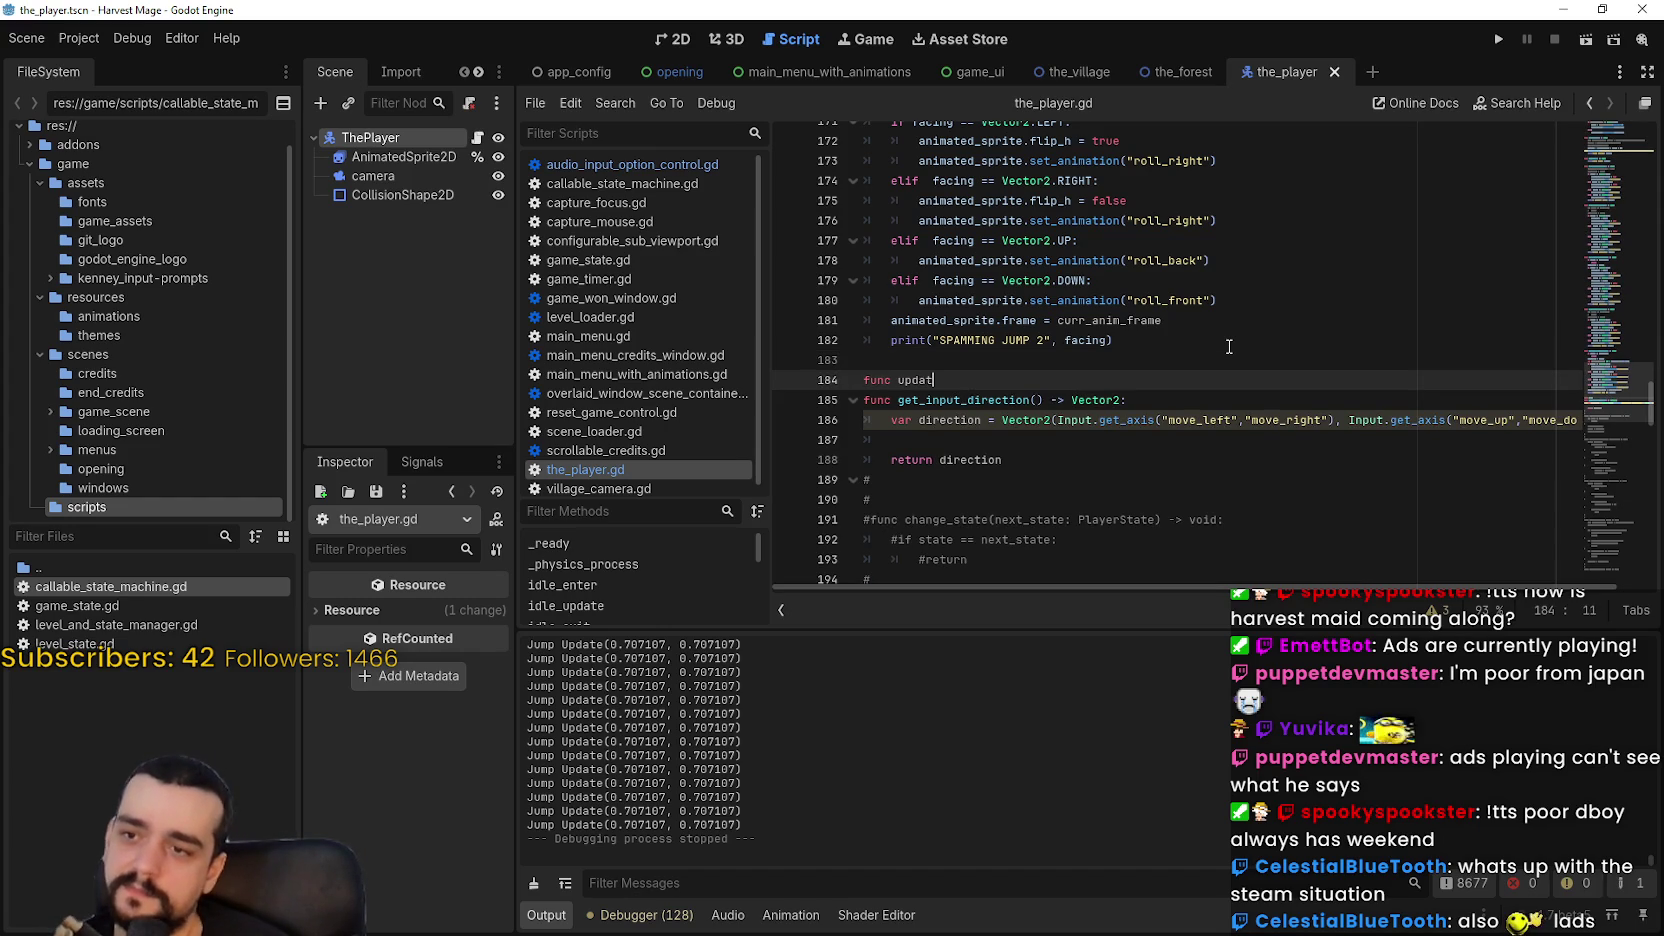
pyautogui.write('acing(')
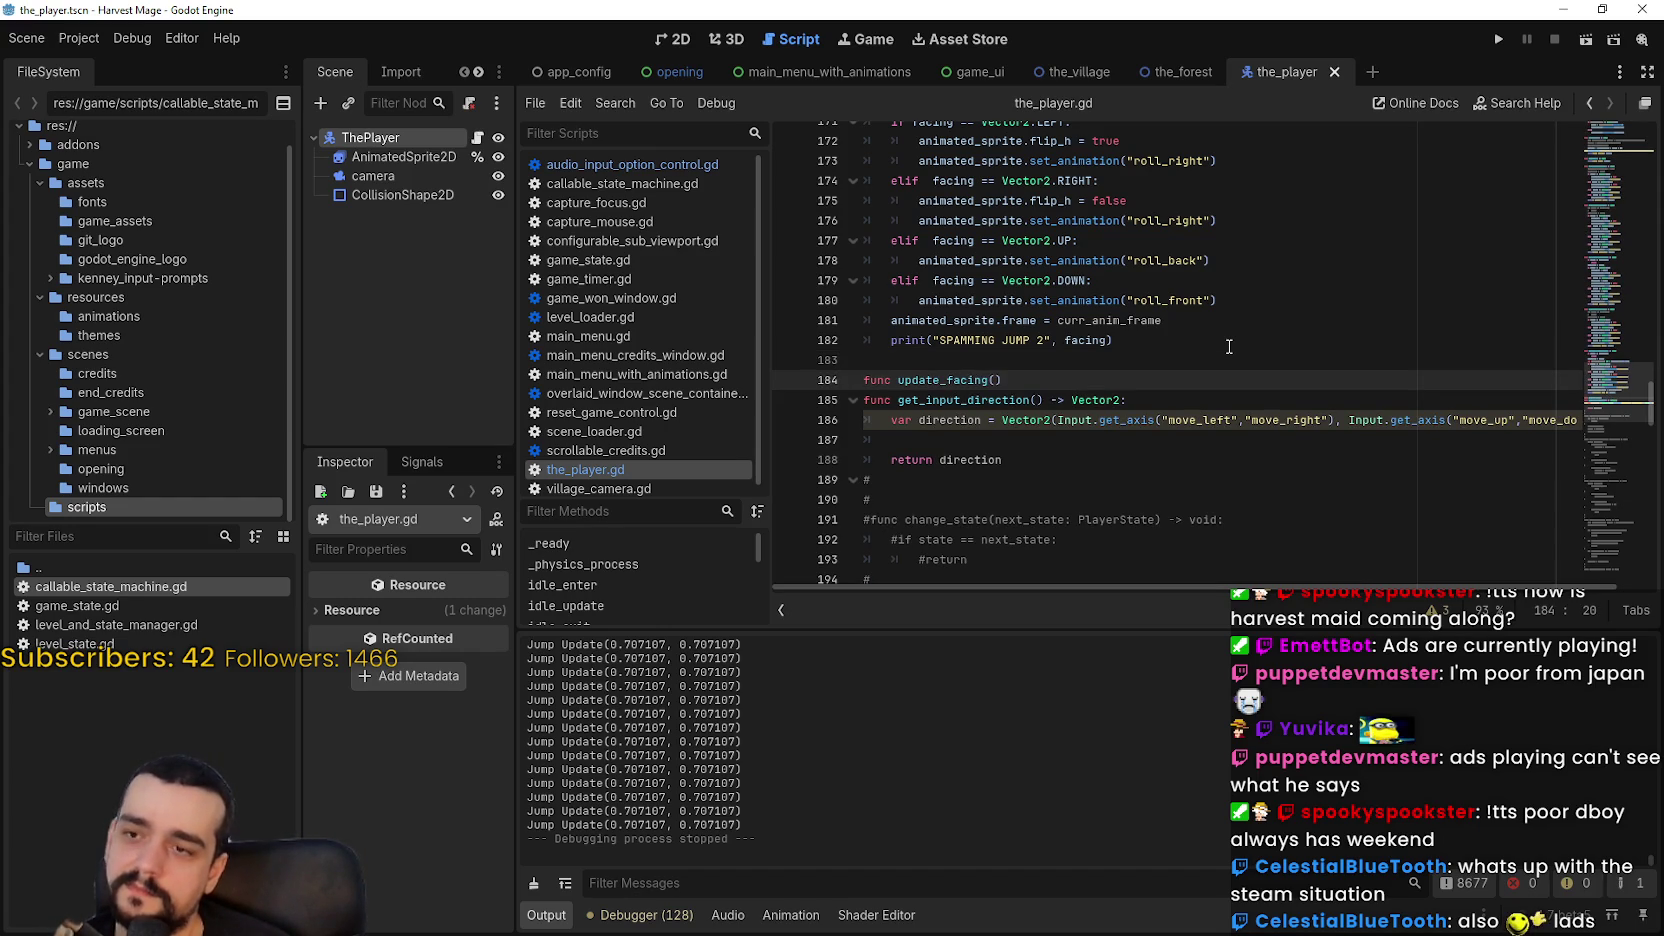
pyautogui.write(')')
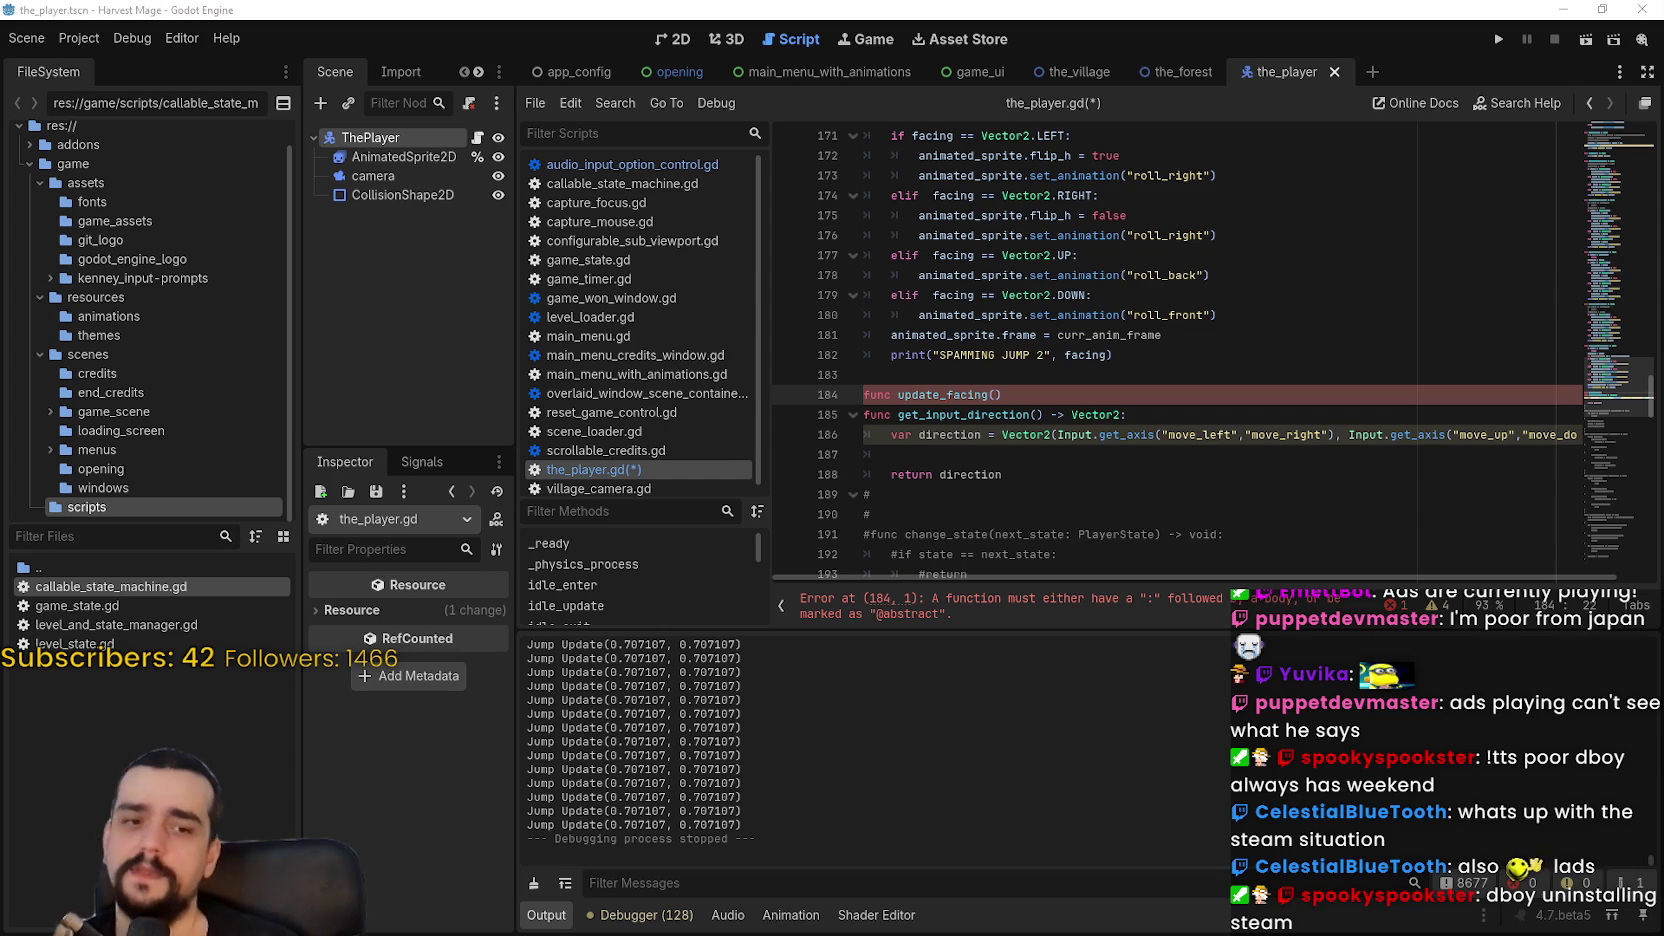
pyautogui.press('Left')
pyautogui.write('n')
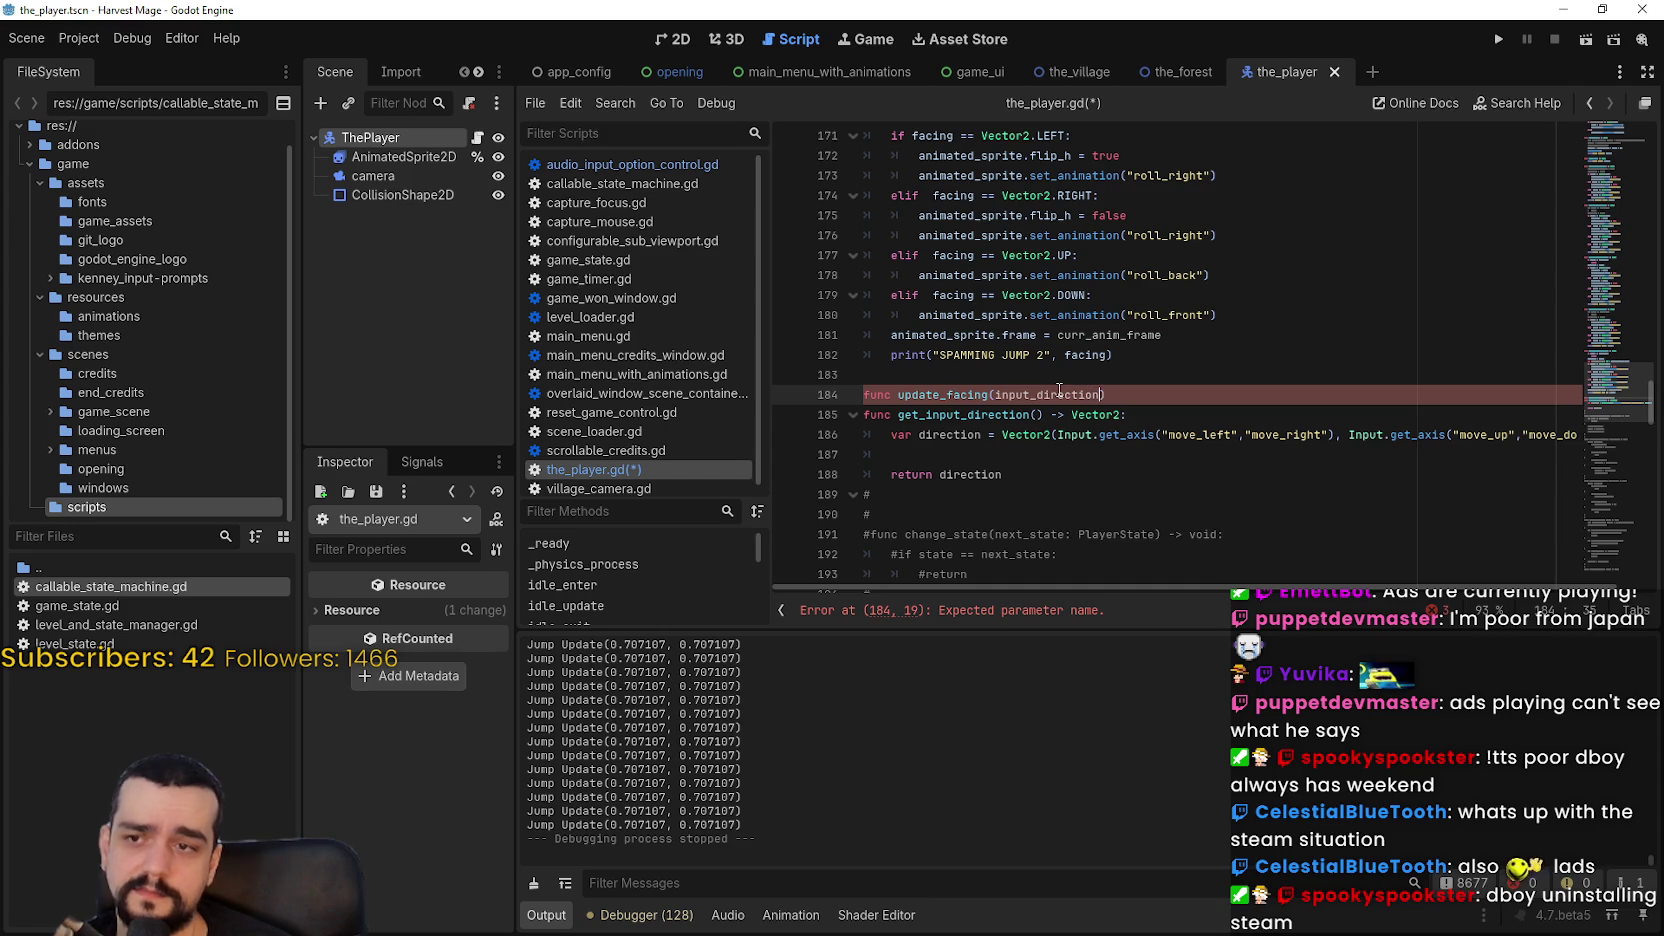
pyautogui.write('_: ')
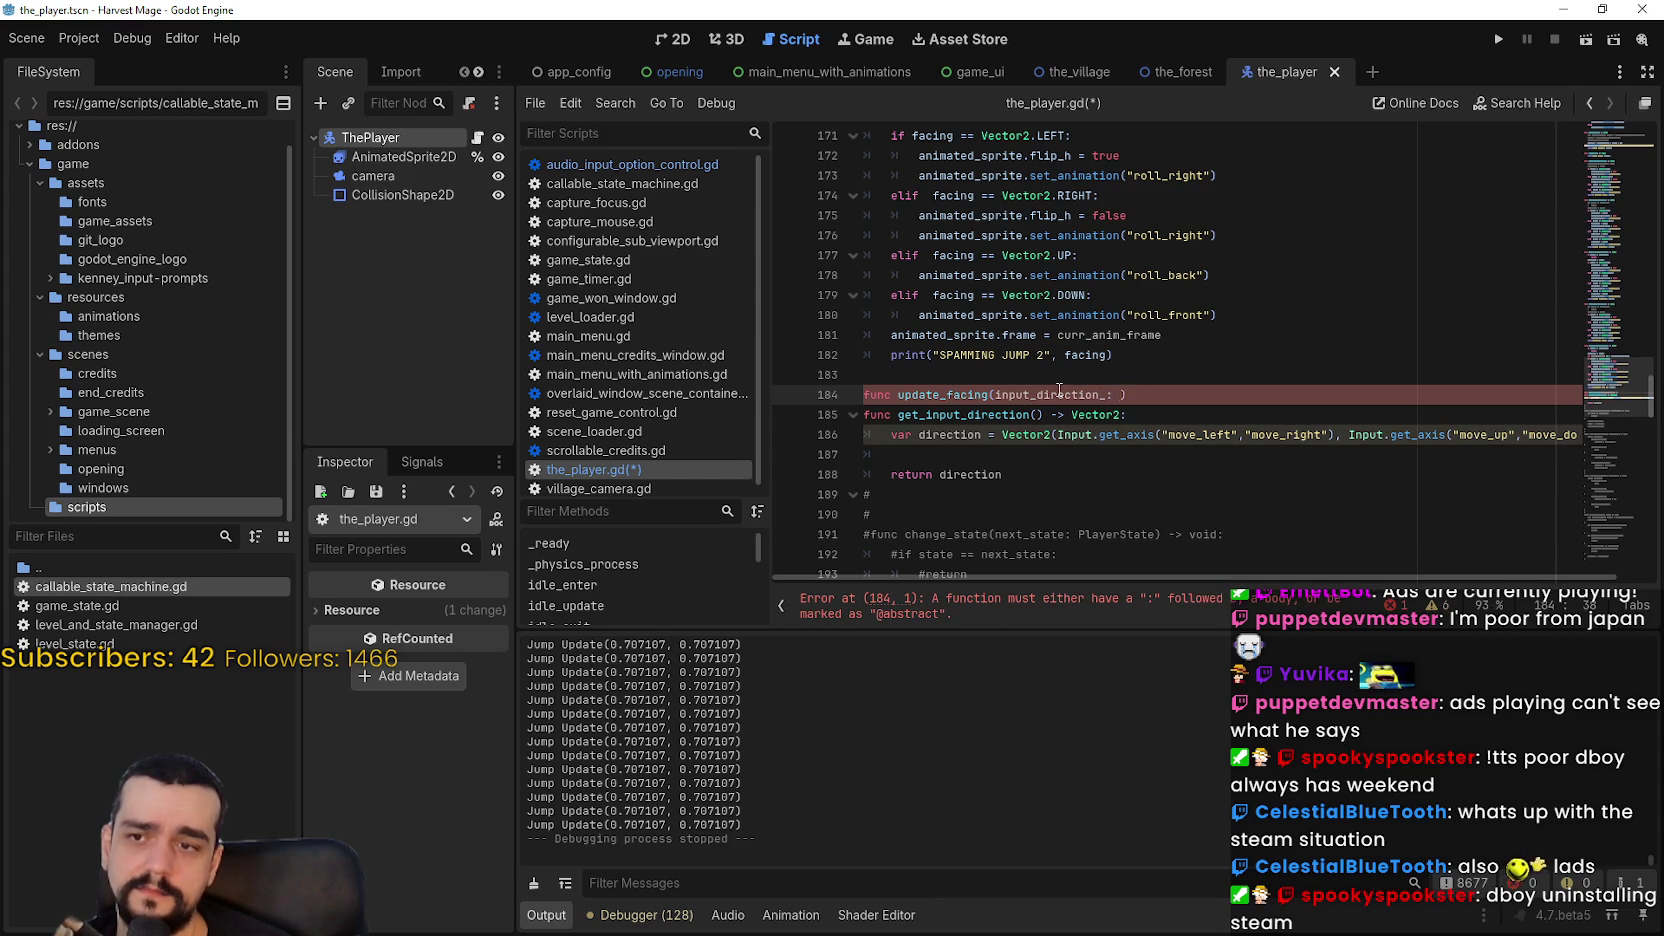
pyautogui.write('Vector2')
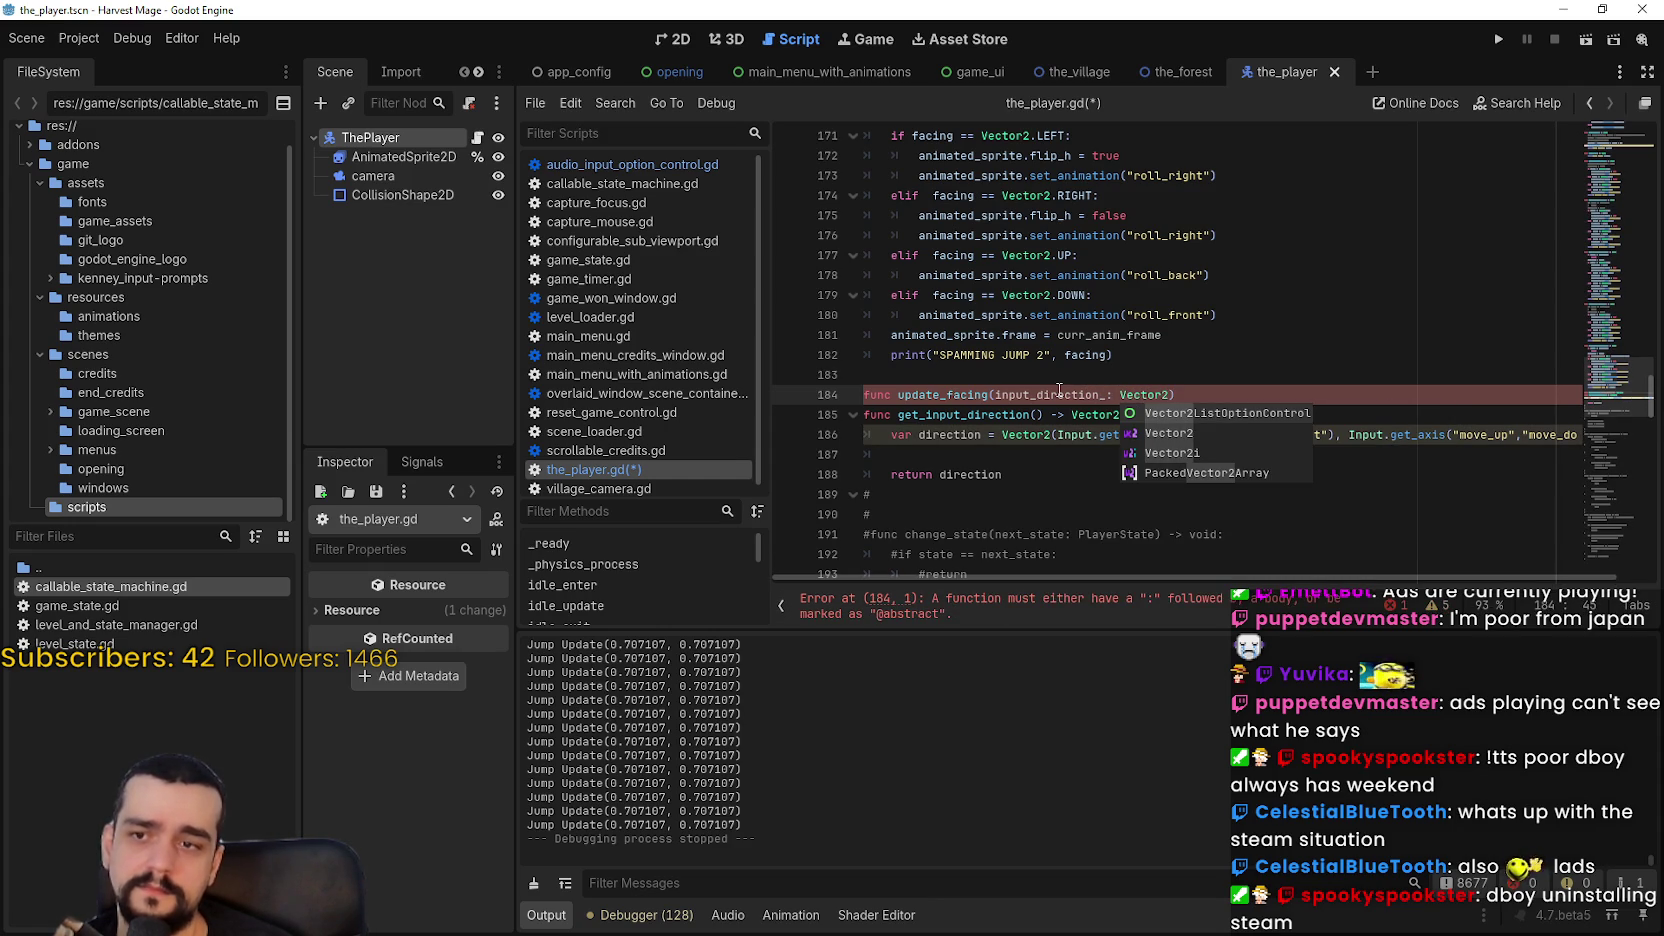
pyautogui.write(')')
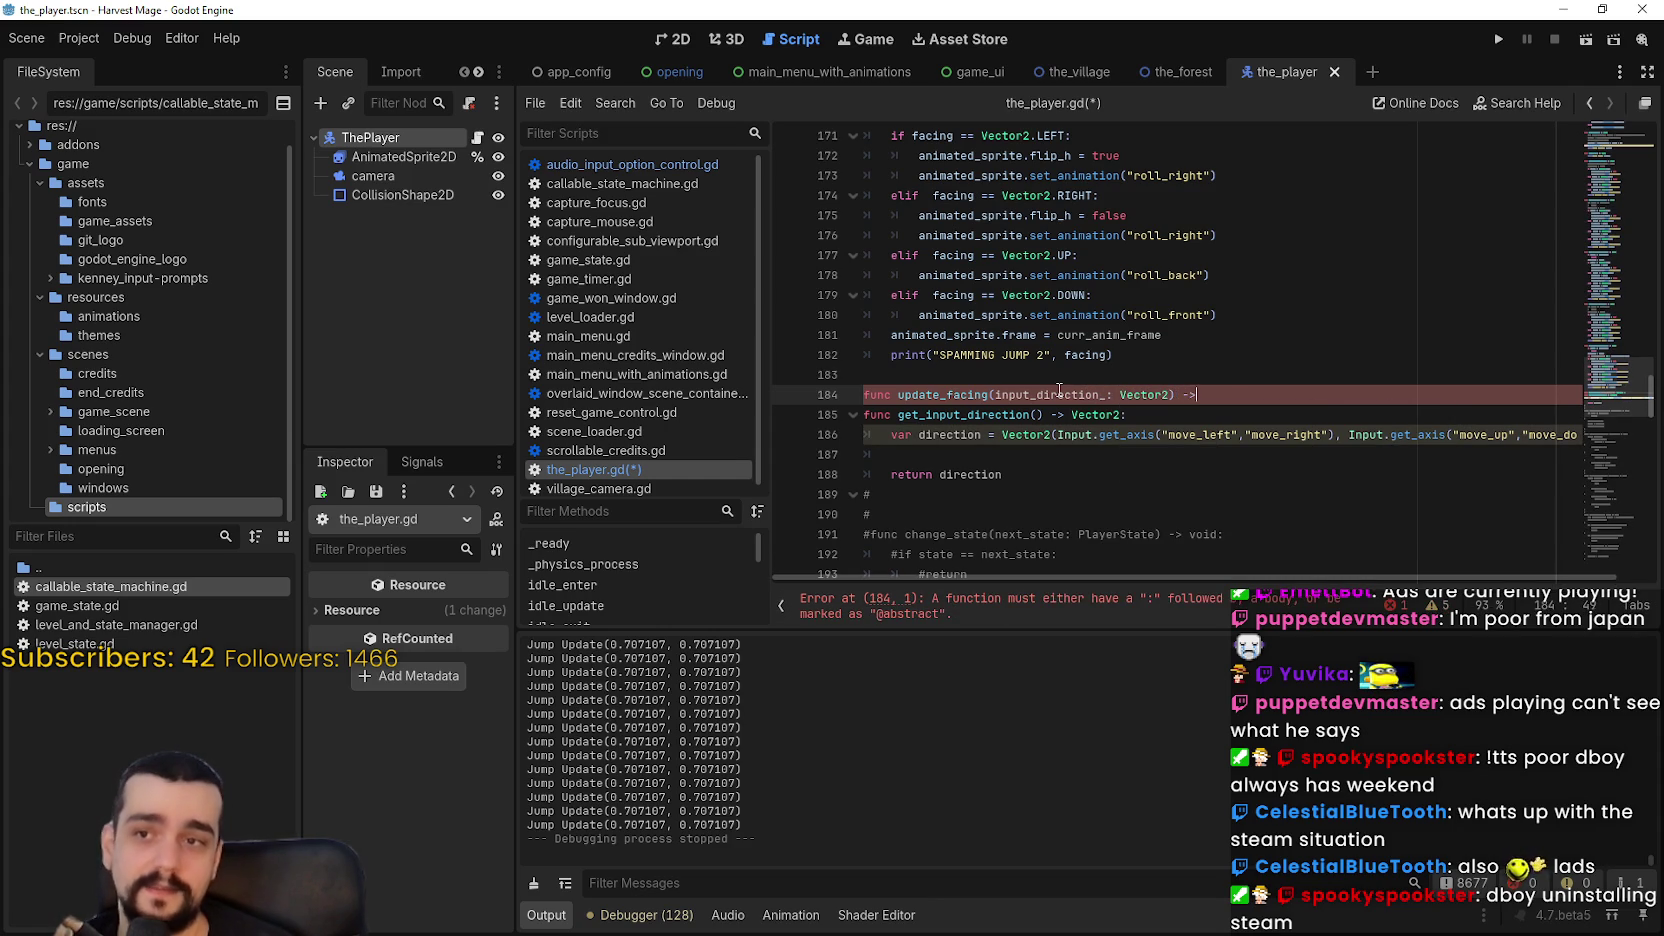
pyautogui.press('Return')
pyautogui.write('pass')
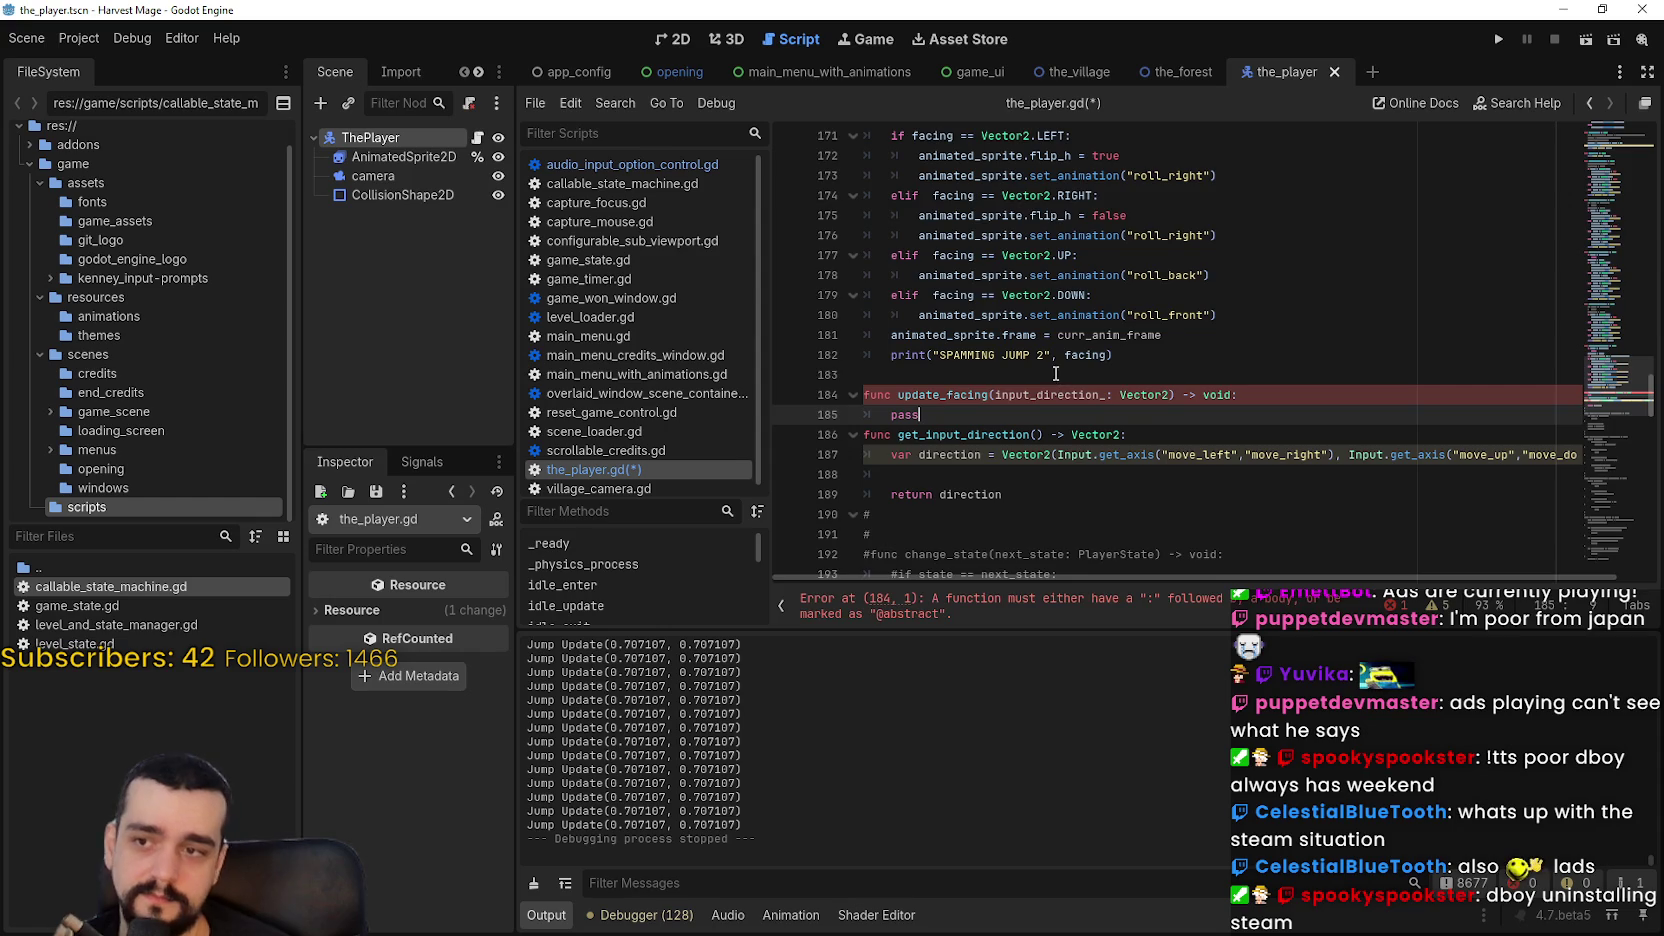
pyautogui.scroll(-3, 1056, 374)
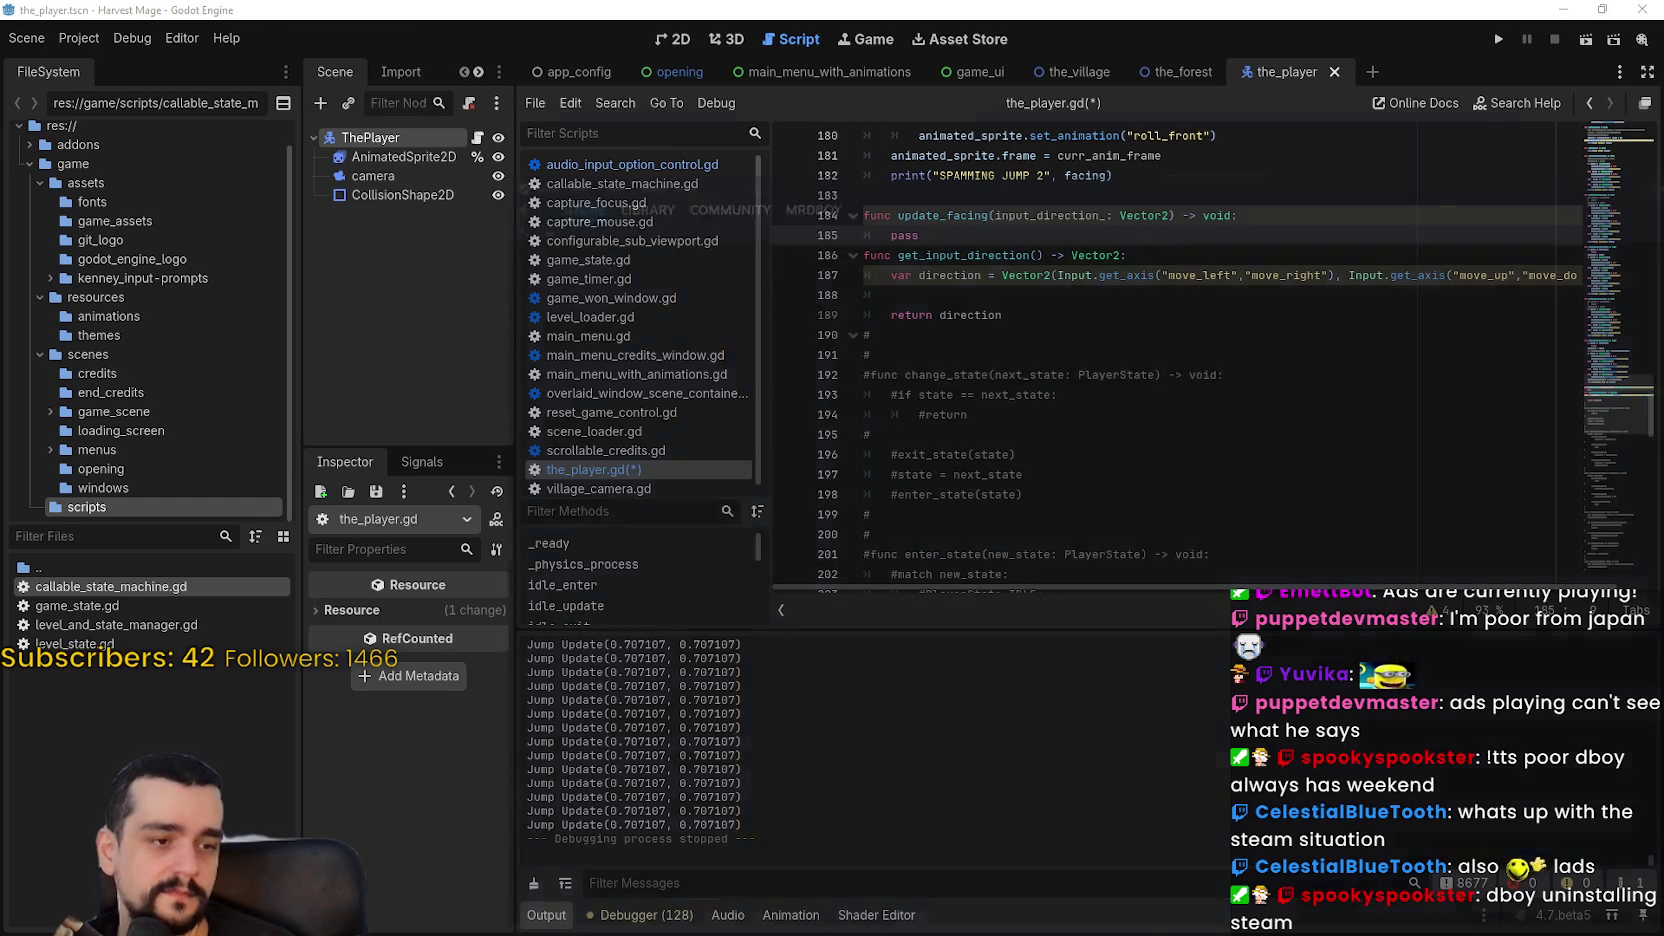
pyautogui.hotkey('alt', 'Tab')
pyautogui.scroll(4, 1489, 620)
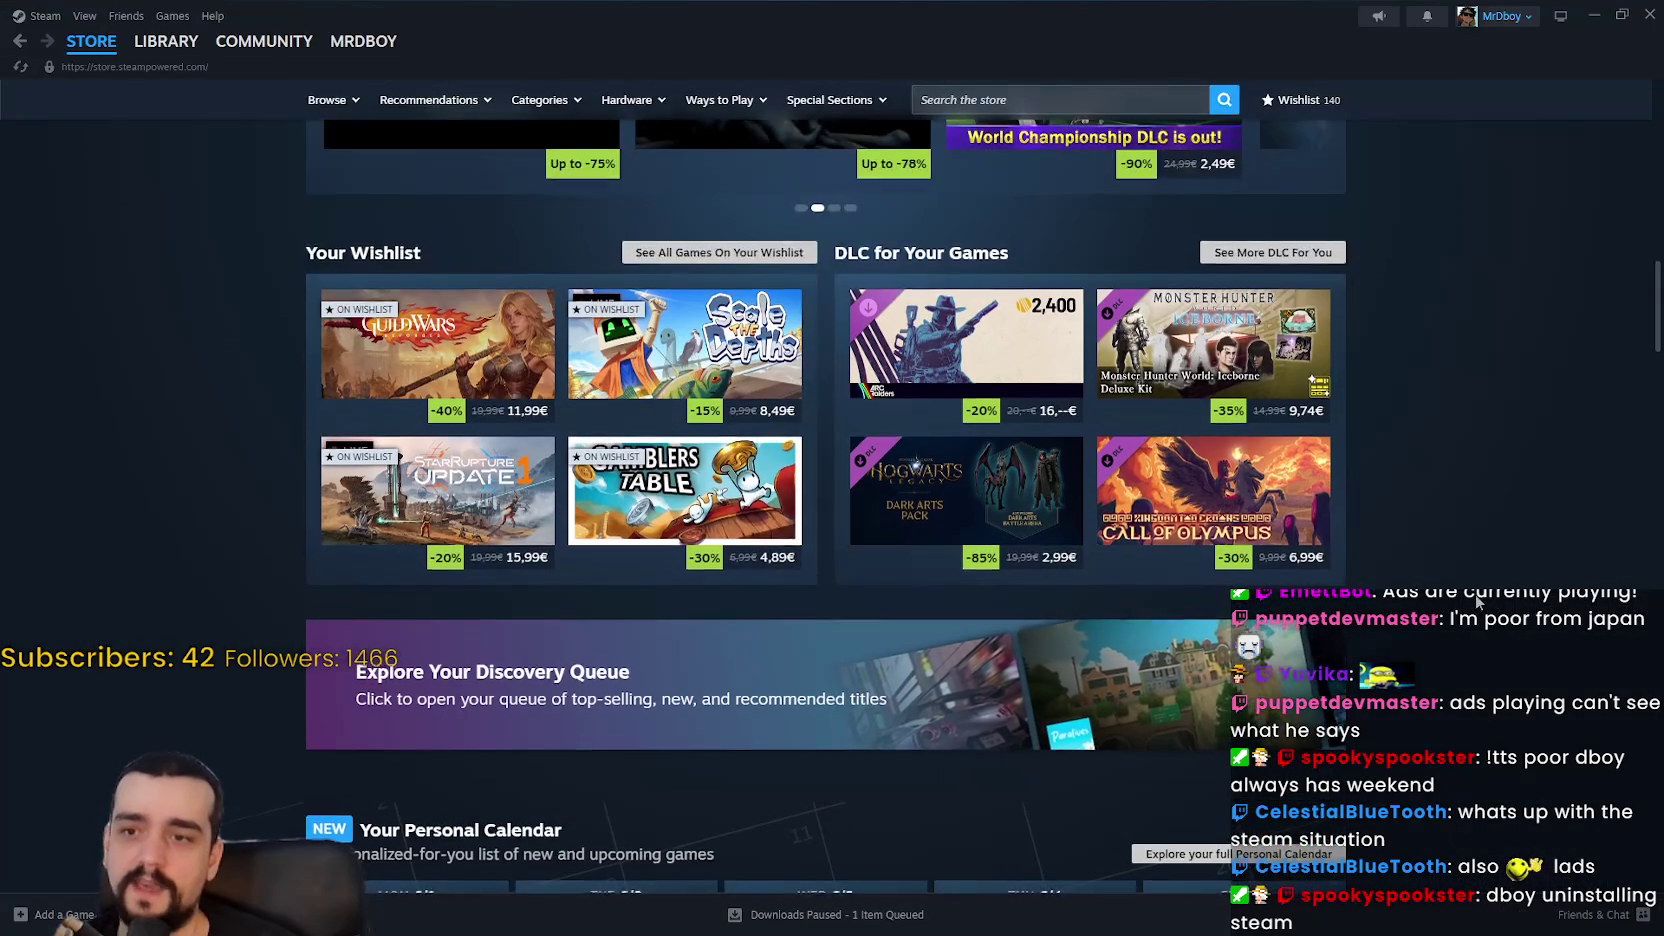
pyautogui.scroll(-1, 1476, 595)
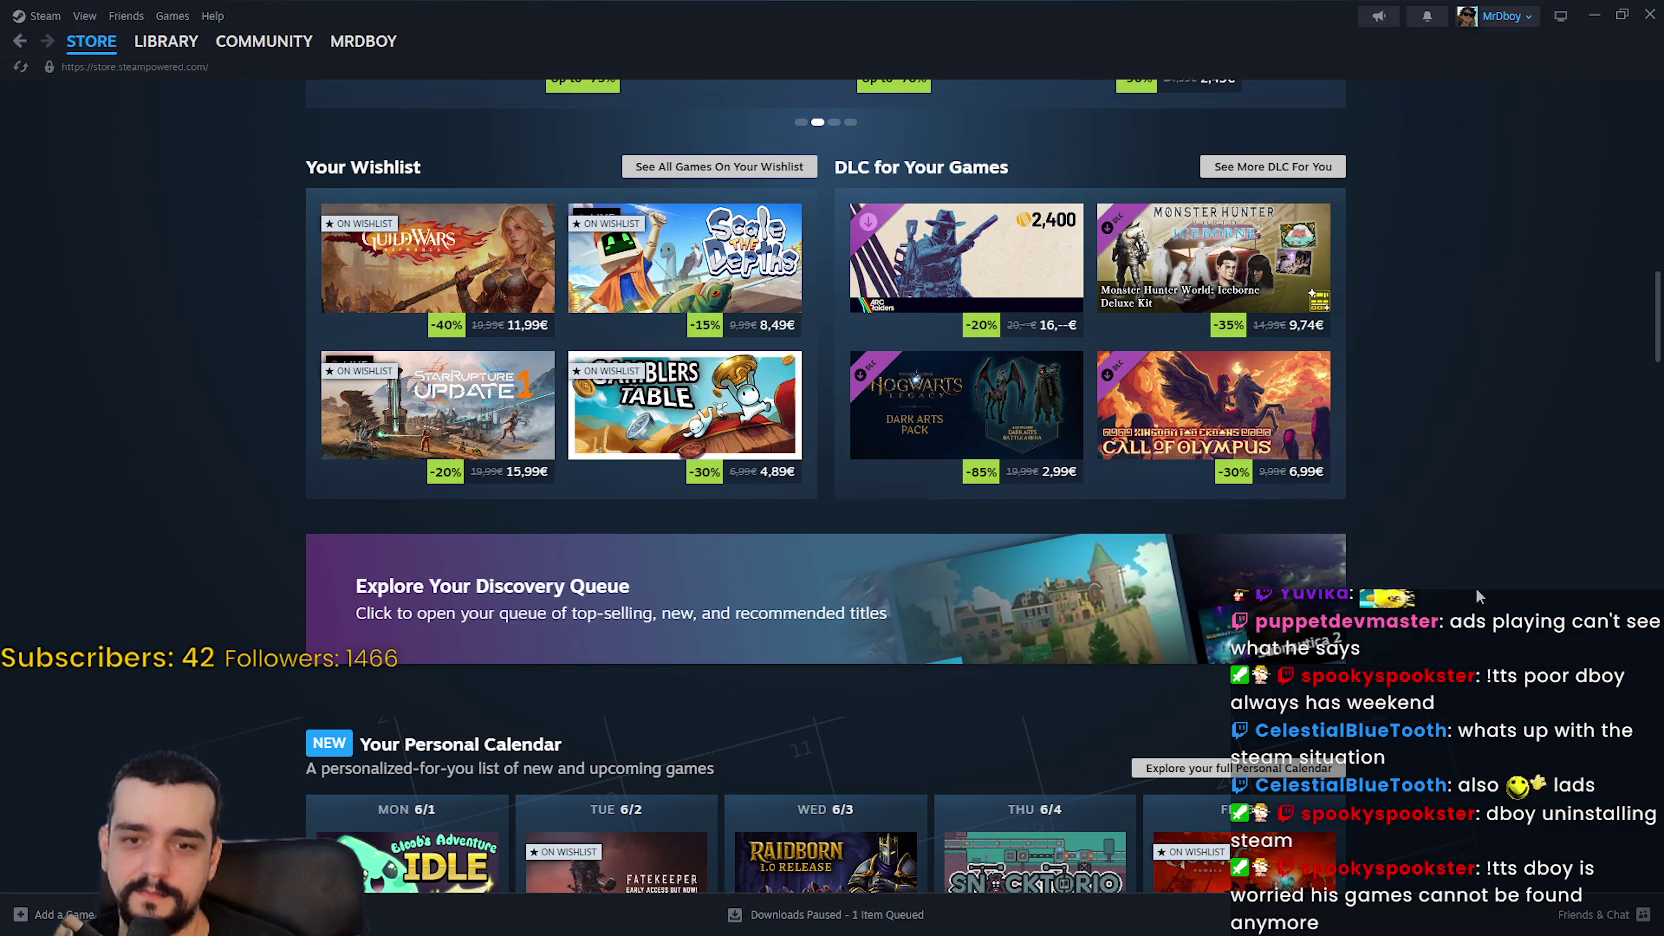
pyautogui.scroll(1, 1477, 580)
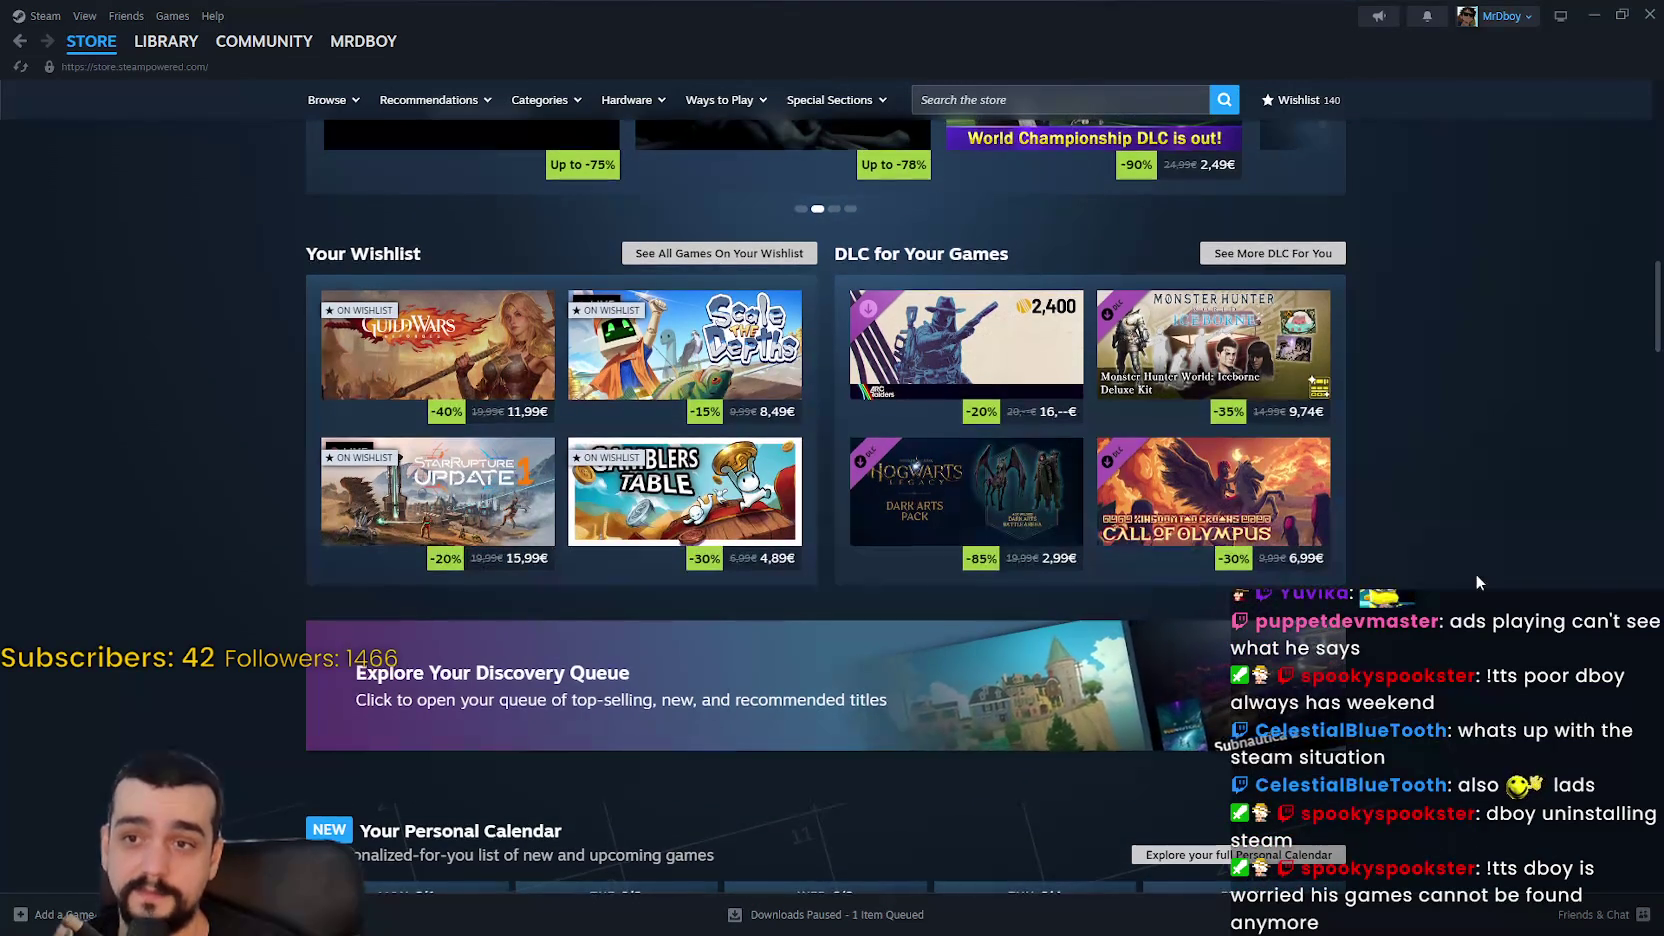
pyautogui.scroll(-2, 1476, 570)
pyautogui.scroll(-6, 1469, 560)
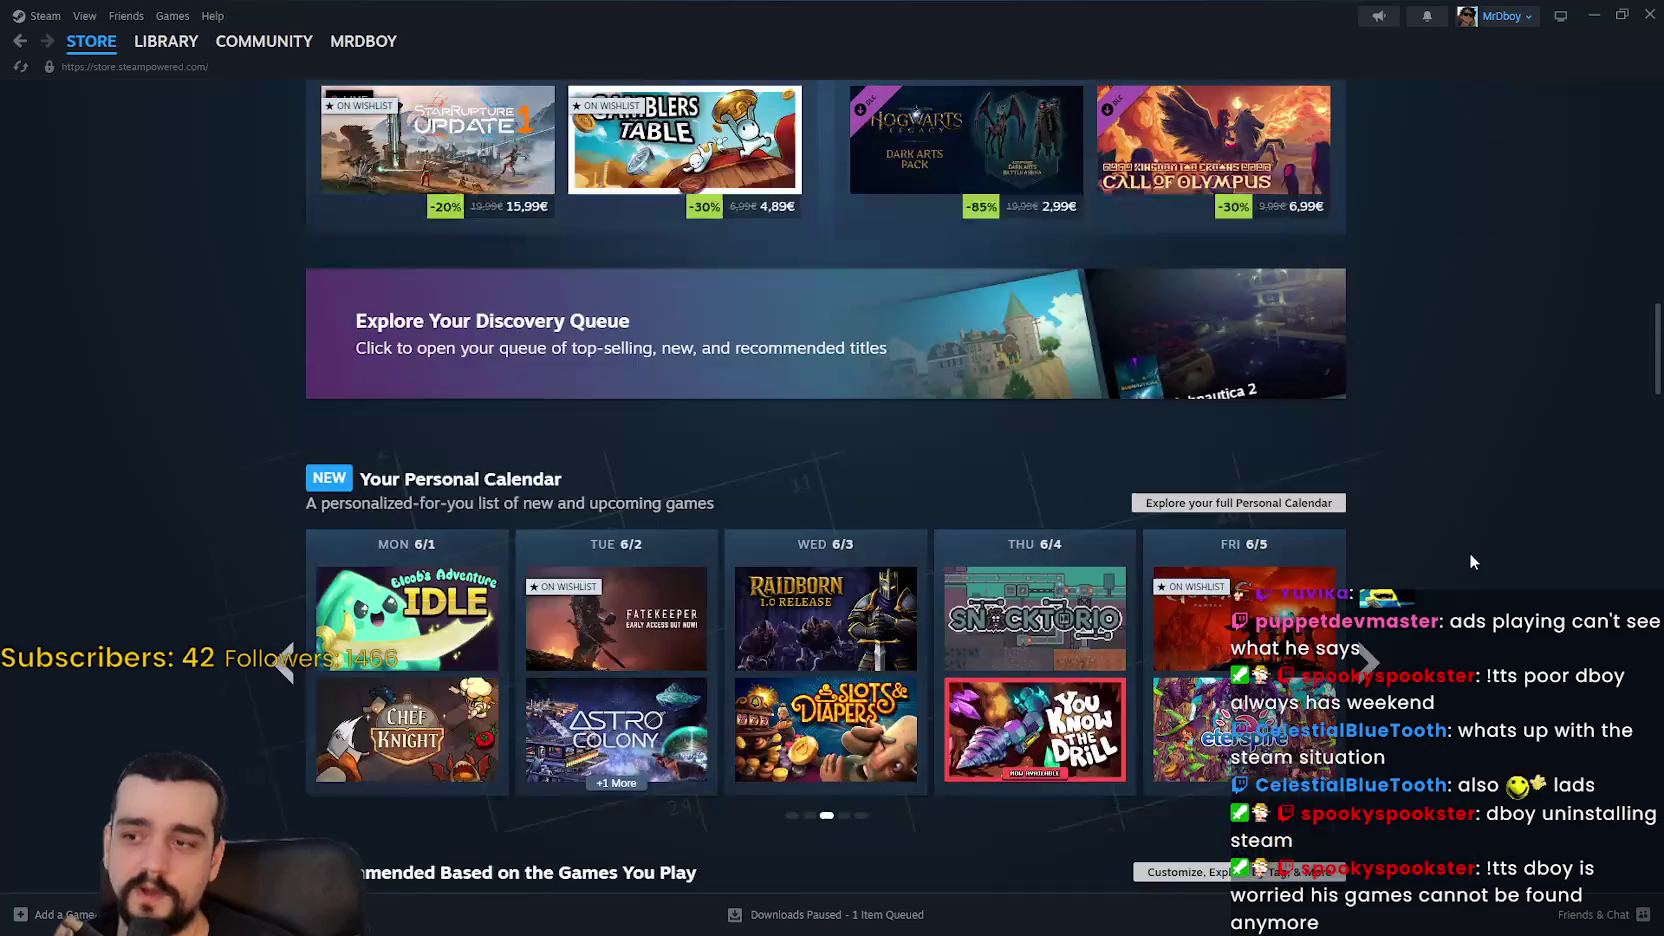
pyautogui.scroll(-13, 1355, 487)
pyautogui.scroll(-12, 459, 600)
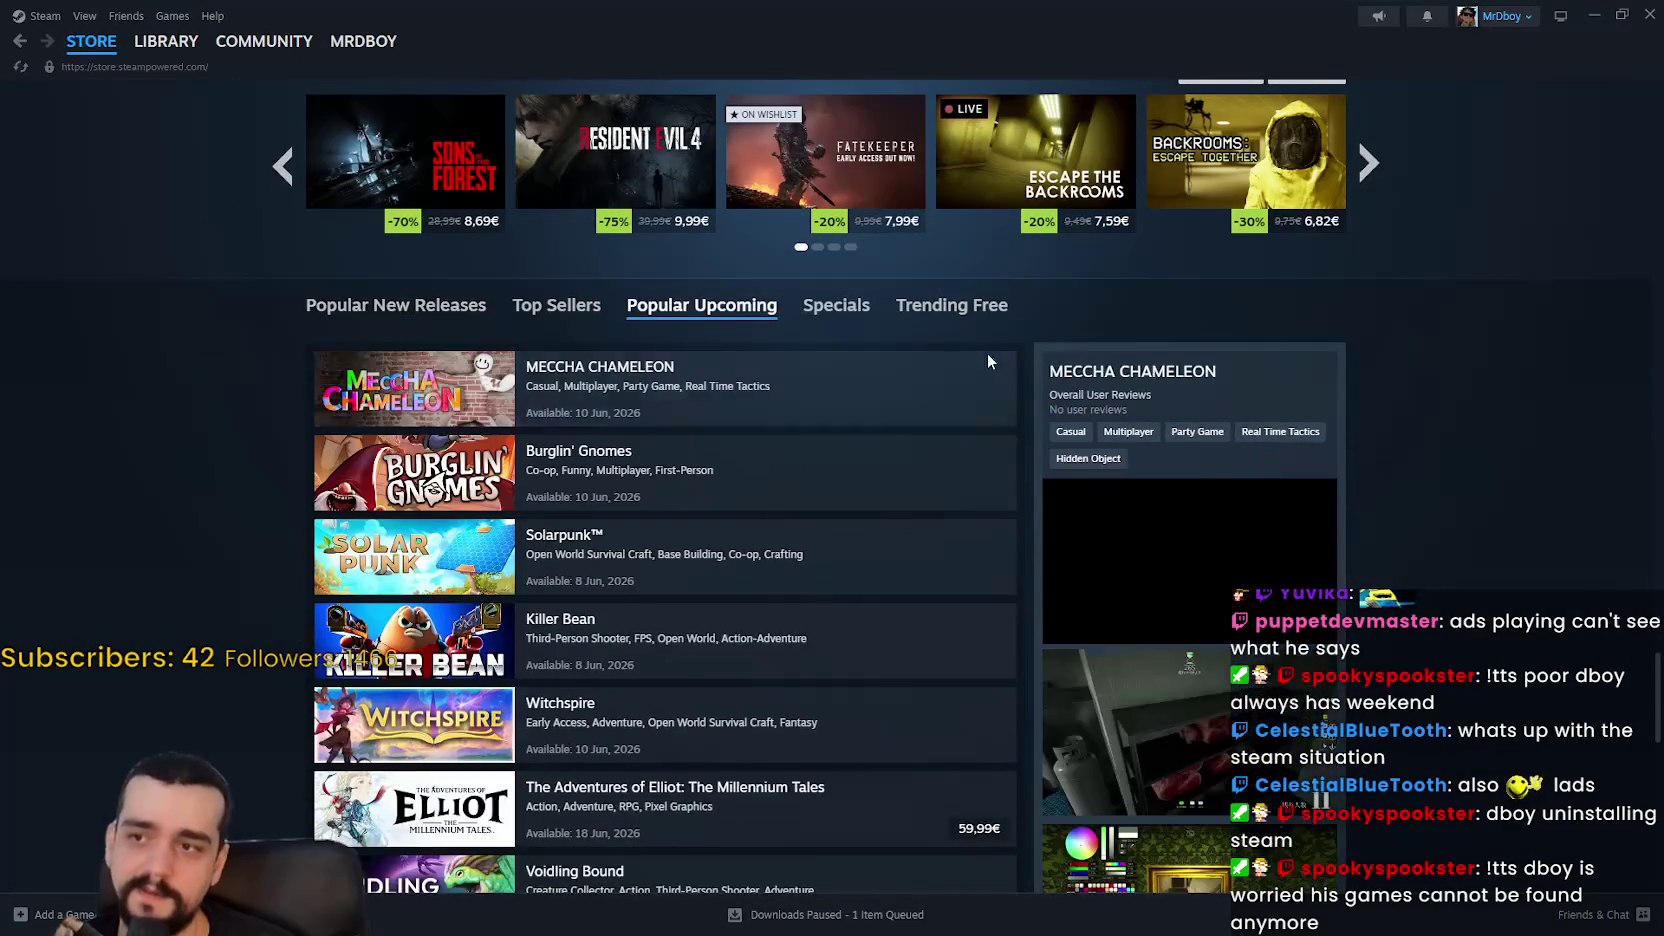
pyautogui.scroll(-3, 289, 432)
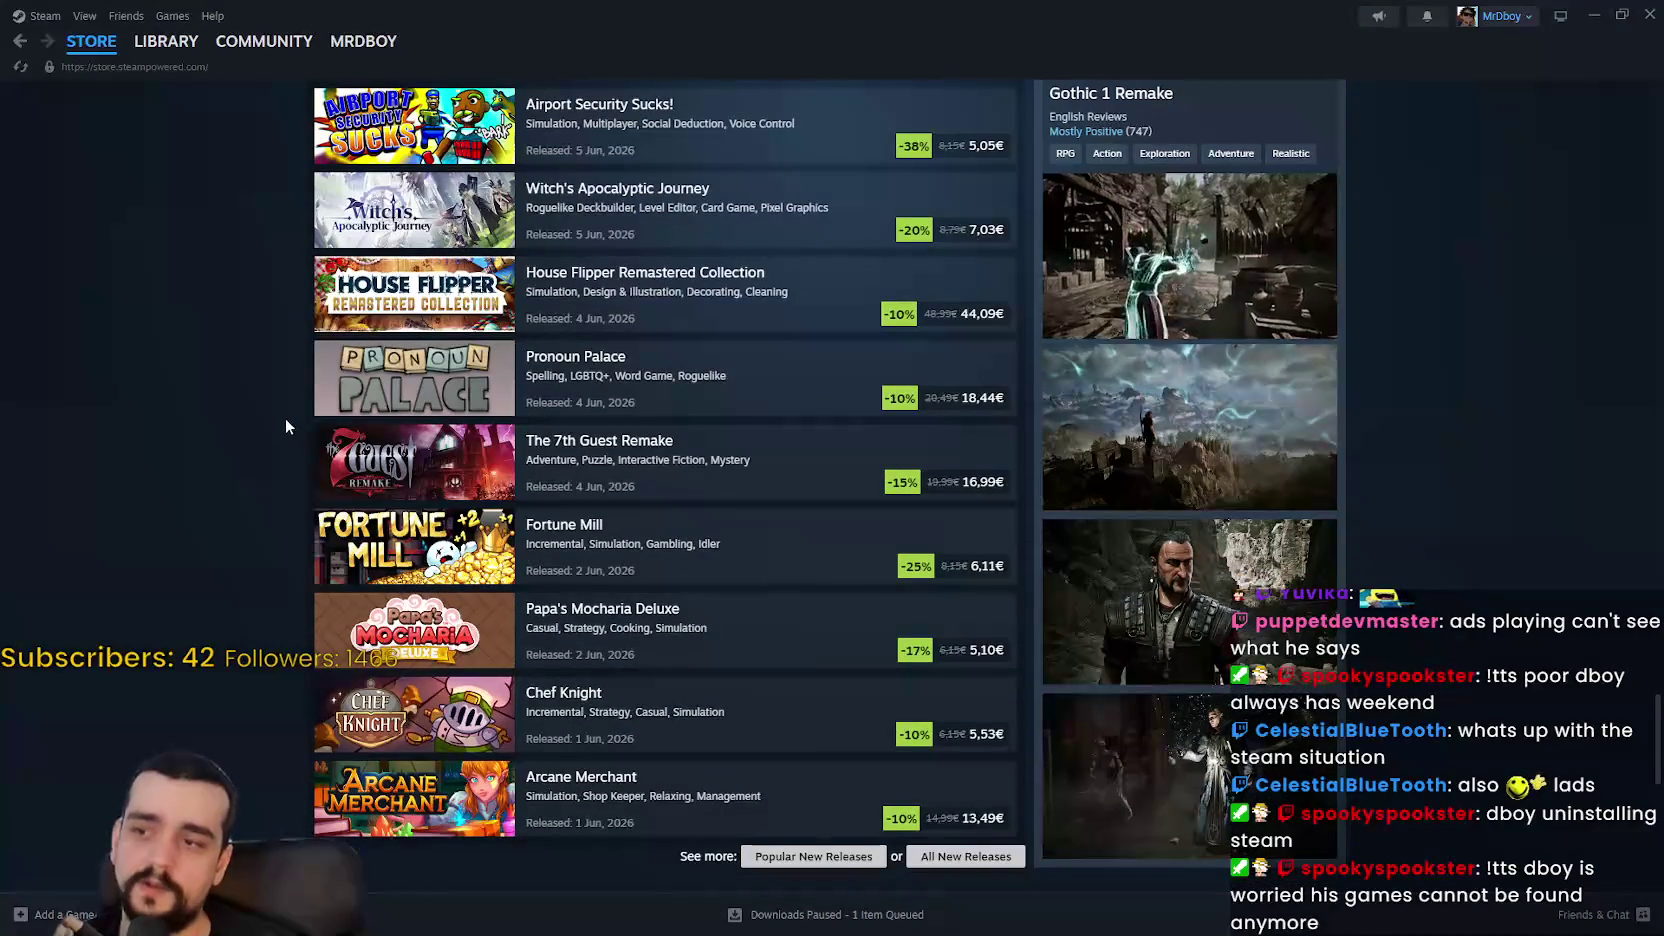
pyautogui.scroll(3, 280, 428)
pyautogui.moveTo(701, 305)
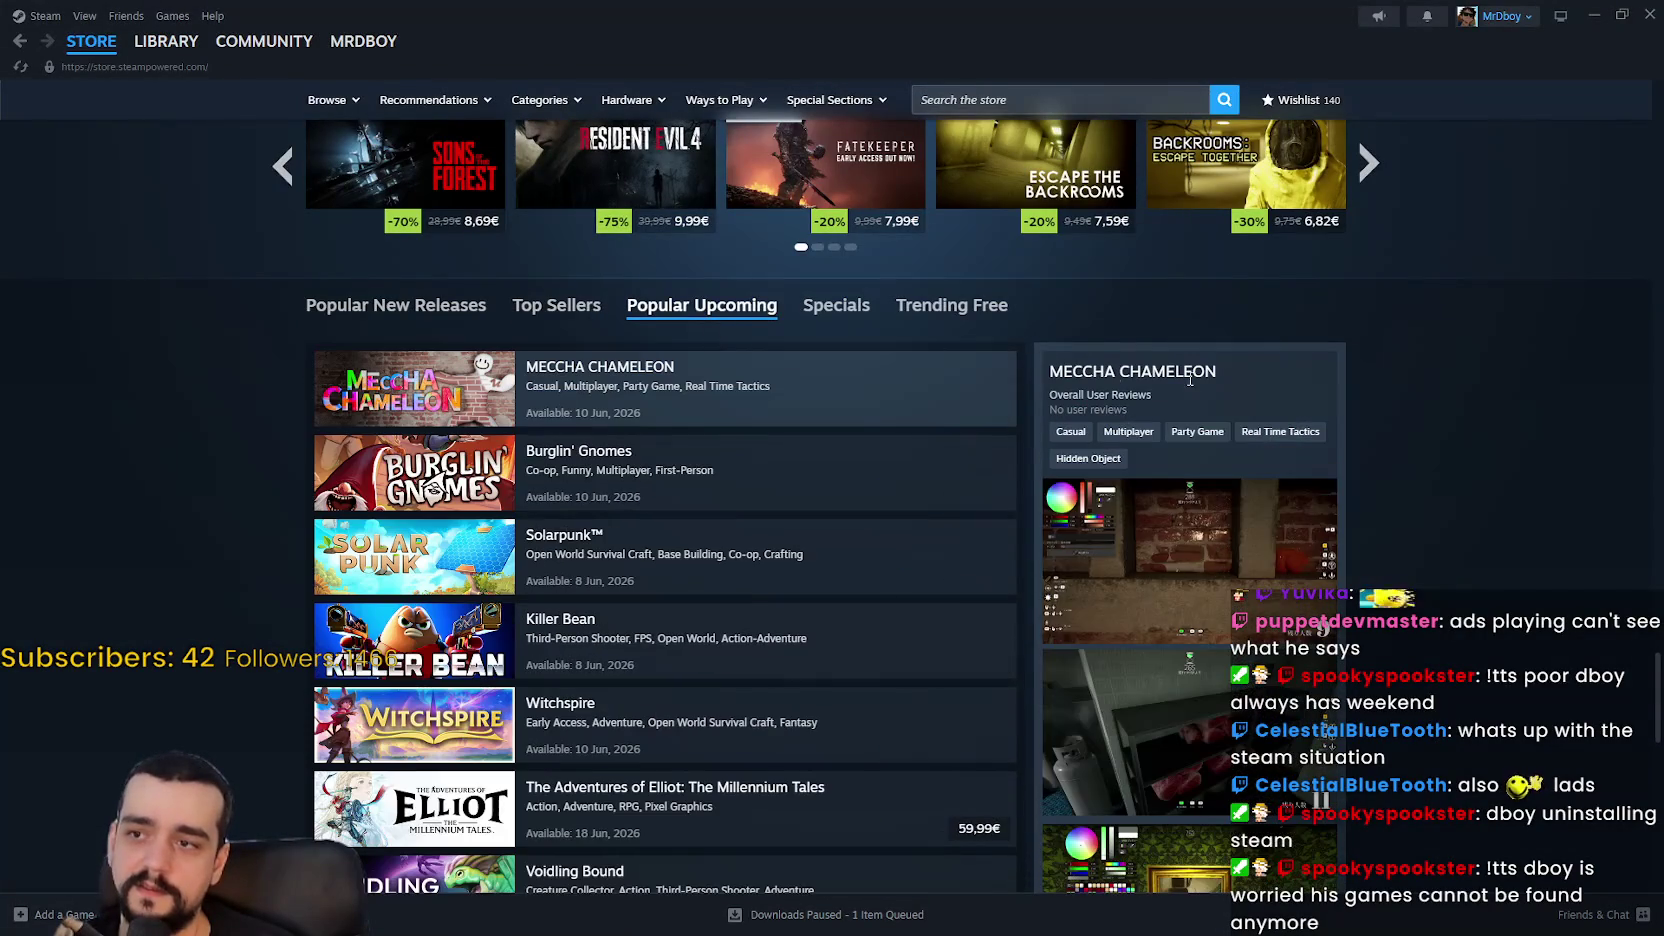
pyautogui.scroll(4, 1452, 810)
pyautogui.scroll(15, 1452, 810)
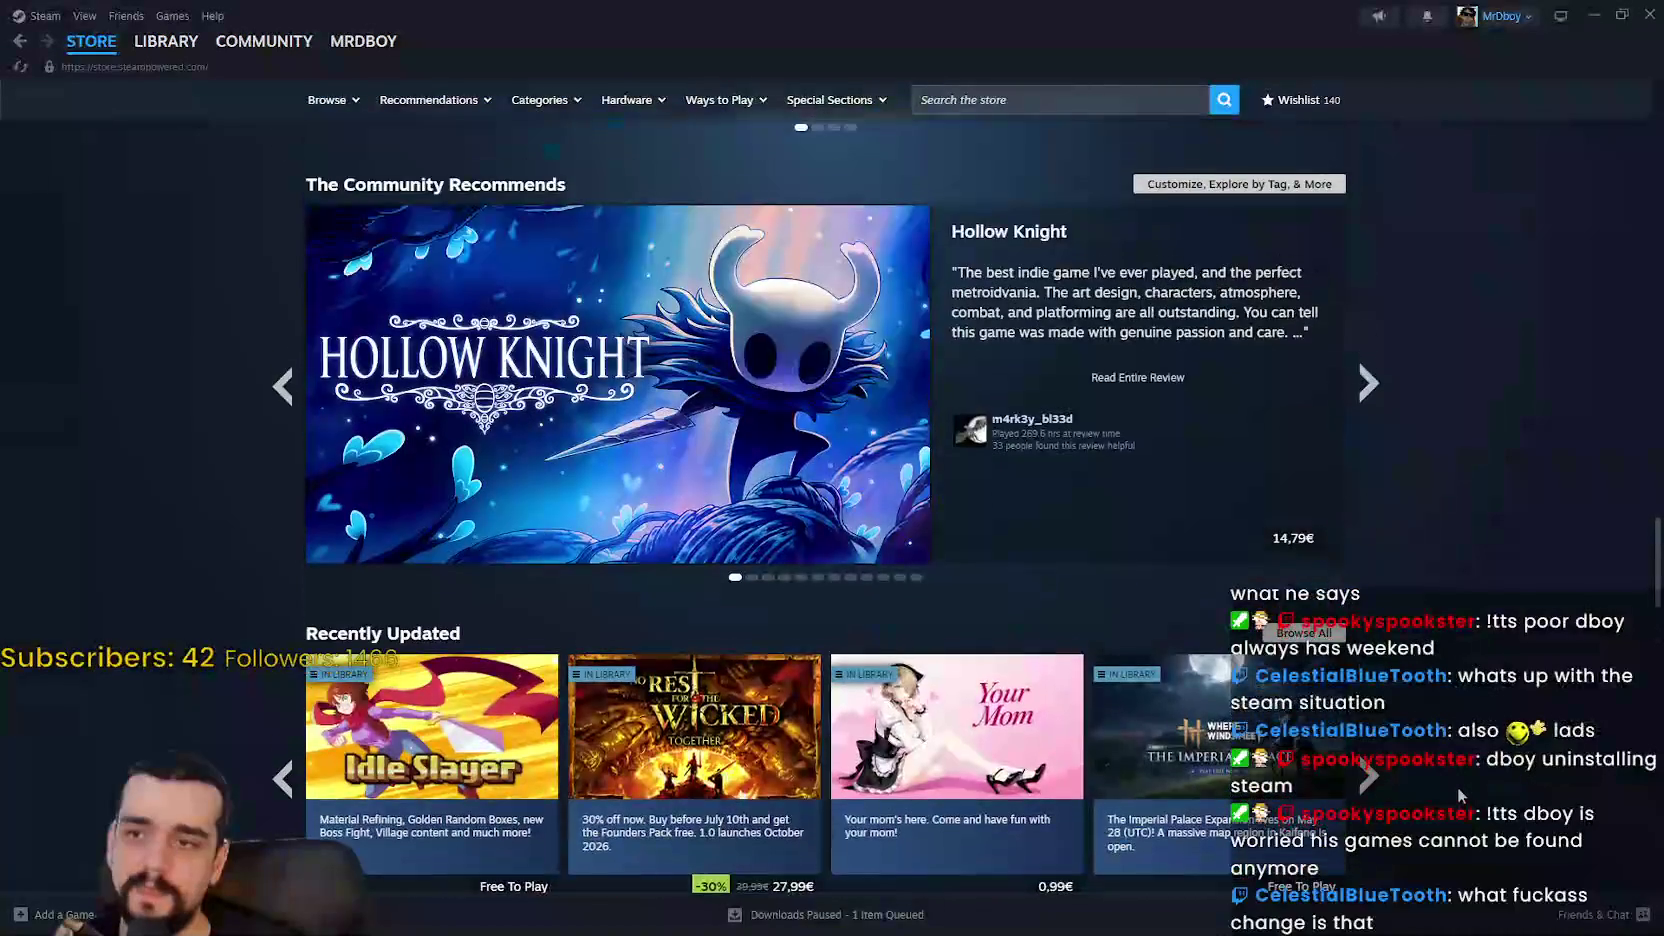
pyautogui.scroll(8, 1460, 781)
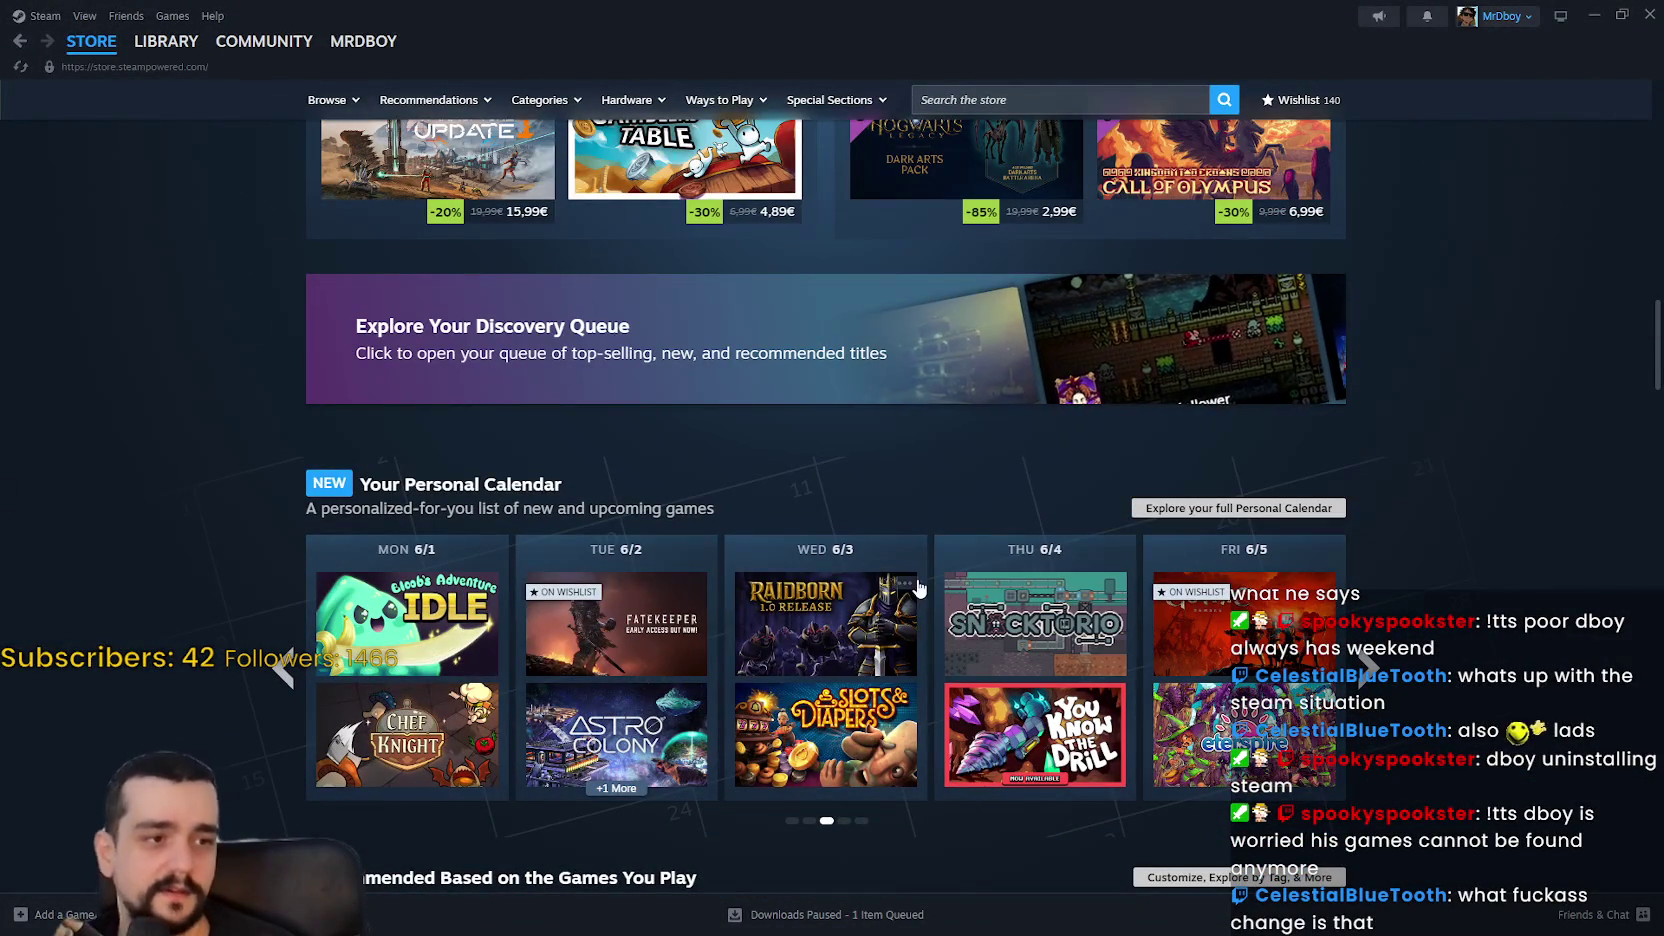
pyautogui.scroll(-2, 1546, 647)
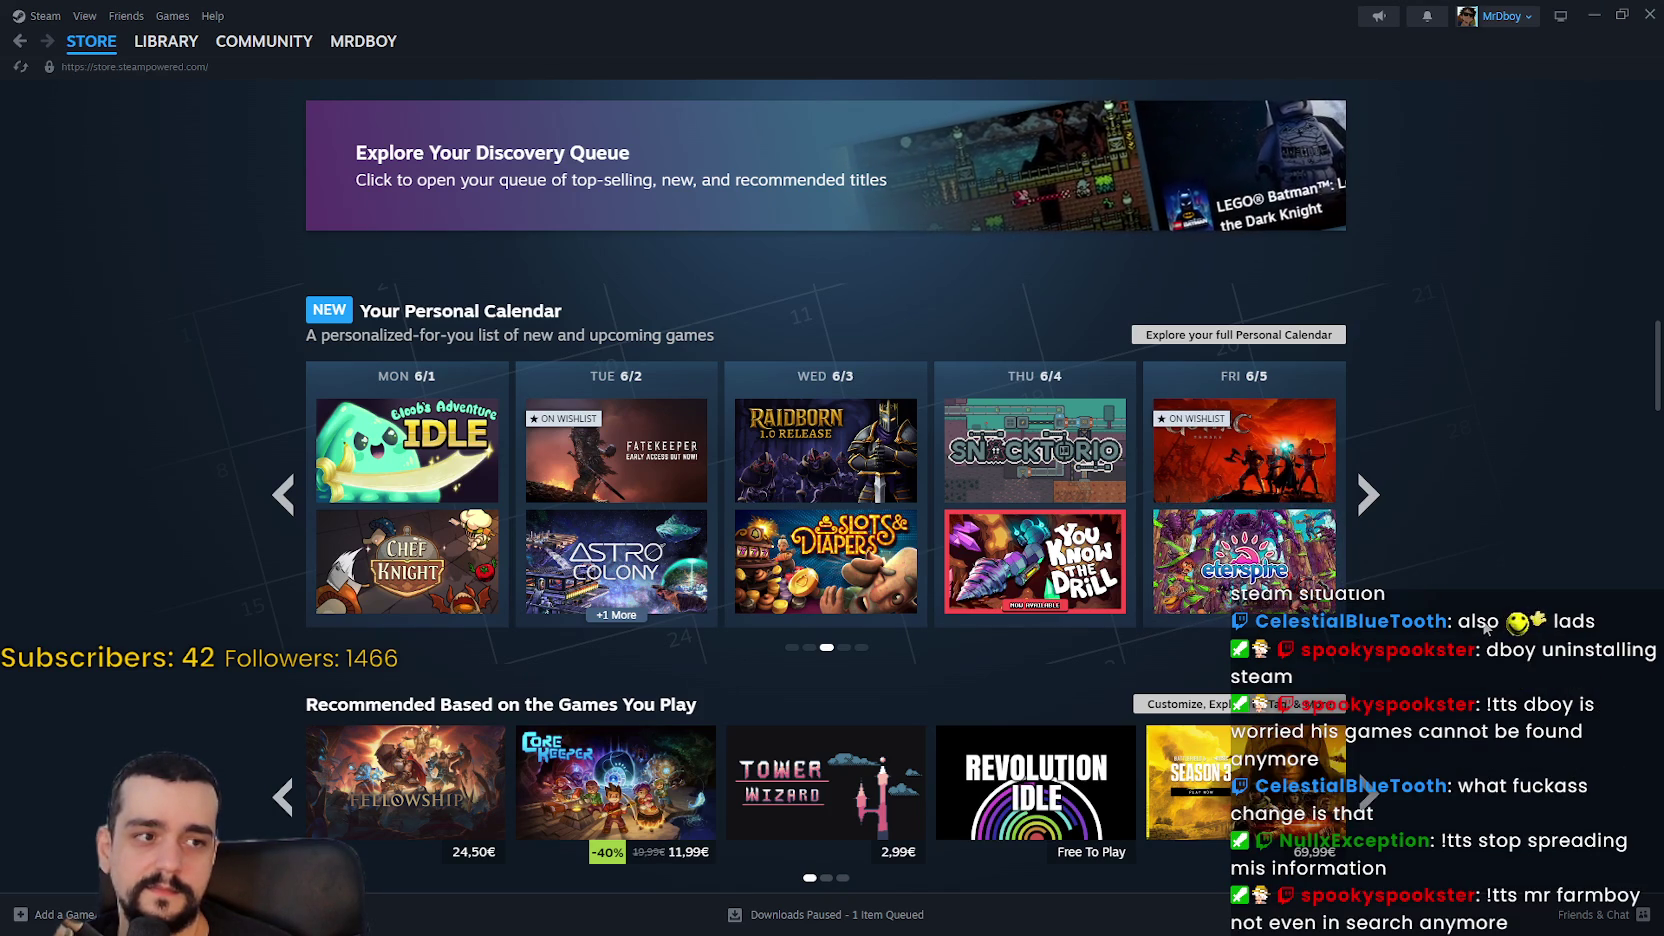
pyautogui.click(1587, 24)
# Step: Replace pass in update_facing with 'if input_direction_ == Vector2.ZERO: return'
pyautogui.click(1090, 345)
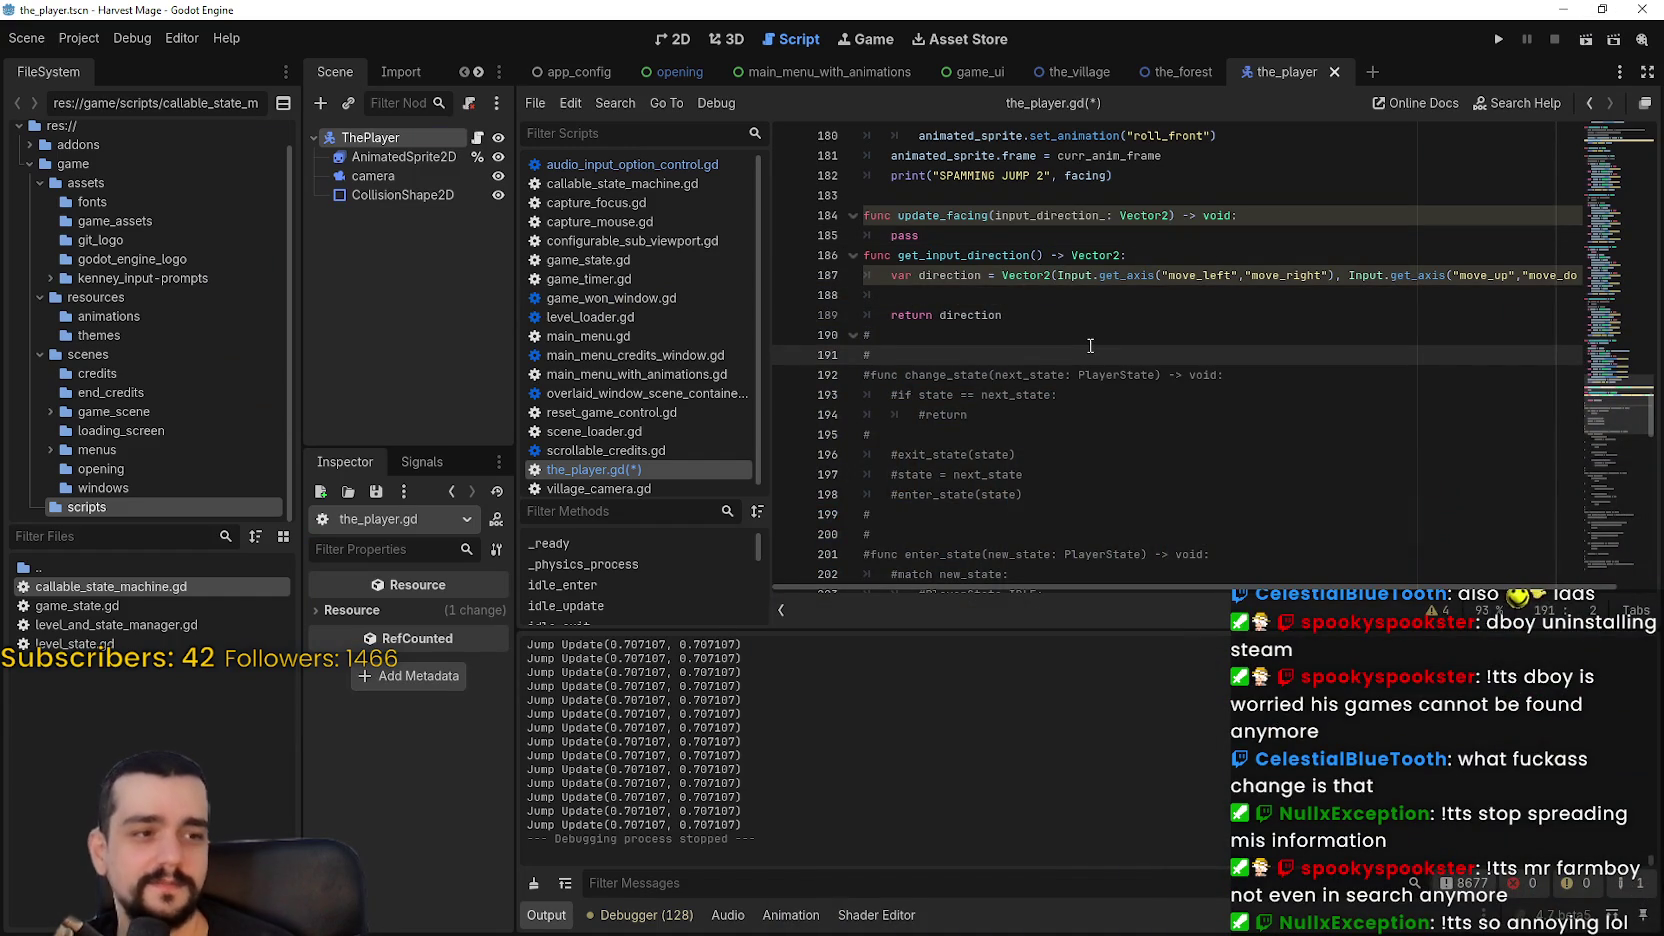
pyautogui.click(1073, 258)
pyautogui.press('Up')
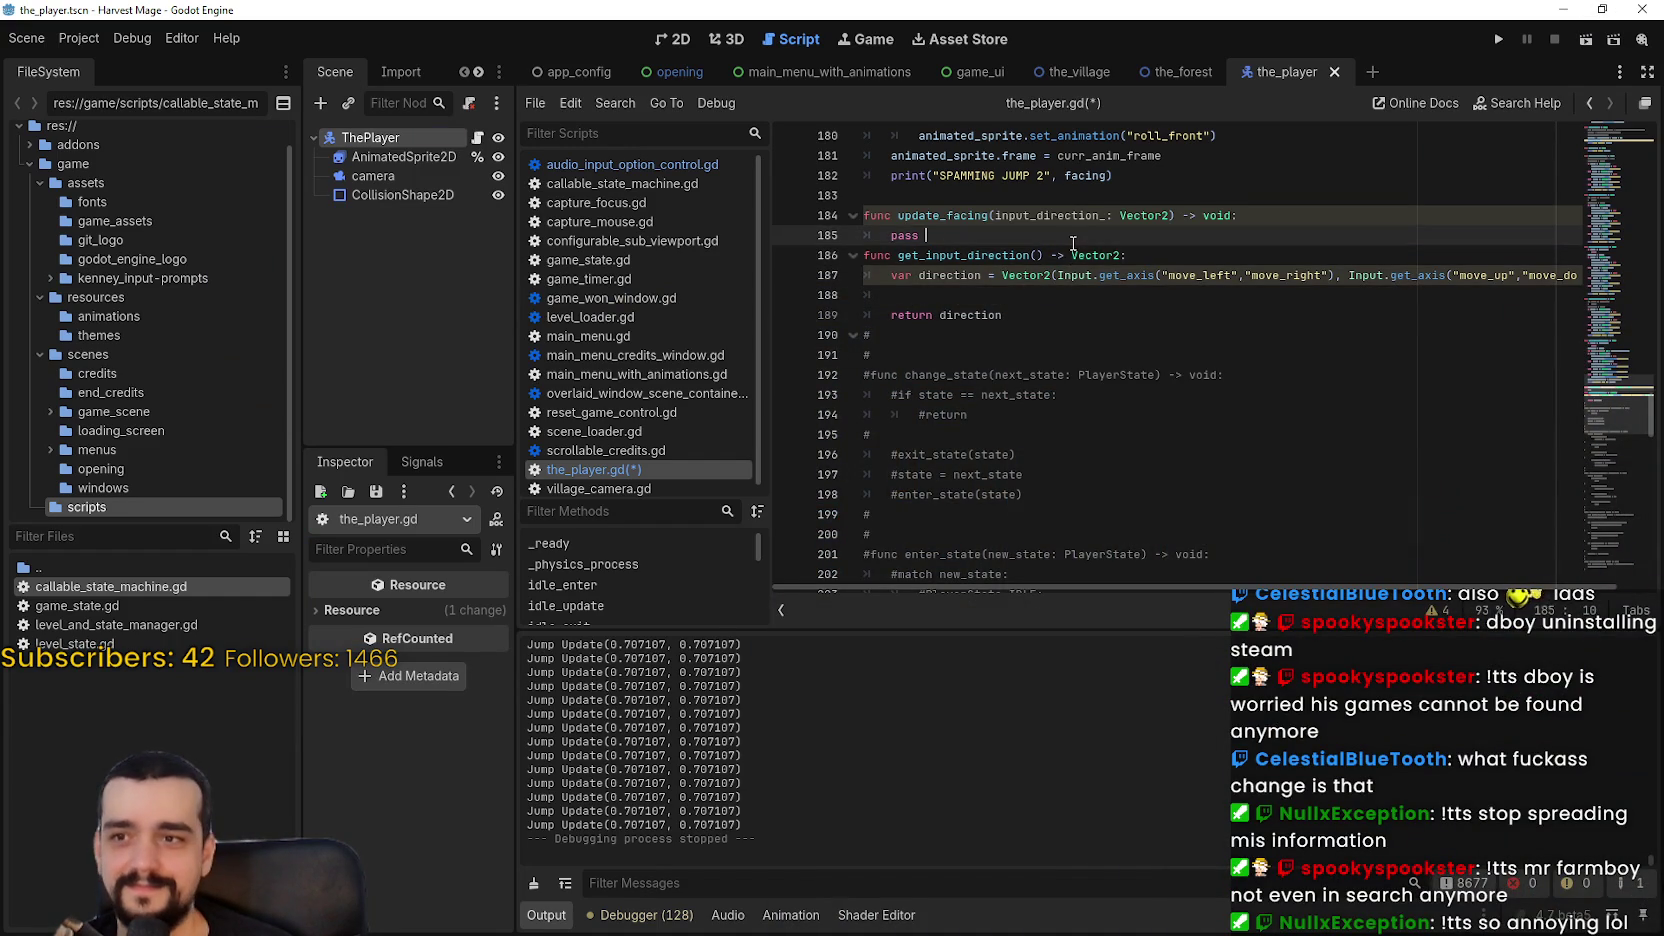
pyautogui.scroll(3, 1047, 437)
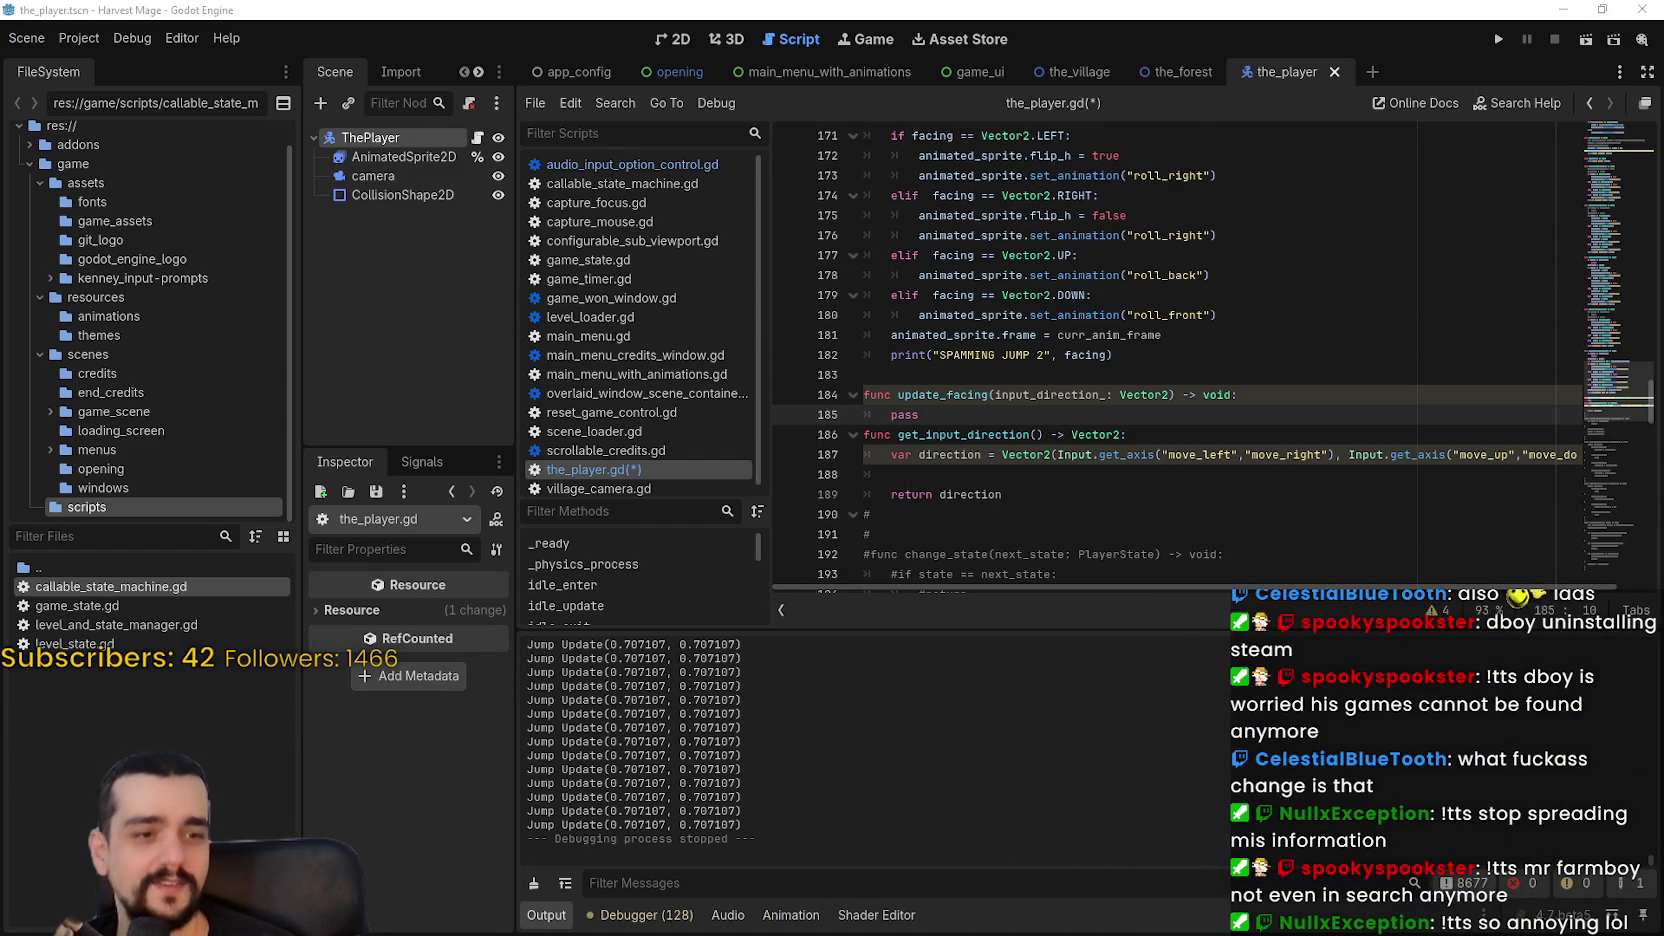
pyautogui.moveTo(968, 418); pyautogui.dragTo(889, 418)
pyautogui.write('if in')
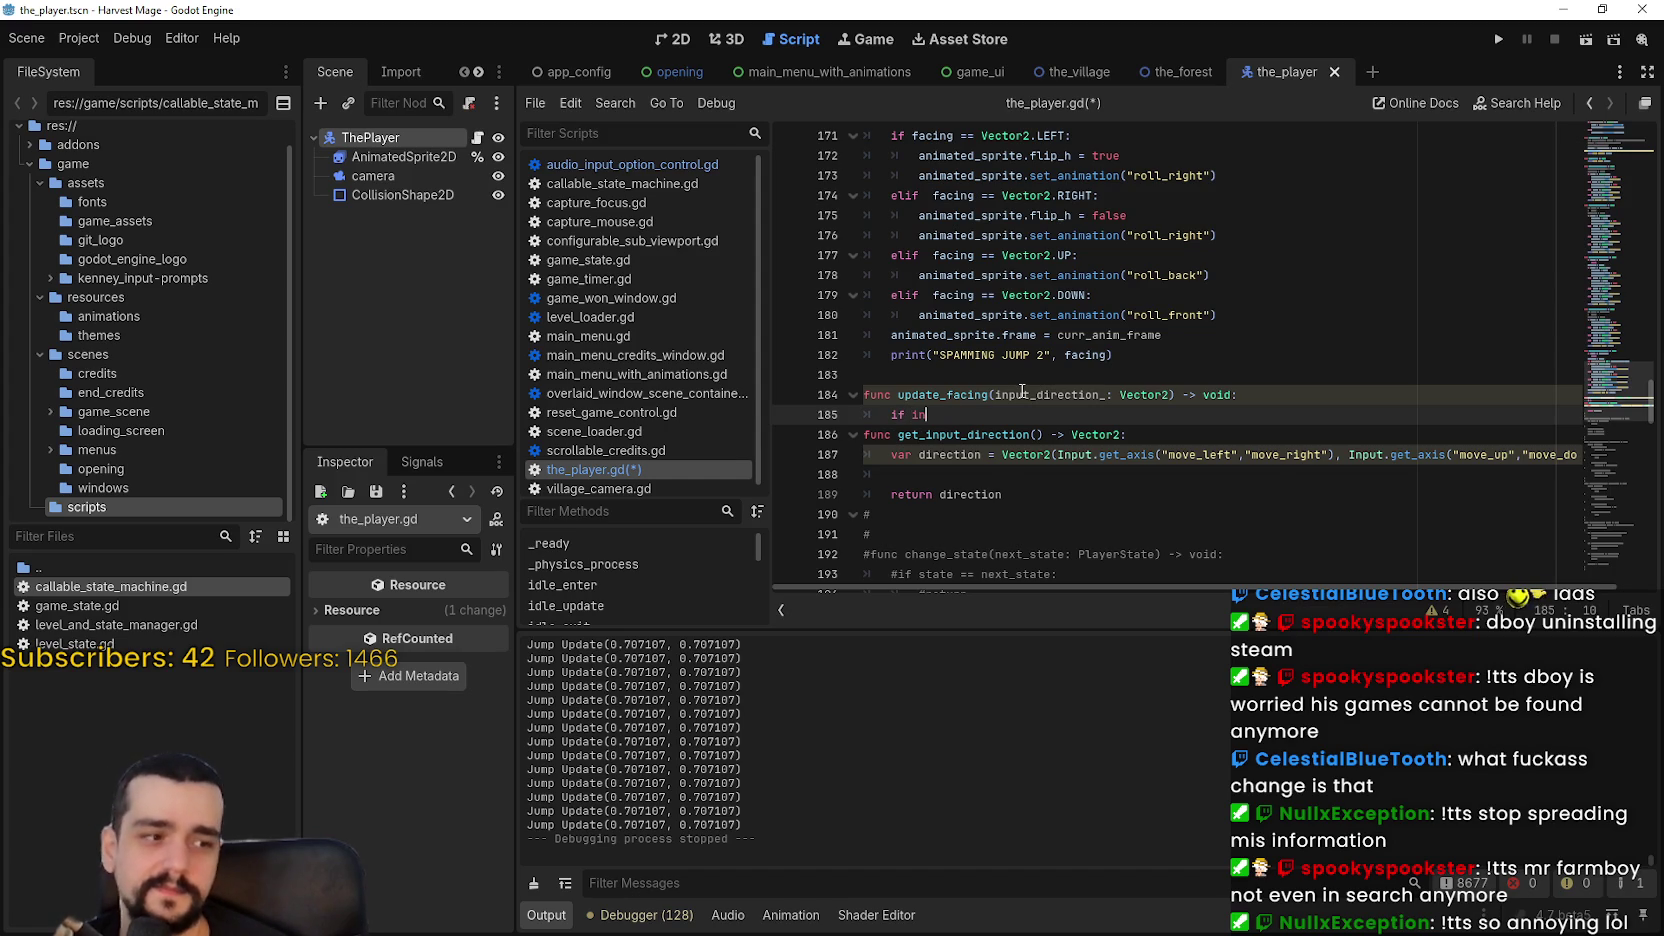
pyautogui.write('put_direct')
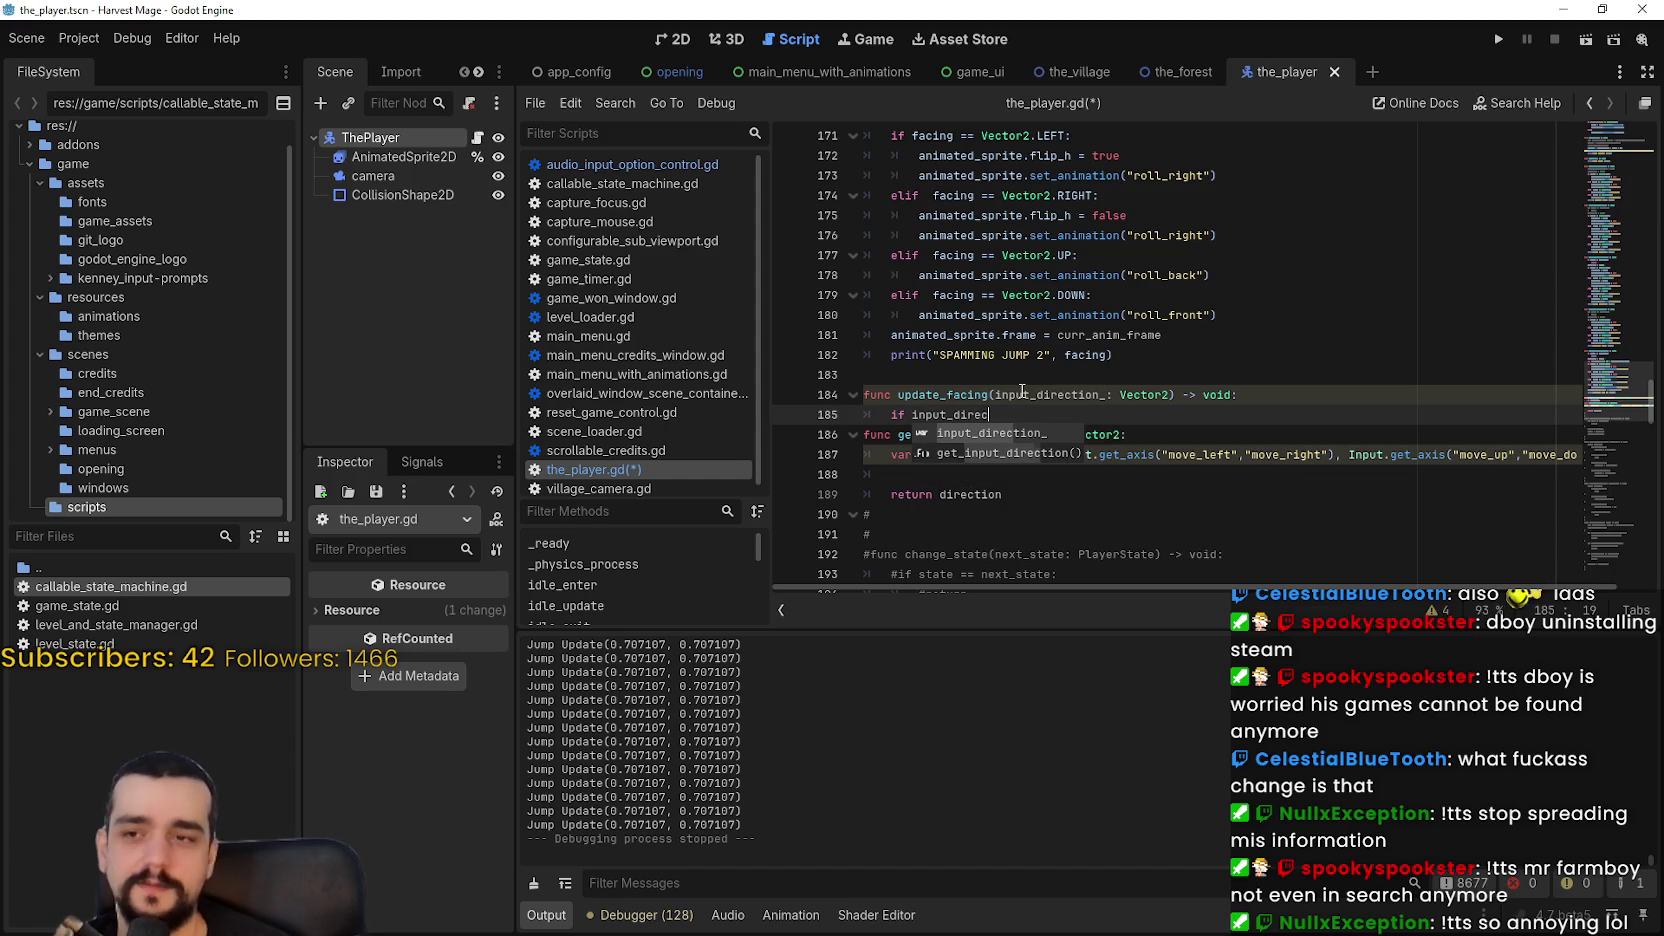
pyautogui.write('ion_ == V')
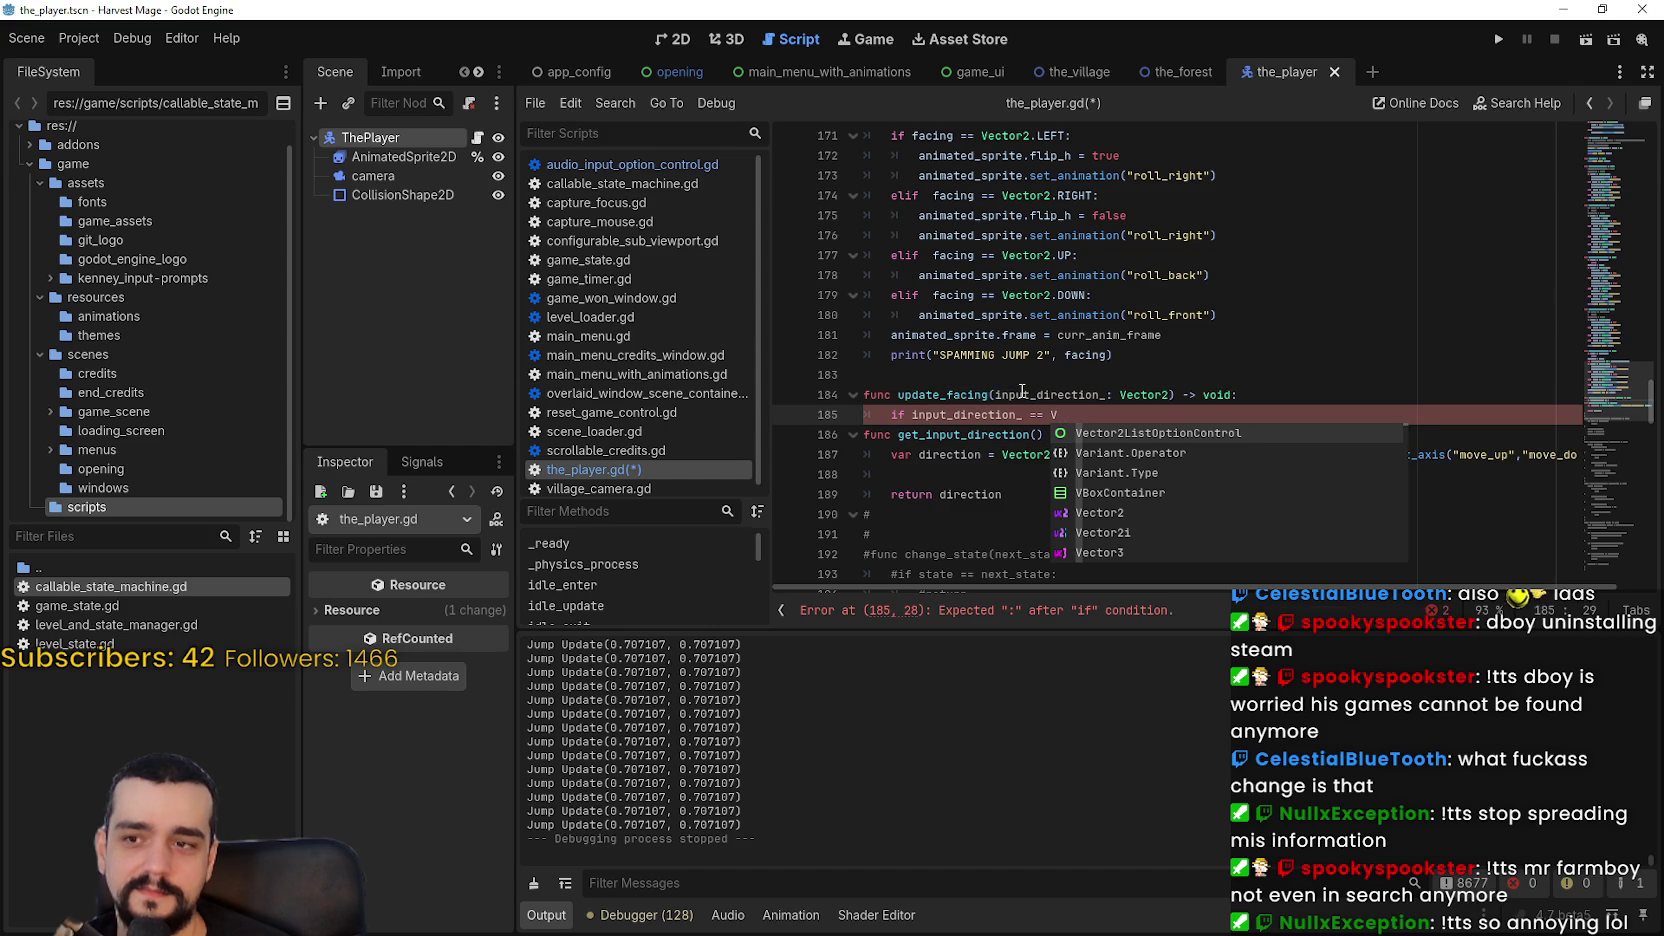
pyautogui.write('ector2.')
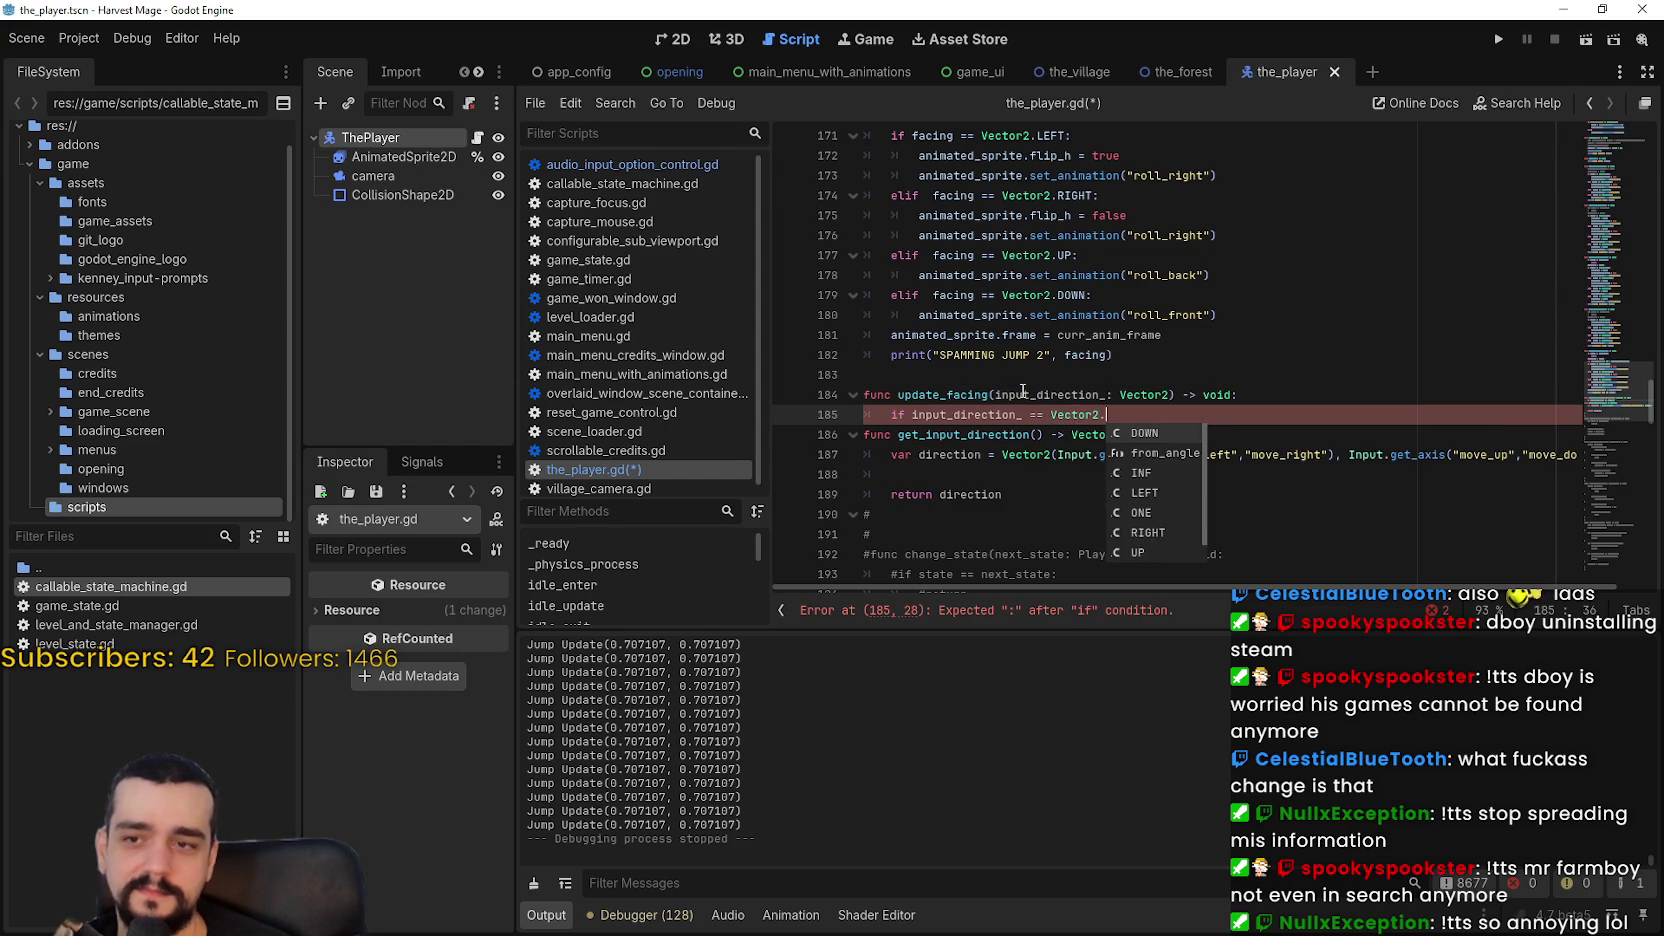
pyautogui.write('ZERO')
pyautogui.press('Return')
pyautogui.write('retur')
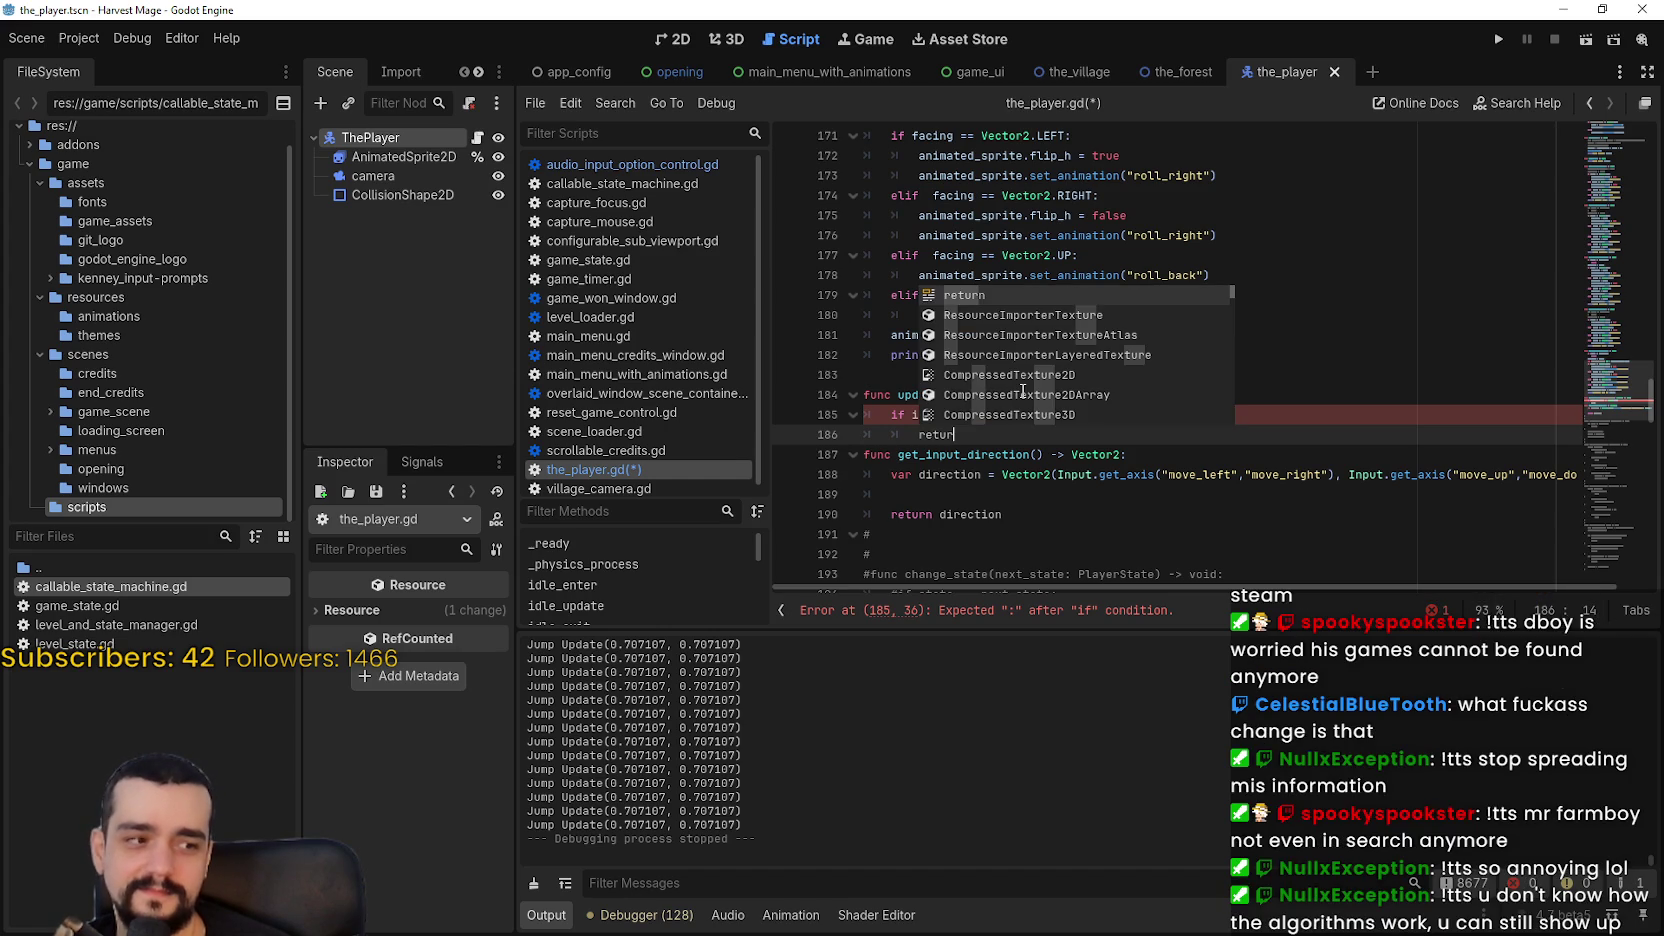
pyautogui.write('n')
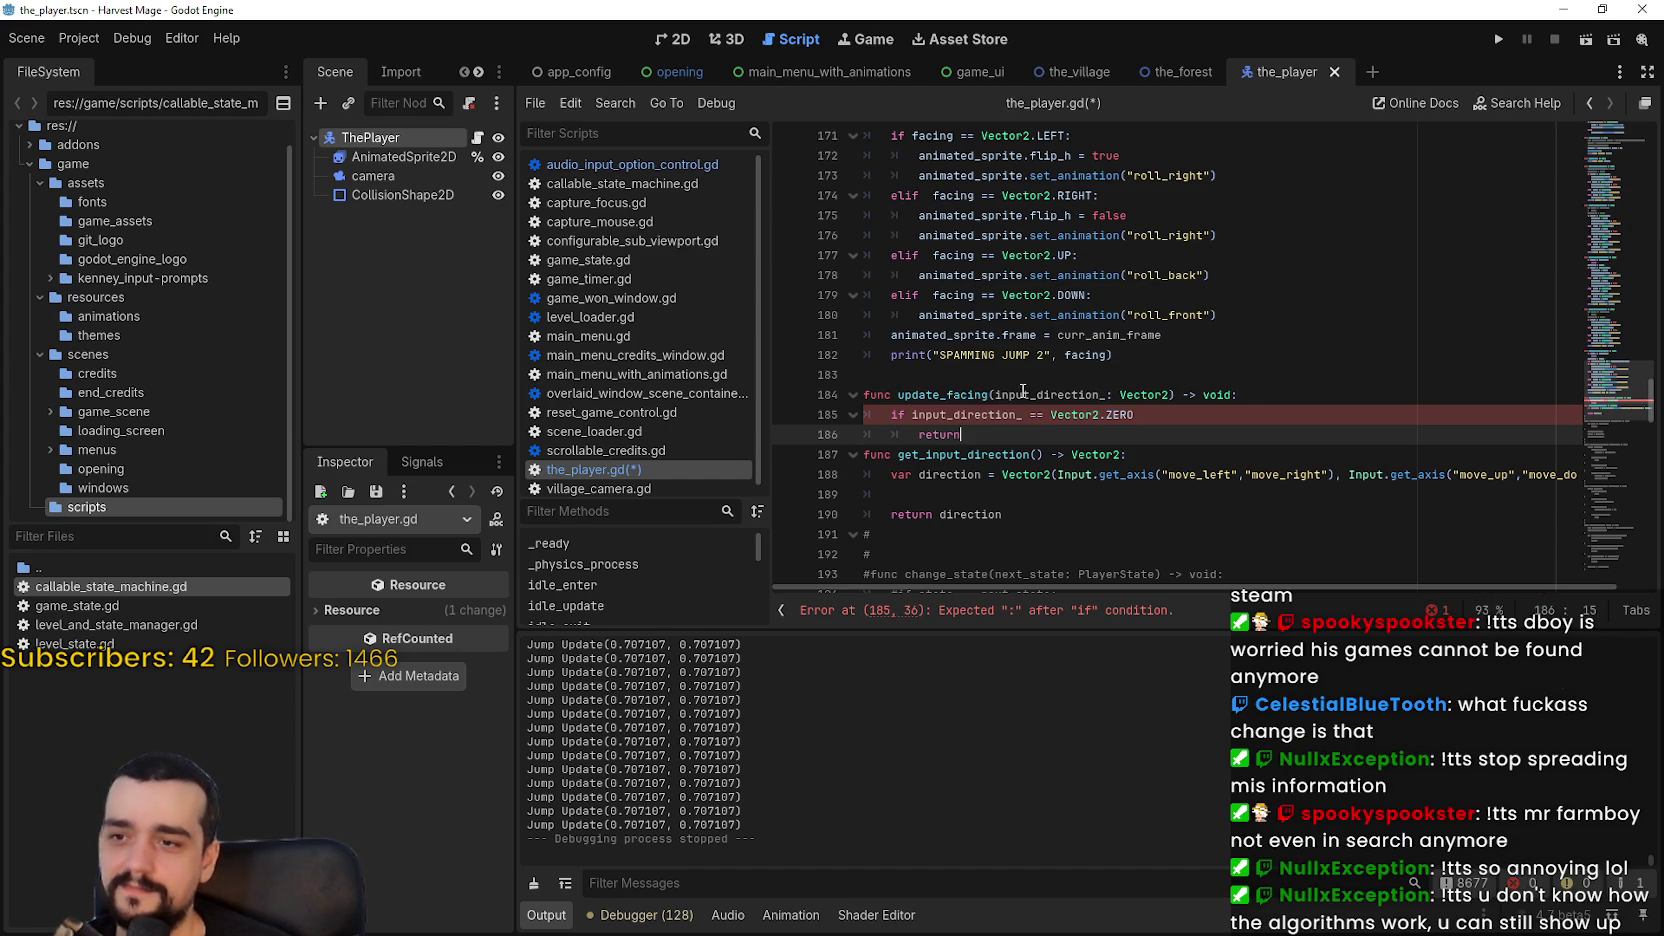
pyautogui.press('Return')
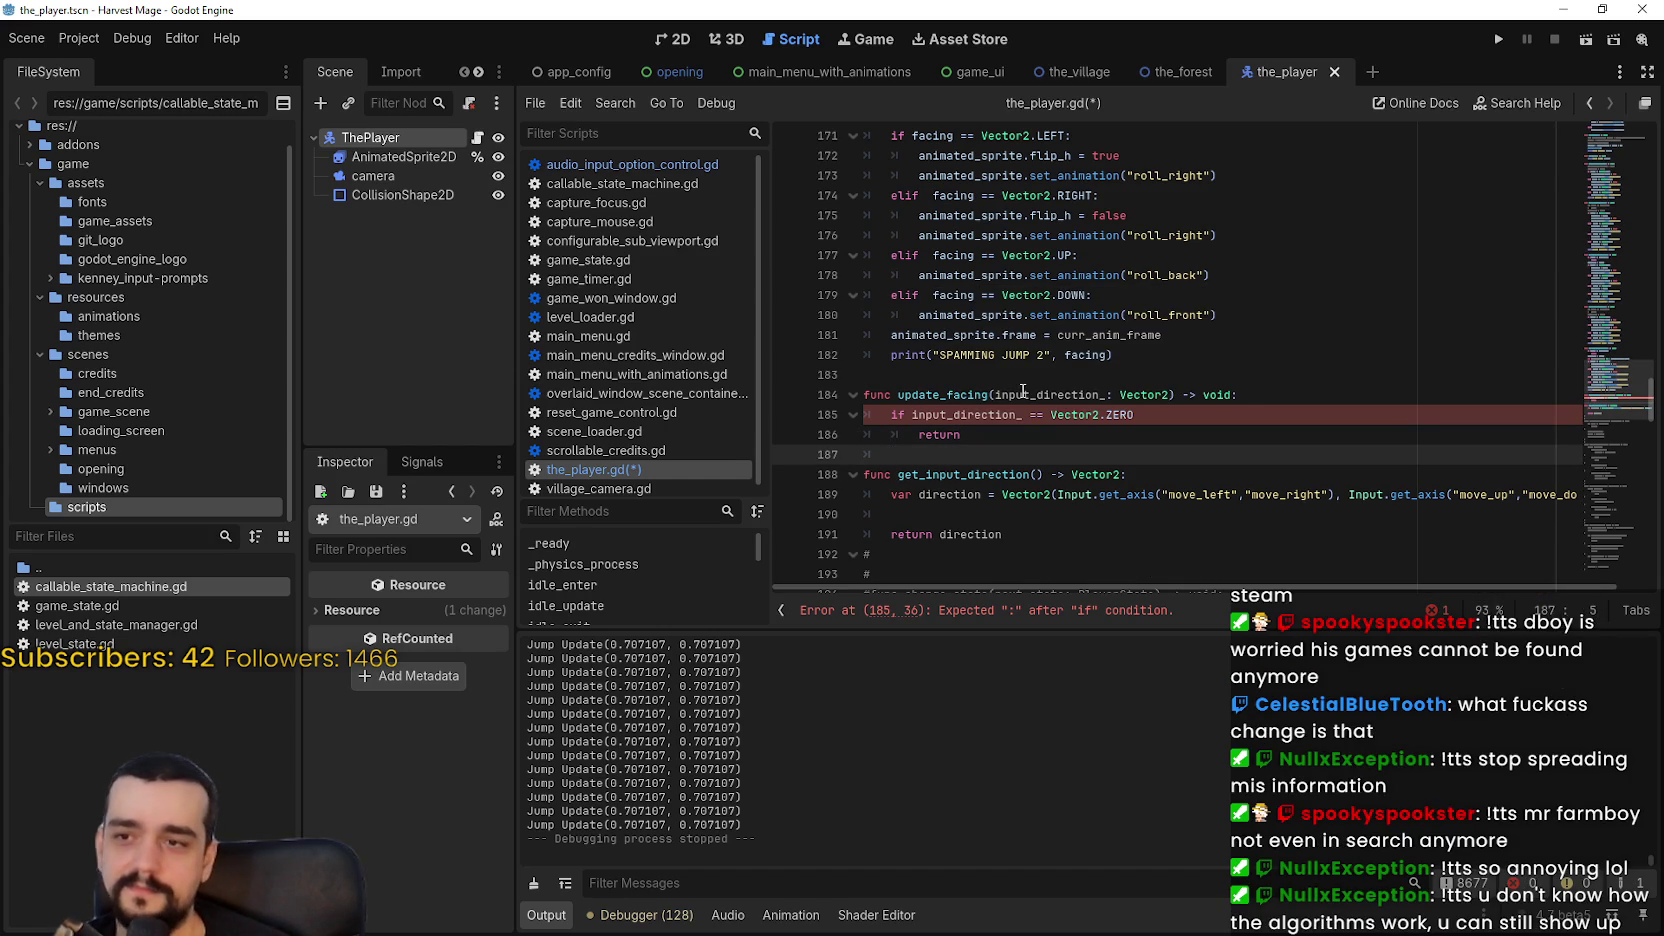
# Step: Save the_player.gd and switch back to the Steam store
pyautogui.doubleClick(1022, 391)
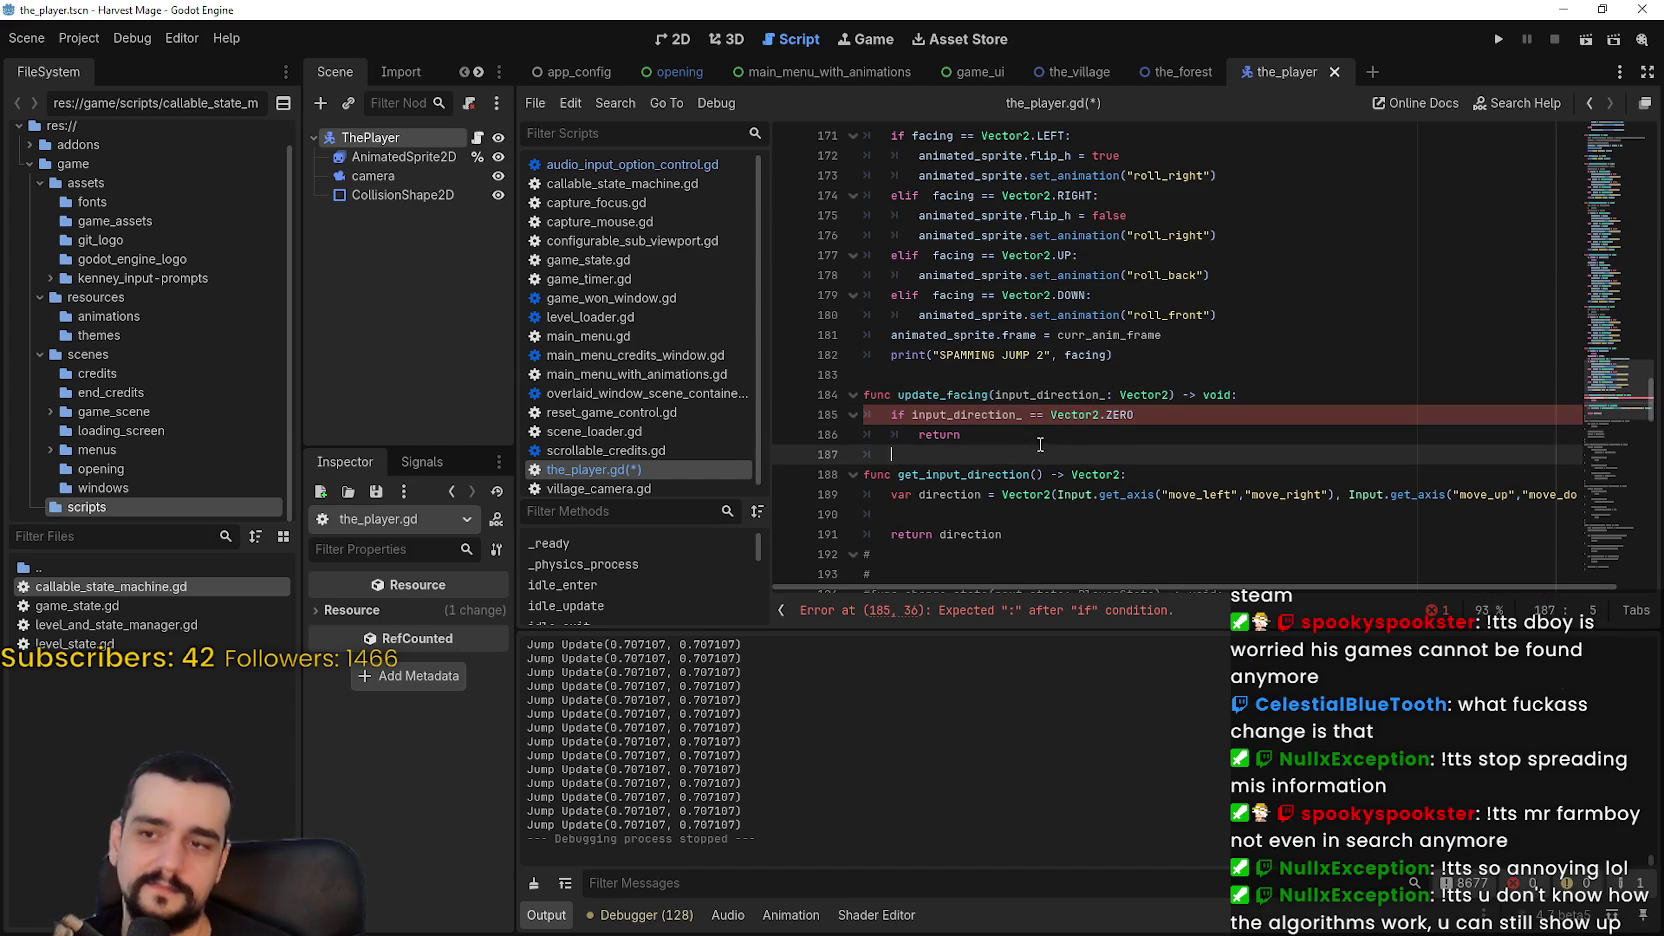
pyautogui.click(1207, 401)
pyautogui.click(1206, 410)
pyautogui.write(':')
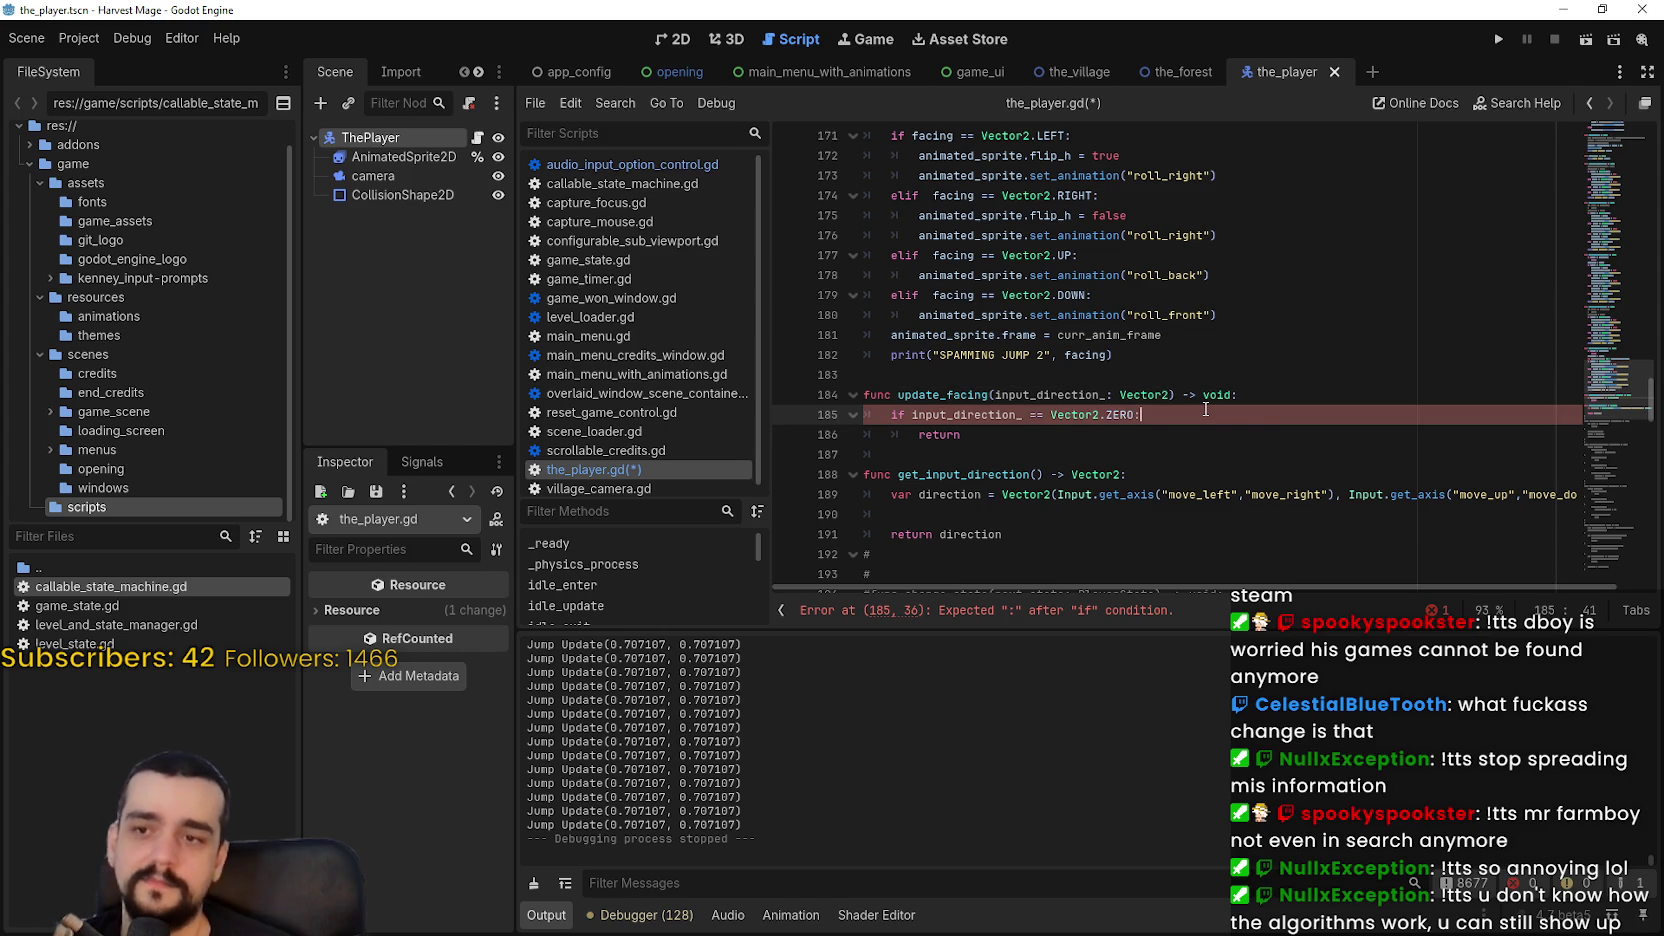
pyautogui.hotkey('ctrl', 's')
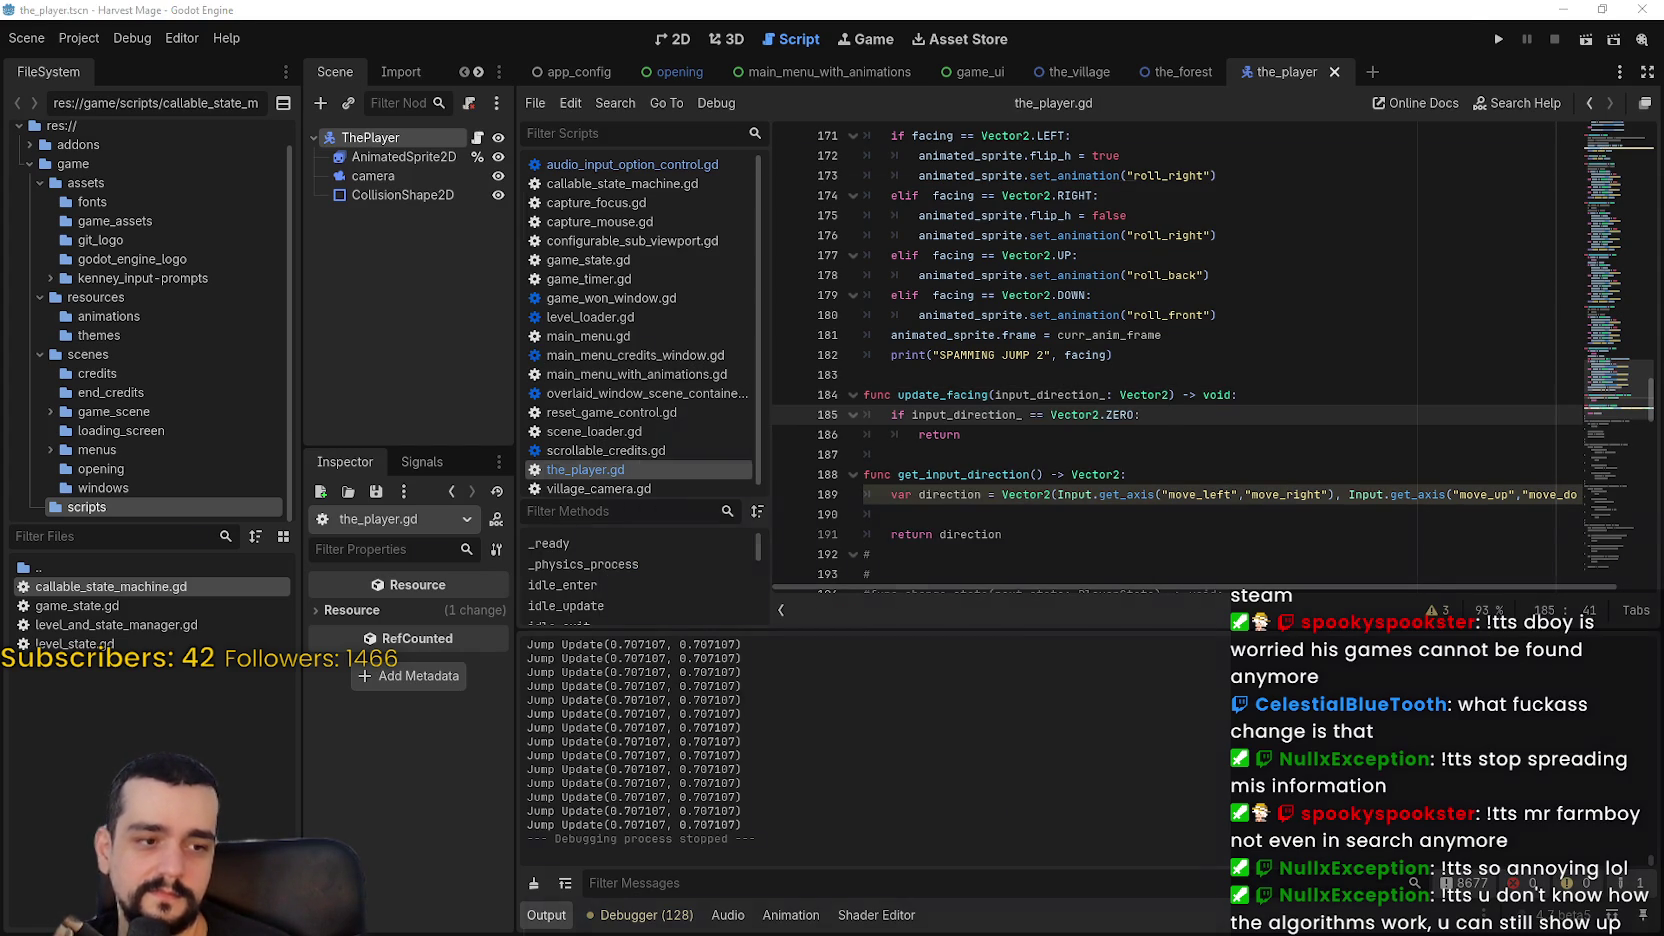
pyautogui.hotkey('alt', 'Tab')
pyautogui.scroll(-10, 842, 560)
# Step: Scroll up and down through Steam's Popular Upcoming games, then minimize the store
pyautogui.scroll(-10, 840, 560)
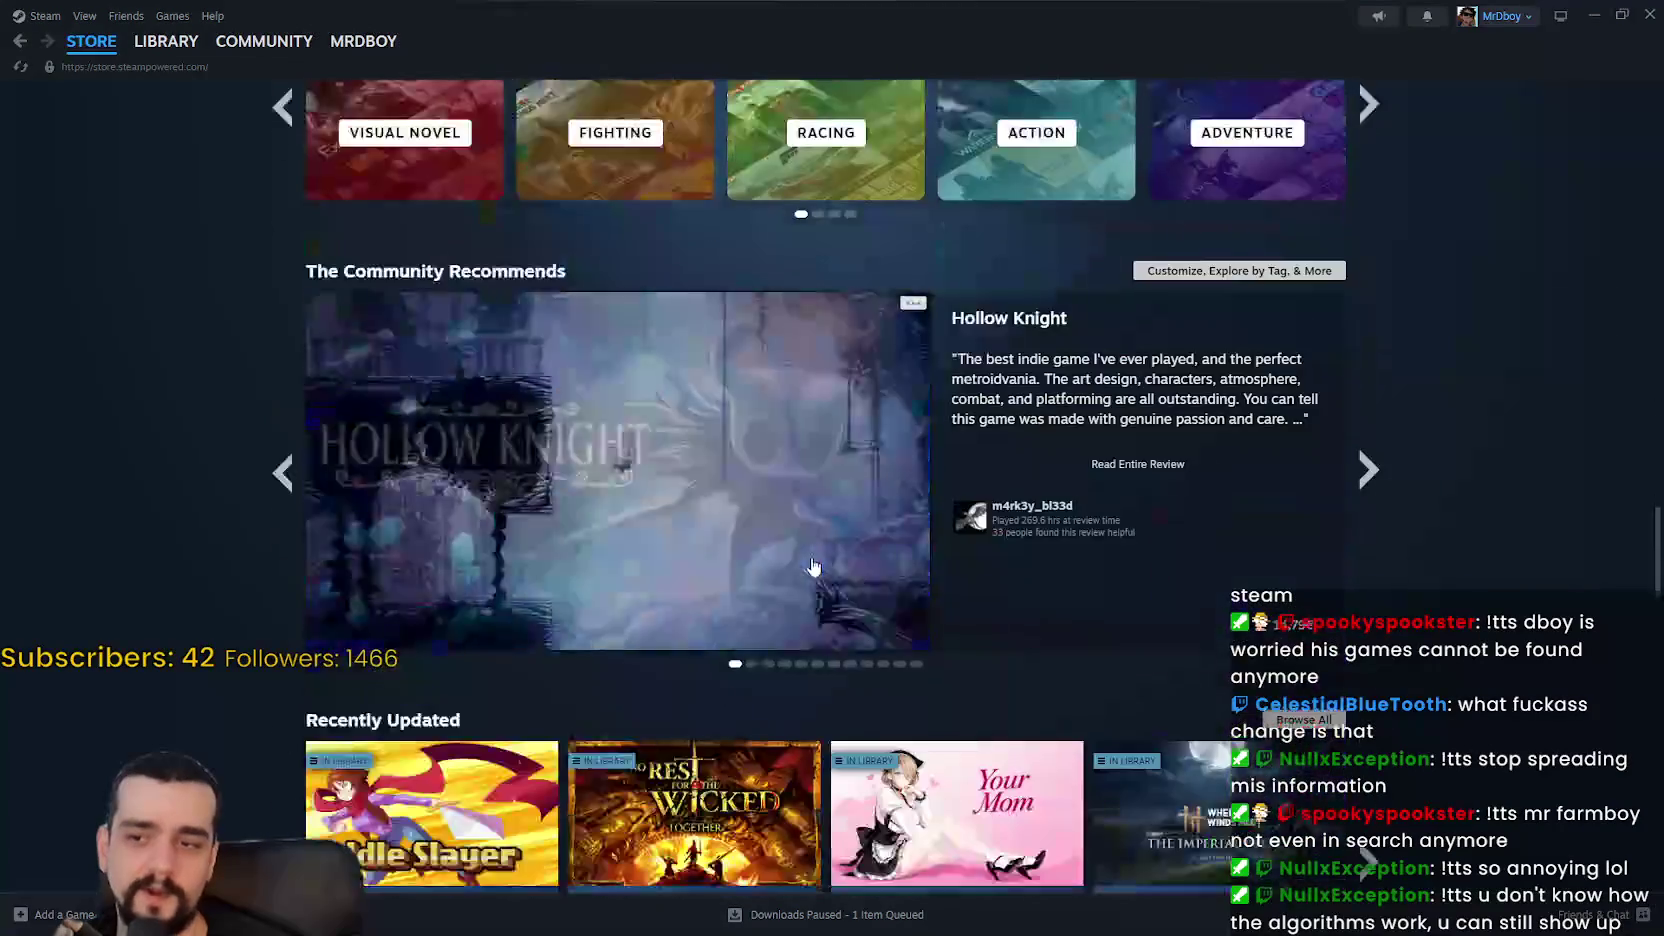
pyautogui.scroll(-6, 546, 500)
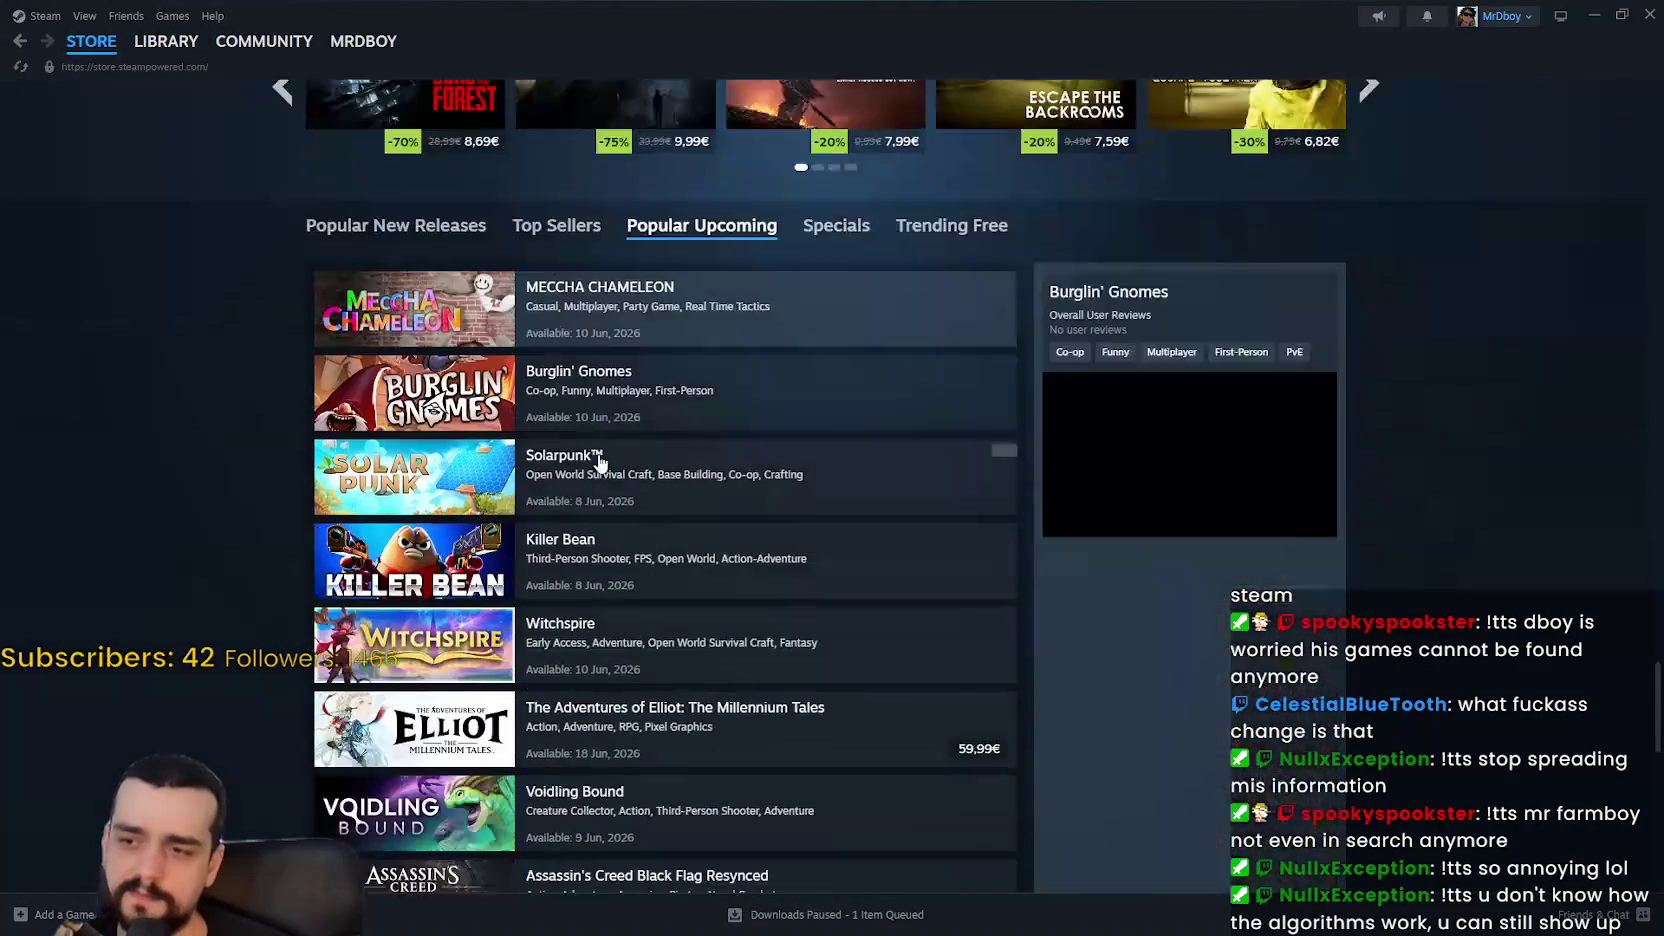
pyautogui.scroll(-3, 414, 545)
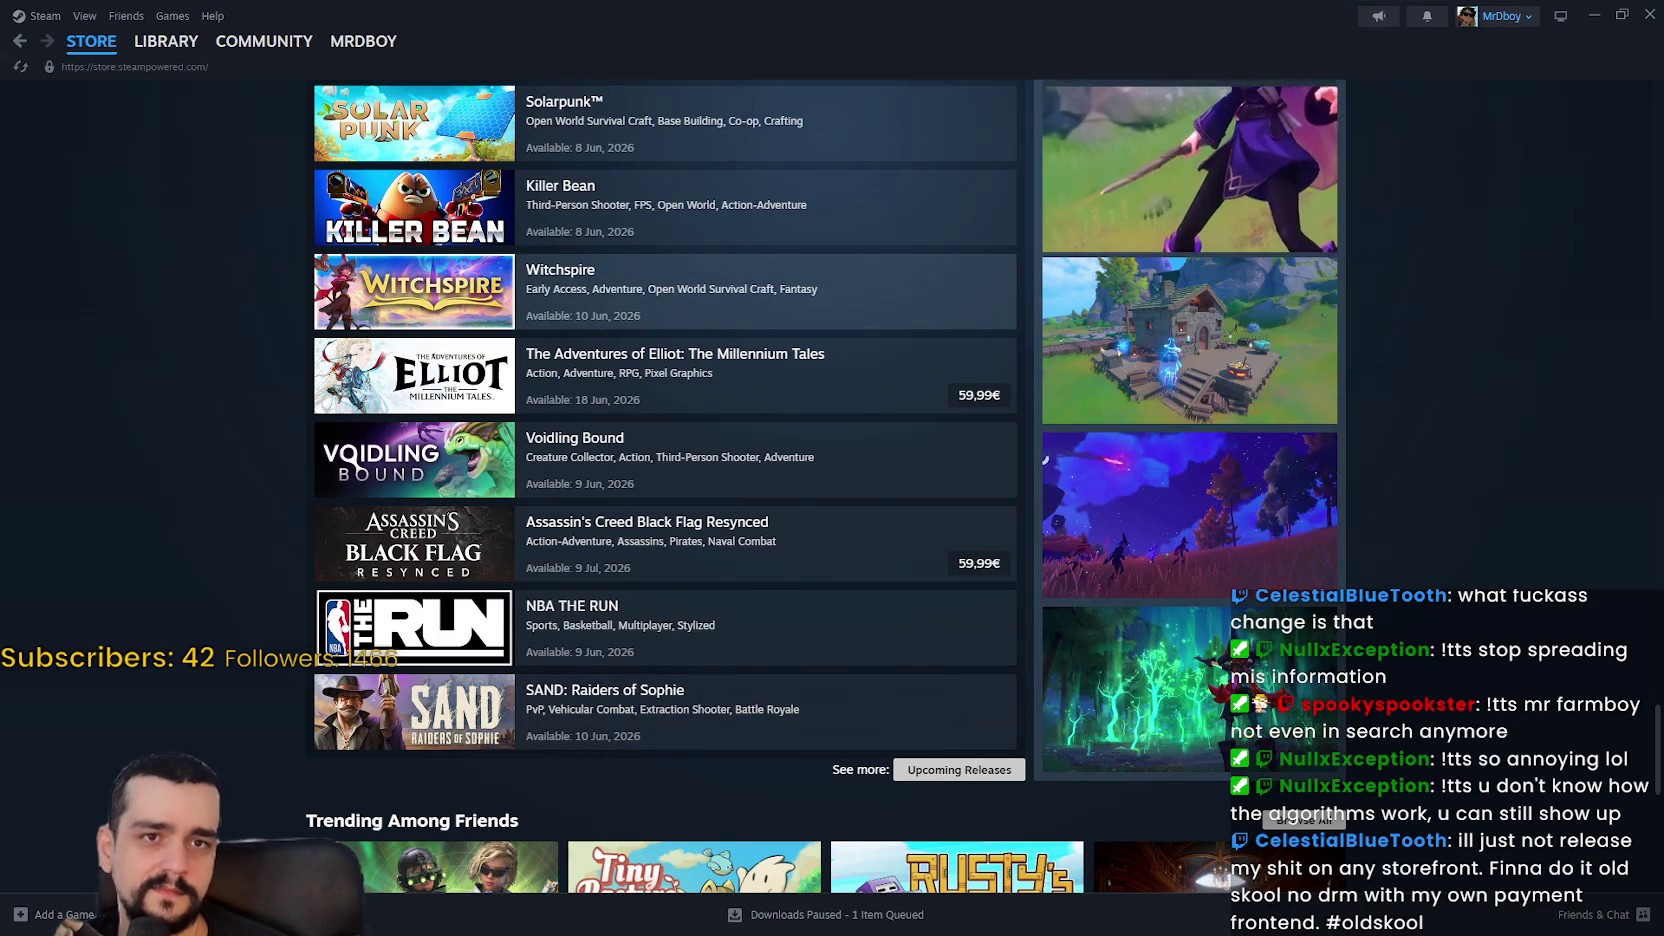
pyautogui.scroll(3, 628, 240)
pyautogui.scroll(-1, 462, 700)
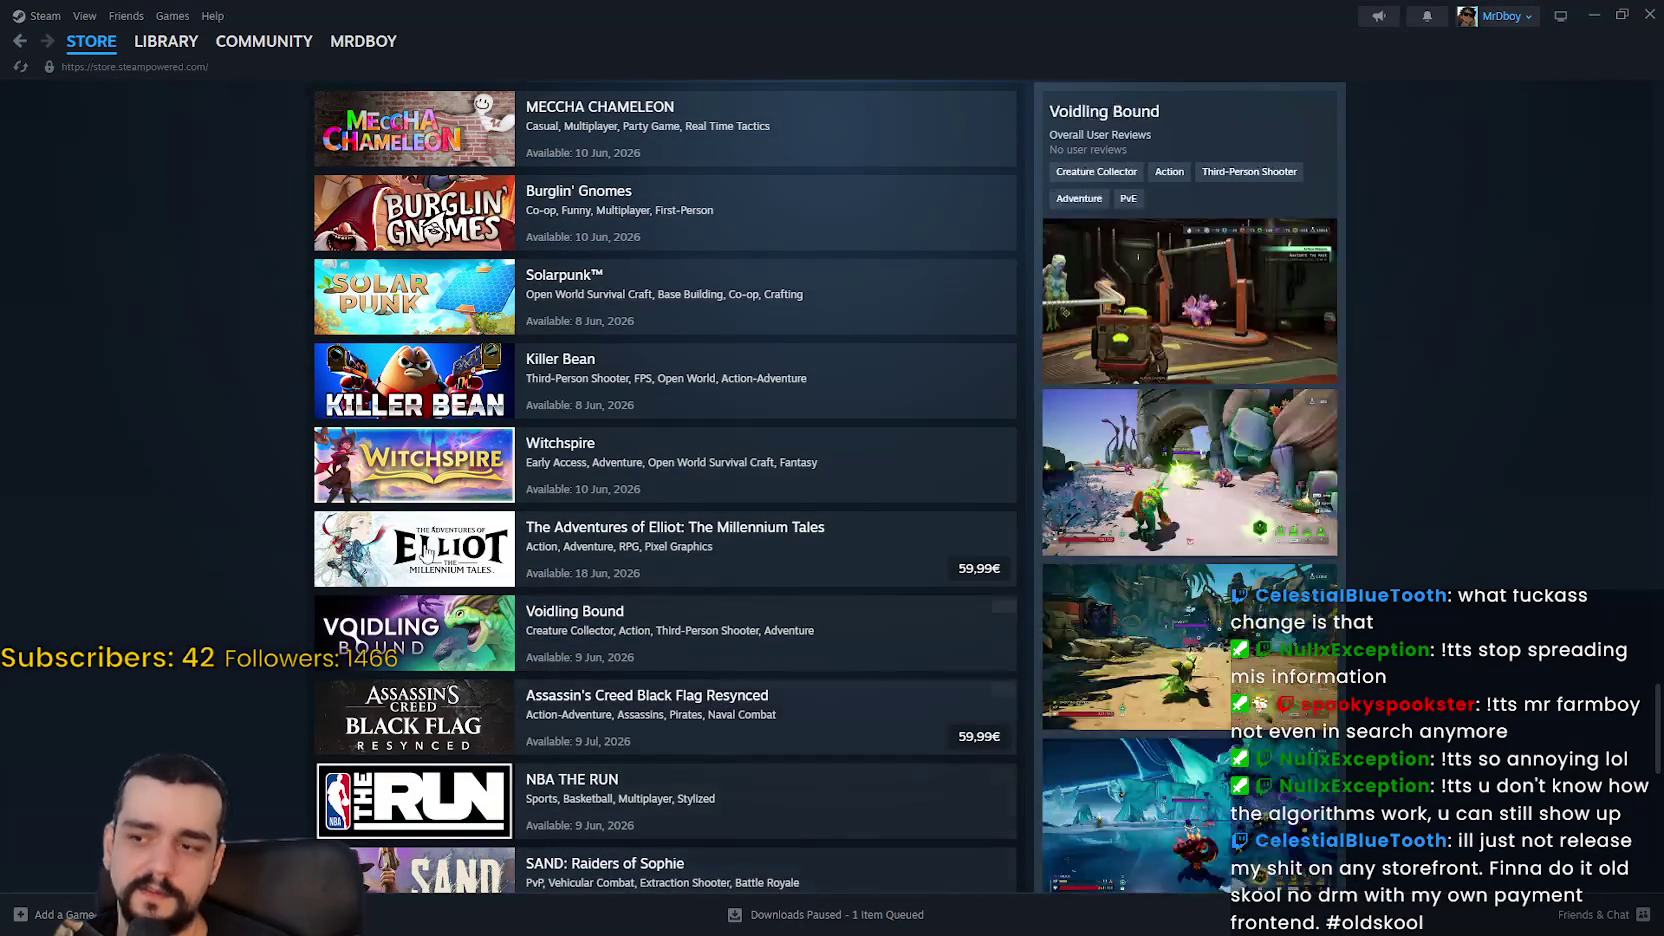
pyautogui.scroll(-1, 456, 848)
pyautogui.scroll(-2, 456, 848)
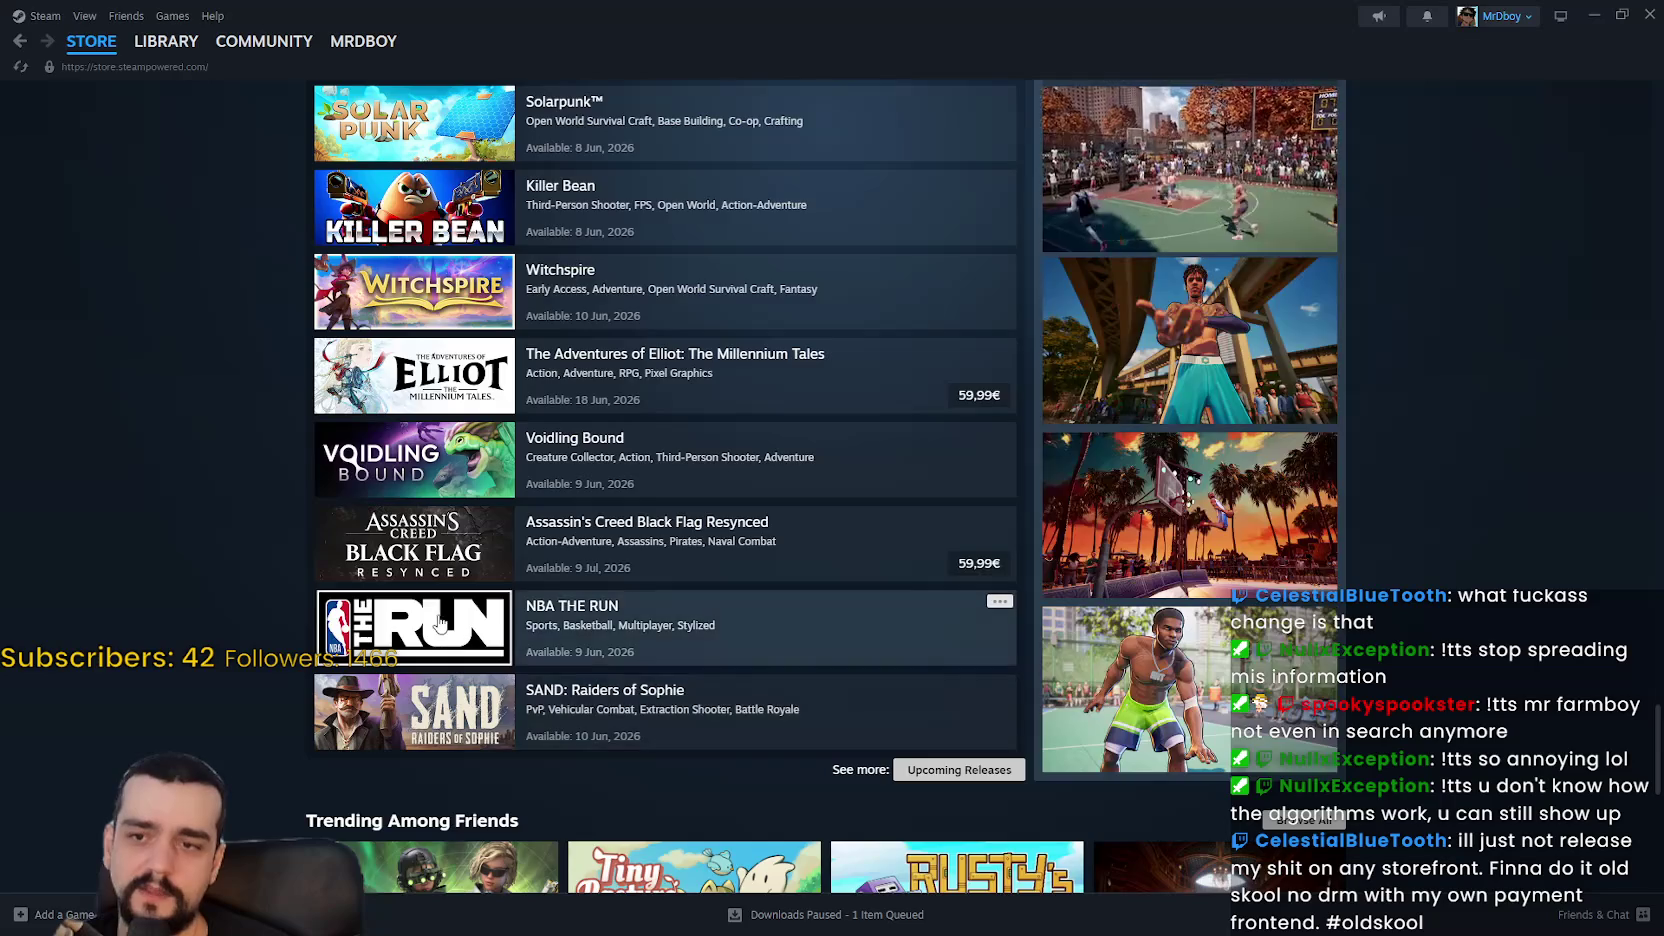
pyautogui.scroll(4, 443, 681)
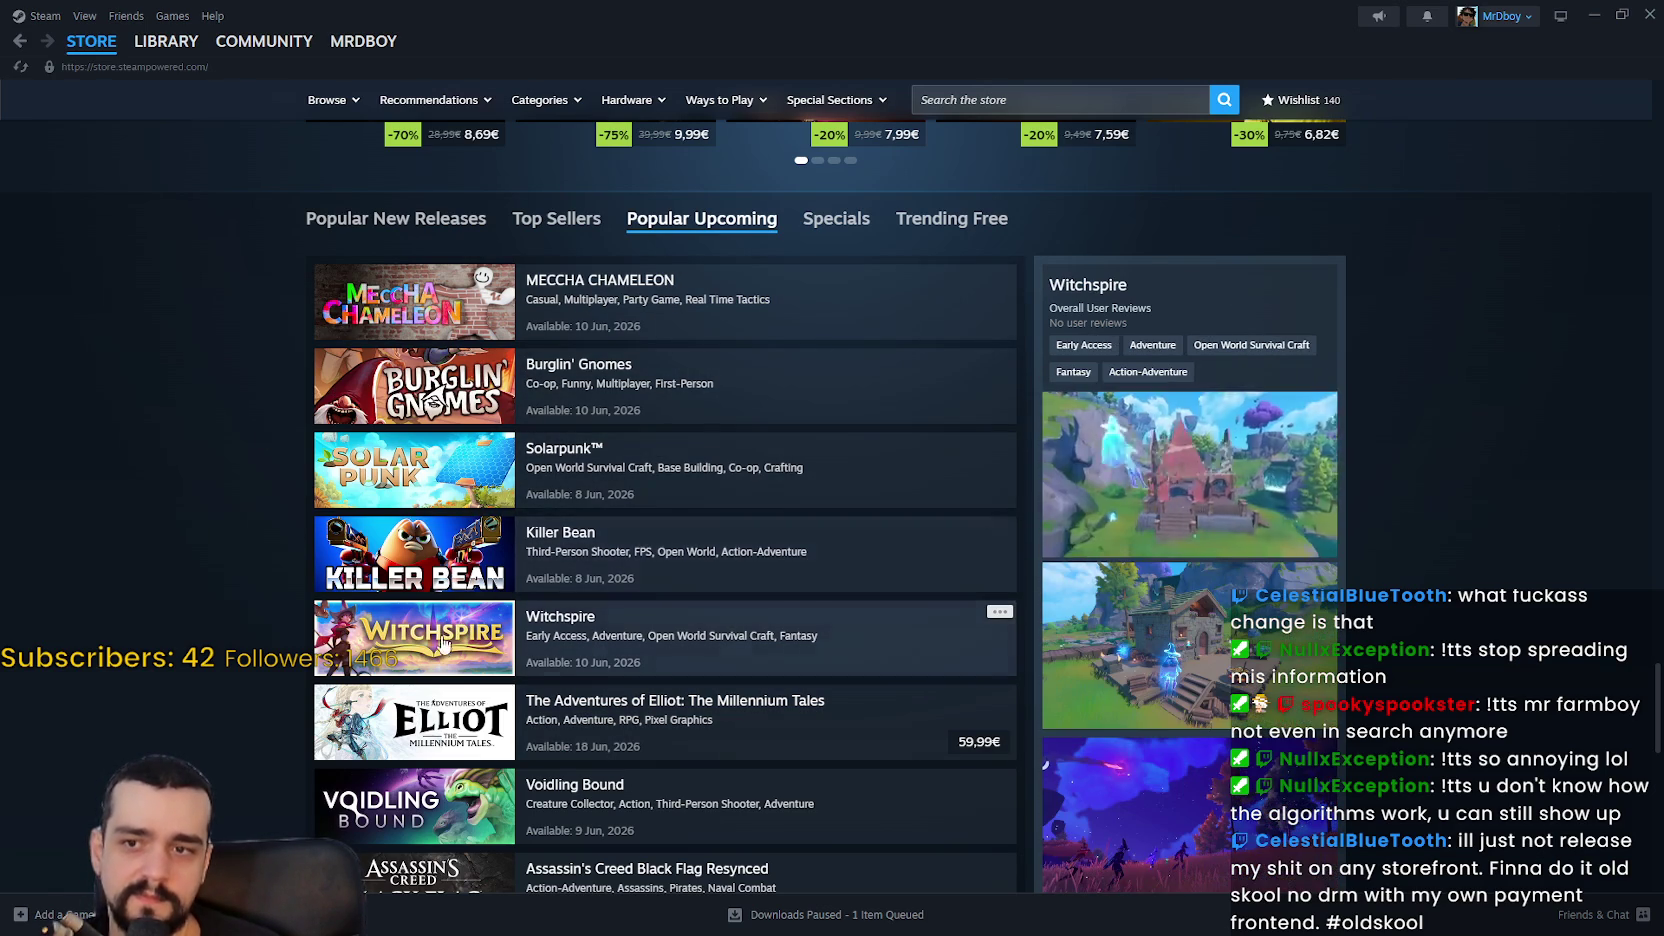
pyautogui.scroll(-2, 430, 390)
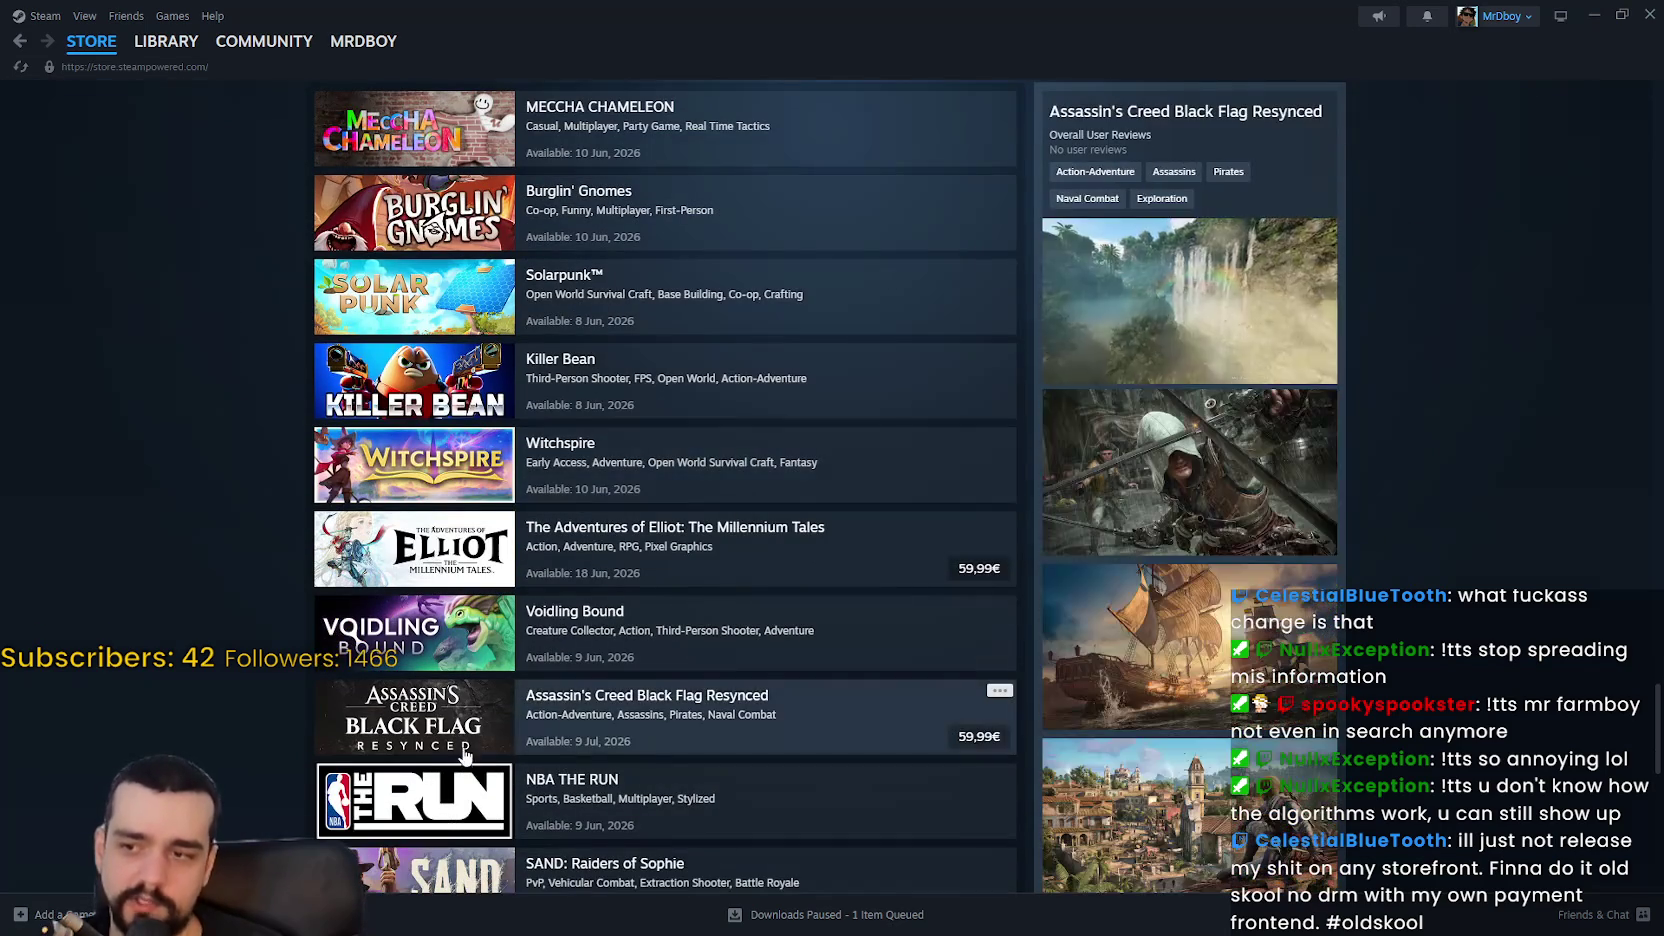
pyautogui.scroll(-2, 405, 560)
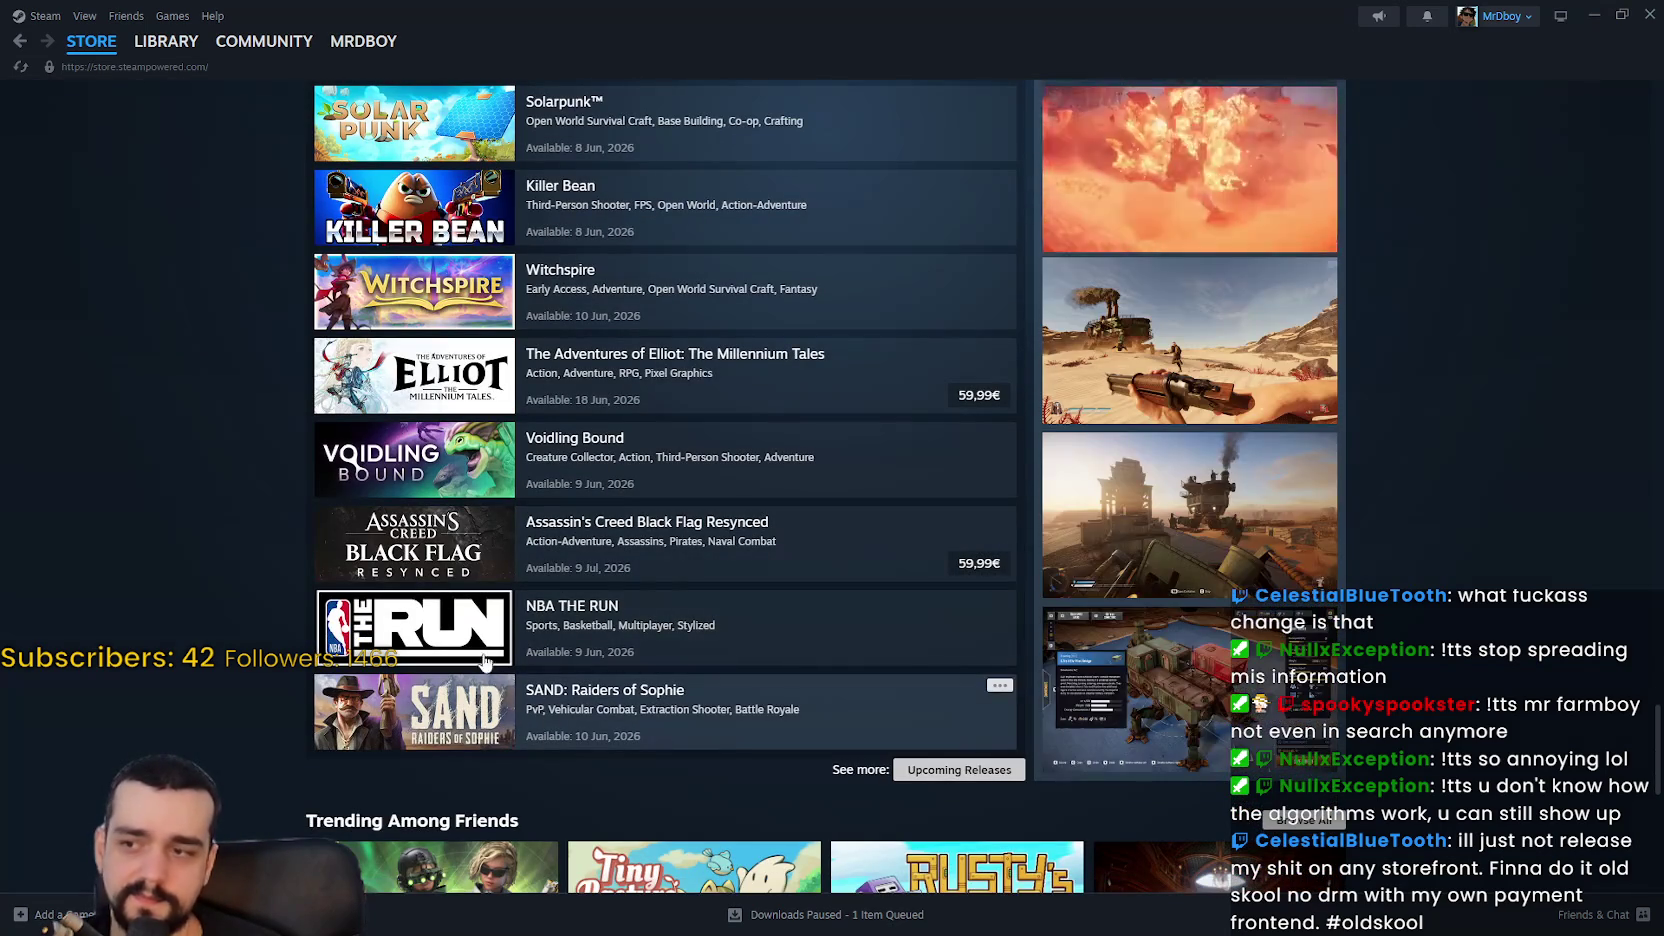
pyautogui.scroll(3, 463, 533)
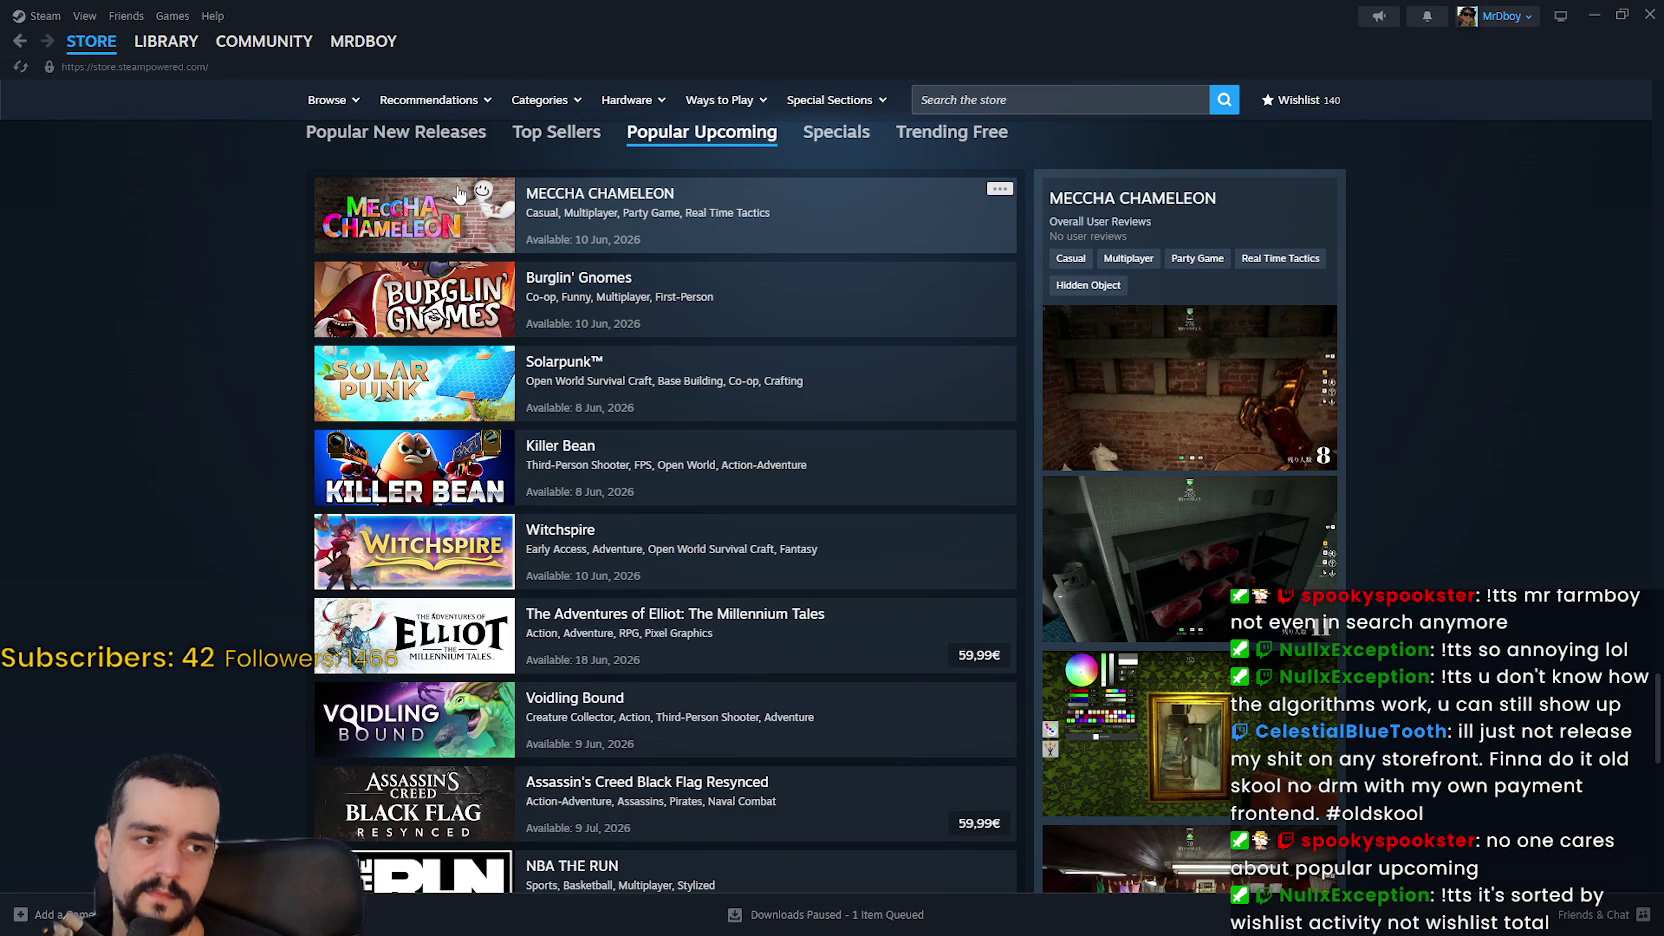
pyautogui.scroll(-2, 480, 380)
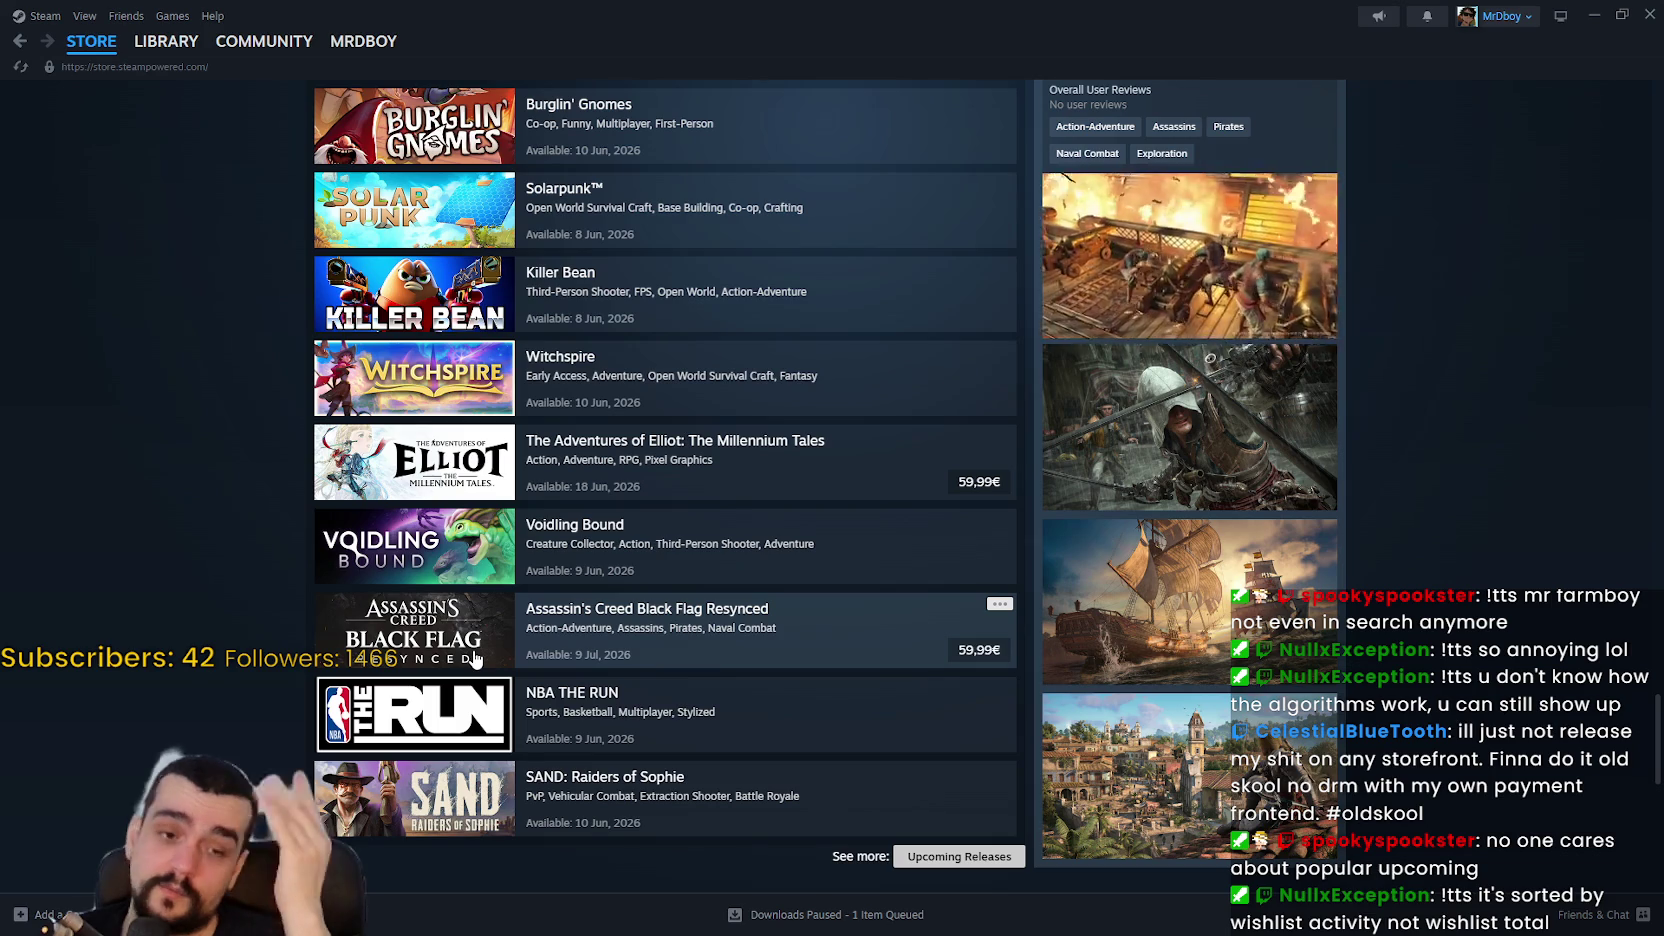
pyautogui.scroll(1, 445, 672)
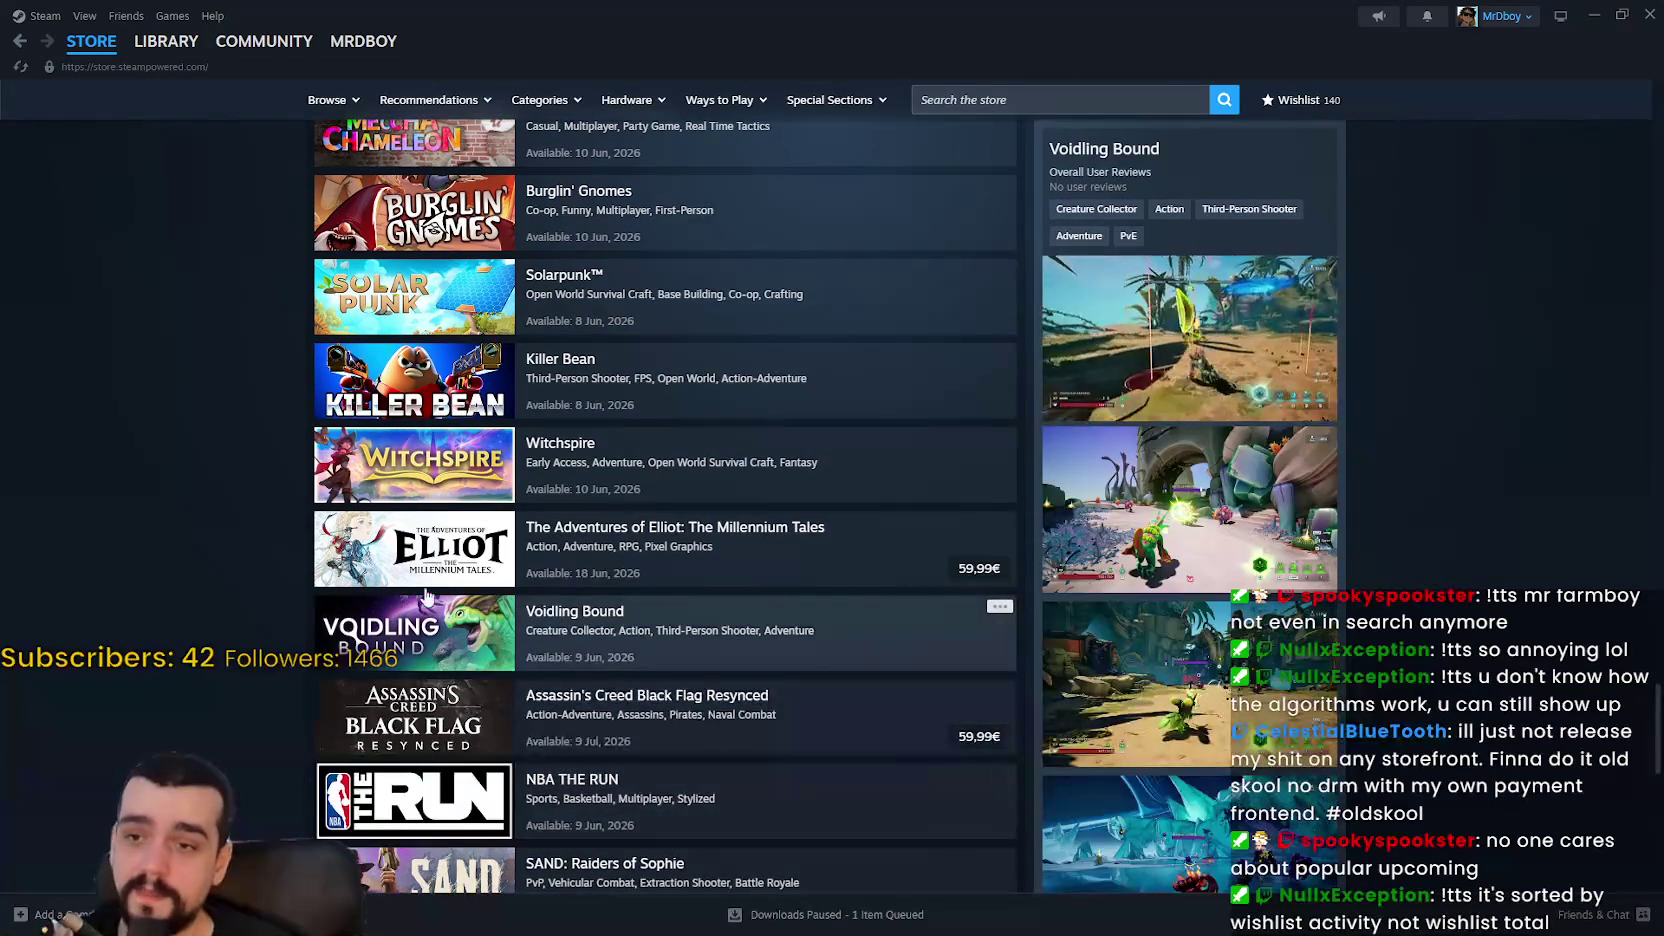
pyautogui.scroll(3, 445, 672)
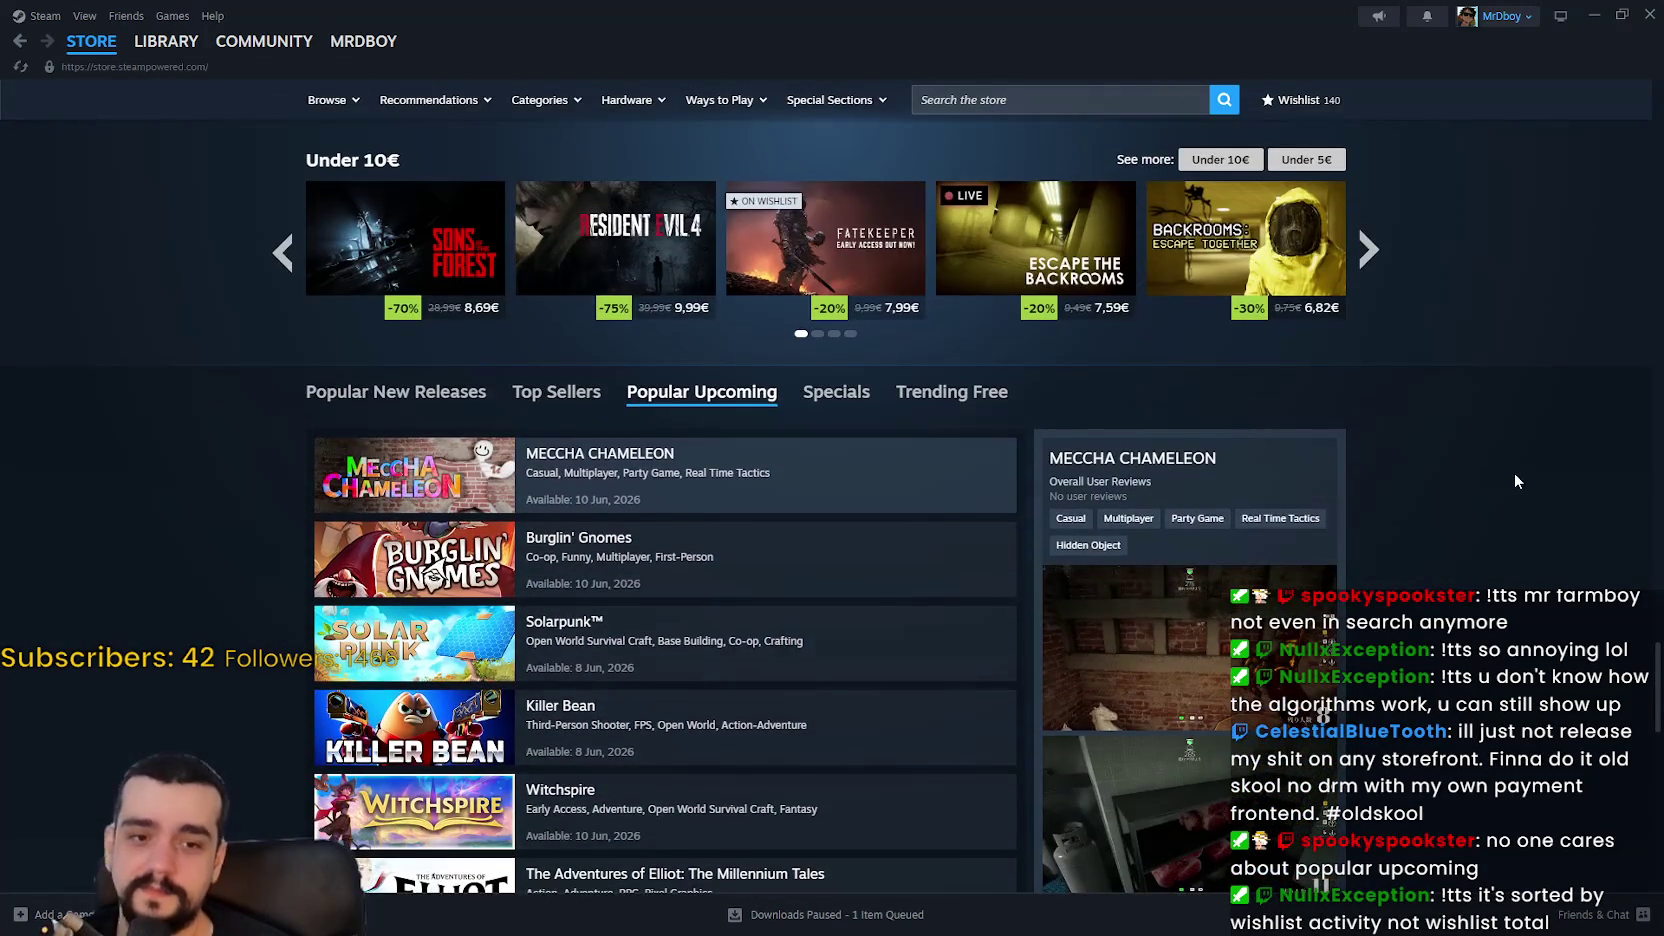
pyautogui.scroll(-7, 1514, 472)
pyautogui.scroll(3, 1521, 229)
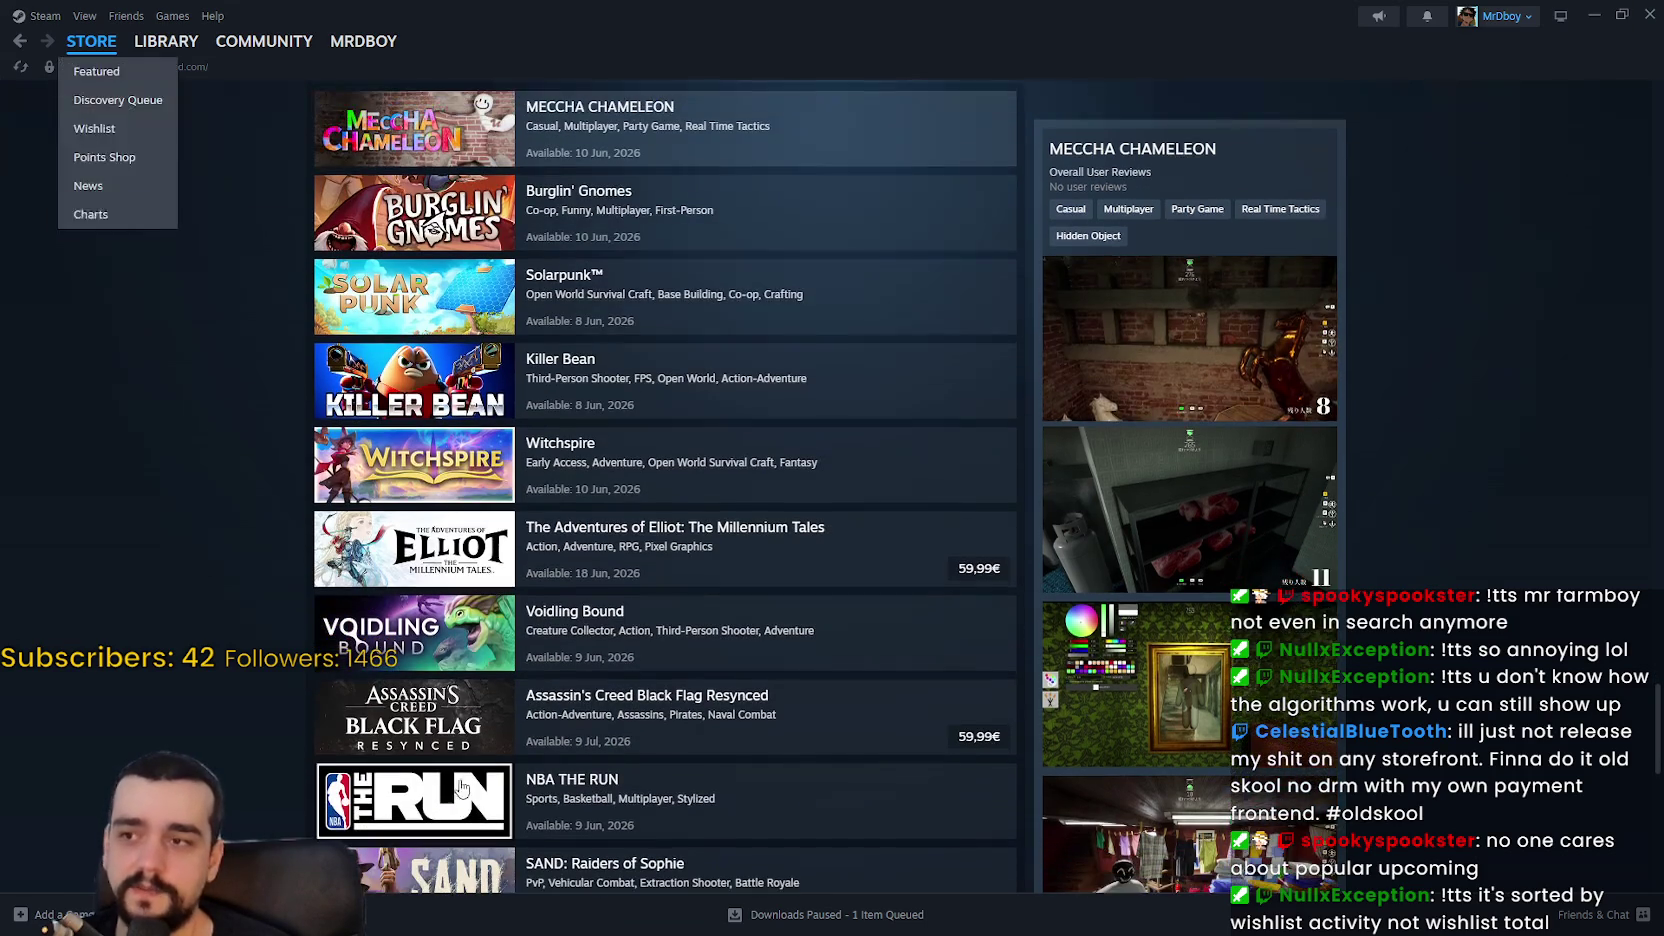
pyautogui.scroll(-3, 237, 774)
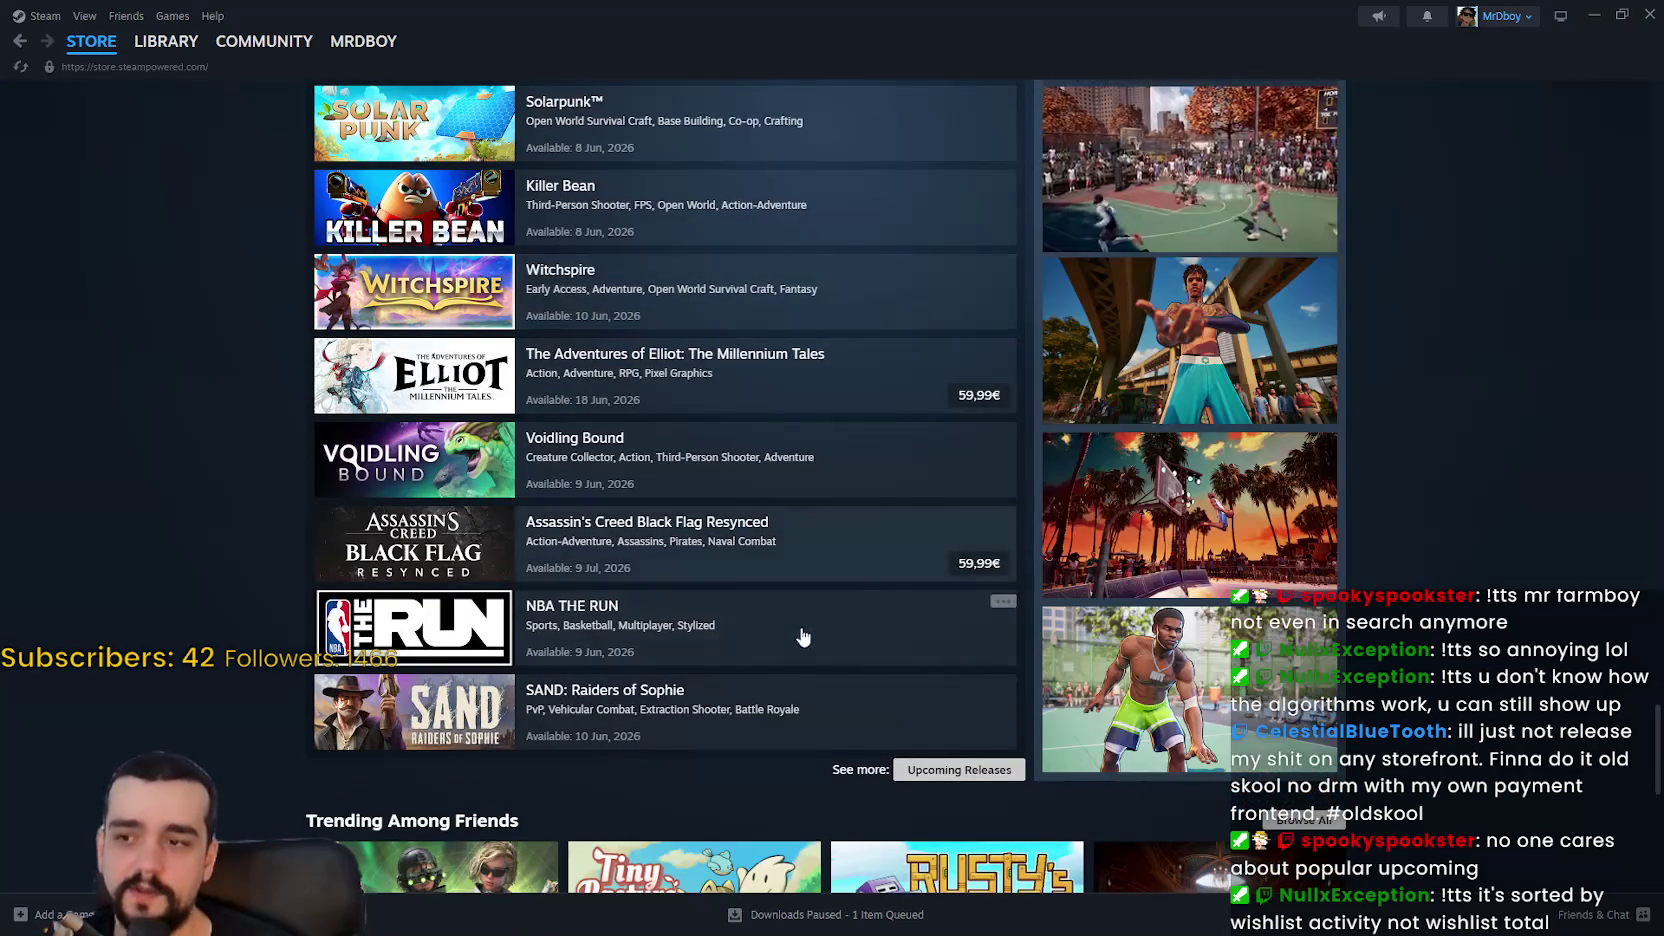
pyautogui.scroll(2, 462, 370)
pyautogui.scroll(-1, 435, 512)
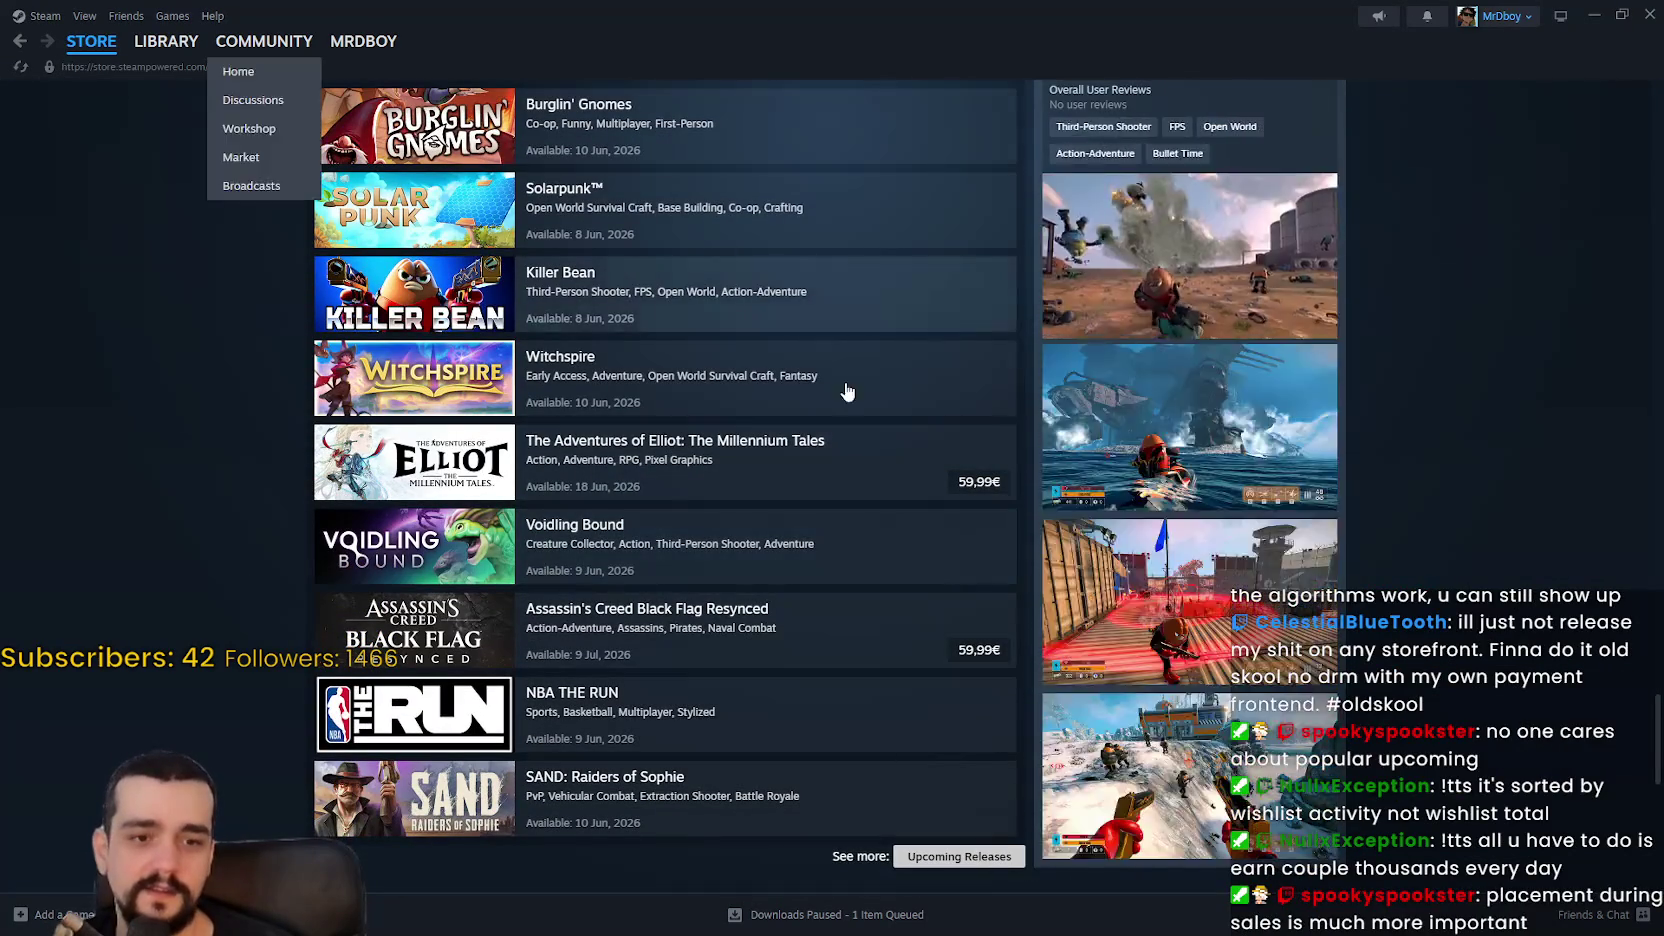
pyautogui.scroll(4, 186, 532)
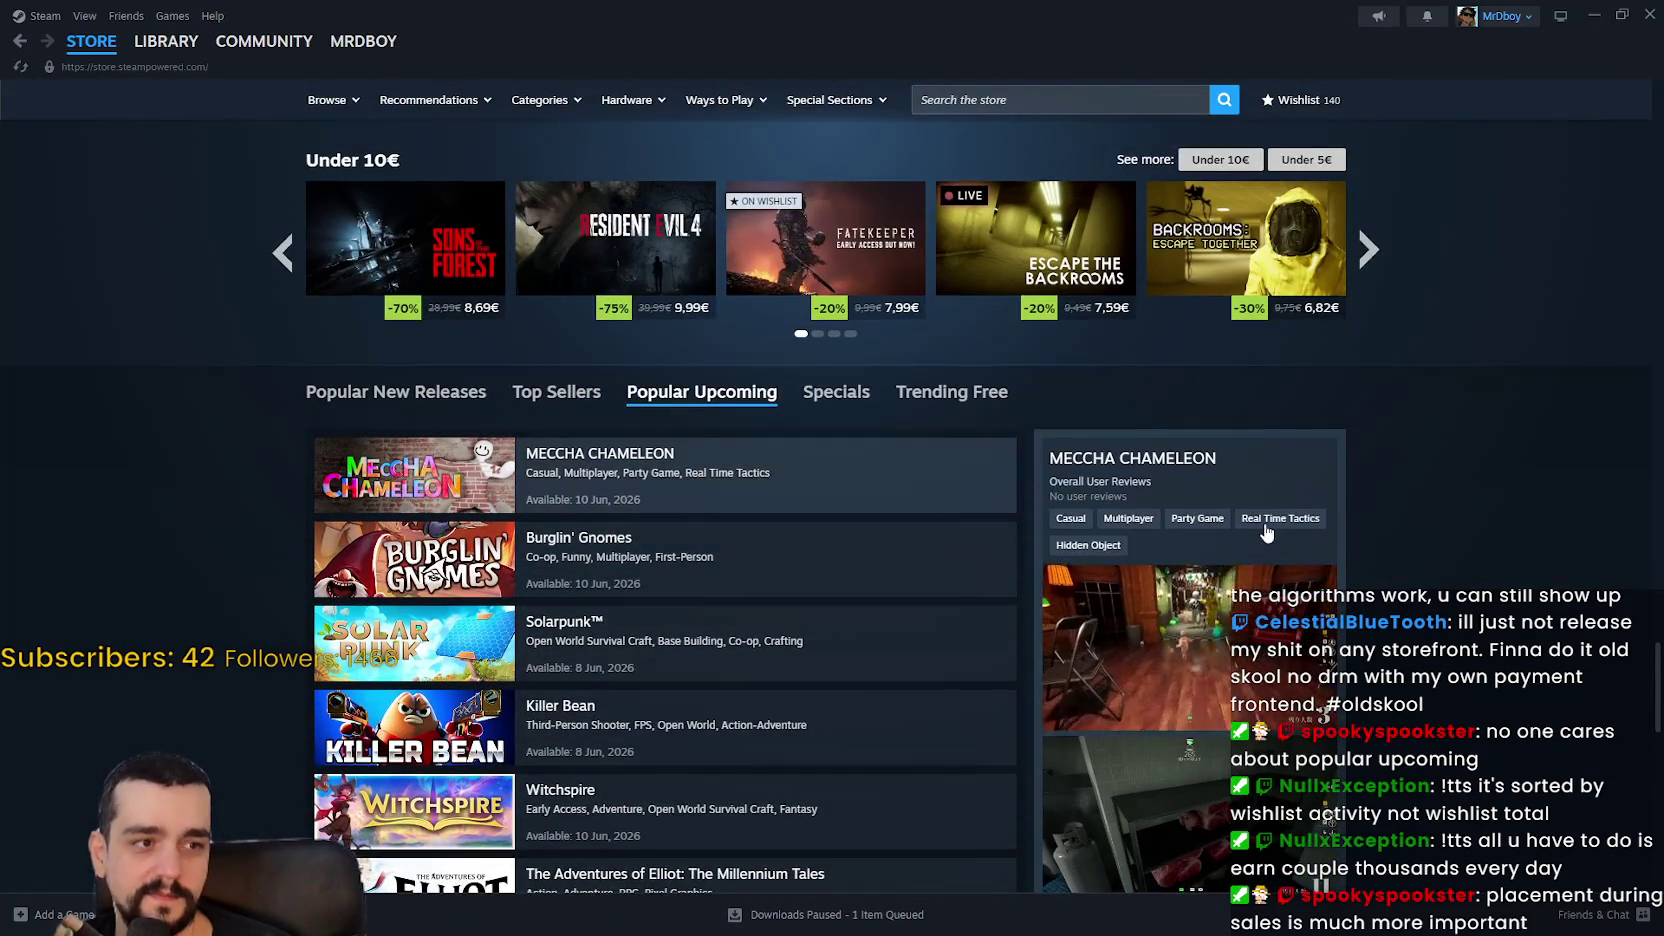
pyautogui.scroll(-2, 1000, 480)
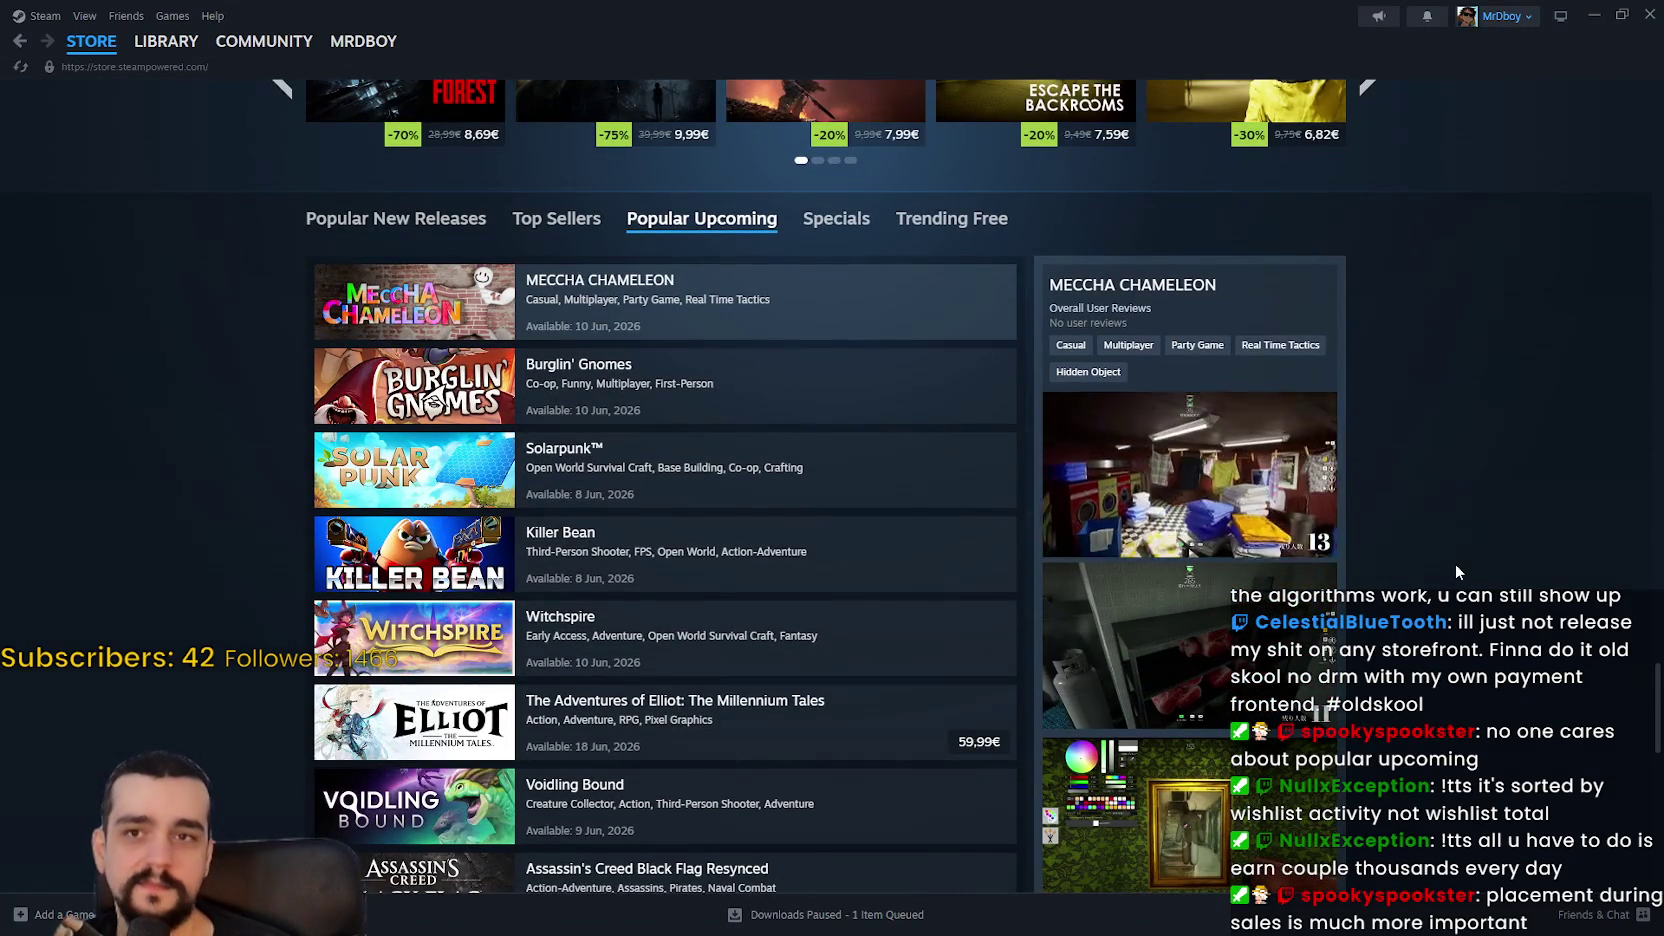
pyautogui.scroll(-1, 1455, 562)
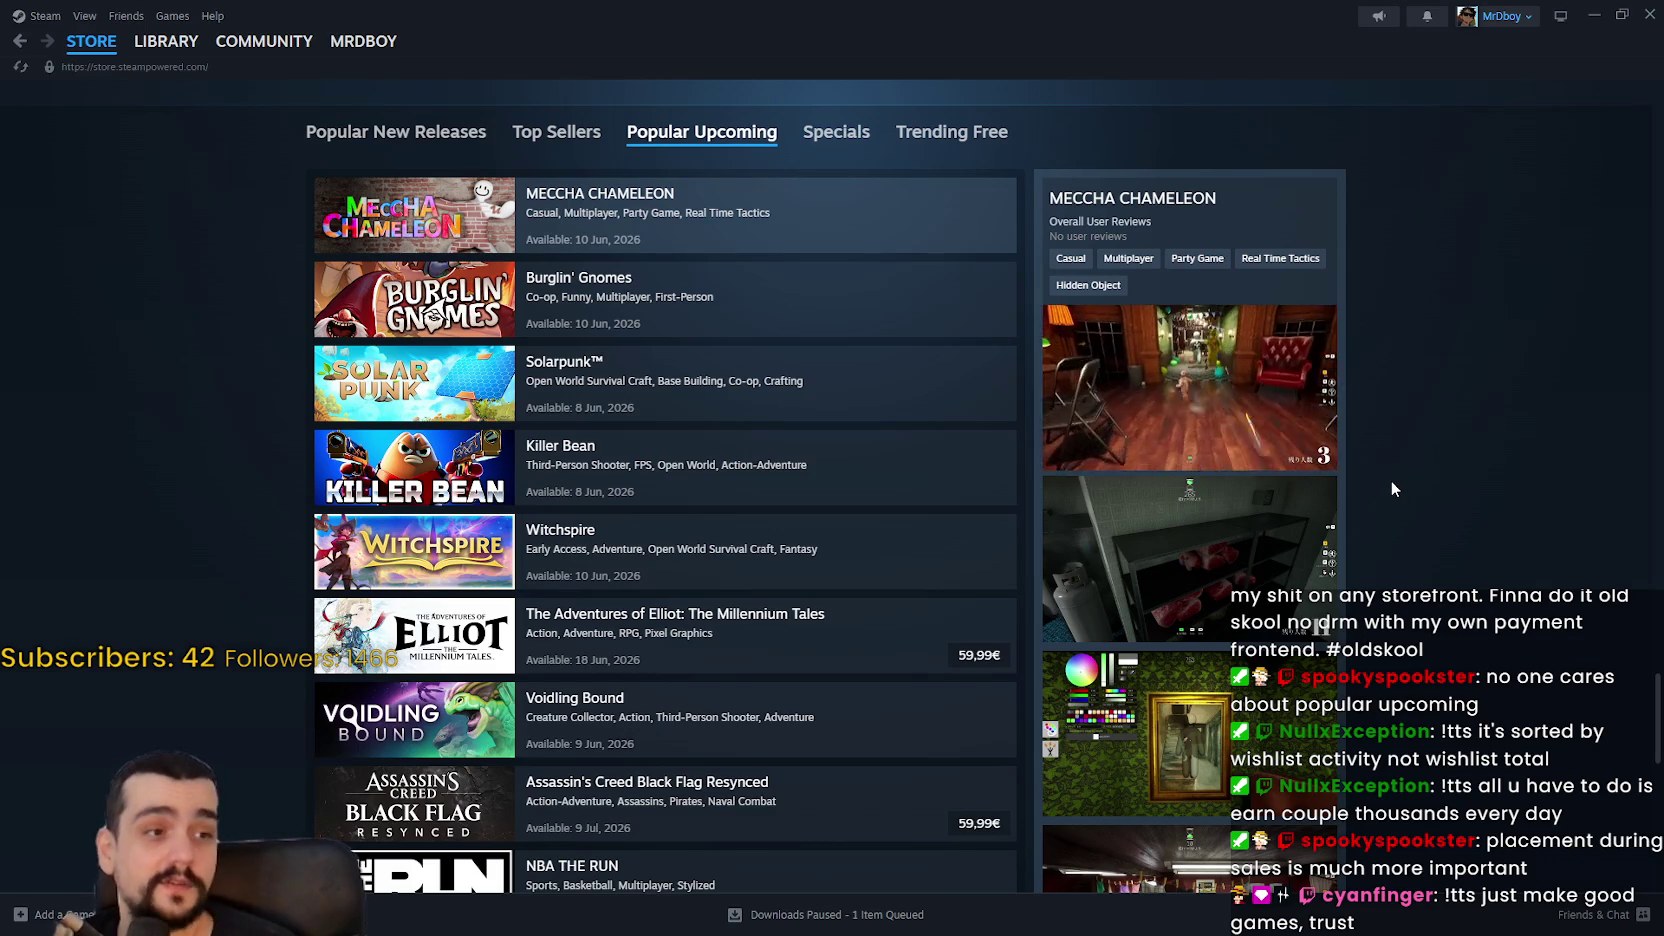
pyautogui.click(1590, 18)
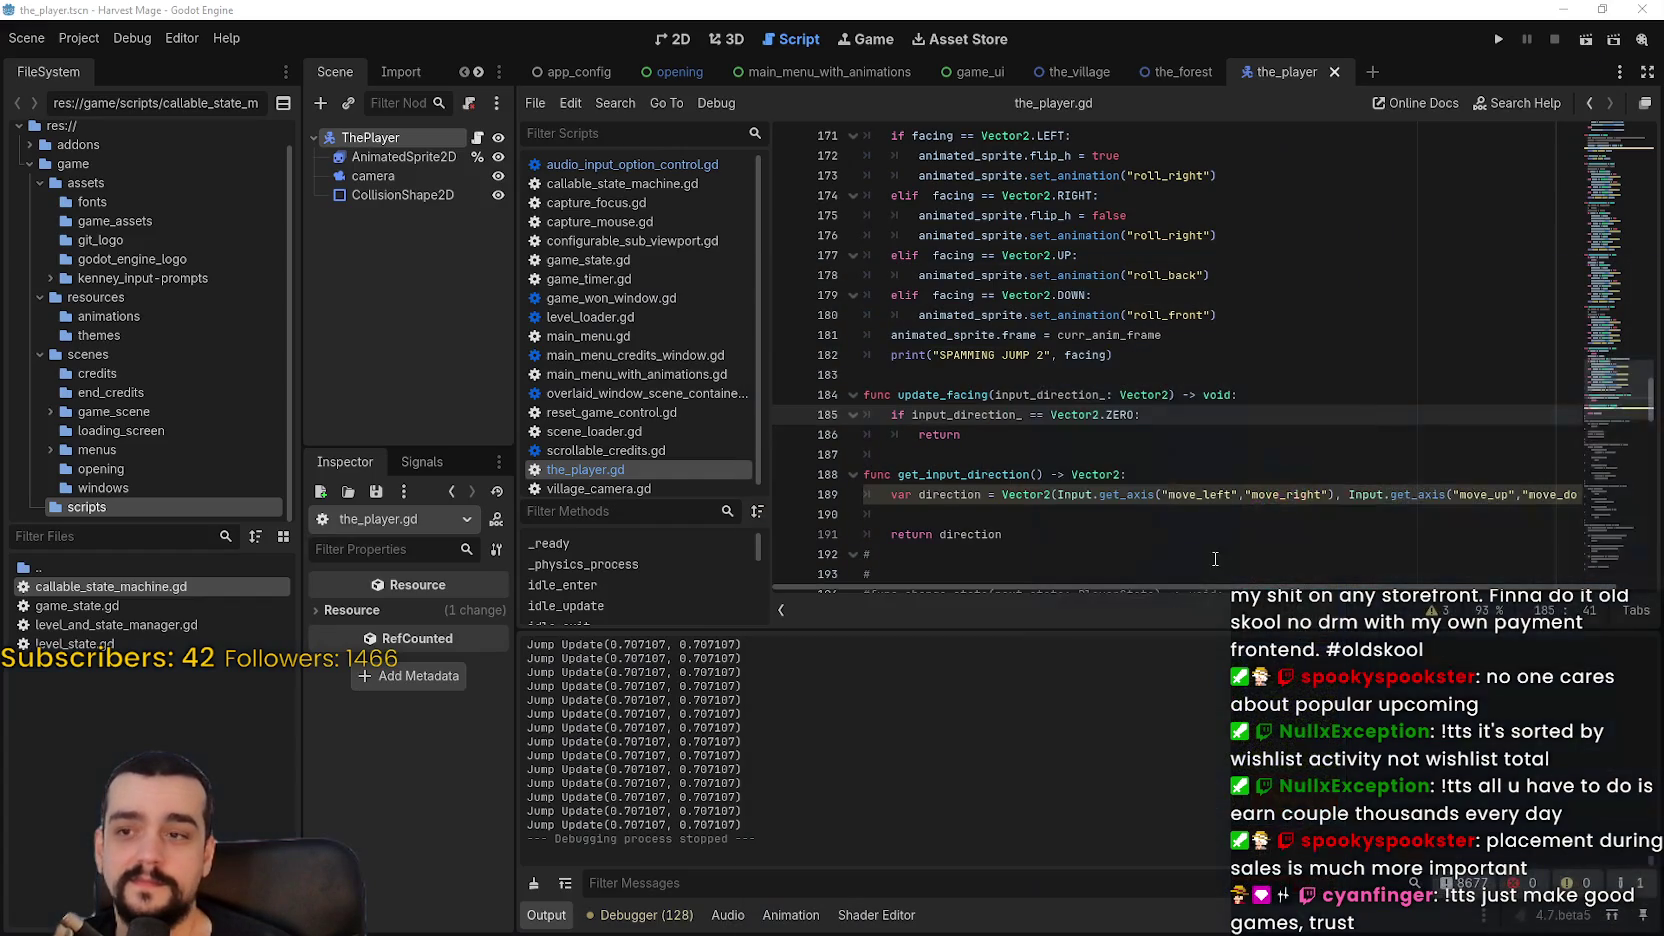
# Step: Return to the_player.gd and insert blank lines after the early return in update_facing
pyautogui.click(1171, 470)
pyautogui.click(1172, 435)
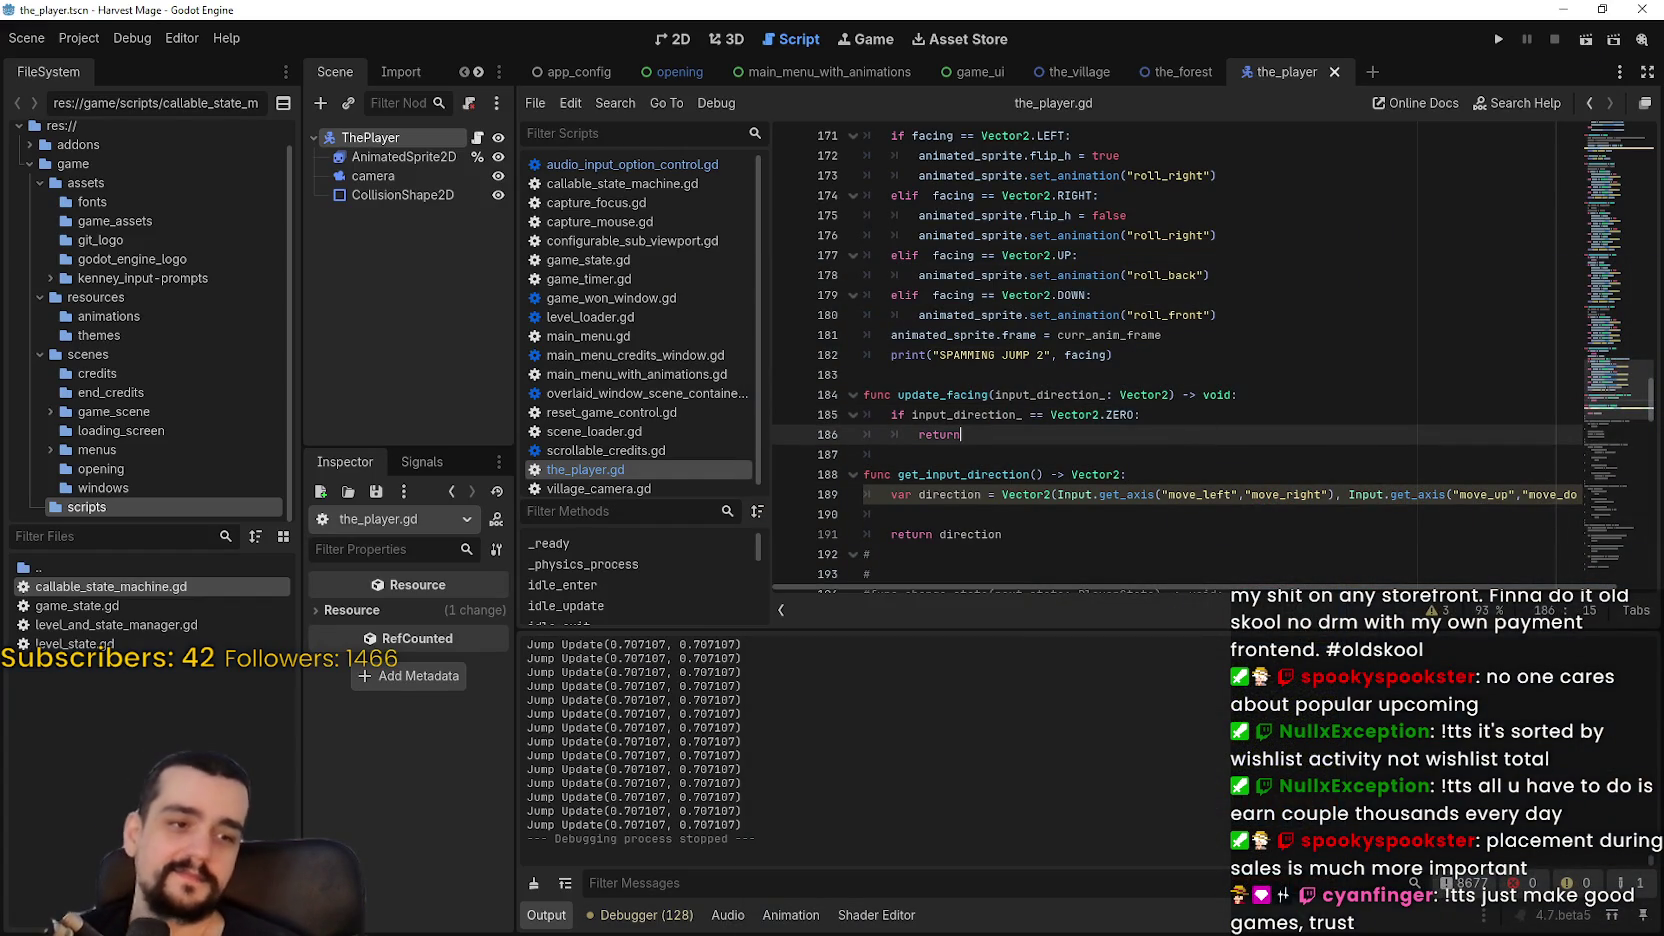
pyautogui.click(997, 433)
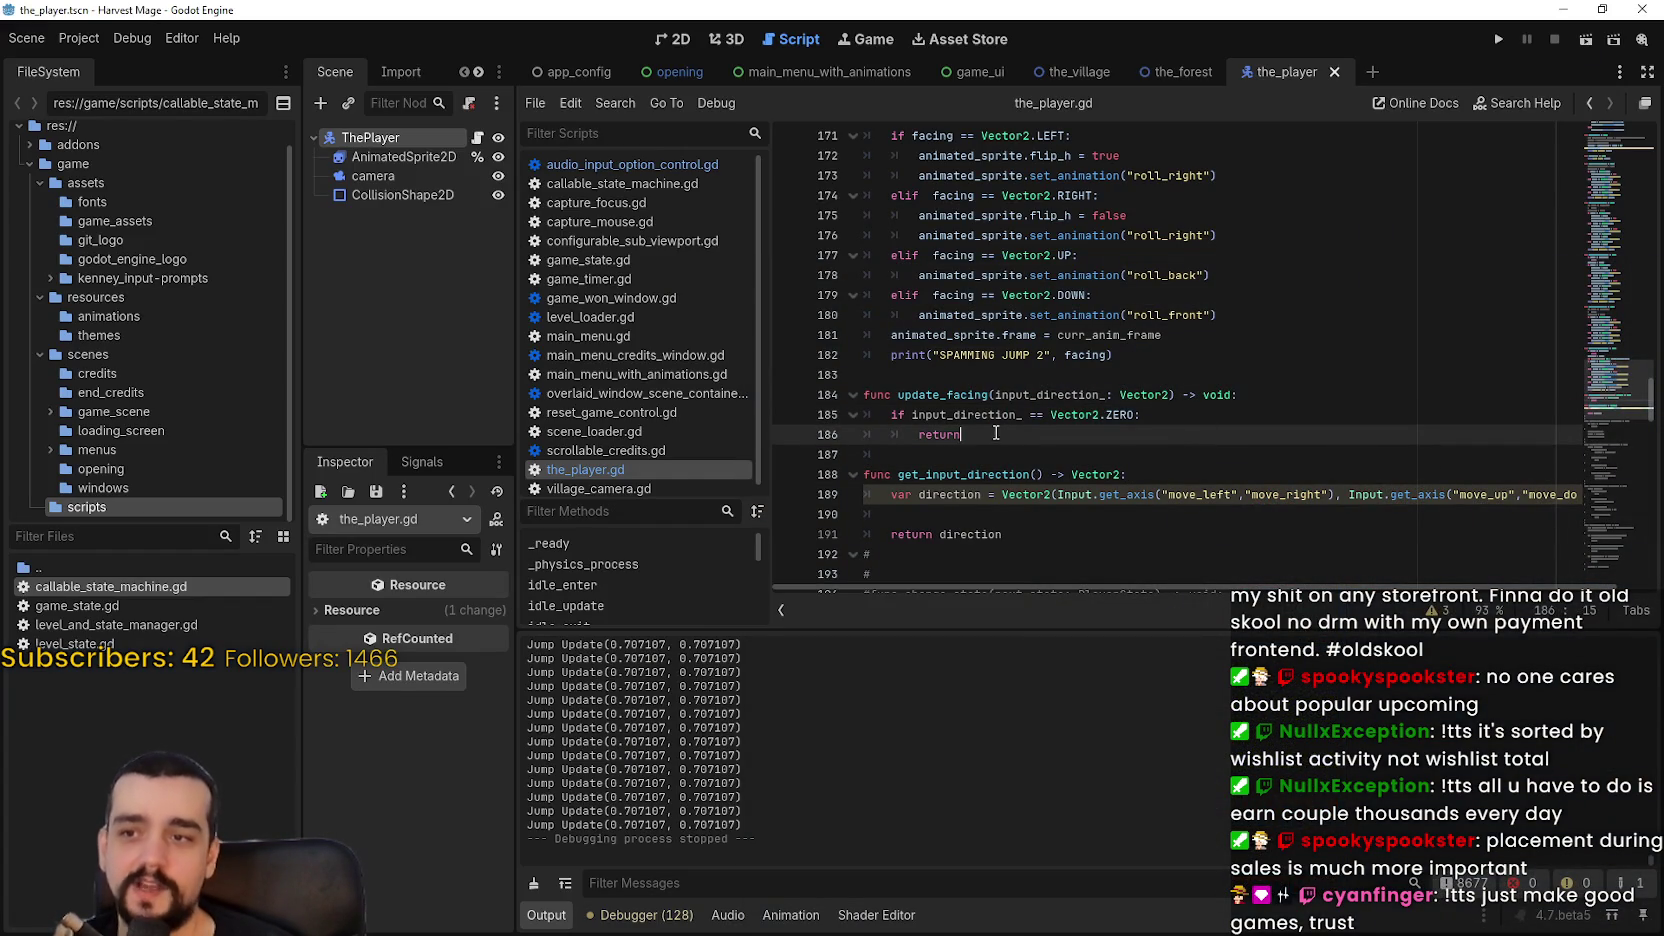
pyautogui.click(1048, 451)
pyautogui.press('Return')
pyautogui.press('Return')
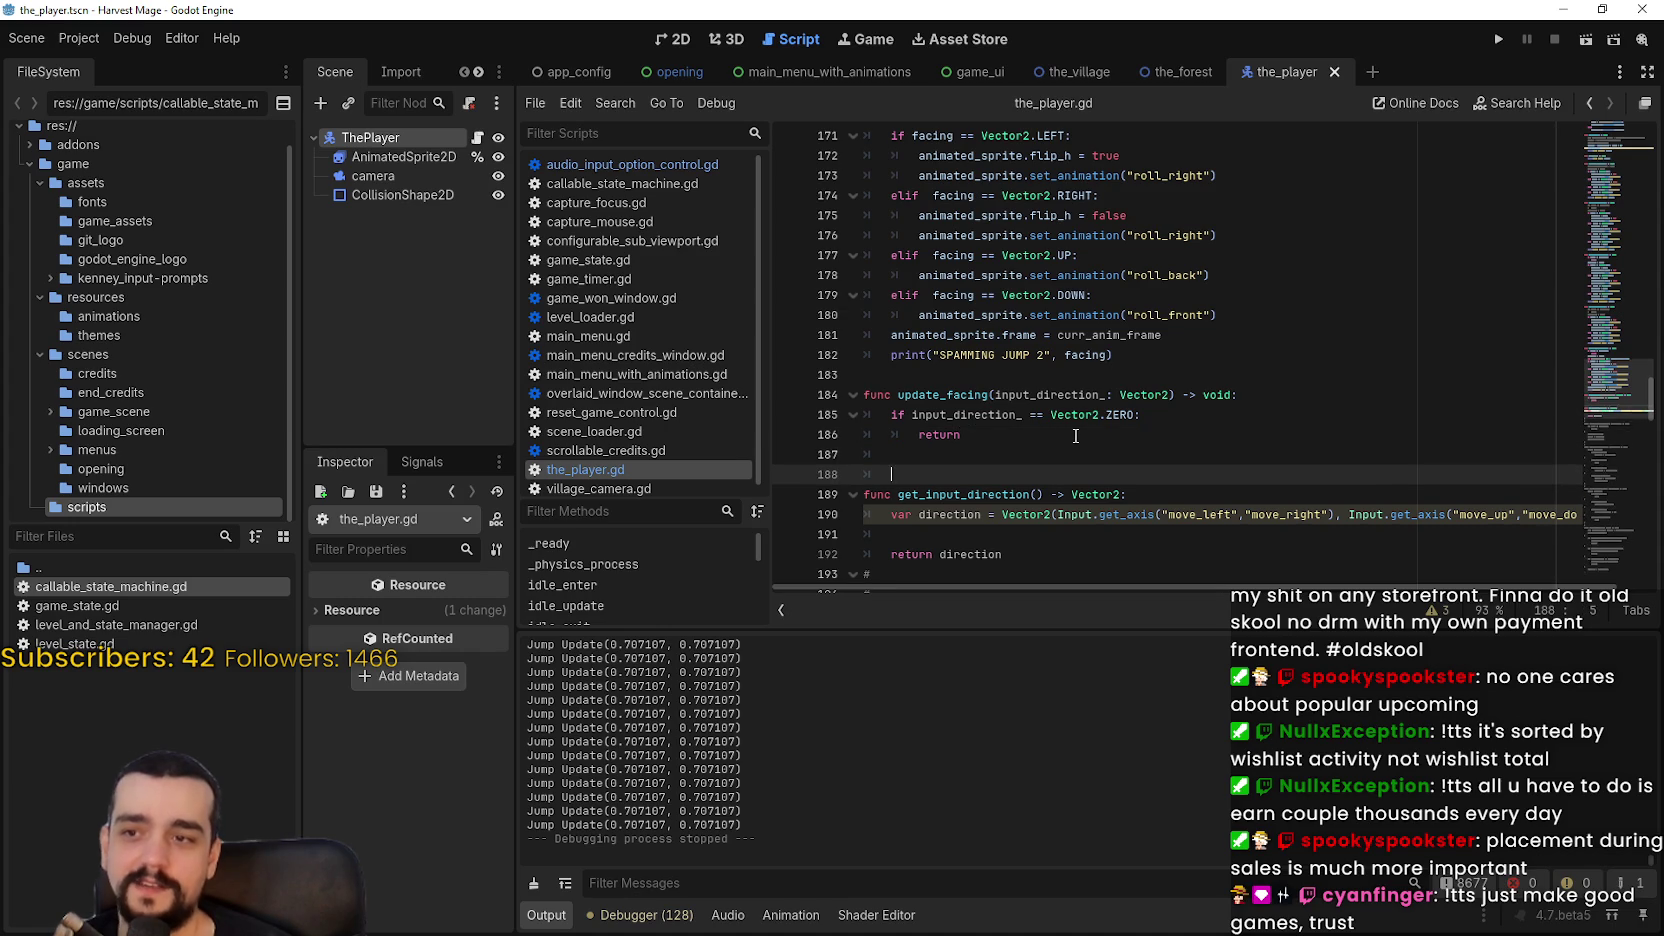
pyautogui.press('Up')
pyautogui.press('Up')
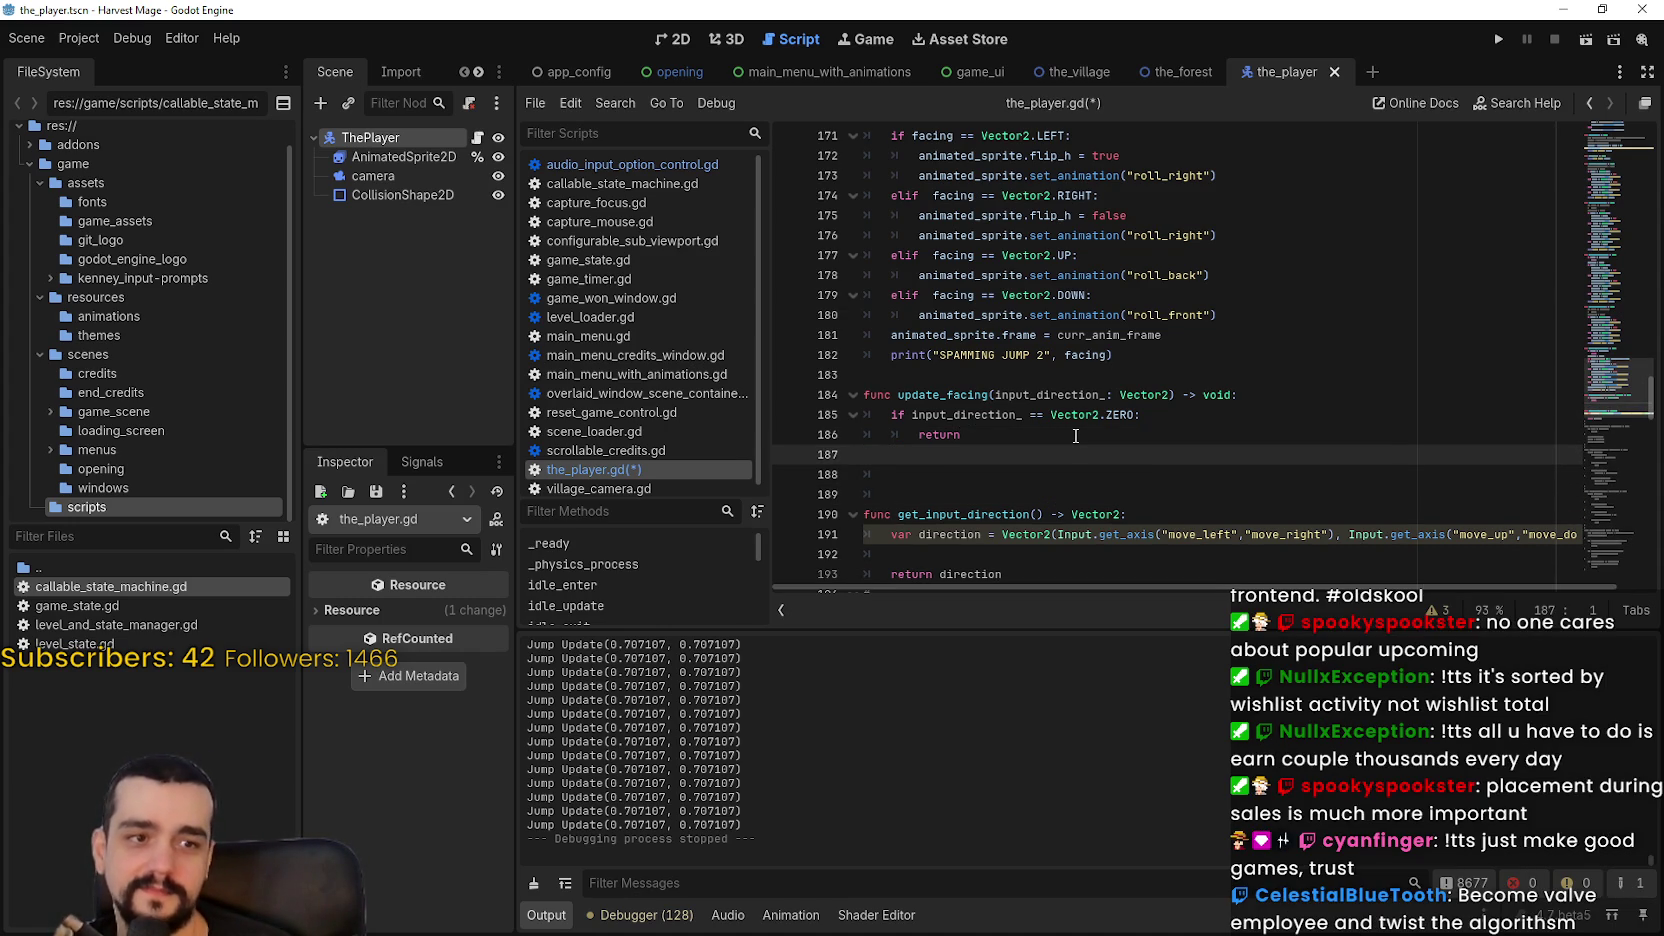
# Step: Clear the stray indentation on the new lines and start typing 'if ab' on line 187
pyautogui.click(943, 440)
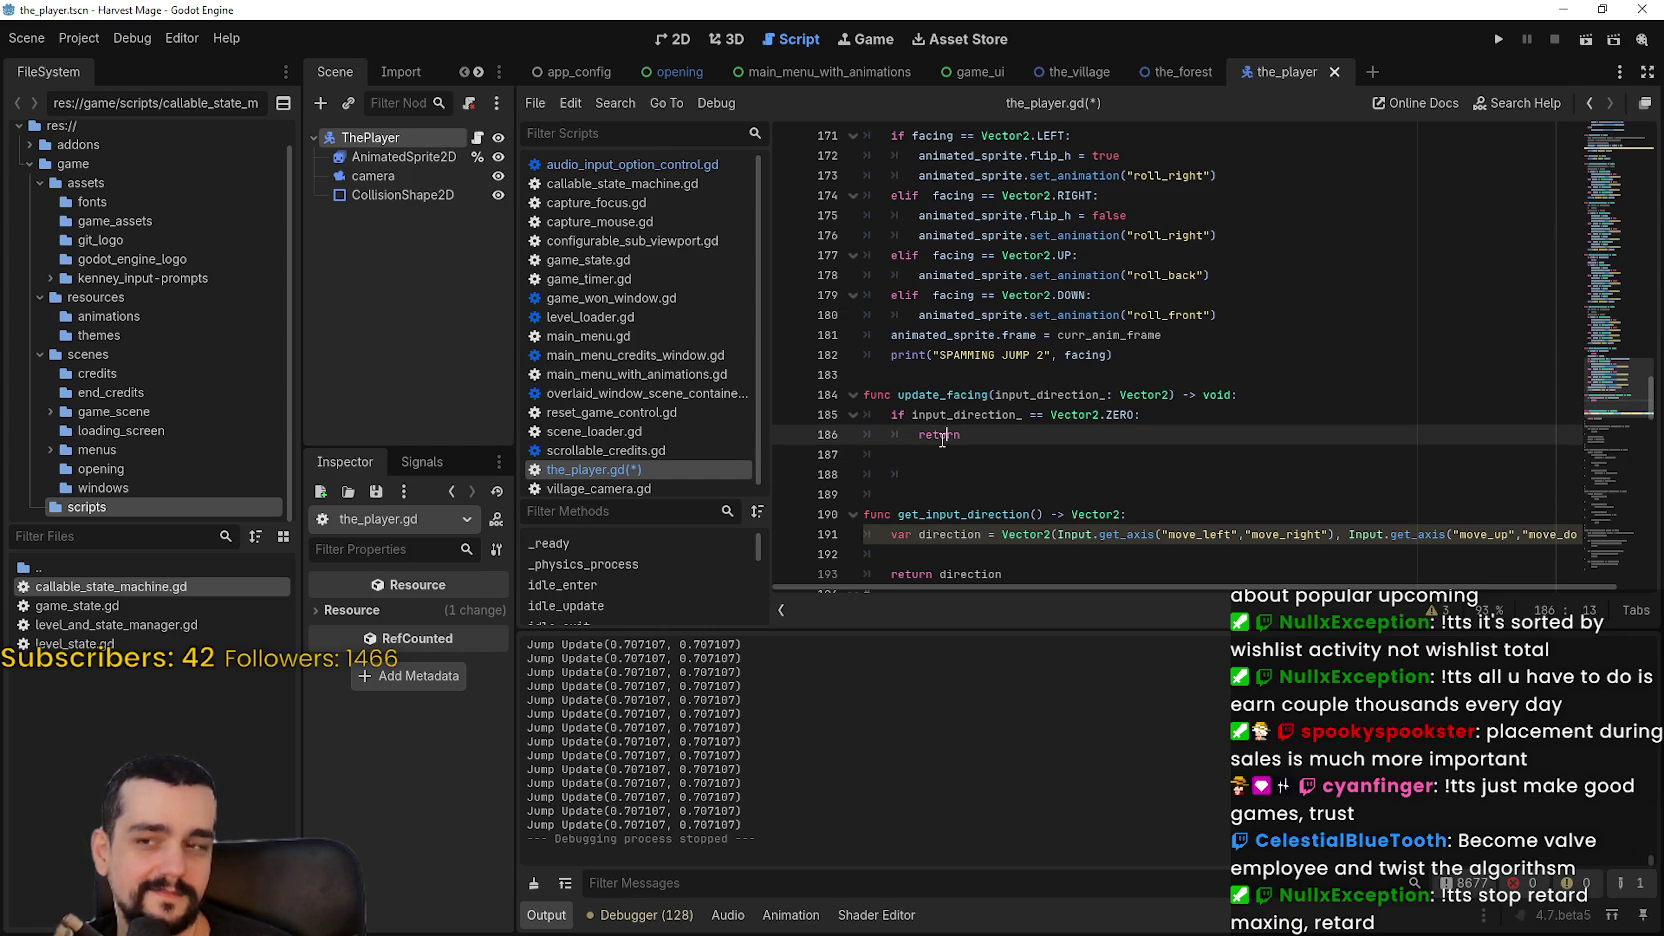
pyautogui.press('Down')
pyautogui.press('Down')
pyautogui.hotkey('shift', 'Up')
pyautogui.press('BackSpace')
pyautogui.press('Down')
pyautogui.press('BackSpace')
pyautogui.press('BackSpace')
pyautogui.click(1048, 486)
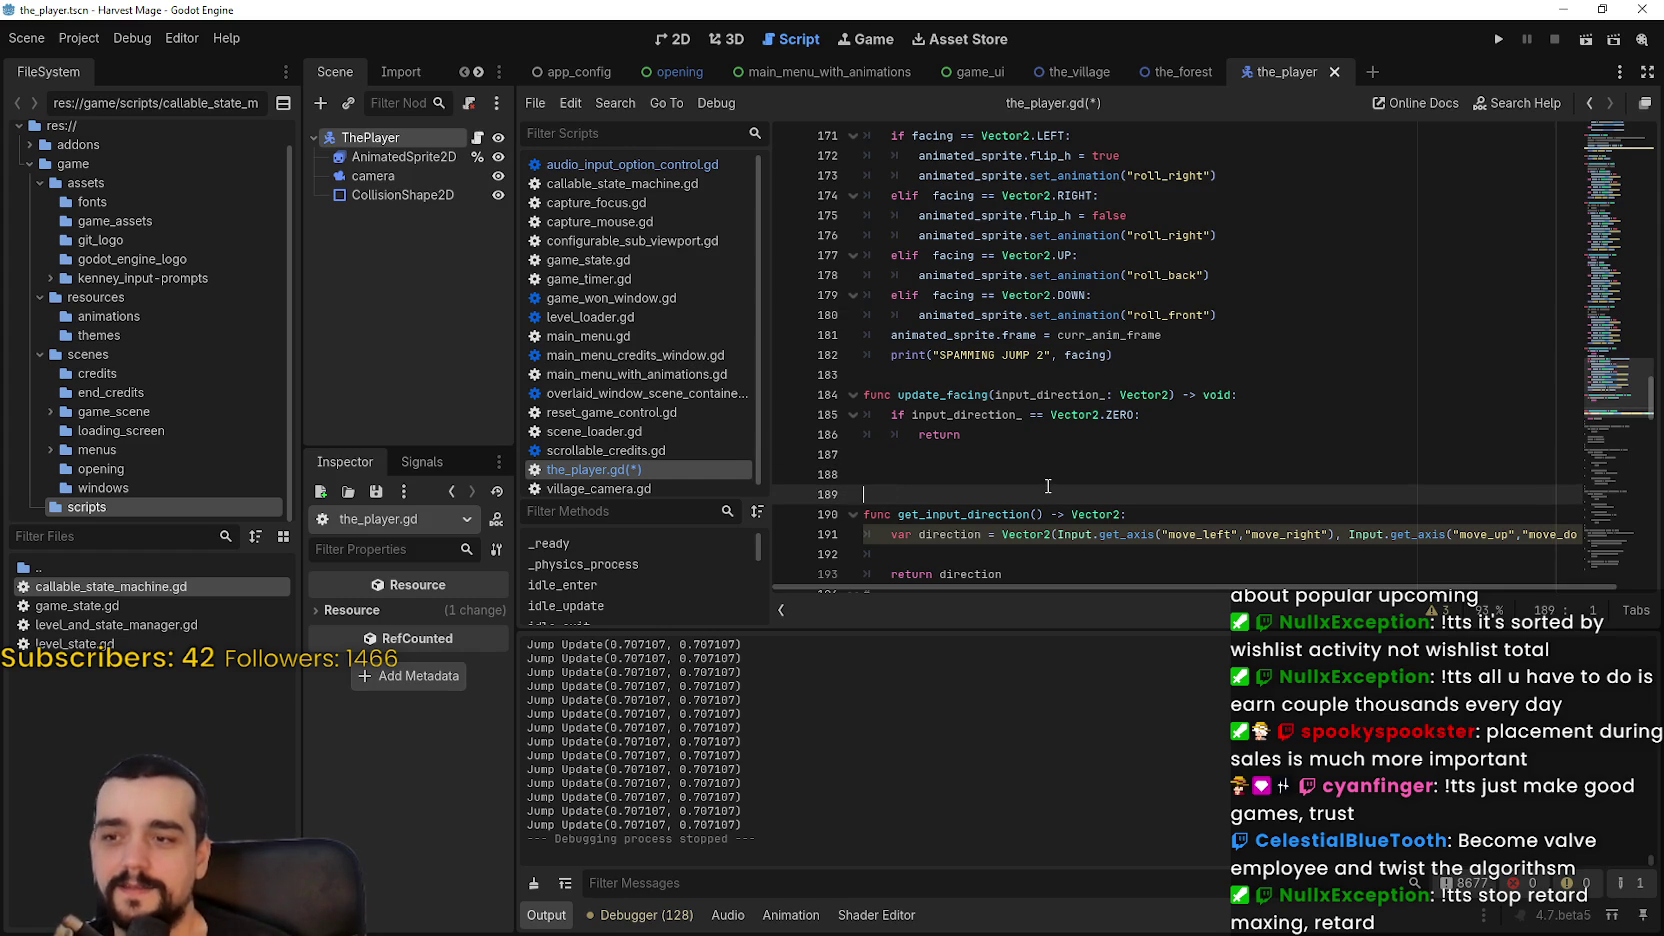
pyautogui.press('Up')
pyautogui.press('Up')
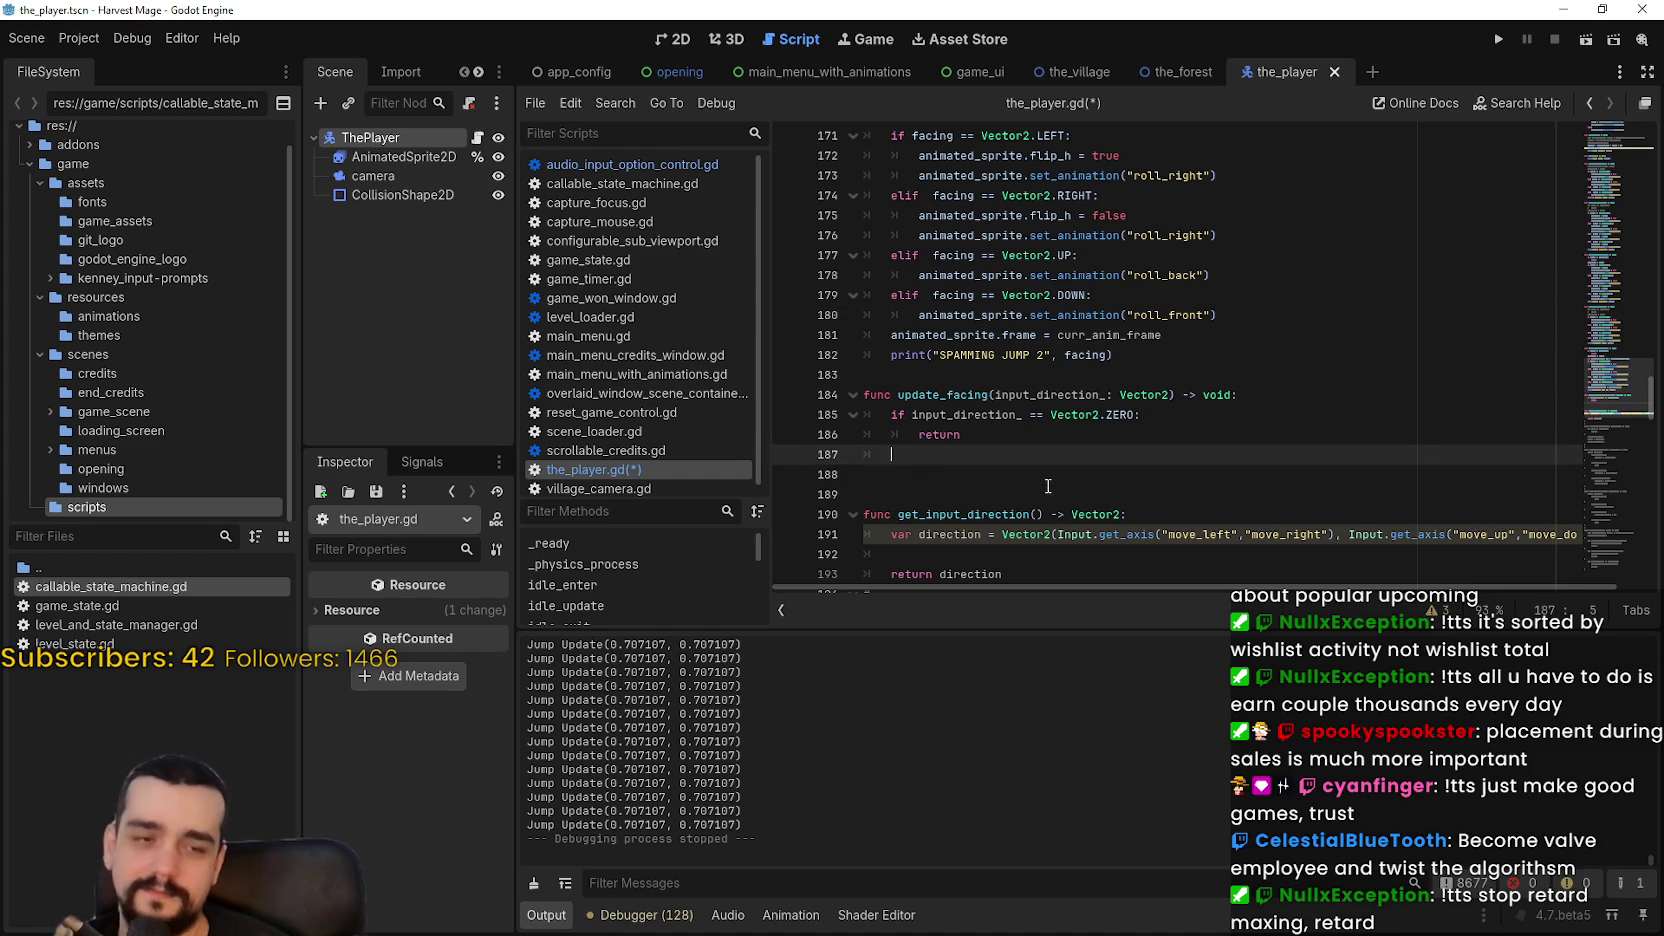
pyautogui.write('if a')
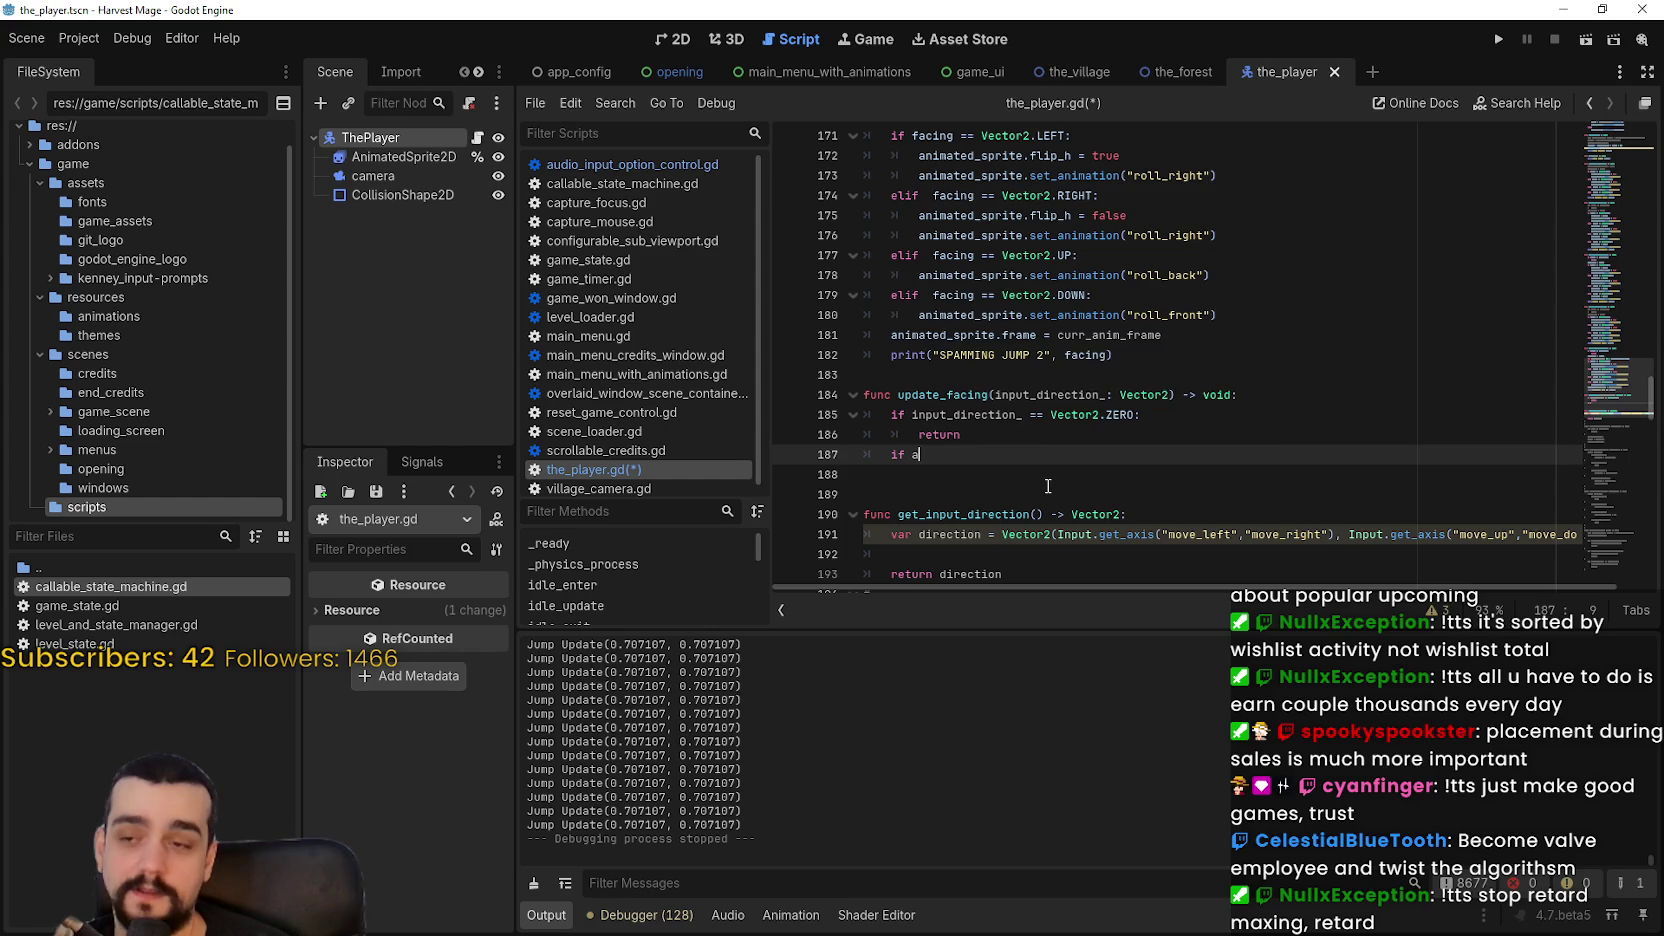
pyautogui.write('bs')
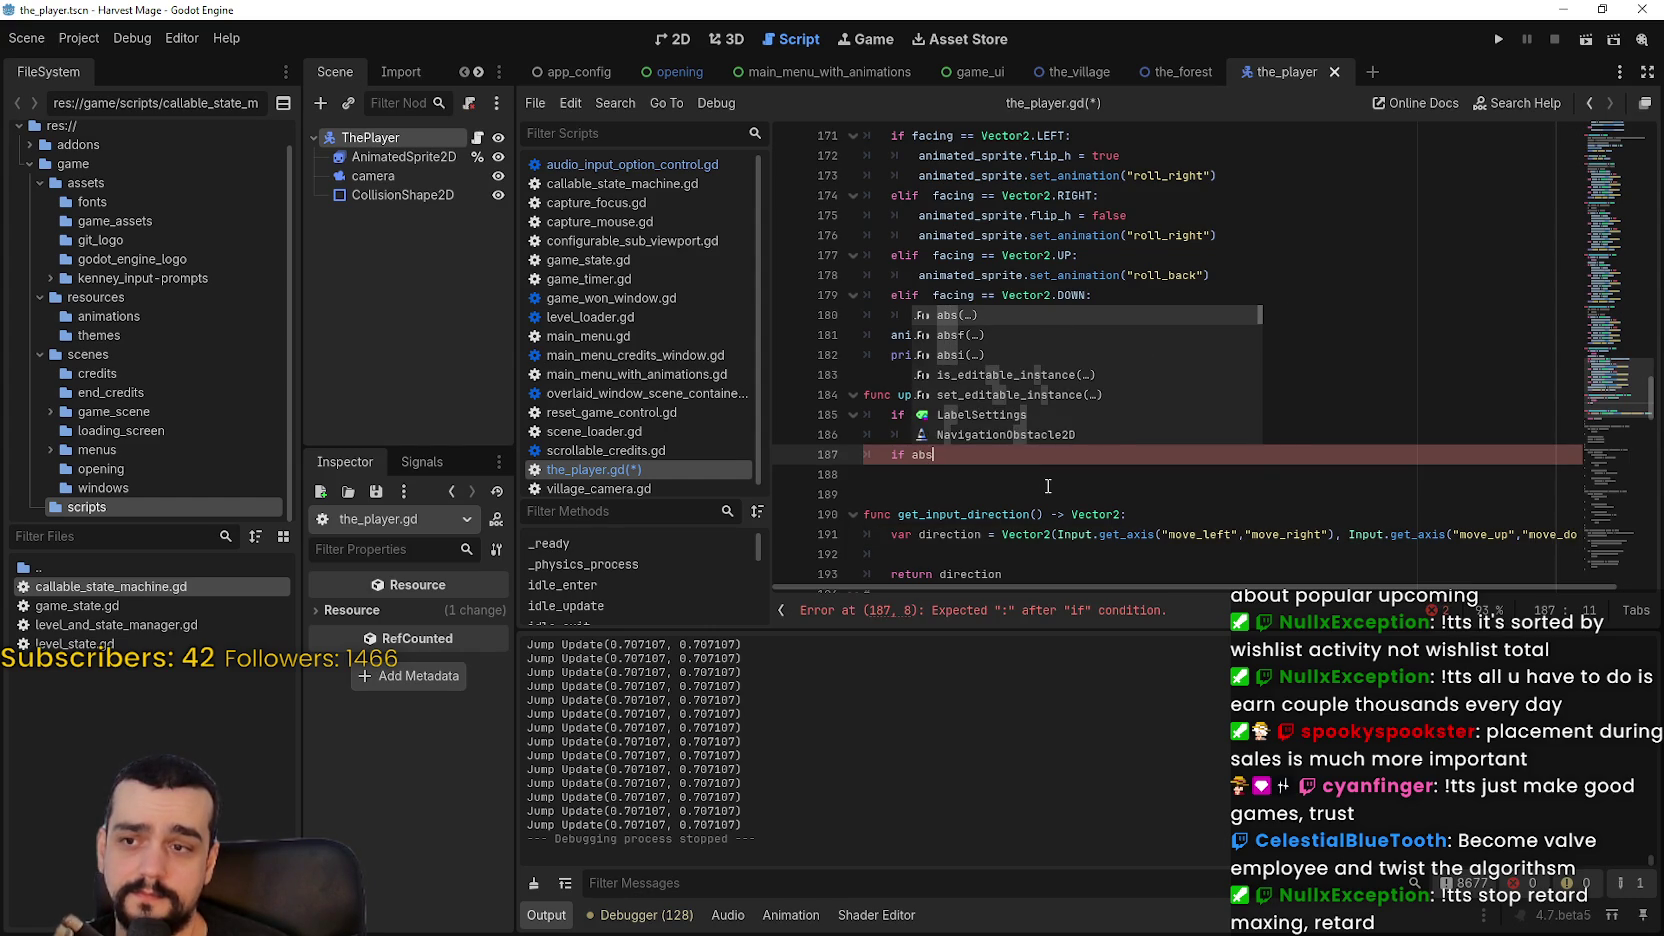
pyautogui.press('Return')
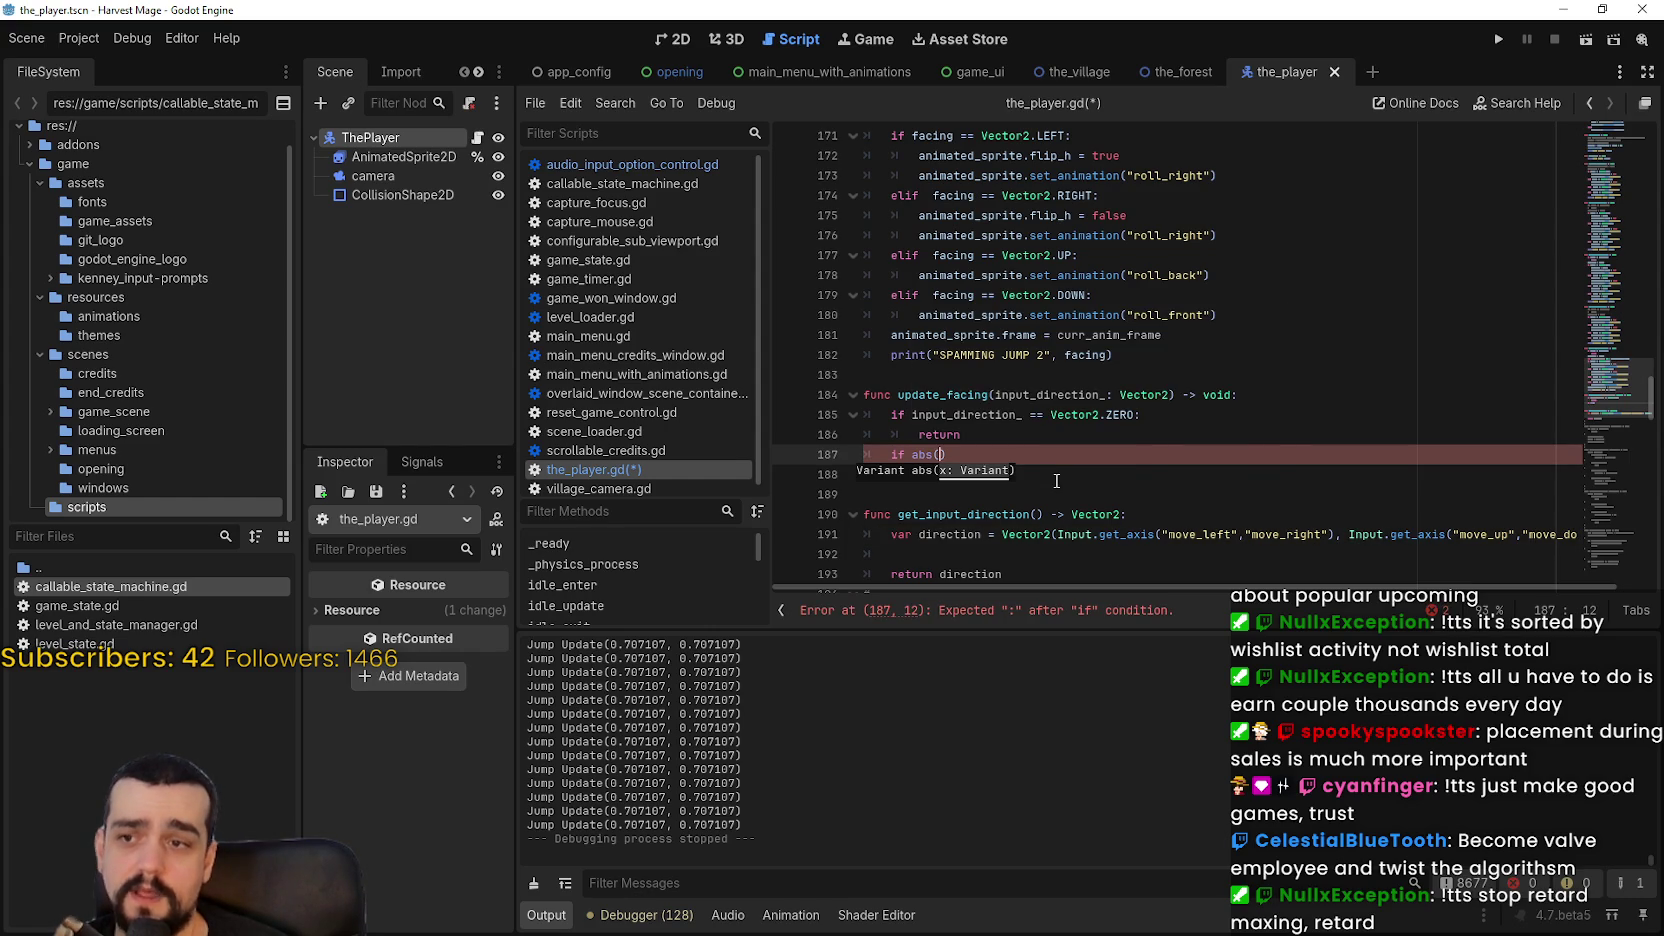
pyautogui.moveTo(925, 461)
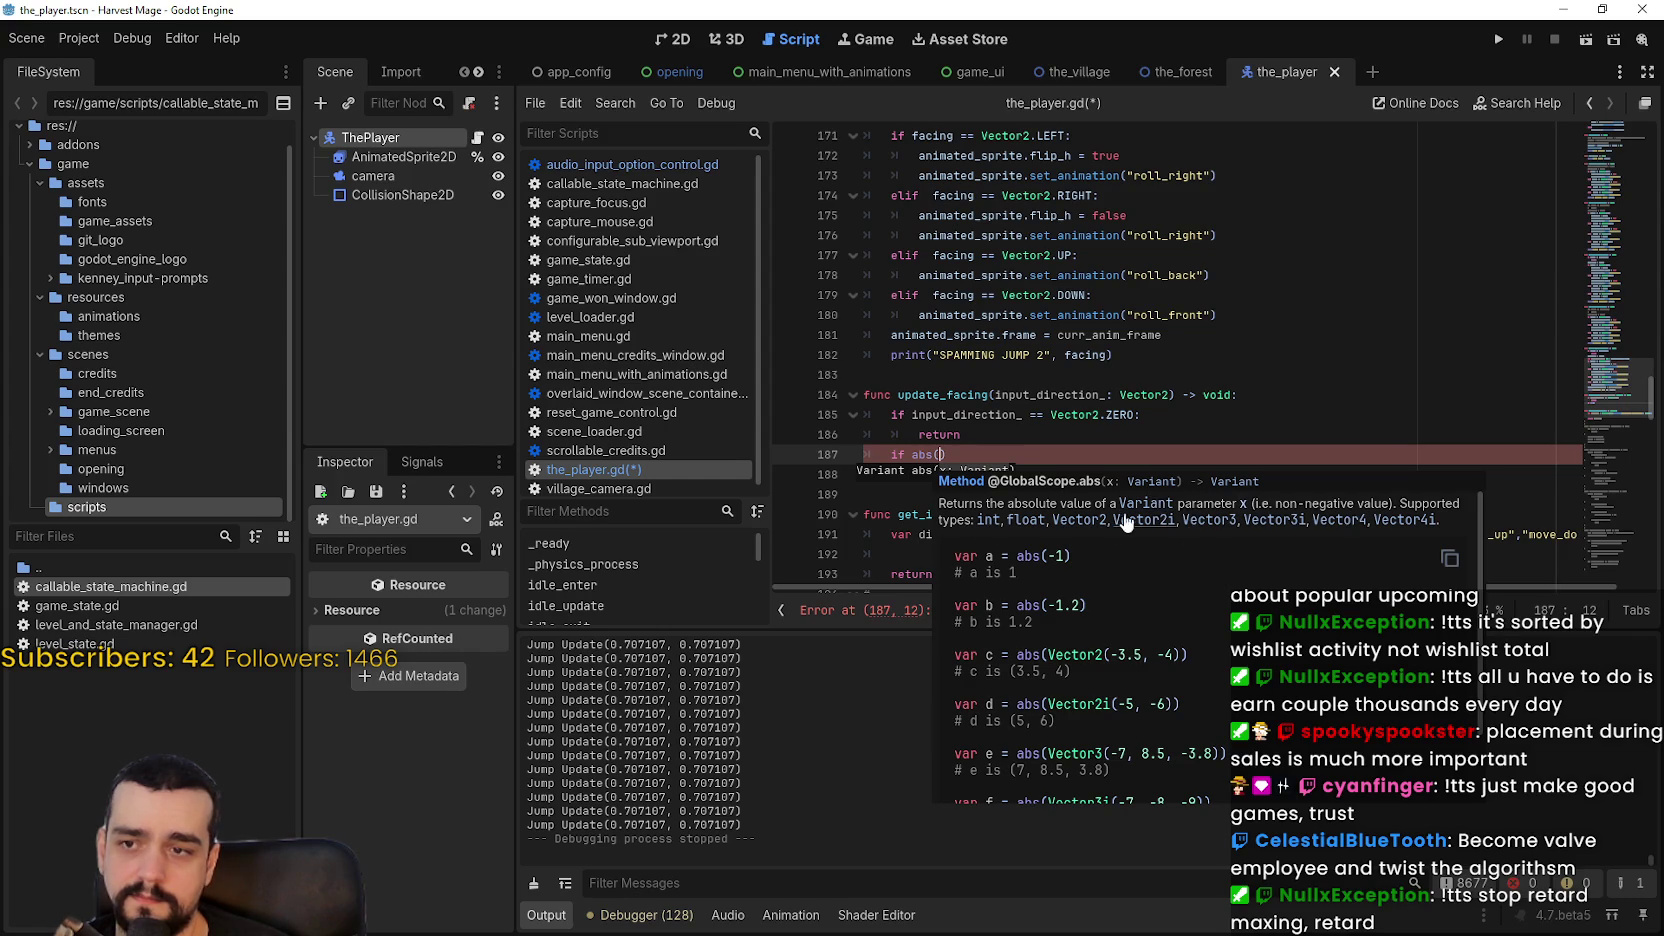
pyautogui.scroll(-1, 1043, 646)
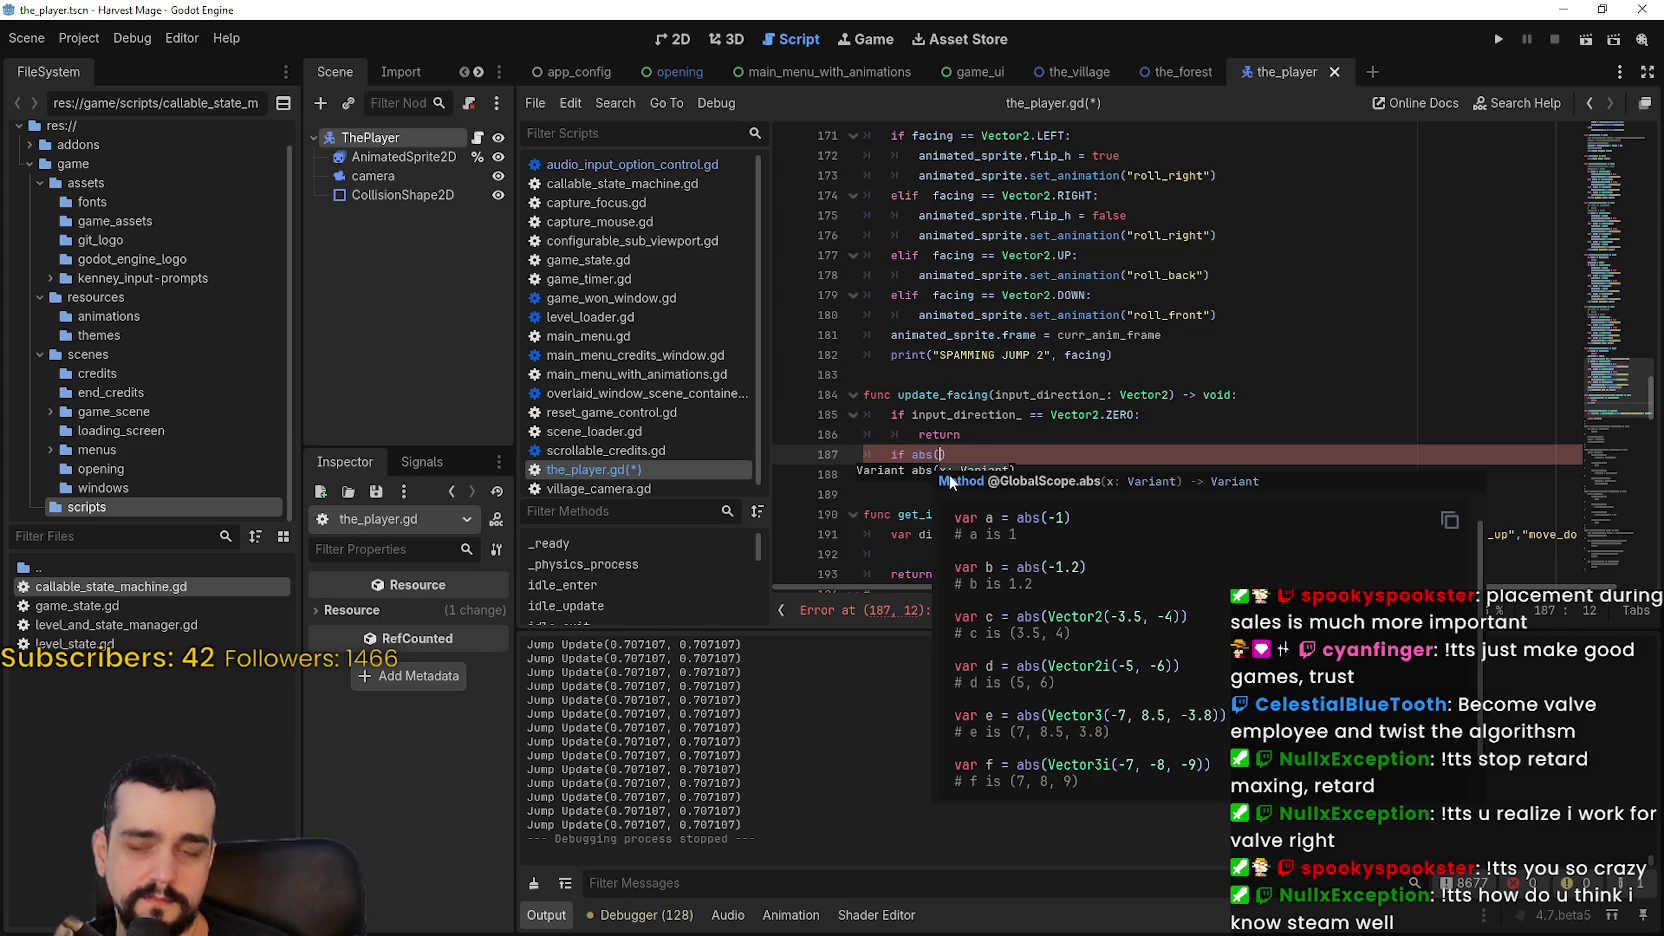
pyautogui.click(974, 452)
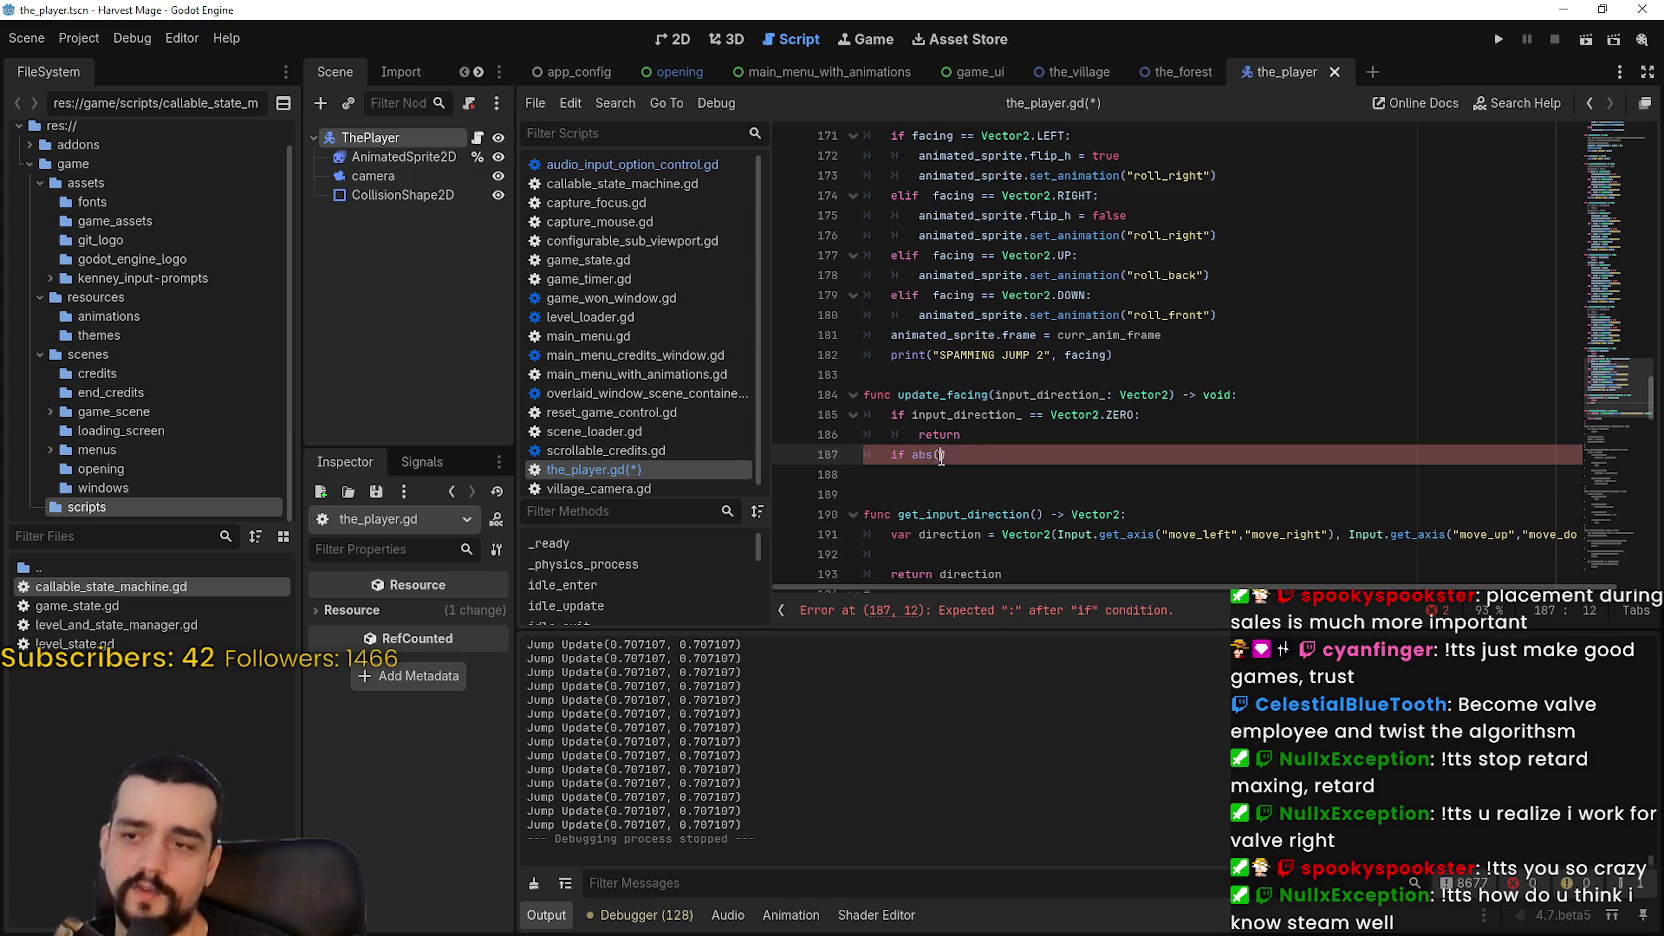
# Step: Complete line 187 as 'if abs(input_direction_.x) > abs(input_direction_.y):' and open an indented body line
pyautogui.press('Up')
pyautogui.press('Up')
pyautogui.click(929, 452)
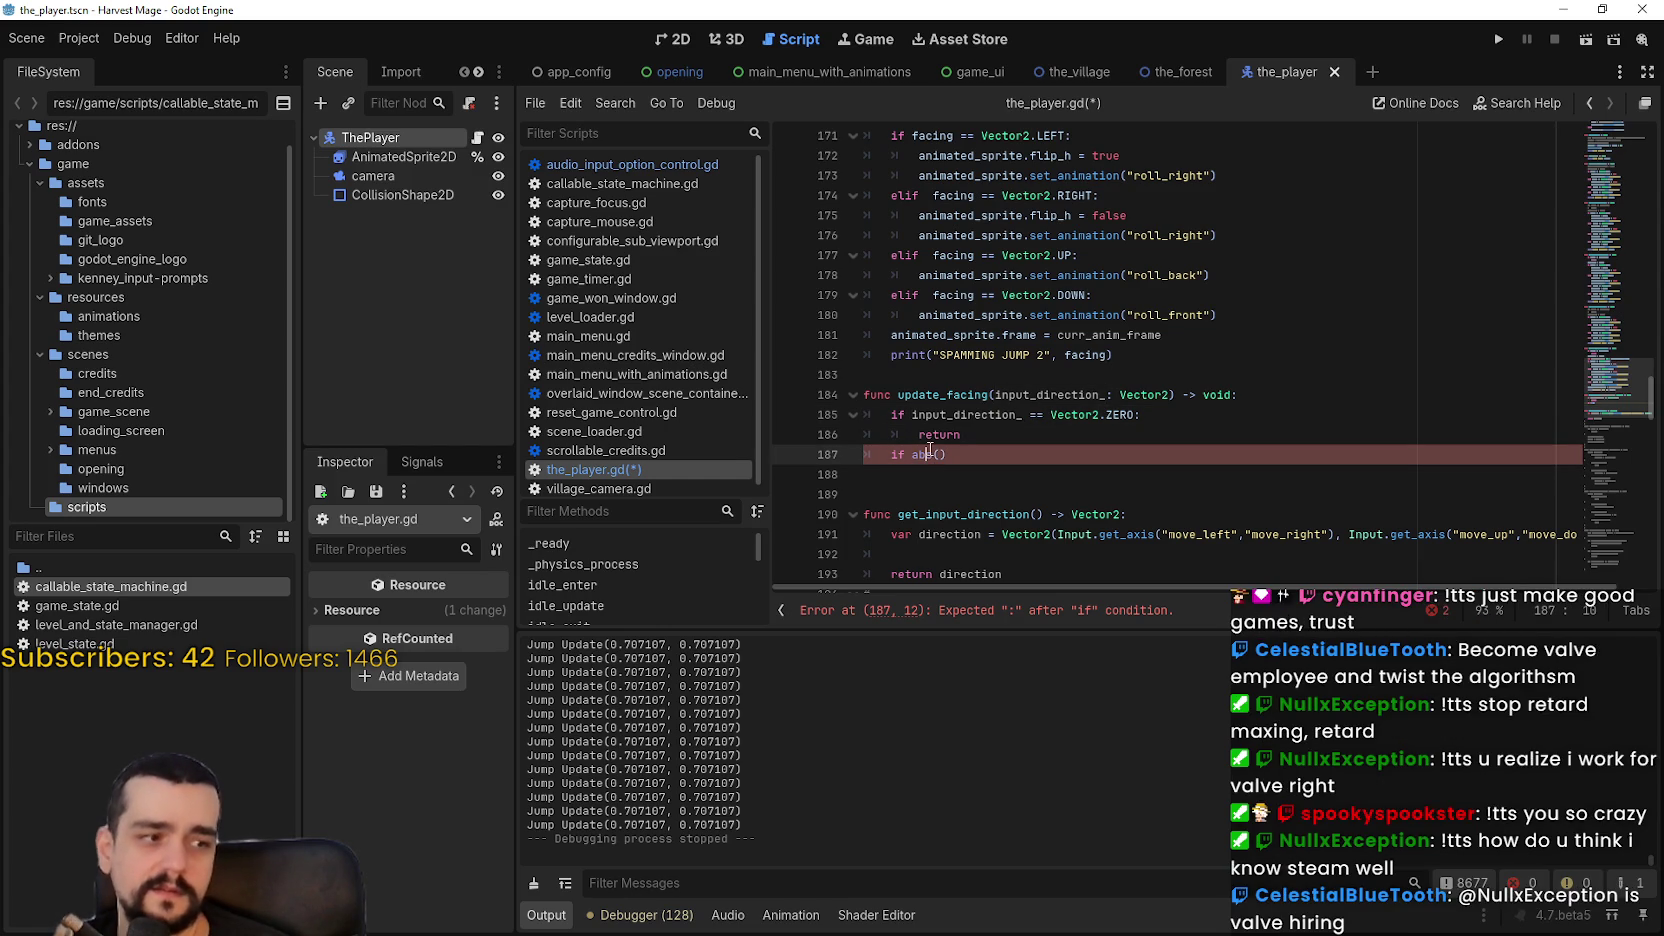
pyautogui.click(939, 454)
pyautogui.write('input_direction_')
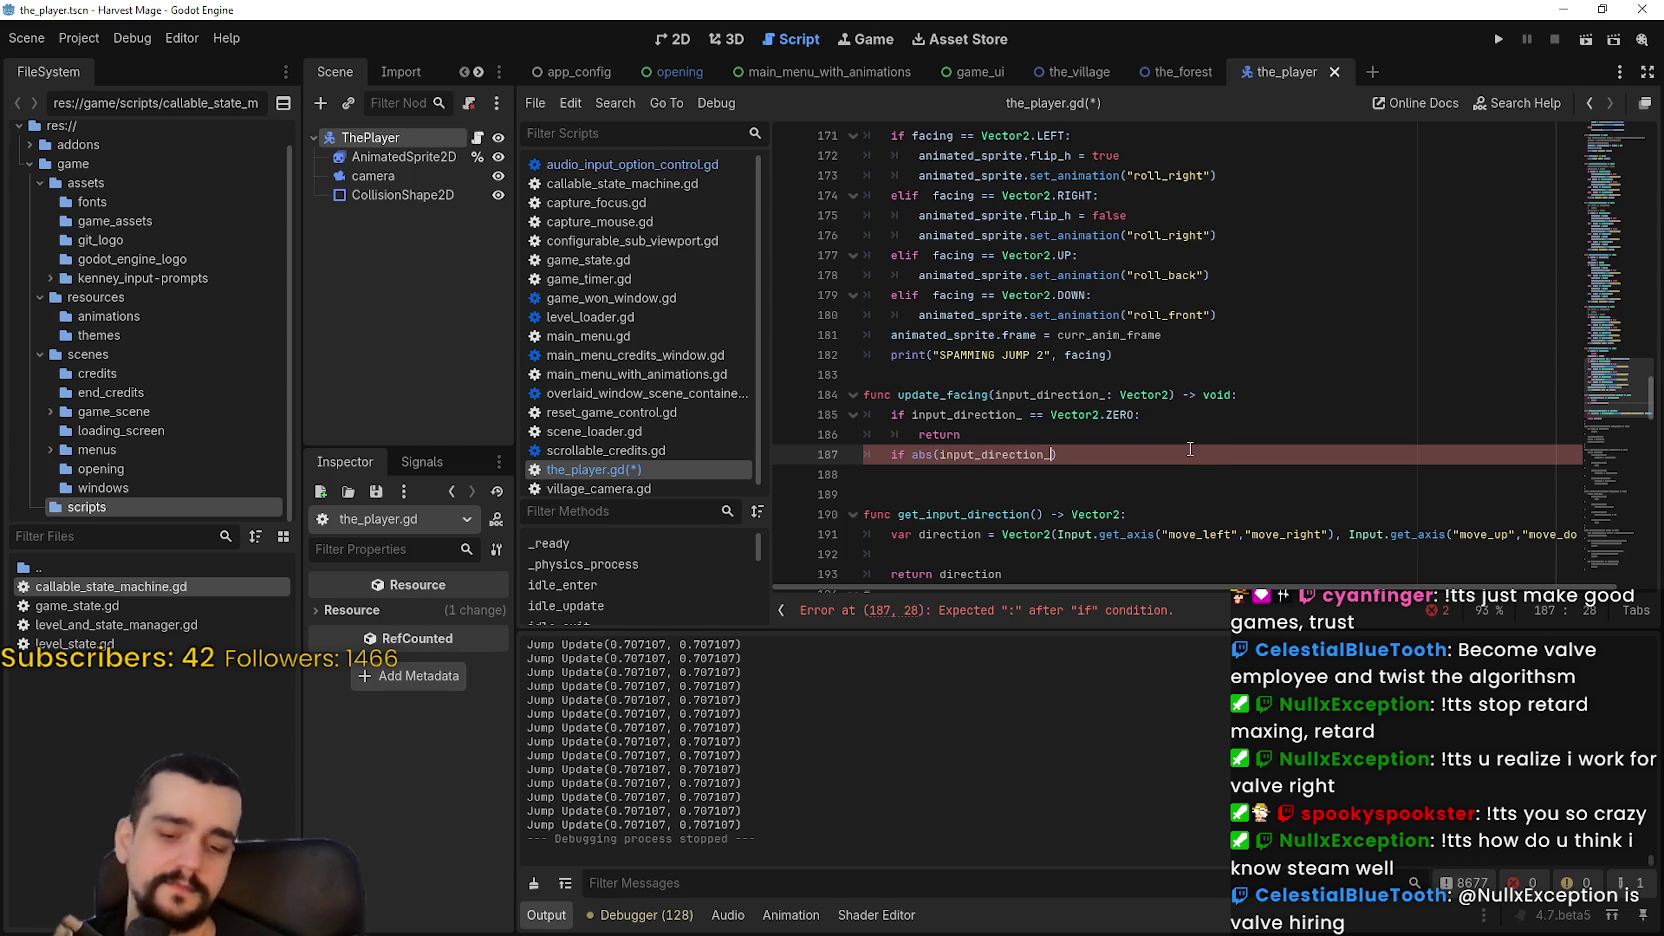
pyautogui.write('.')
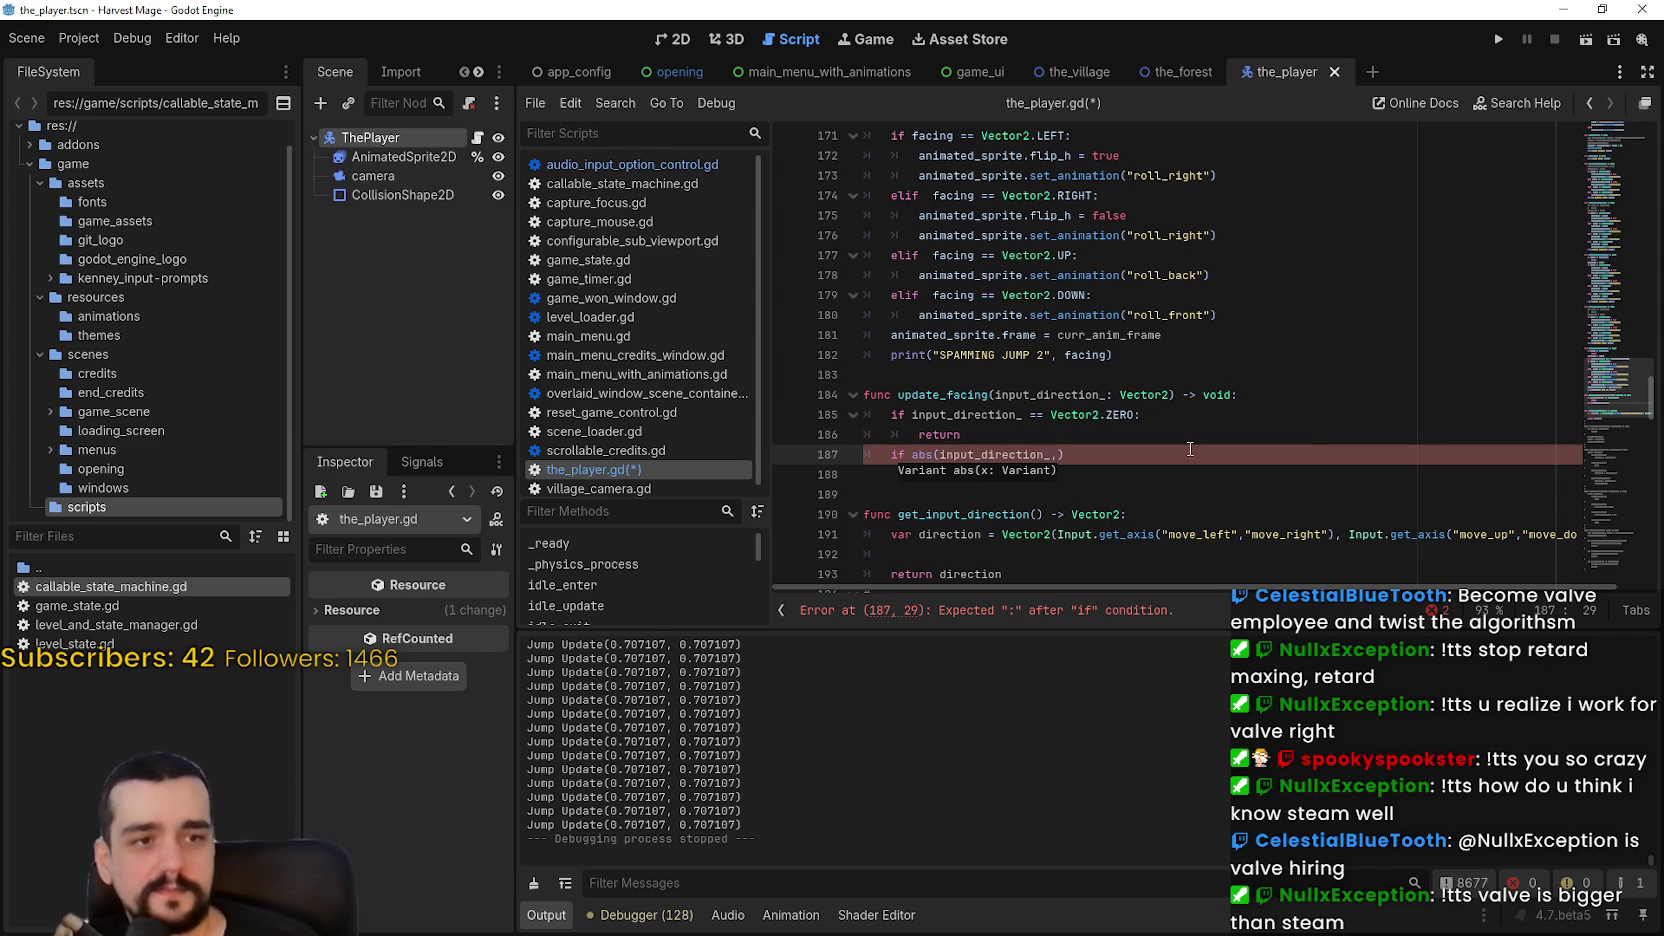
pyautogui.press('BackSpace')
pyautogui.press('BackSpace')
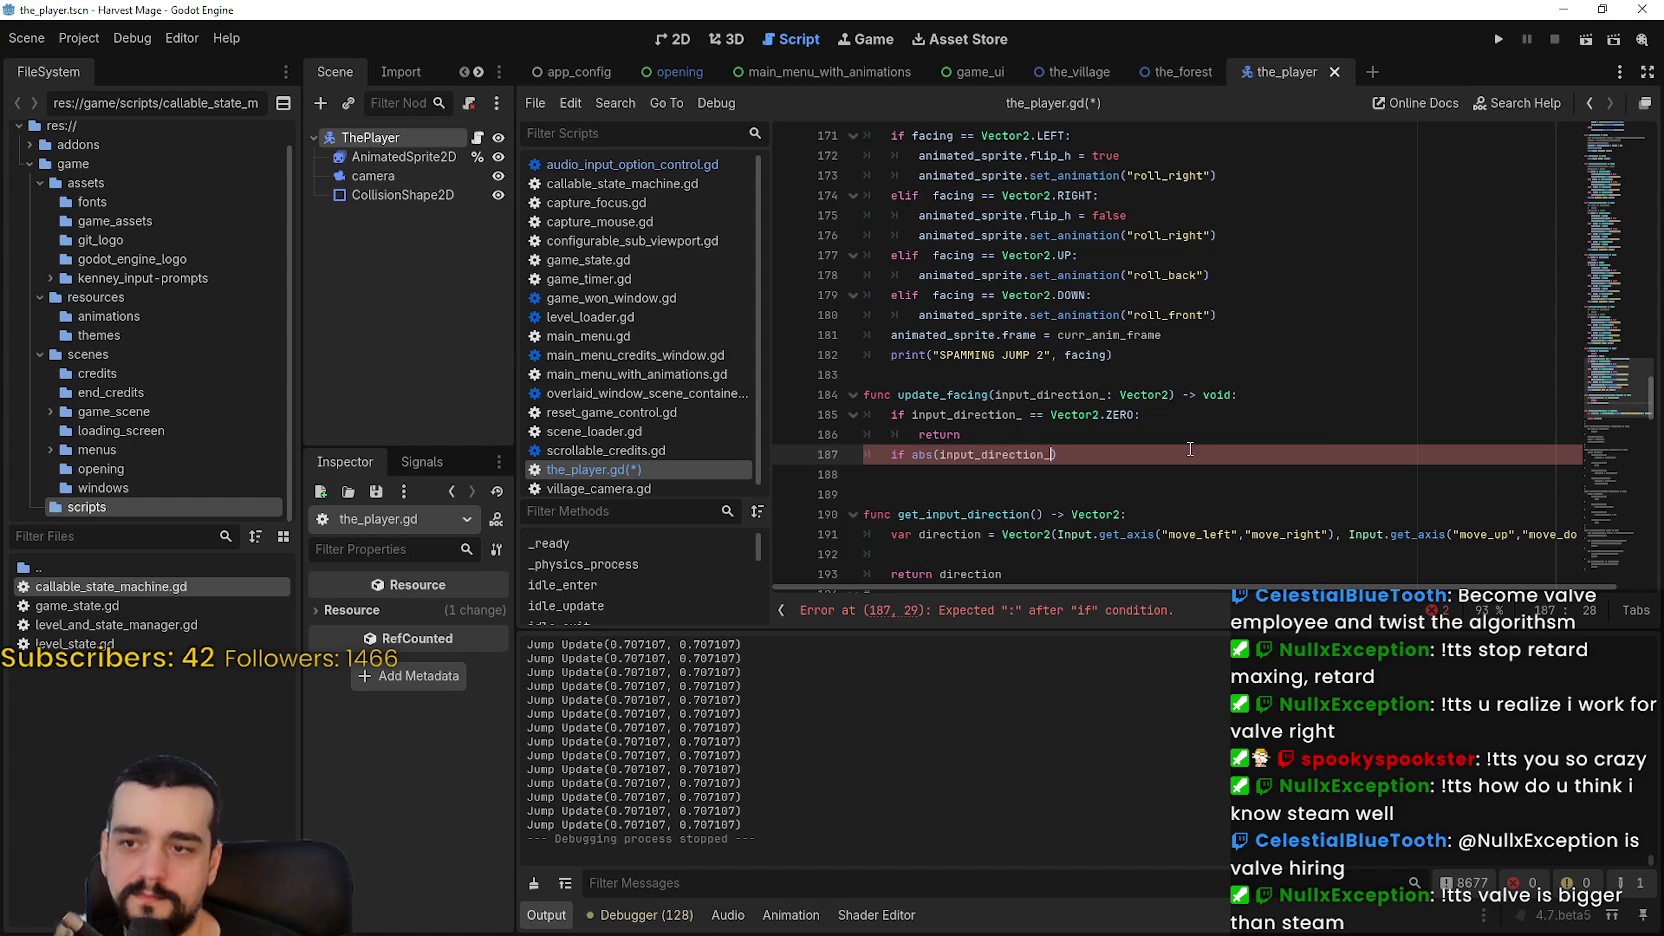
pyautogui.write('.x >')
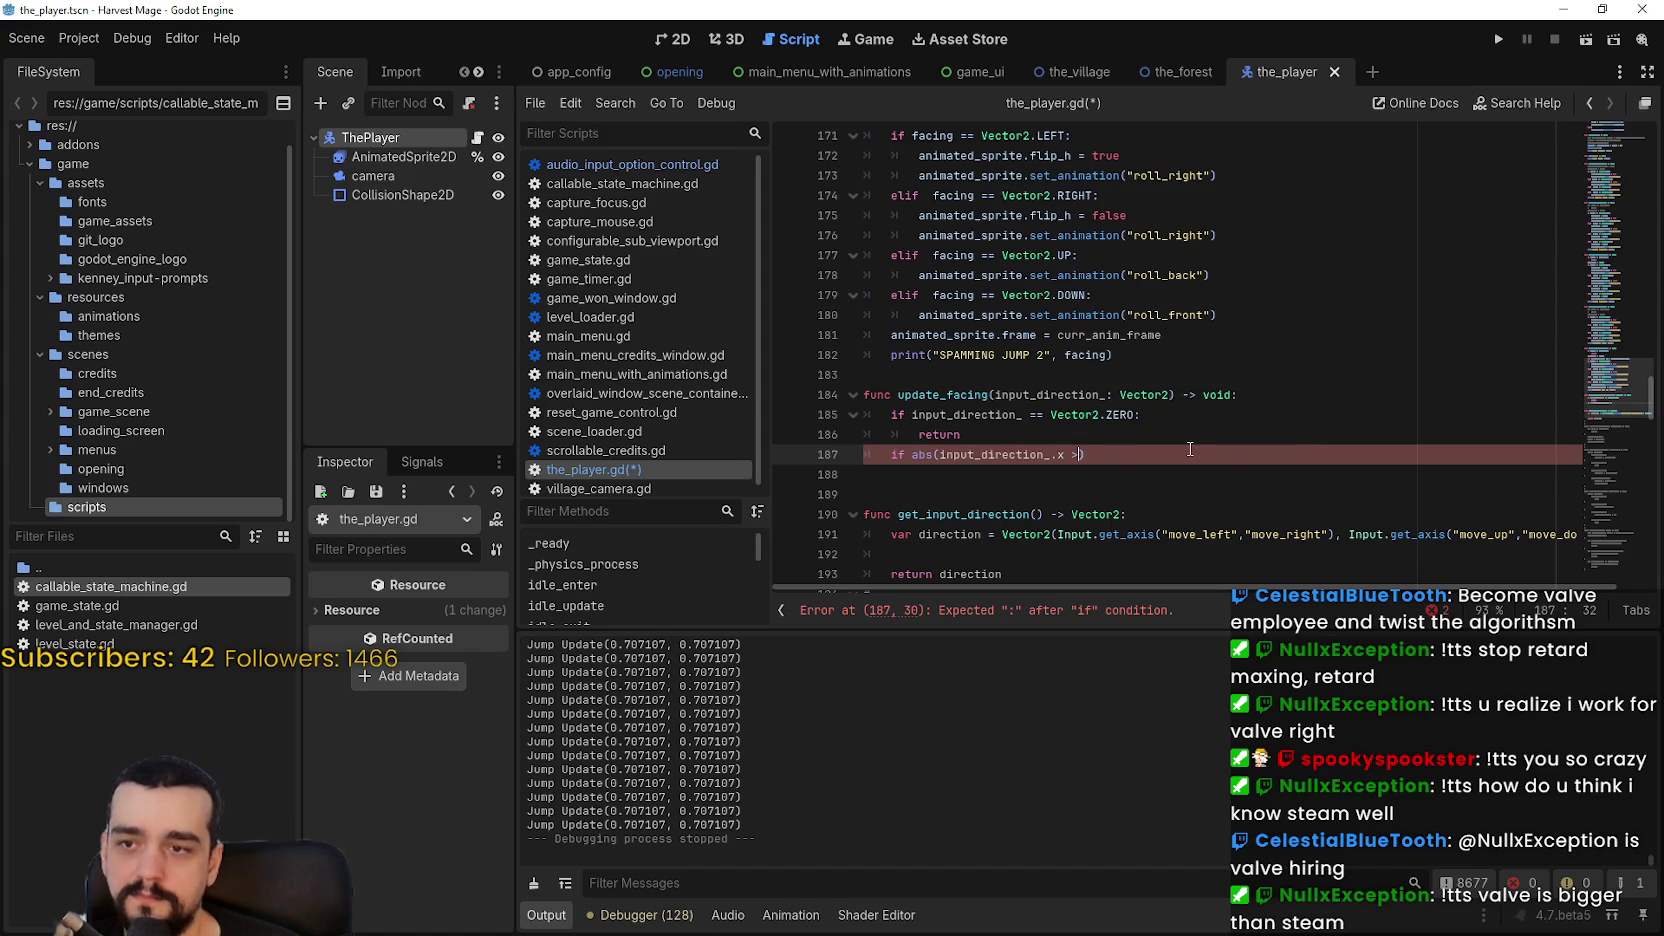
pyautogui.press('BackSpace')
pyautogui.press('BackSpace')
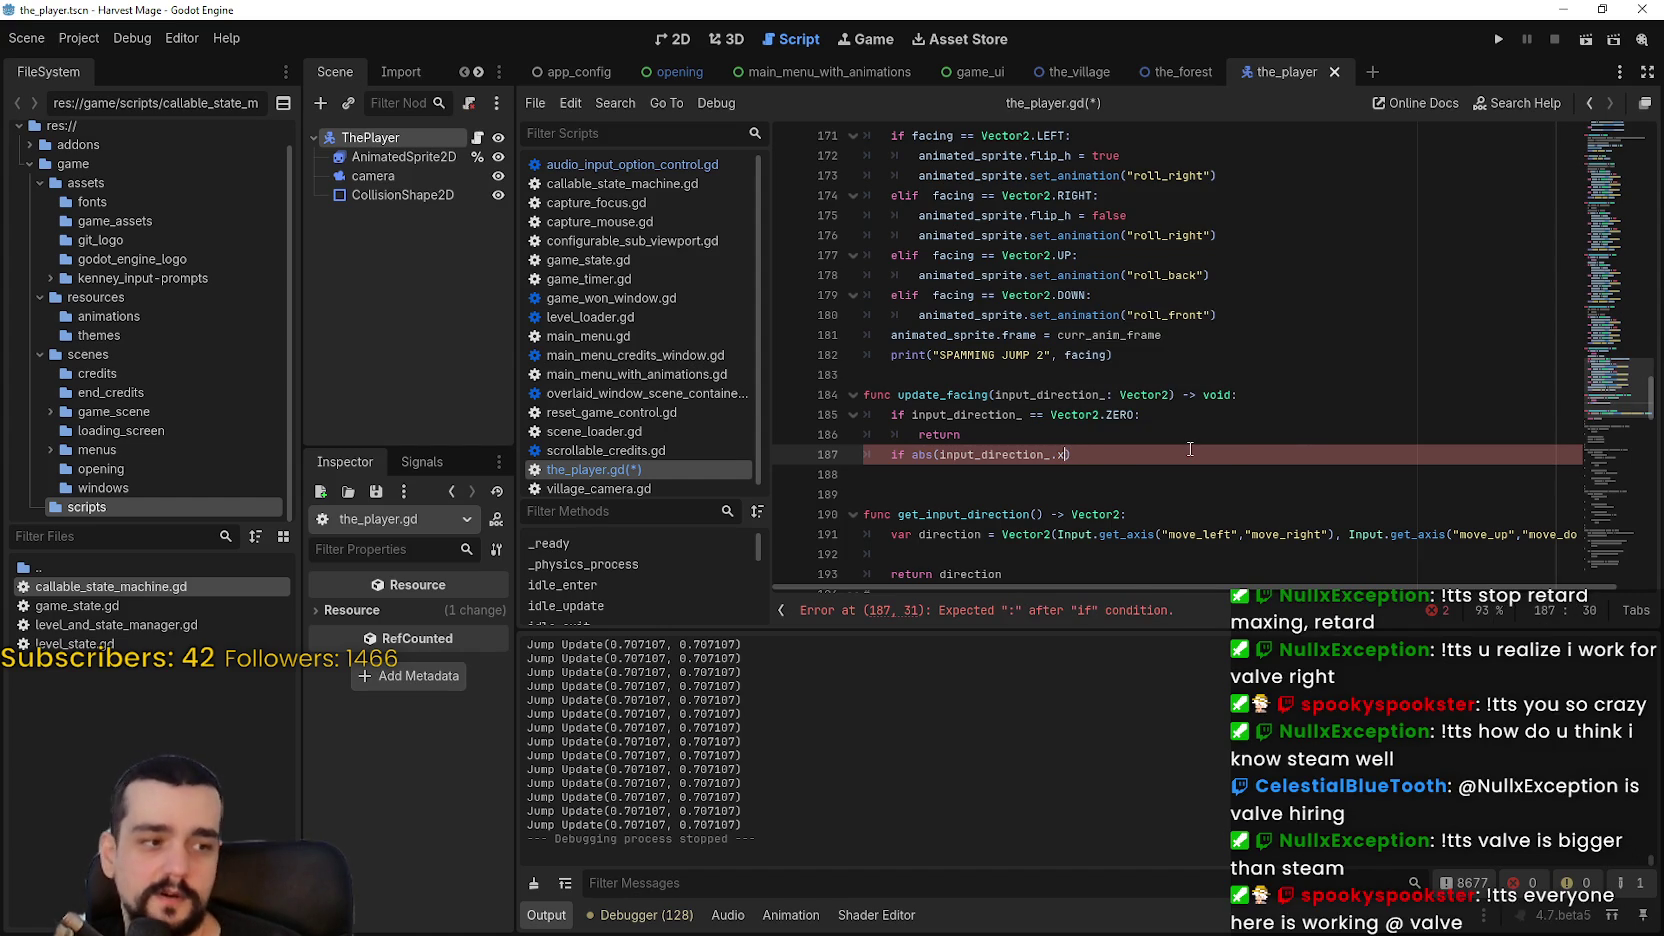
pyautogui.press('Right')
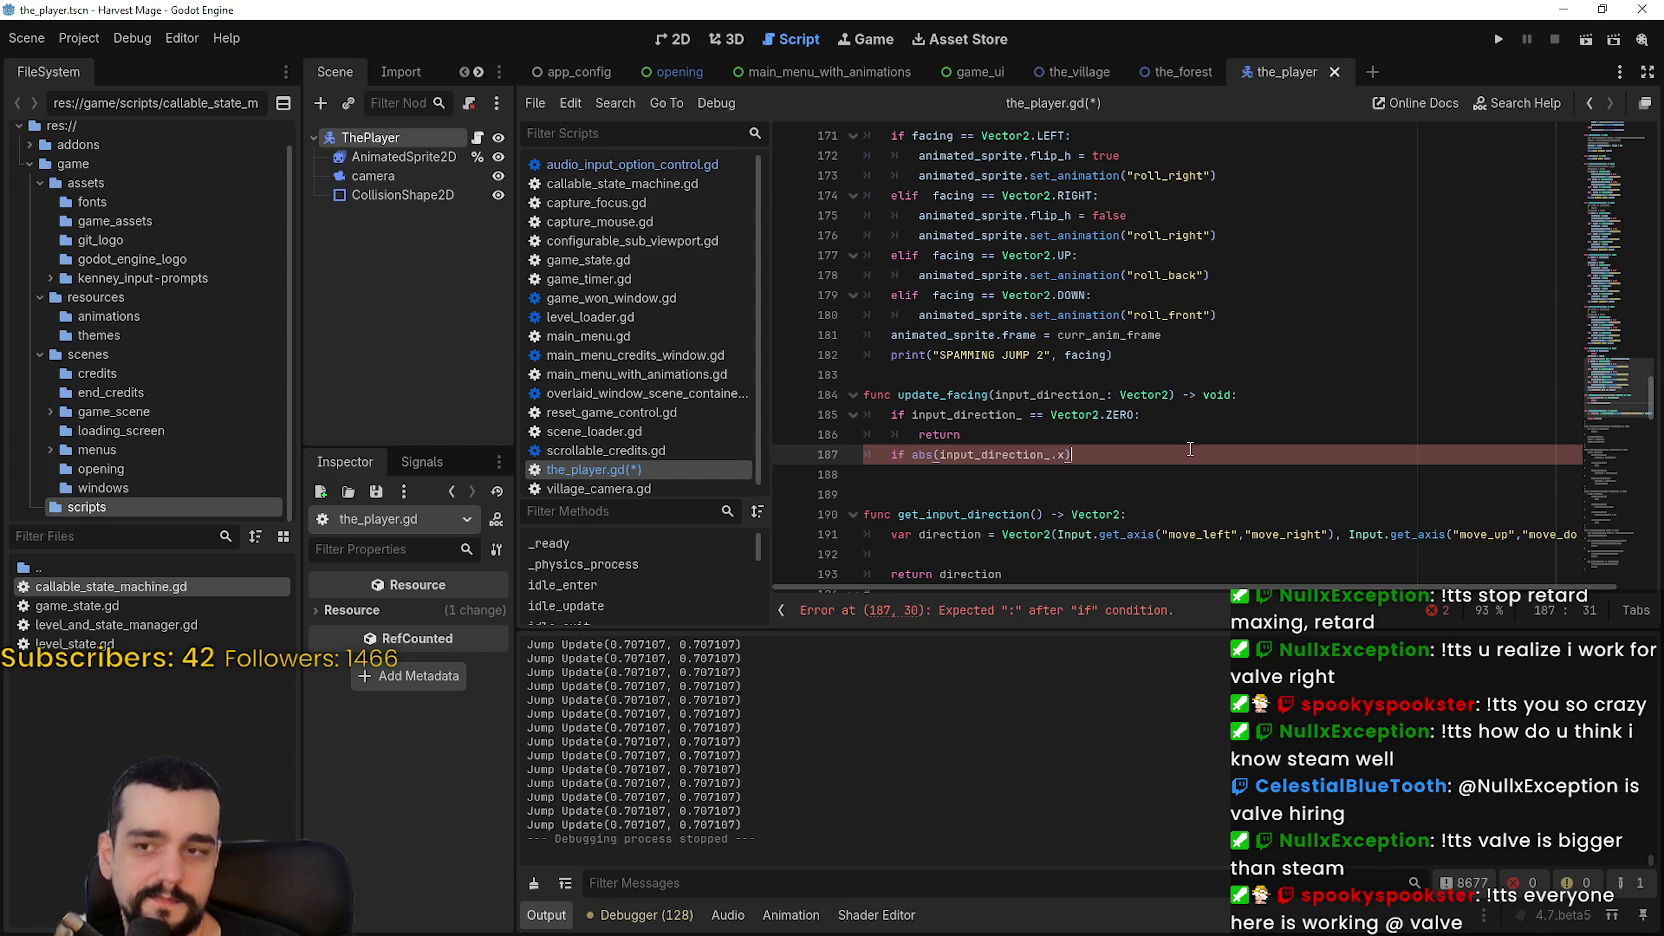
pyautogui.write('> ')
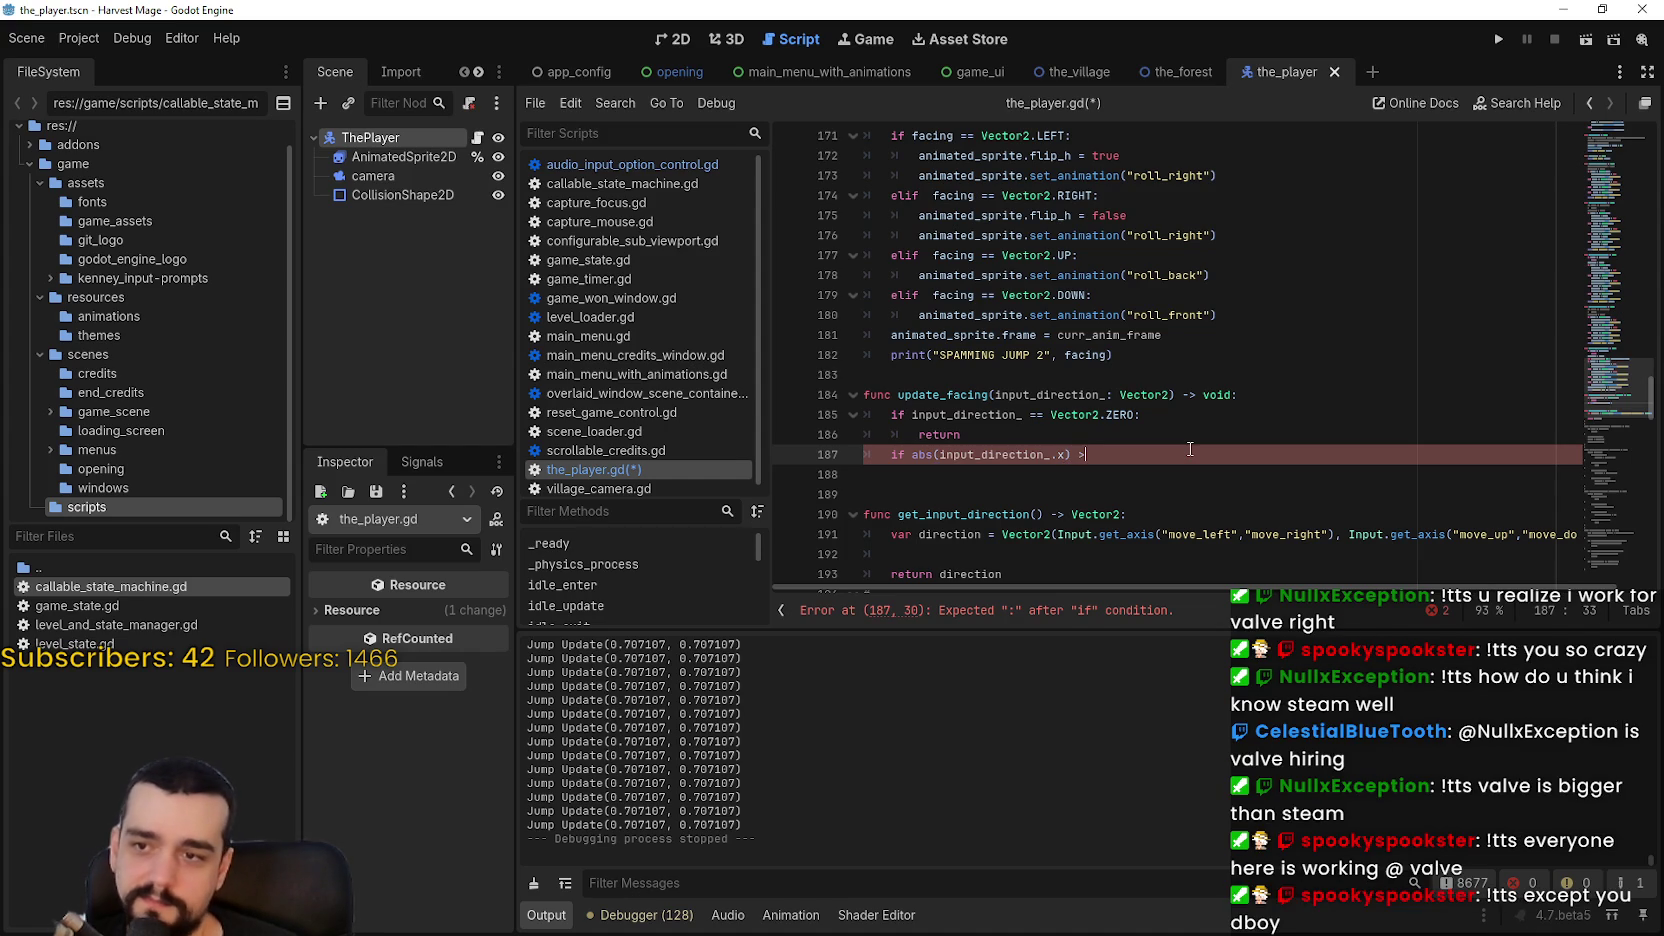
pyautogui.write('abs(')
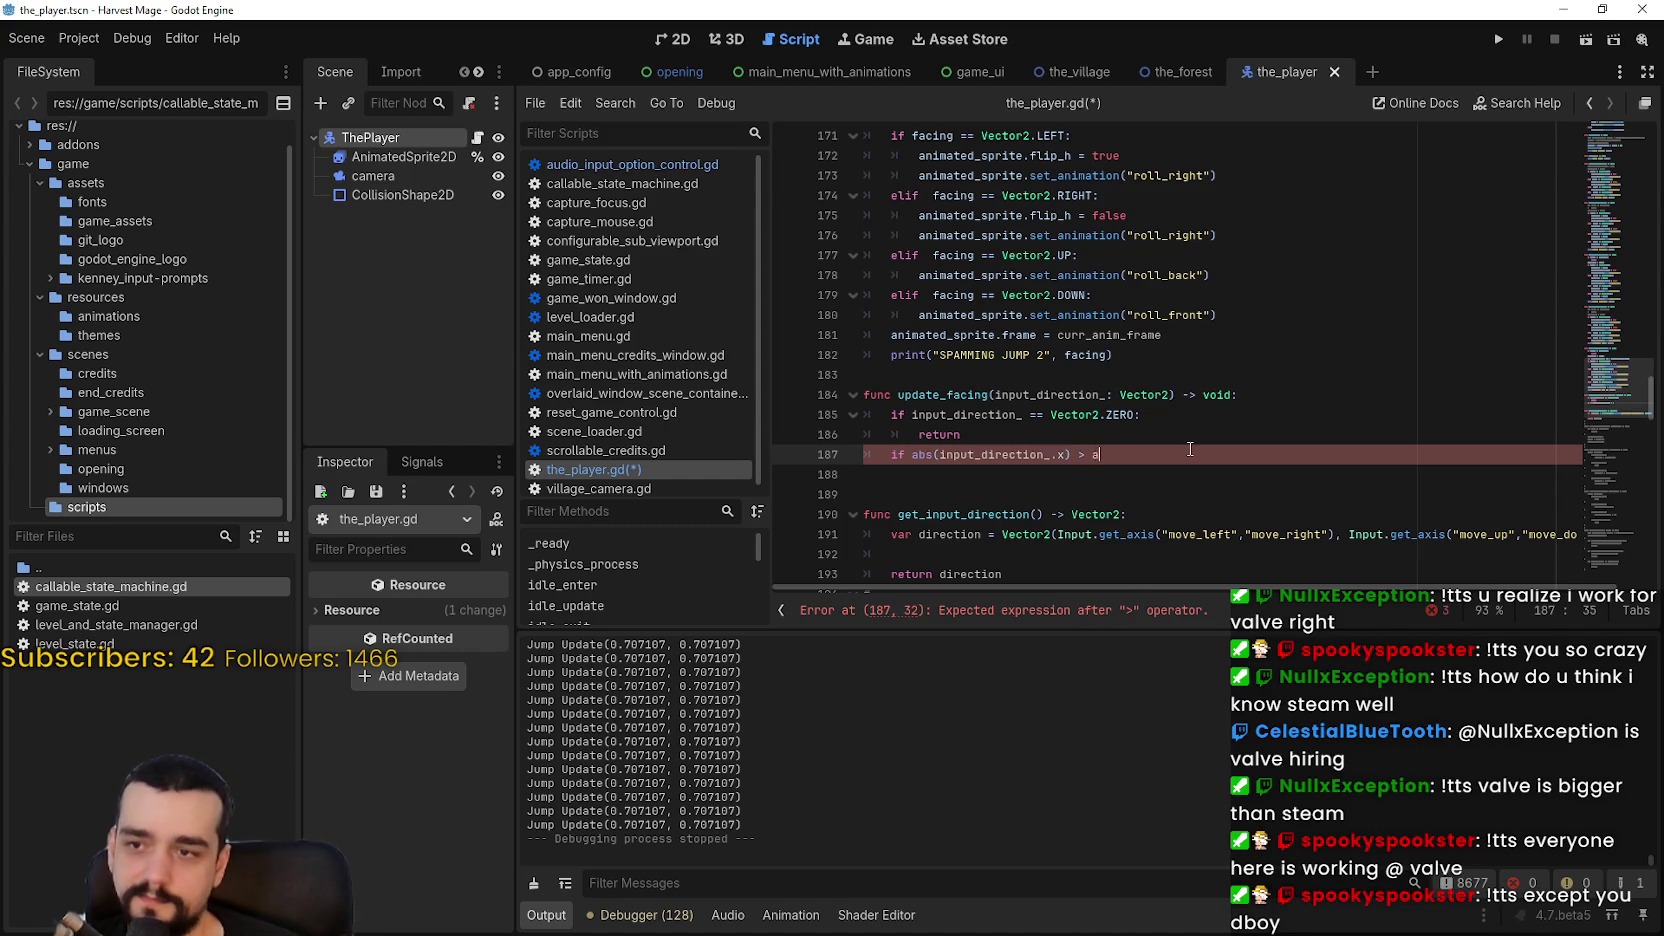
pyautogui.write('inp')
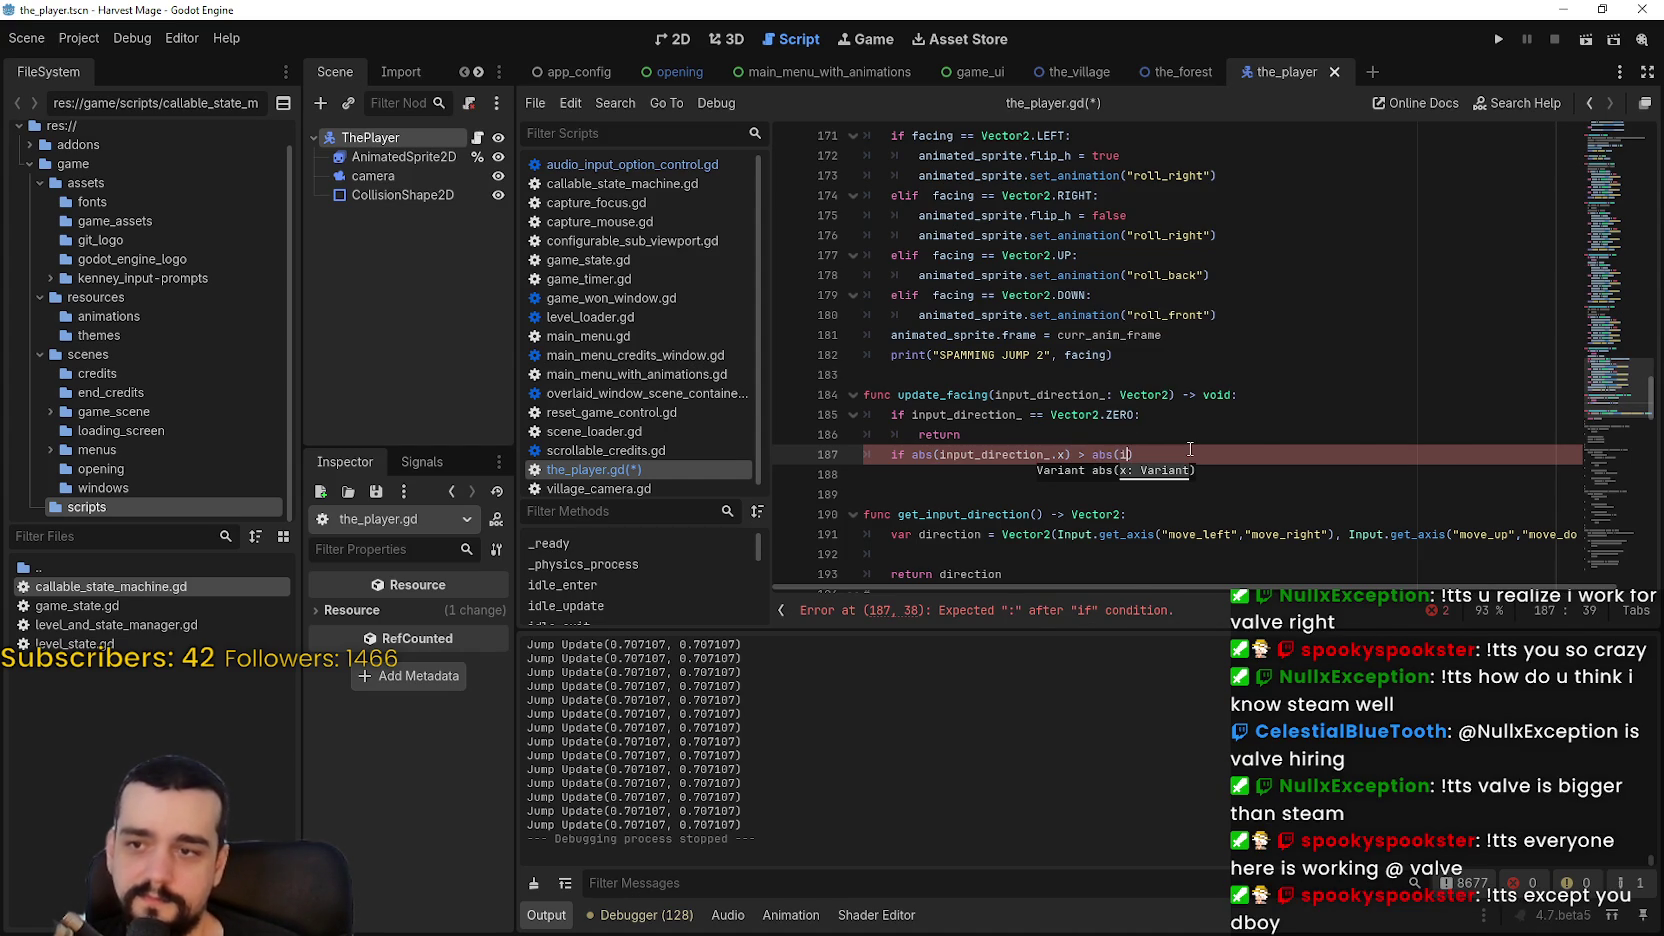
pyautogui.press('Return')
pyautogui.write('.y')
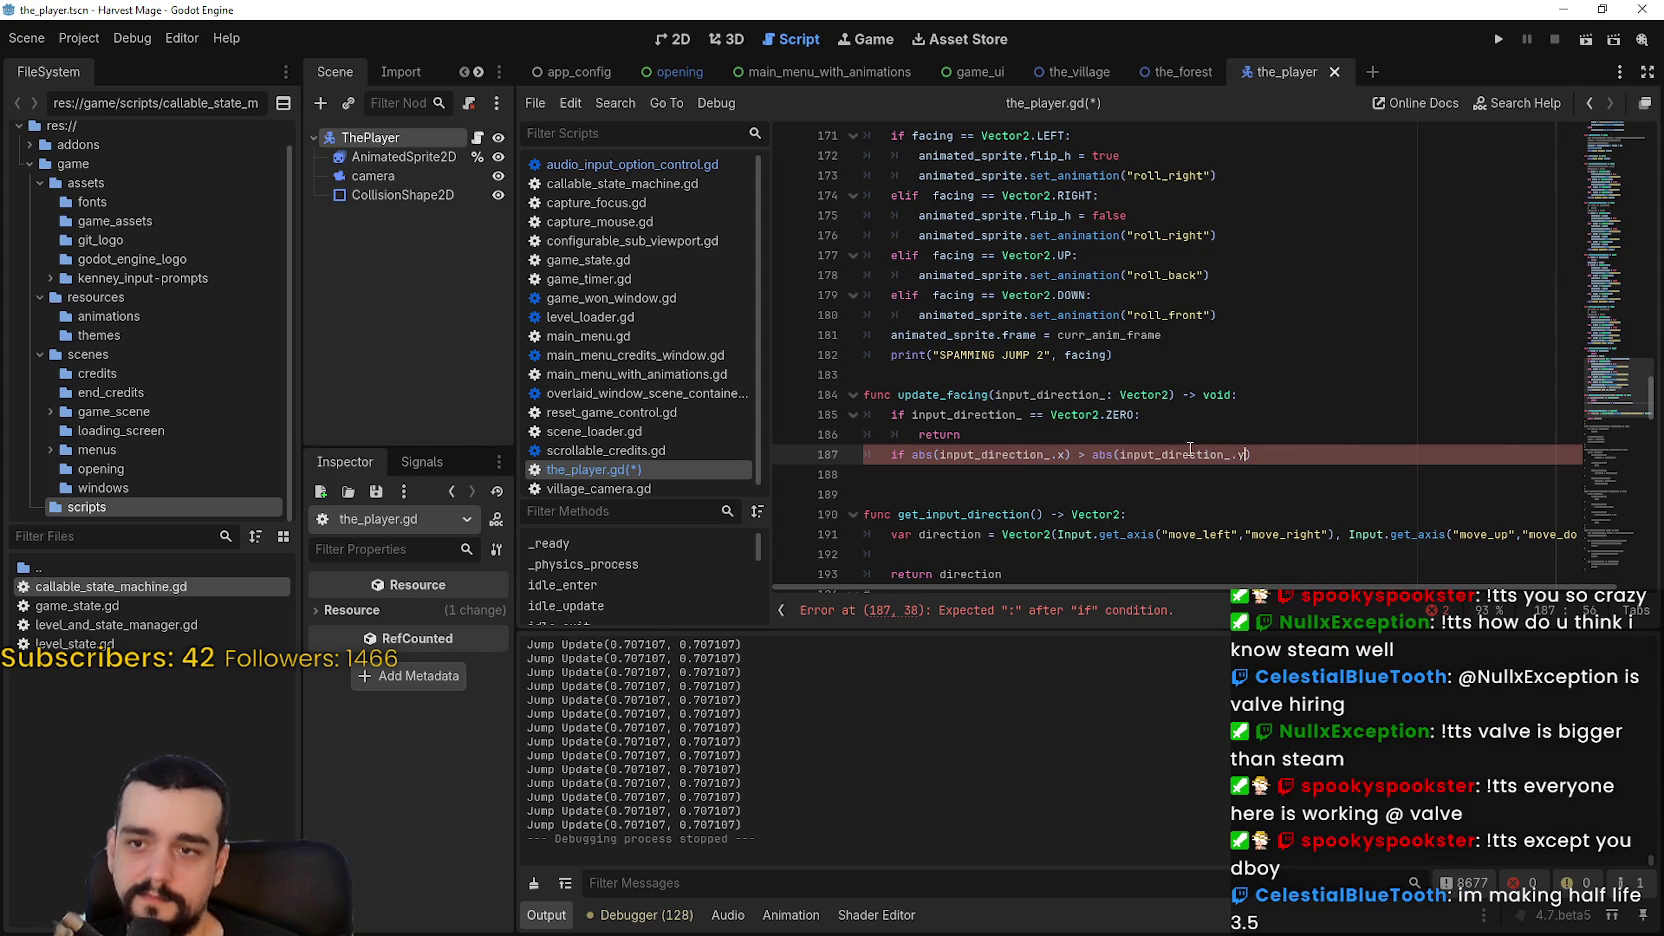
pyautogui.write('):')
pyautogui.press('Return')
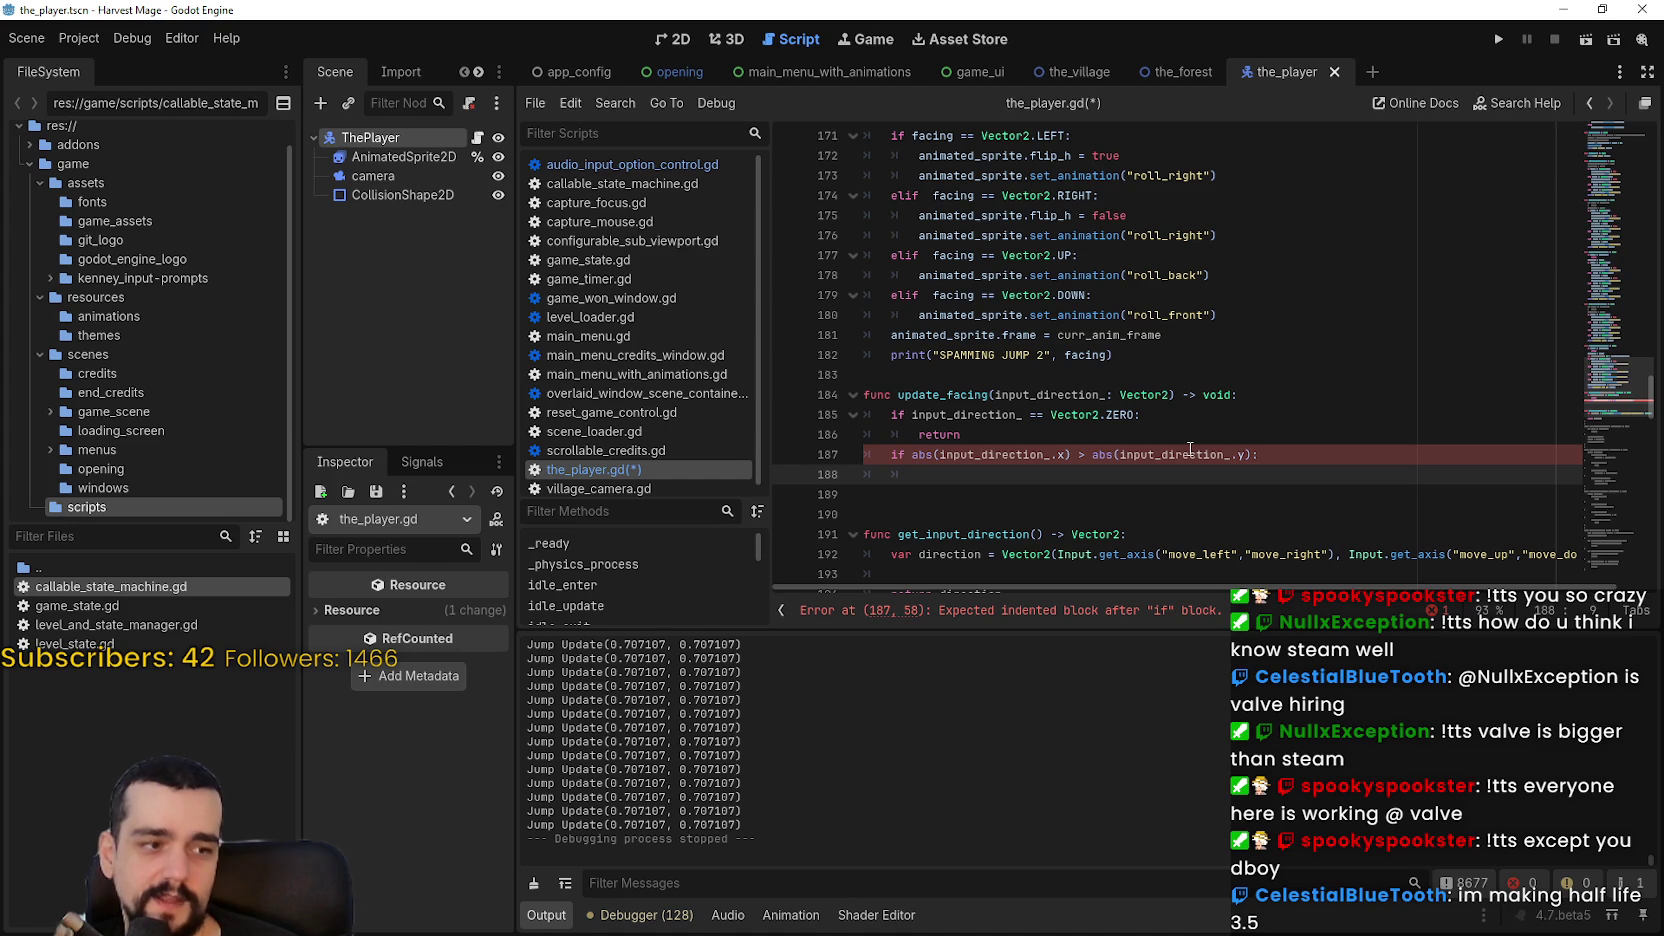
# Step: Write 'facing = Vector2.RIGHT if input_direction_.x > 0.0 else Vector2.LEFT' and dedent the following line
pyautogui.write('fac')
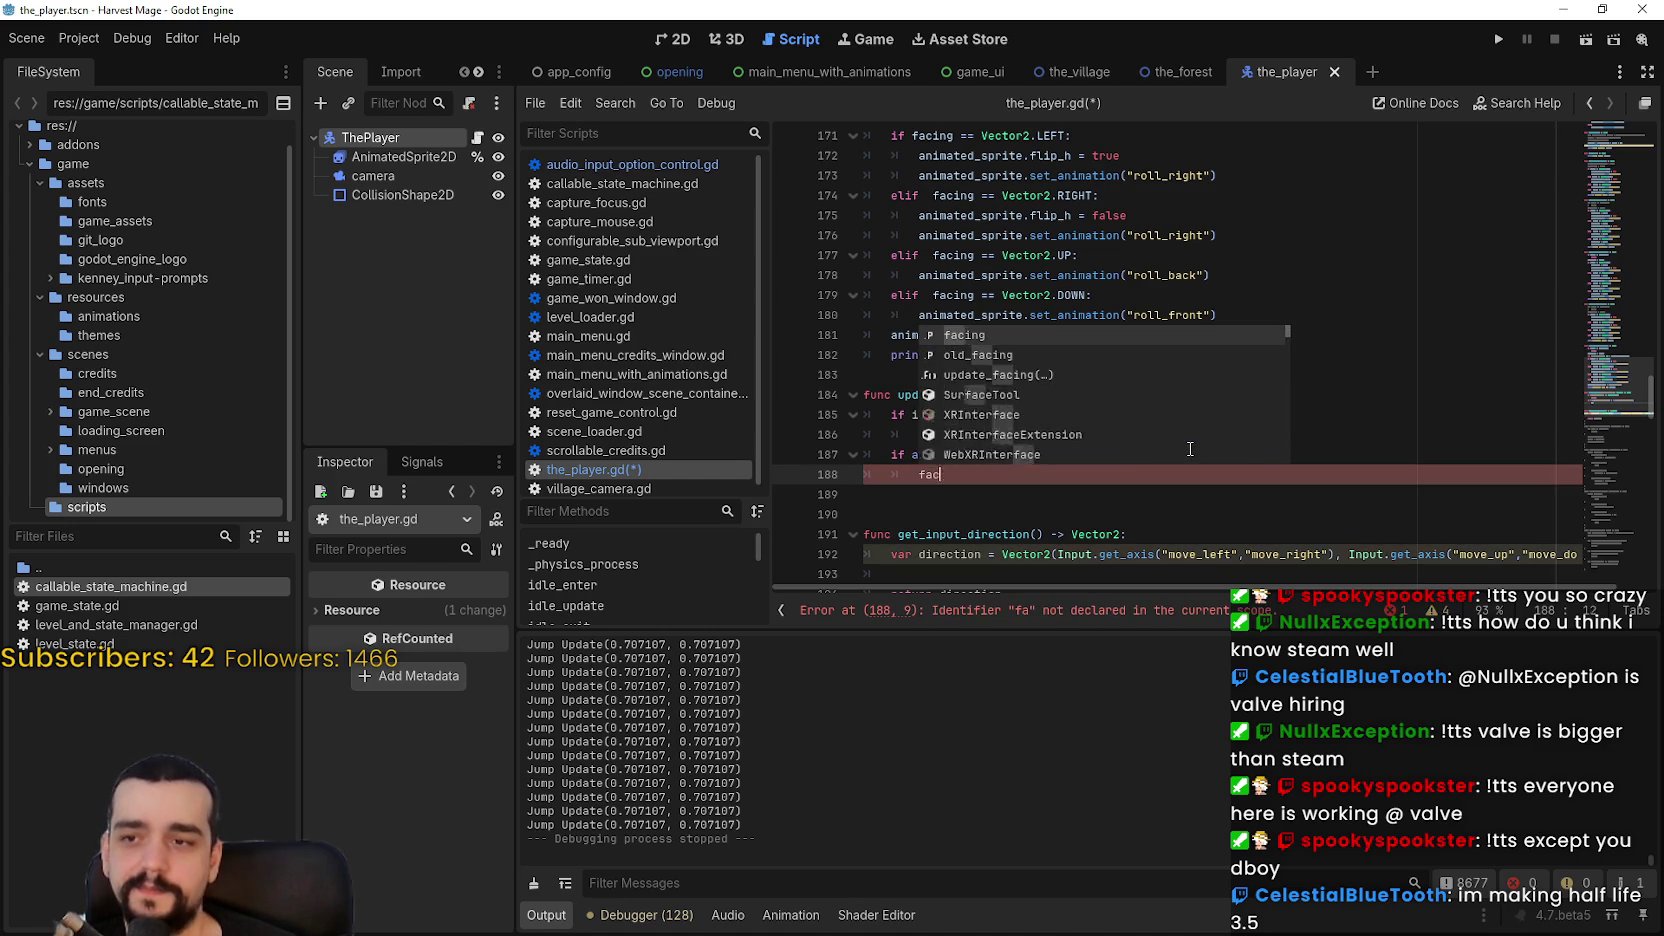
pyautogui.write('ing =')
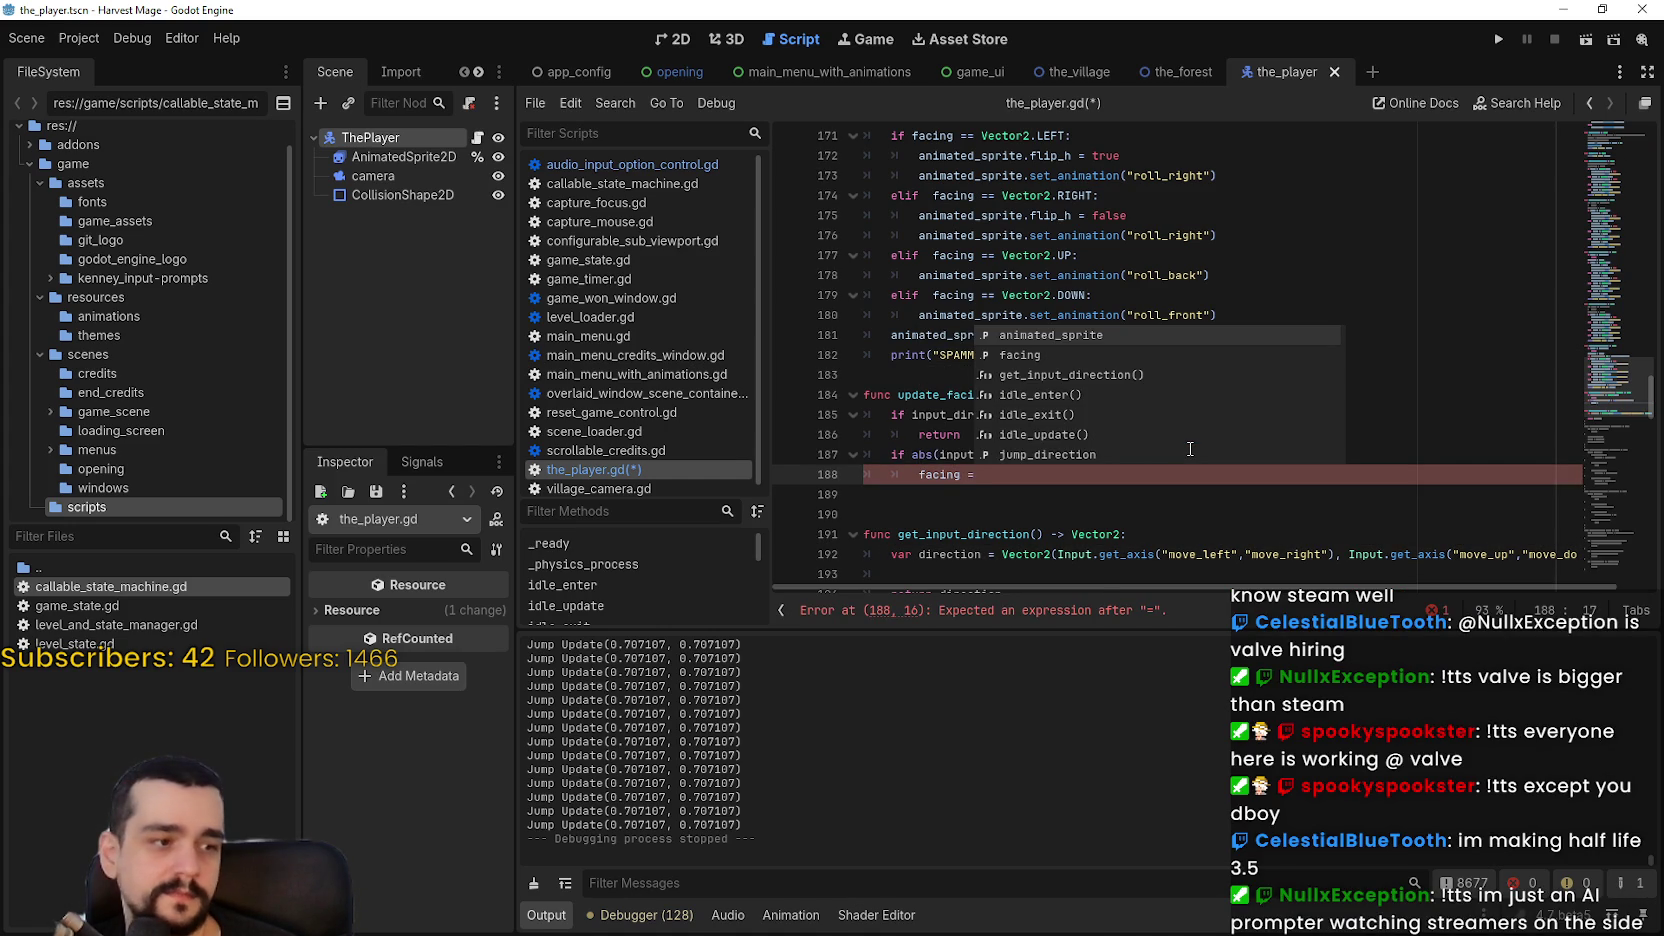
pyautogui.write(' Vecto')
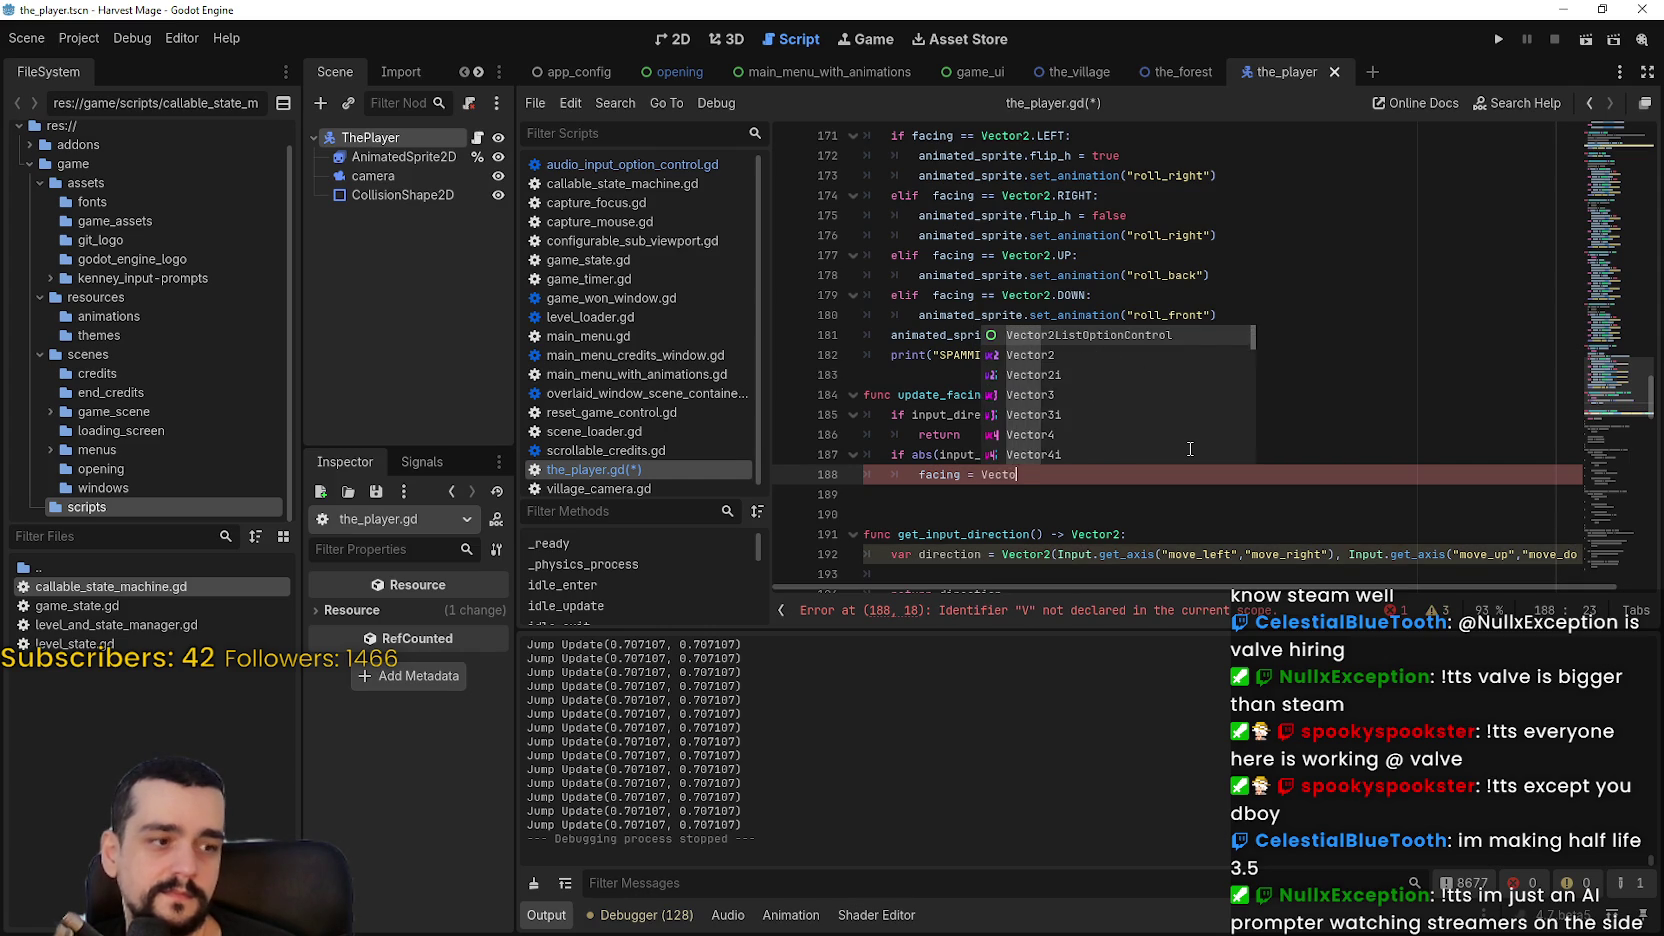
pyautogui.write('r2.R')
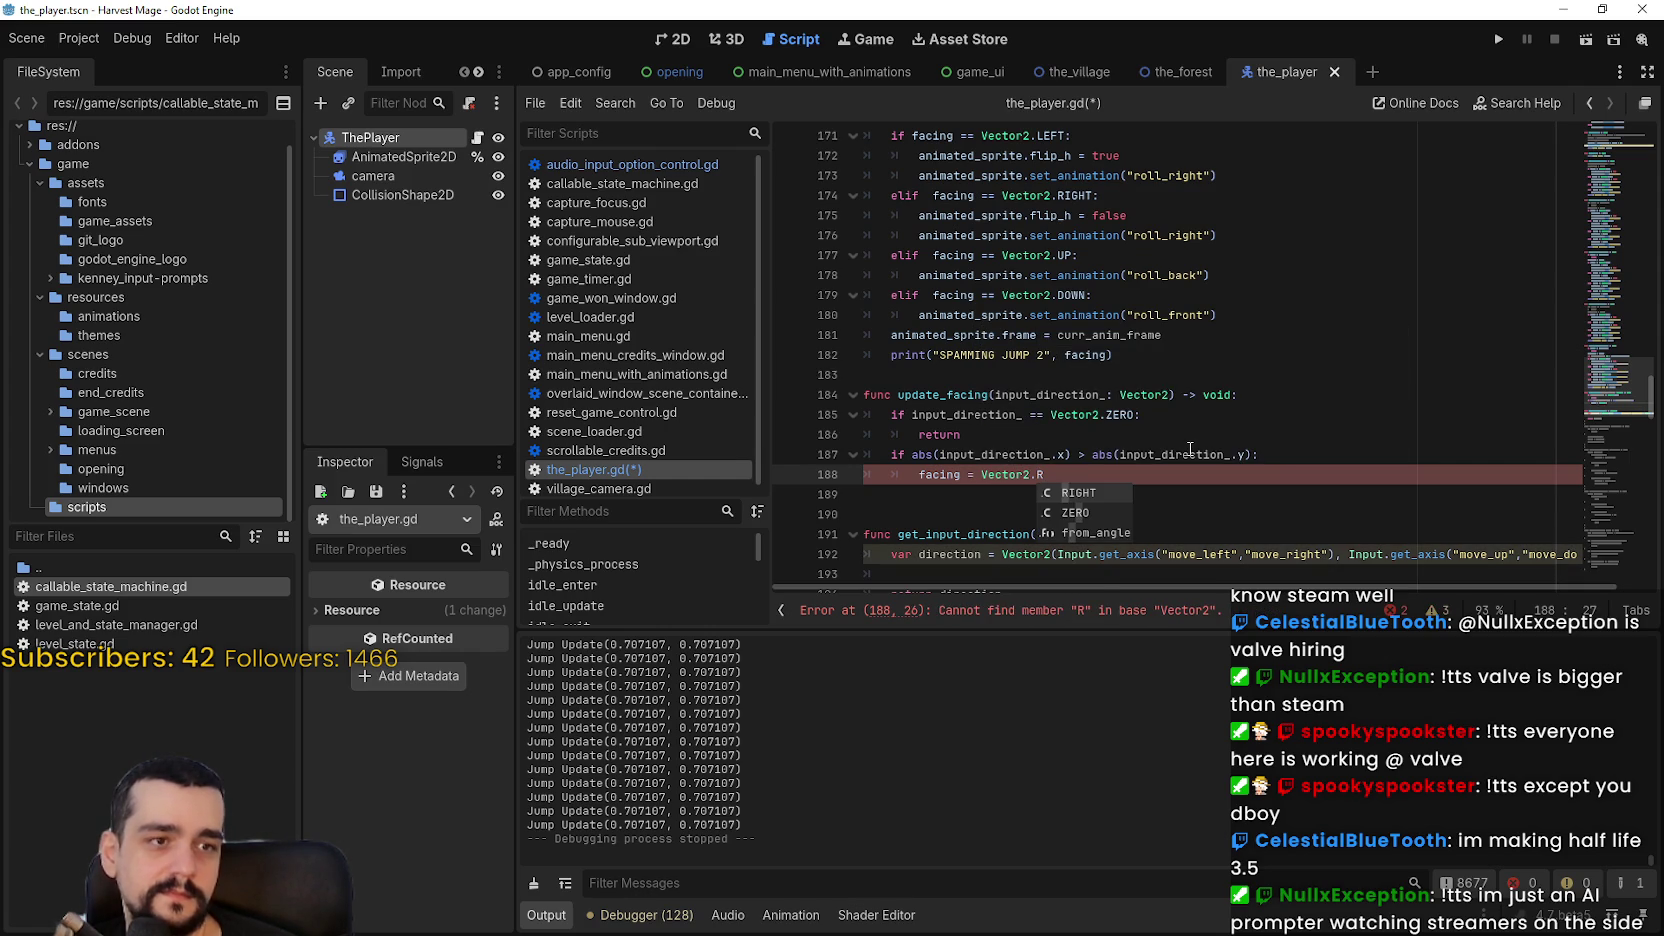
pyautogui.press('Return')
pyautogui.write('if')
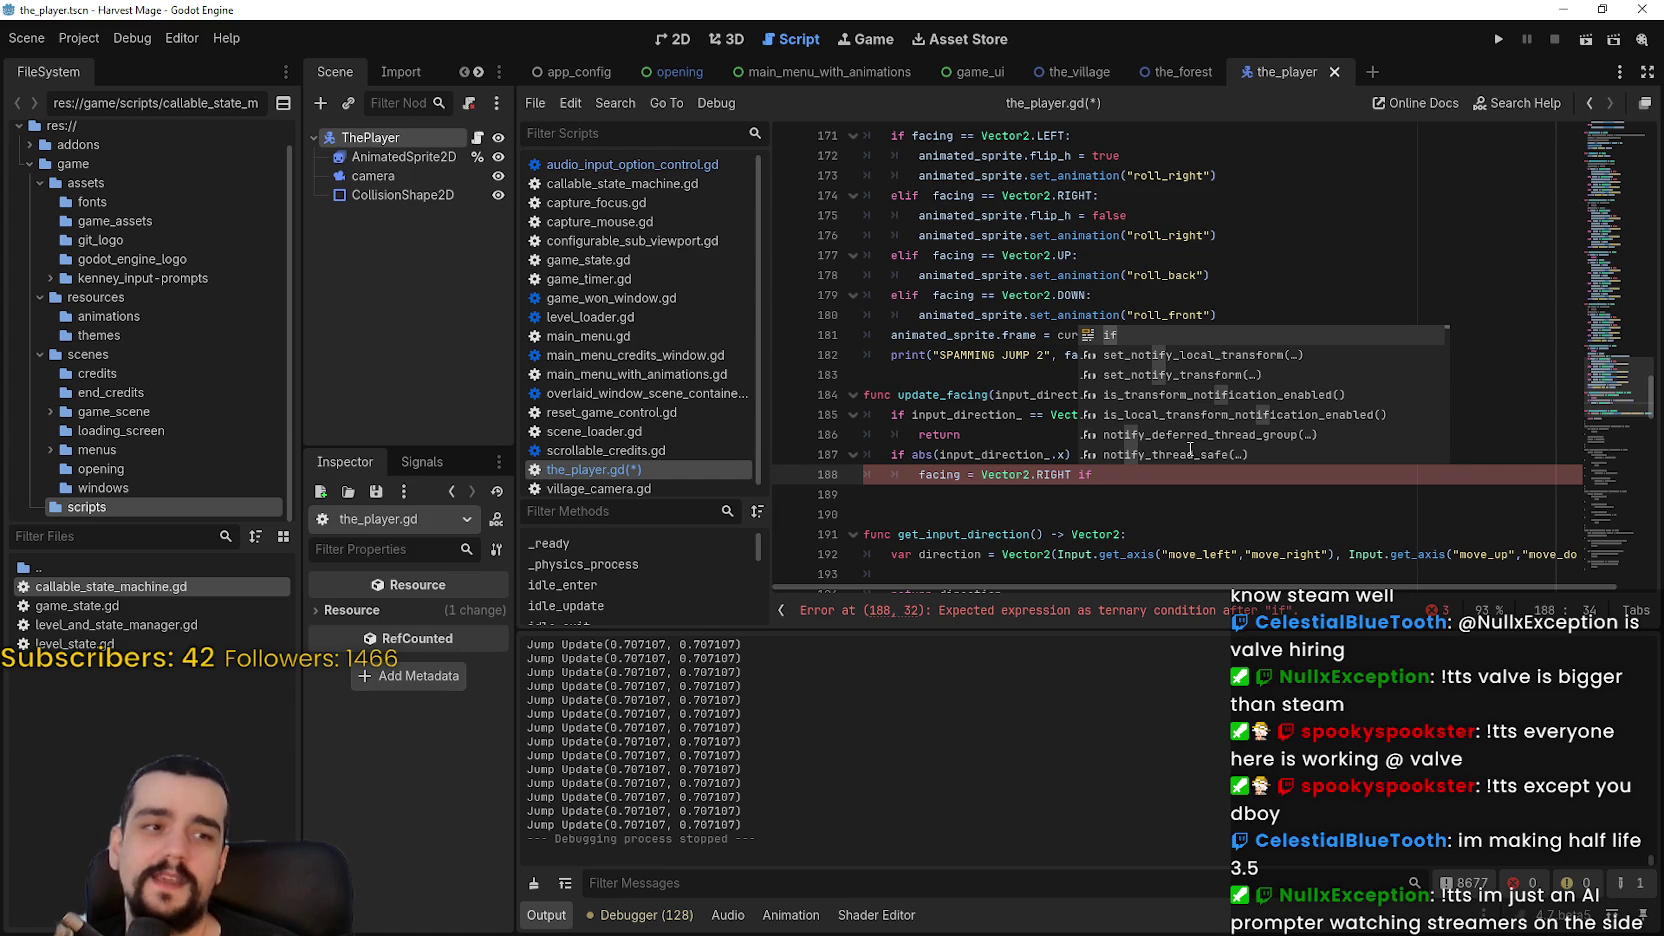
pyautogui.write(' input')
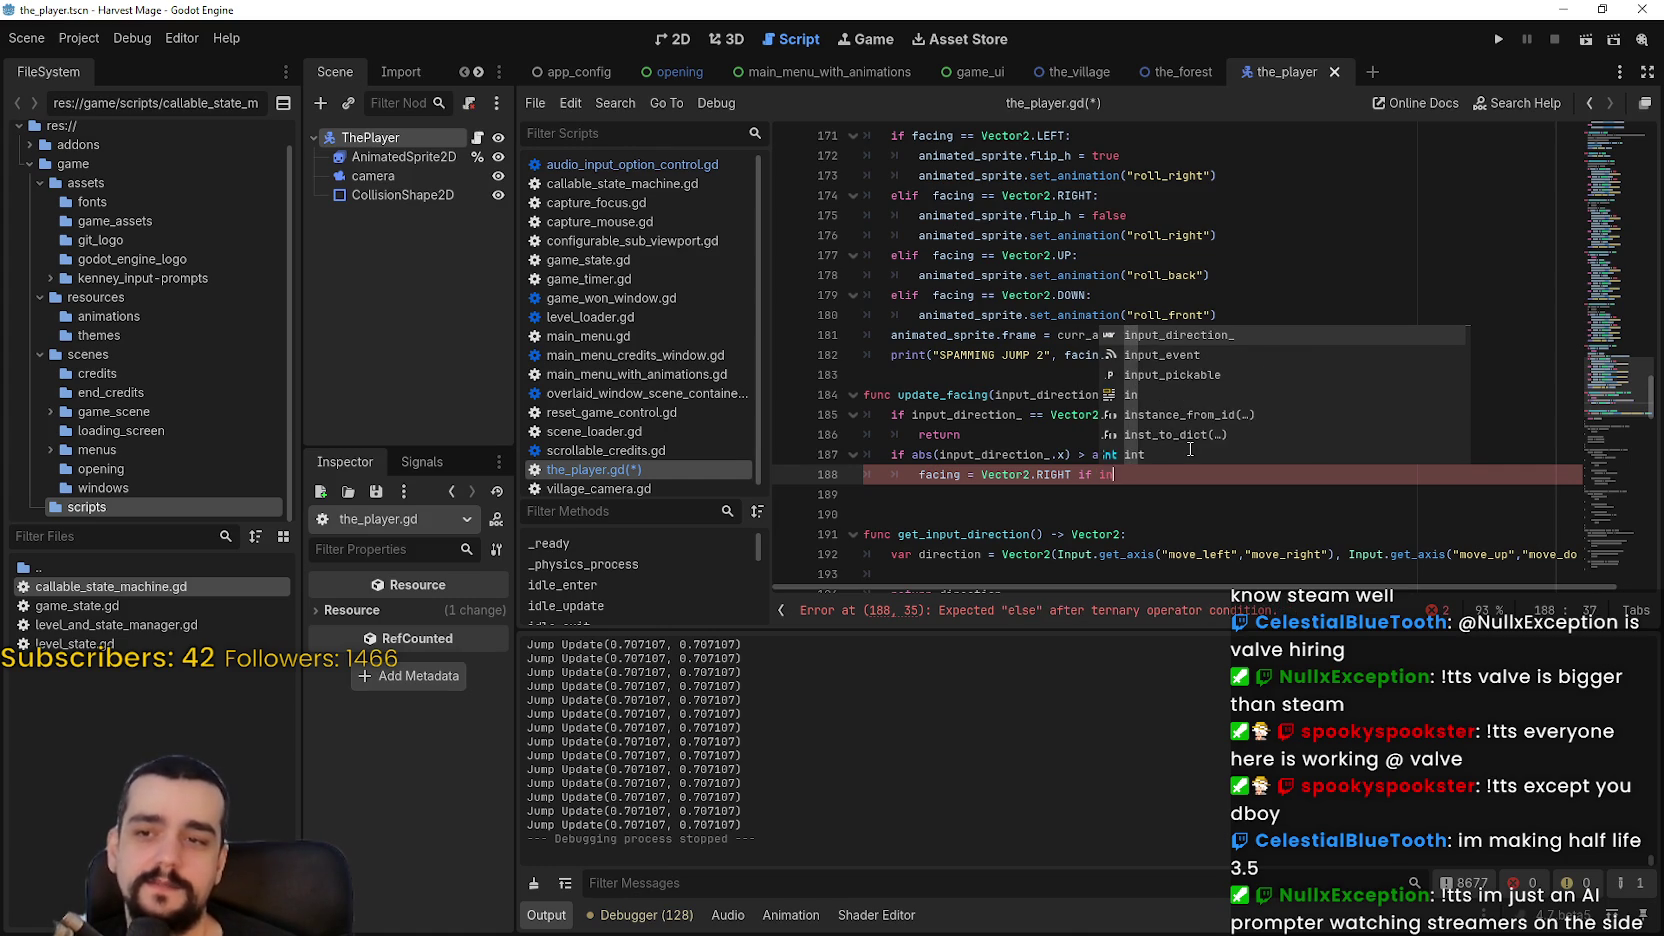
pyautogui.press('Return')
pyautogui.write('x')
pyautogui.press('BackSpace')
pyautogui.write('.x -')
pyautogui.press('BackSpace')
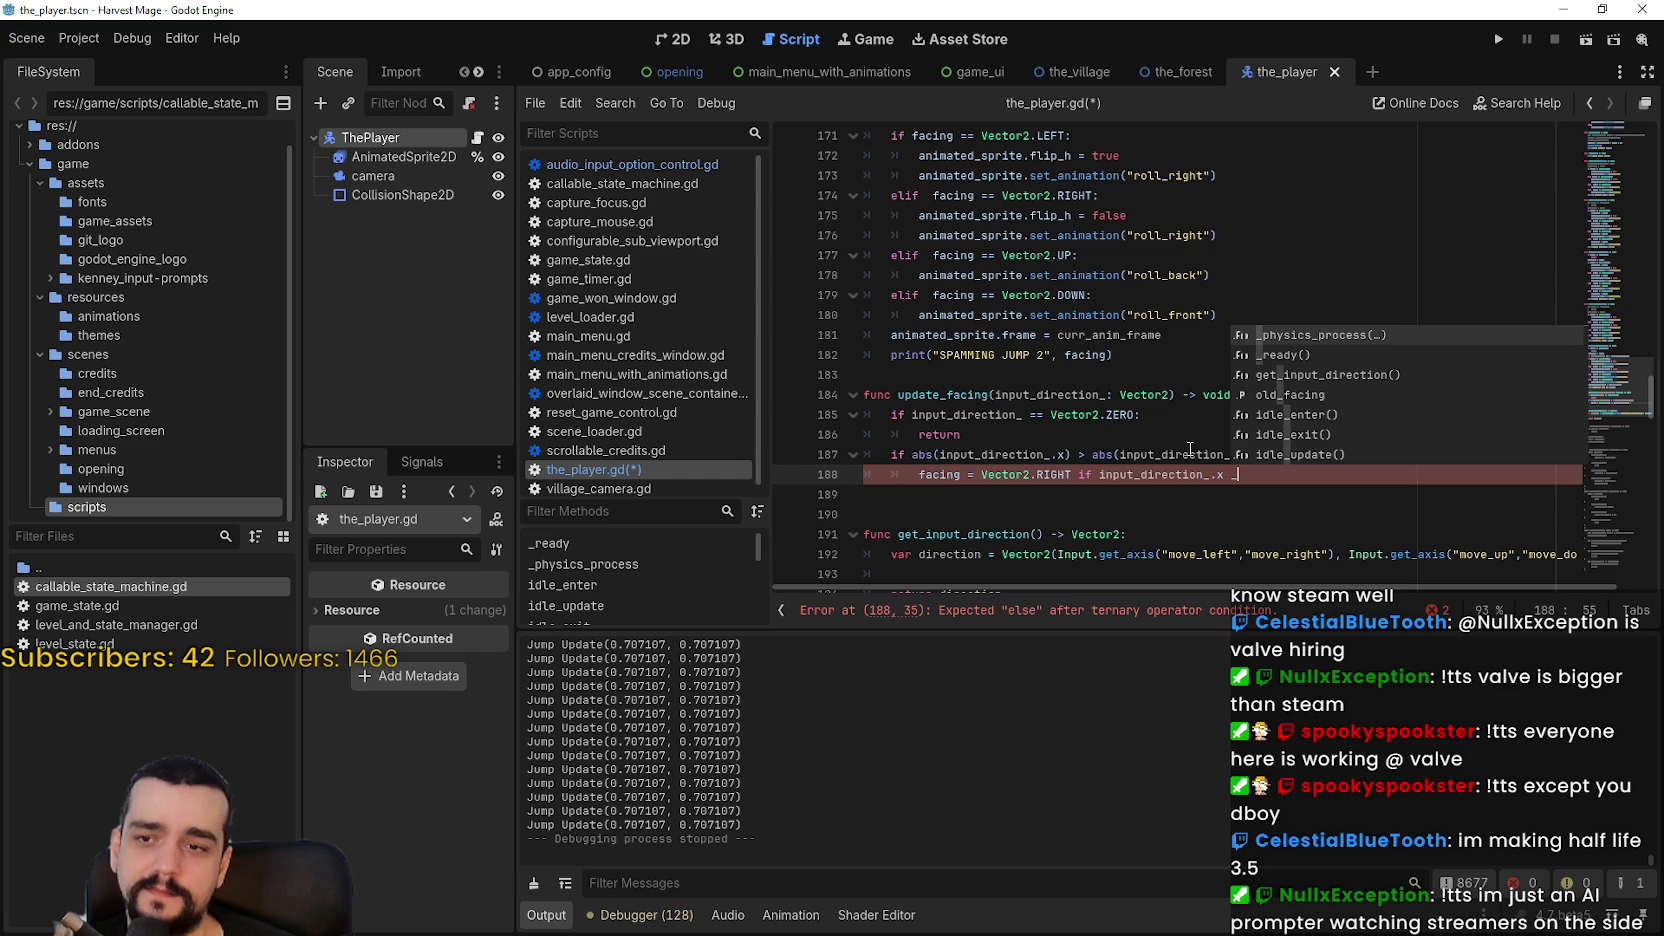
pyautogui.write('> 0.0')
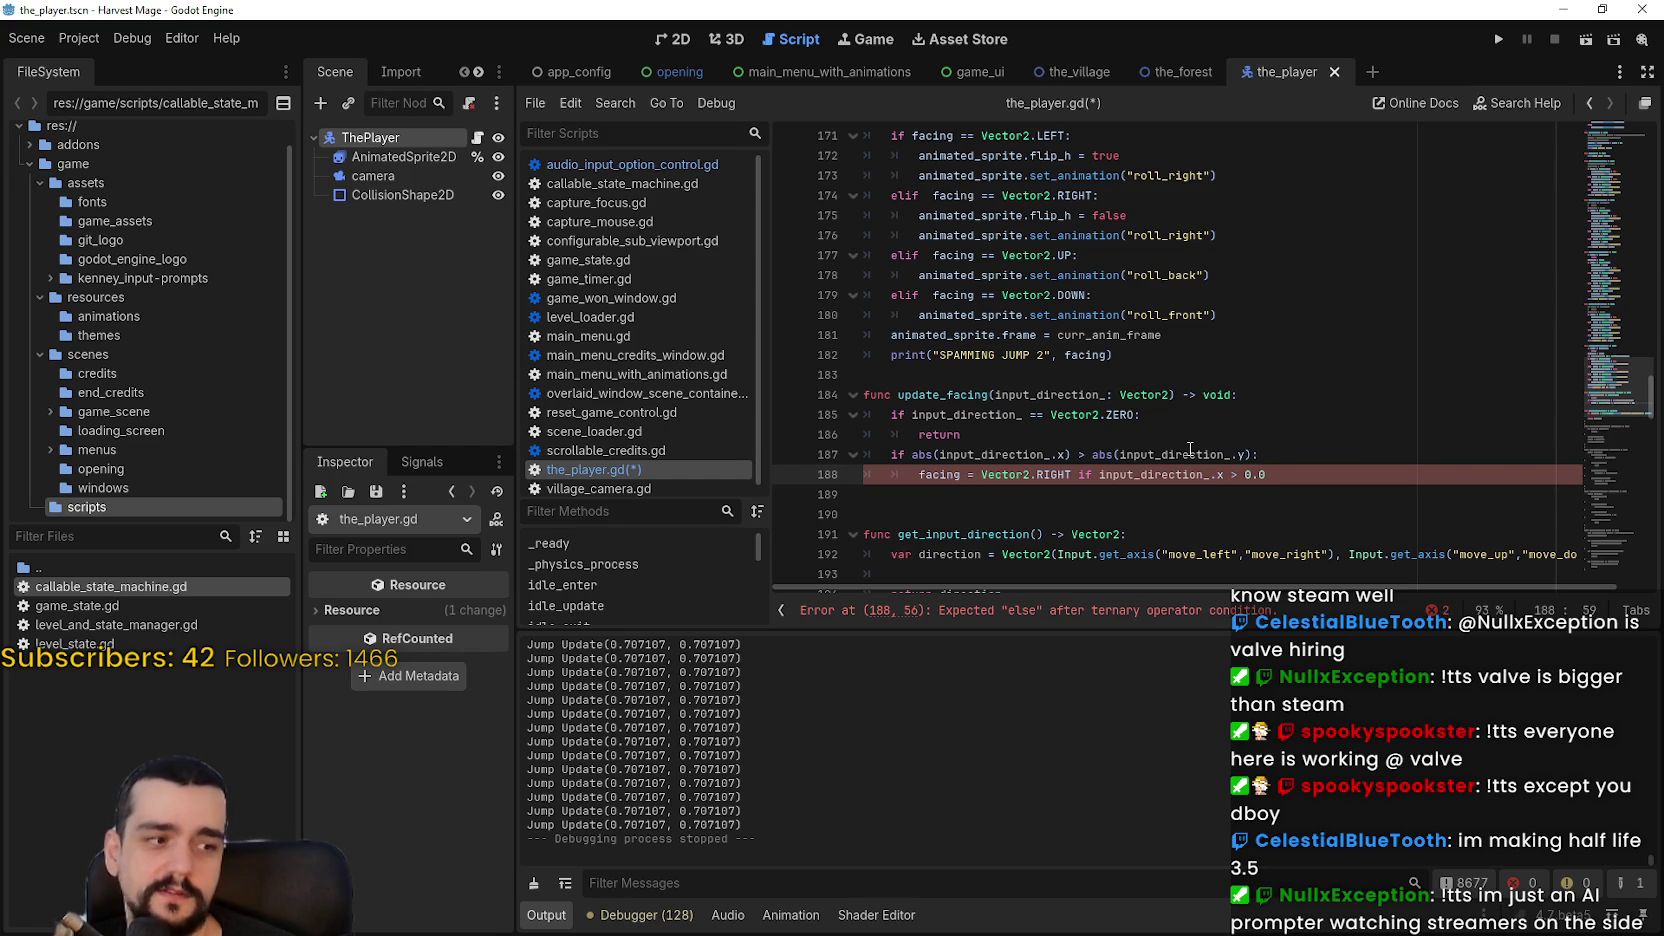
pyautogui.write(' el')
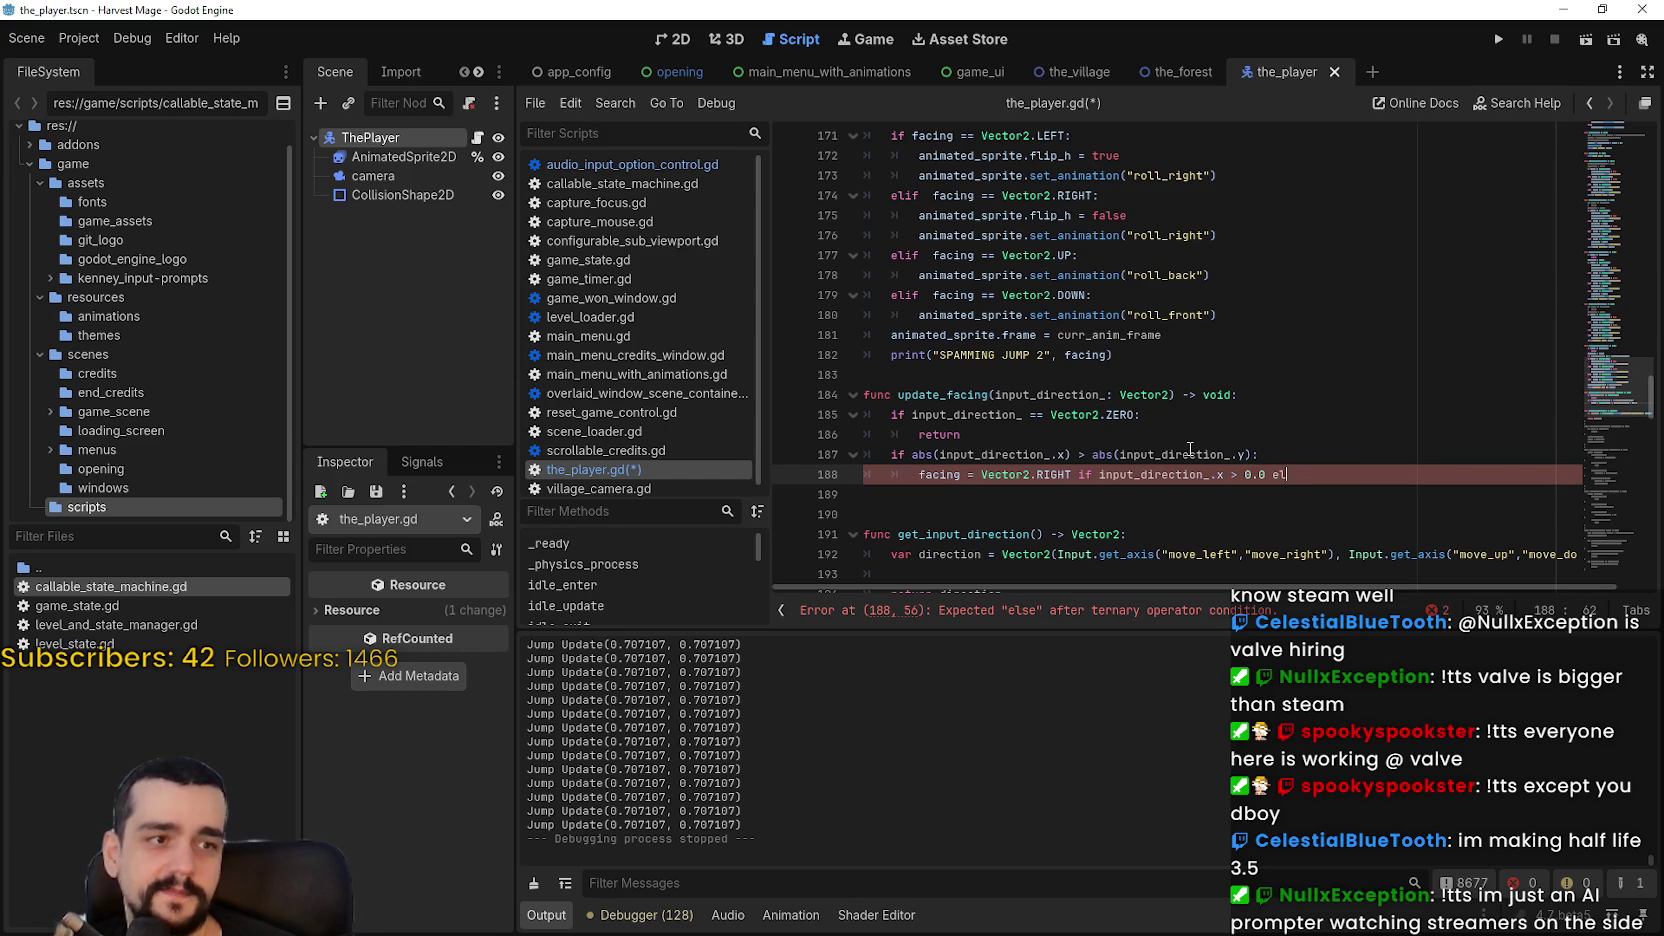
pyautogui.write('se Vector2.L')
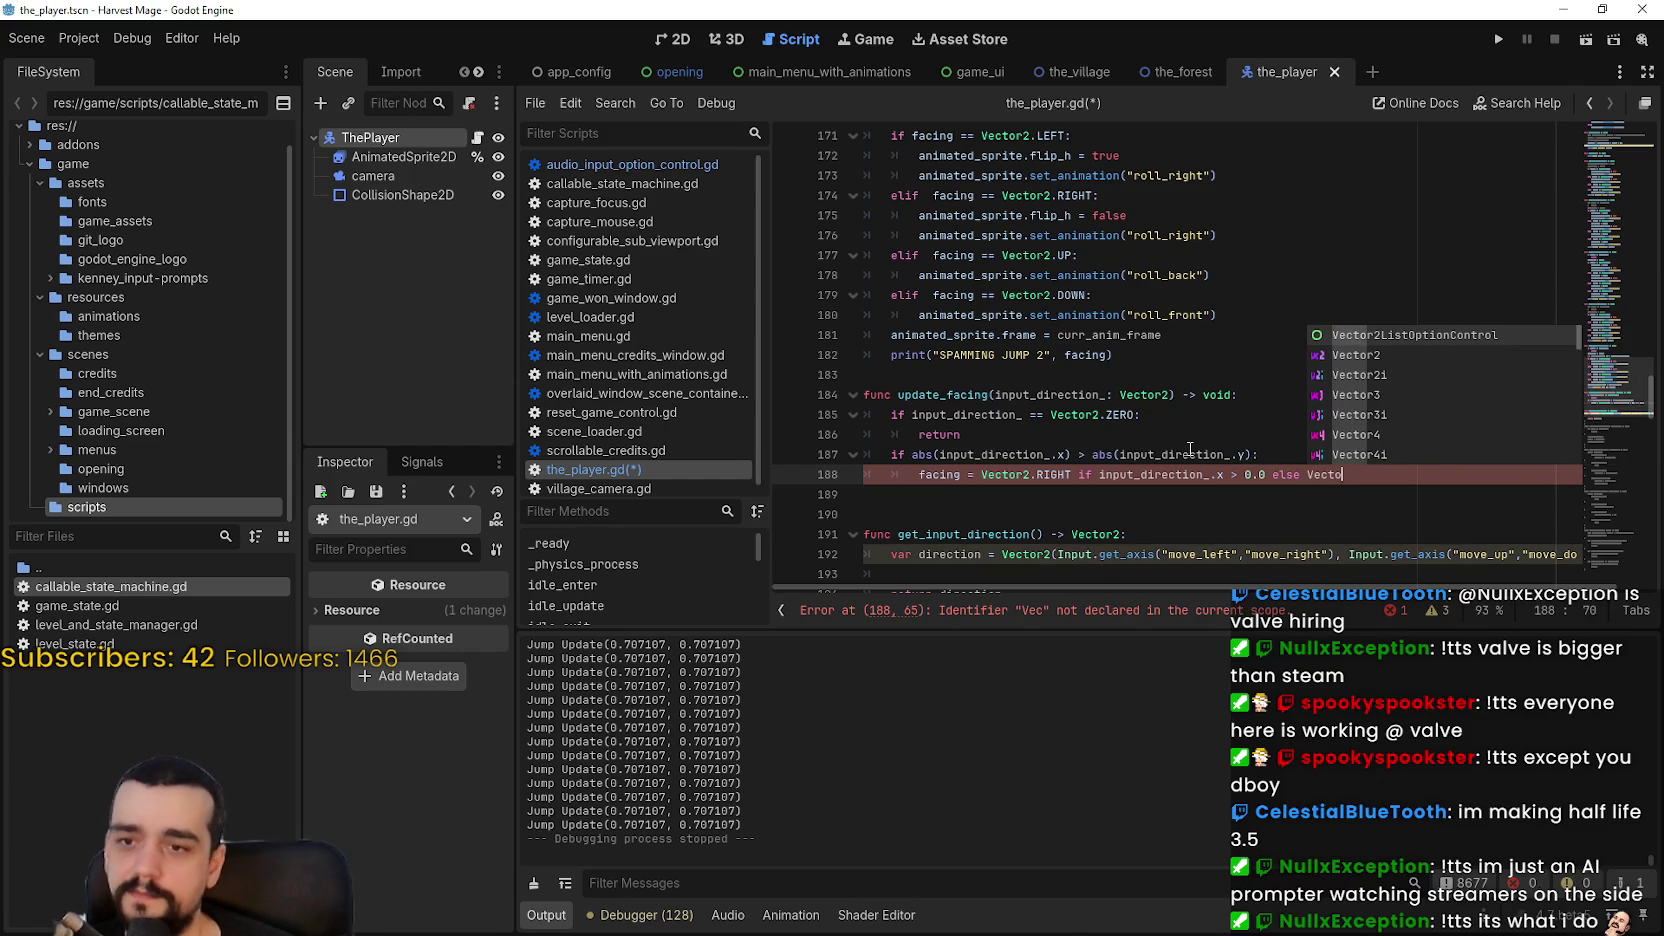
pyautogui.press('Return')
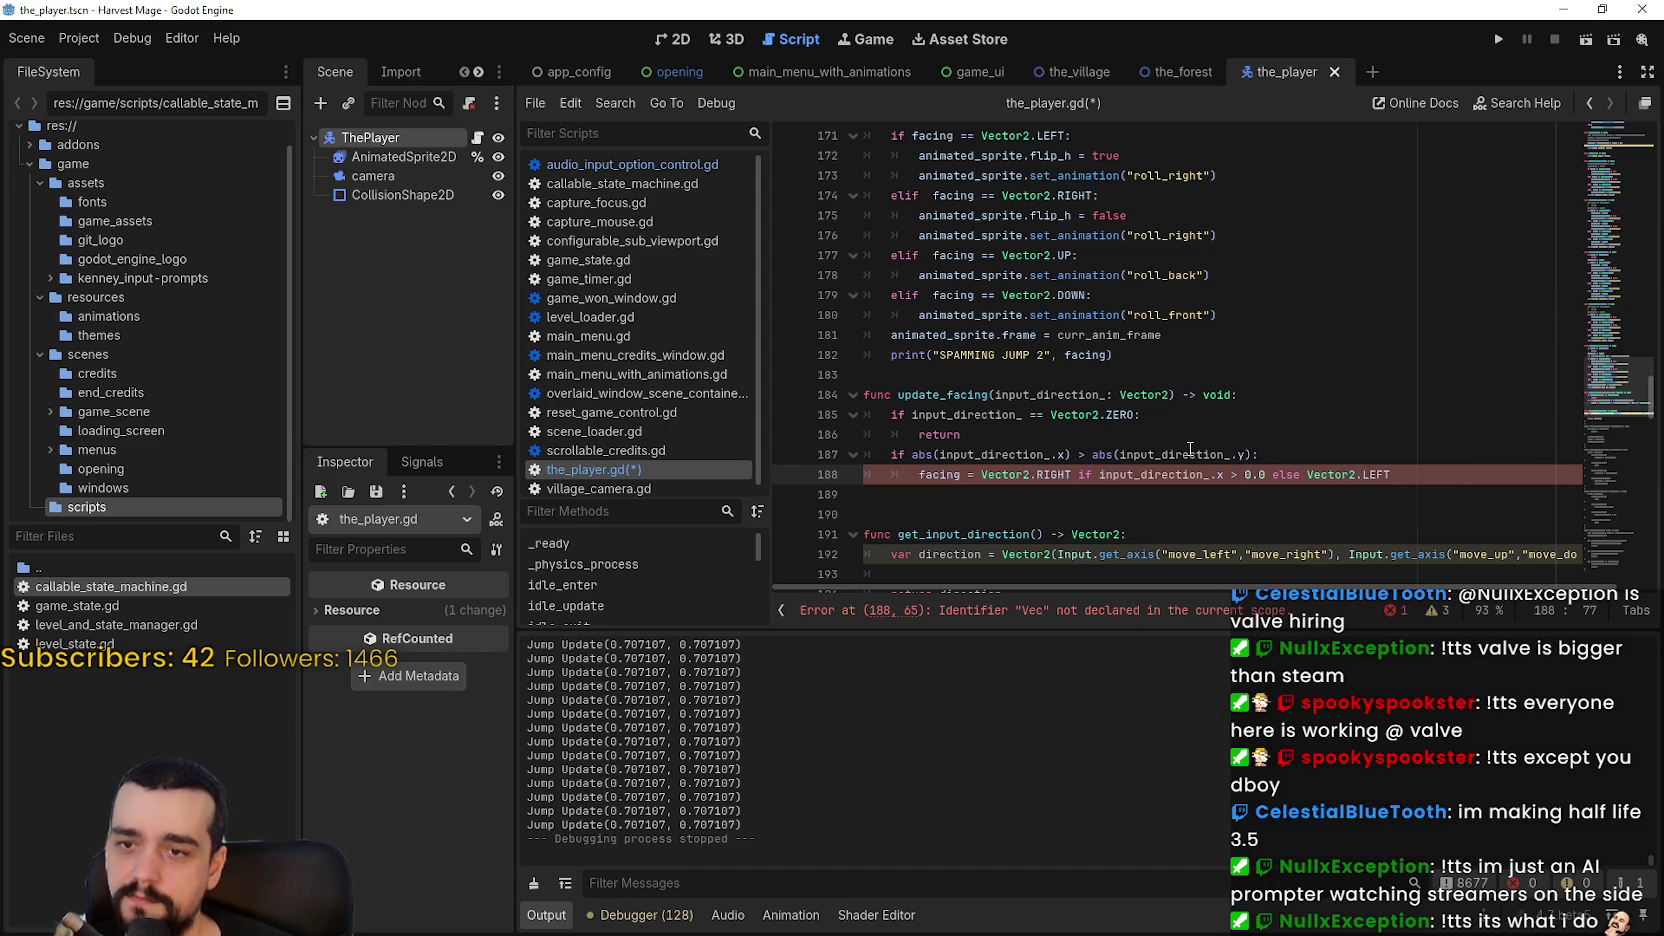
pyautogui.press('Return')
pyautogui.press('BackSpace')
# Step: Add an else: branch after the horizontal facing check
pyautogui.write('if')
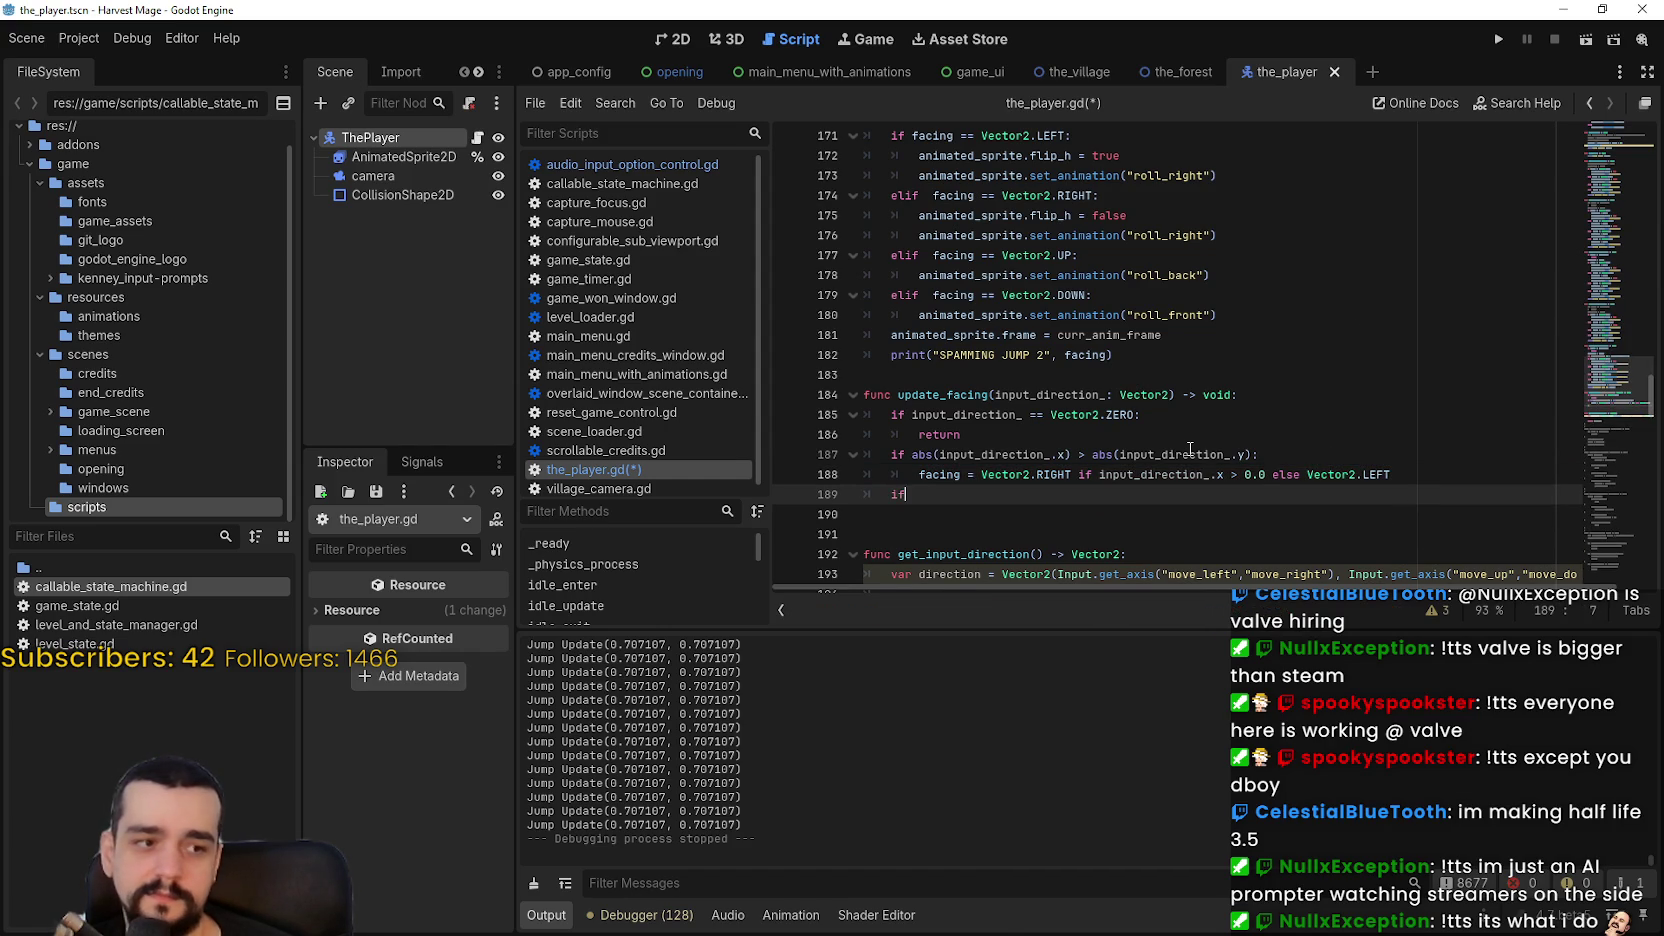
pyautogui.press('BackSpace')
pyautogui.press('BackSpace')
pyautogui.write('else:')
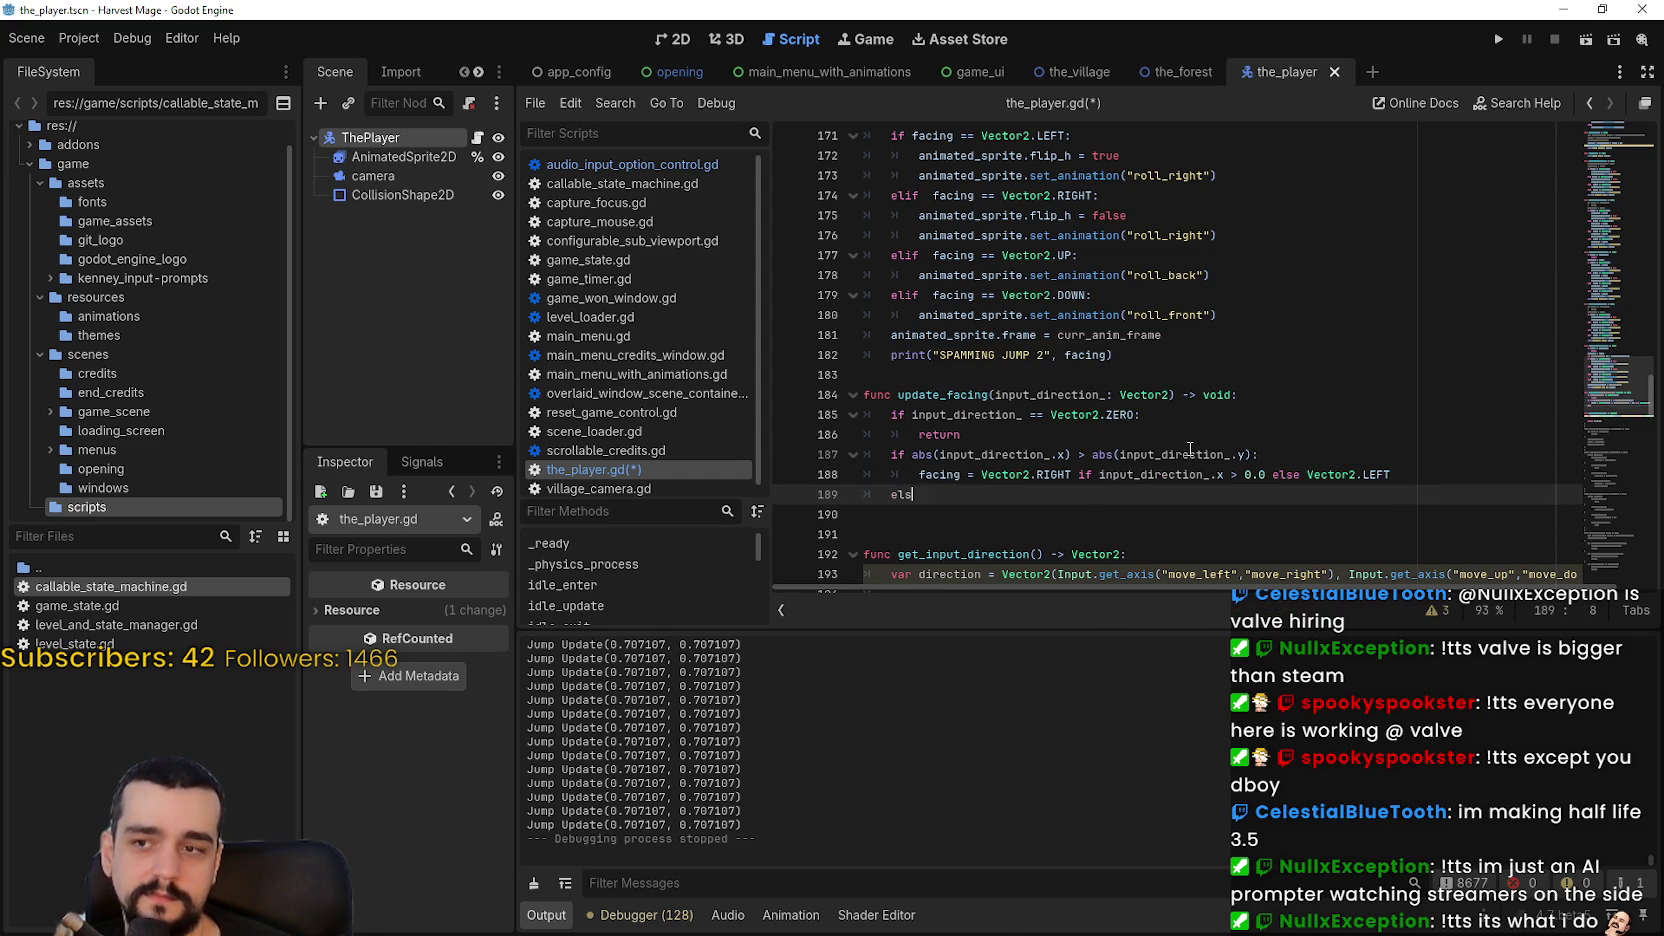
pyautogui.press('Return')
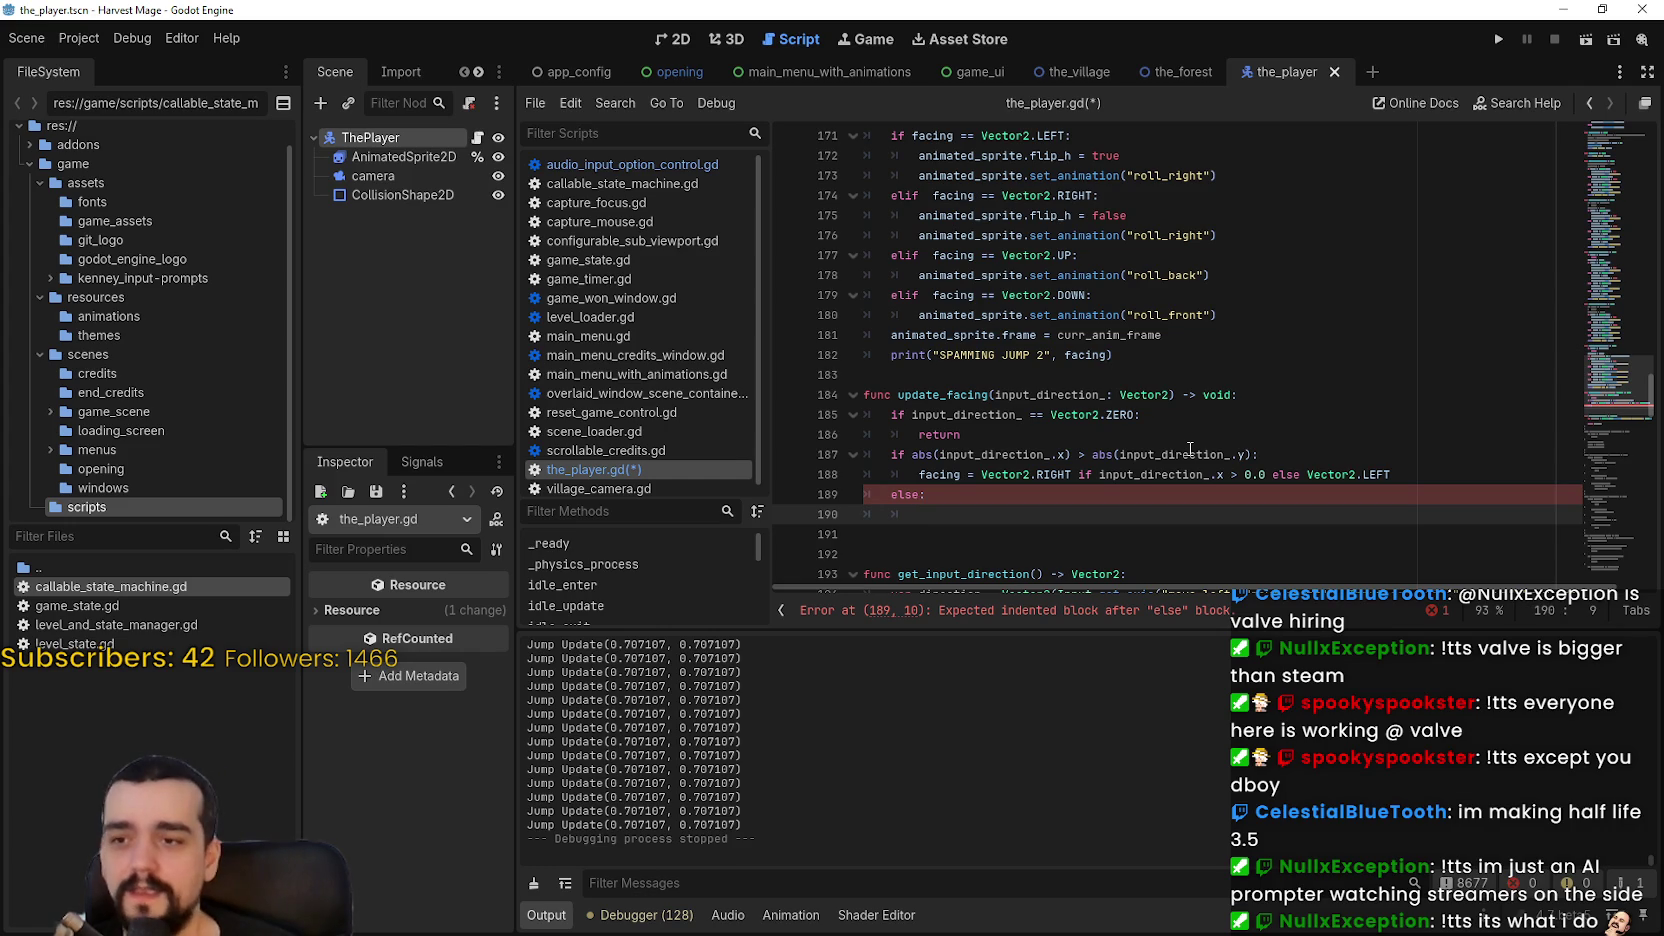
# Step: In the else branch set 'facing = Vector2.DOWN if input_direction_.y > 0.0 else Vector2.UP' and save
pyautogui.write('facing')
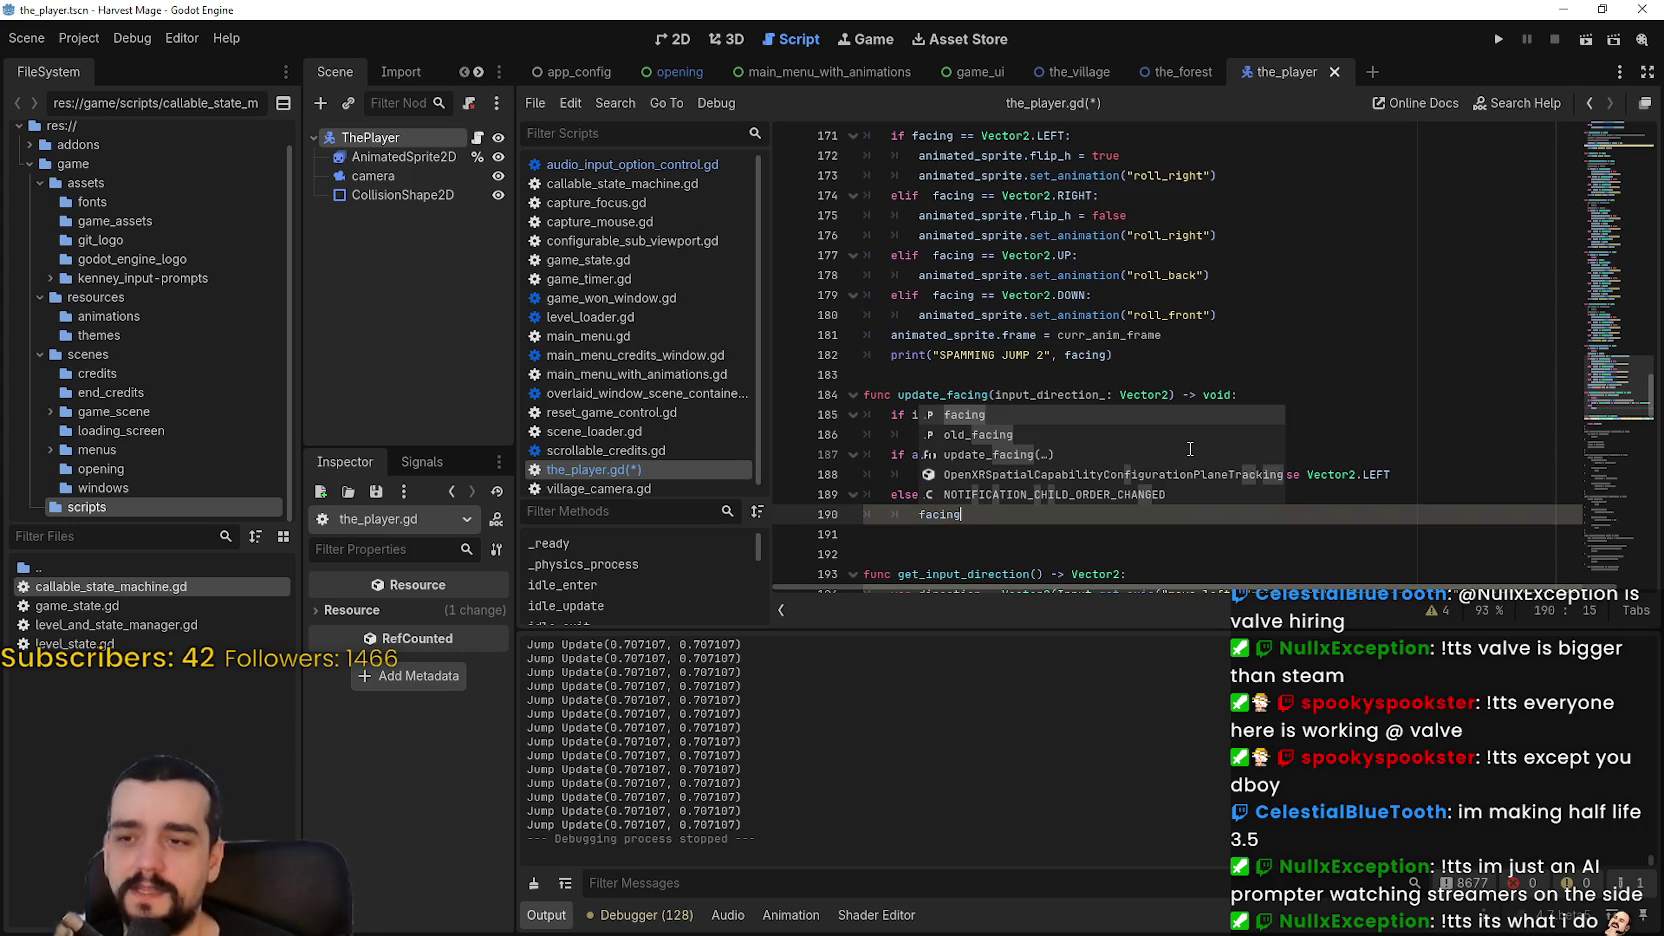
pyautogui.press('Escape')
pyautogui.write(' = V')
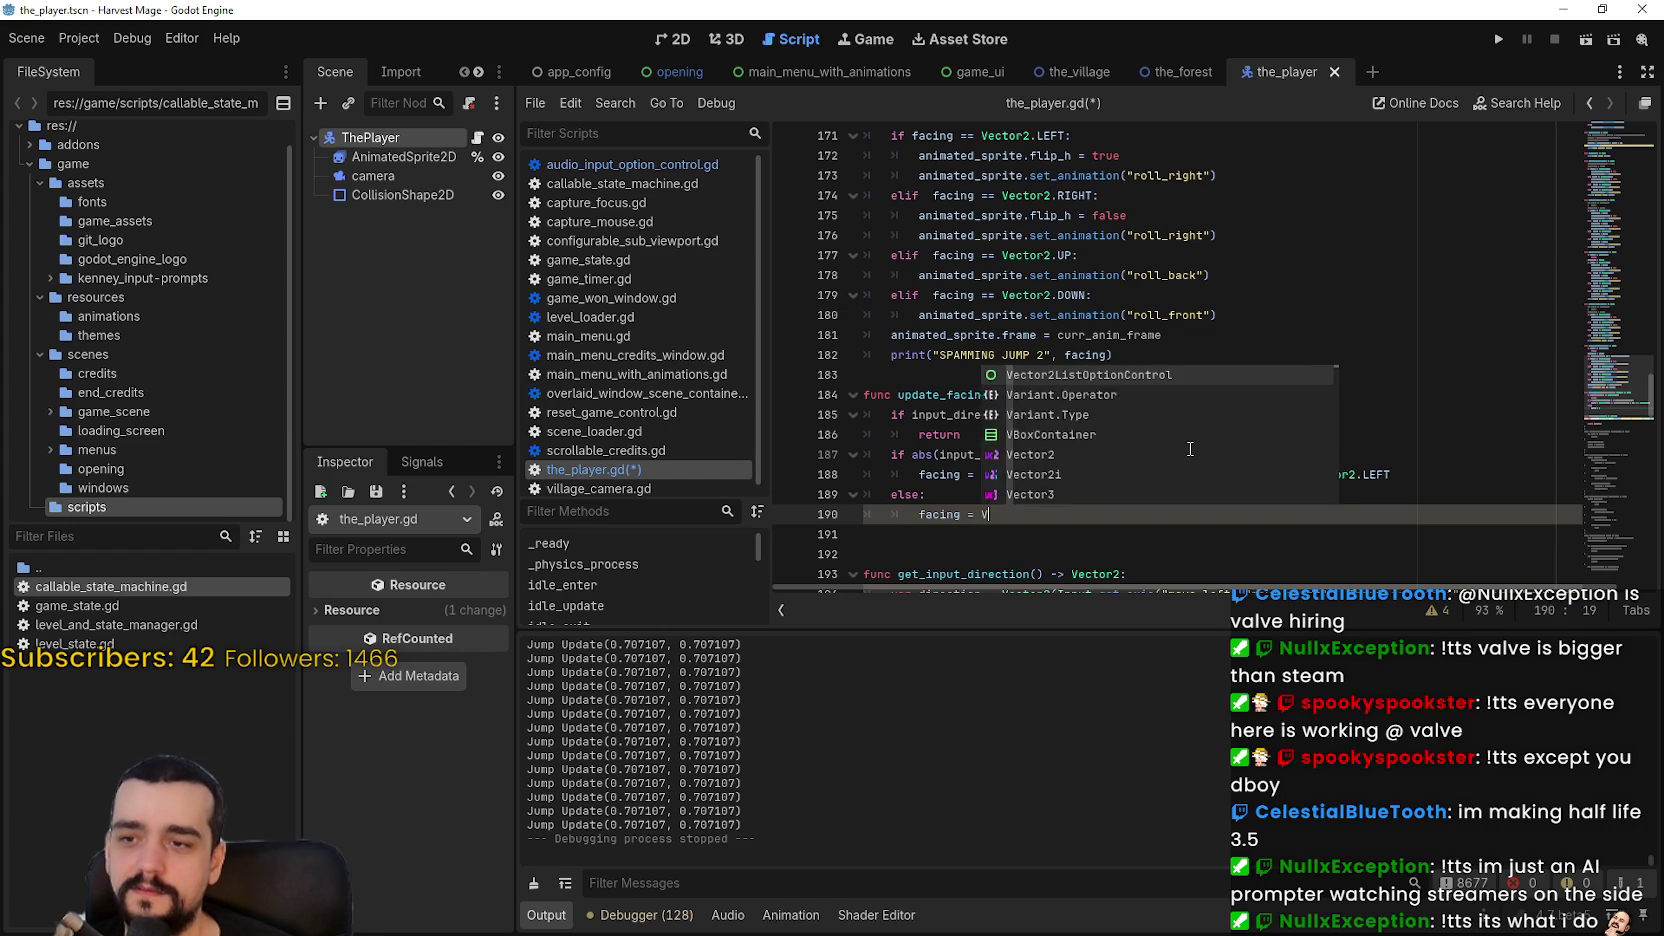
pyautogui.write('ector2.')
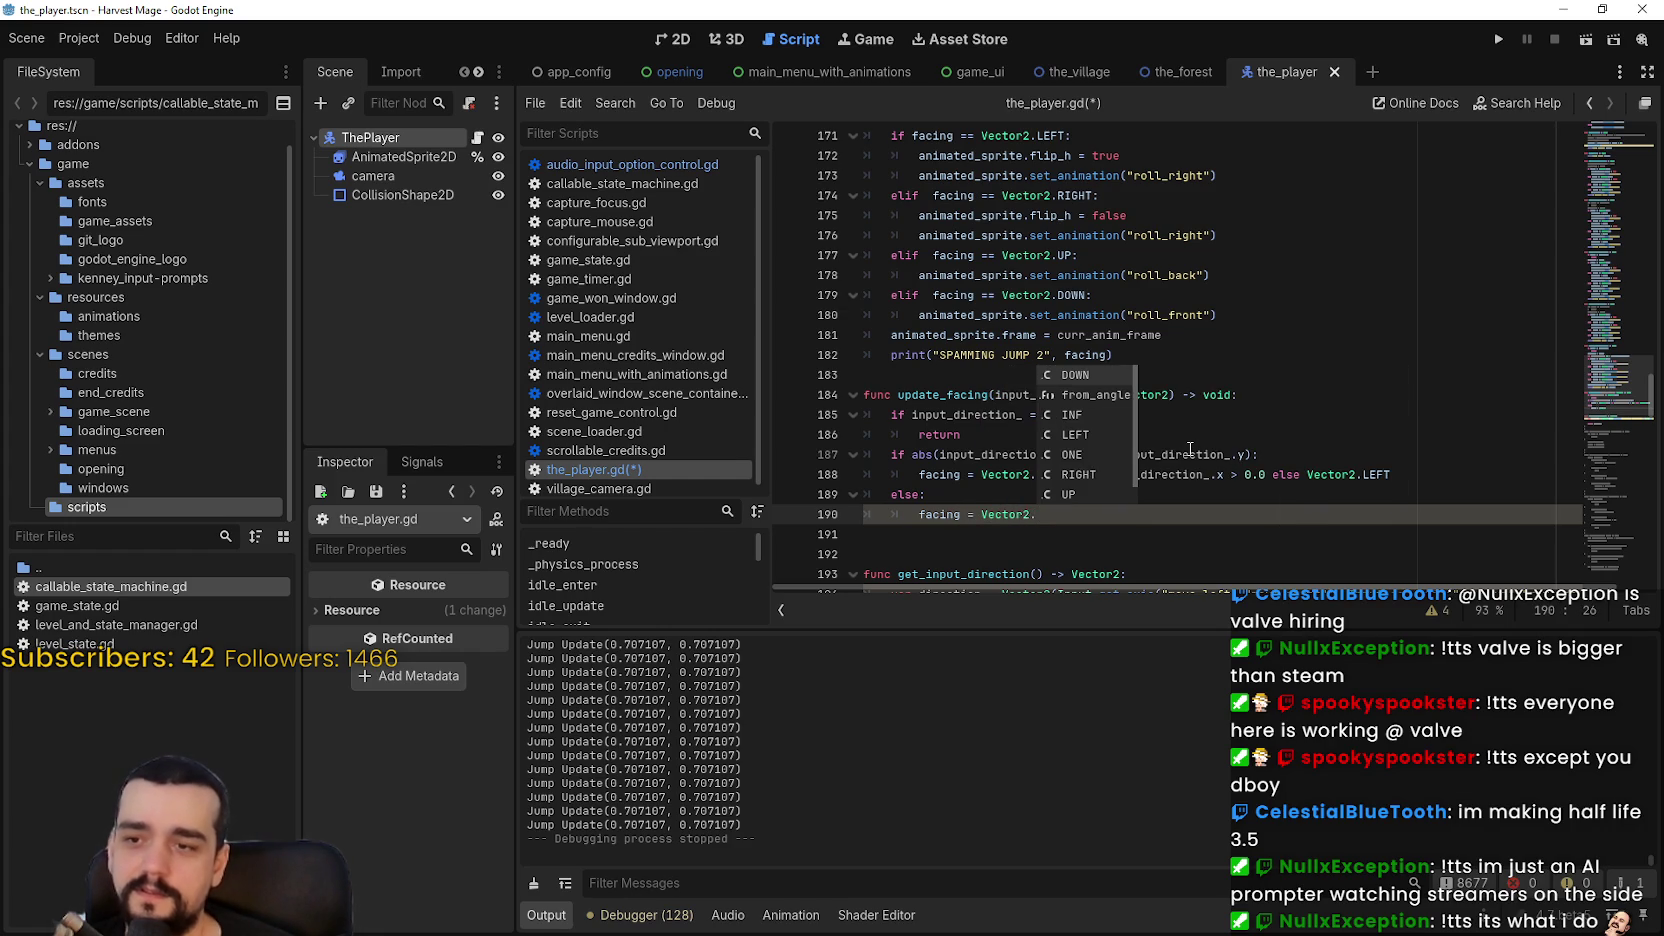
pyautogui.write('DOWN')
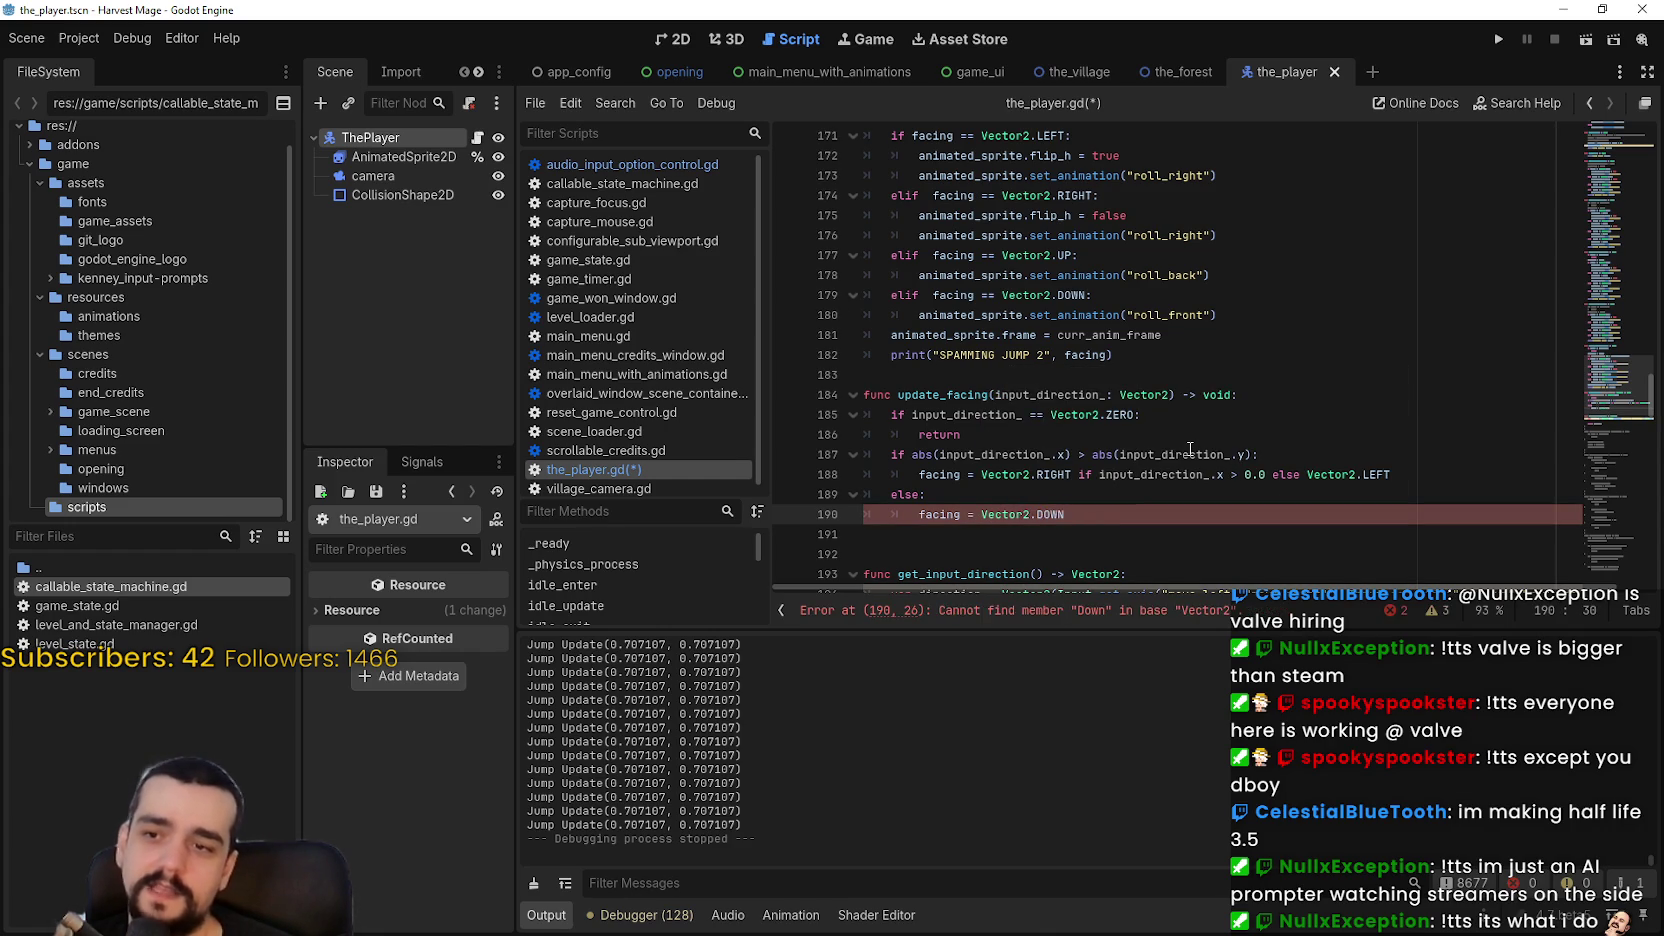
pyautogui.write(' if')
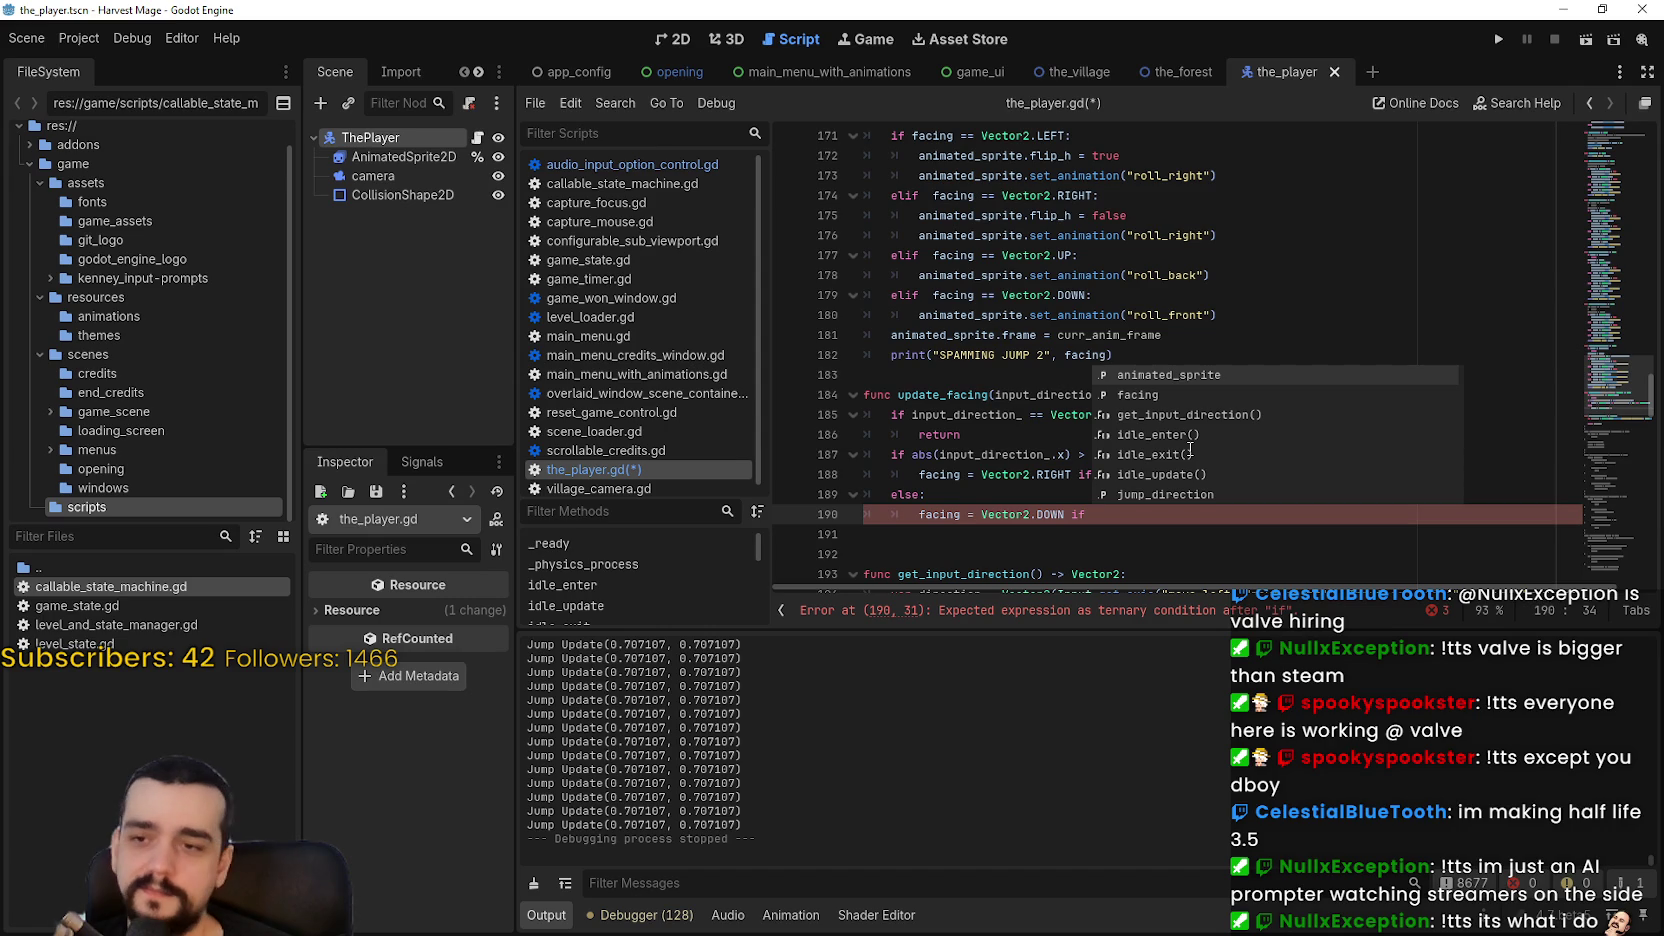
pyautogui.write(' inp')
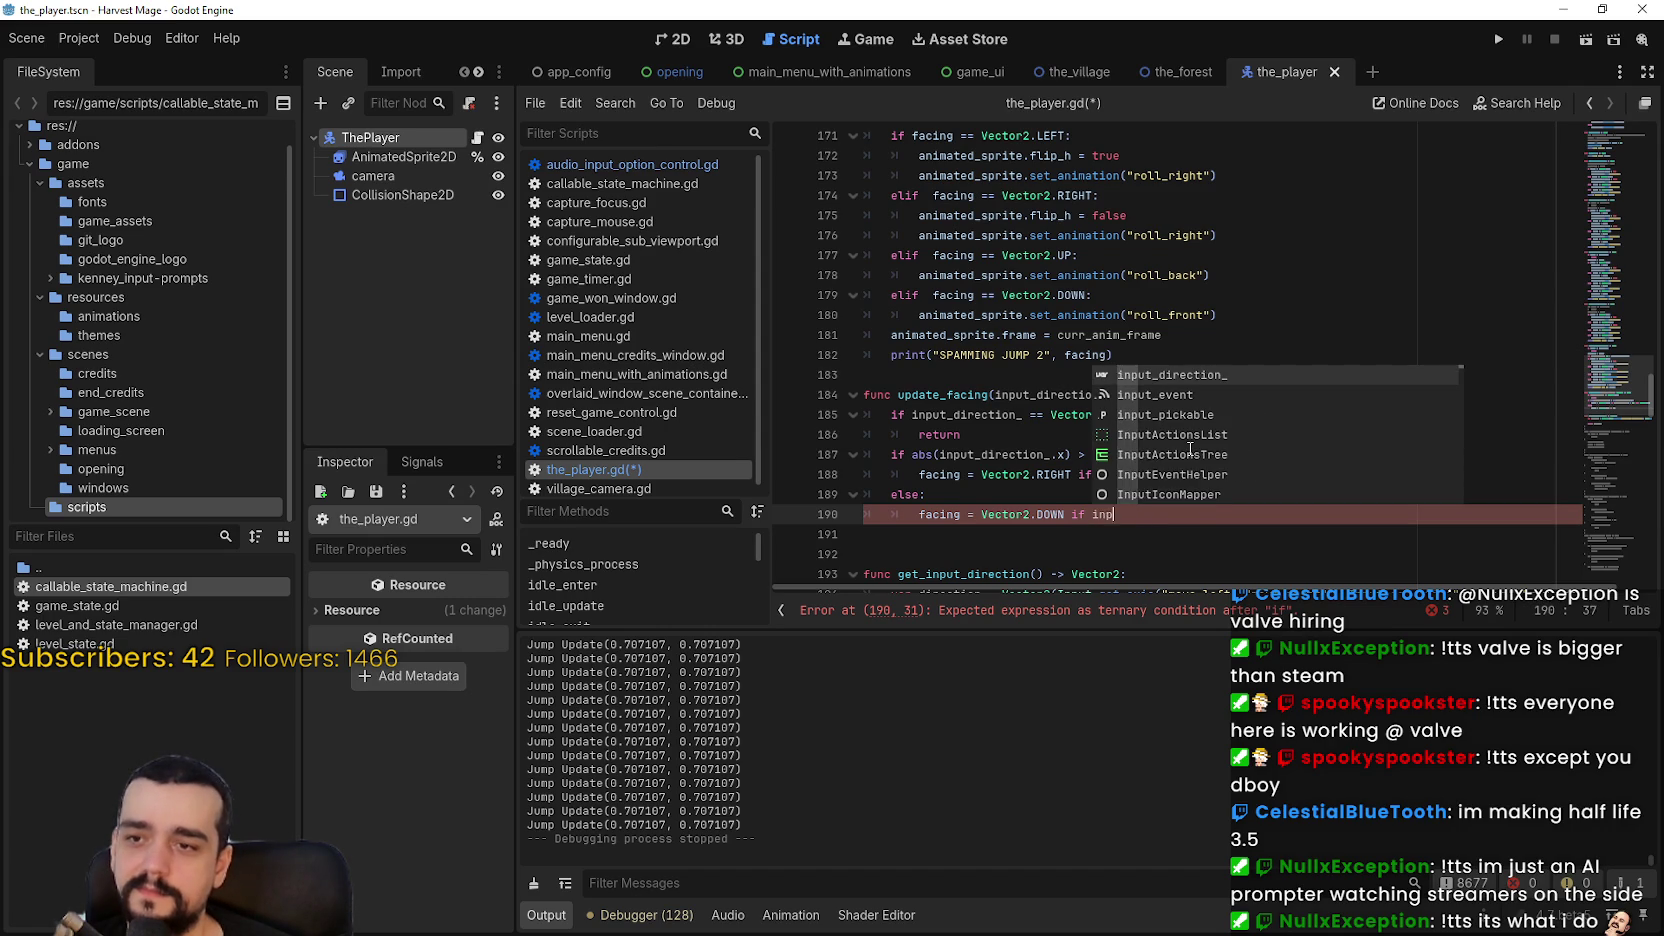
pyautogui.write('ut_direction_.y > ')
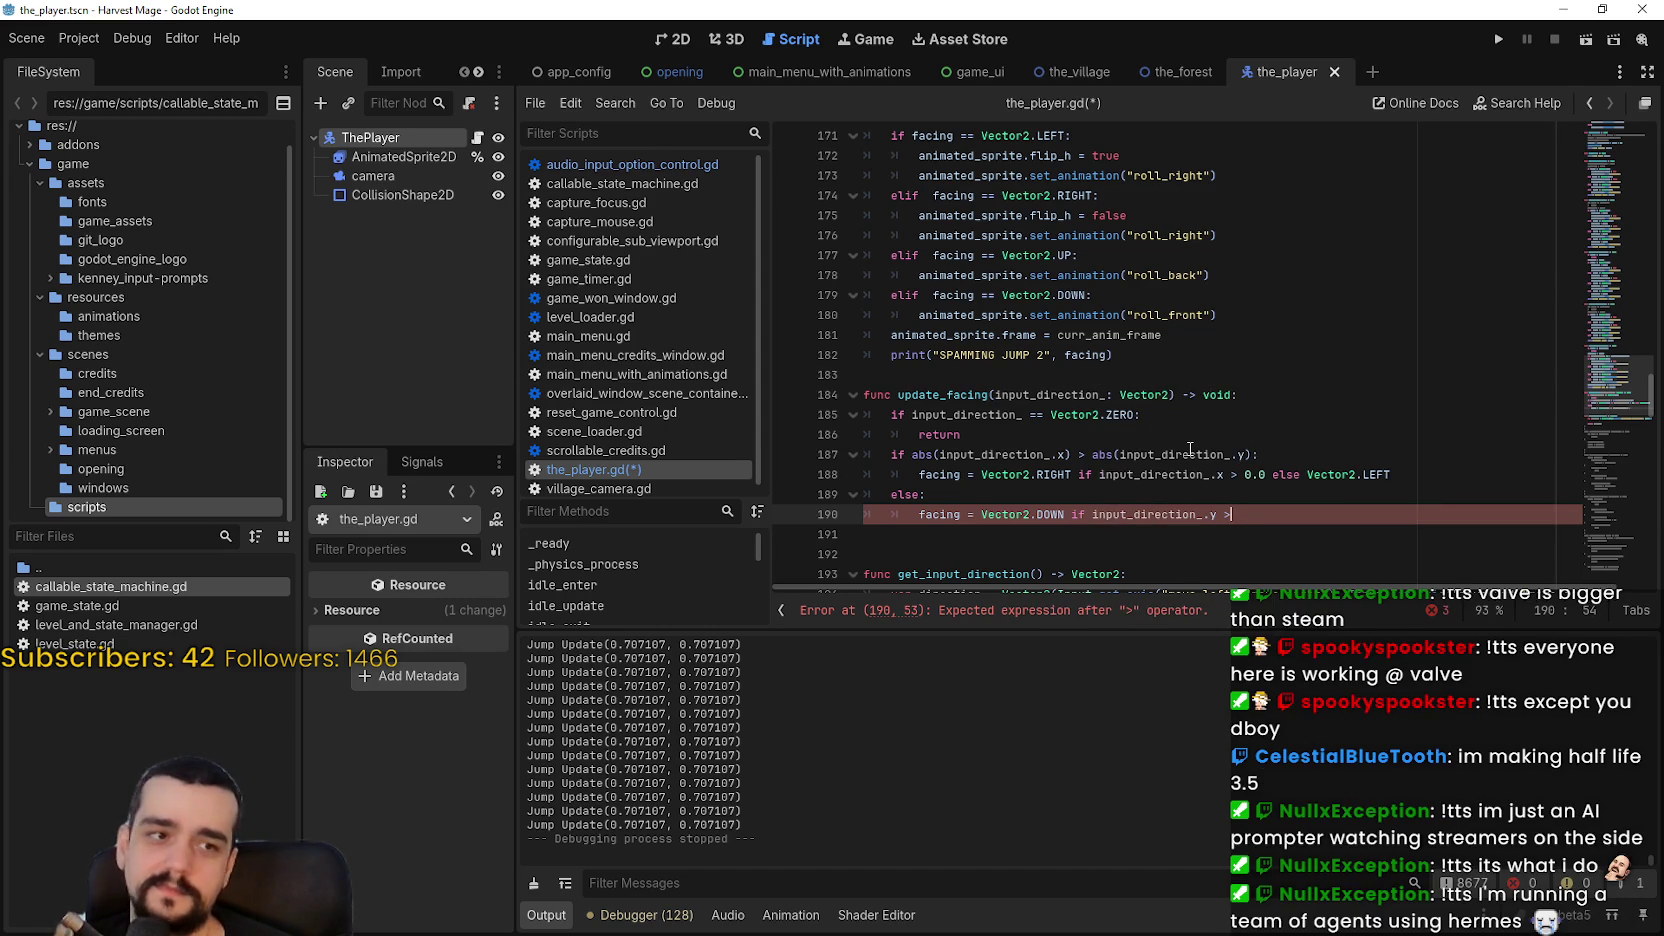
pyautogui.write('0.')
pyautogui.write('0 els')
pyautogui.write('e Vector')
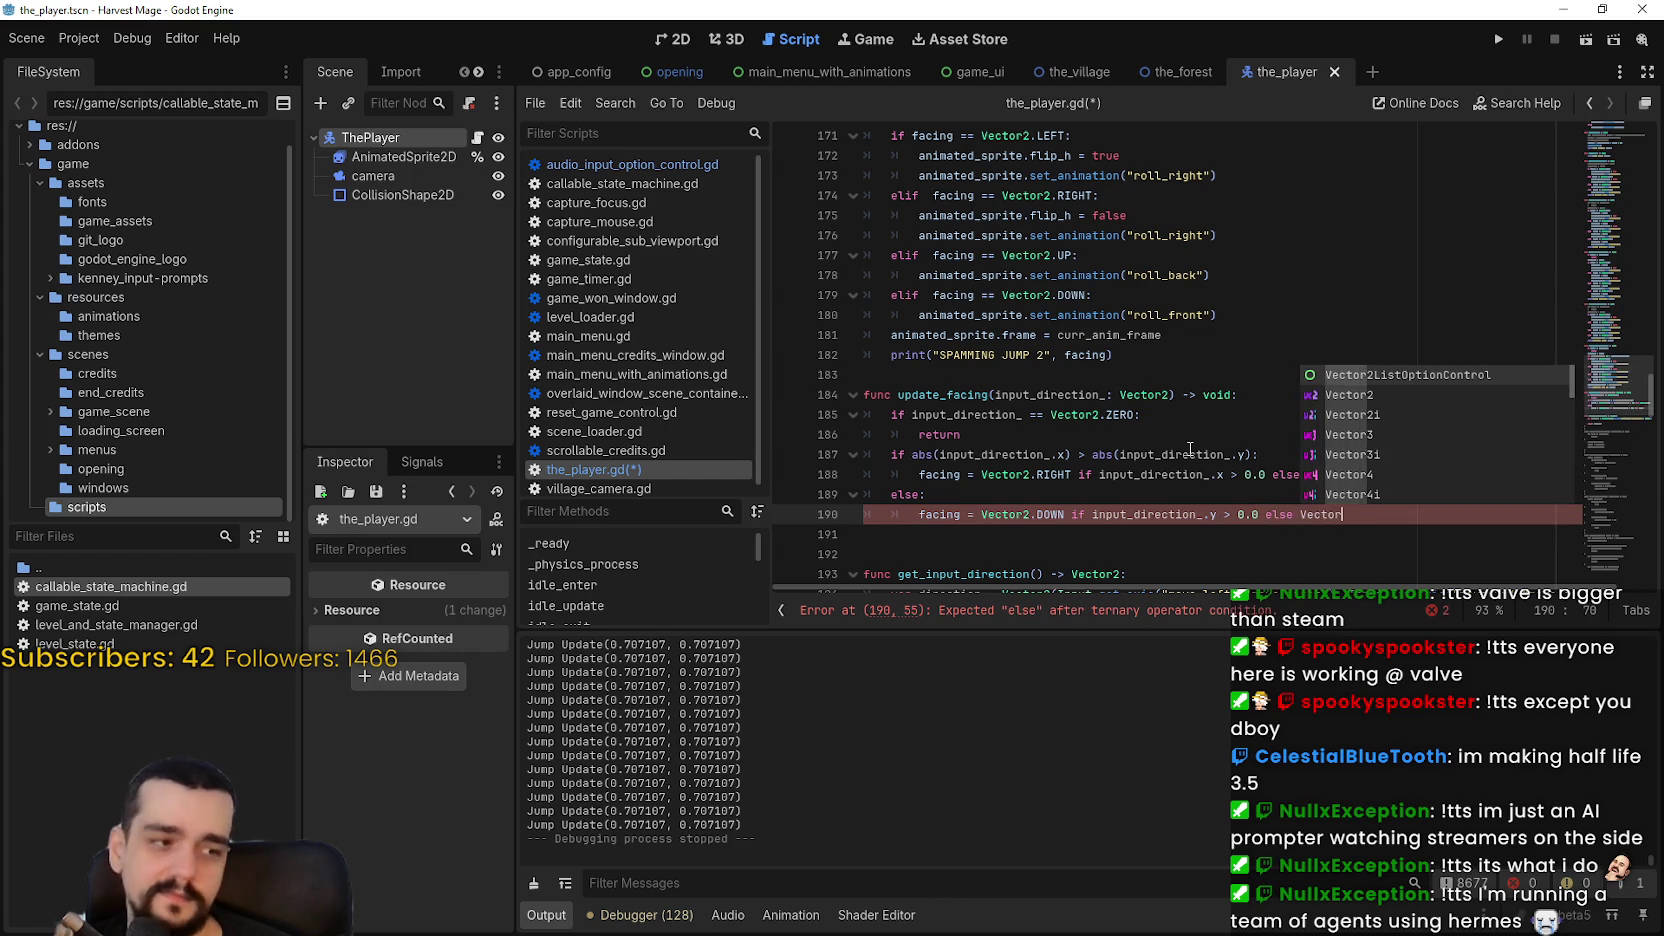
pyautogui.write('.2')
pyautogui.press('Return')
pyautogui.press('BackSpace')
pyautogui.press('BackSpace')
pyautogui.press('BackSpace')
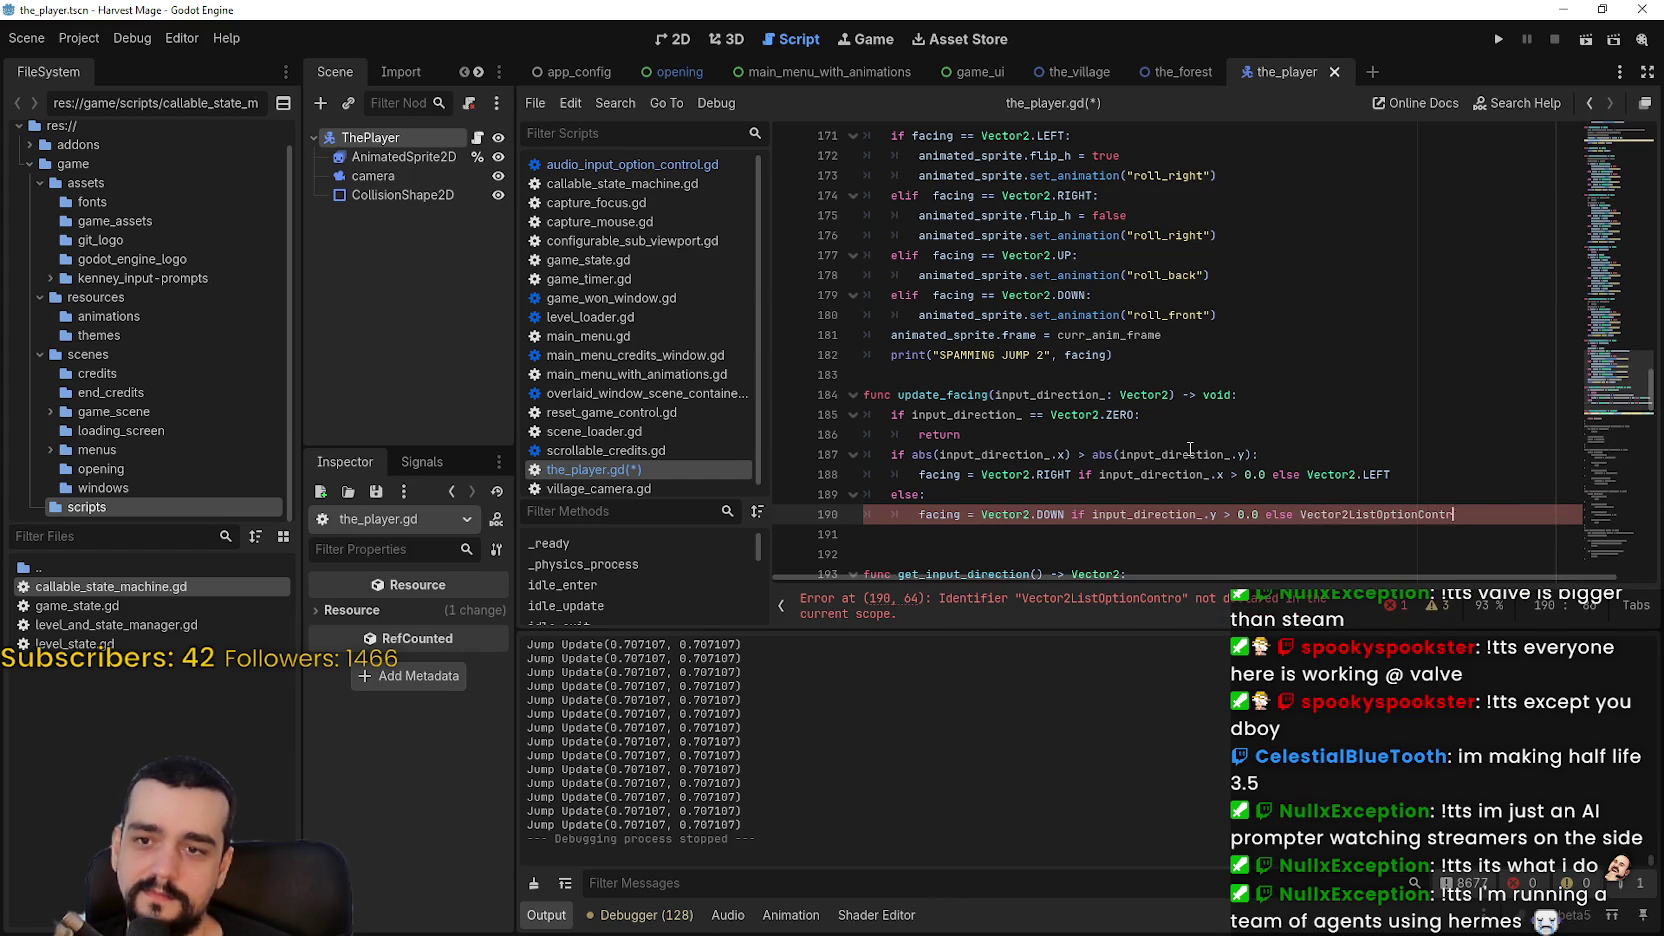
pyautogui.write('2.')
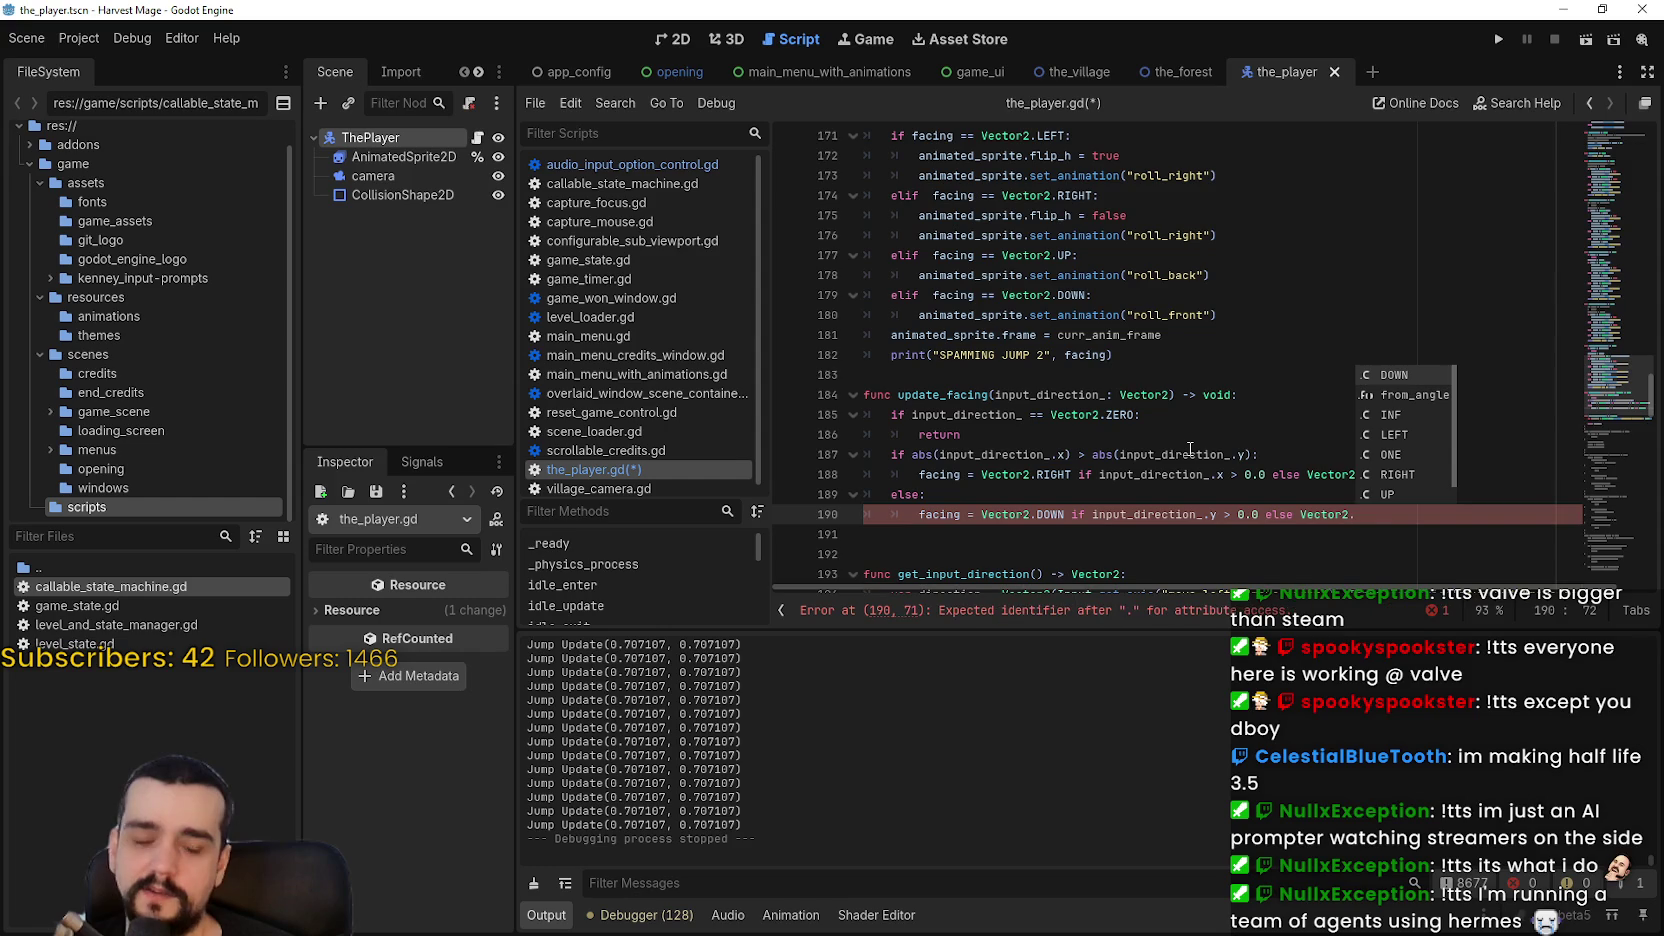
pyautogui.write('UP')
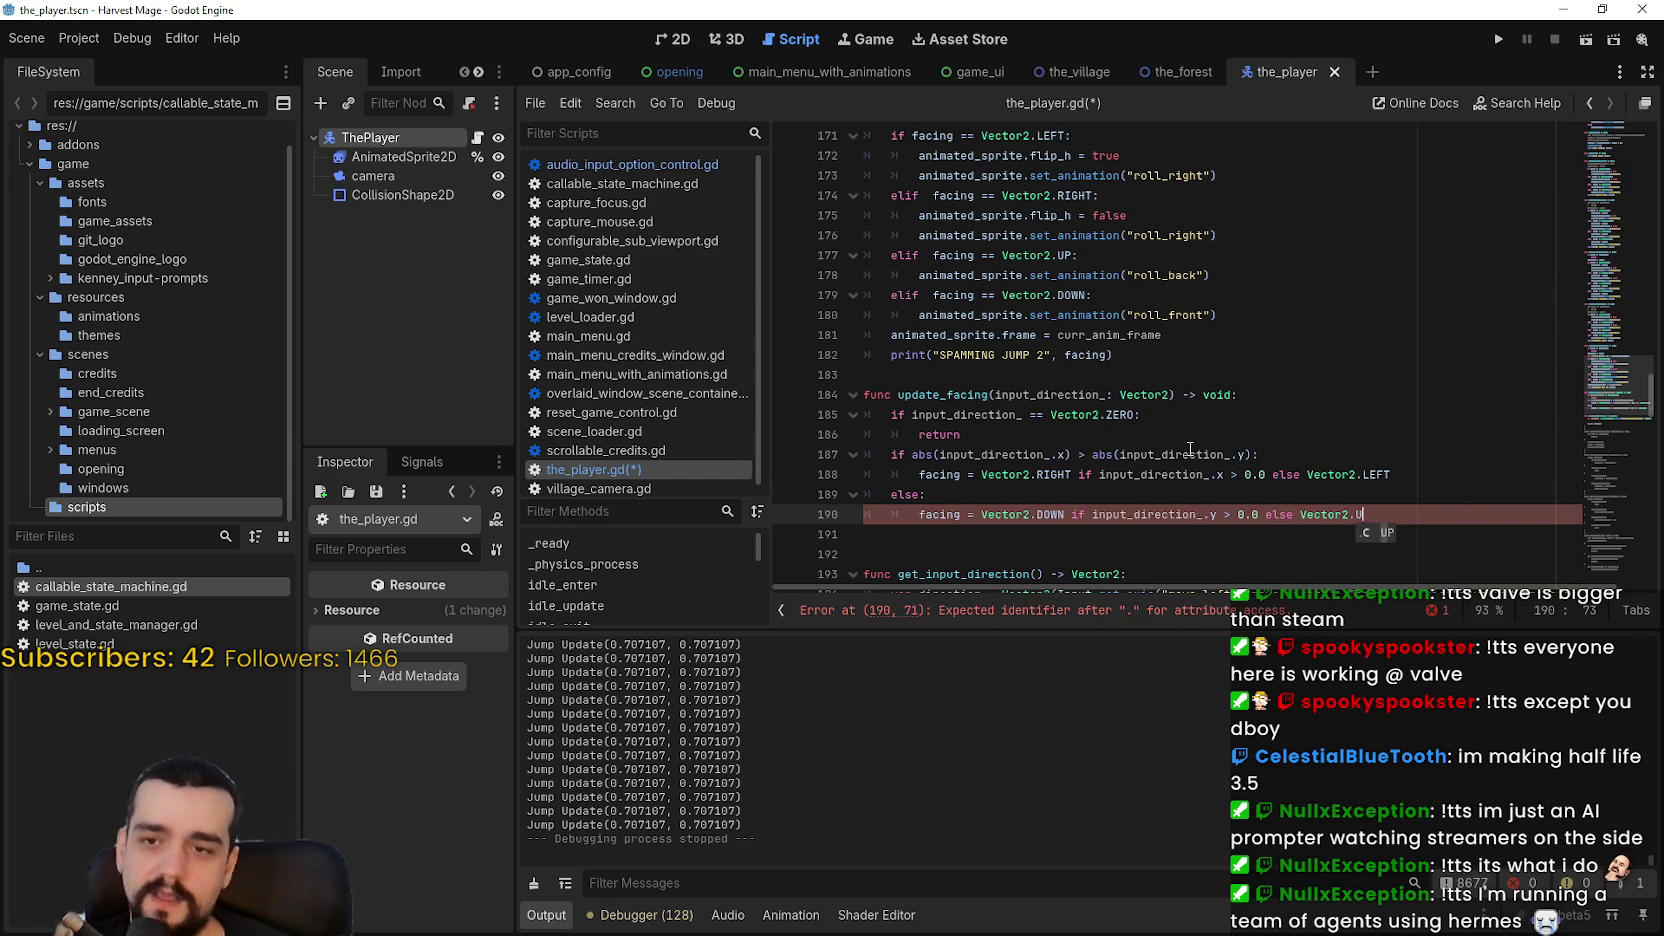
pyautogui.press('Return')
pyautogui.press('BackSpace')
pyautogui.hotkey('ctrl', 's')
pyautogui.scroll(-1, 1100, 470)
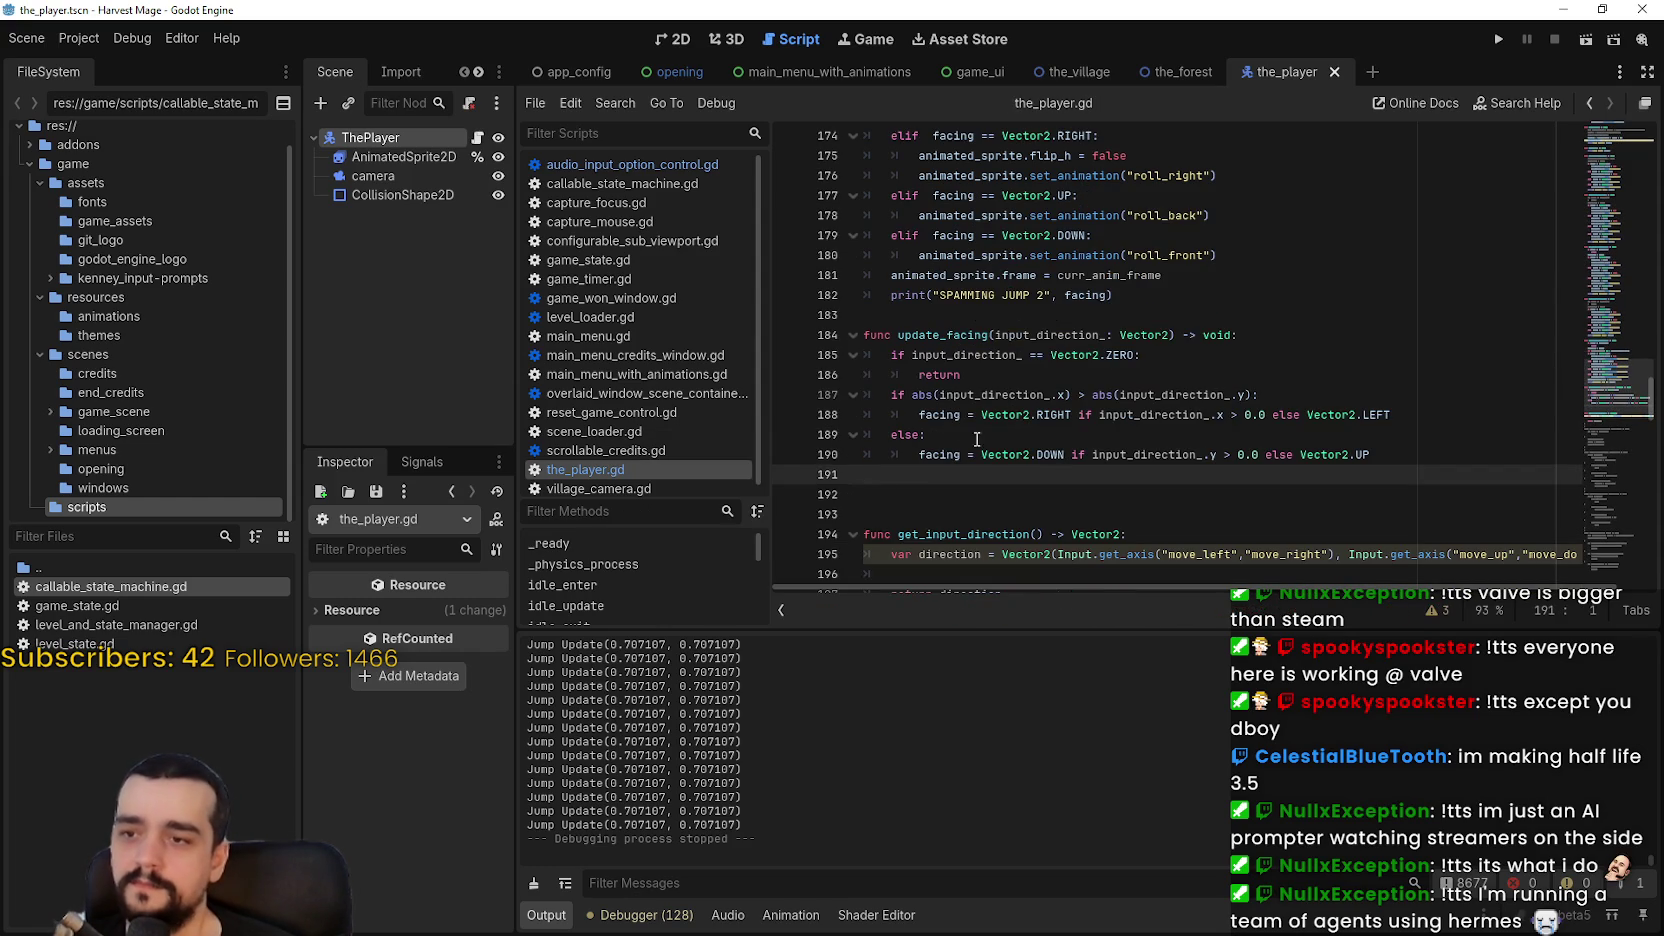
# Step: Delete the extra blank lines between update_facing and get_input_direction, then save the_player.gd
pyautogui.click(919, 494)
pyautogui.press('BackSpace')
pyautogui.press('BackSpace')
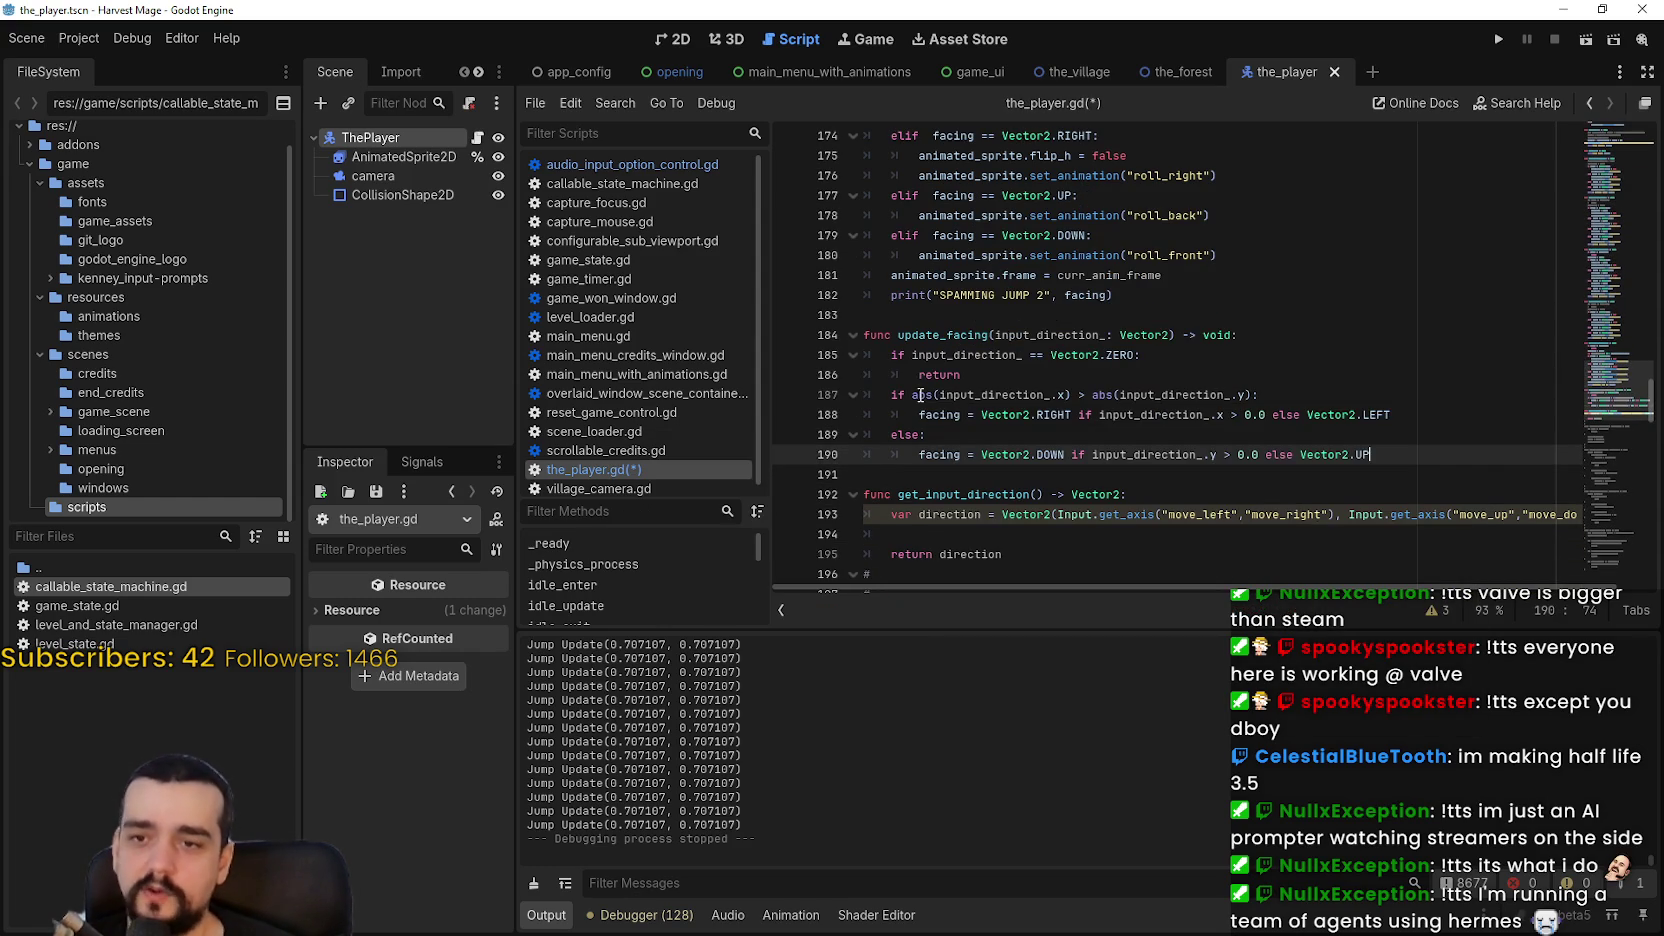
pyautogui.press('Down')
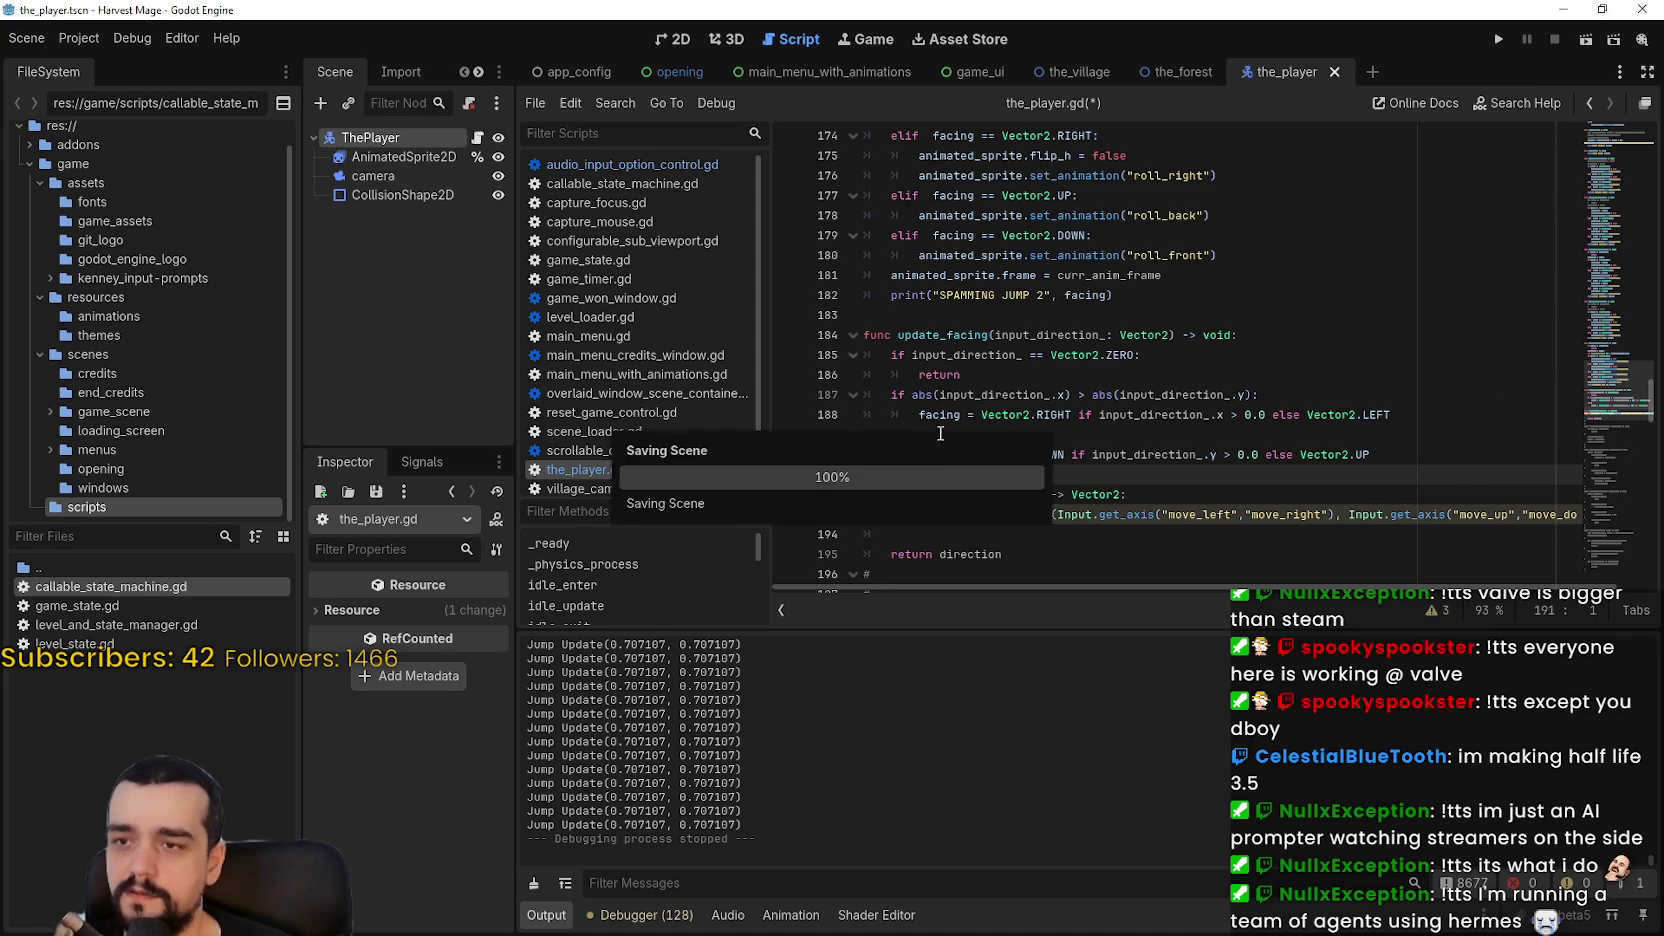
pyautogui.hotkey('ctrl', 's')
# Step: Review the finished update_facing function by selecting its name and scrolling the script
pyautogui.doubleClick(966, 336)
pyautogui.click(1080, 494)
pyautogui.scroll(10, 1100, 470)
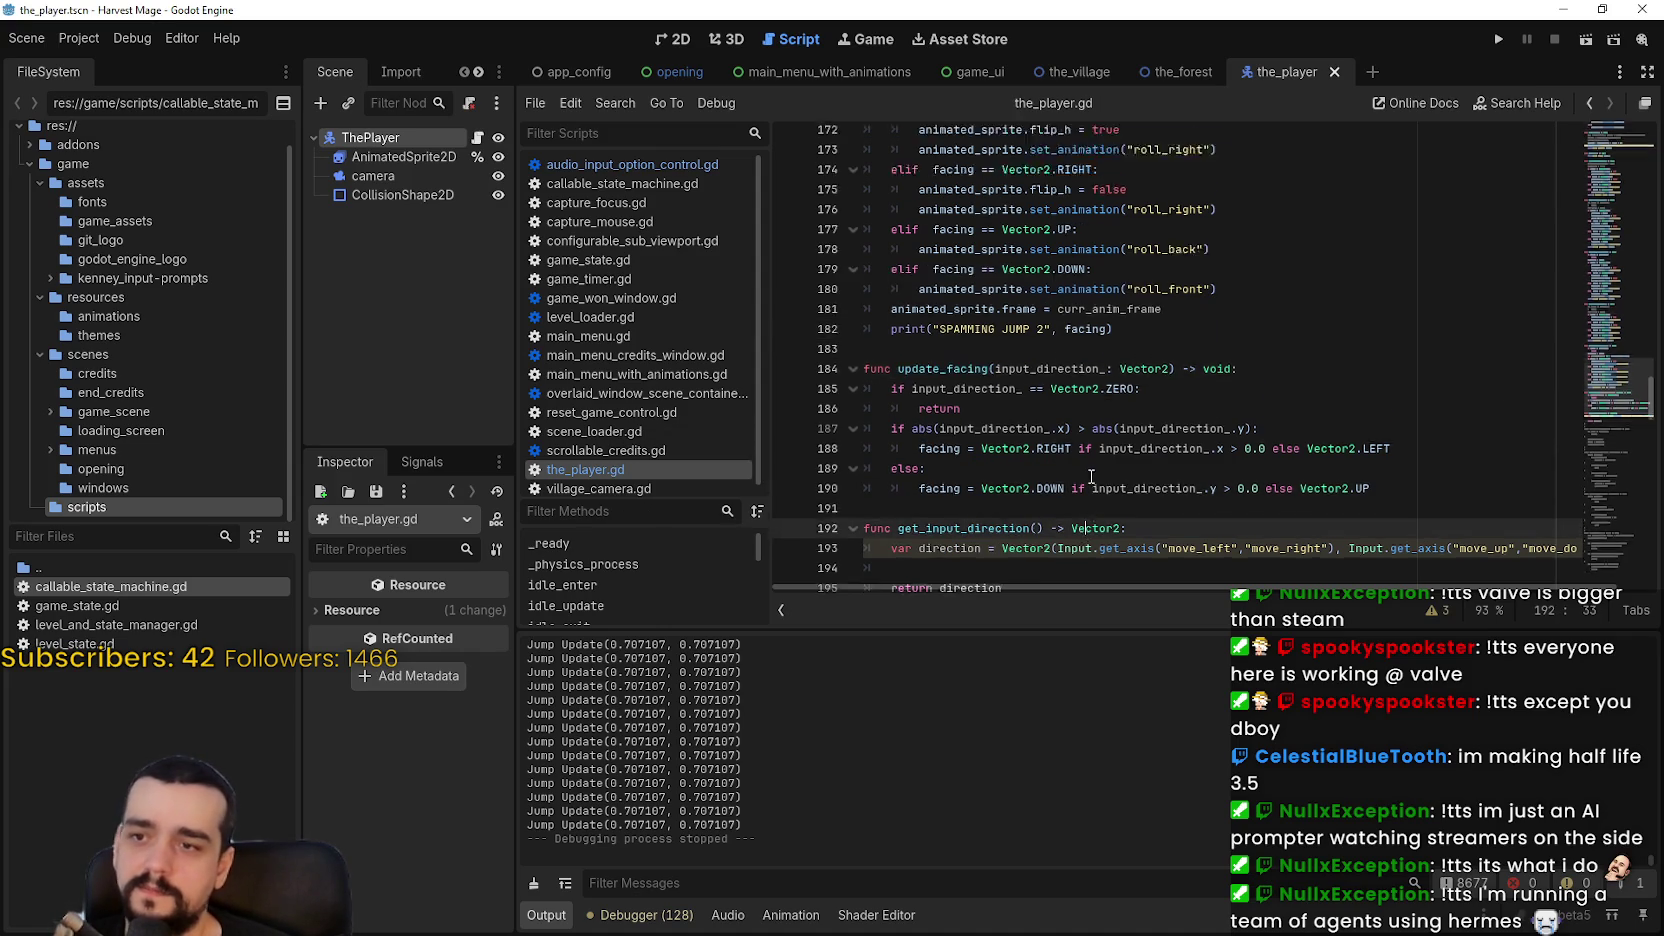
pyautogui.scroll(-12, 1150, 436)
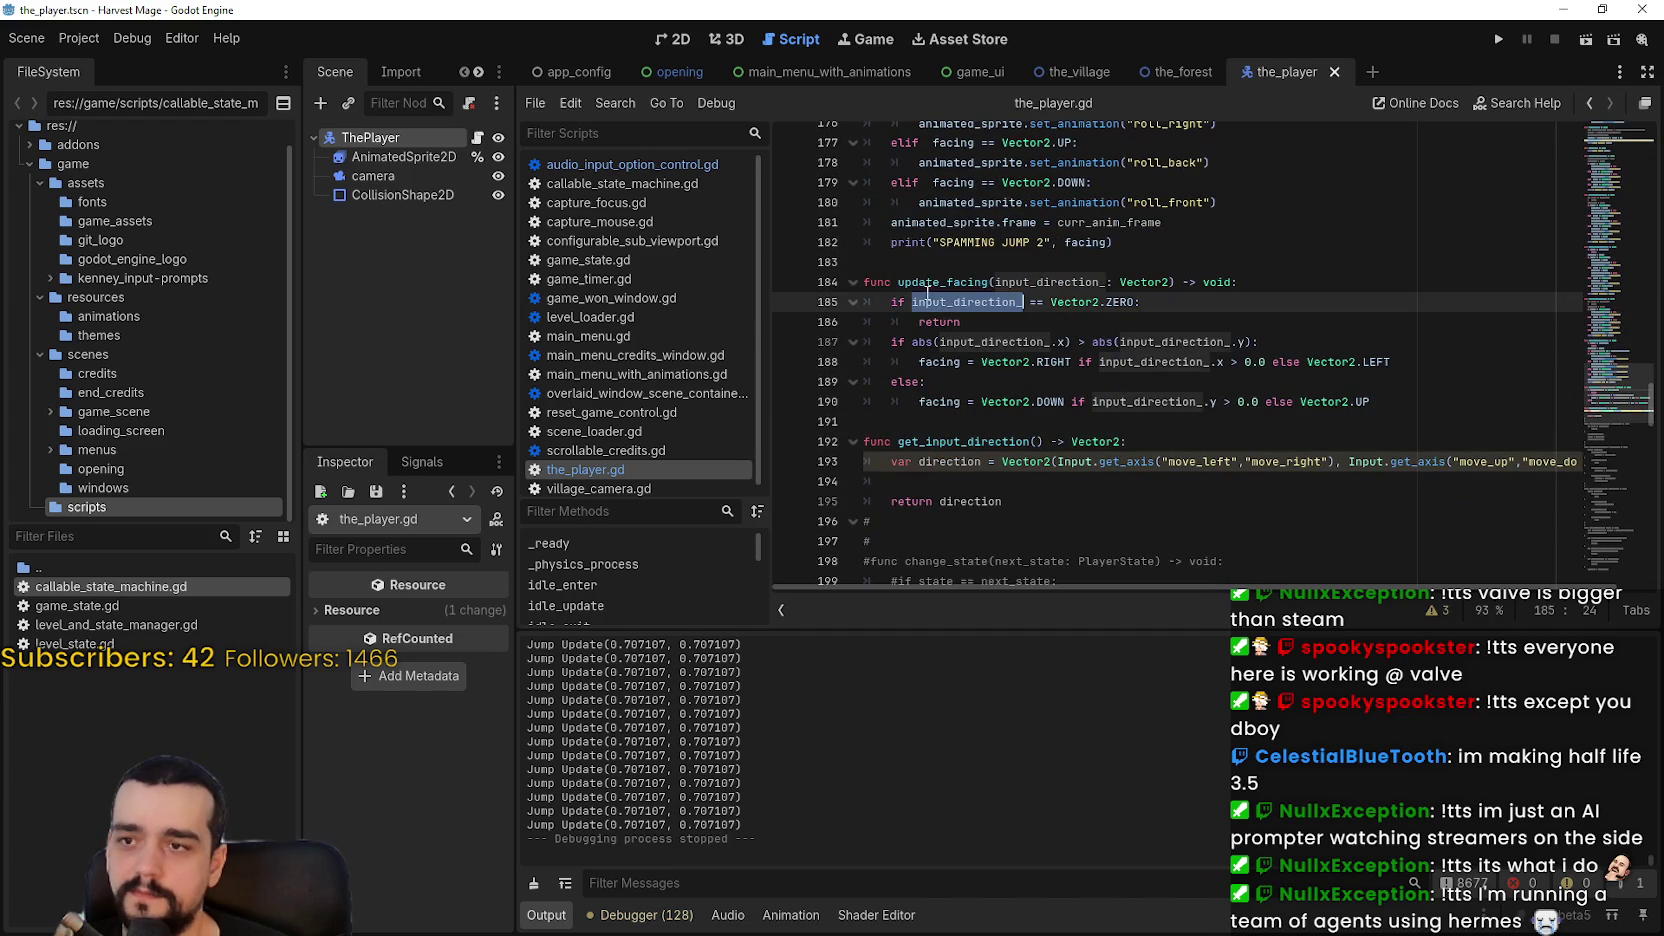
pyautogui.doubleClick(945, 282)
pyautogui.scroll(-3, 1153, 385)
pyautogui.moveTo(1613, 405)
pyautogui.mouseDown()
pyautogui.moveTo(1613, 385)
pyautogui.moveTo(1609, 454)
pyautogui.moveTo(1617, 283)
pyautogui.mouseUp()
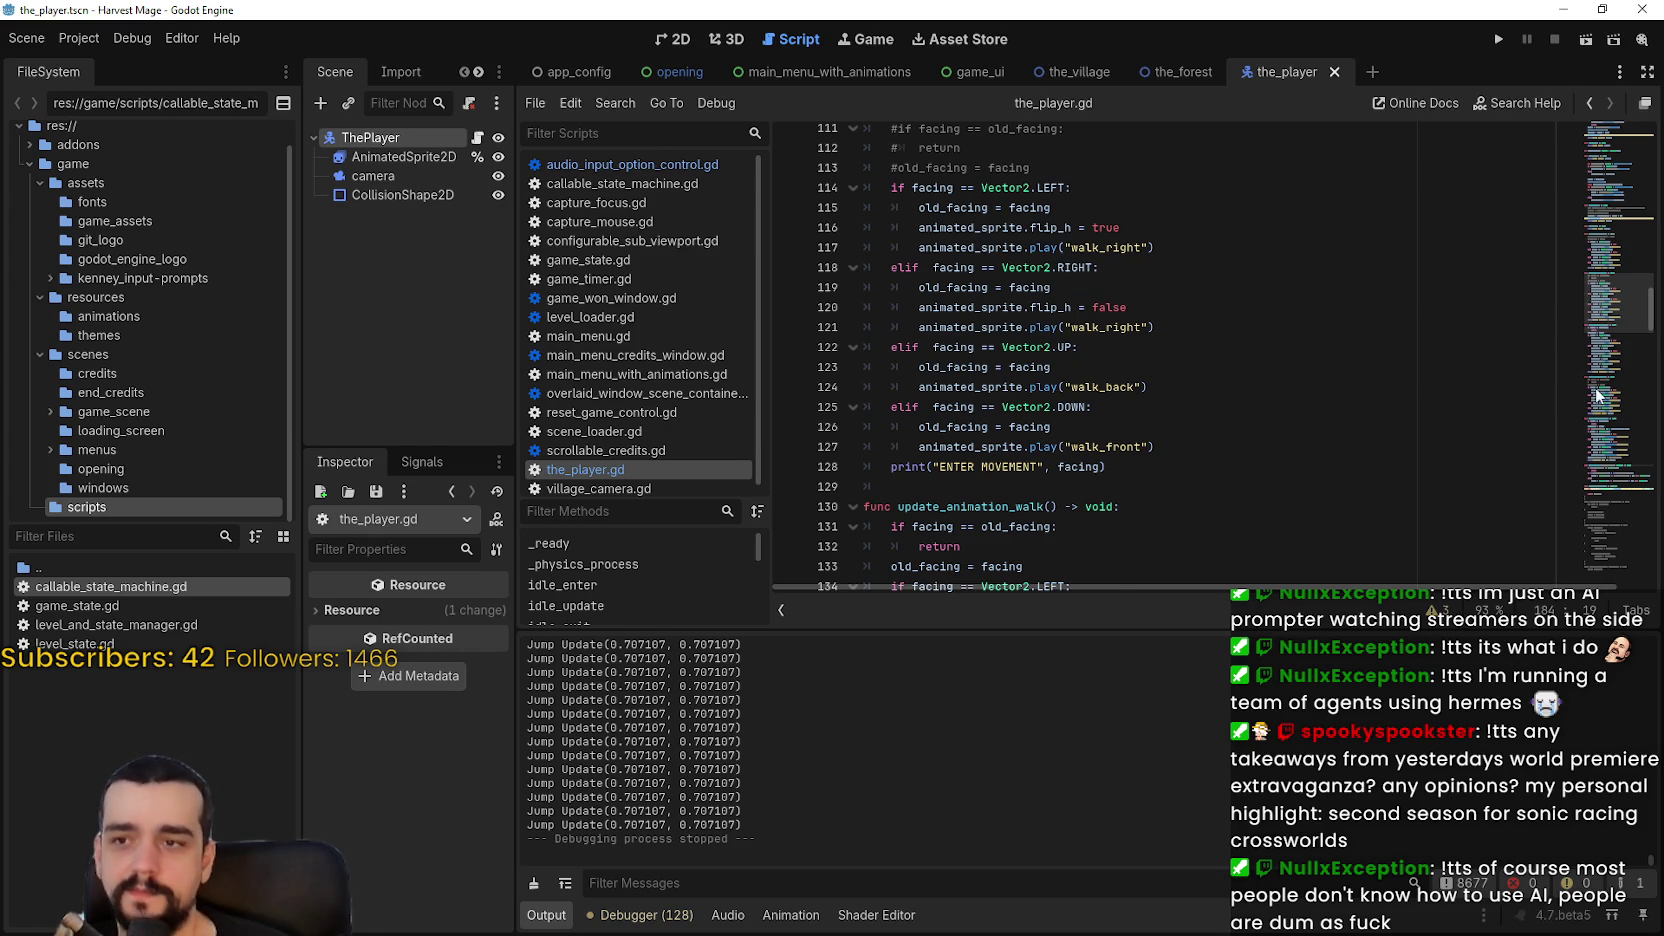
pyautogui.scroll(2, 1400, 428)
pyautogui.click(1123, 304)
pyautogui.scroll(5, 1140, 360)
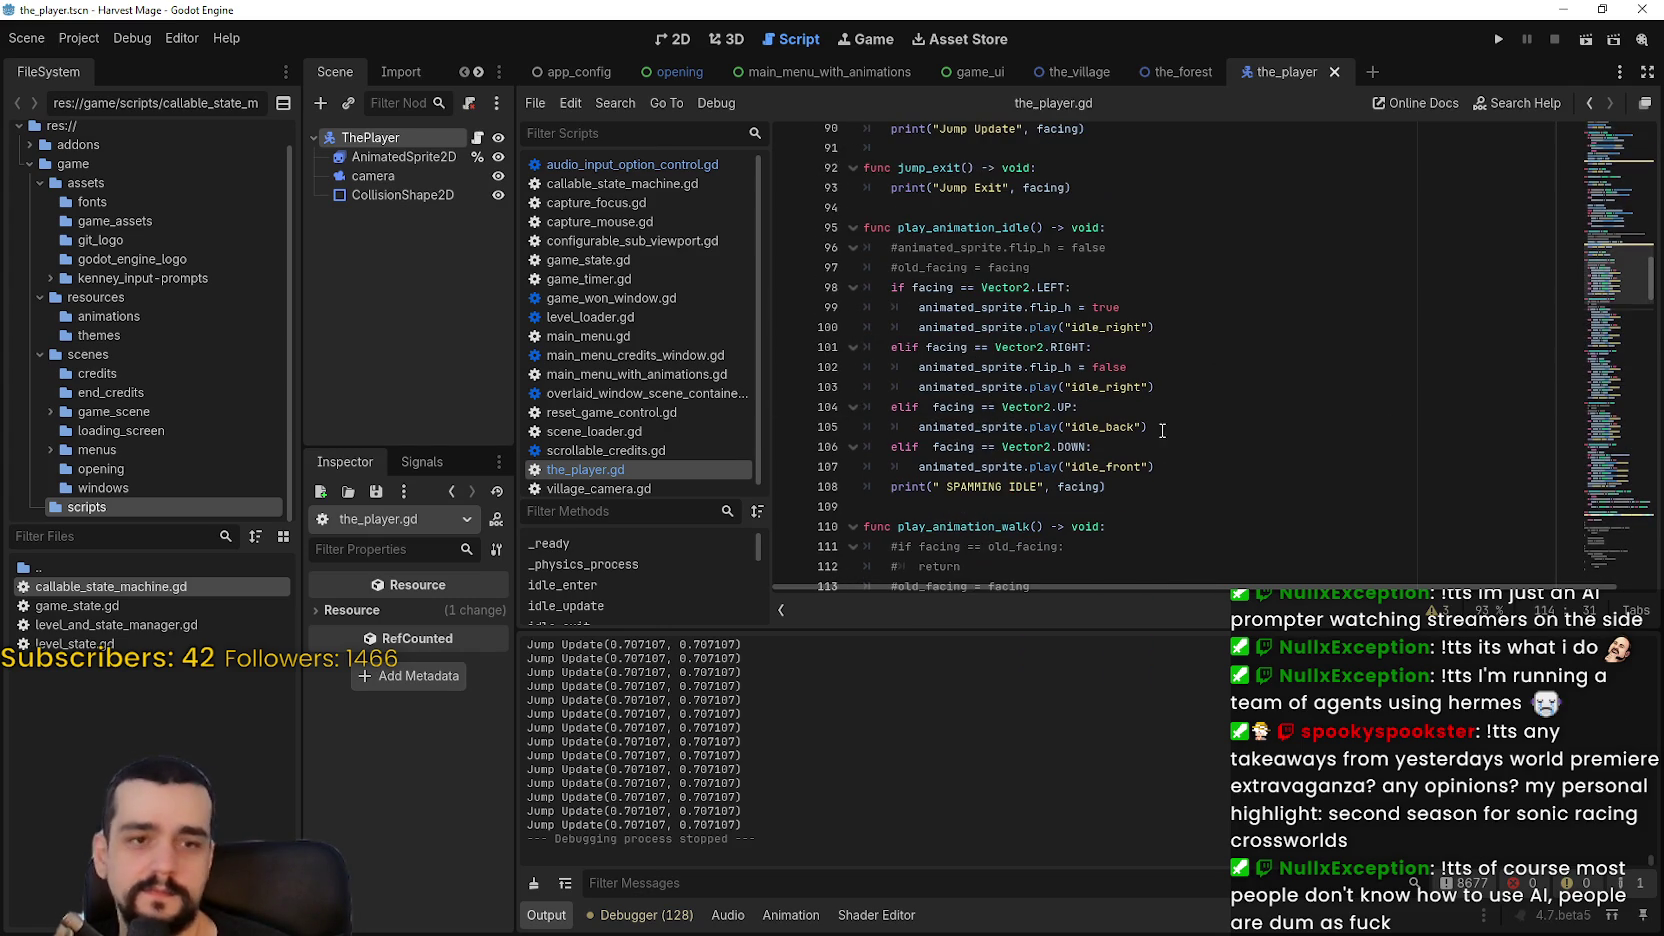
pyautogui.scroll(3, 1160, 415)
pyautogui.click(1117, 347)
pyautogui.click(1127, 365)
pyautogui.scroll(4, 1163, 400)
pyautogui.click(1285, 540)
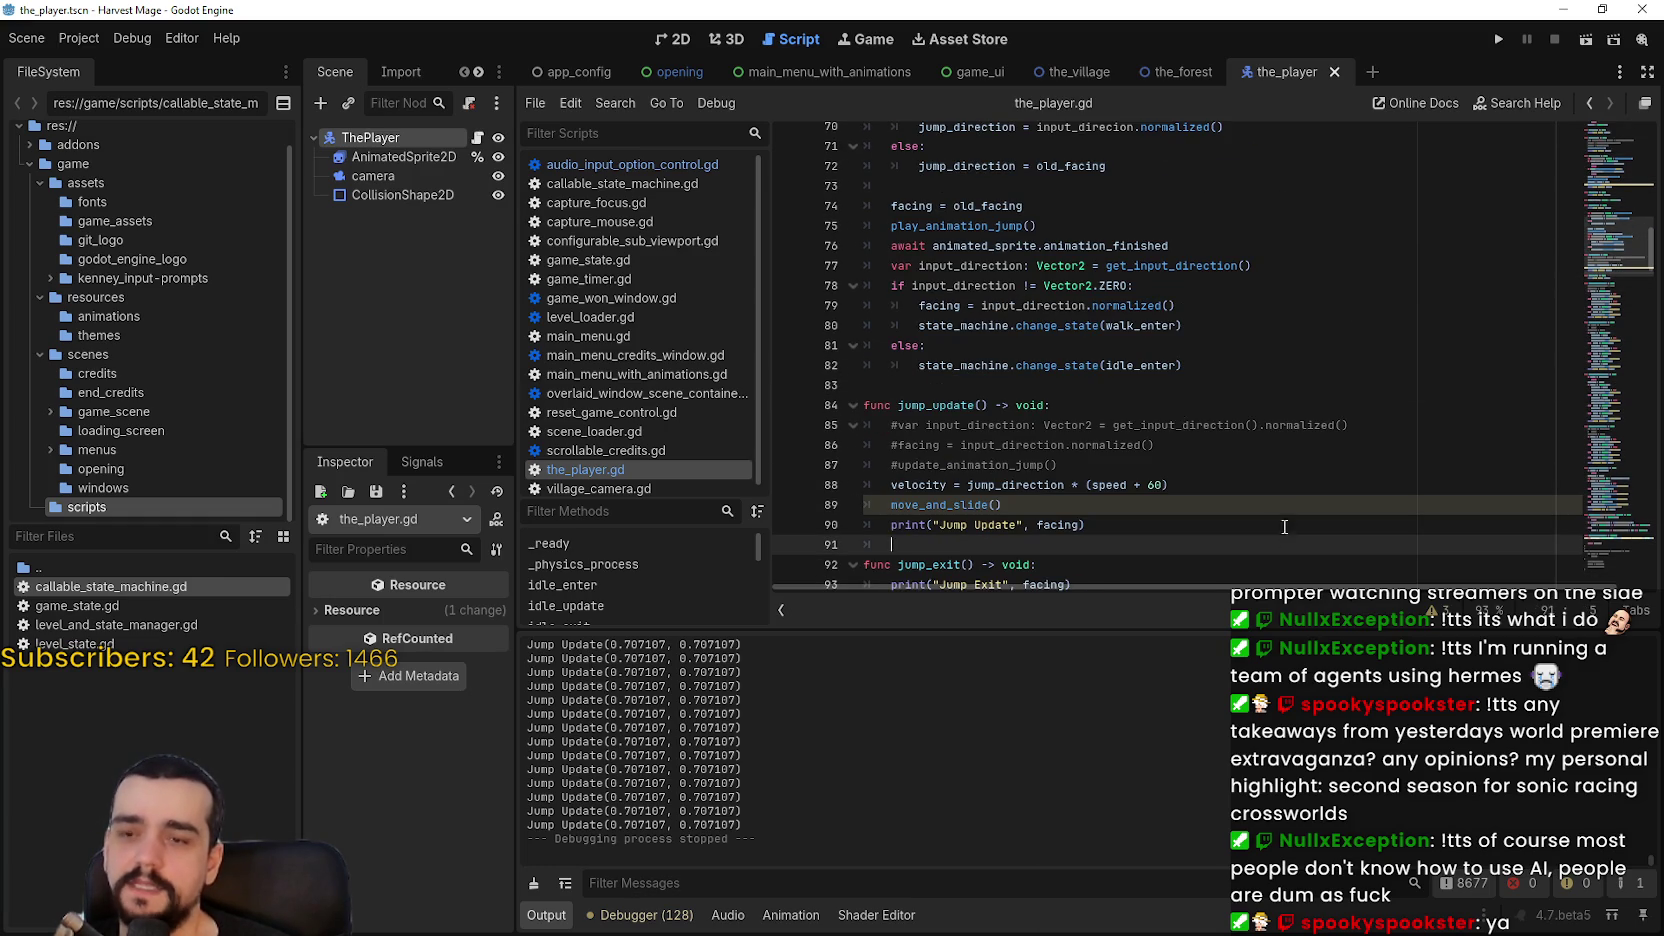
pyautogui.scroll(-3, 1283, 489)
pyautogui.doubleClick(943, 324)
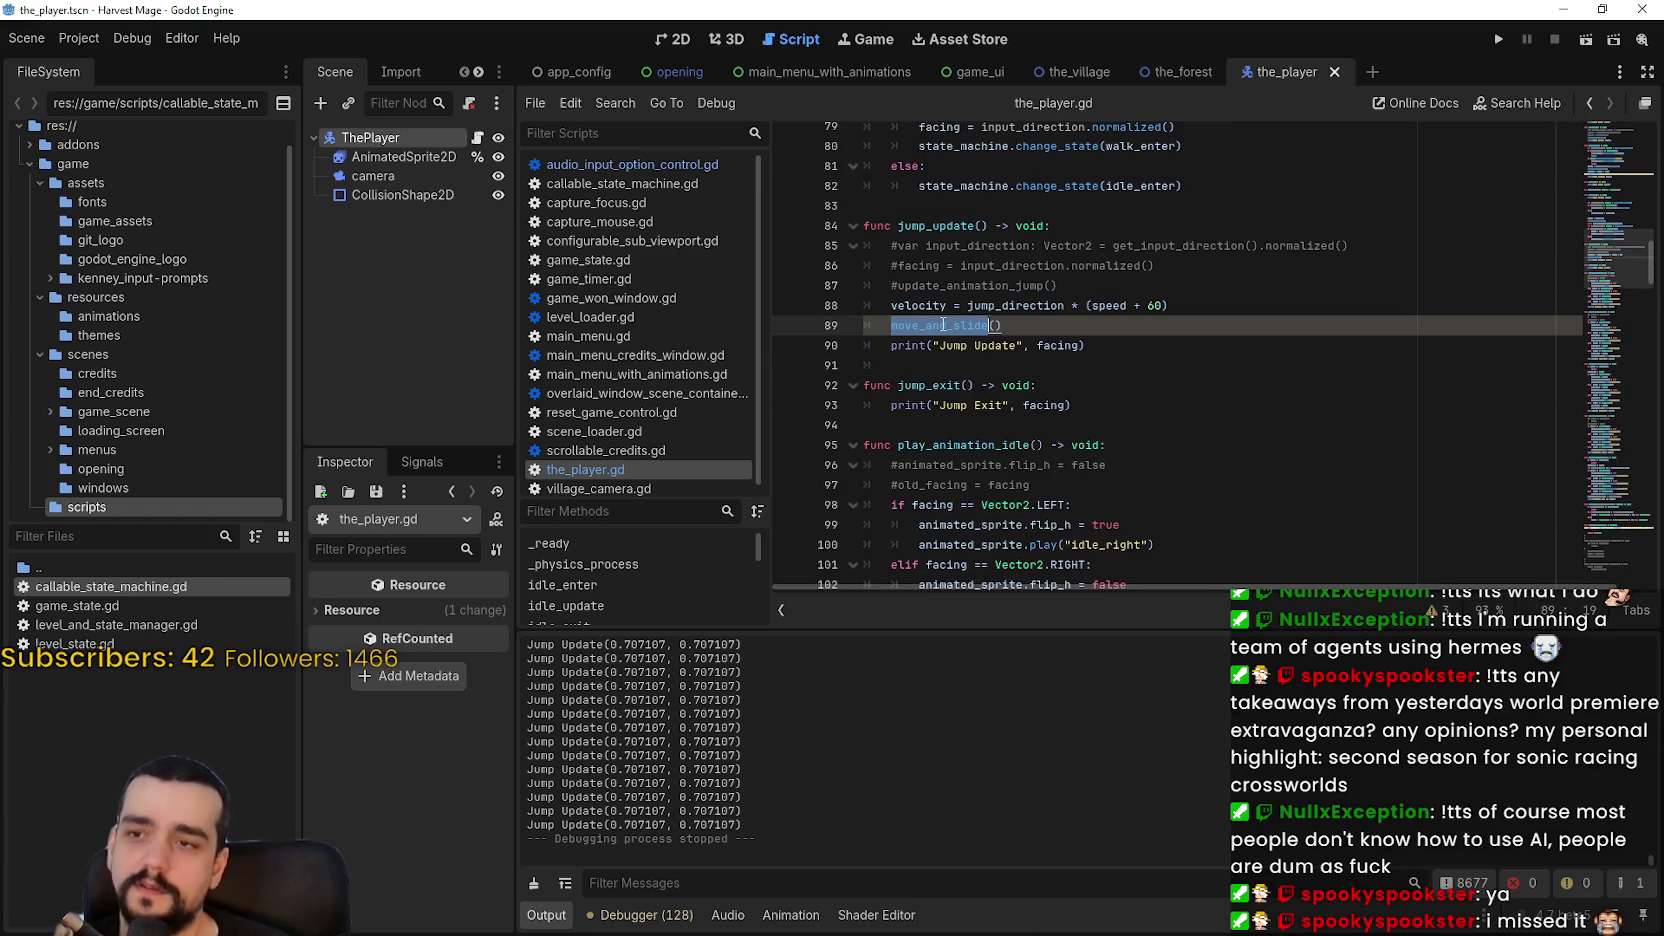
pyautogui.moveTo(943, 324)
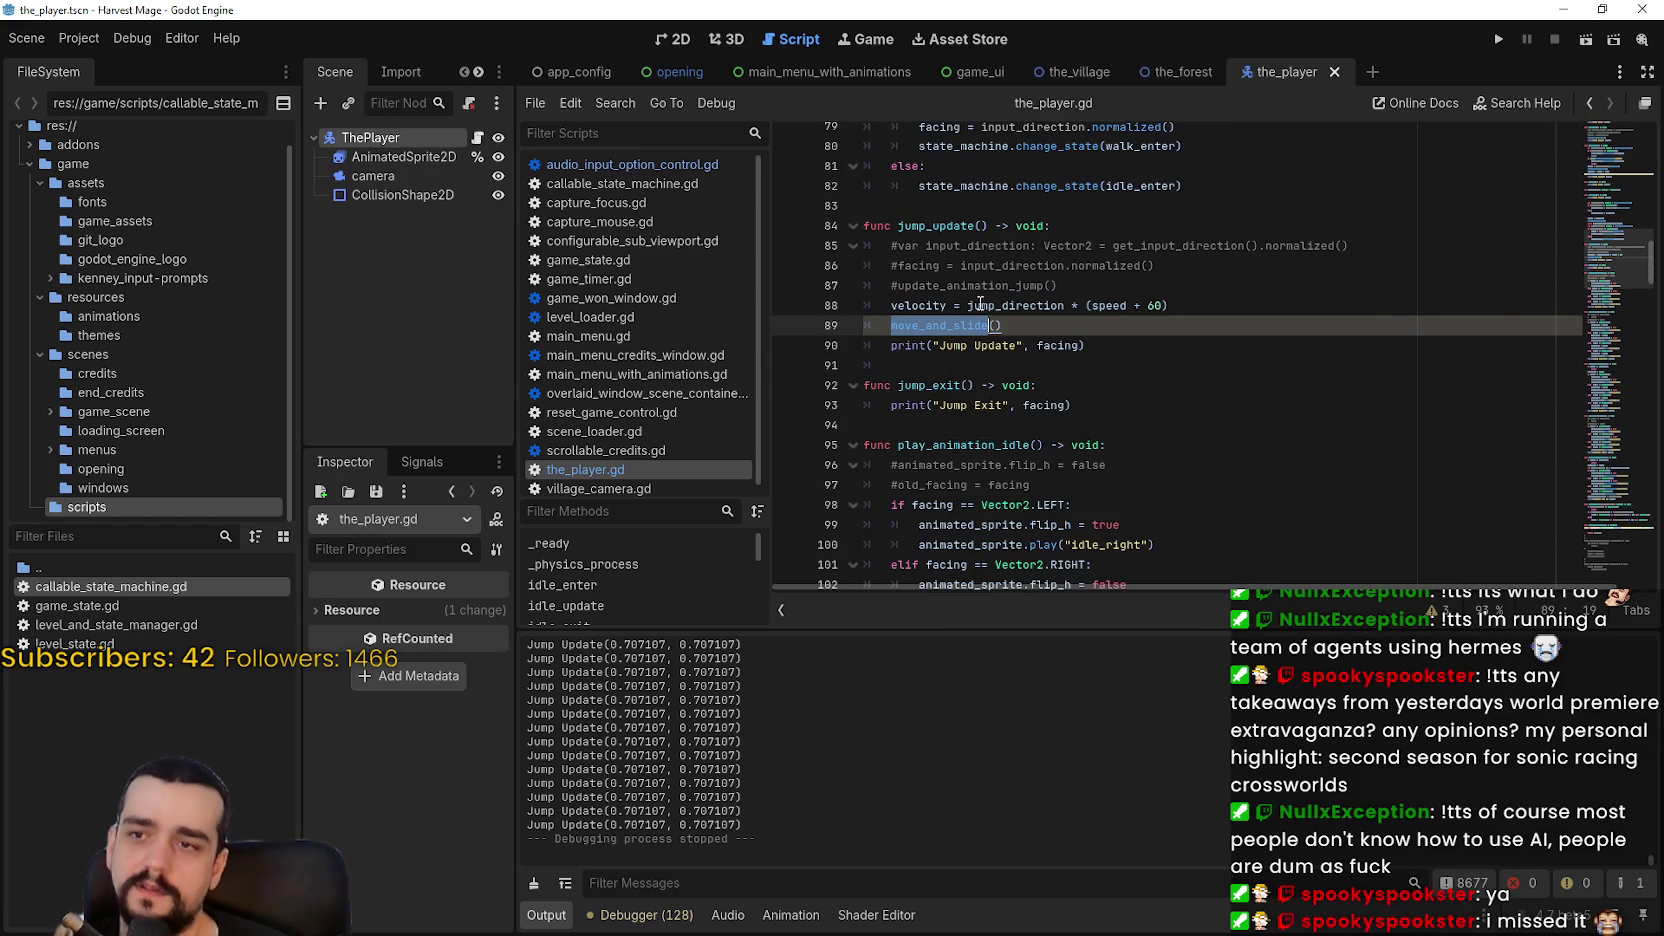
pyautogui.doubleClick(1030, 307)
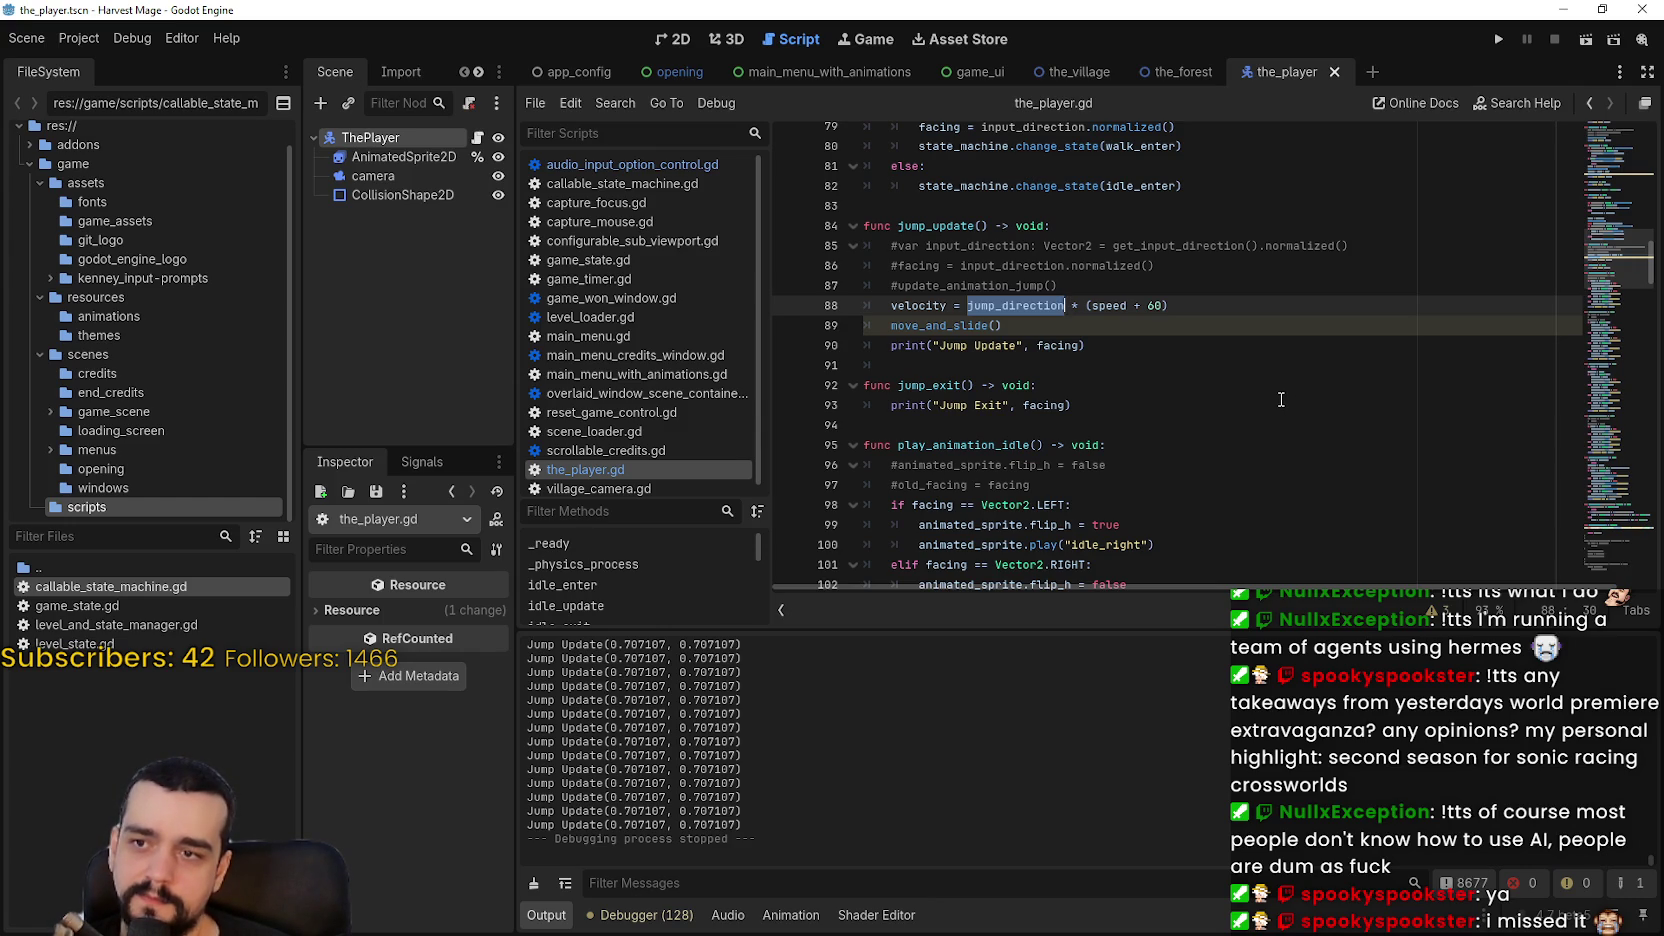
pyautogui.scroll(3, 1281, 399)
pyautogui.scroll(-3, 1281, 399)
pyautogui.scroll(3, 1281, 399)
pyautogui.scroll(7, 1281, 399)
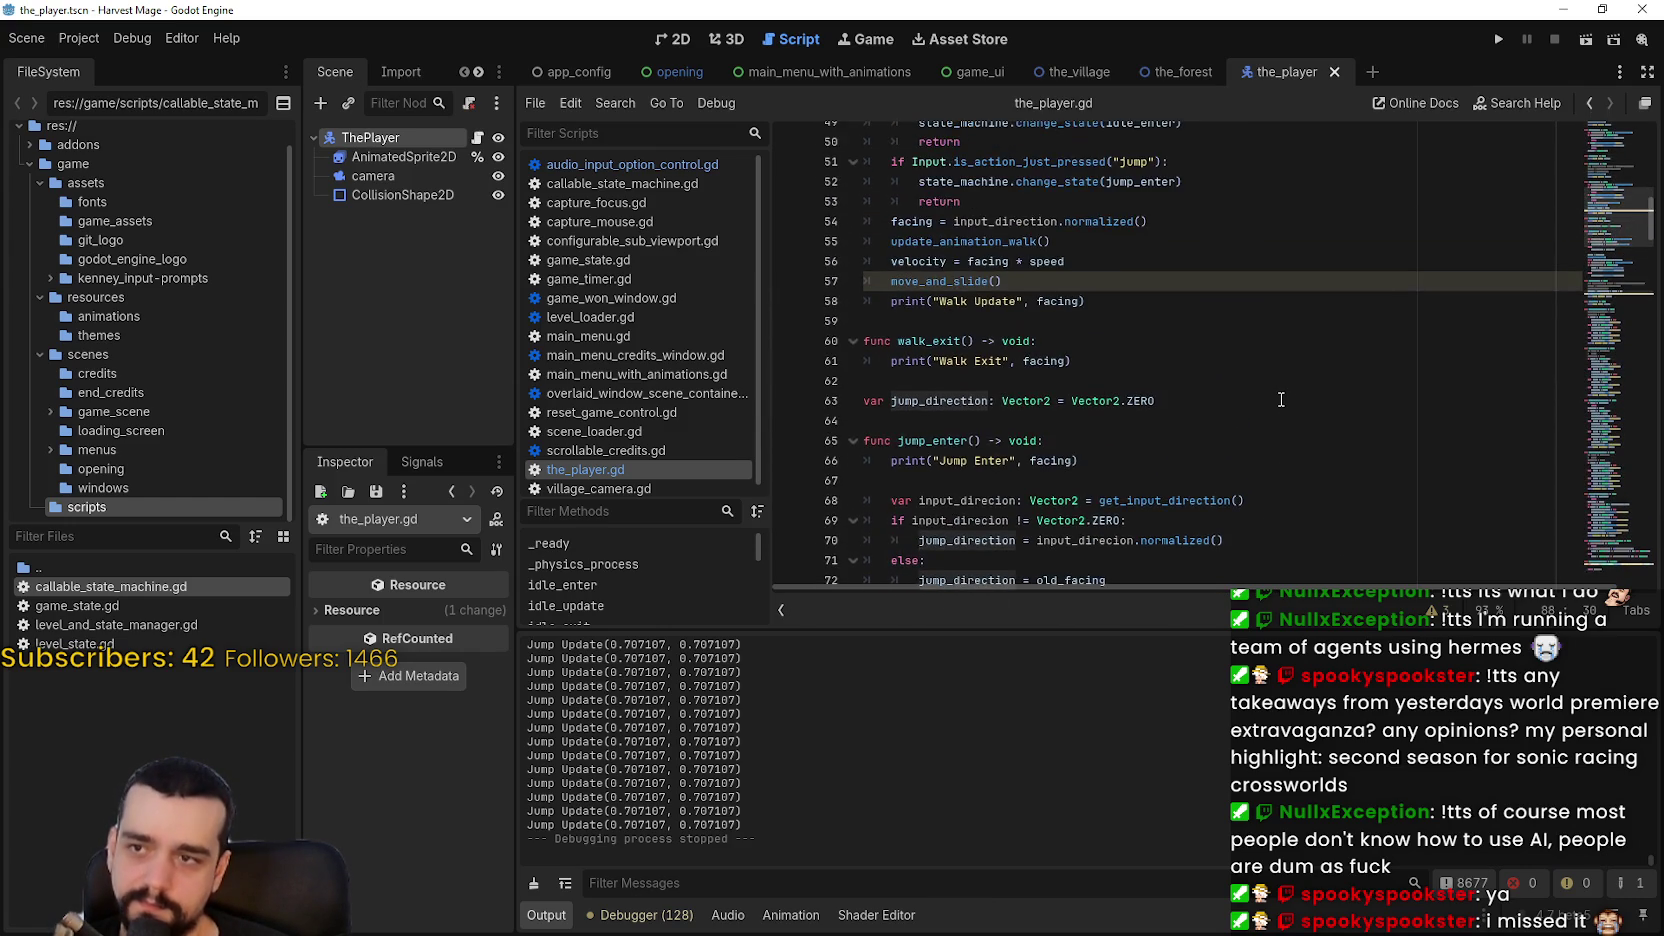
pyautogui.scroll(4, 1281, 399)
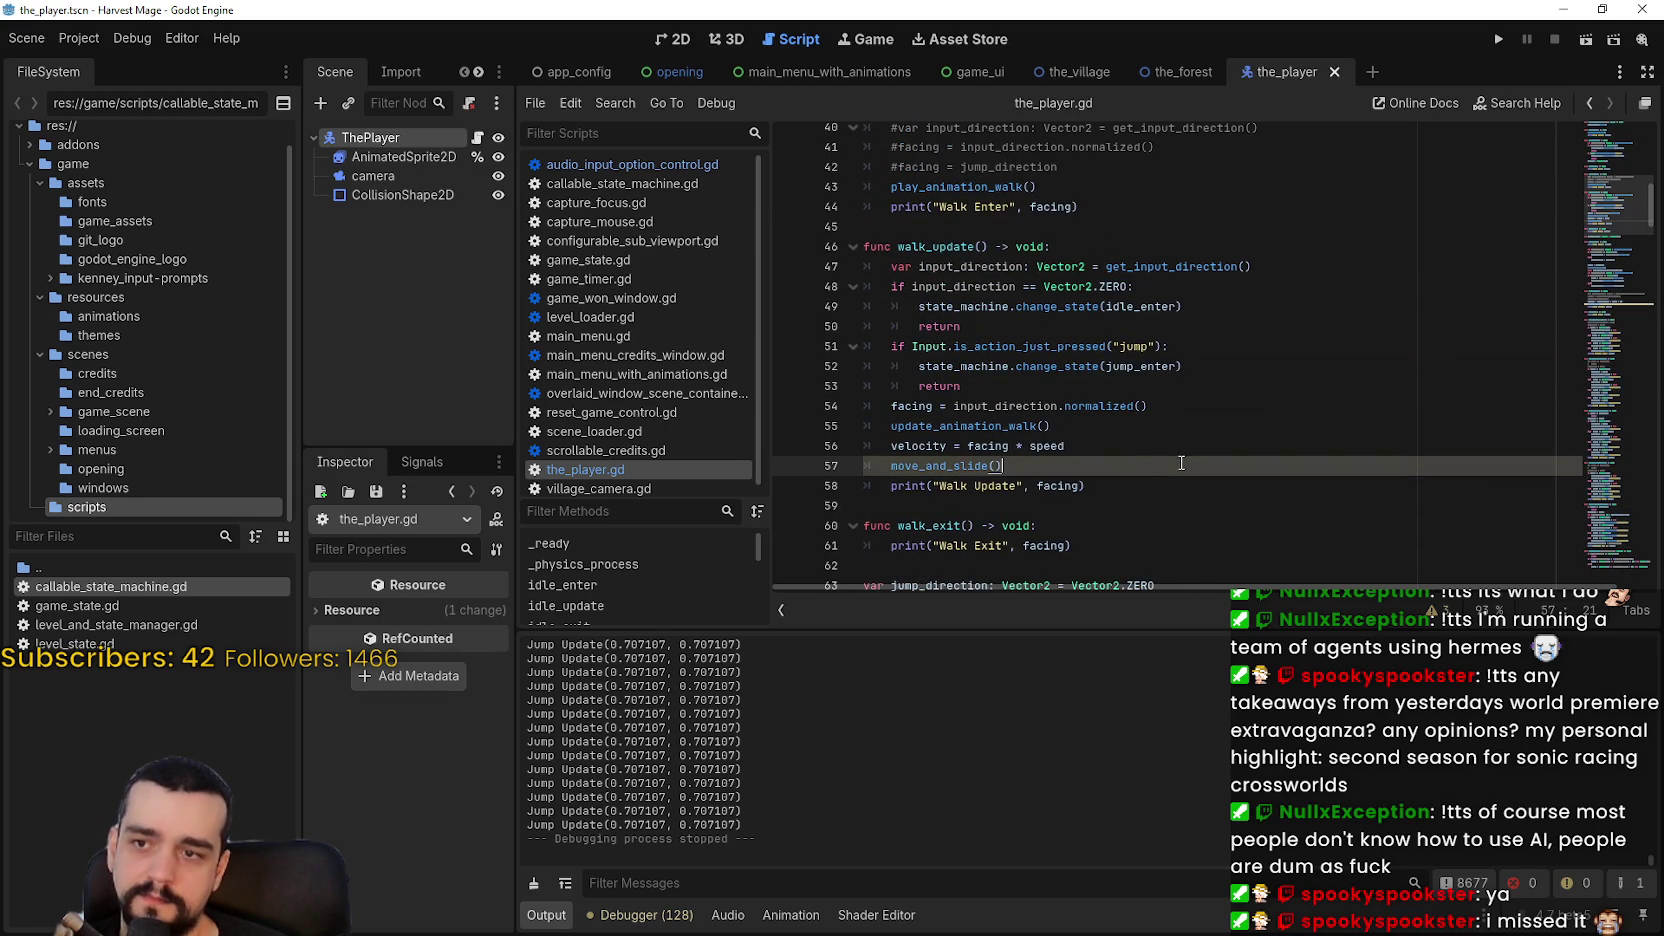
pyautogui.doubleClick(986, 467)
pyautogui.click(1037, 473)
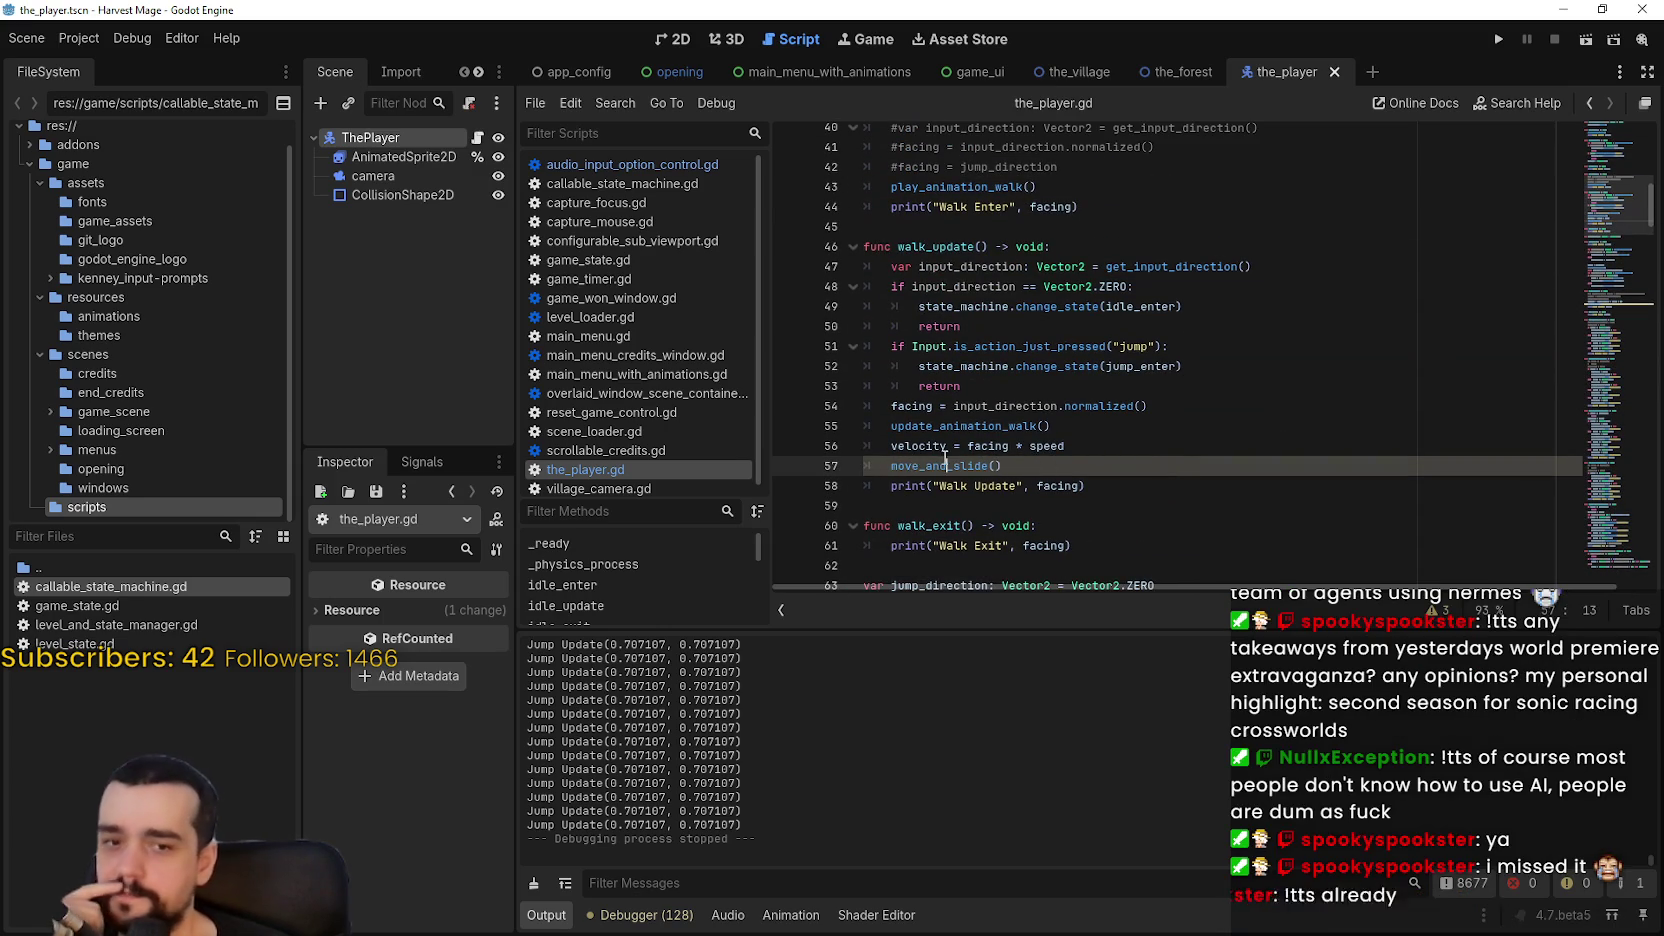
pyautogui.hotkey('shift', 'Up')
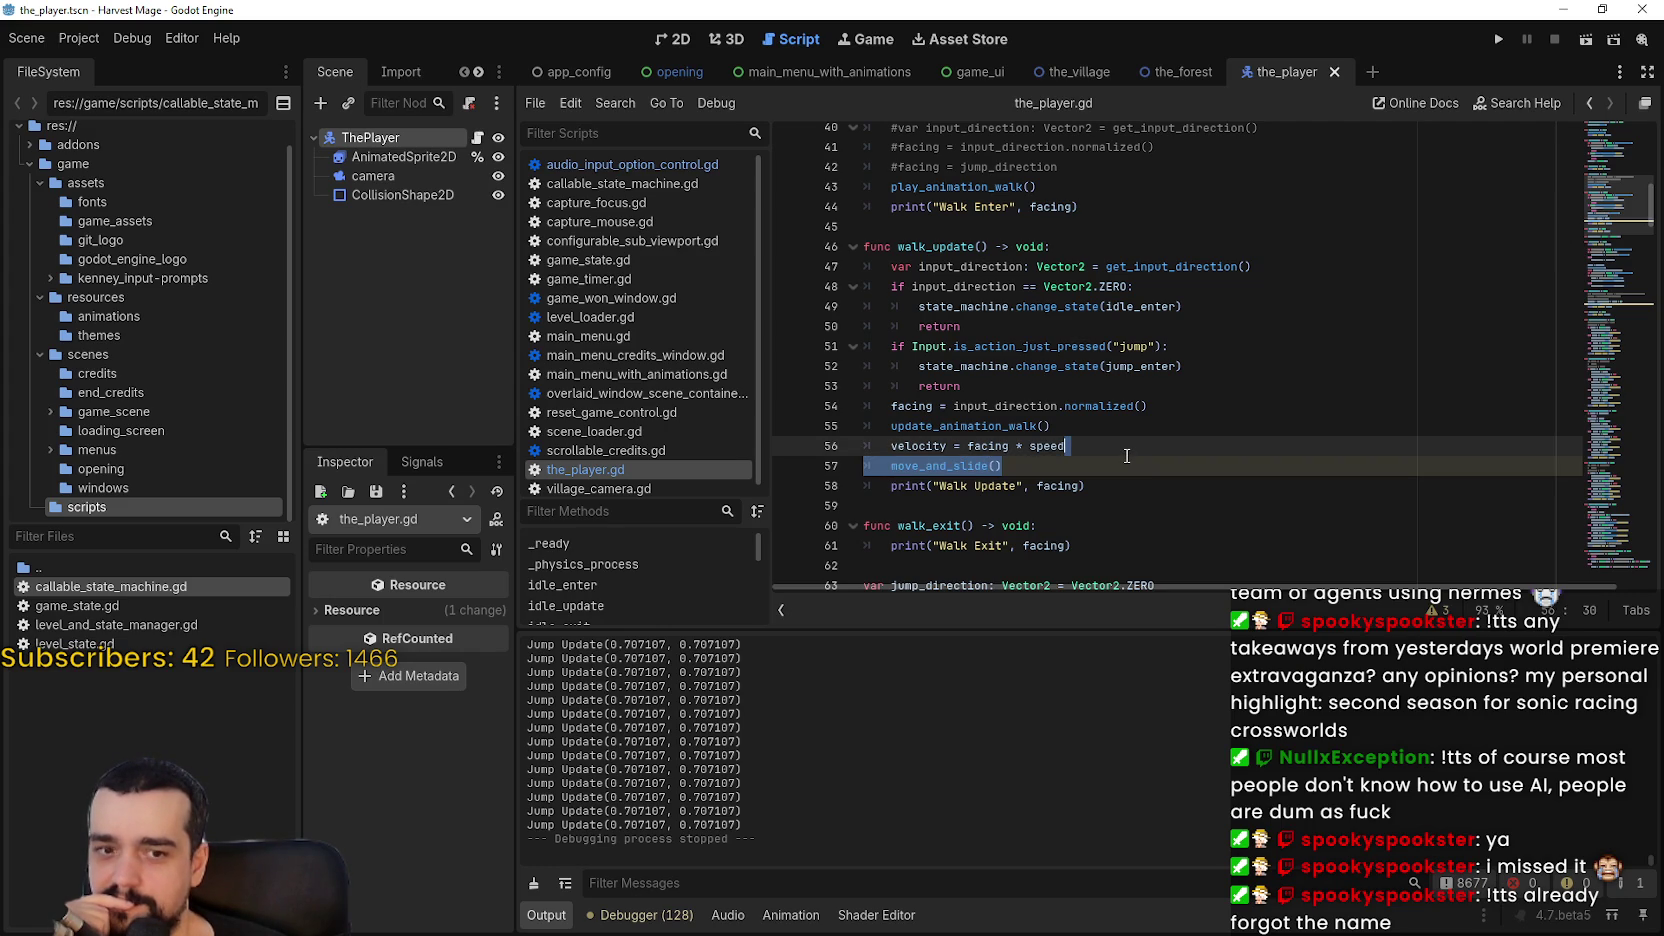
pyautogui.click(1122, 469)
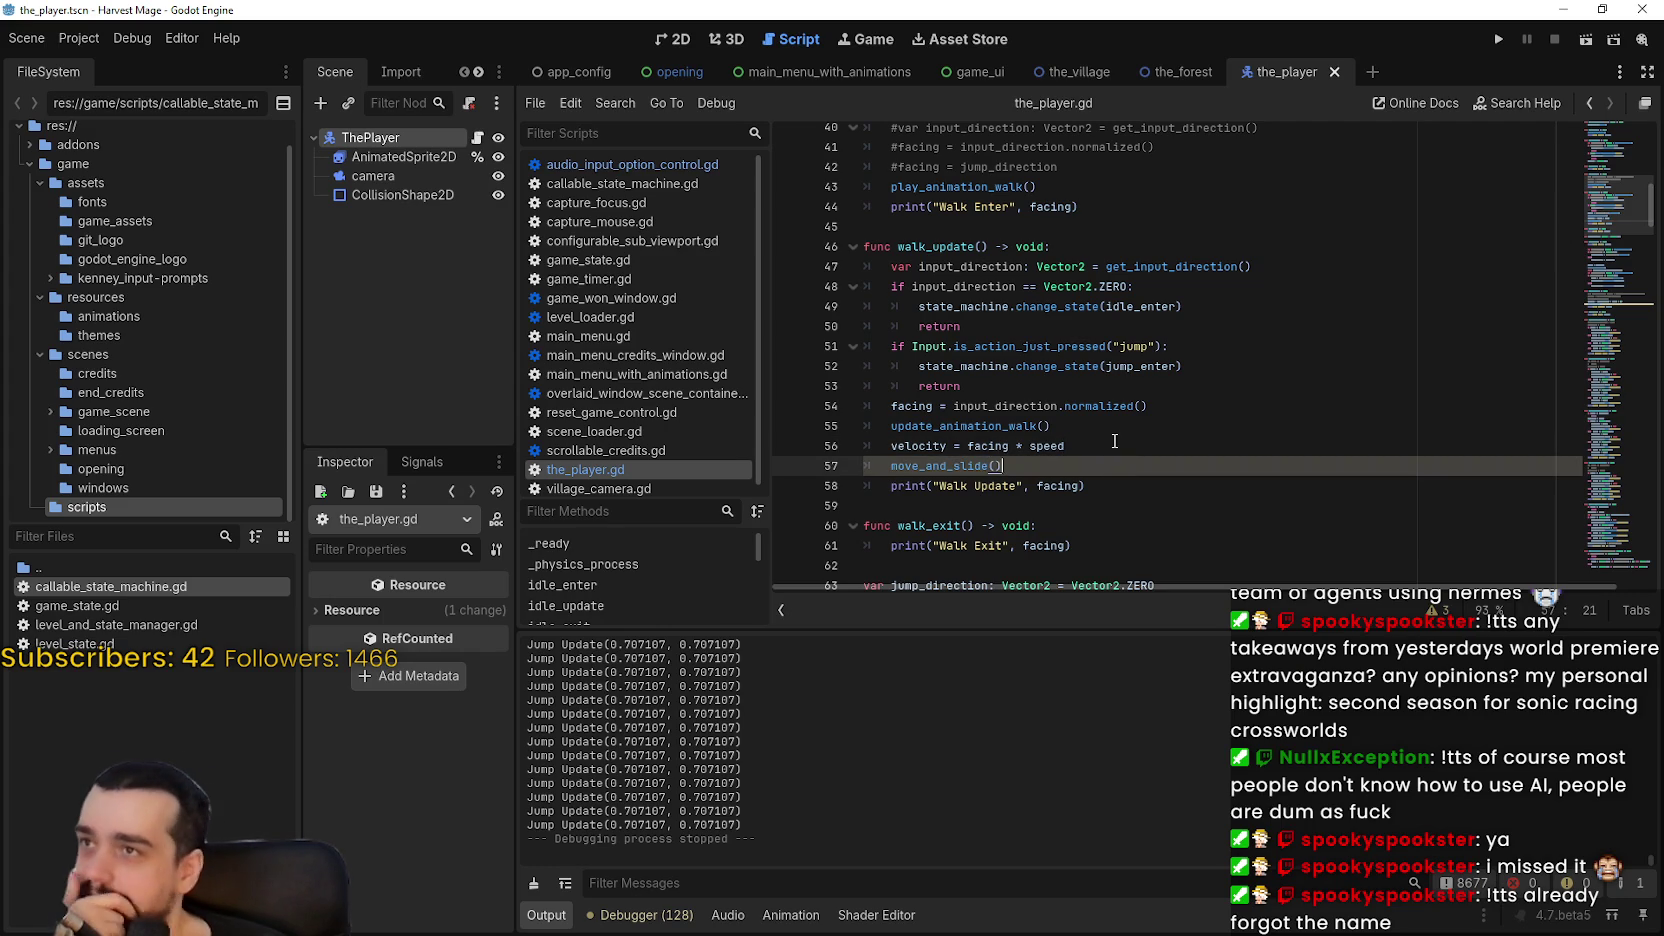
pyautogui.scroll(2, 1117, 445)
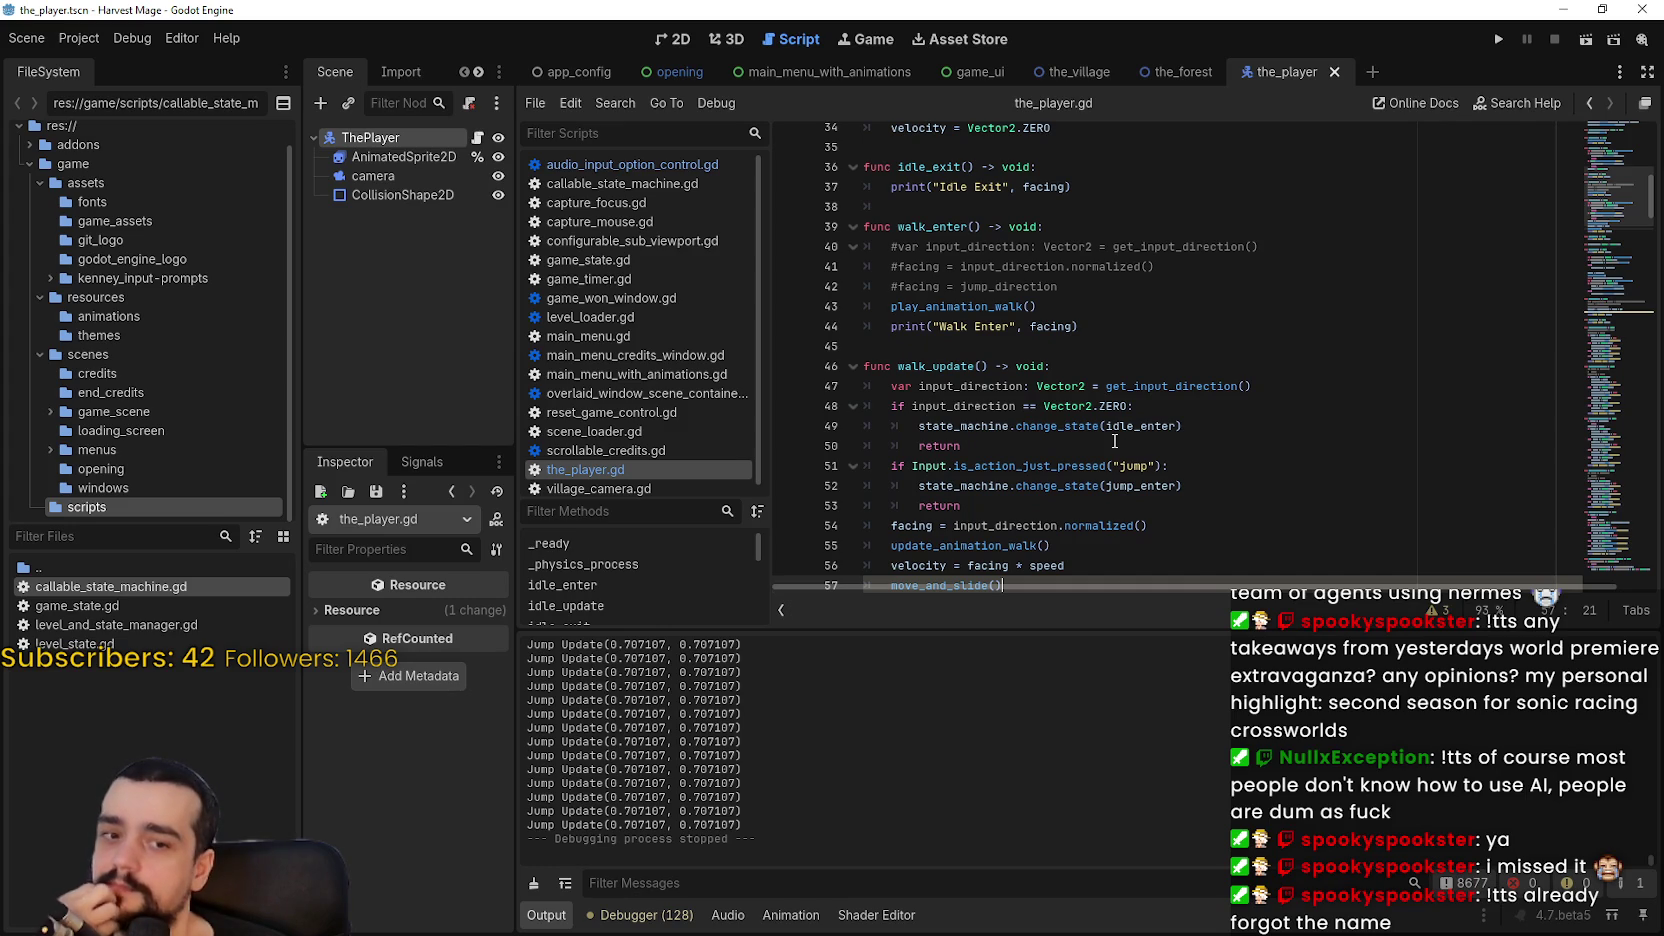
pyautogui.scroll(-1, 1115, 441)
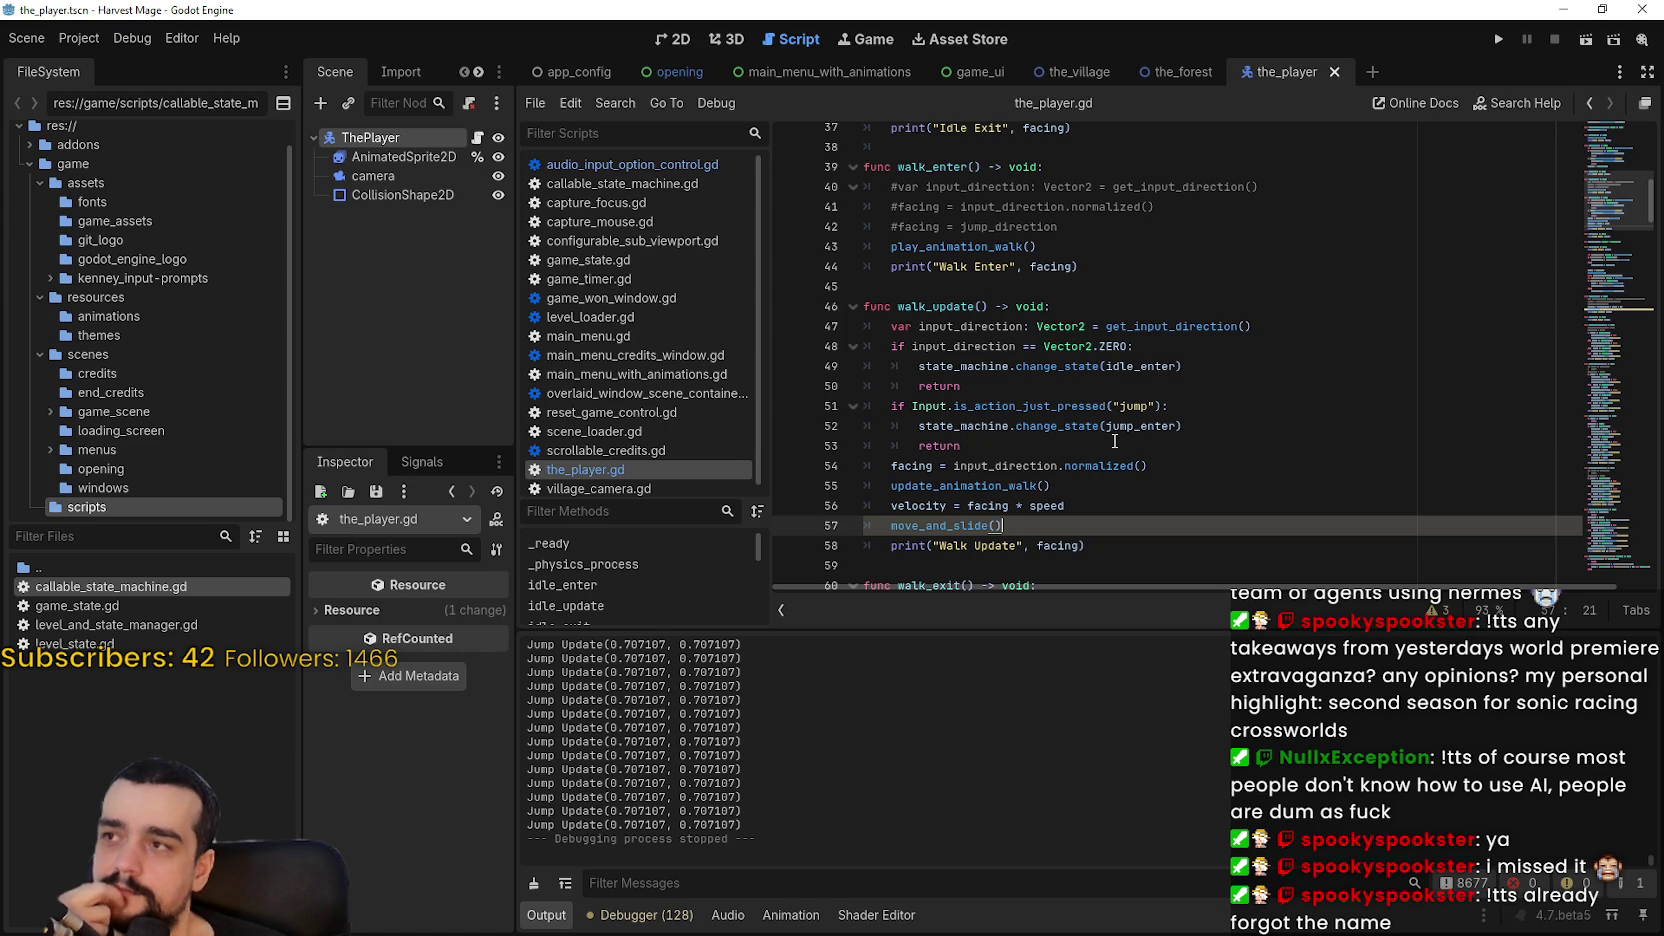
pyautogui.scroll(2, 1114, 441)
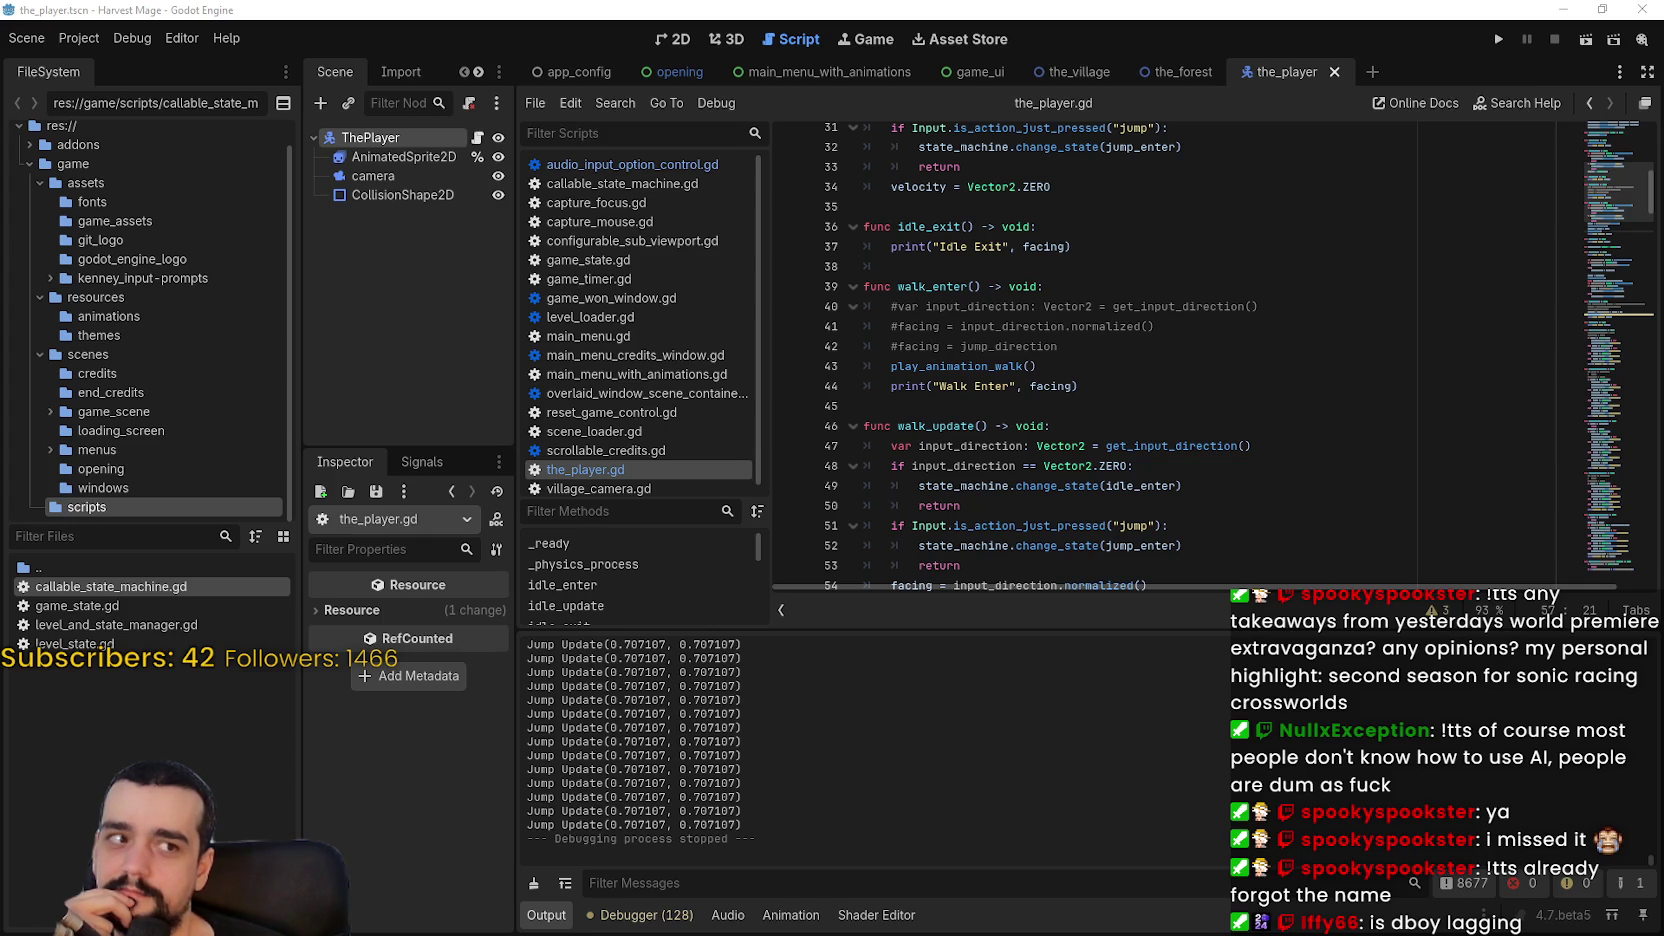
pyautogui.hotkey('alt', 'Tab')
pyautogui.scroll(-3, 1064, 600)
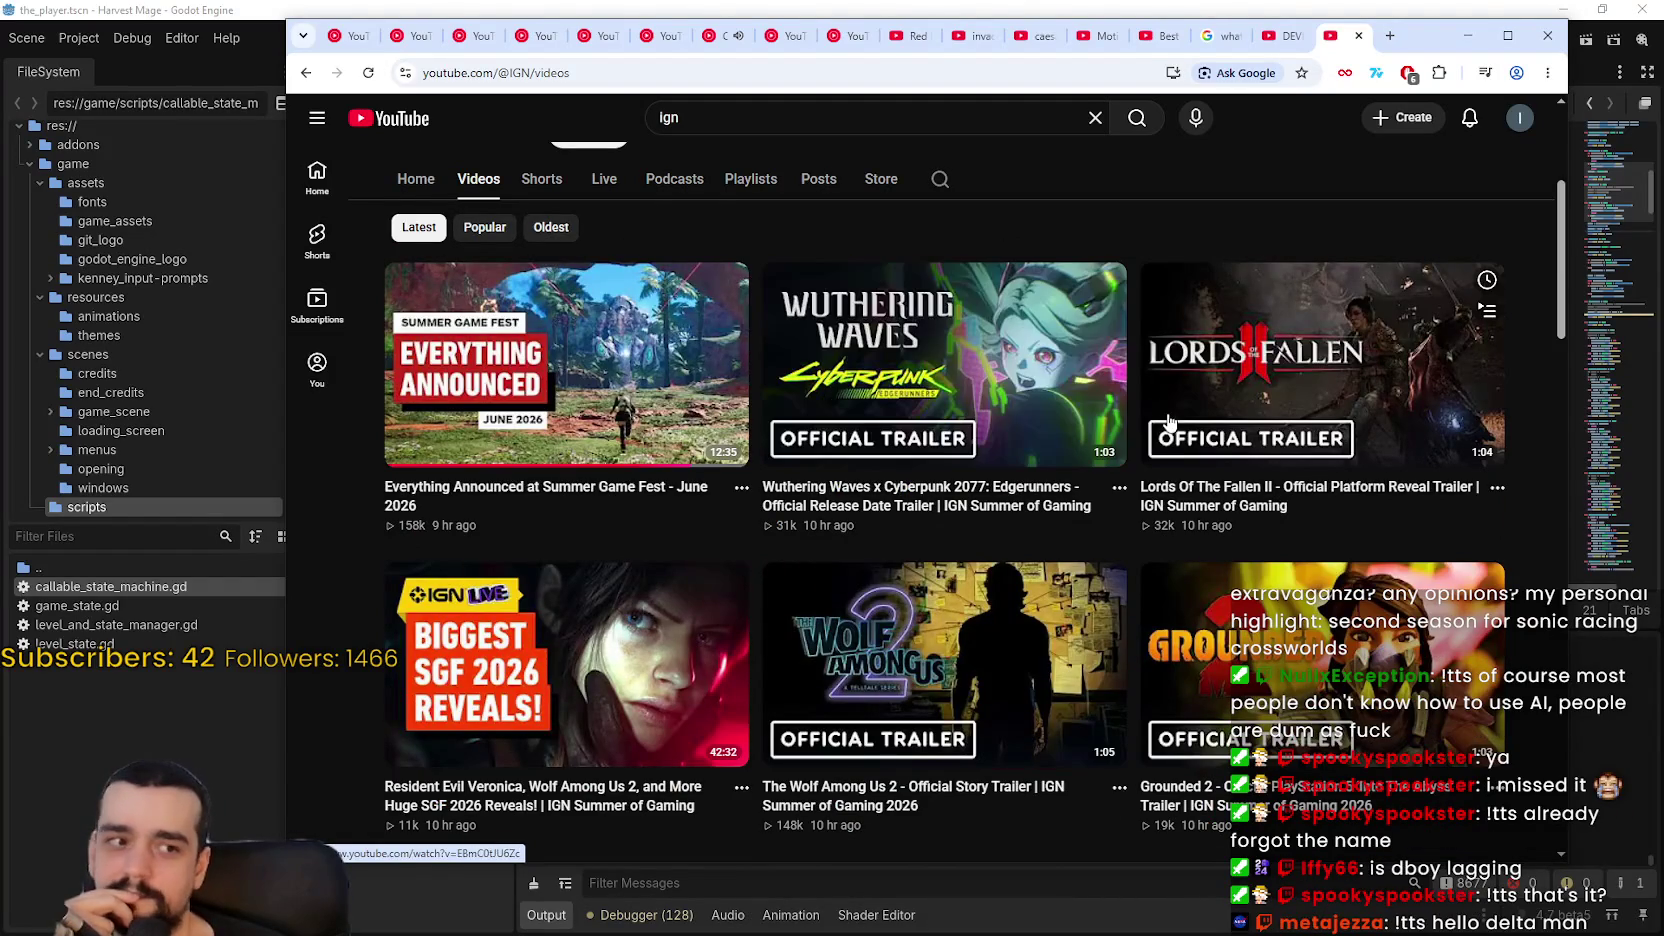
# Step: Browse down the IGN Videos tab's Summer of Gaming trailers, then scroll back up
pyautogui.scroll(-3, 1220, 453)
pyautogui.scroll(3, 1166, 360)
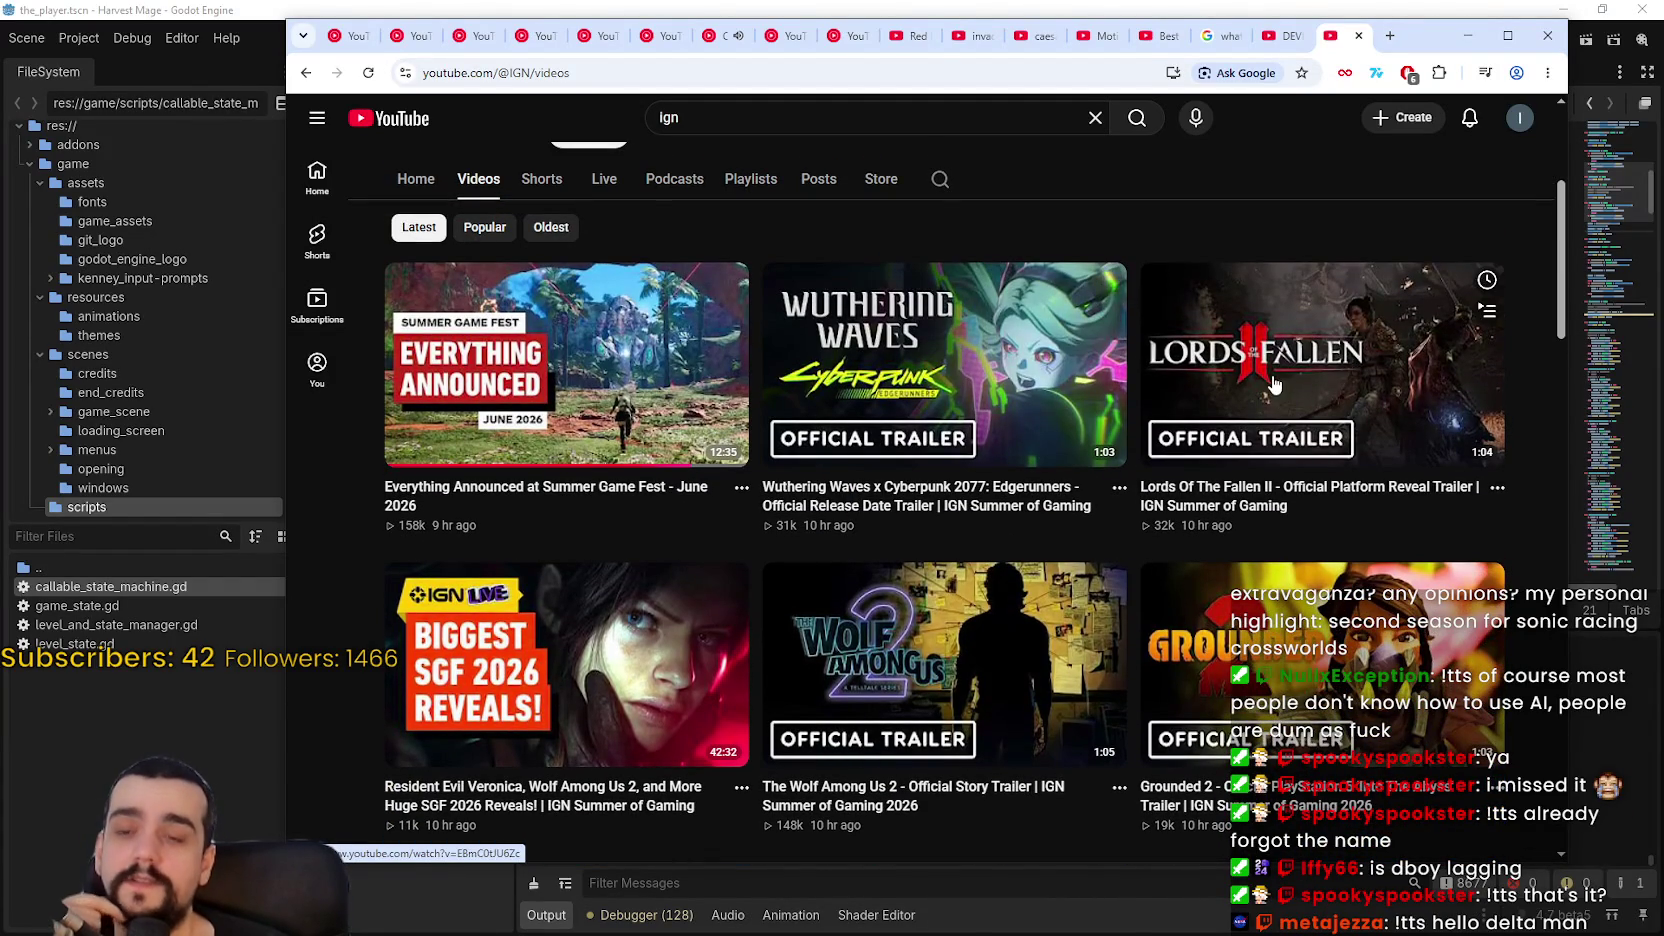
pyautogui.scroll(-1, 1450, 280)
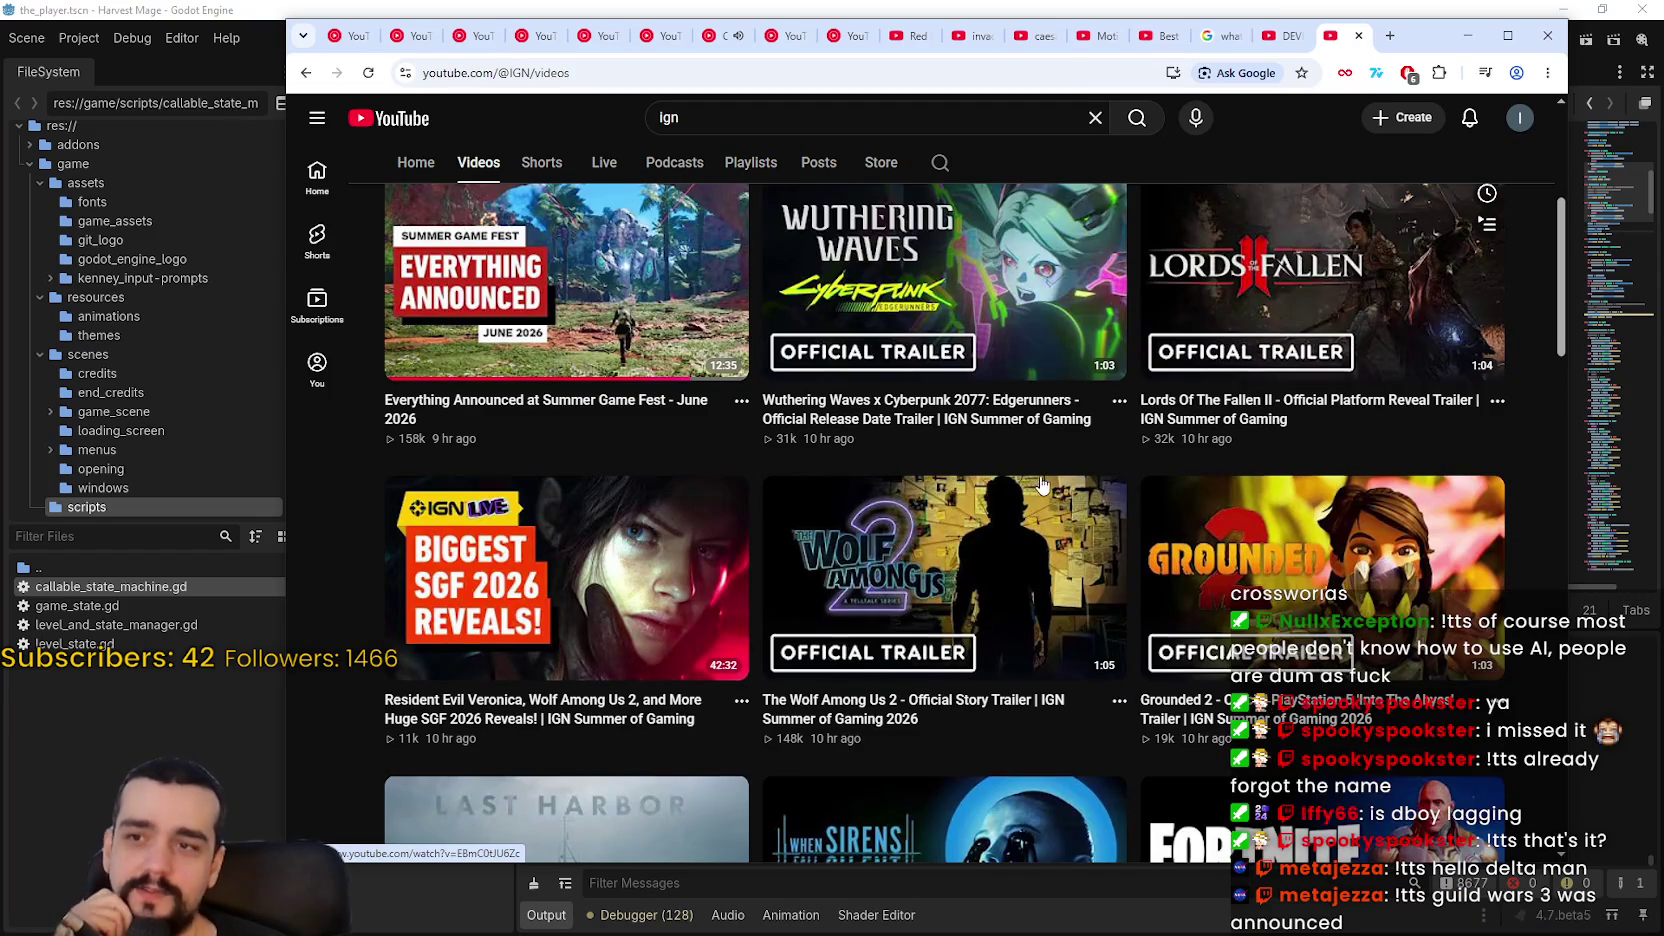
pyautogui.scroll(-4, 987, 546)
pyautogui.scroll(-3, 987, 546)
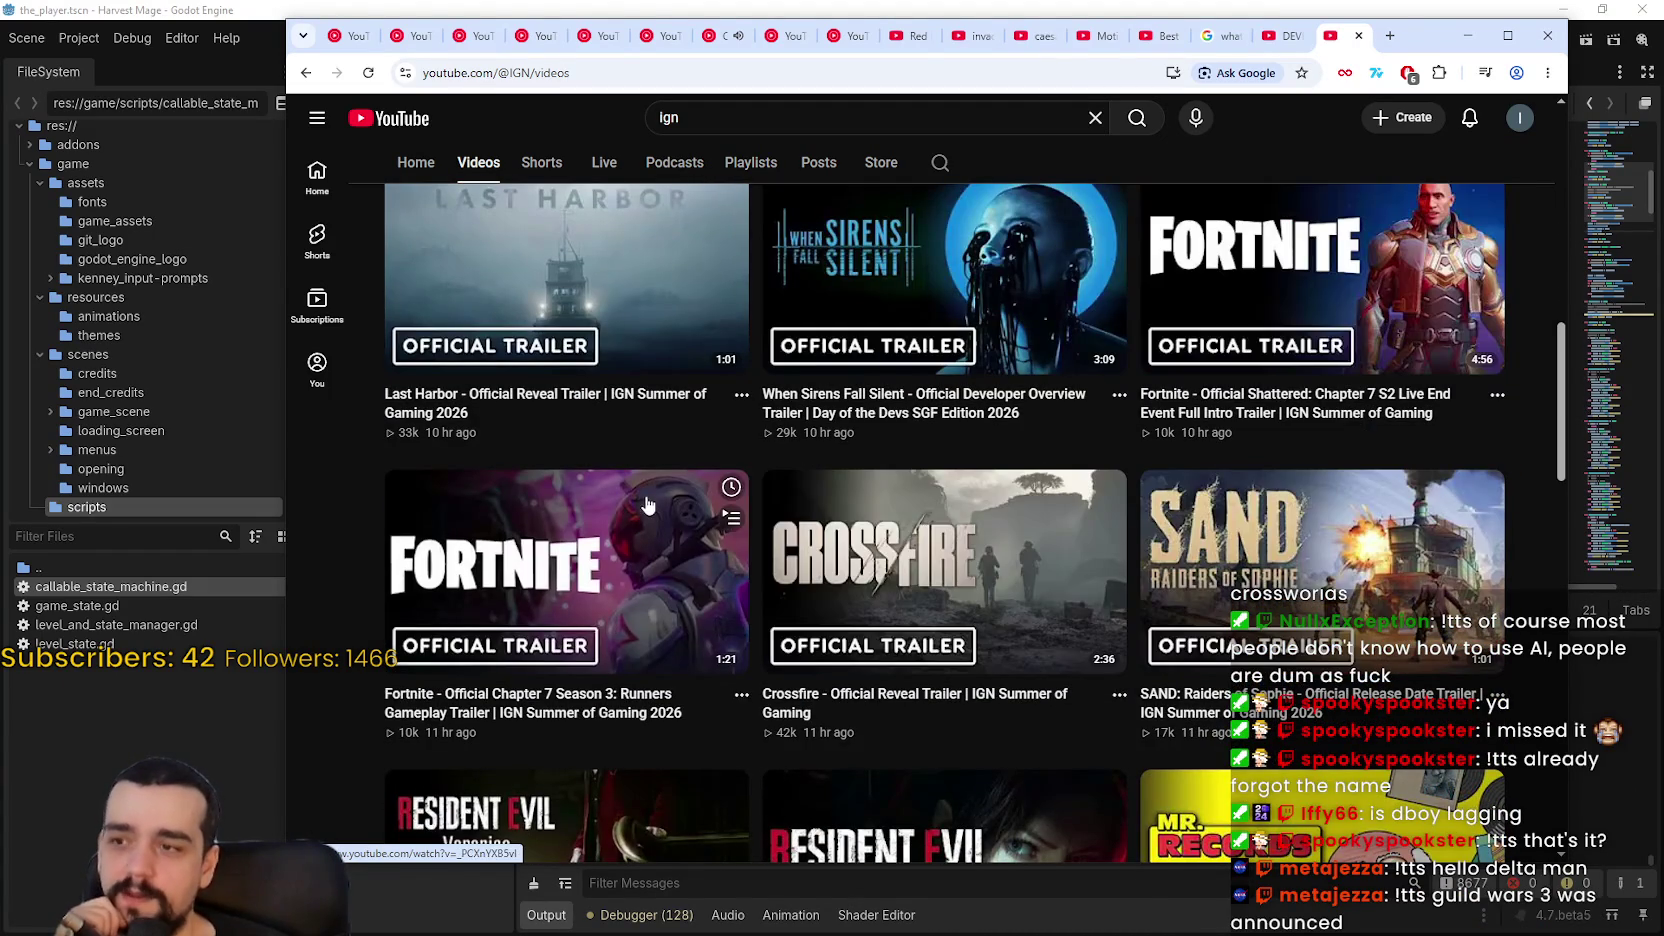
pyautogui.scroll(-1, 881, 546)
pyautogui.scroll(3, 900, 400)
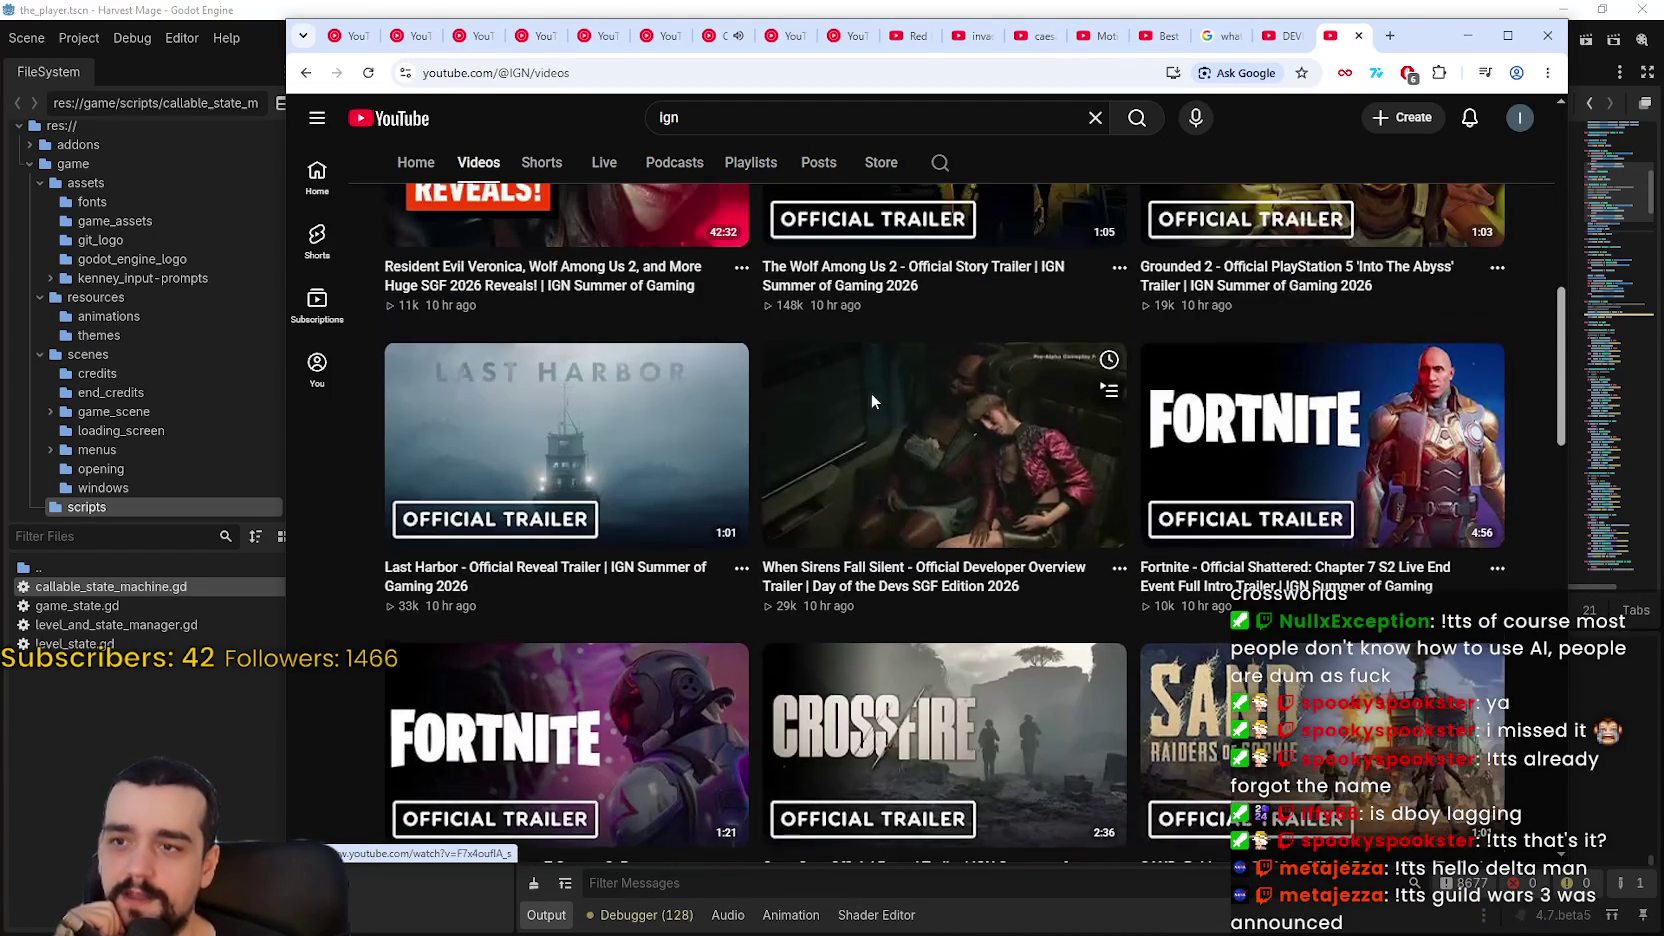
pyautogui.scroll(-4, 908, 430)
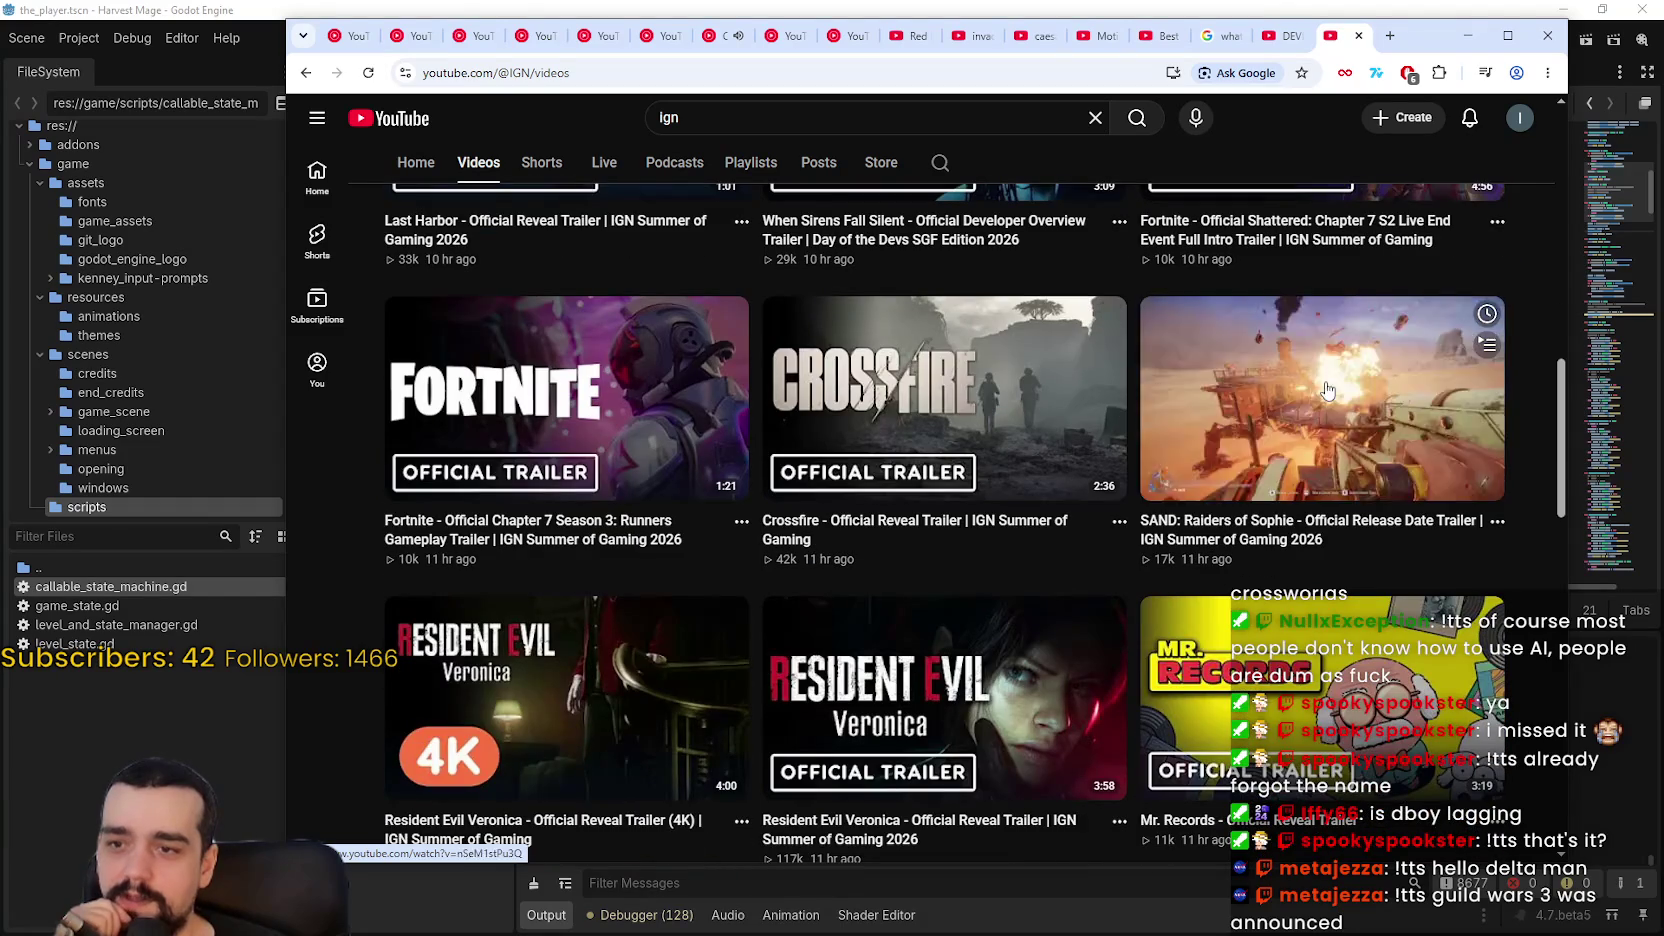
pyautogui.scroll(-2, 920, 500)
pyautogui.moveTo(935, 561)
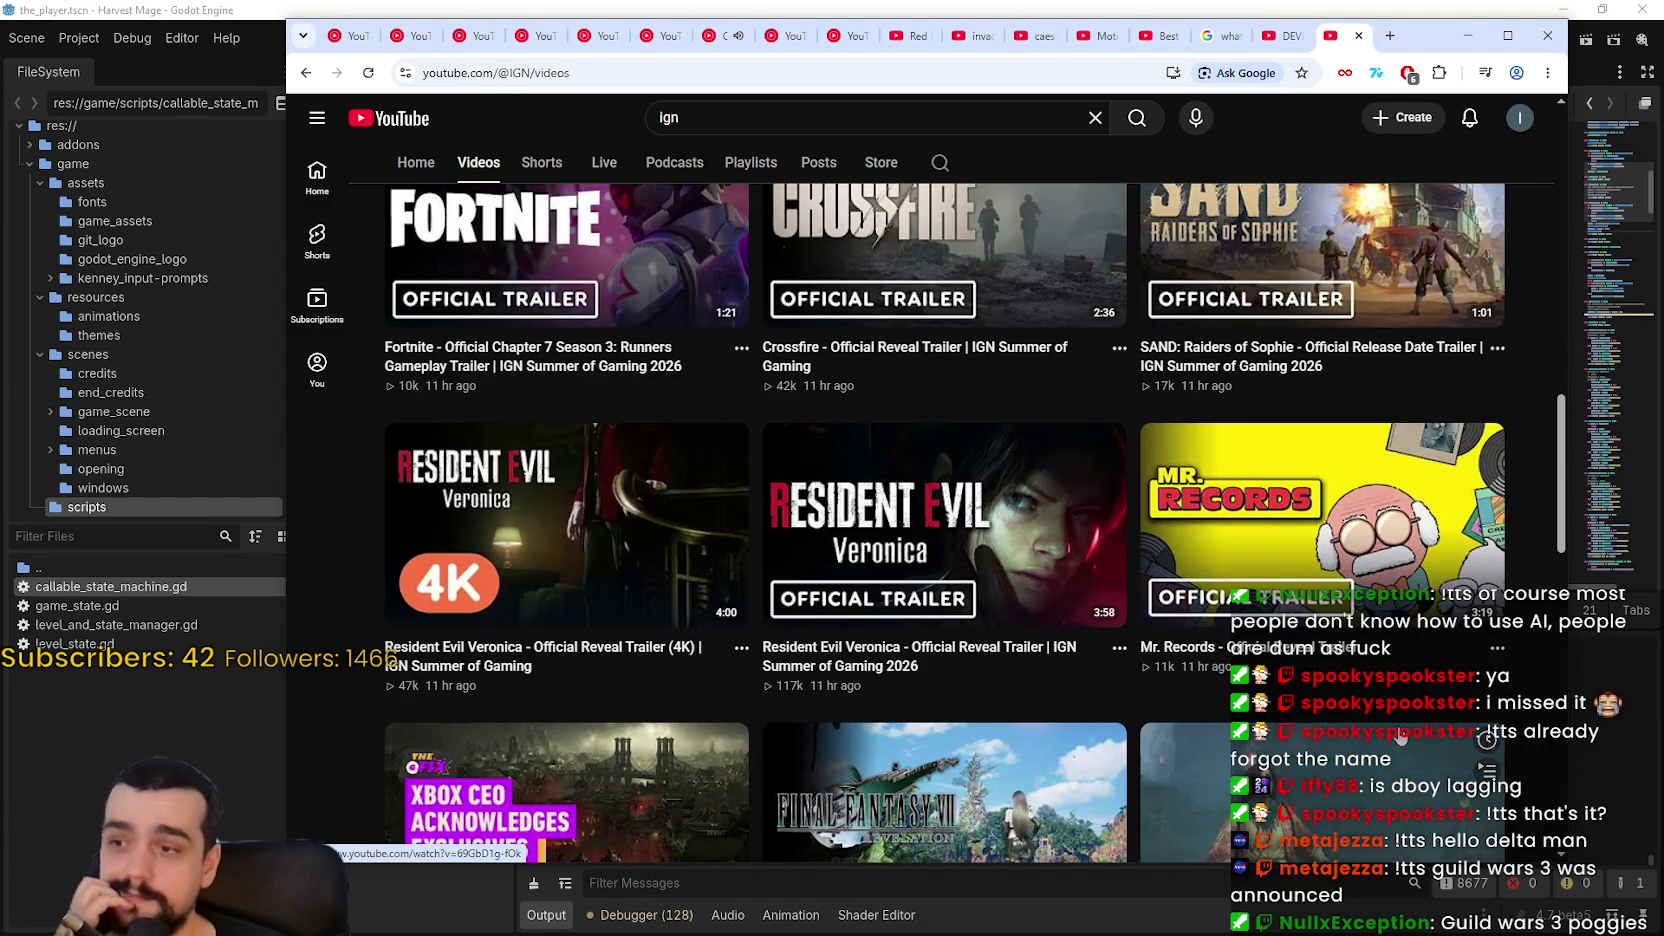
pyautogui.scroll(-4, 903, 517)
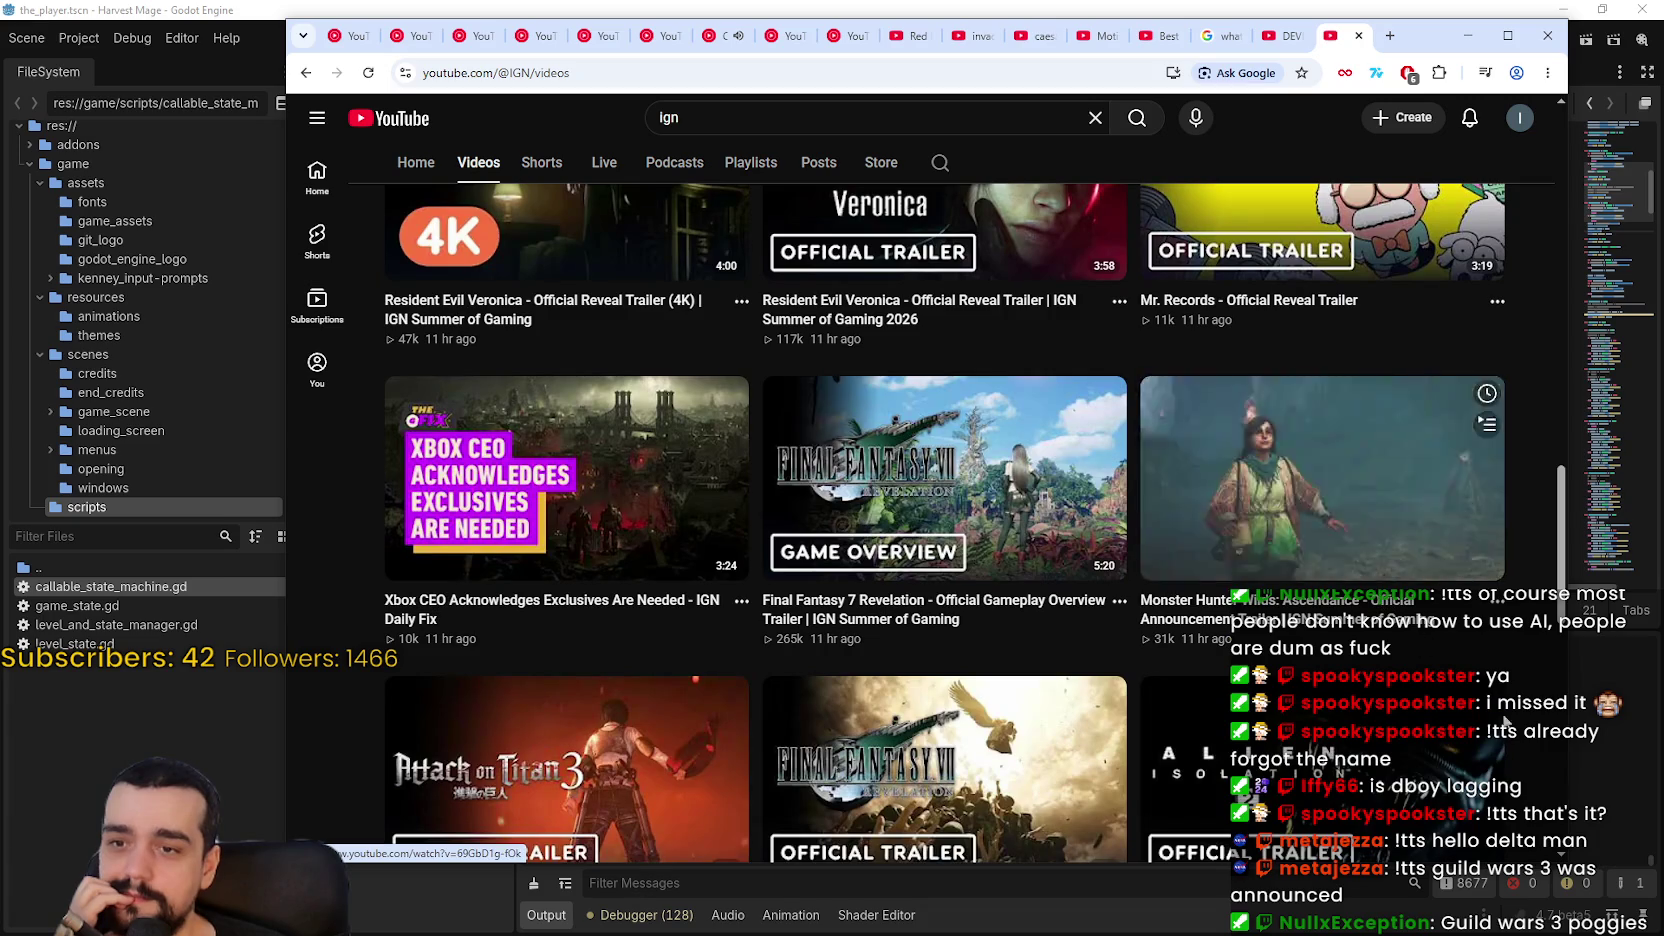
pyautogui.scroll(-2, 940, 420)
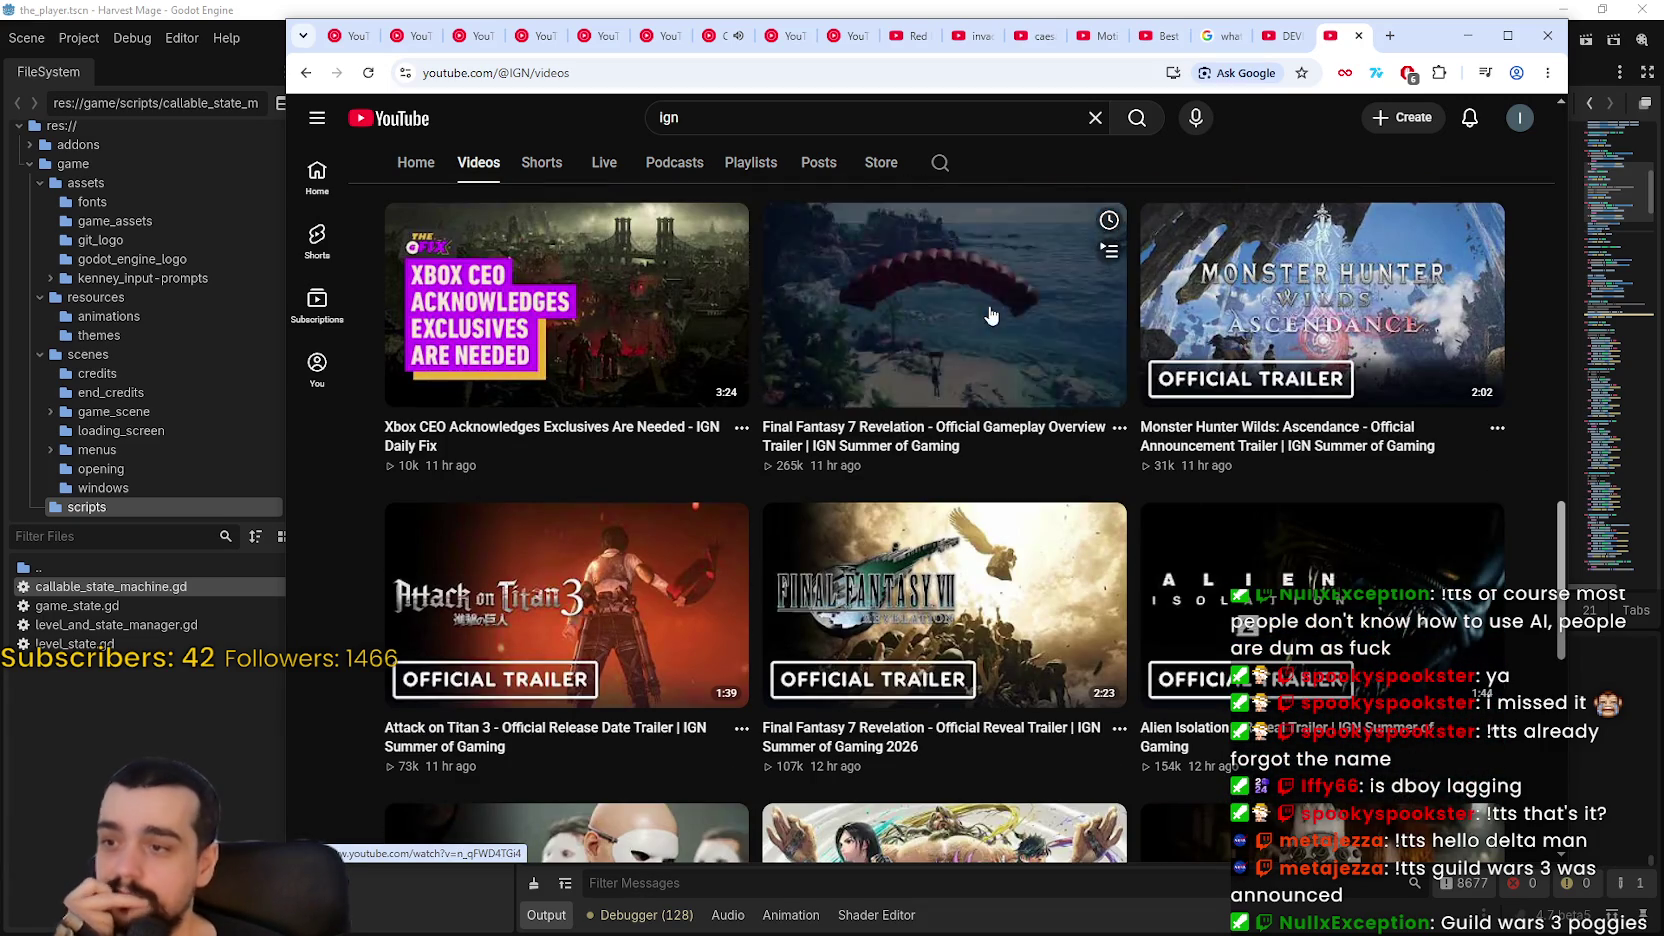
pyautogui.scroll(-3, 1375, 415)
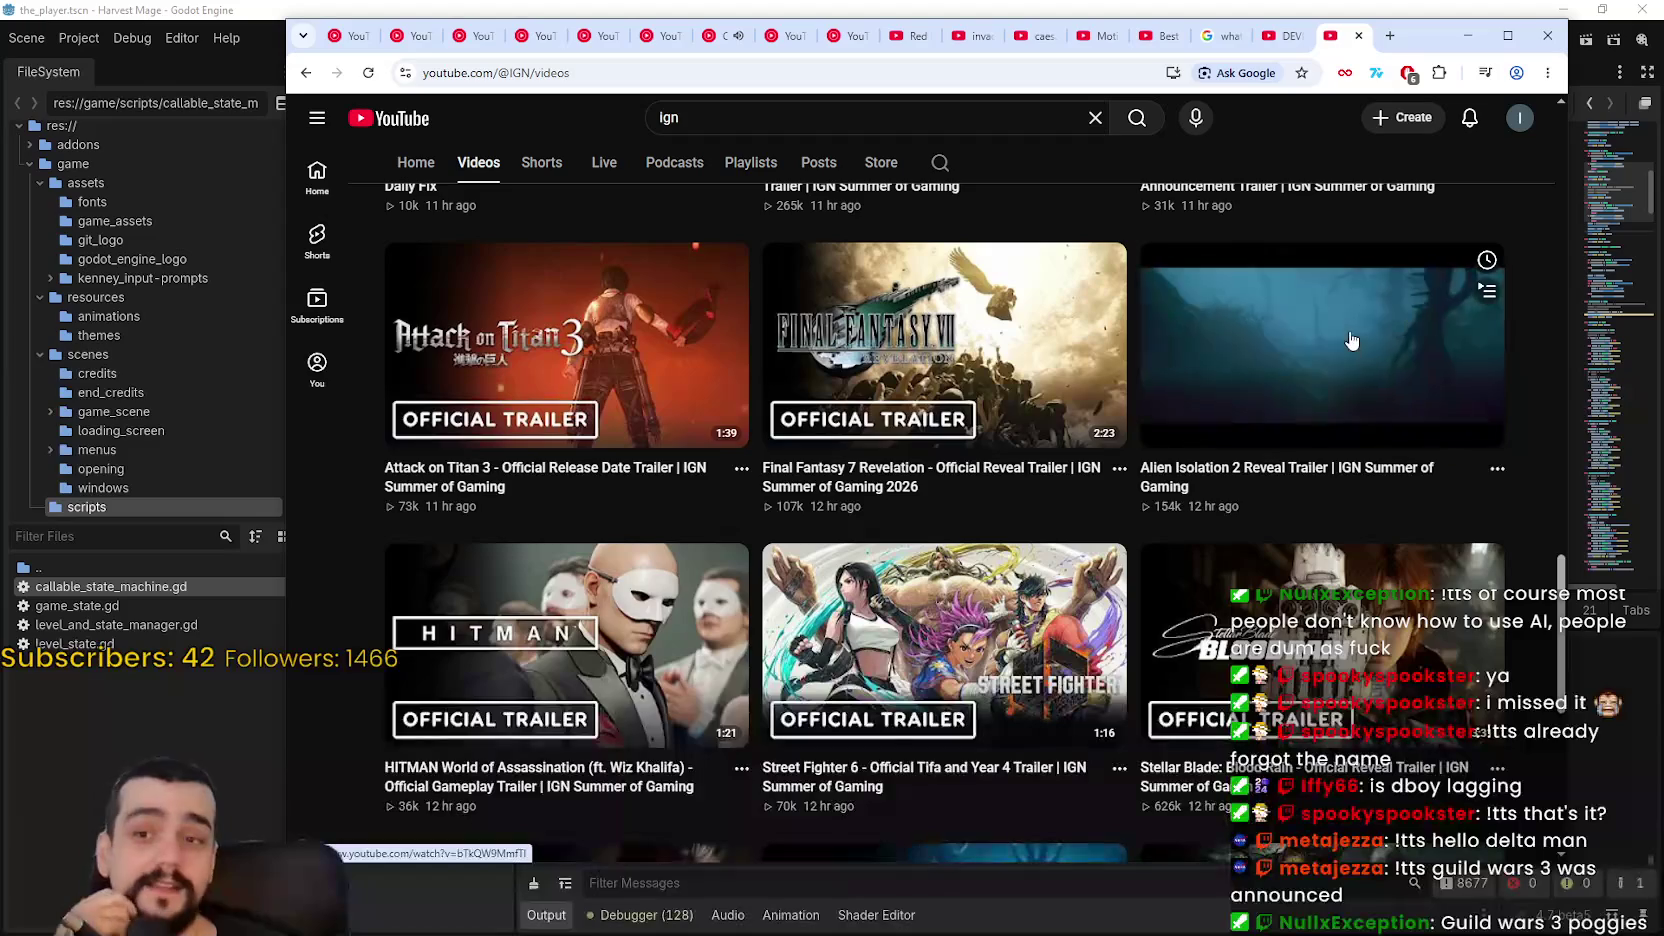
pyautogui.scroll(-1, 901, 368)
pyautogui.scroll(-1, 1294, 437)
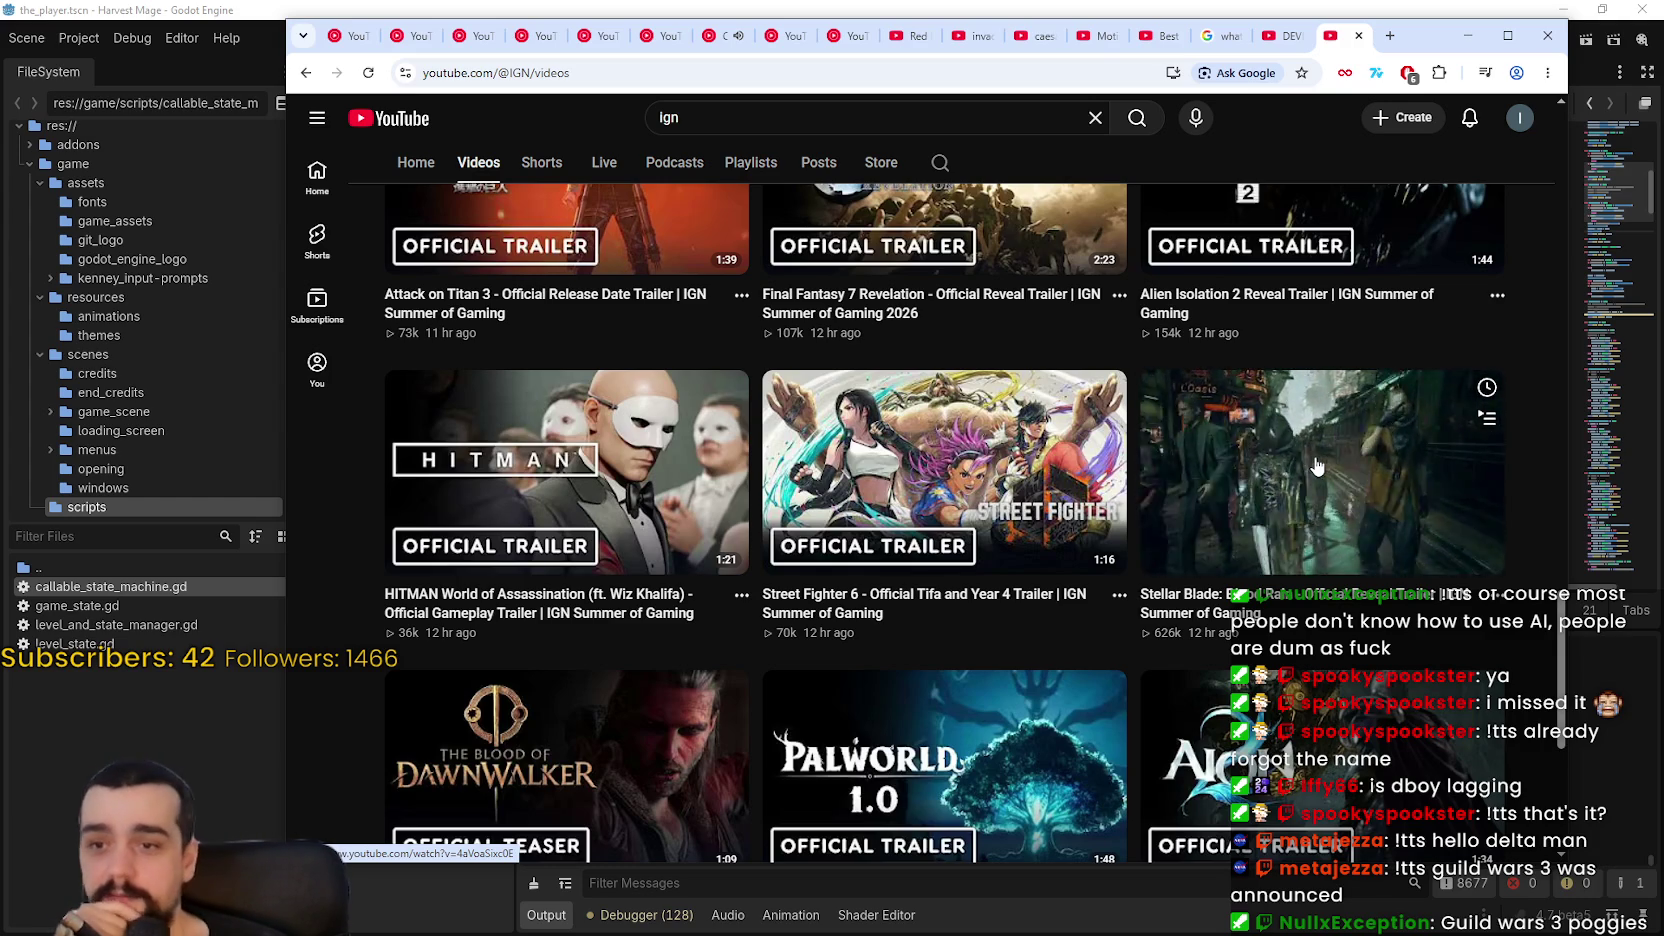
pyautogui.scroll(-2, 1317, 466)
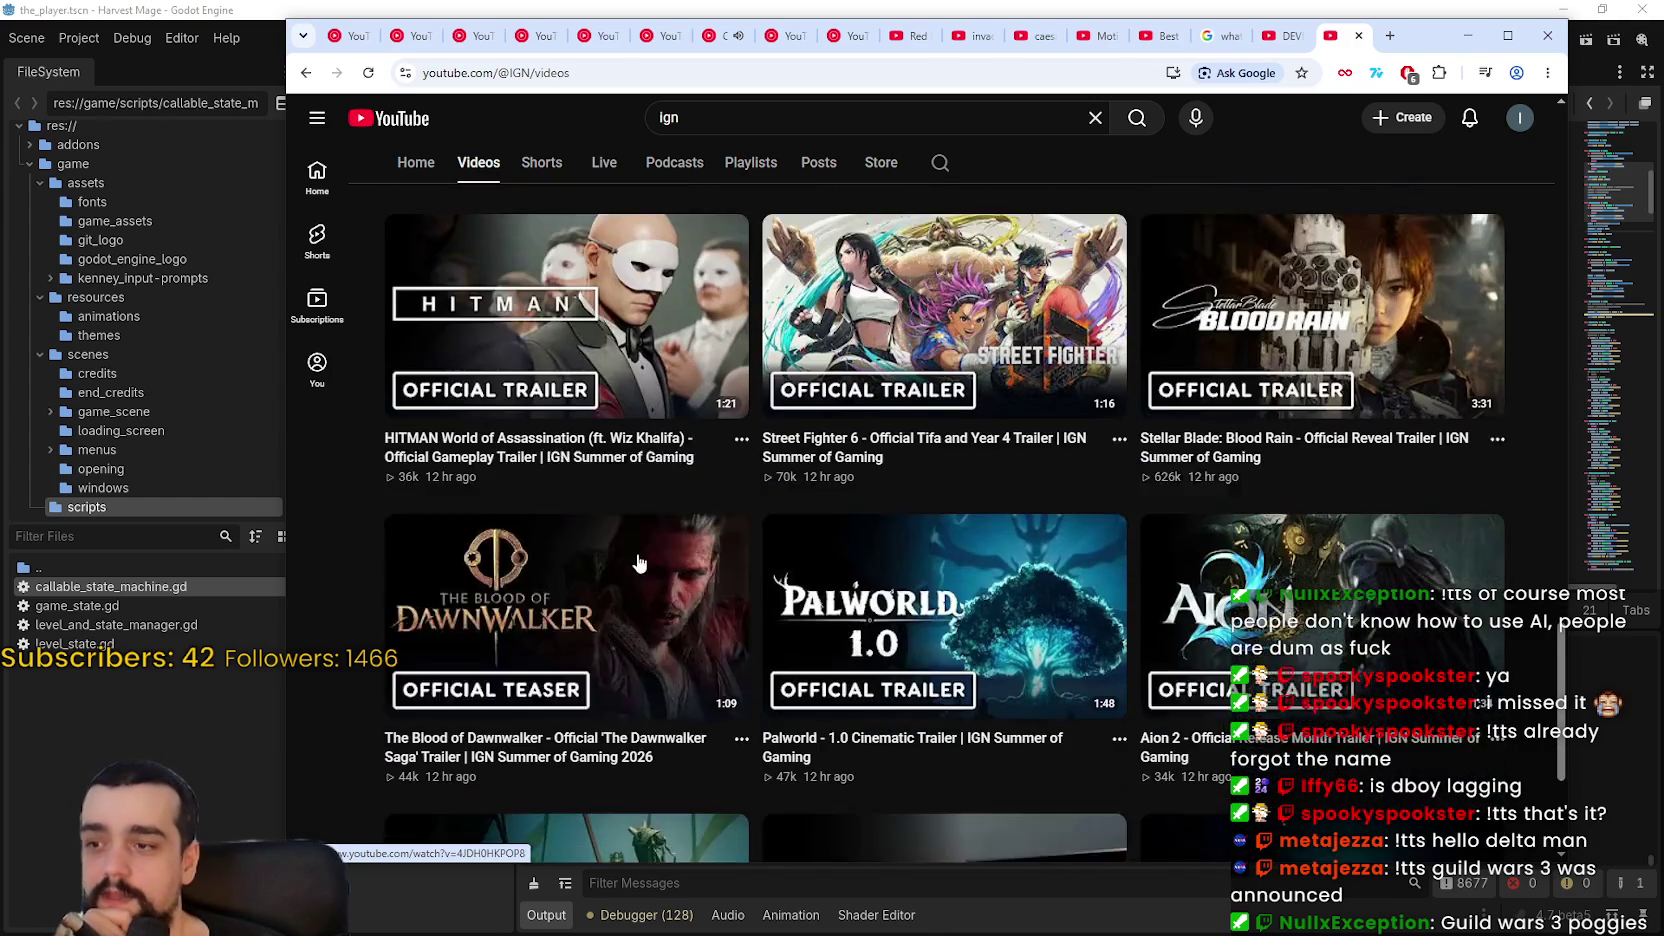
pyautogui.scroll(-2, 600, 600)
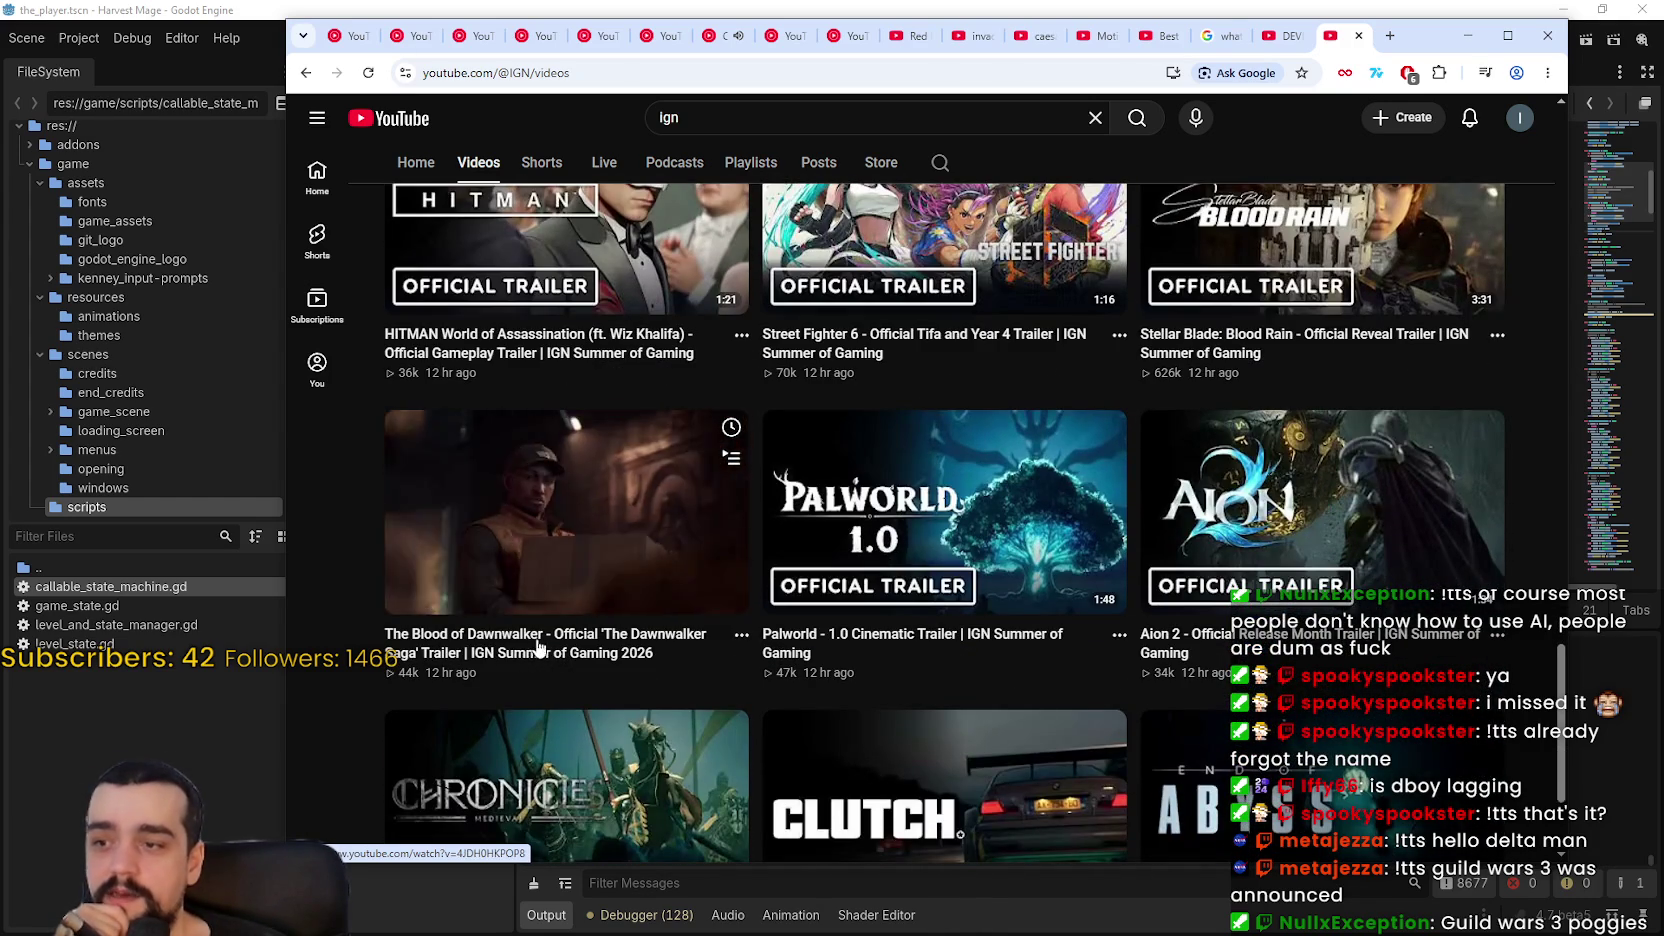
pyautogui.scroll(-1, 614, 540)
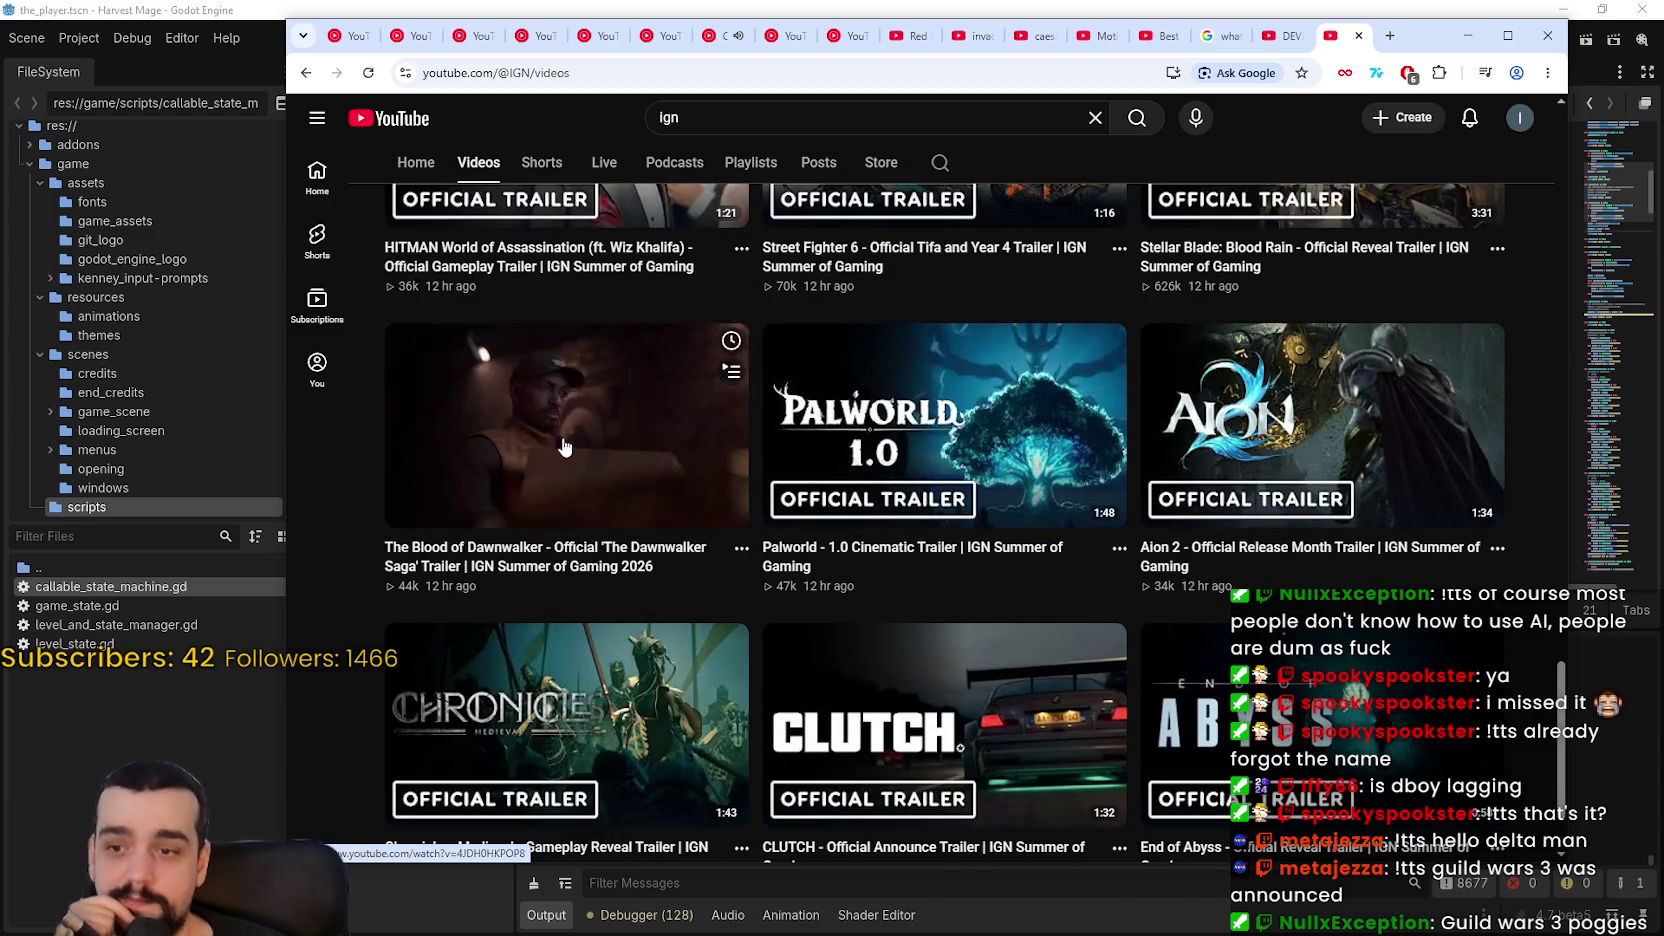
pyautogui.moveTo(862, 433)
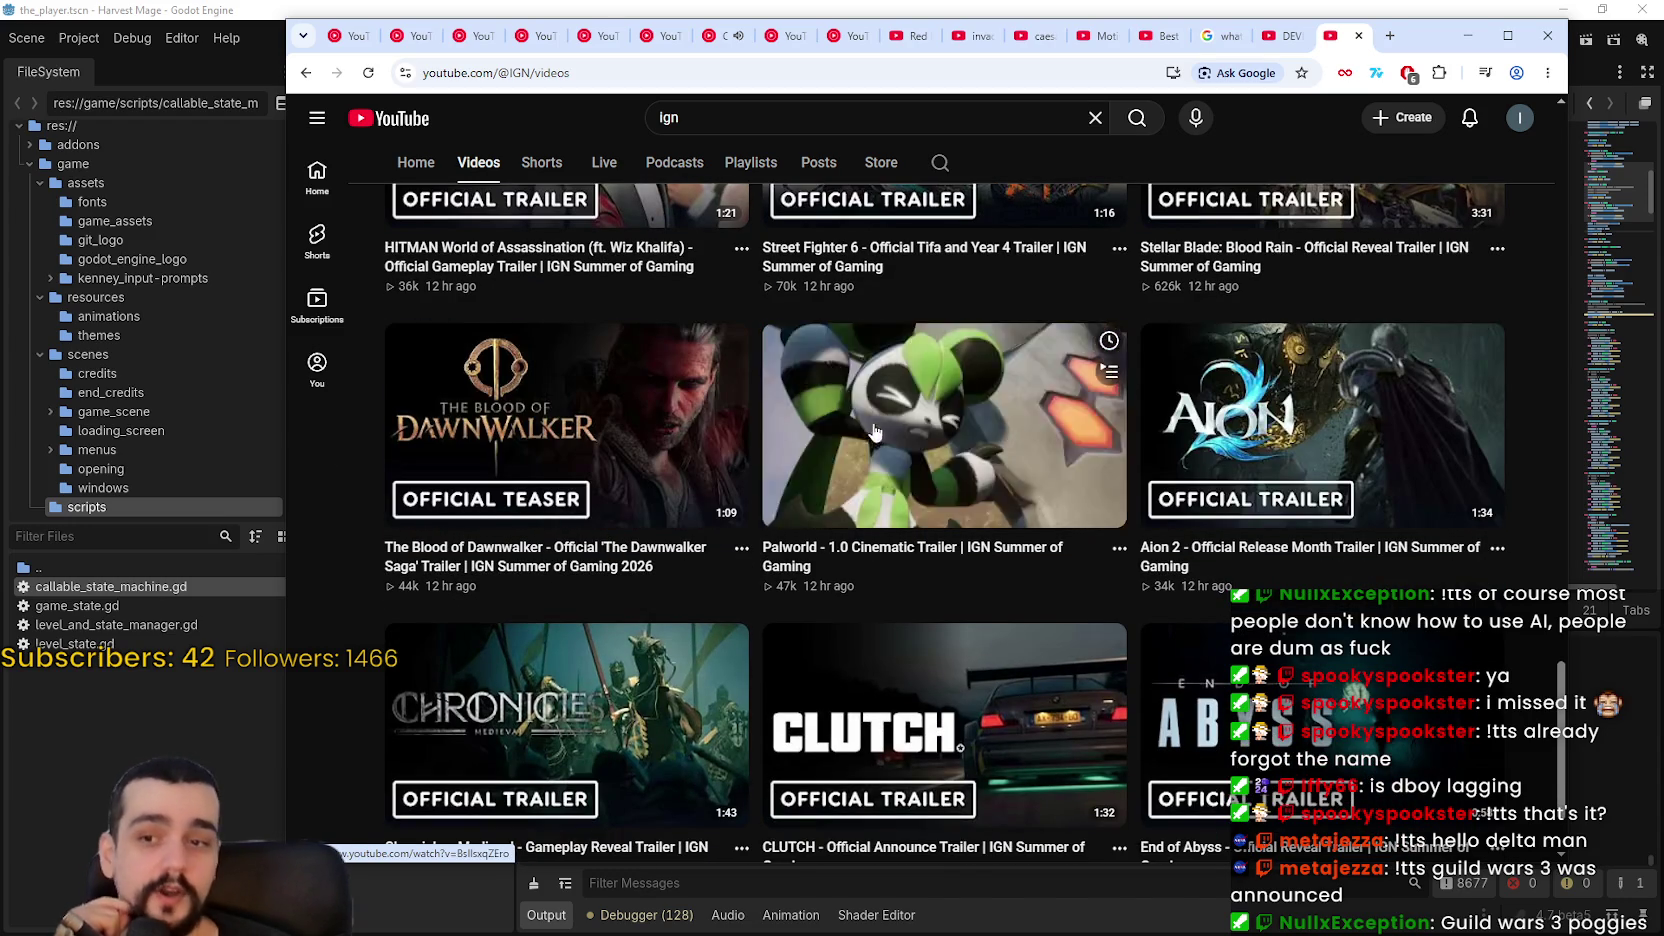
pyautogui.scroll(-6, 870, 433)
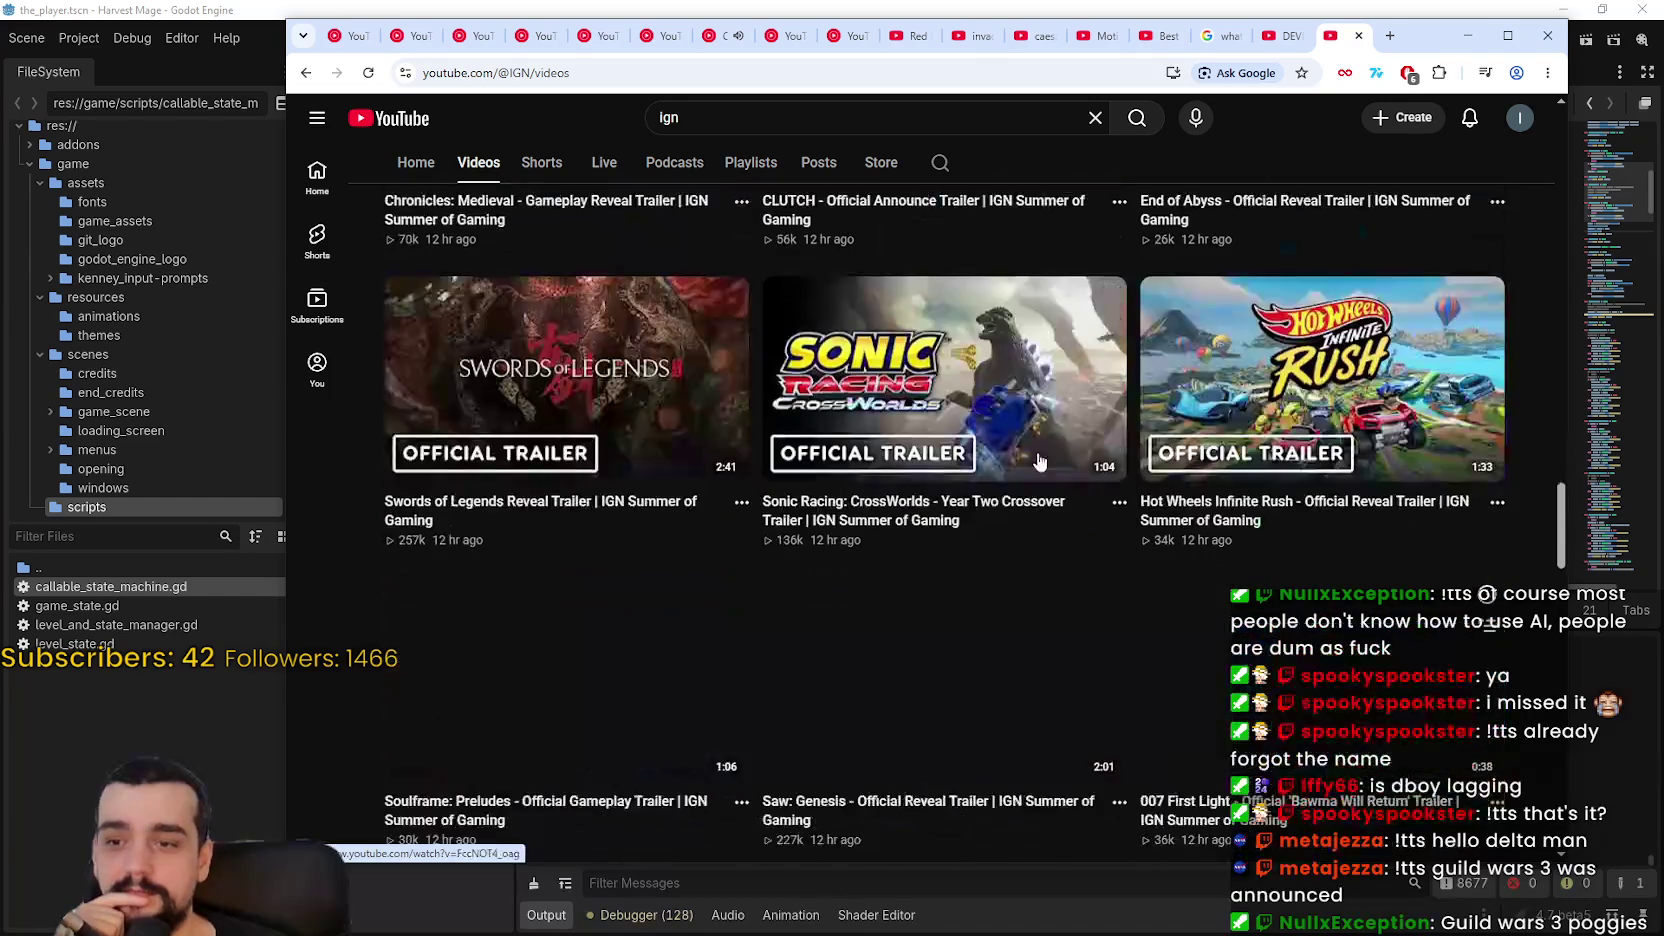
pyautogui.scroll(-2, 1050, 535)
pyautogui.scroll(-2, 1018, 540)
pyautogui.scroll(-2, 1075, 595)
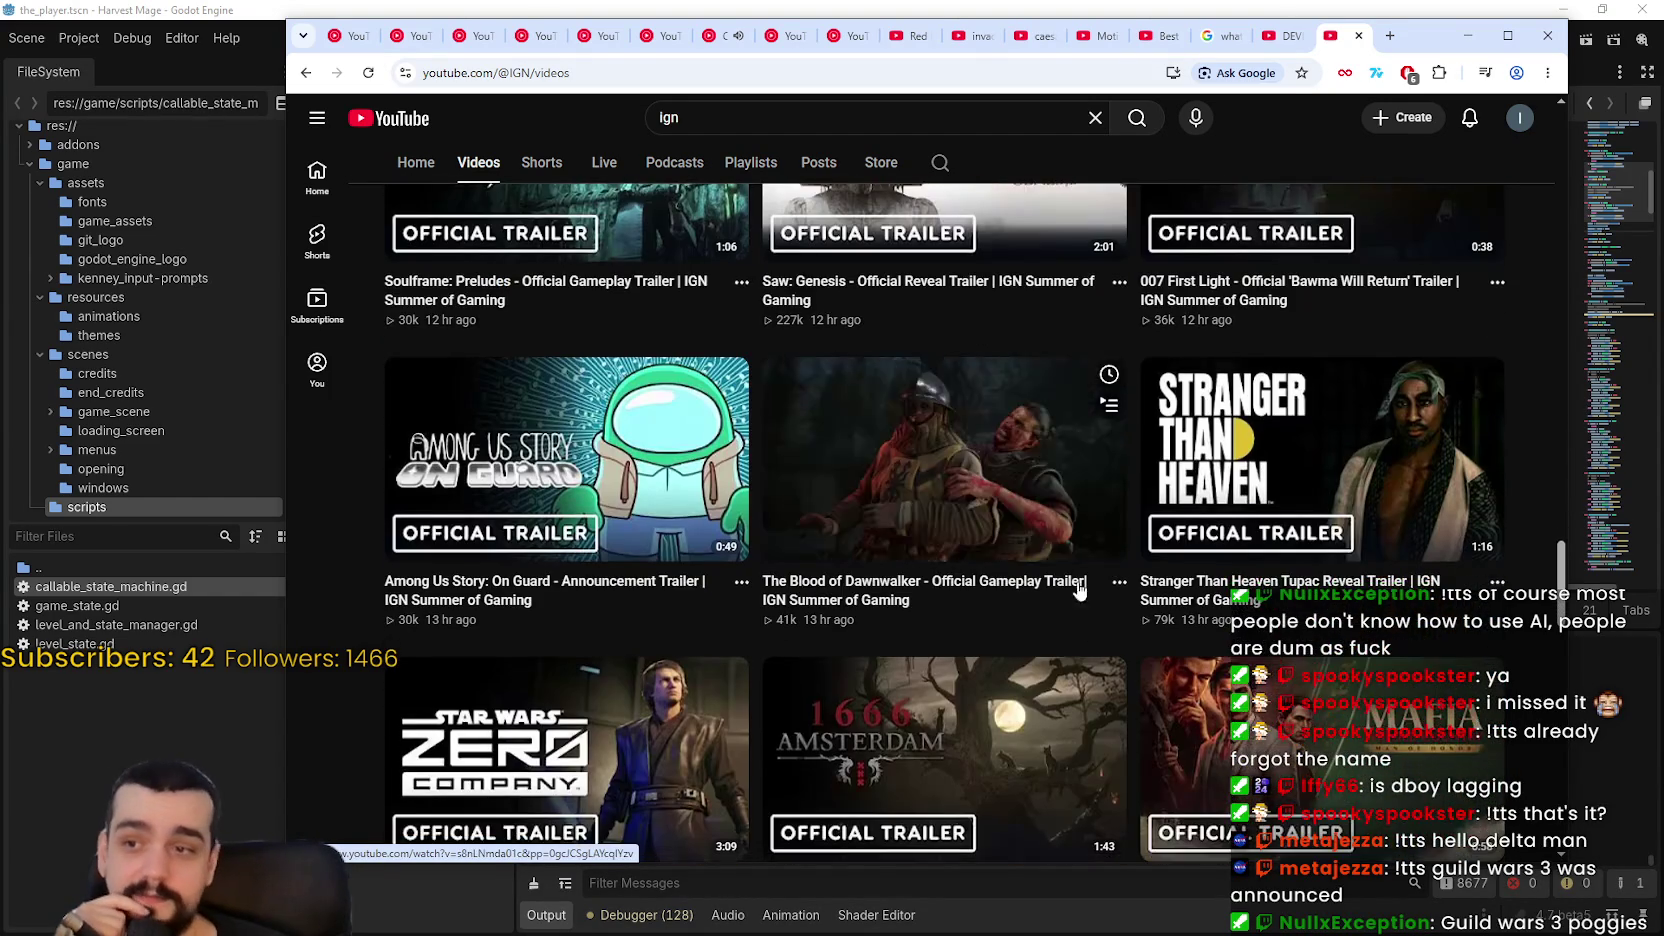
pyautogui.scroll(-2, 1082, 606)
pyautogui.scroll(-3, 1247, 393)
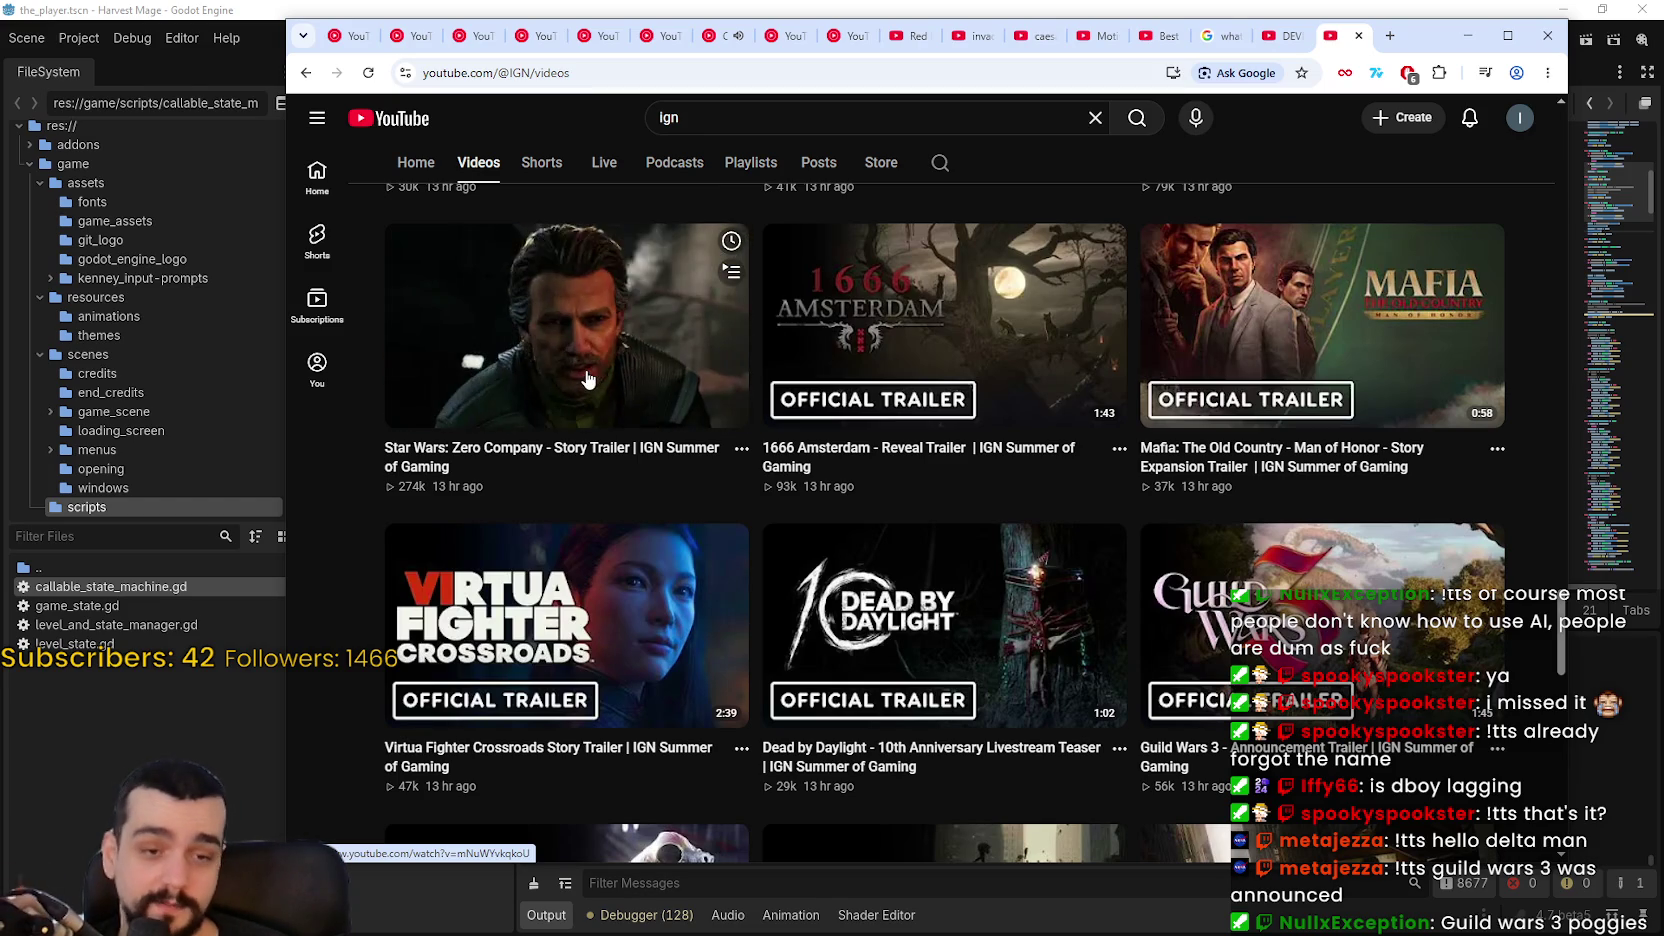
pyautogui.scroll(-3, 1285, 440)
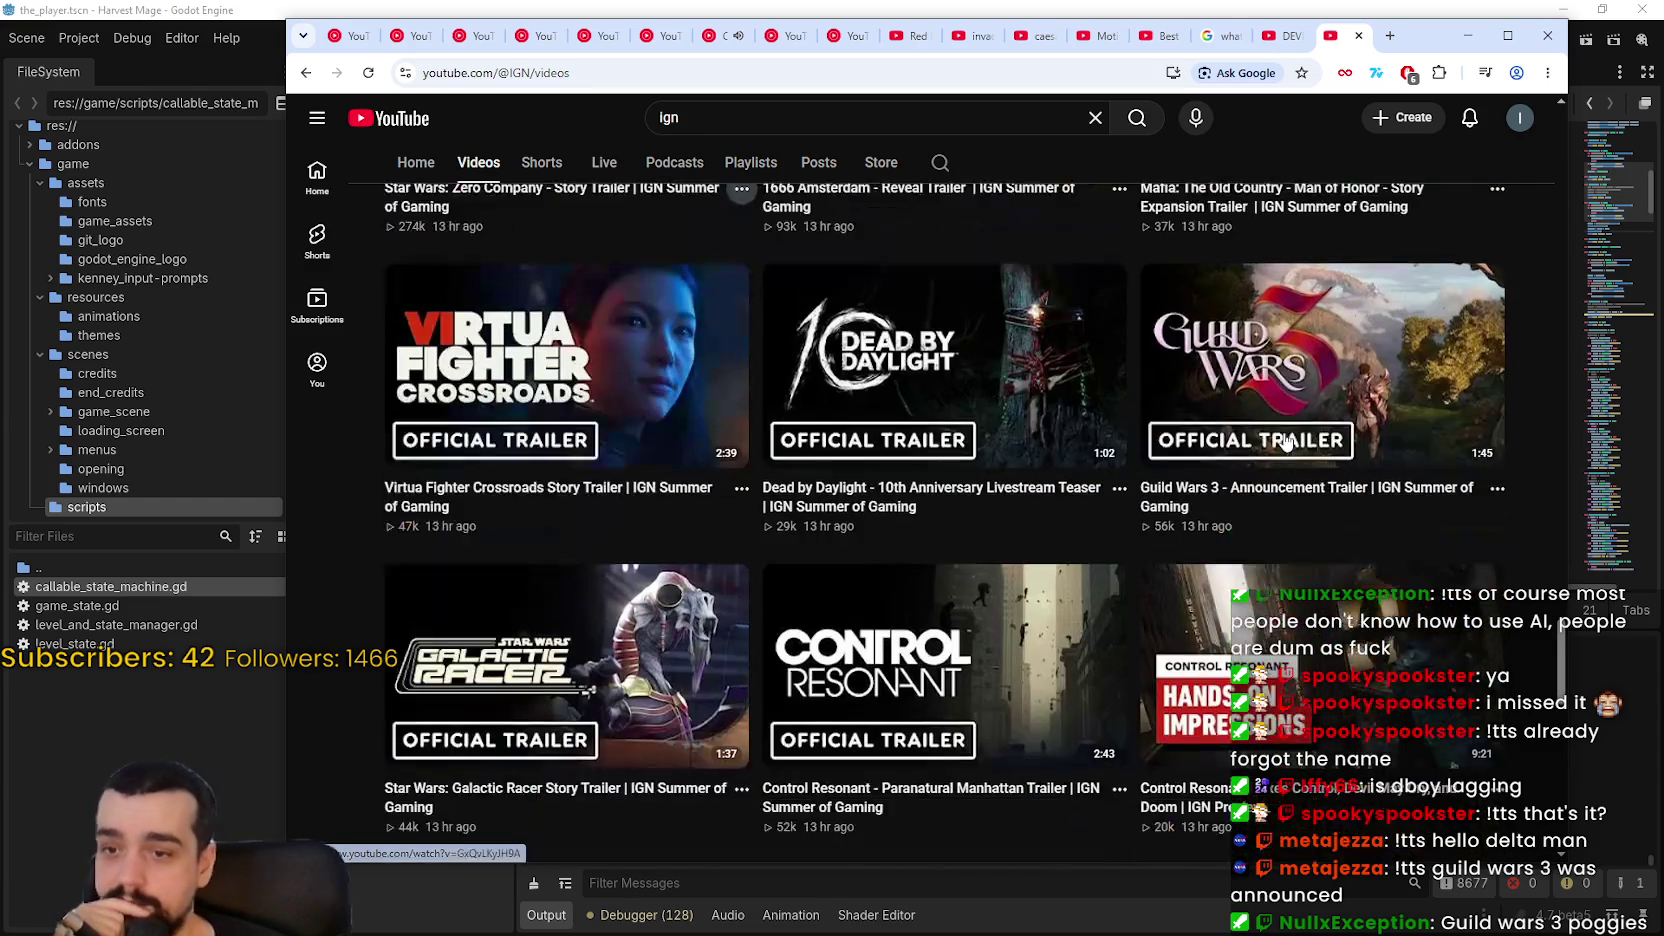
pyautogui.scroll(-2, 1196, 509)
pyautogui.scroll(-3, 1196, 509)
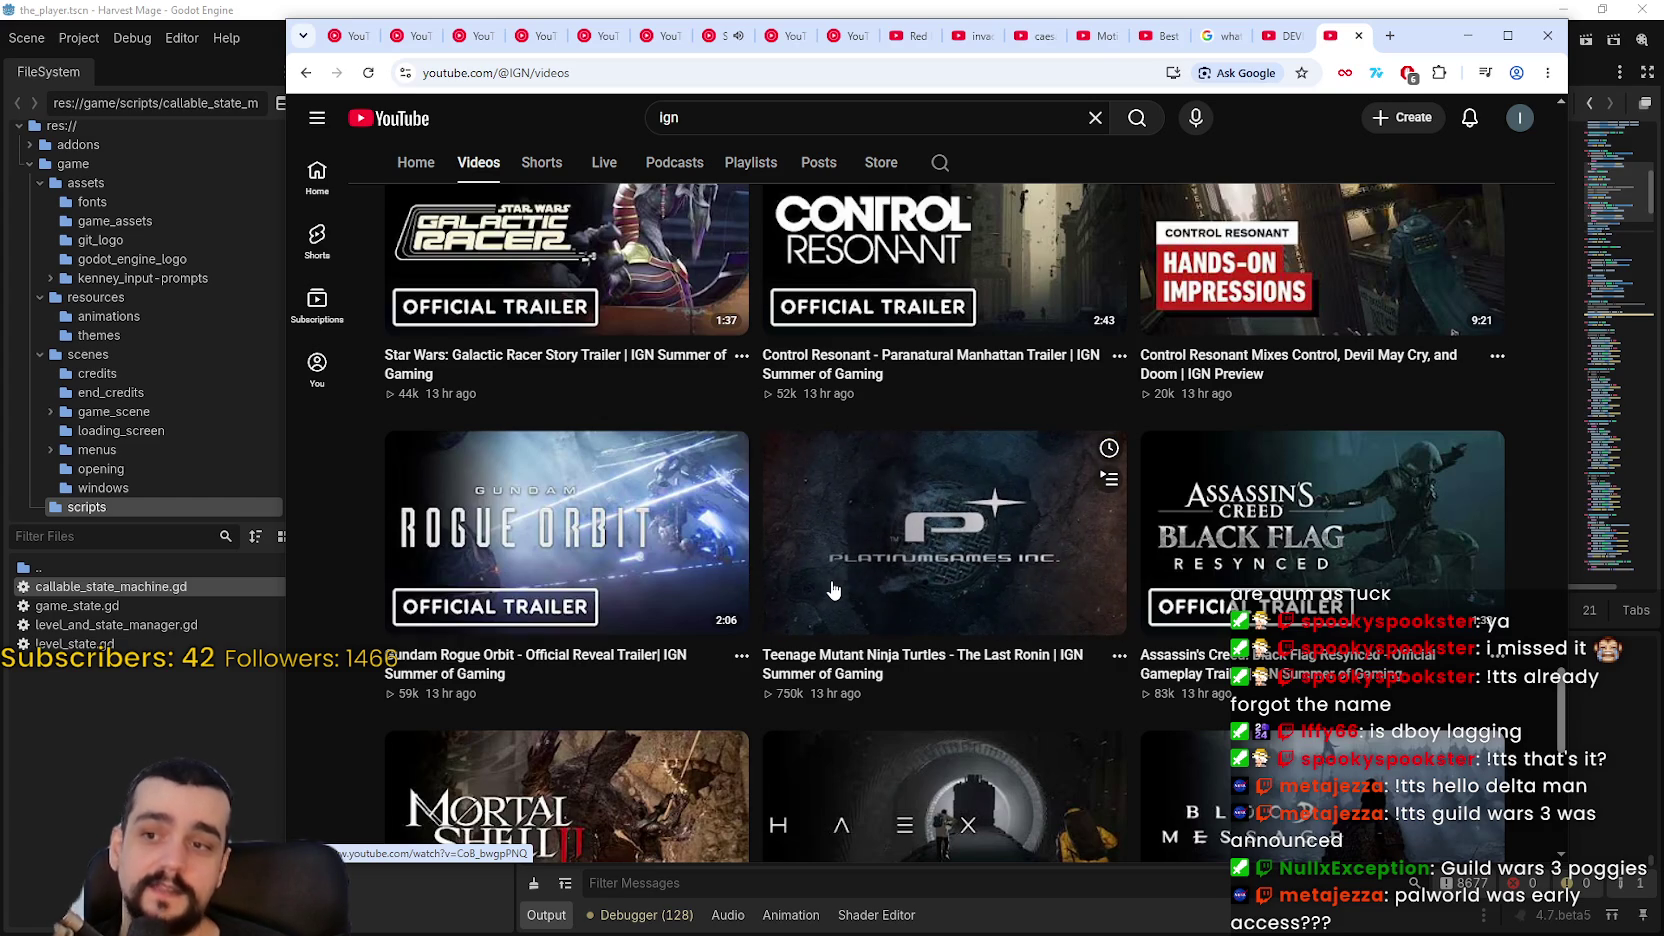
pyautogui.scroll(-3, 1251, 538)
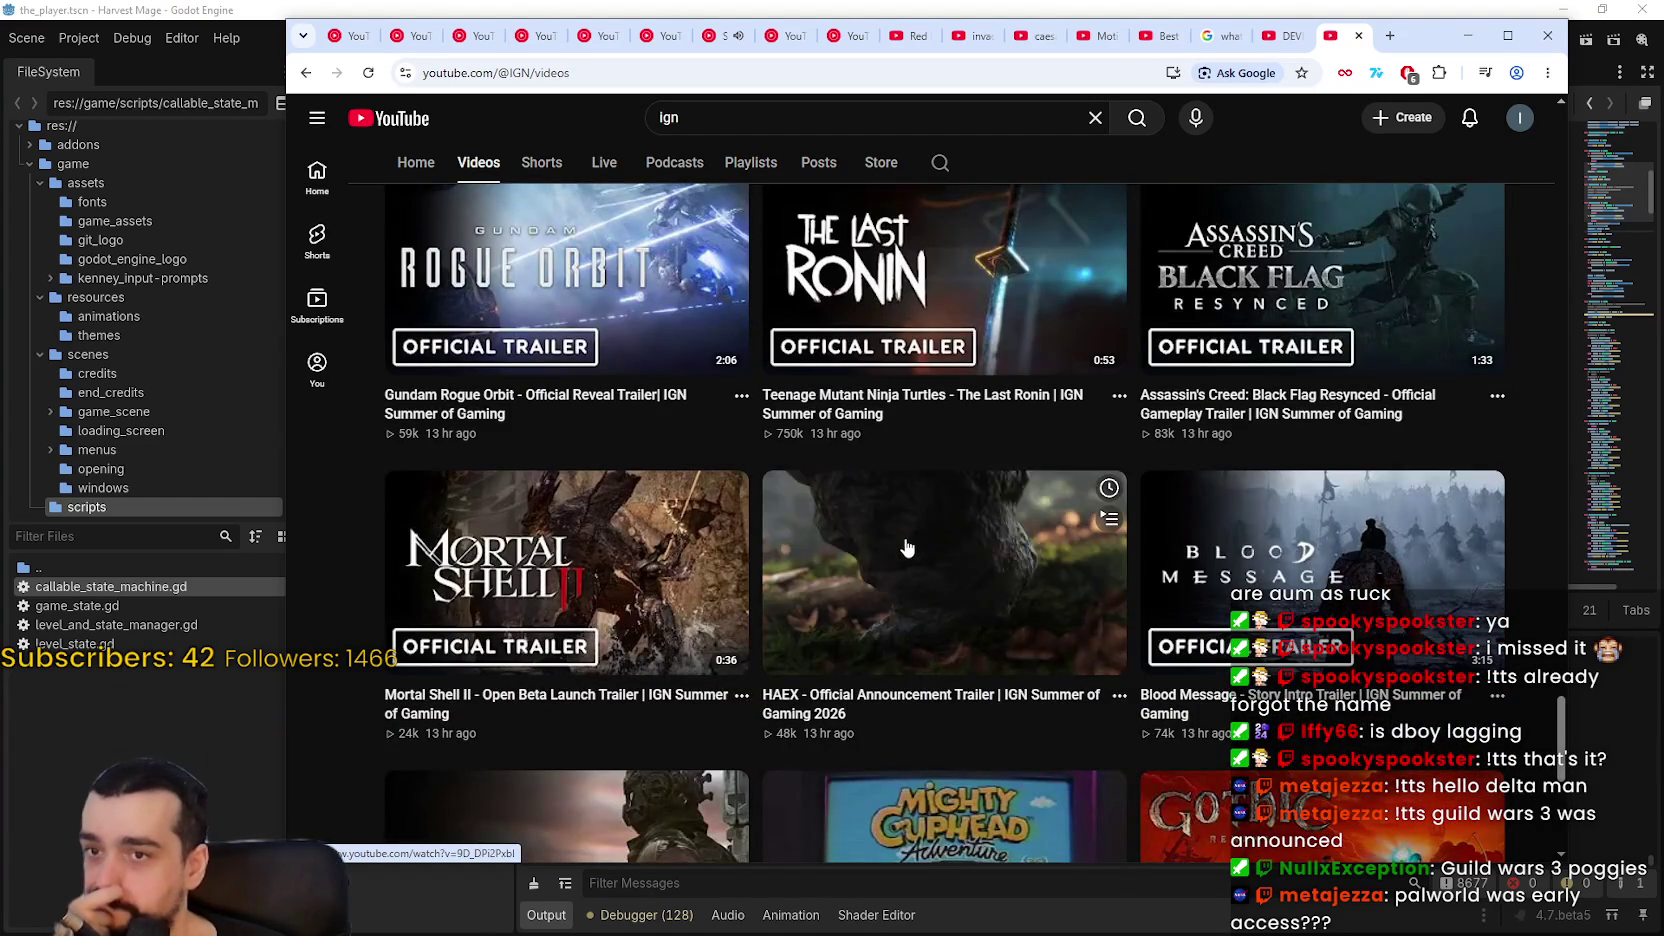
pyautogui.scroll(-3, 906, 549)
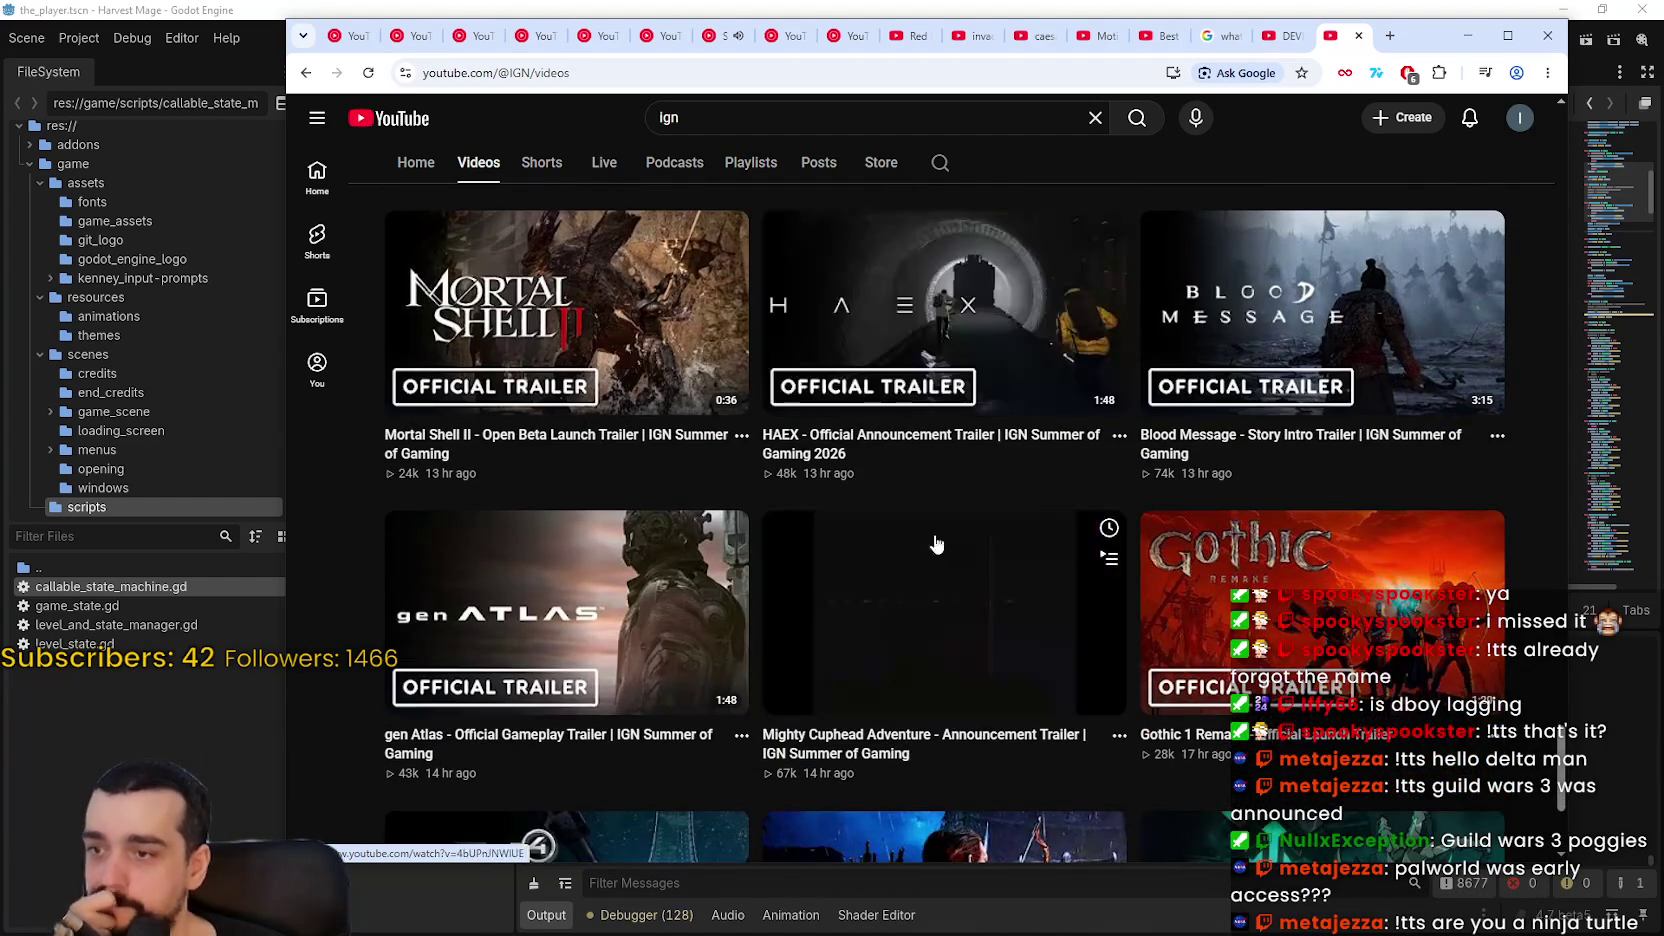
pyautogui.scroll(-3, 913, 537)
pyautogui.scroll(6, 1047, 583)
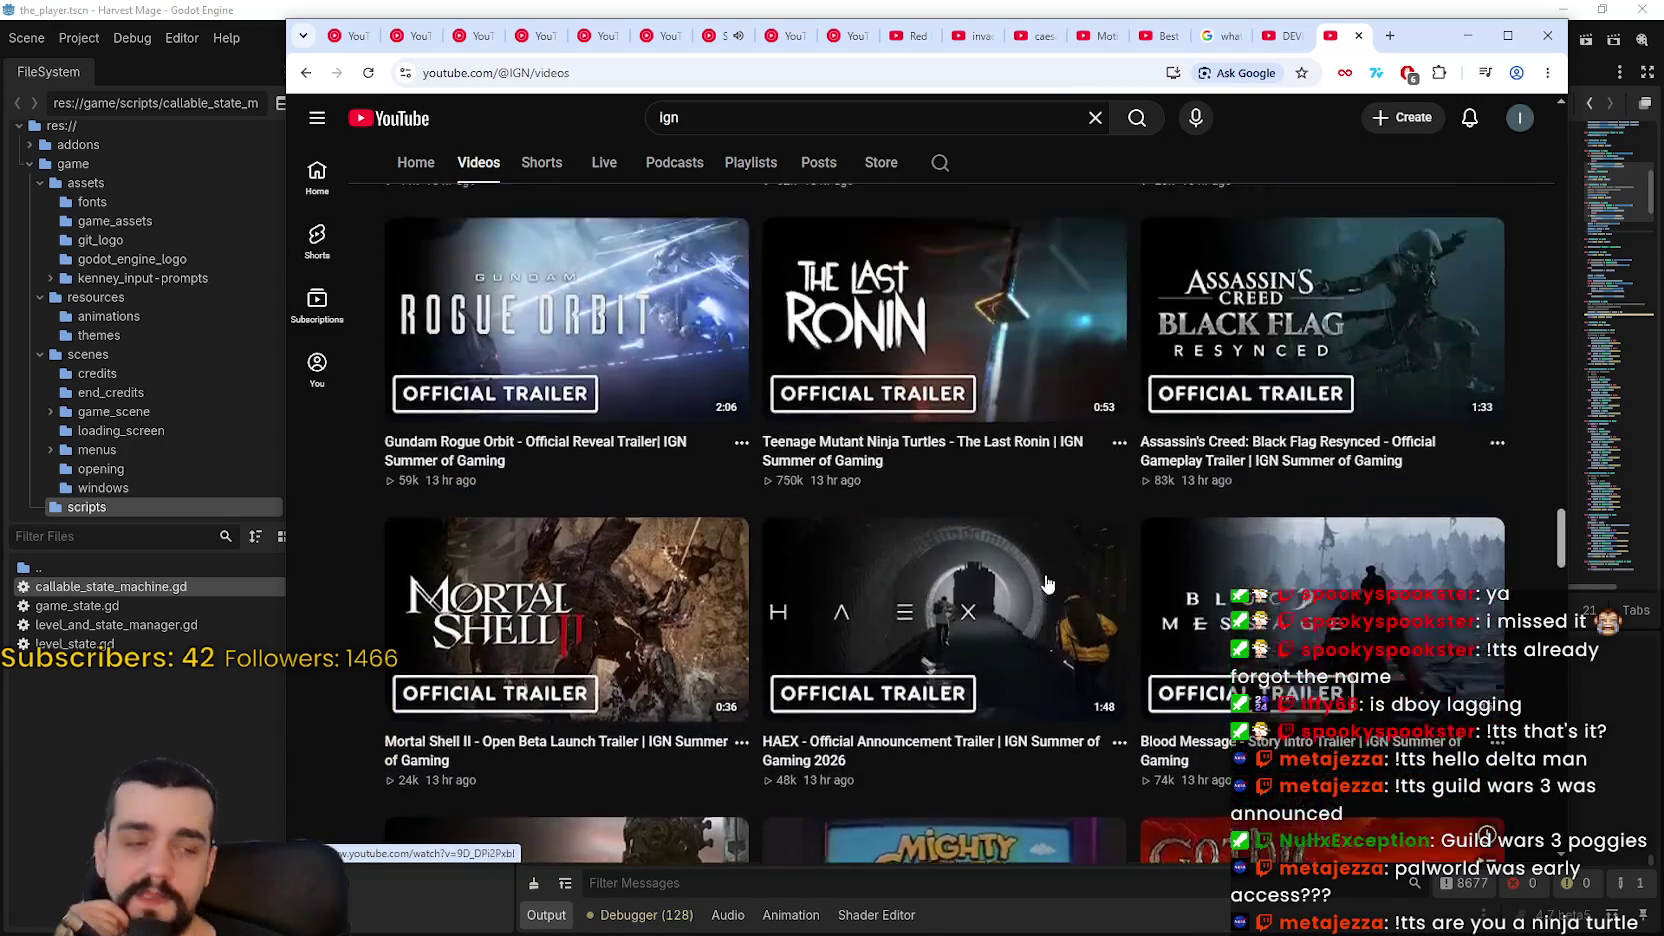
pyautogui.scroll(-15, 1047, 583)
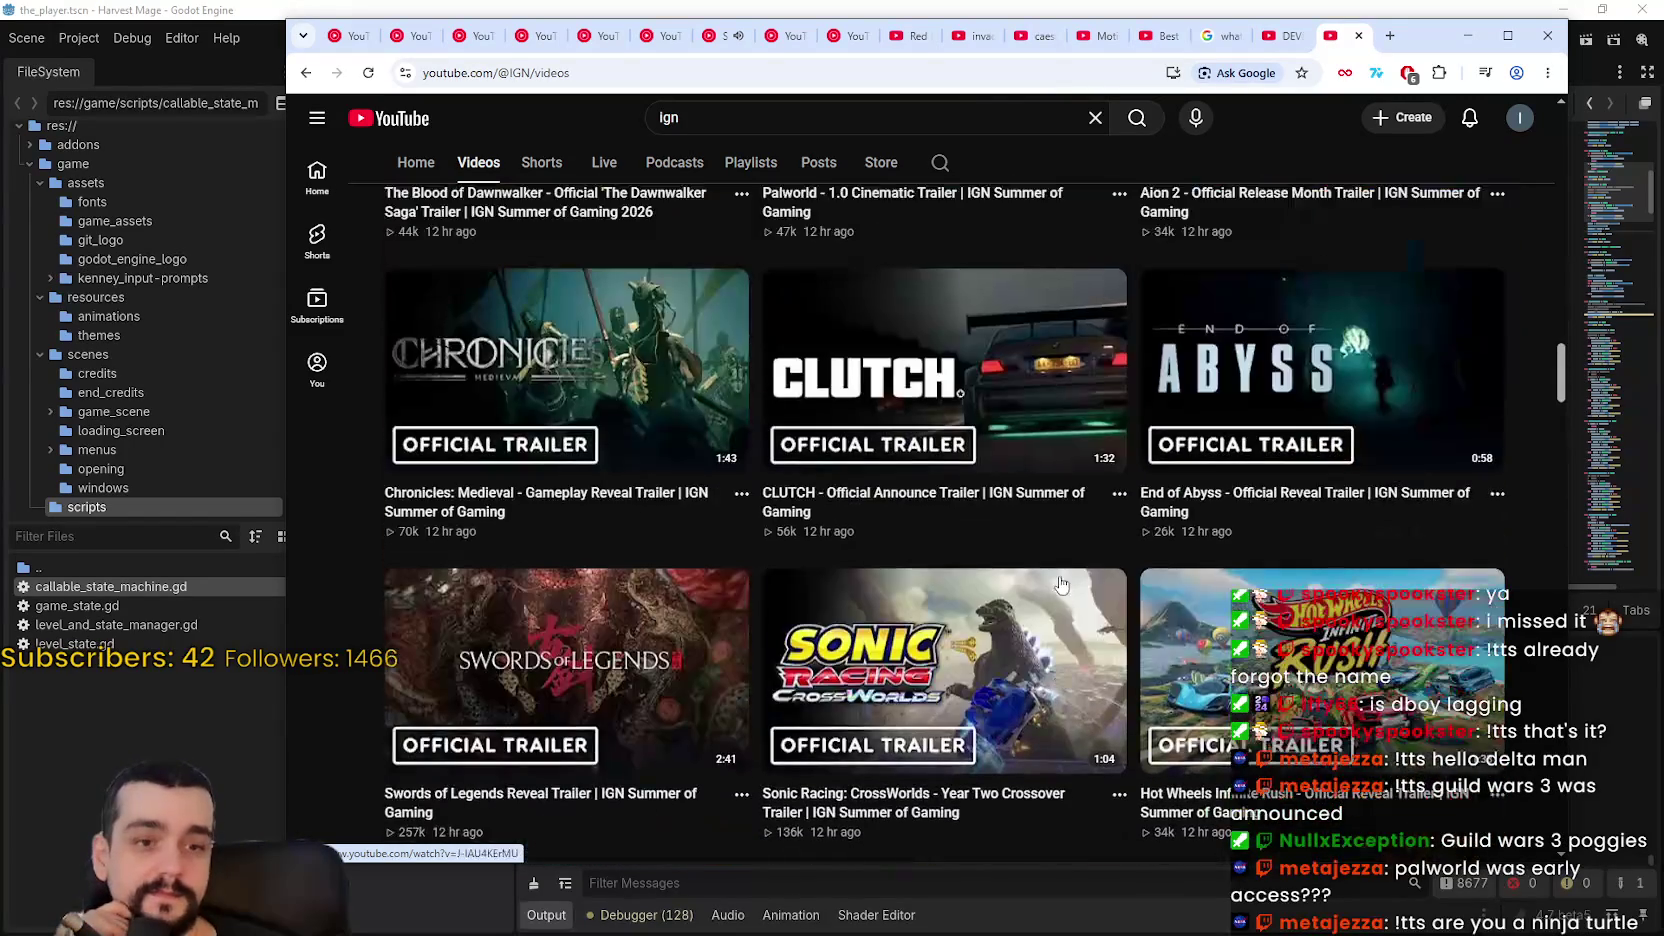
pyautogui.scroll(10, 1062, 591)
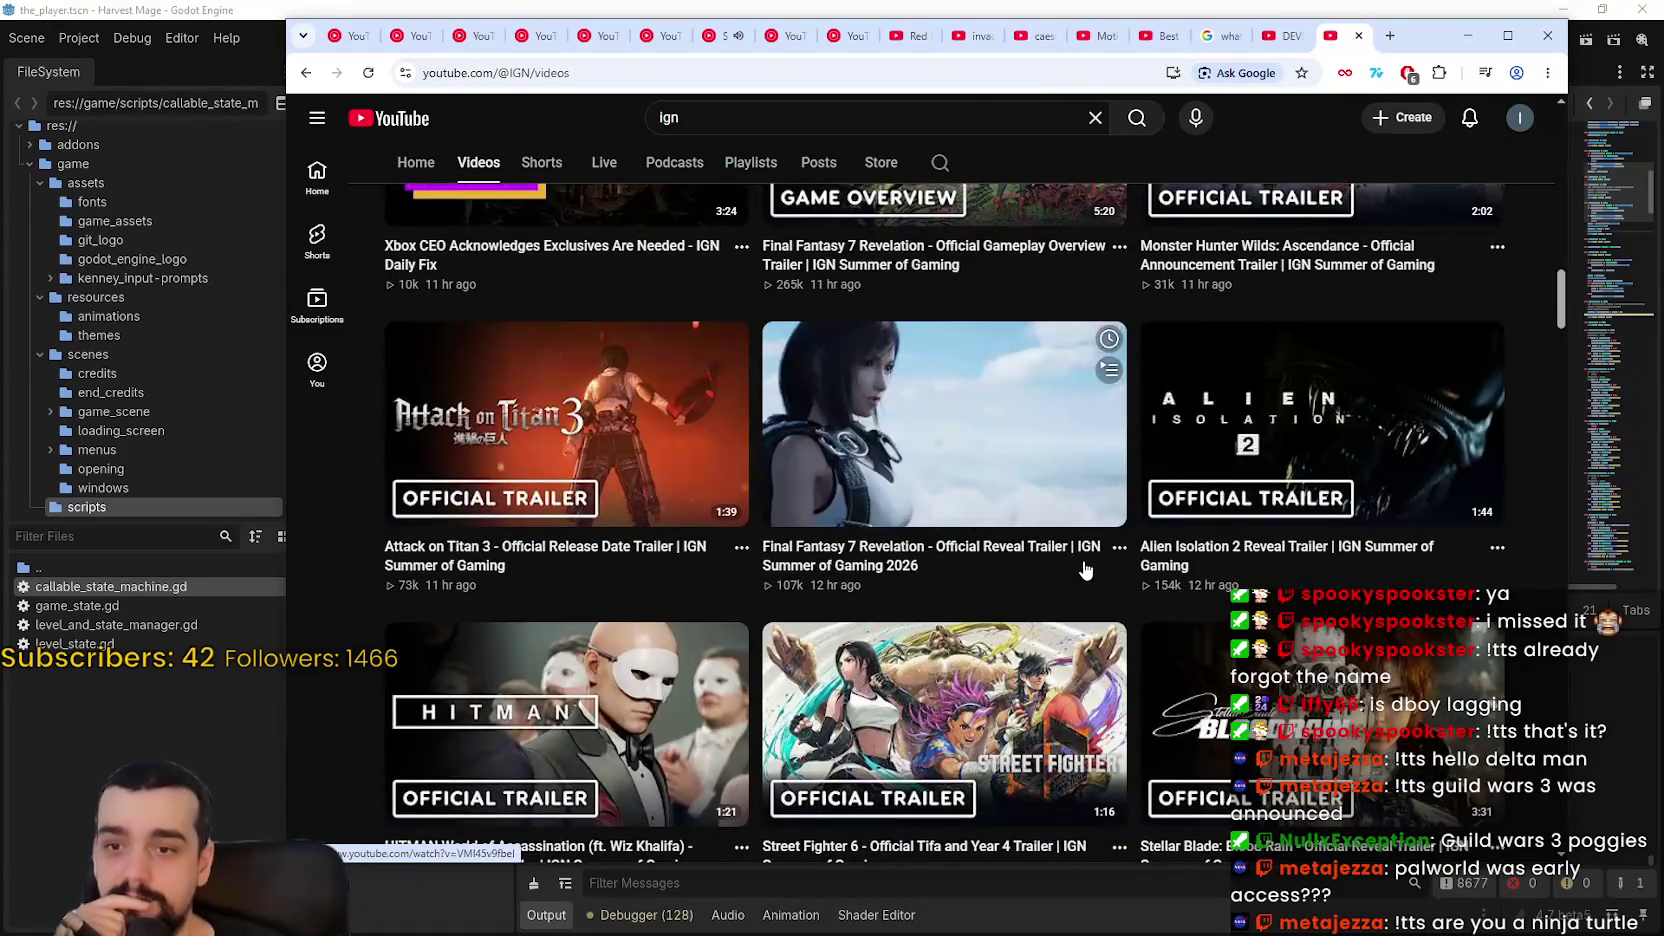
pyautogui.scroll(7, 1083, 567)
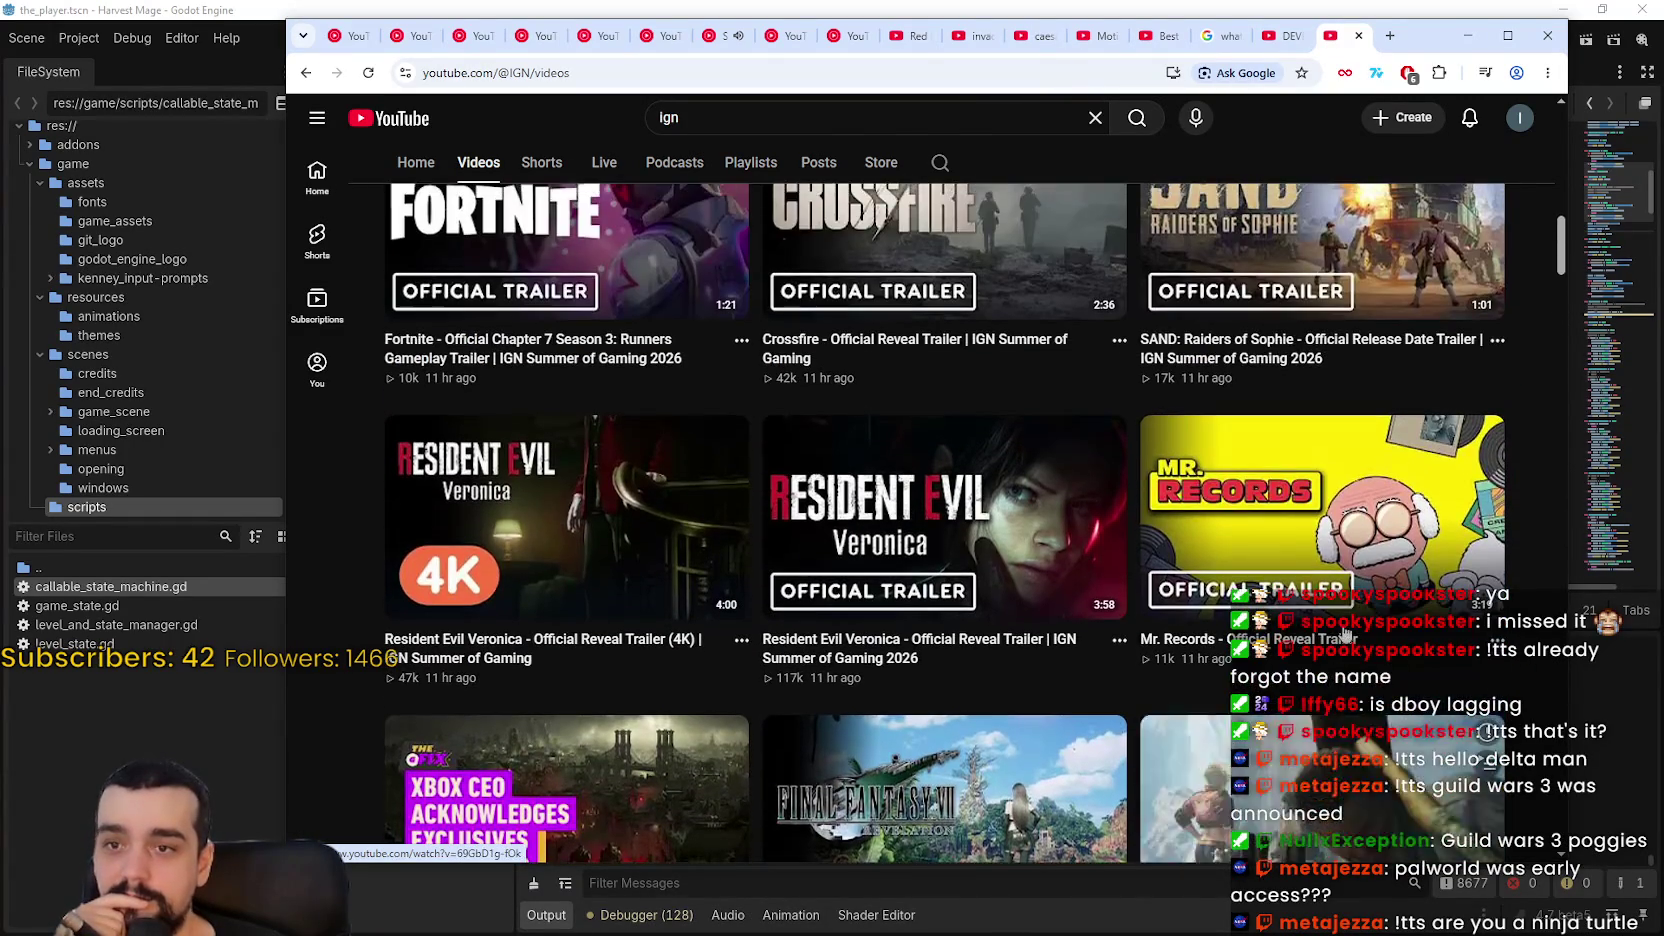
pyautogui.scroll(-1, 1343, 636)
pyautogui.scroll(6, 1320, 630)
pyautogui.scroll(10, 1308, 623)
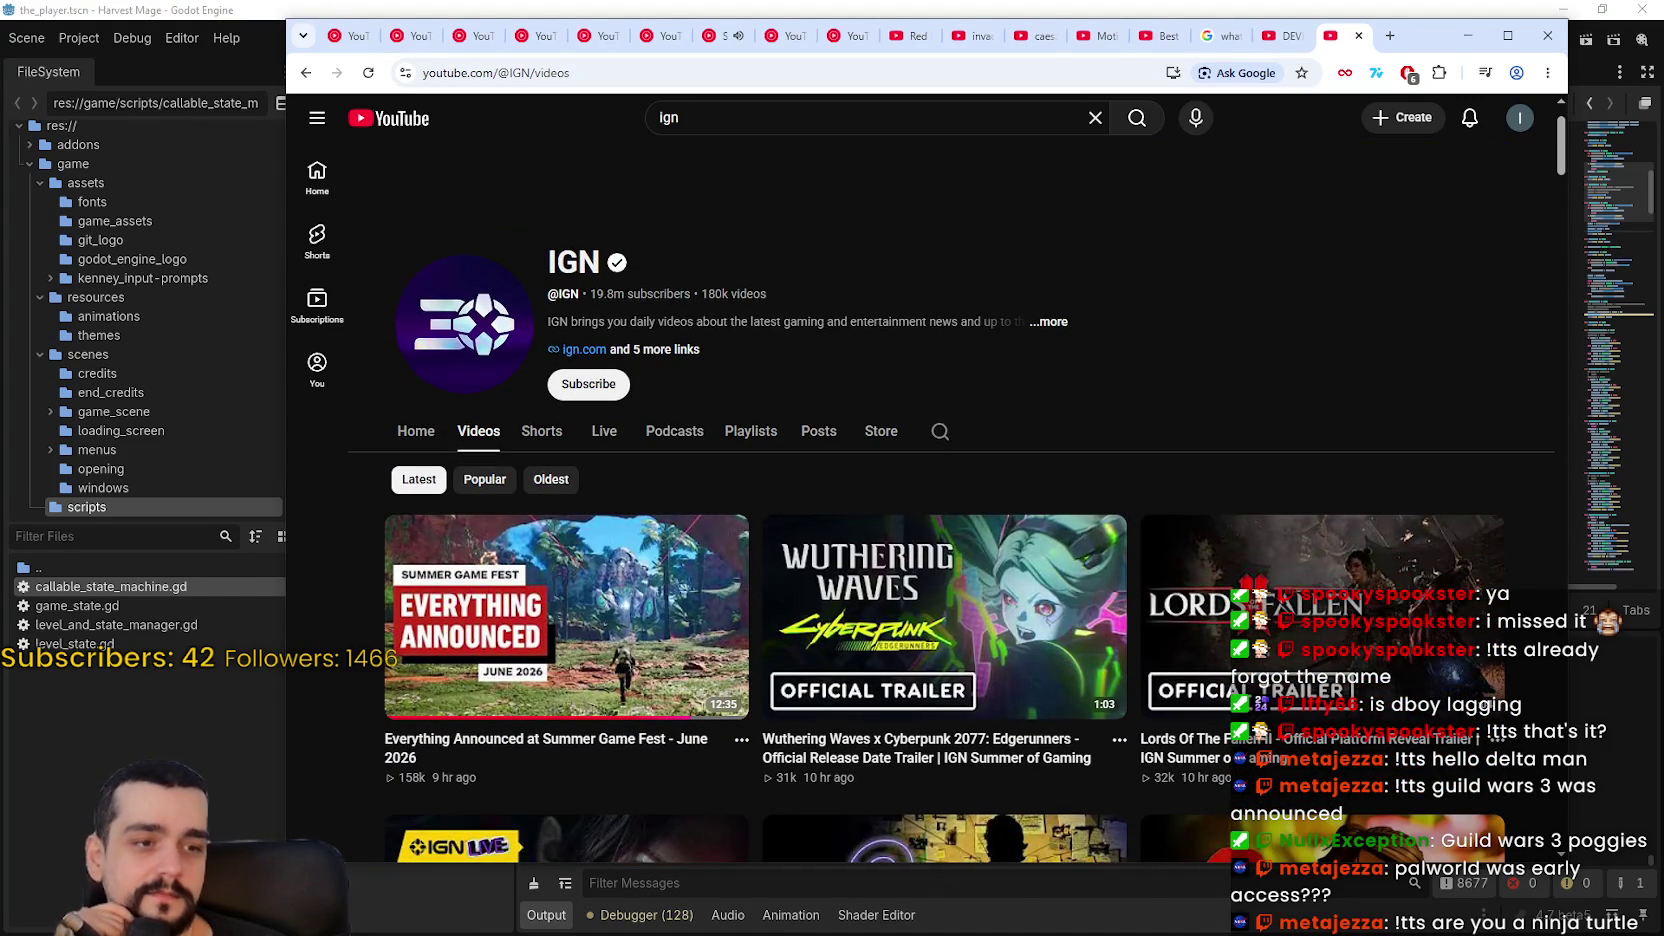
# Step: Switch from YouTube to the Steam store window
pyautogui.hotkey('alt', 'Tab')
pyautogui.scroll(6, 1105, 188)
pyautogui.scroll(8, 1201, 268)
# Step: Search the Steam store for 'Last Ronin', then dismiss the suggestions
pyautogui.click(1198, 100)
pyautogui.write('Last Ronin')
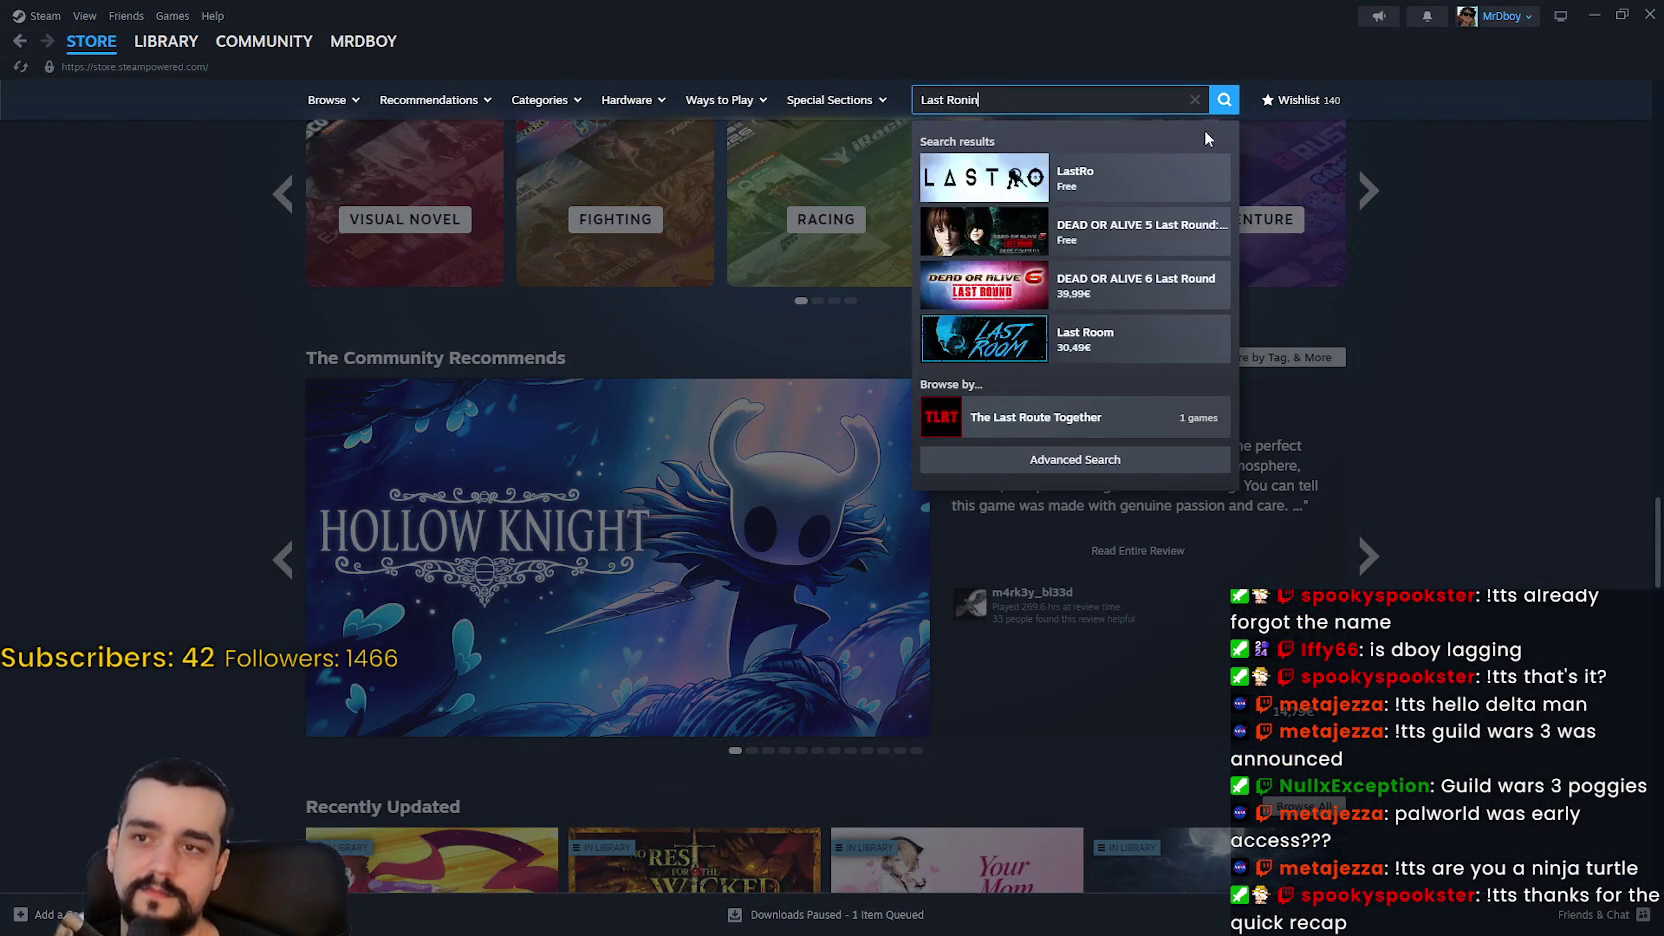
pyautogui.click(1390, 430)
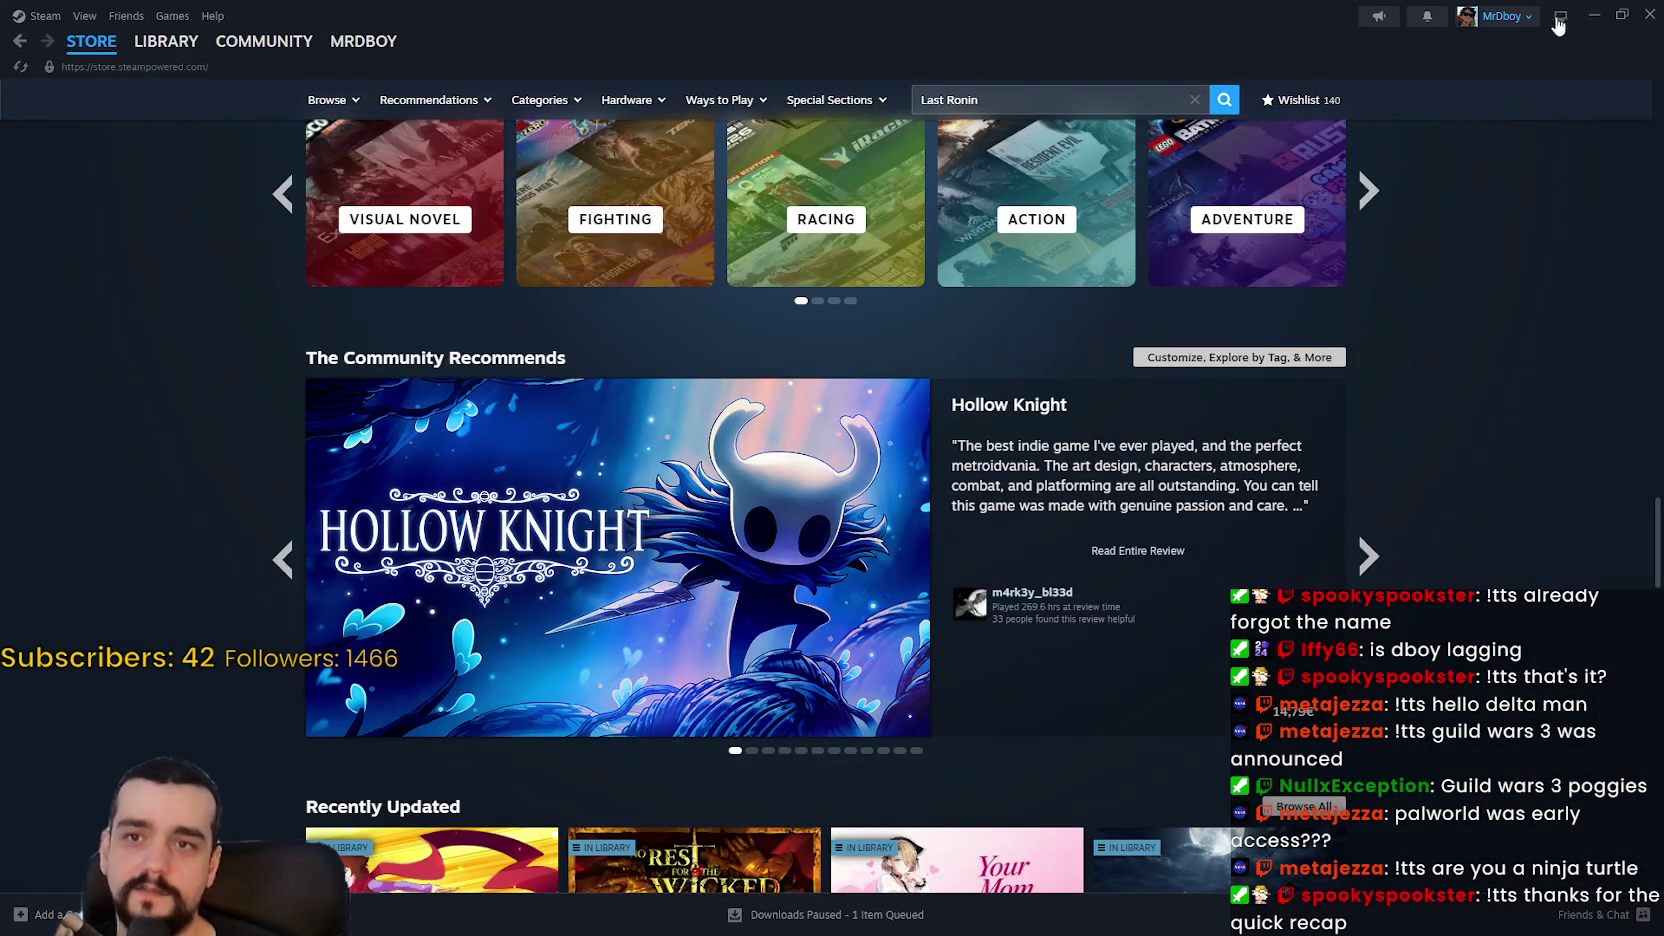
pyautogui.scroll(-5, 1439, 623)
pyautogui.scroll(4, 1455, 590)
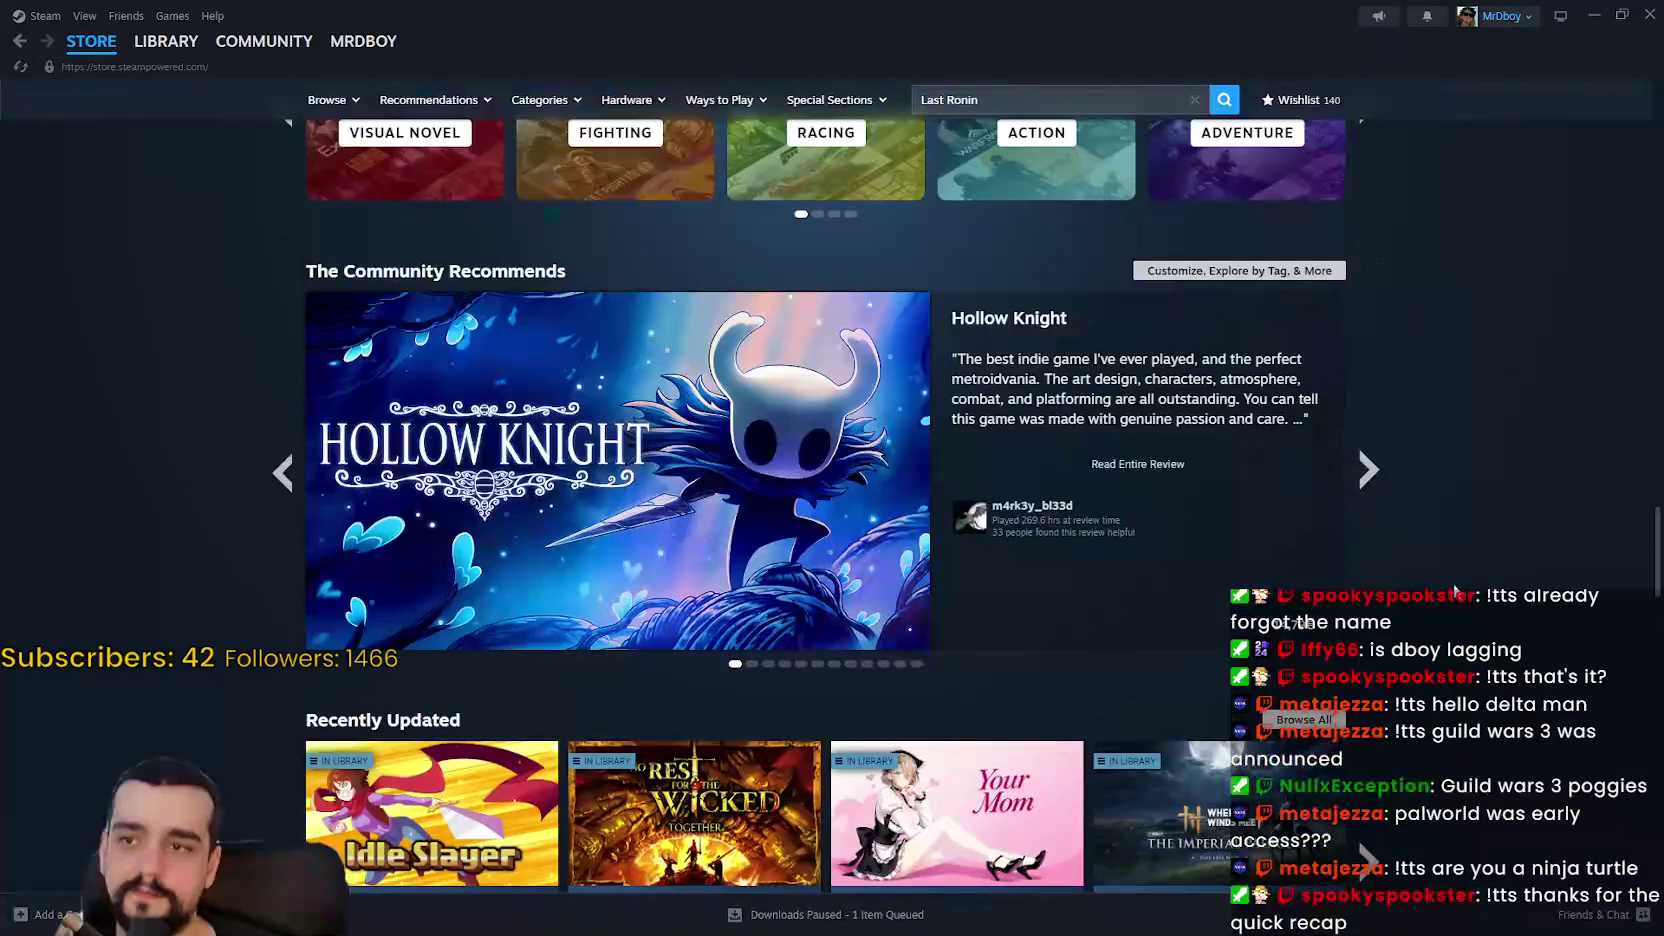
# Step: Search 'Guild' to open the Guild Wars 3 store page and play its teaser trailer
pyautogui.click(1592, 16)
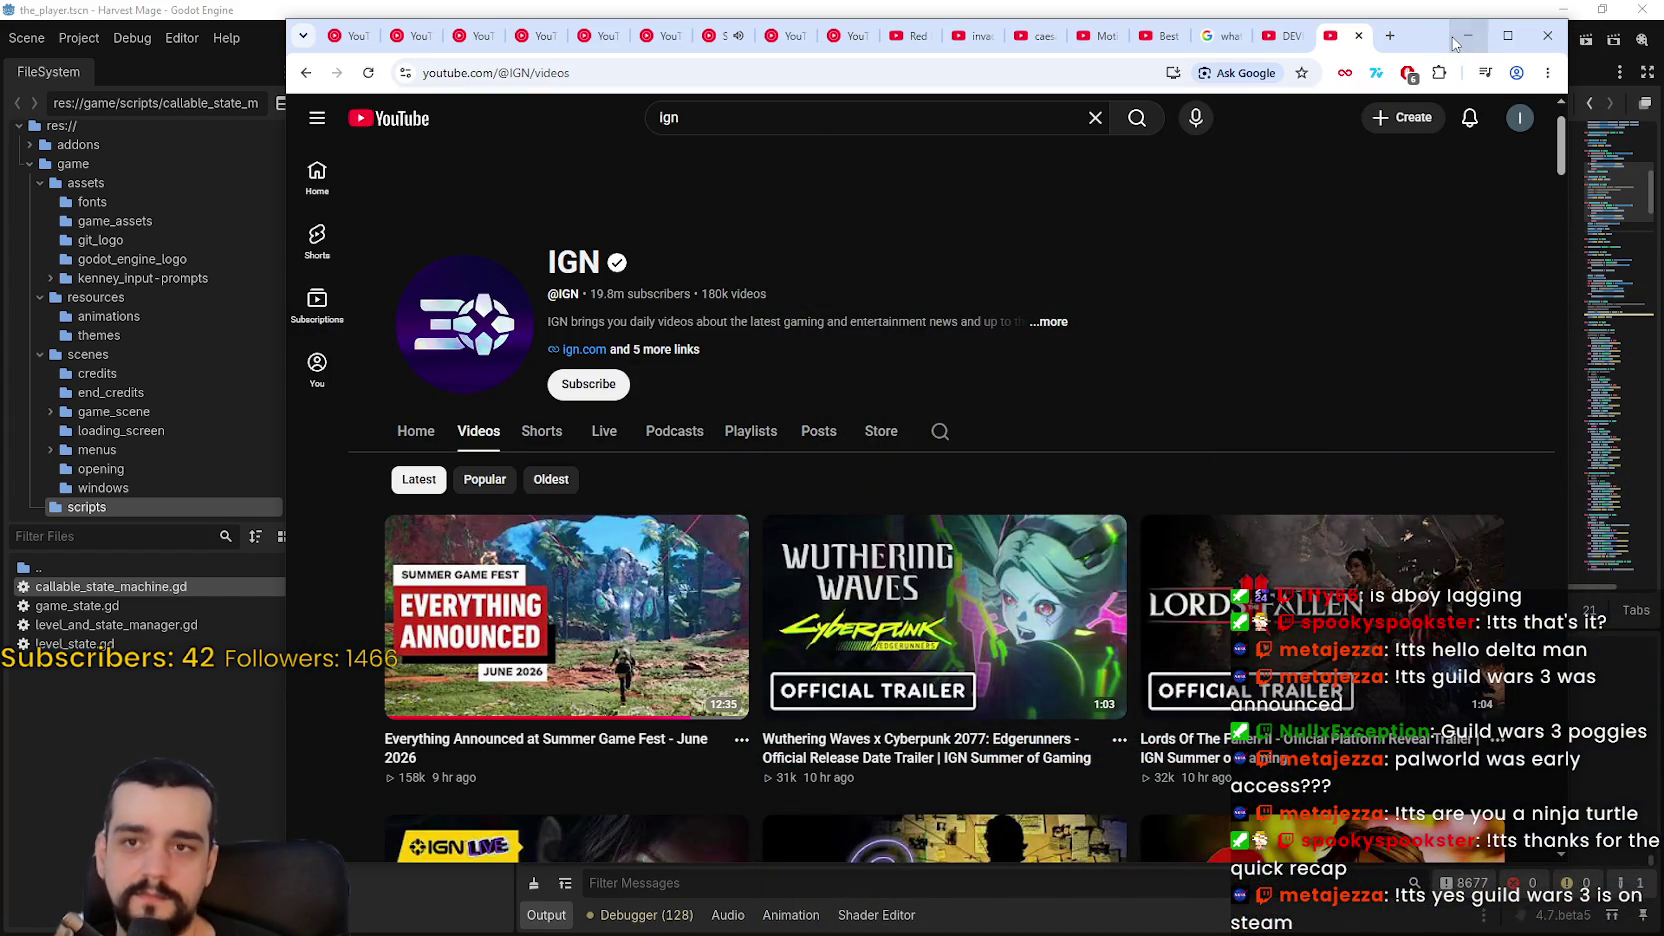
pyautogui.hotkey('alt', 'Tab')
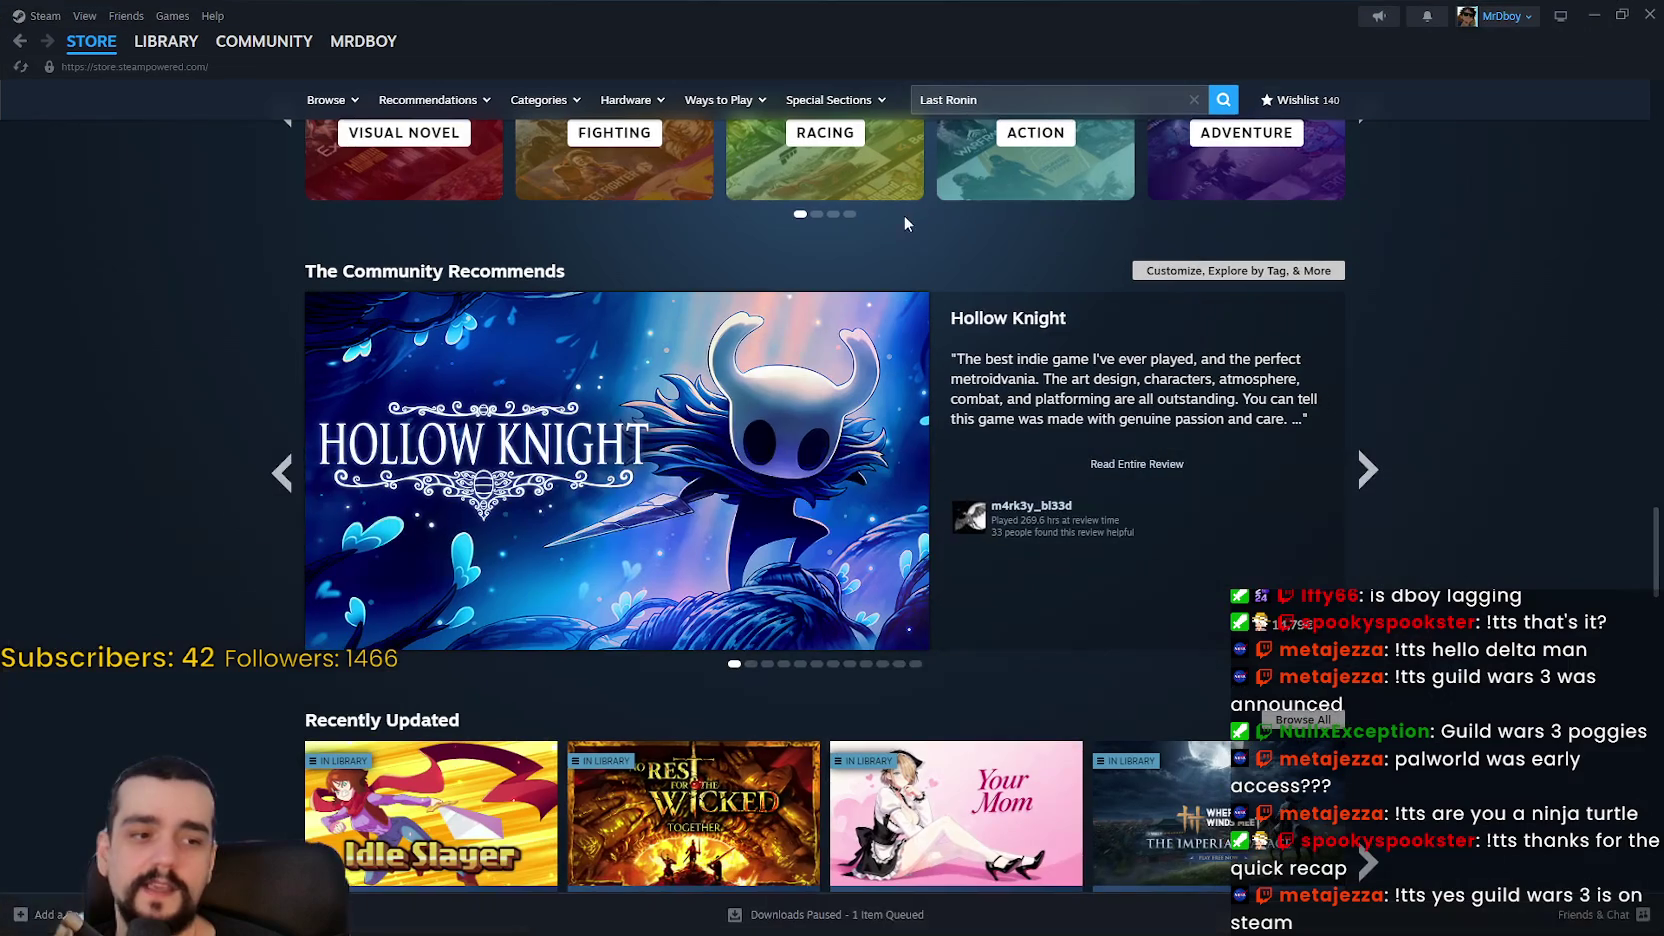
pyautogui.write('Guild')
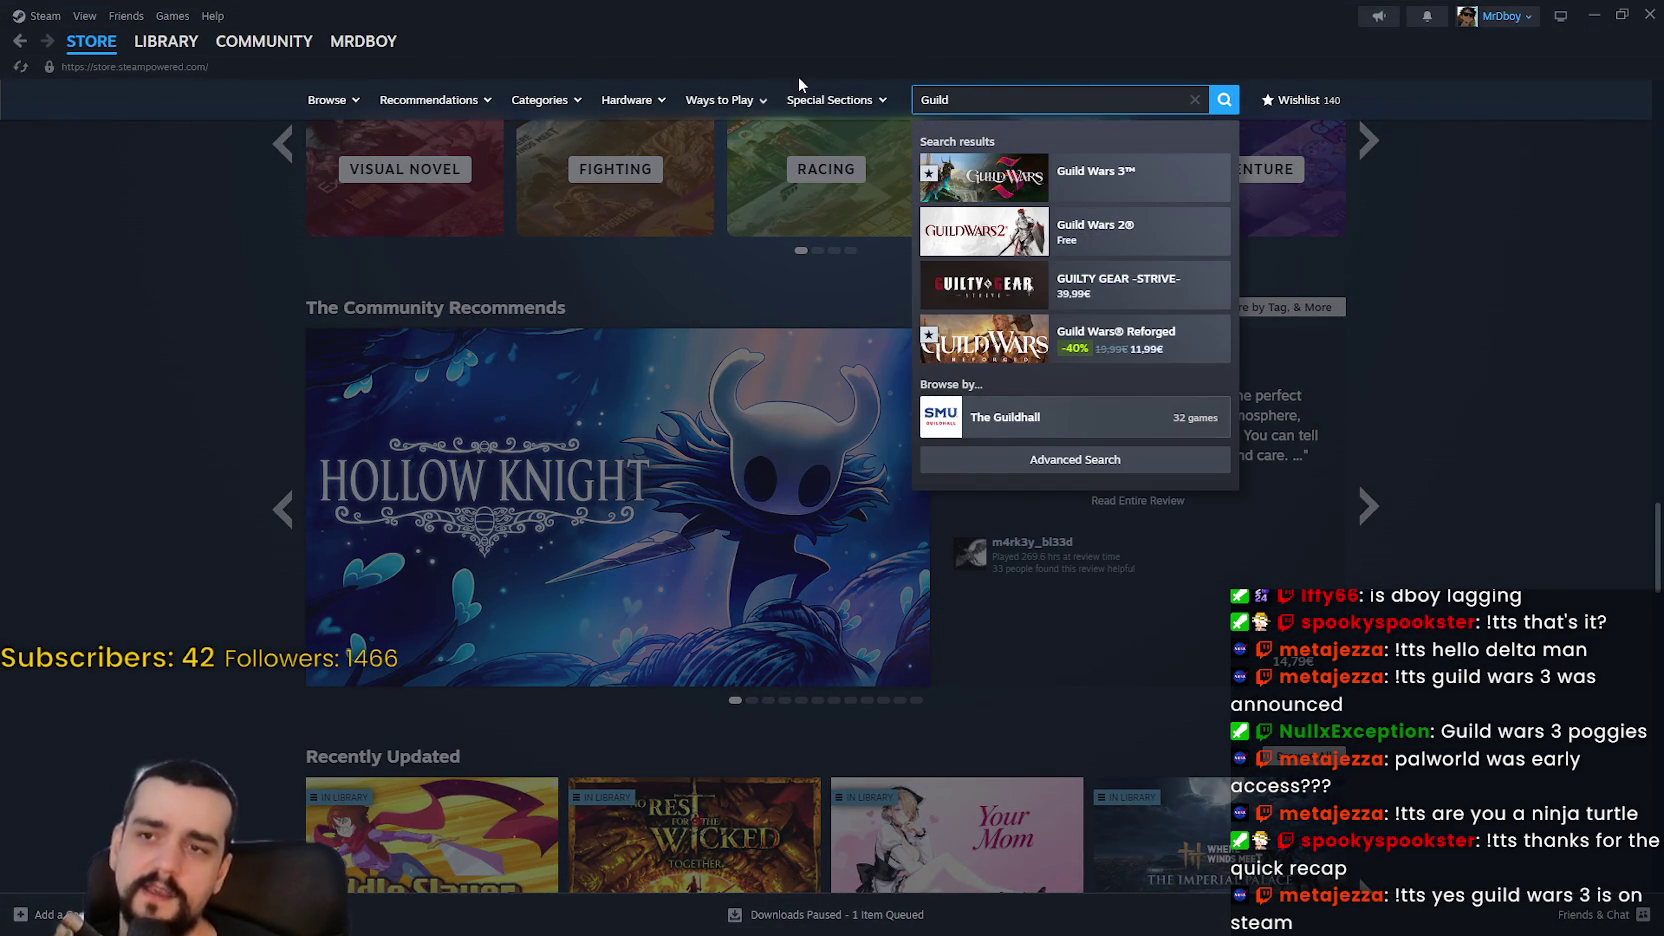
pyautogui.press('Return')
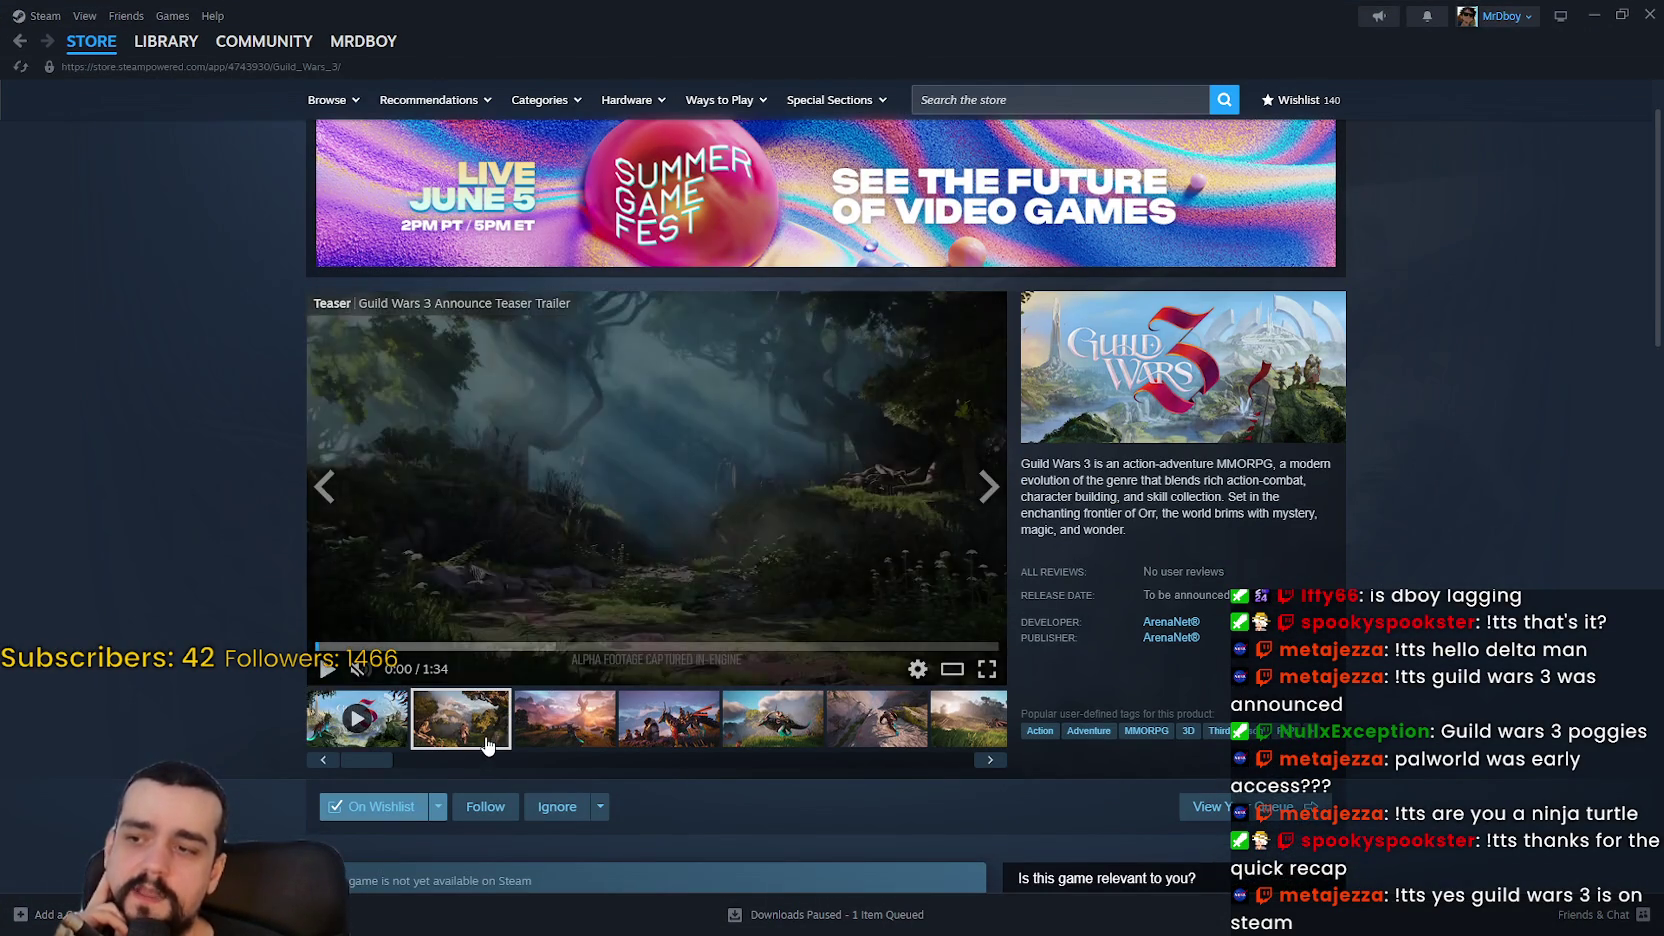
pyautogui.click(557, 740)
pyautogui.click(338, 727)
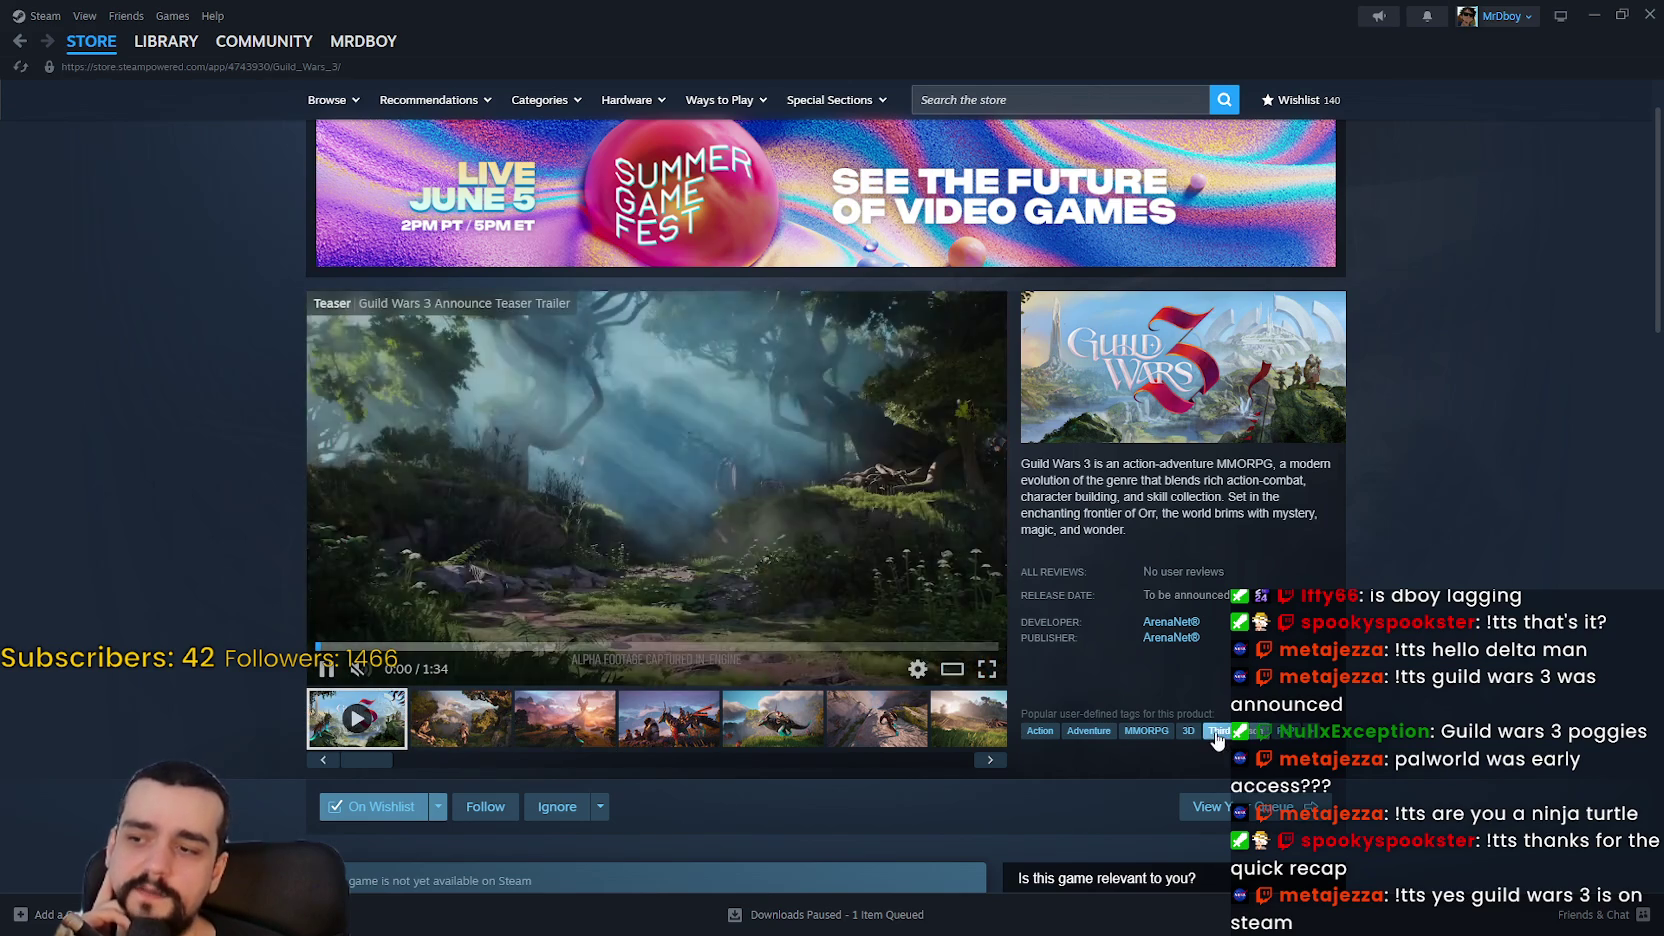